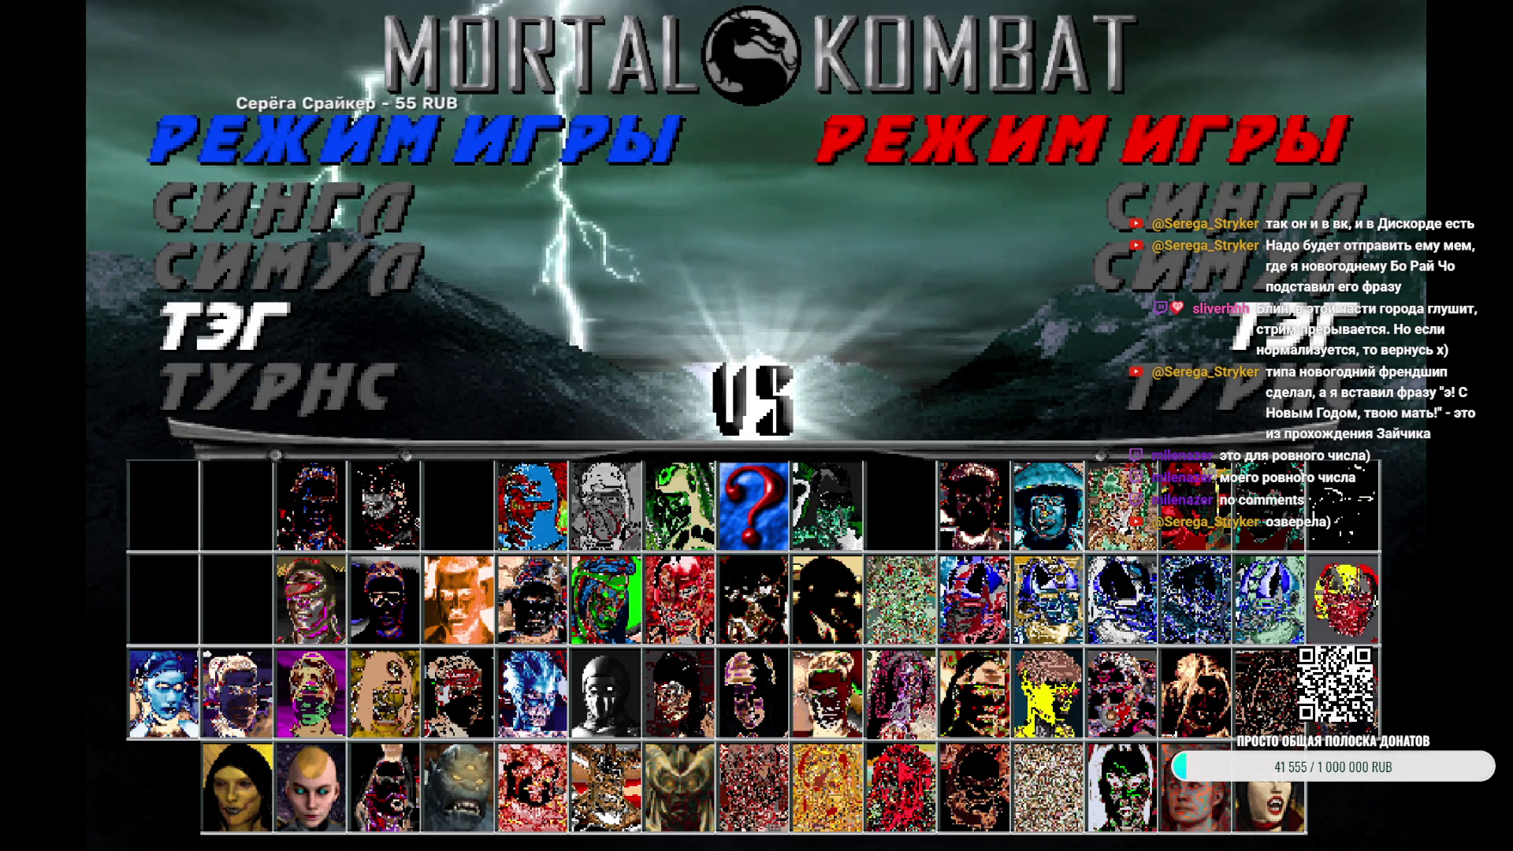
Start a tag match with Kabal picked on both teams and view the VS screen
key(Return)
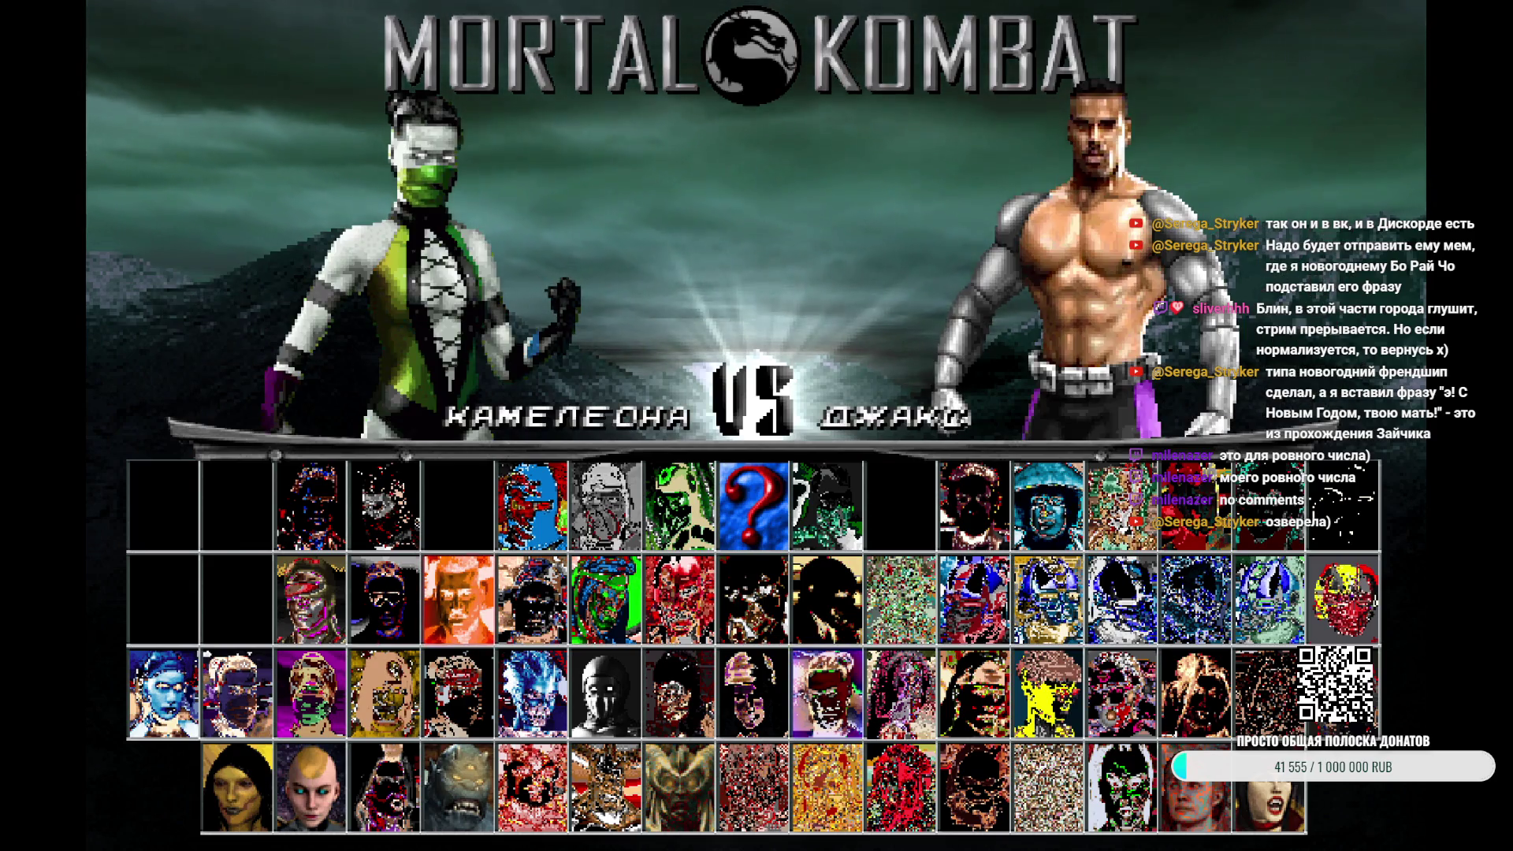
key(Return)
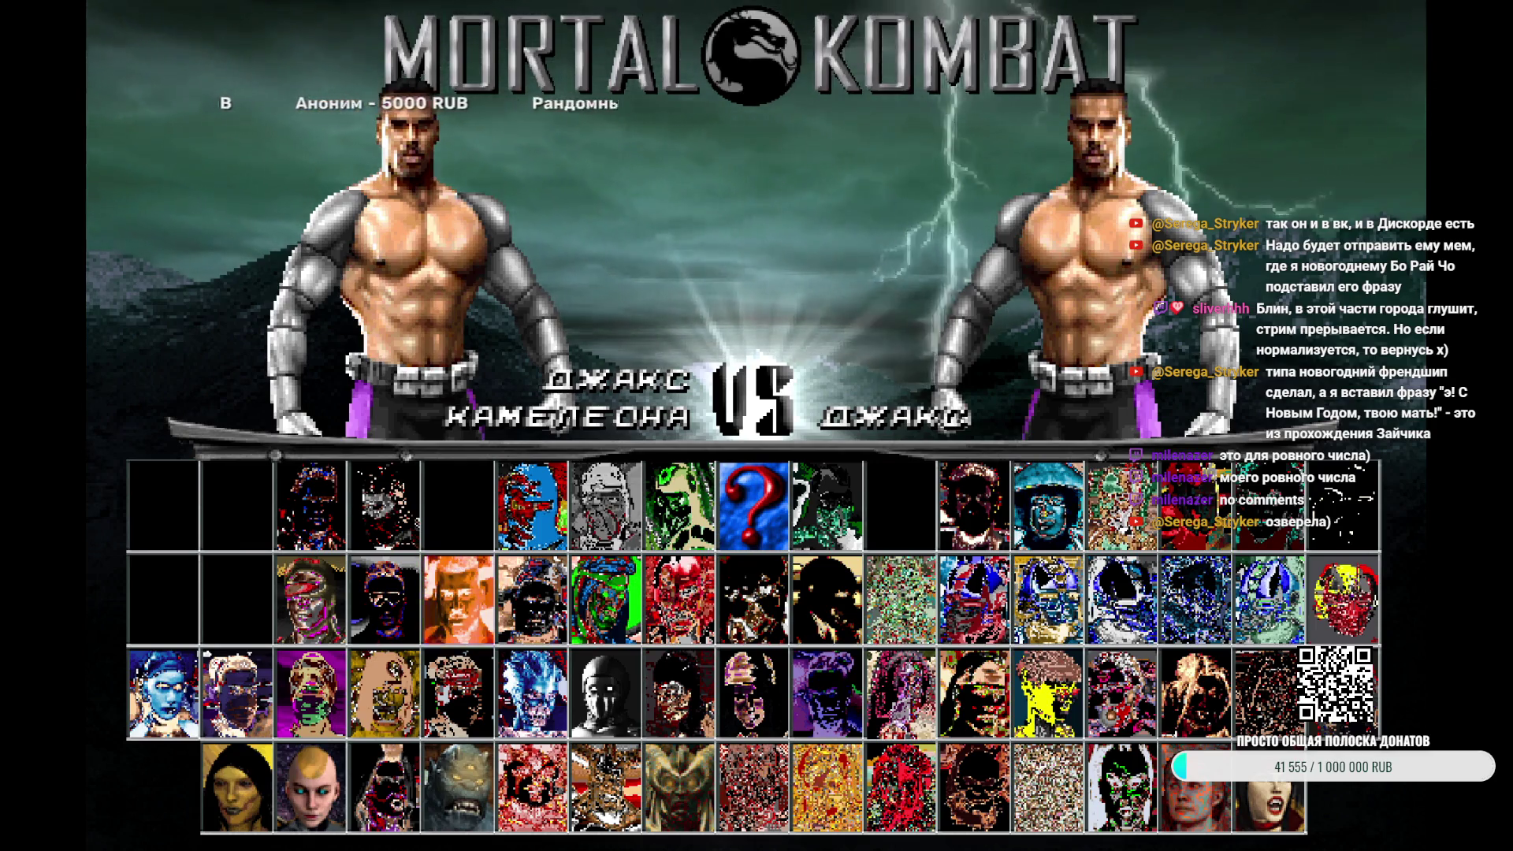
key(Right)
key(Right)
key(Right)
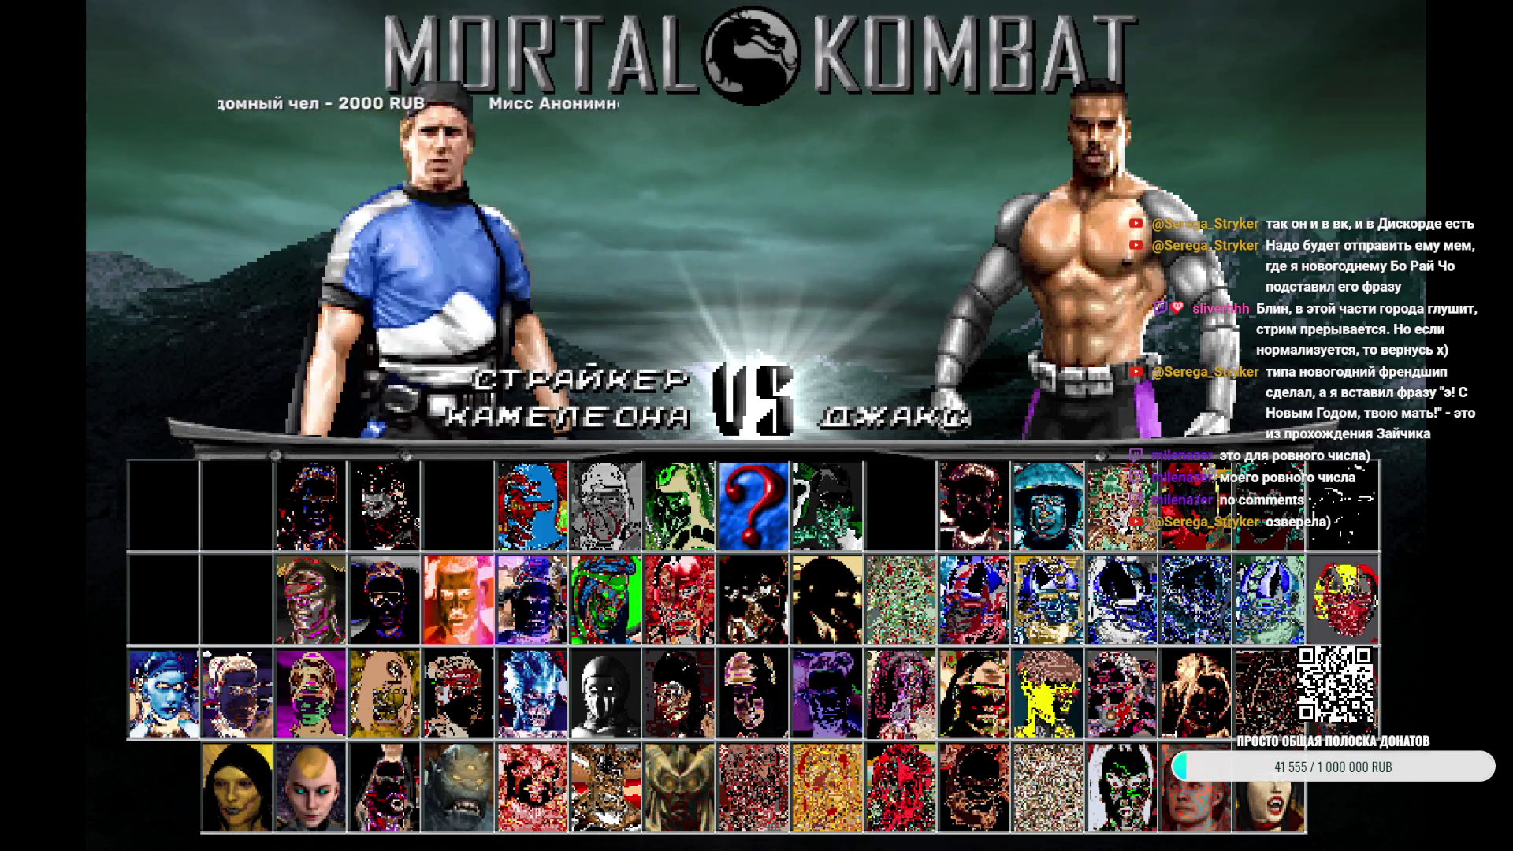
key(Right)
key(Right)
key(Right)
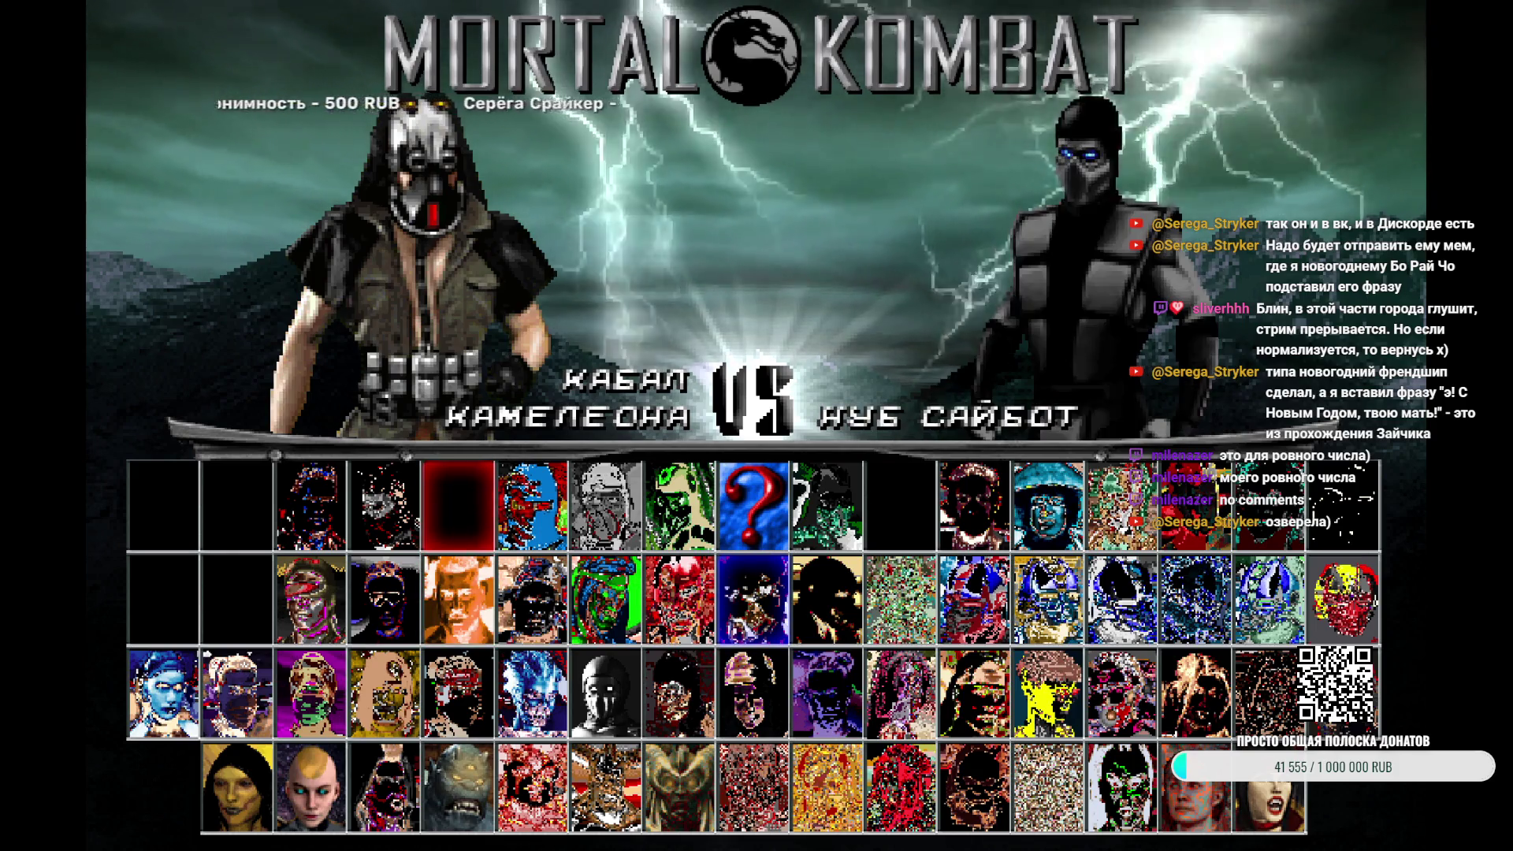
key(Return)
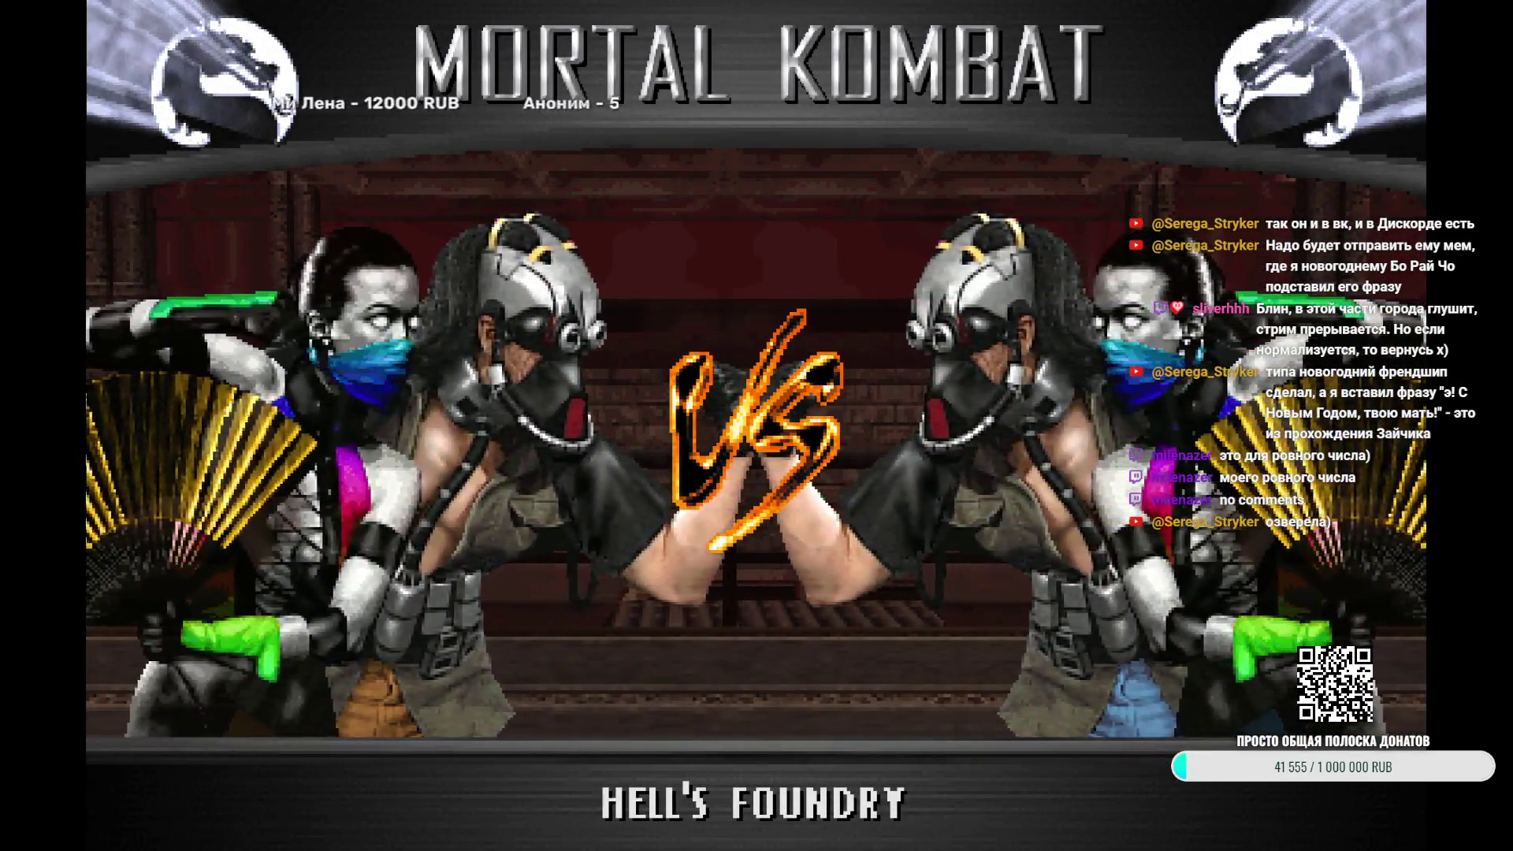
Restart the tag match with Li Mei and Kabal on the left team, skipping the VS screen
key(Escape)
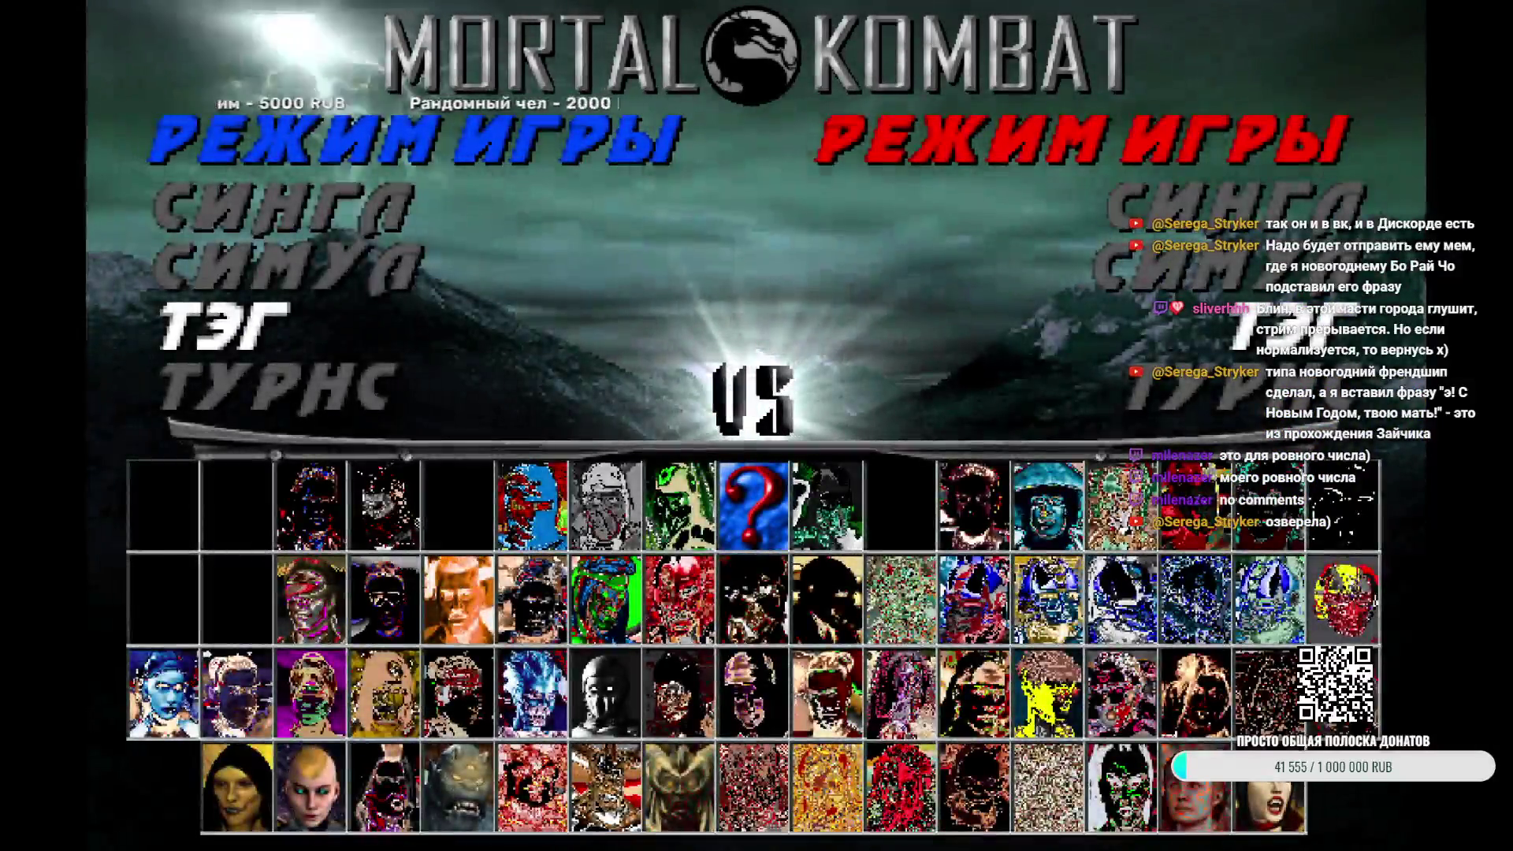
key(Return)
key(Right)
key(Right)
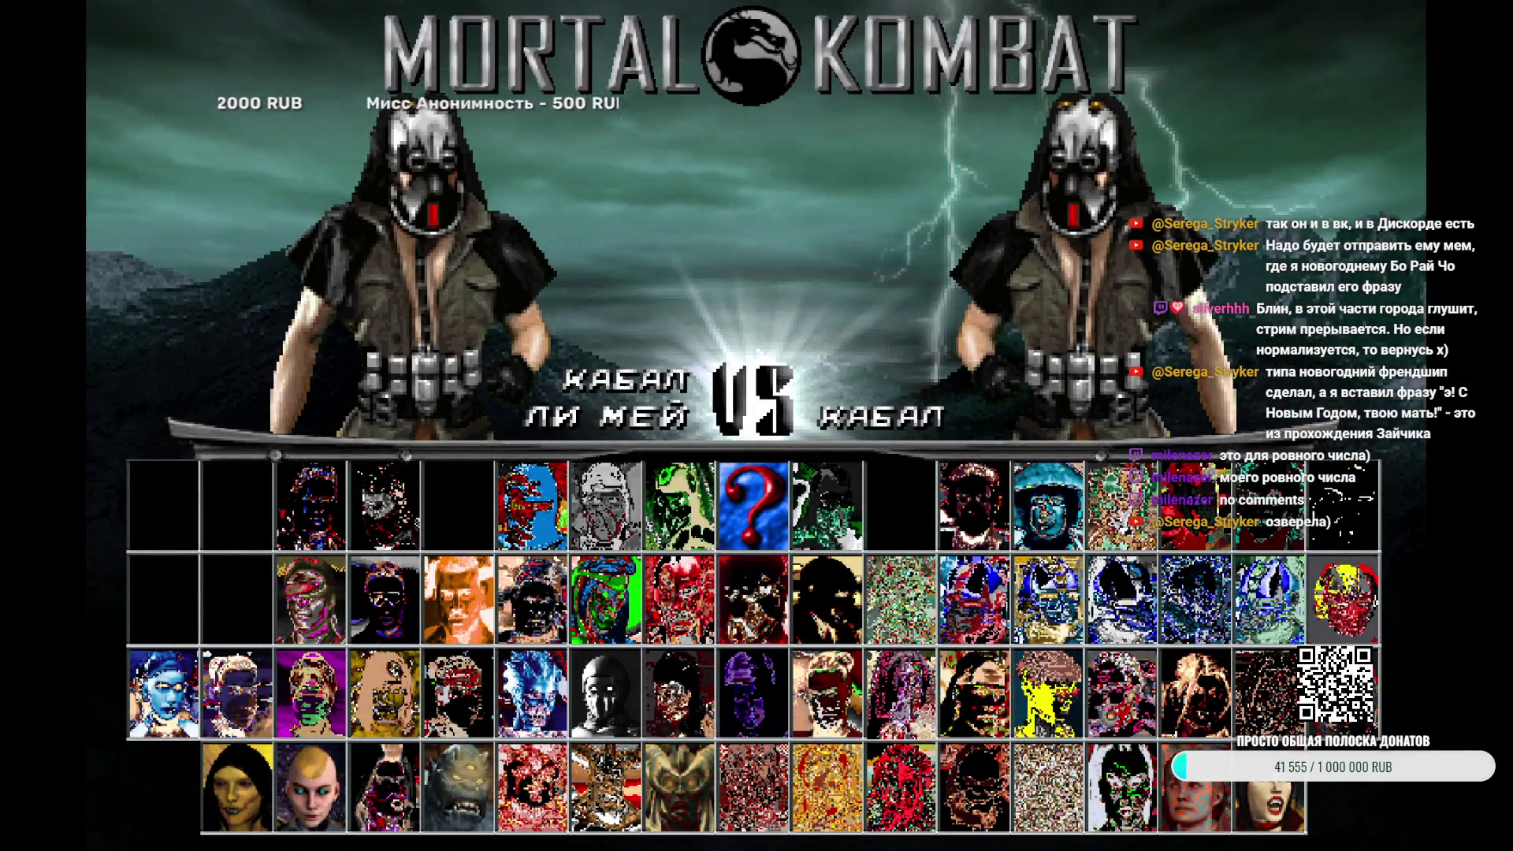
key(Return)
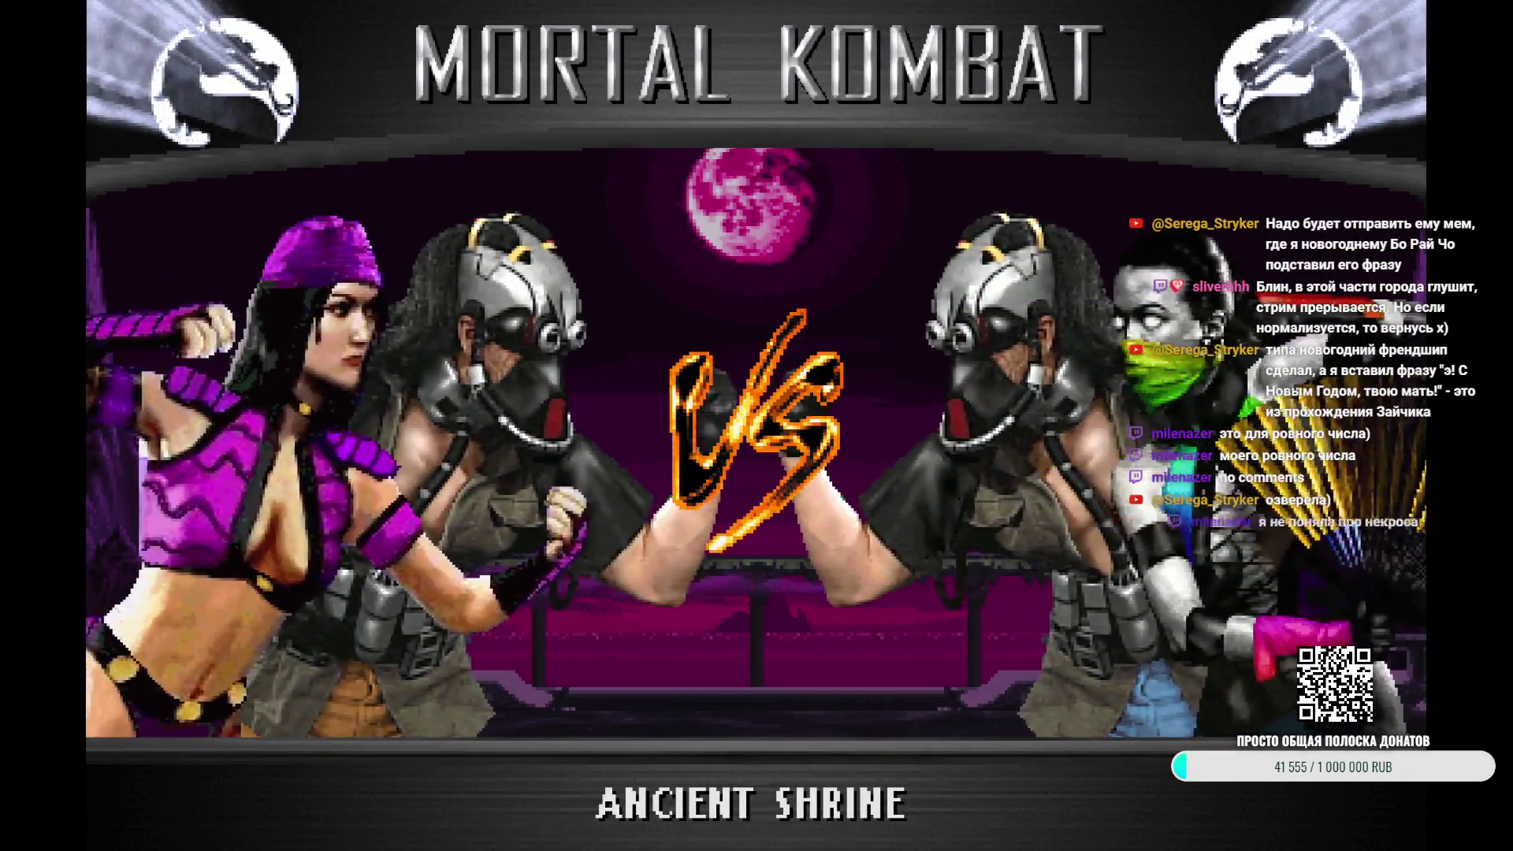
key(Escape)
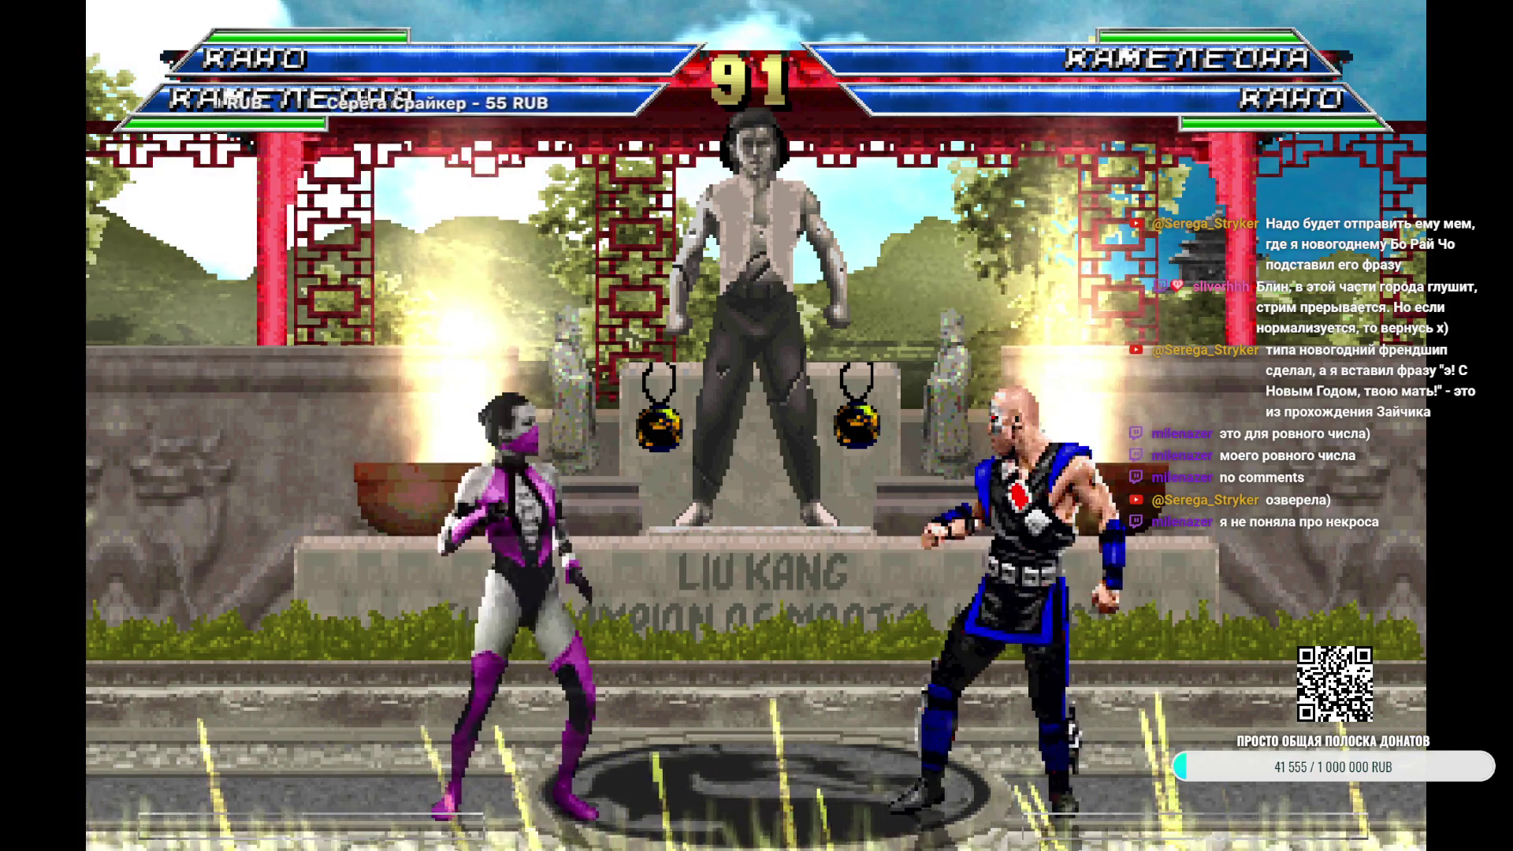
Quit the Round 1 tag fight back to character select, now showing Khameleon versus Kenshi
key(Escape)
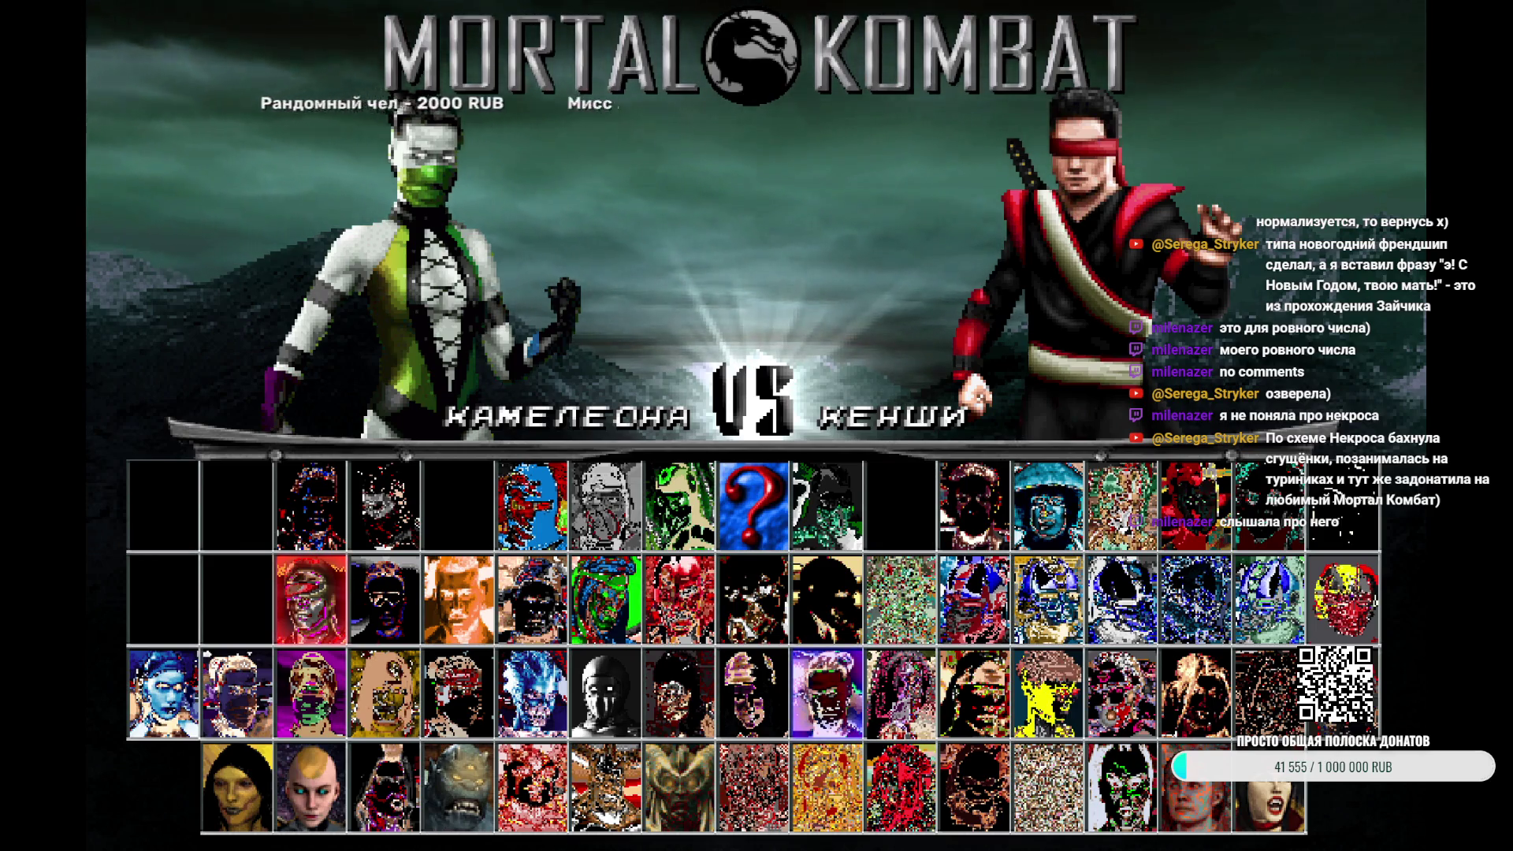
Move player one's selection down to Blaze and back up to Khameleon
key(Down)
key(Up)
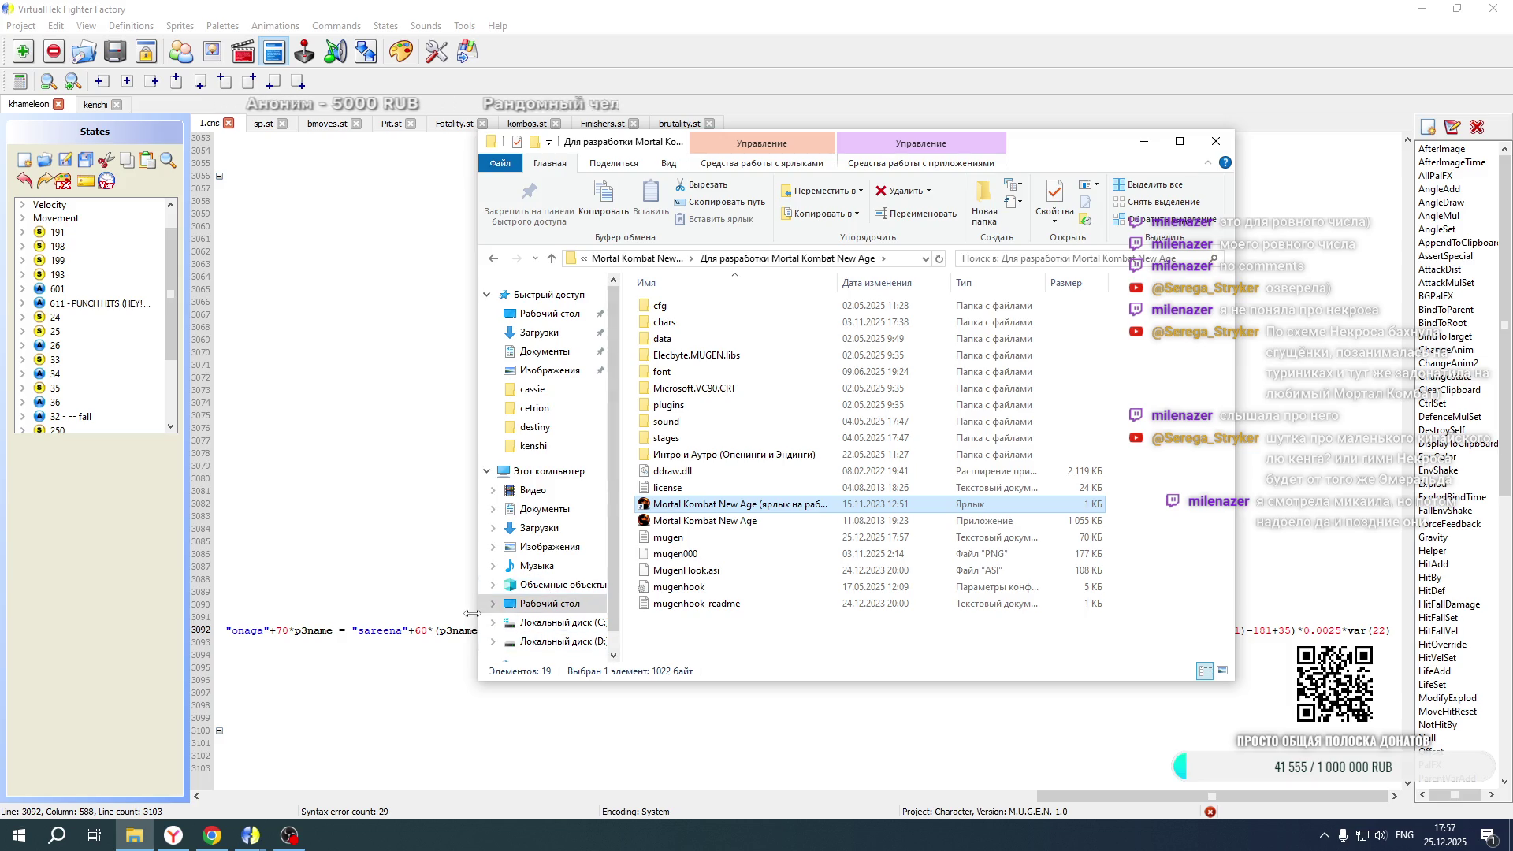
Bring Fighter Factory forward and scroll khameleon's 1.cns to the align state's position formula
click(441, 631)
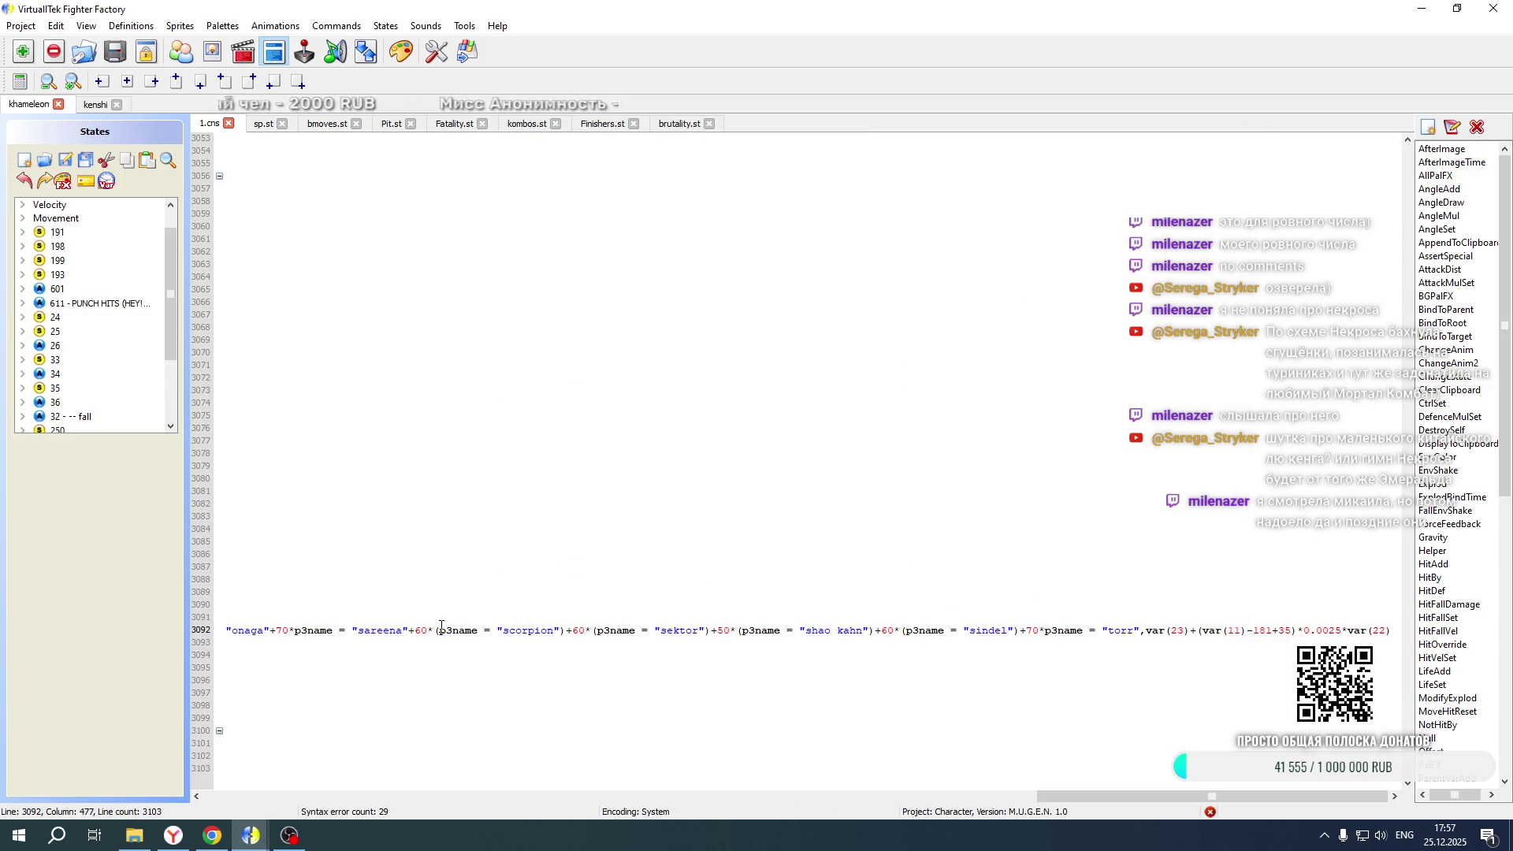
drag(1119, 796, 159, 786)
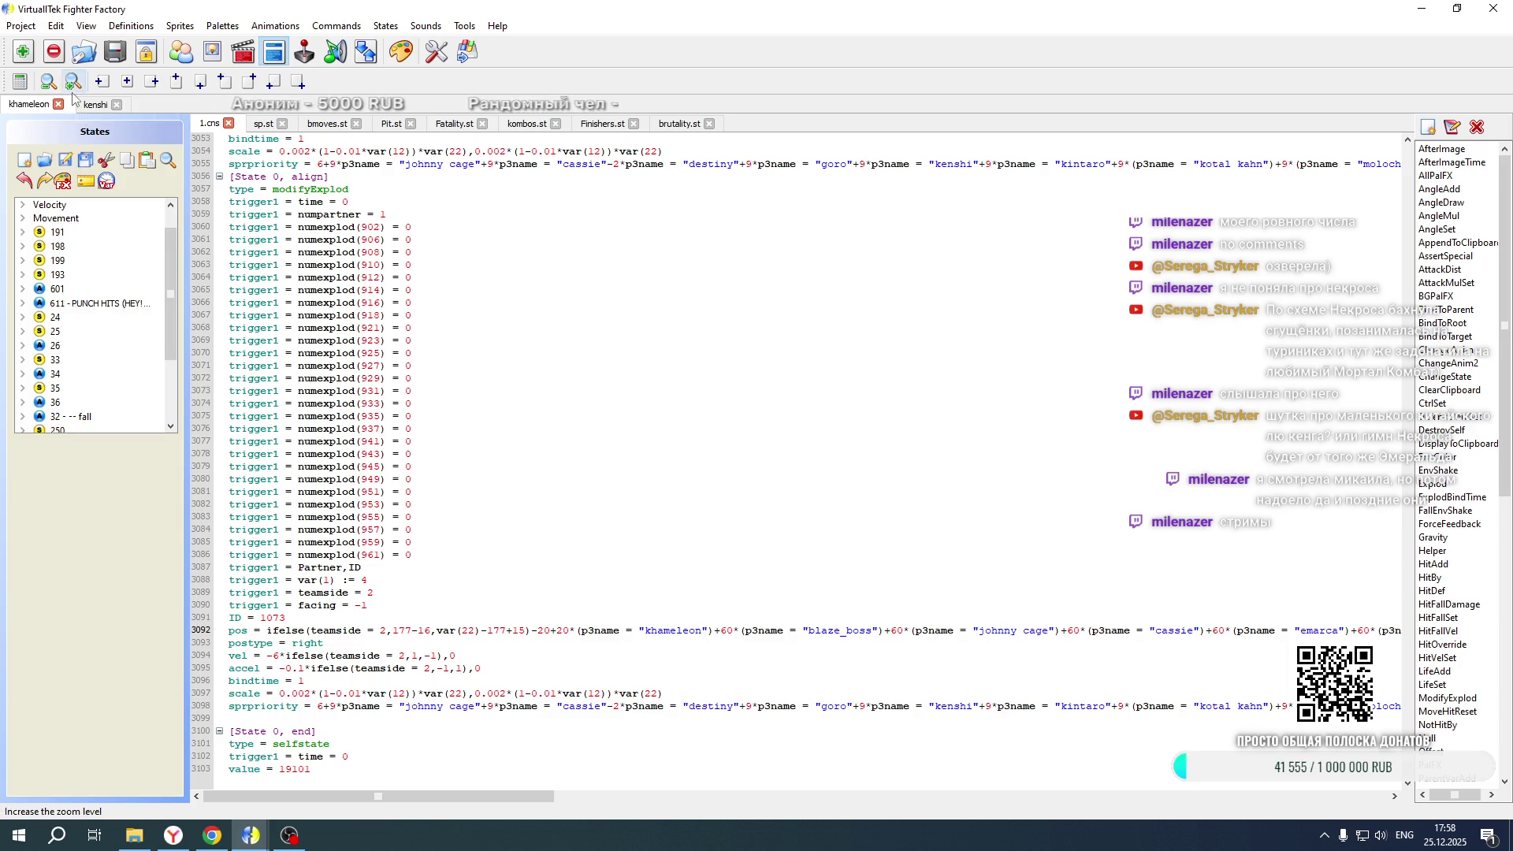
click(14, 27)
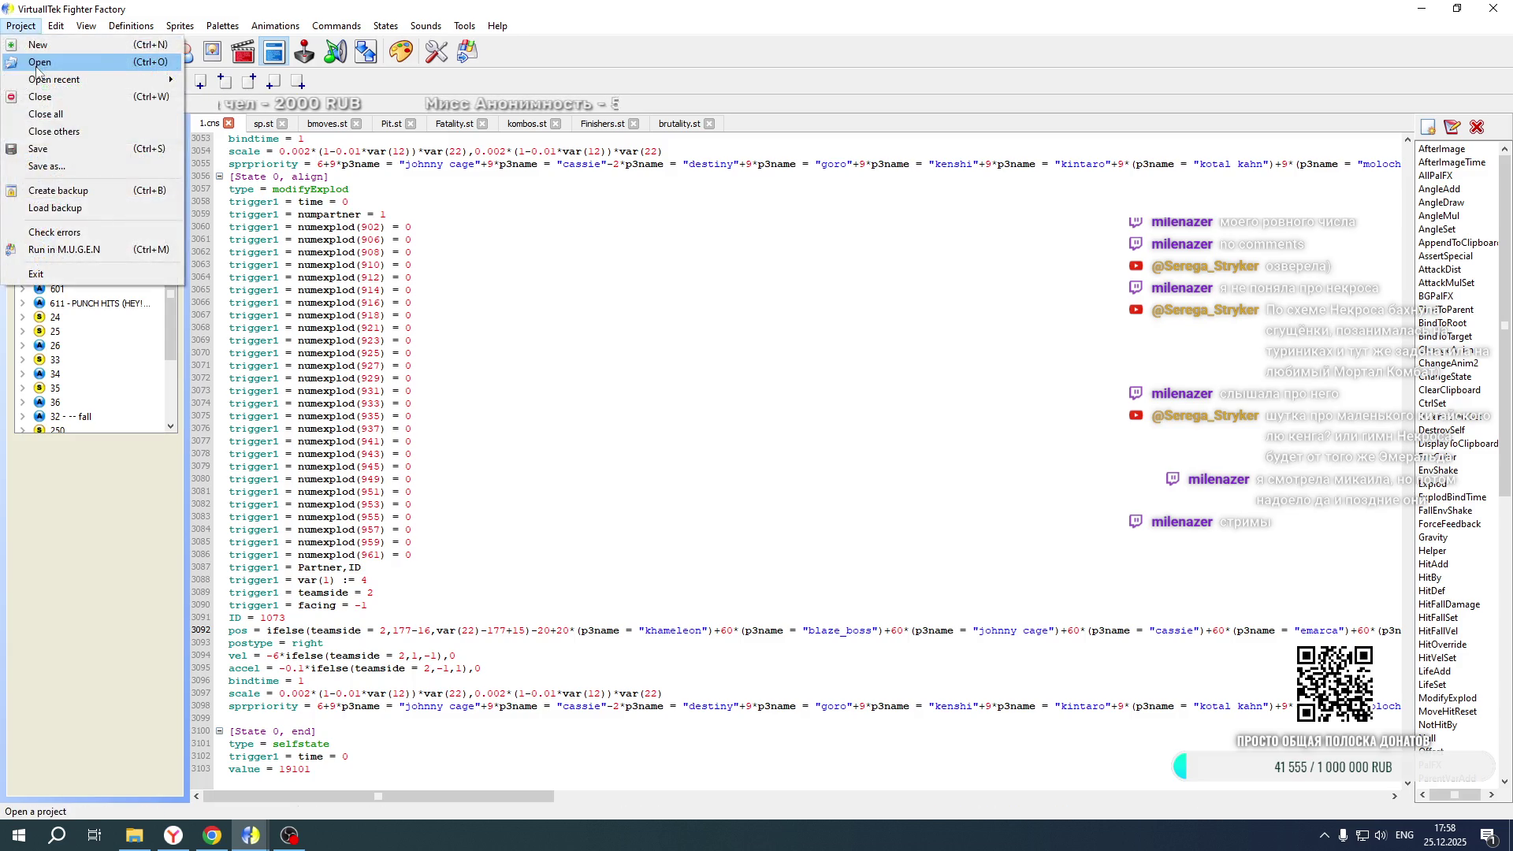
Open the kintaro character's definition file from the chars folder
click(31, 57)
click(323, 55)
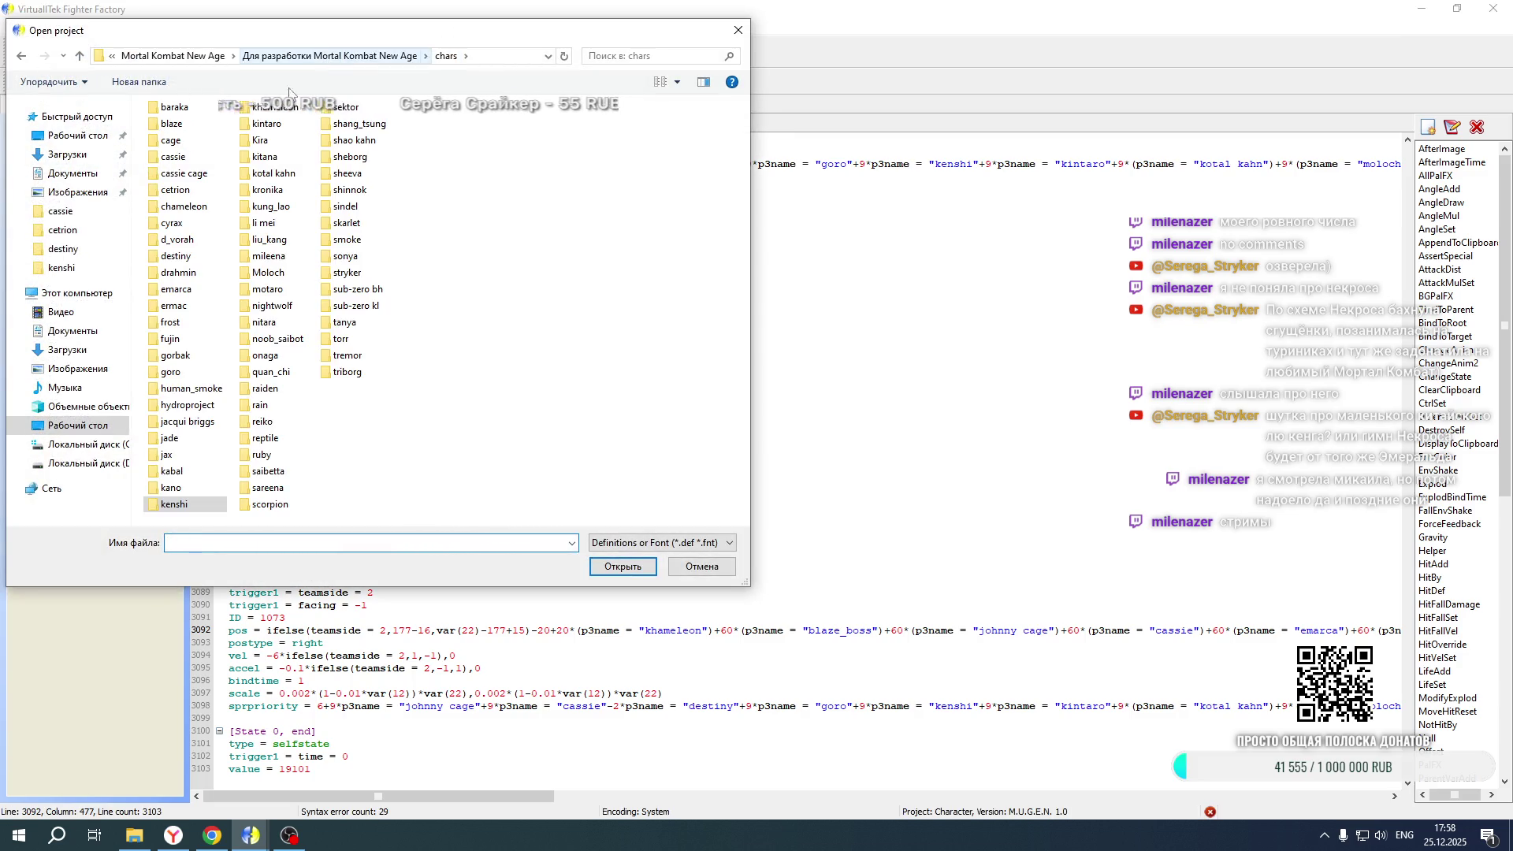
double_click(192, 389)
double_click(183, 127)
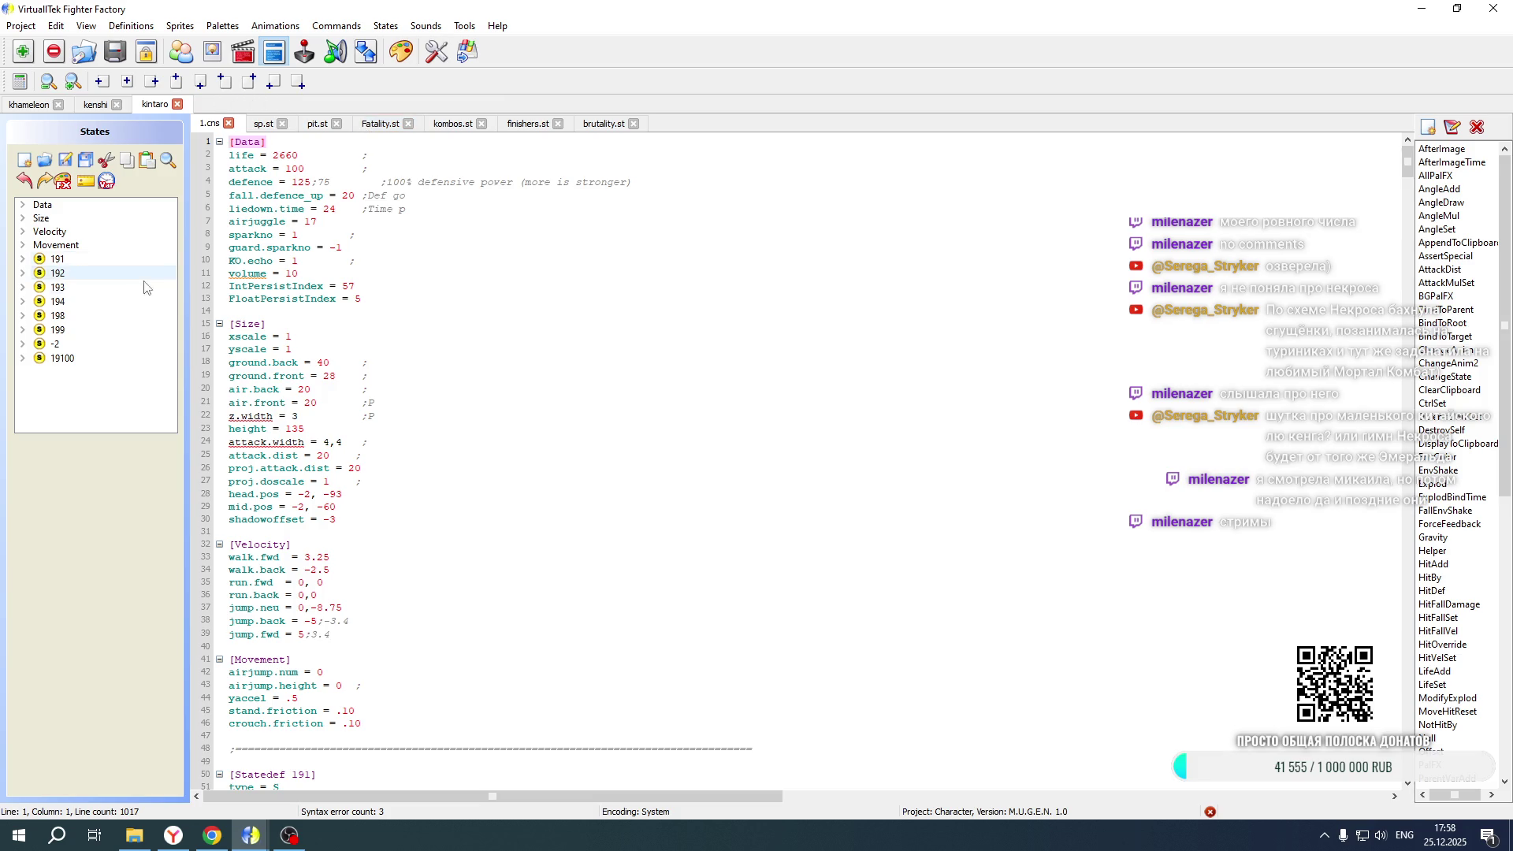
Jump to state 19100, then browse Kintaro's animations toward action 9210
click(74, 360)
click(243, 52)
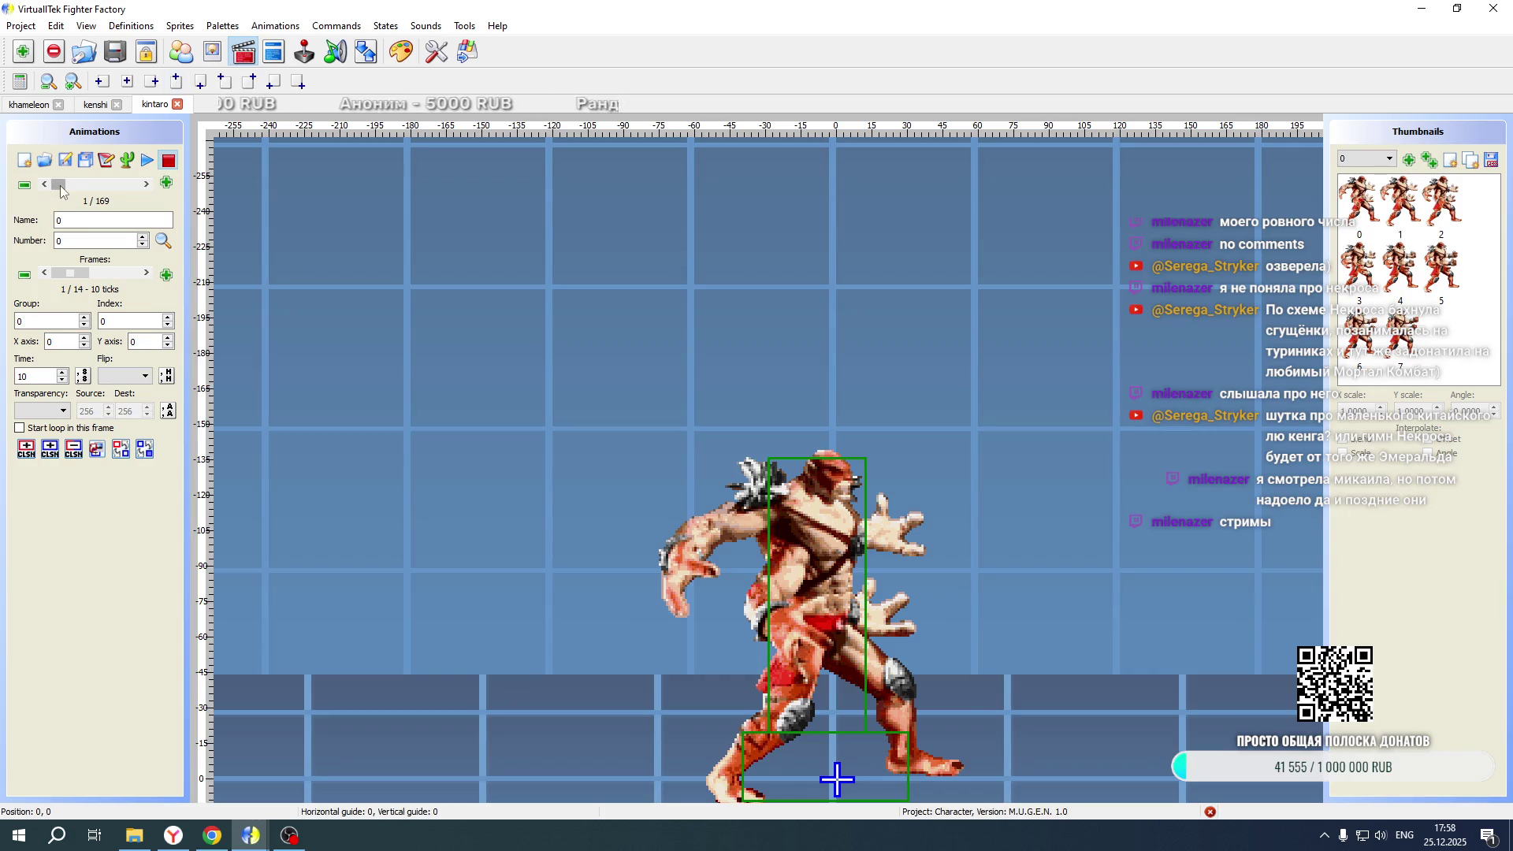
drag(60, 186, 153, 190)
click(45, 185)
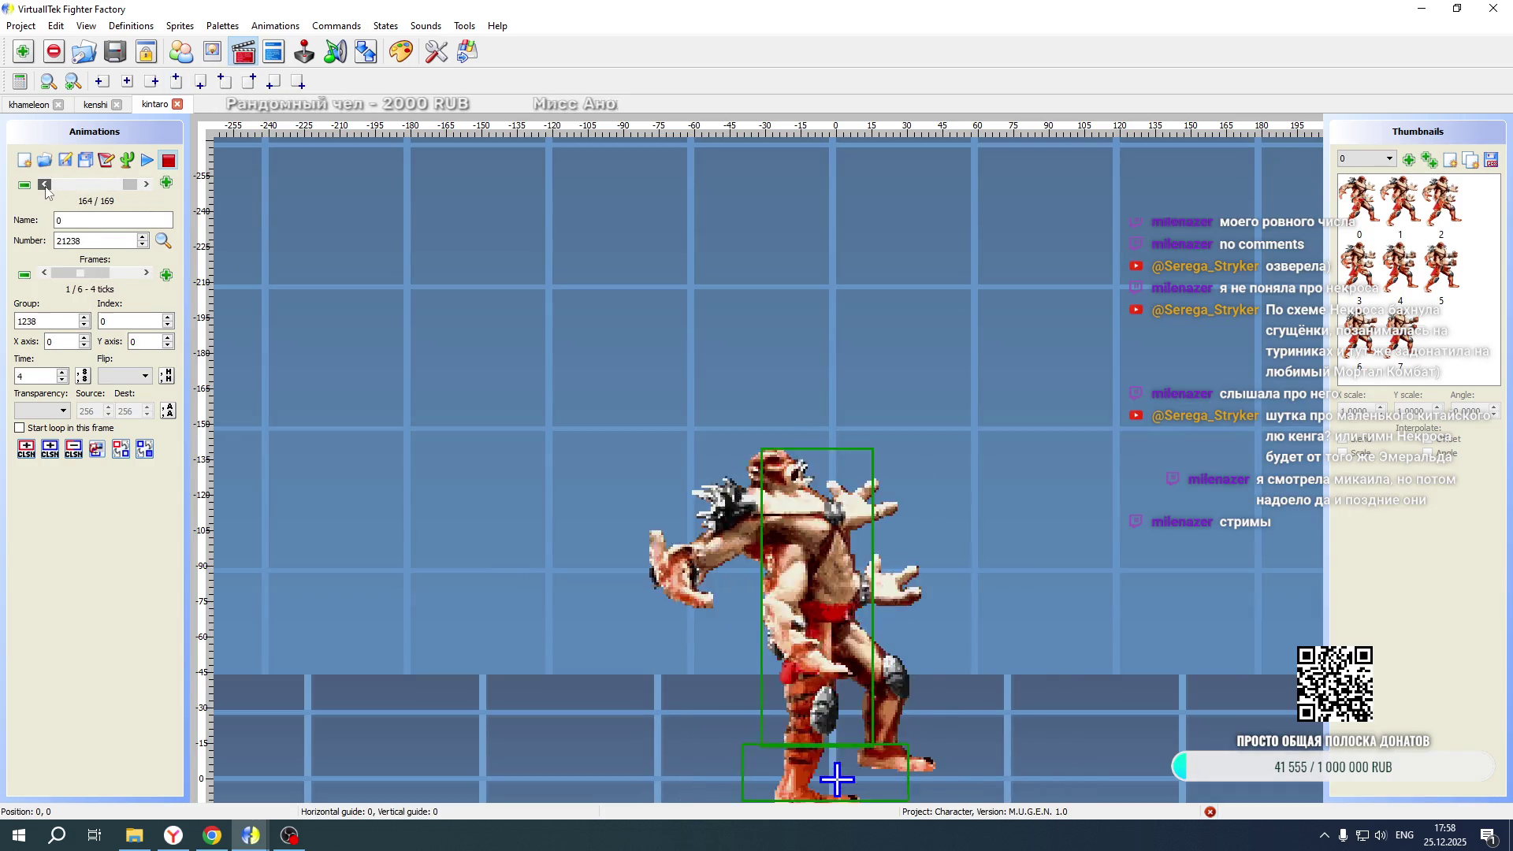
drag(45, 189, 45, 189)
click(147, 184)
Copy the frame definition line from Kintaro's action 9200
click(147, 184)
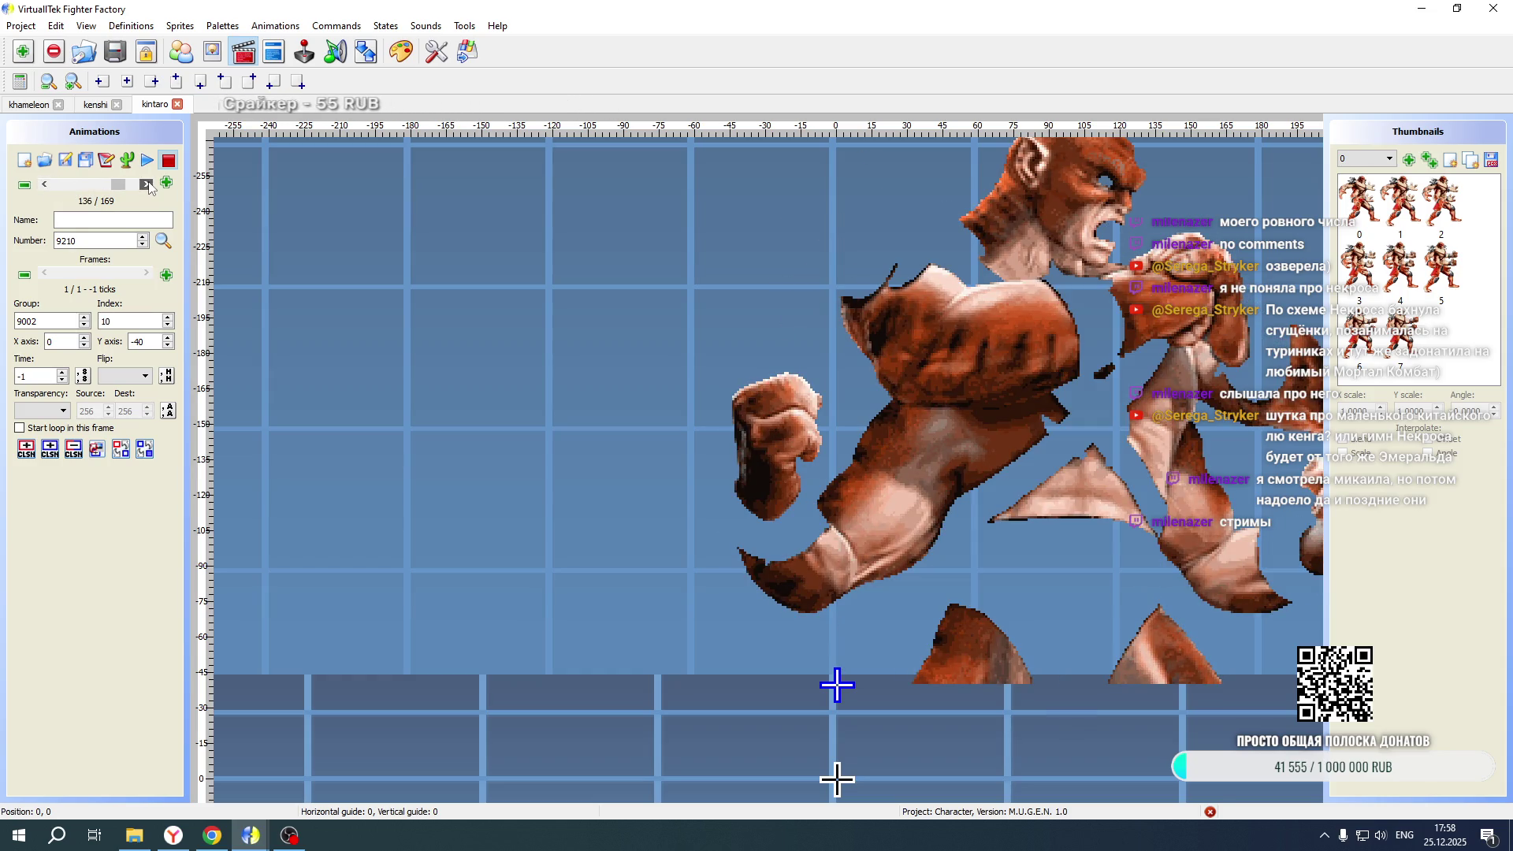
click(45, 184)
click(45, 184)
click(107, 160)
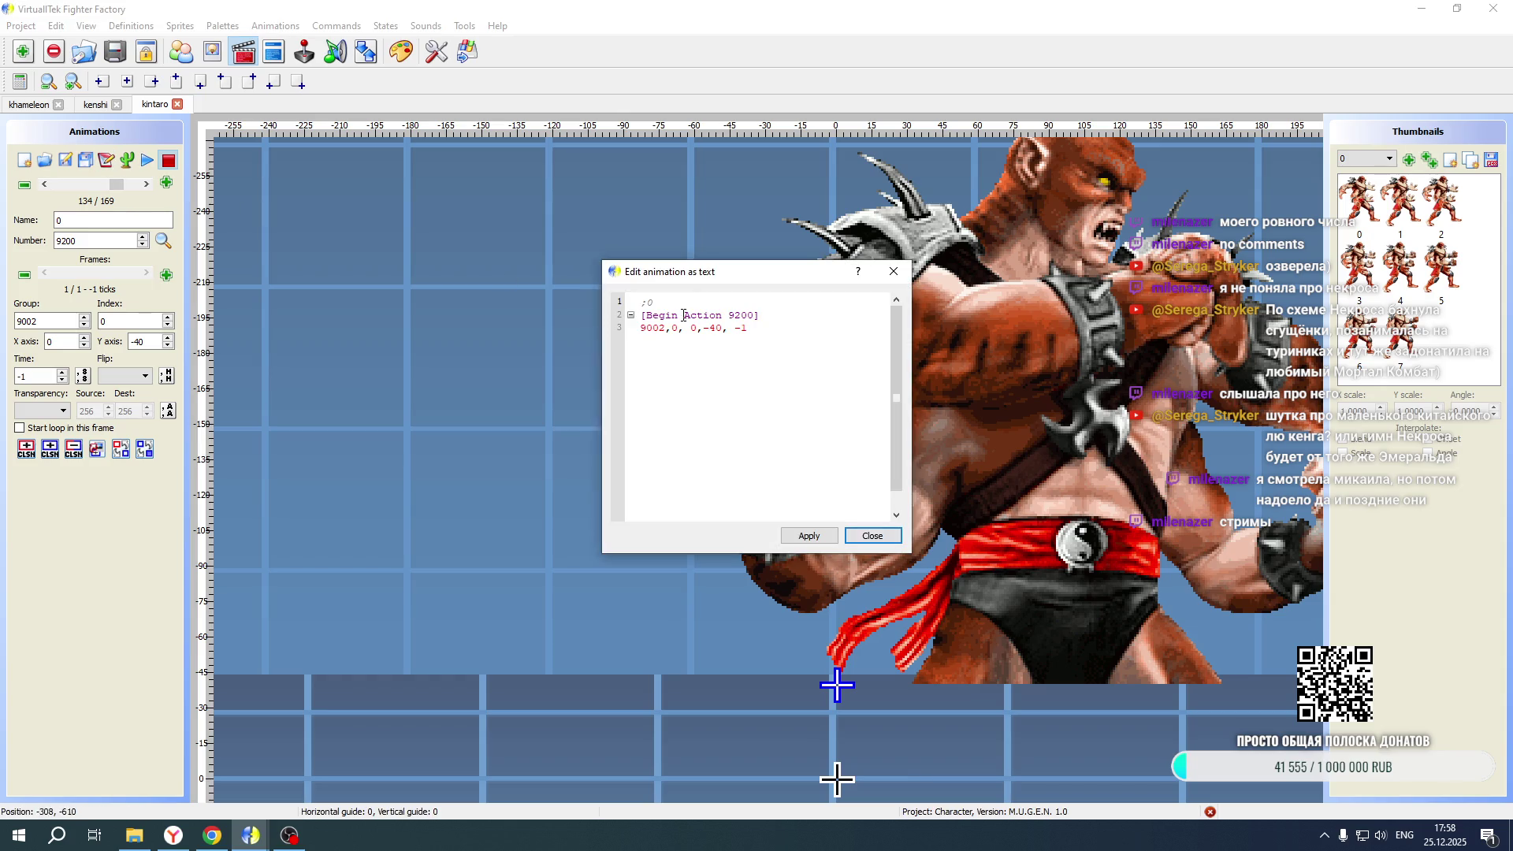
key(shift+Home)
key(ctrl+c)
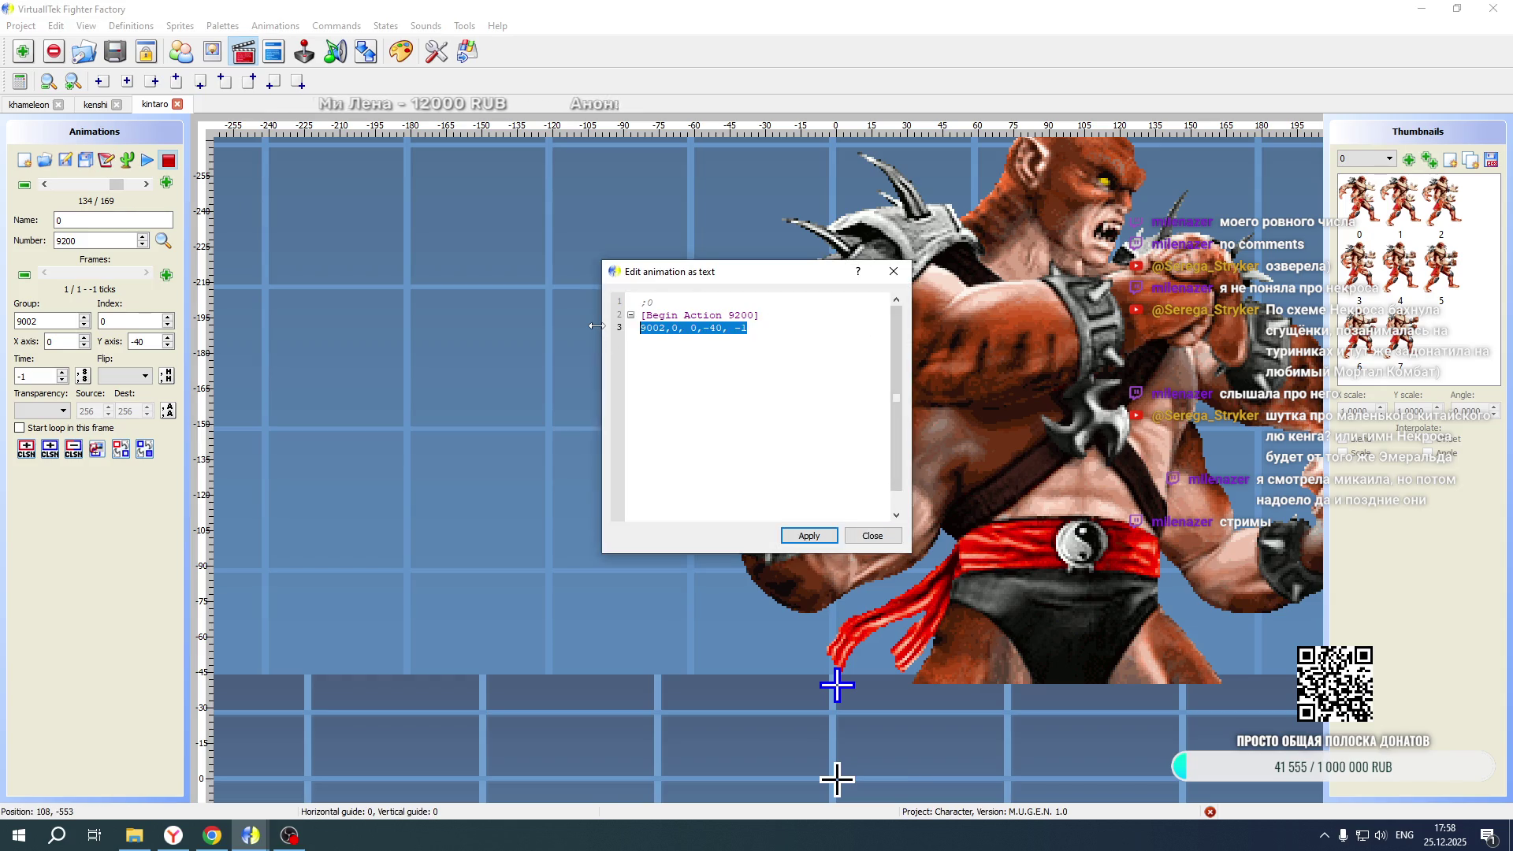
key(Escape)
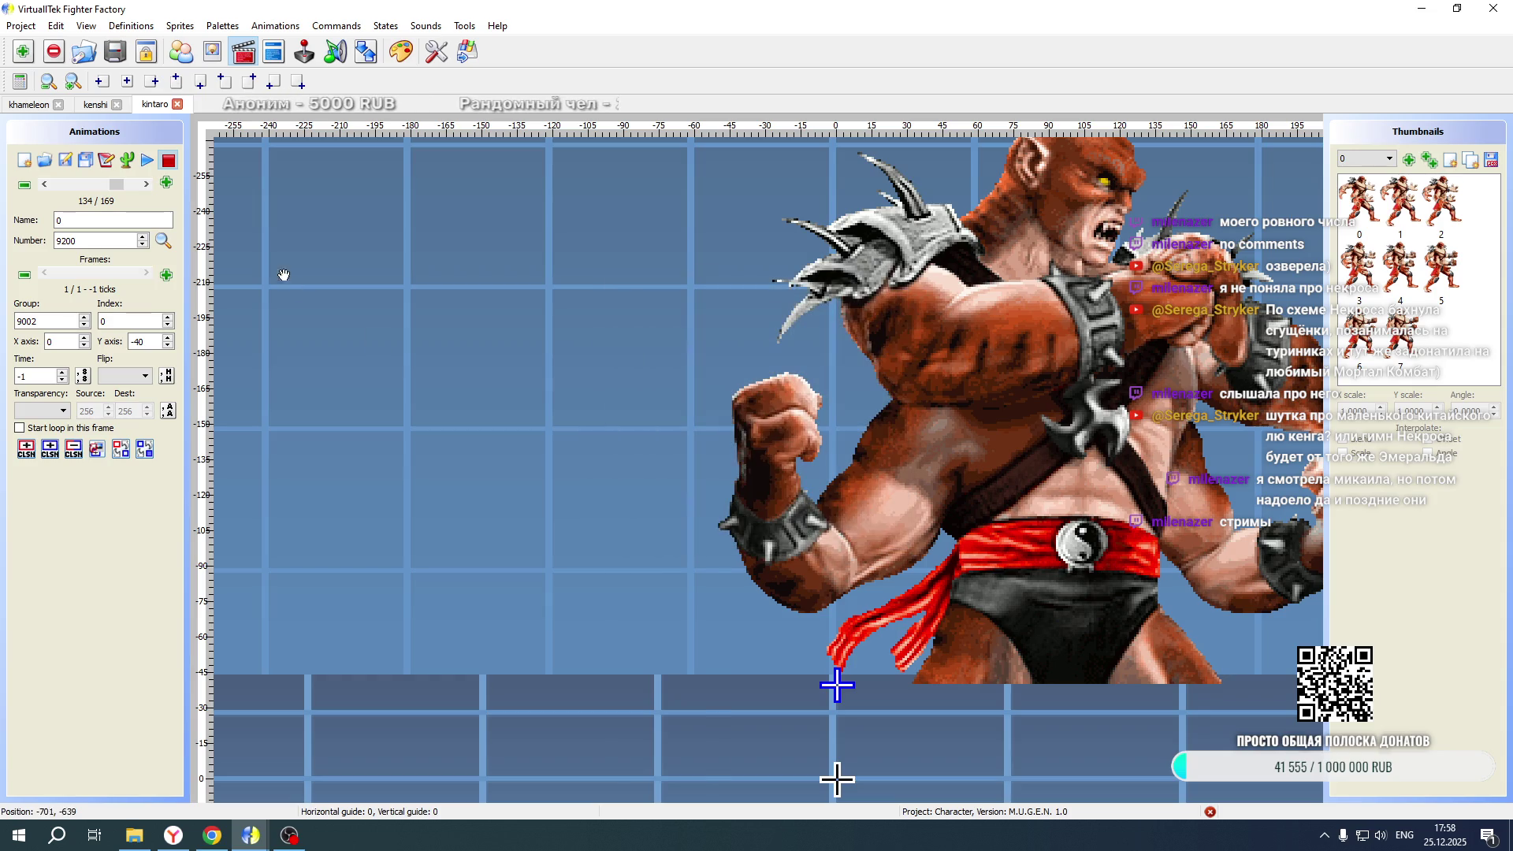
Paste the 9200 frame into action 9210, edit its X offset, and mirror it horizontally
click(146, 184)
click(146, 183)
click(107, 160)
drag(716, 329, 754, 329)
key(shift+Home)
key(ctrl+v)
click(690, 328)
text(4)
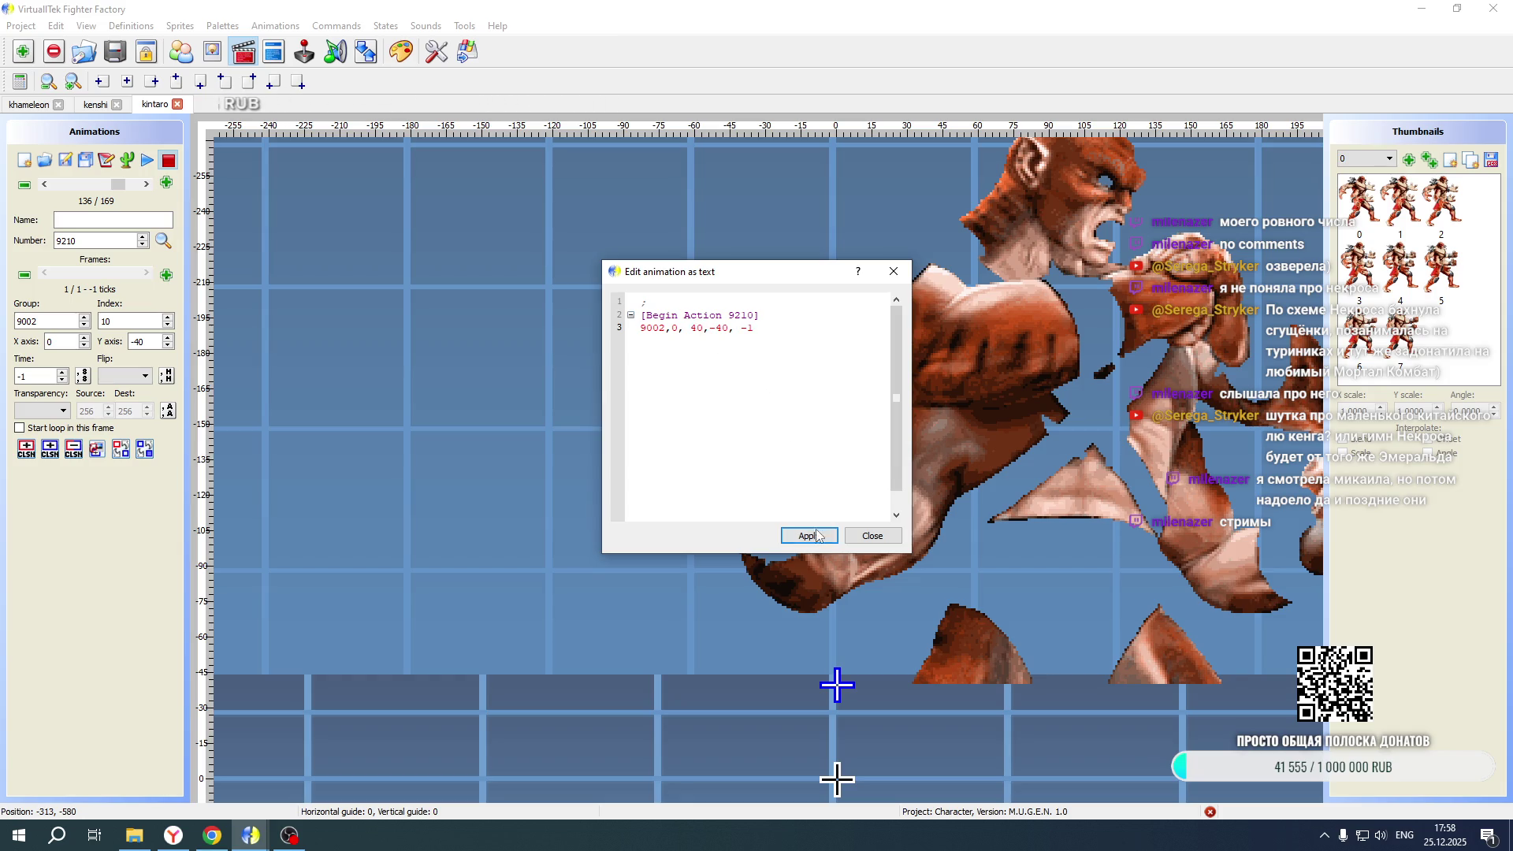
click(817, 536)
click(126, 375)
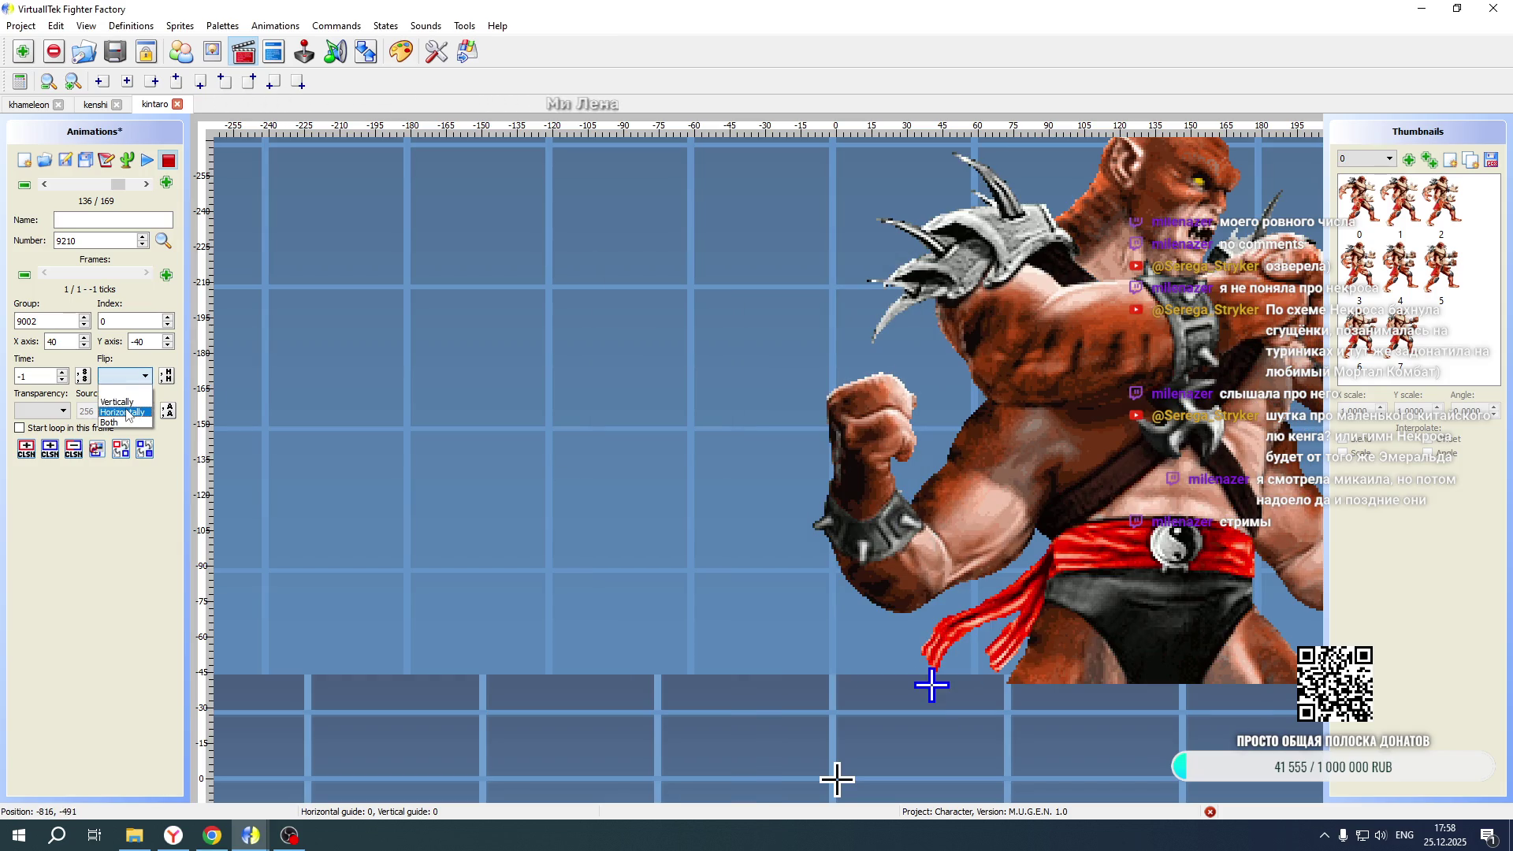
click(126, 413)
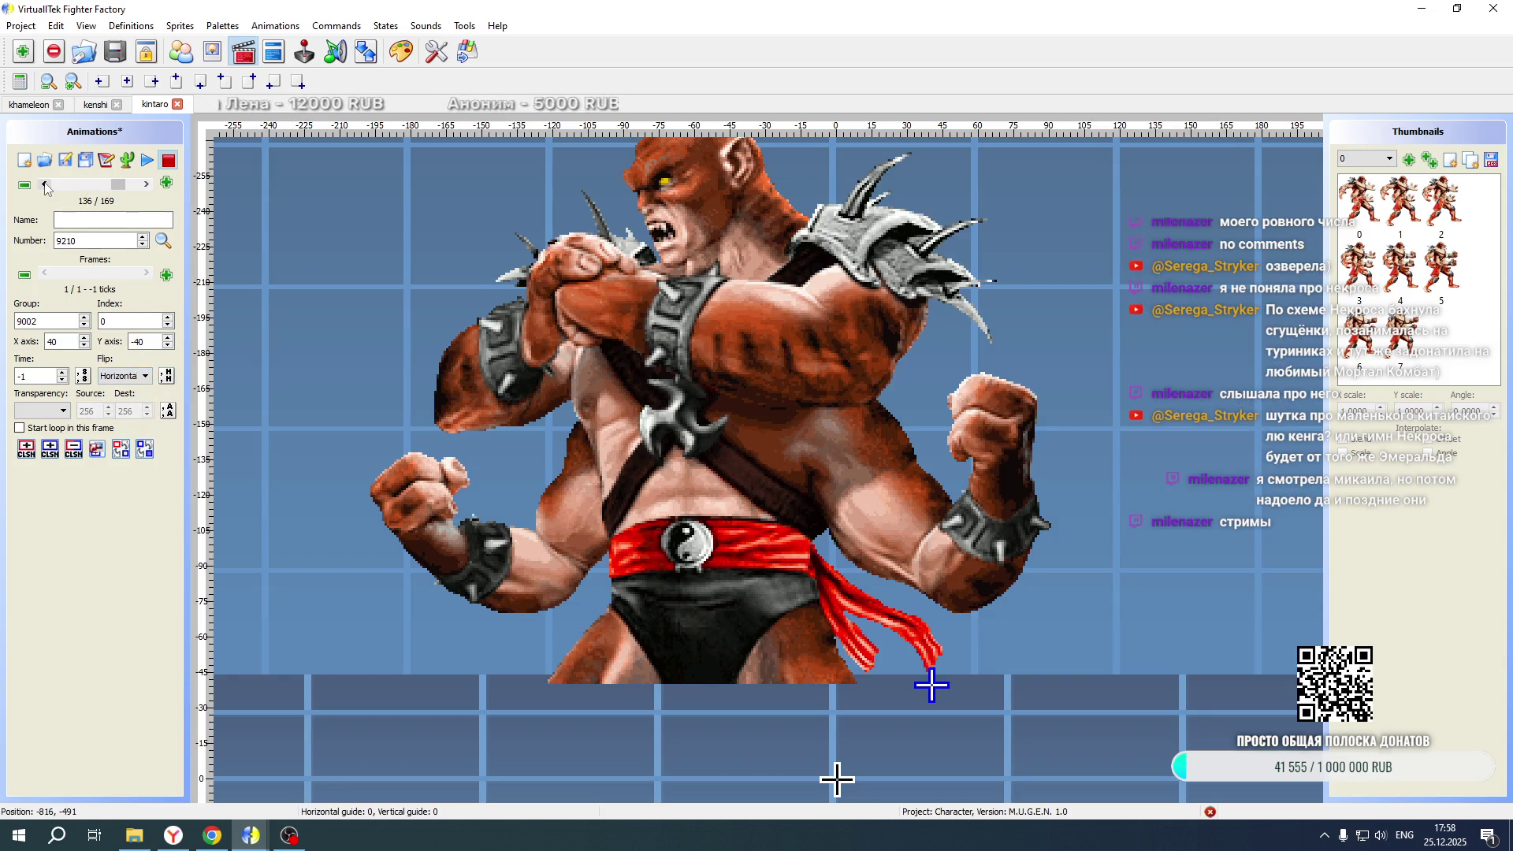
Give action 9211 the pasted frame with sprite 9002,1, flip it horizontally, and save the animations
click(145, 184)
click(106, 160)
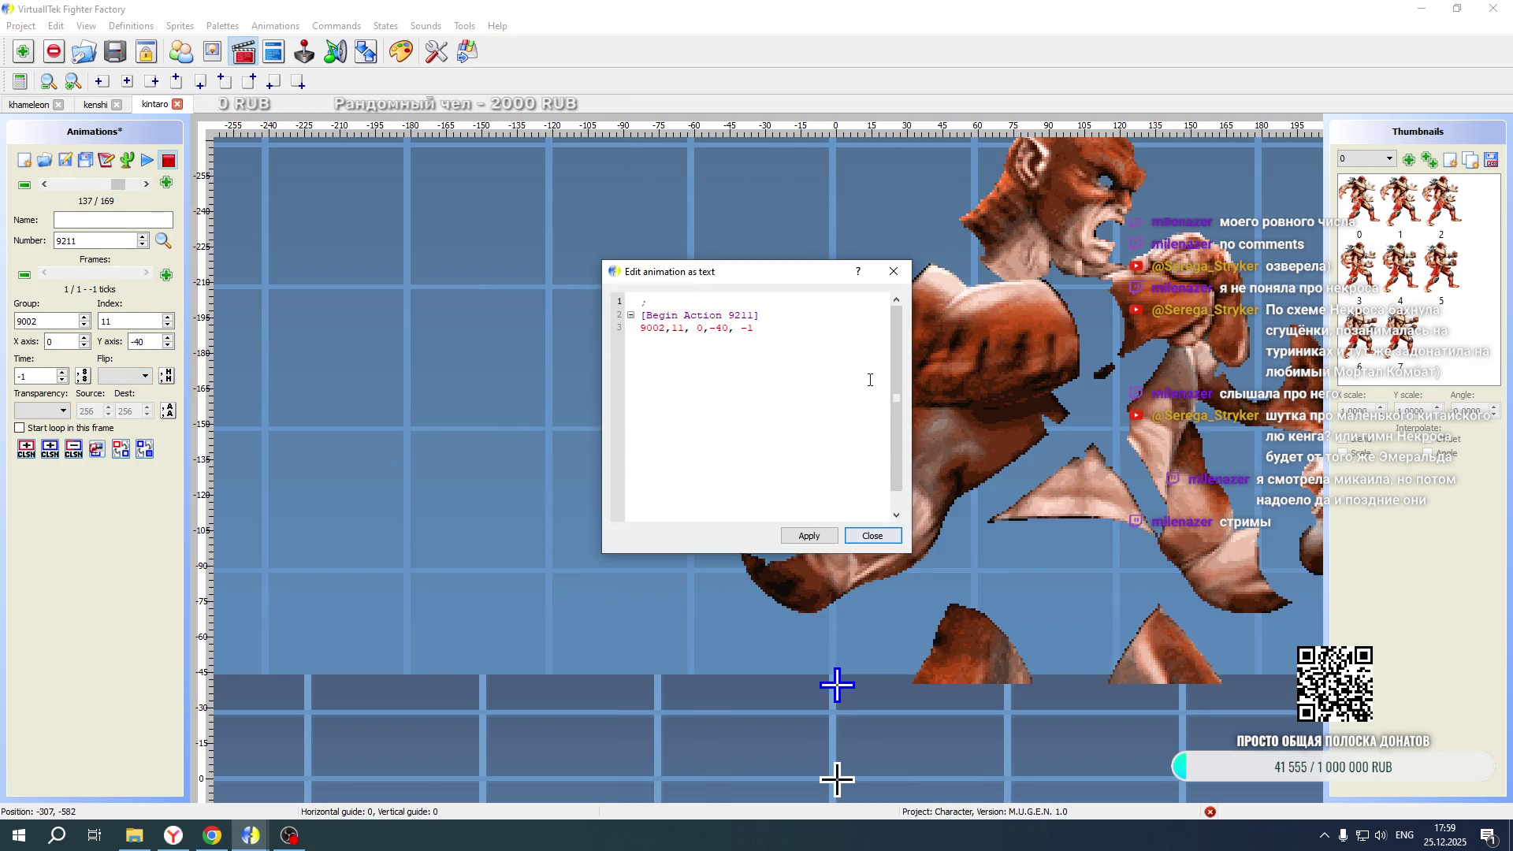
drag(754, 327, 639, 328)
key(ctrl+v)
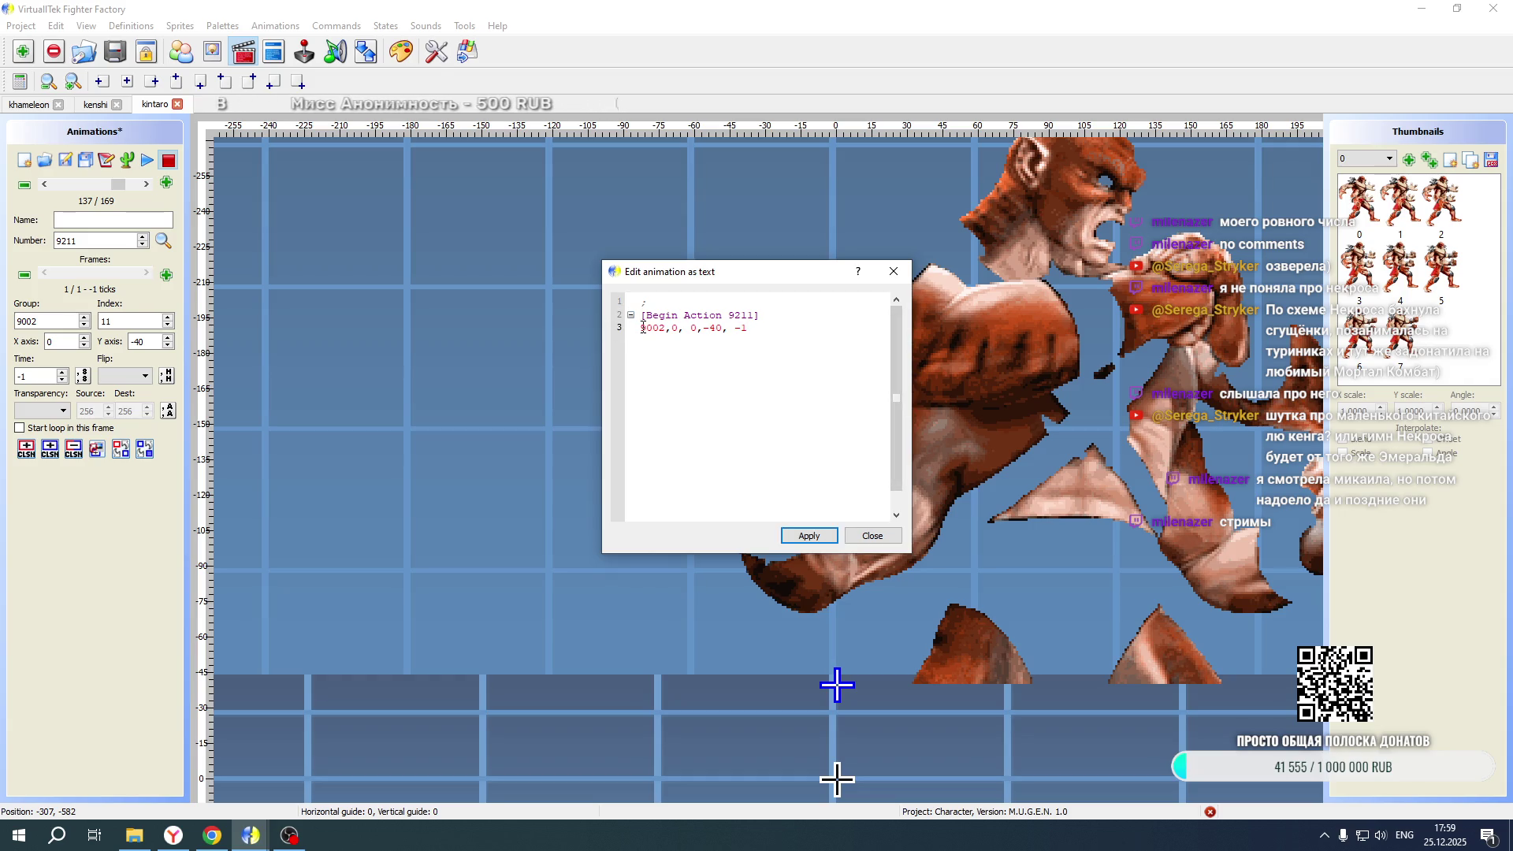
double_click(674, 328)
click(674, 328)
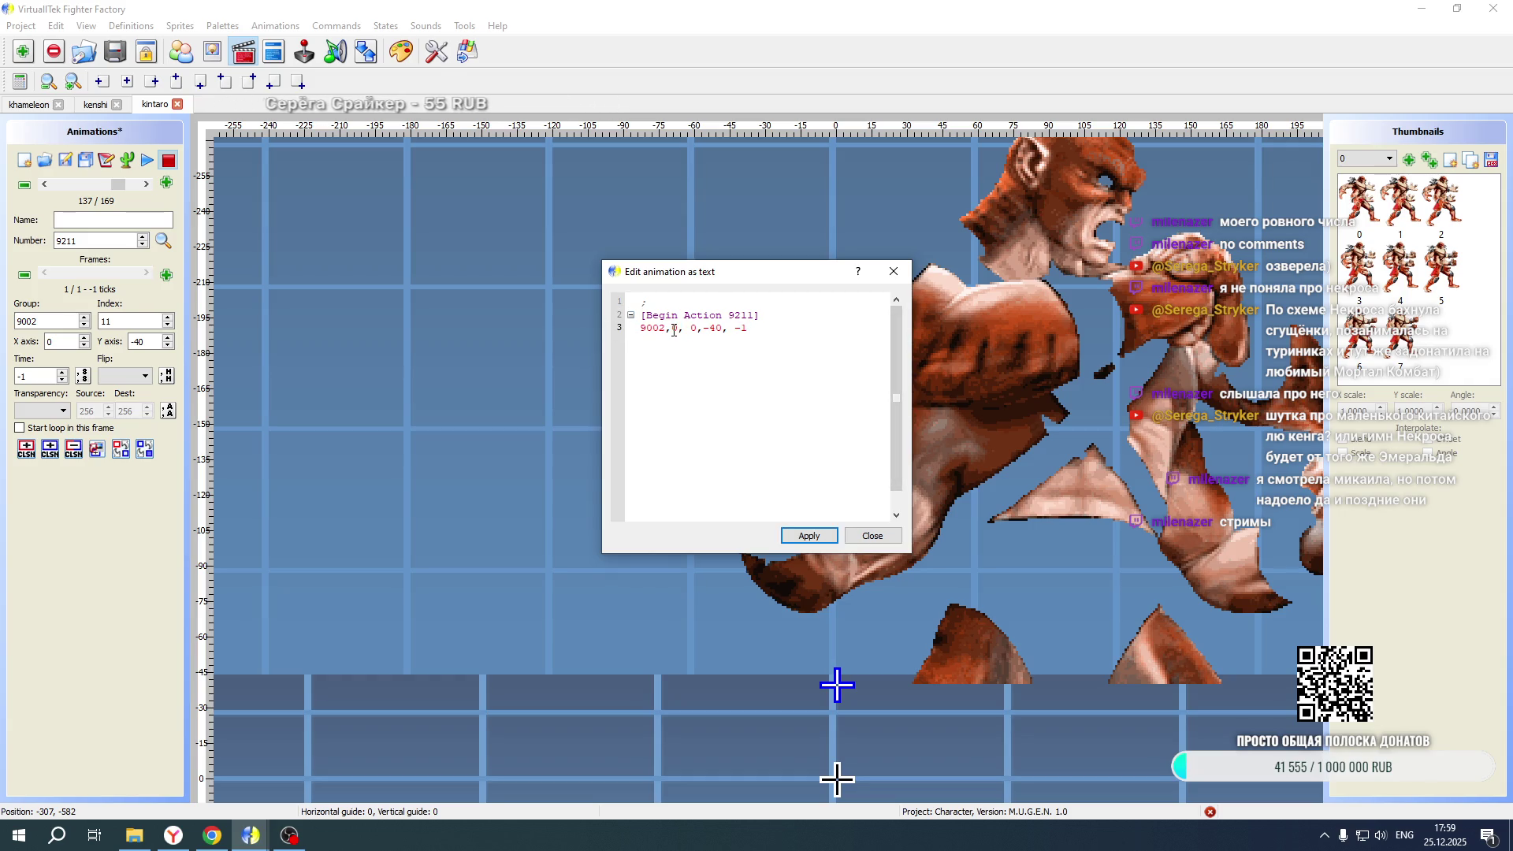
double_click(674, 328)
text(1)
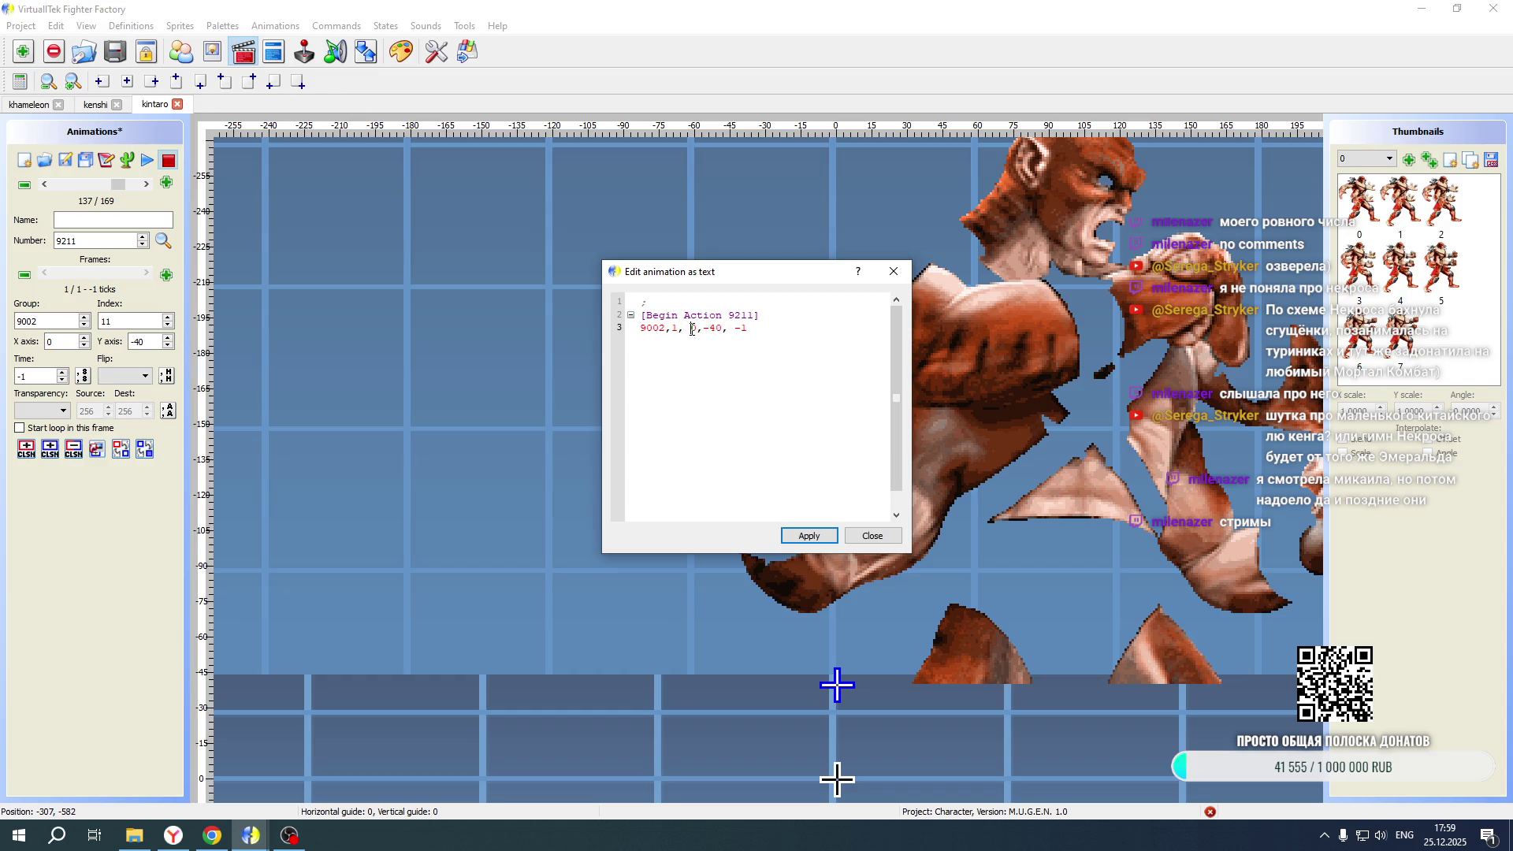
click(809, 536)
click(872, 536)
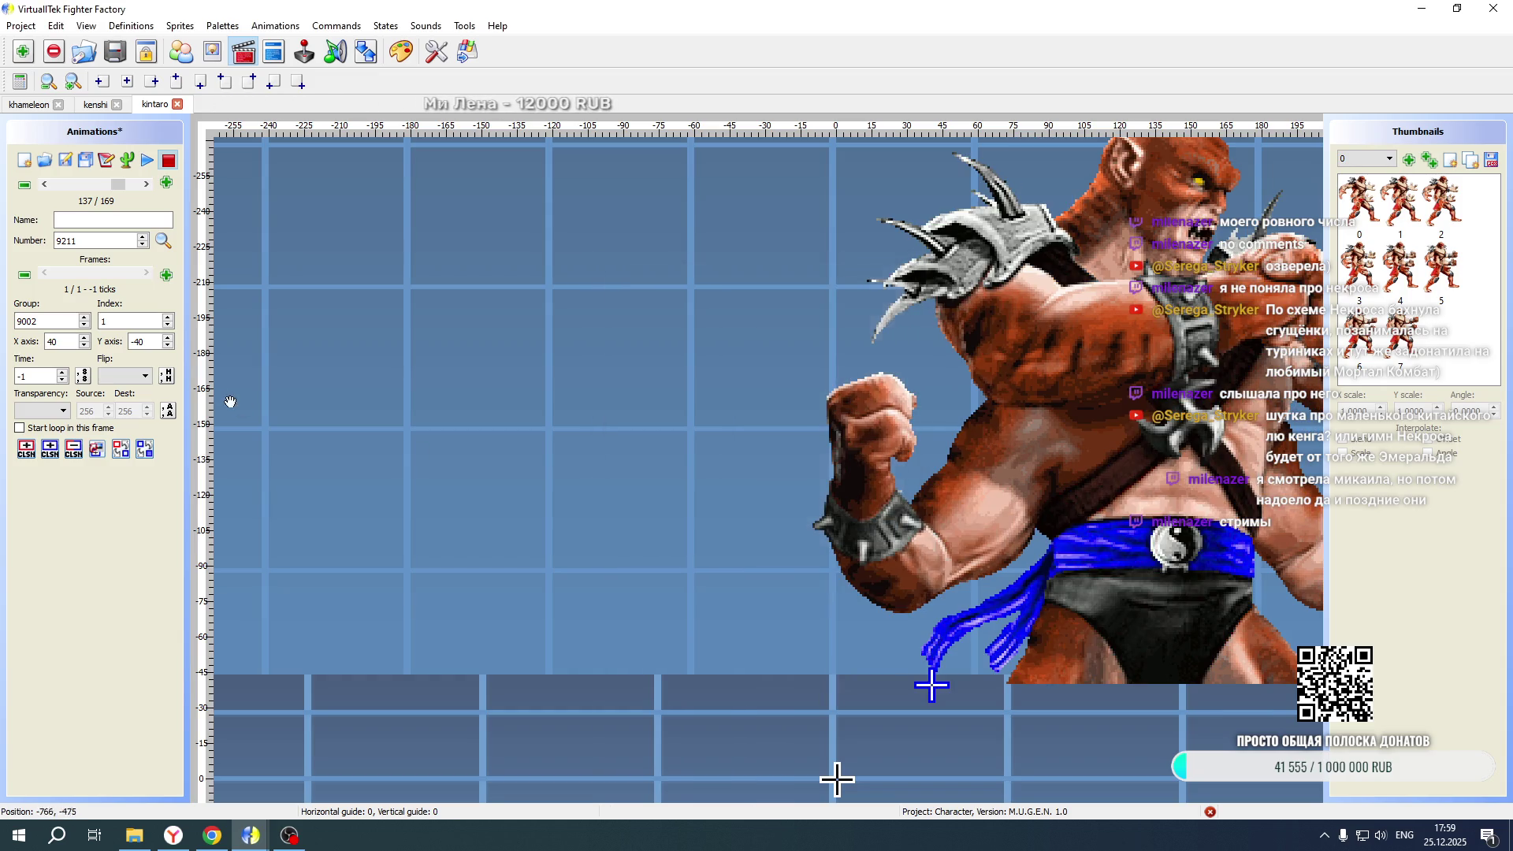
click(110, 420)
click(122, 376)
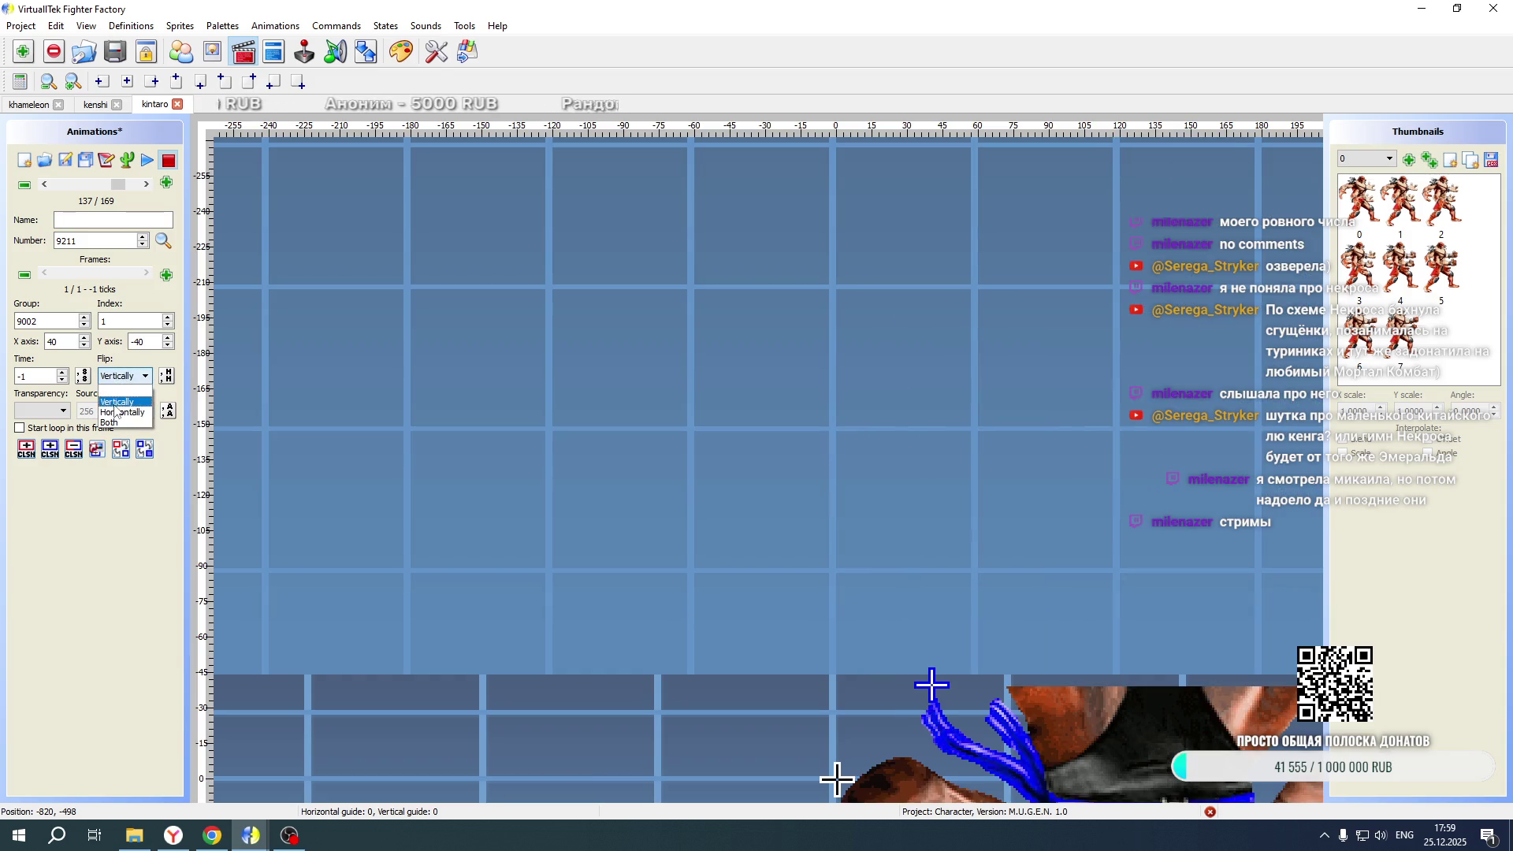
click(110, 398)
click(65, 164)
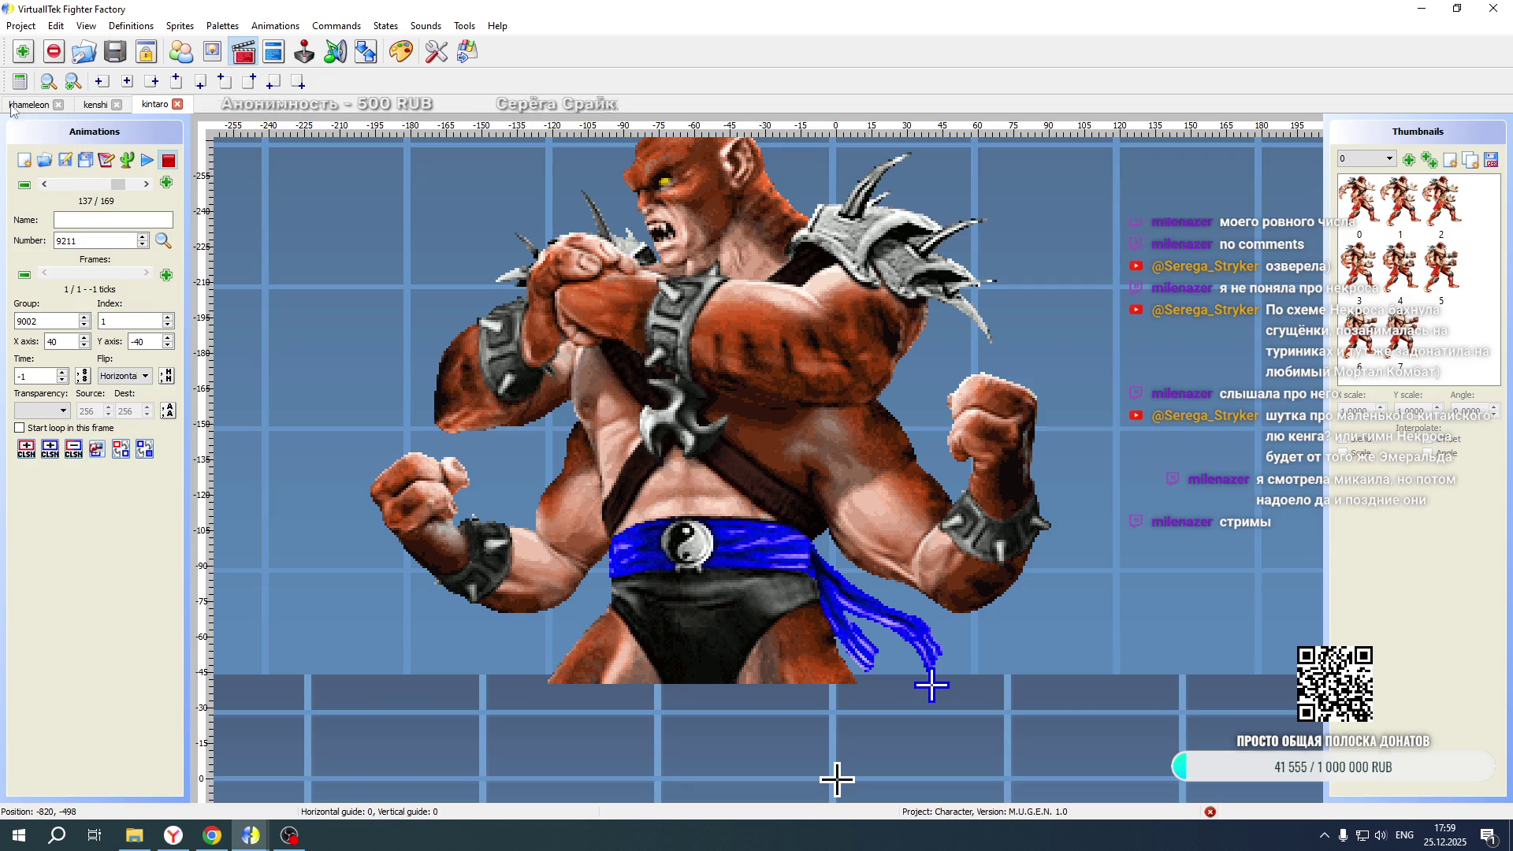
click(26, 27)
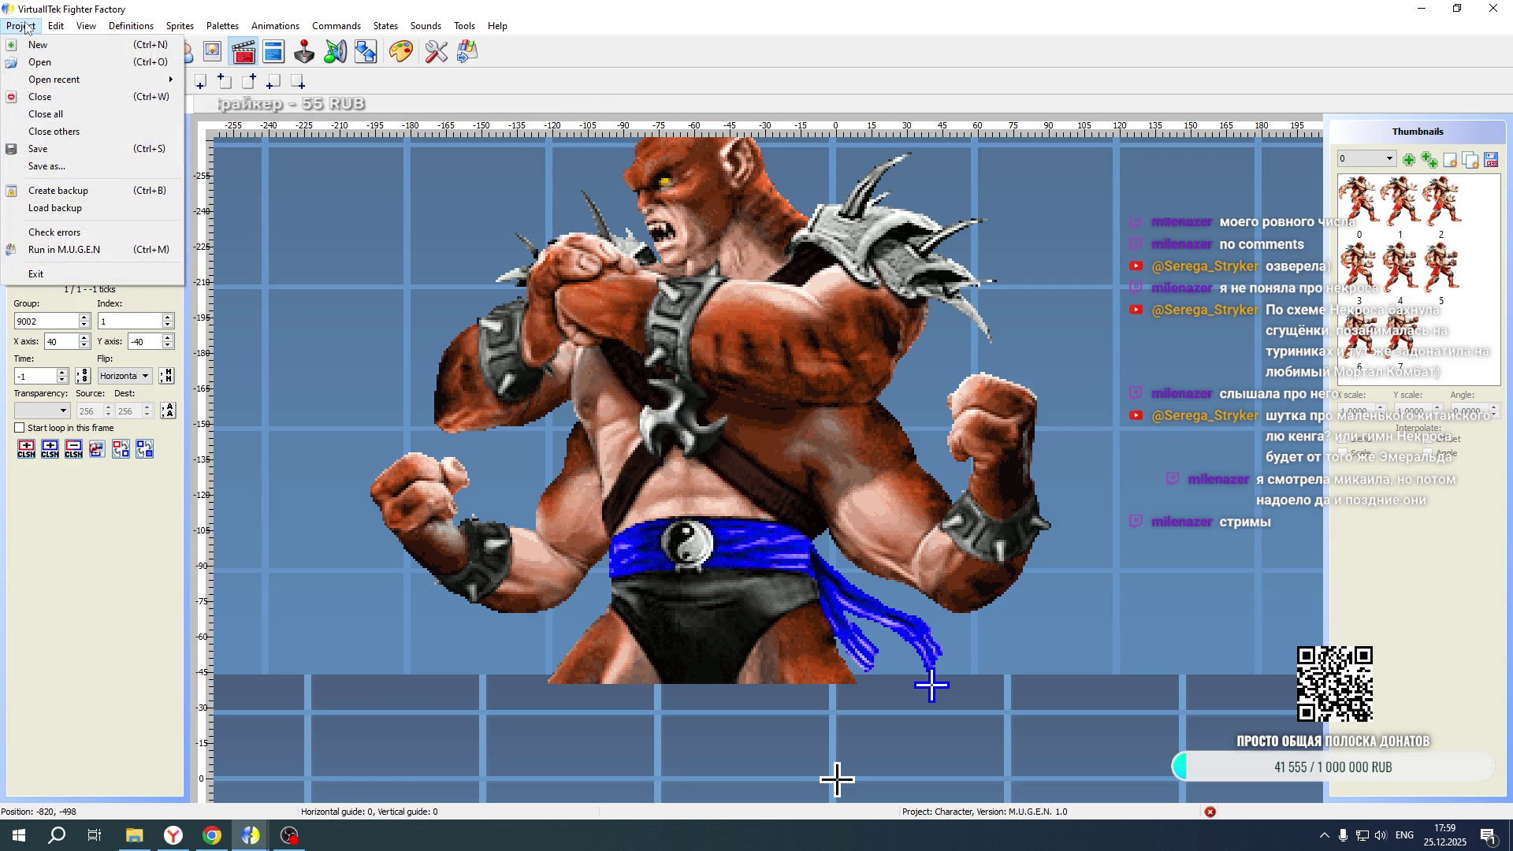
Reload kintaro's KINTARO.def project and view its state code at Statedef 19100
click(44, 66)
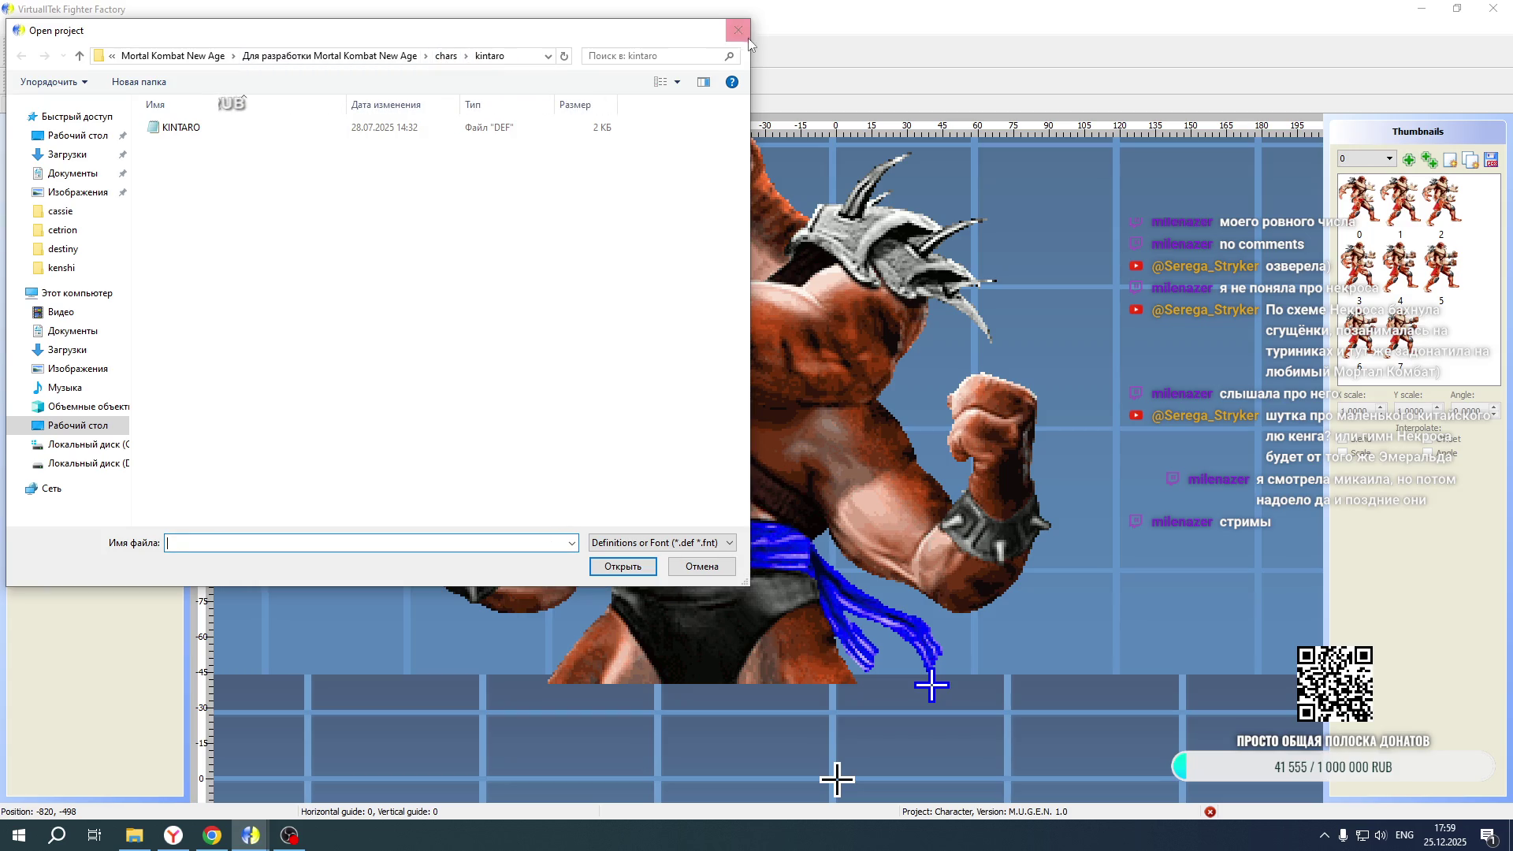
double_click(180, 127)
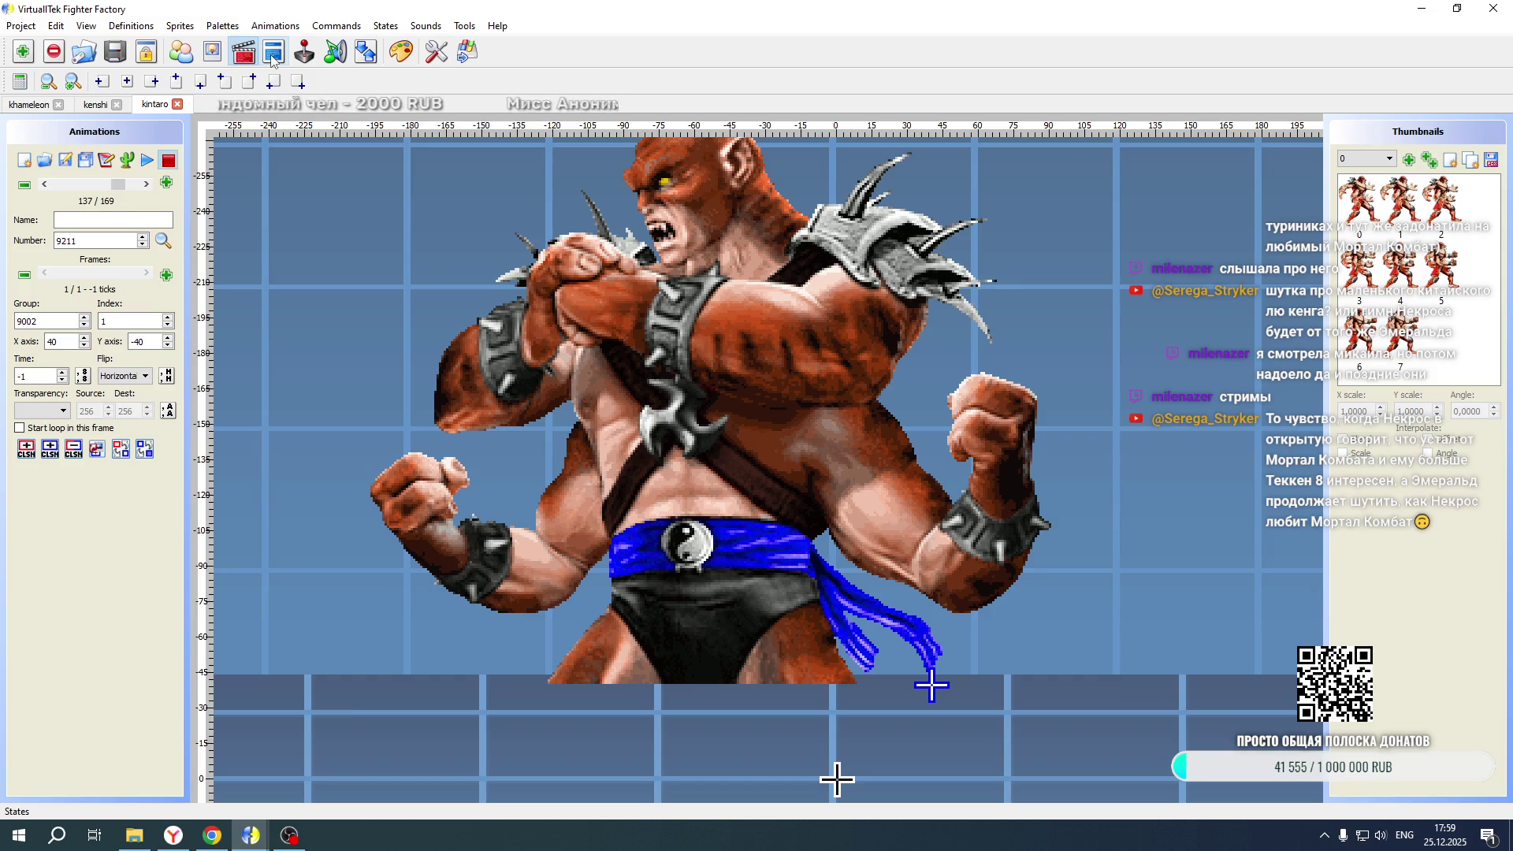
click(272, 57)
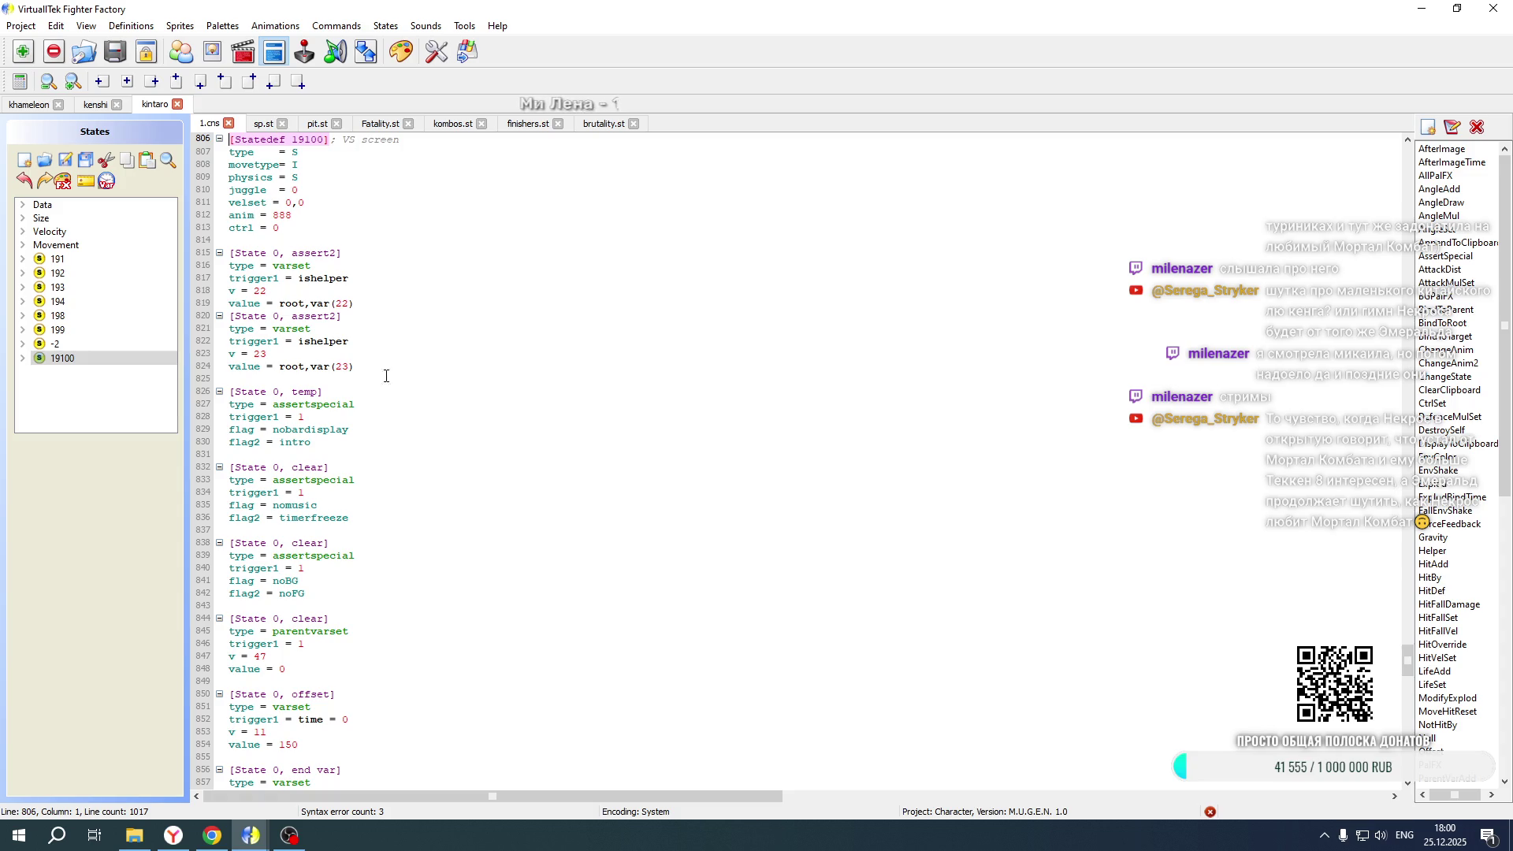
Duplicate kintaro's VS-screen Explod blocks by pasting a copy below them
scroll(499, 369, down, 20)
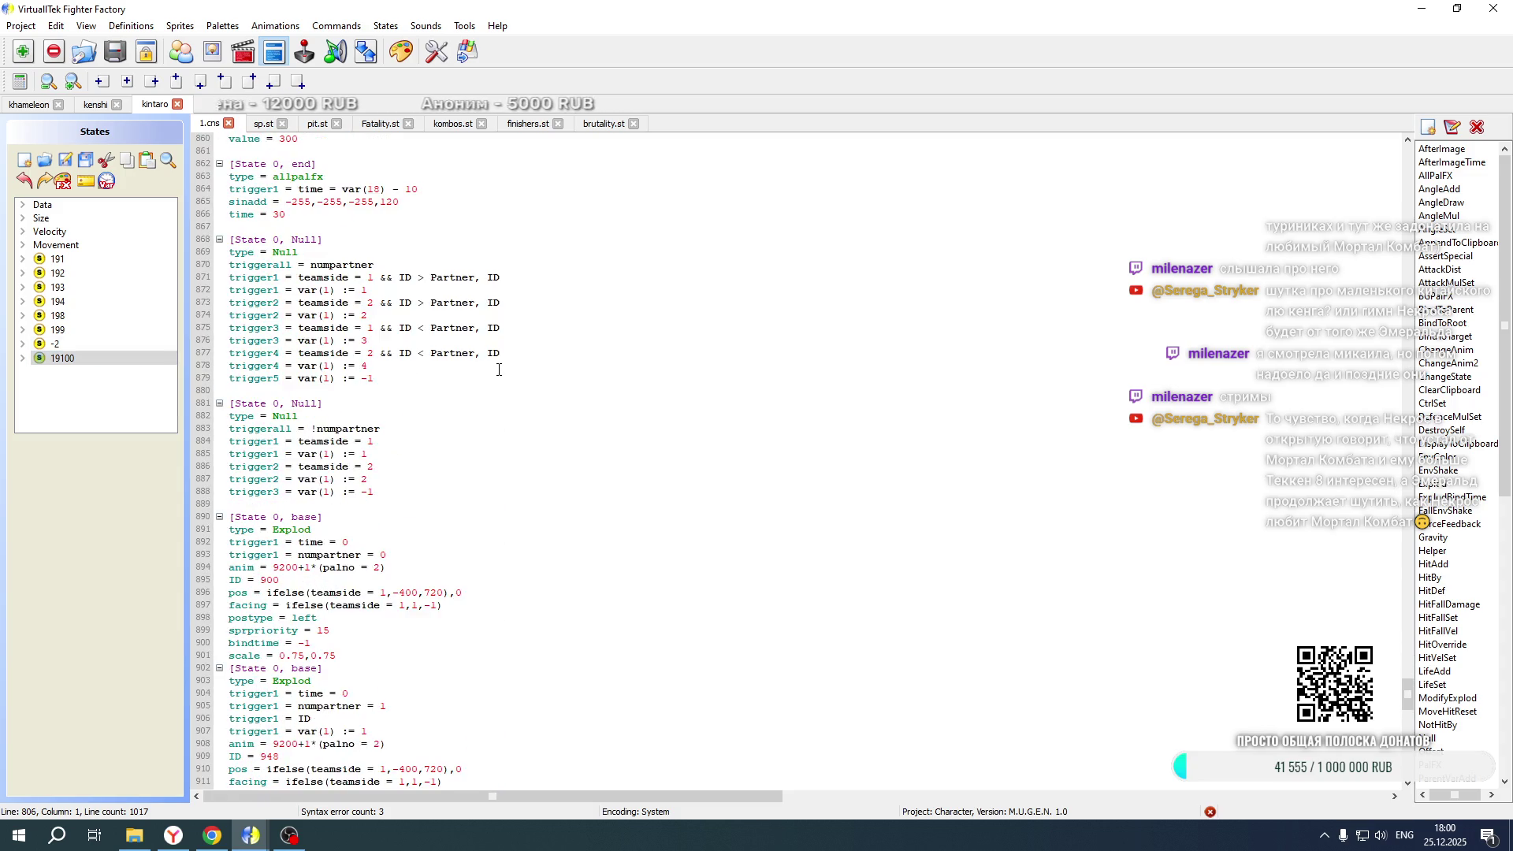
scroll(499, 369, down, 4)
mouse_move(337, 593)
mouse_down()
mouse_move(249, 429)
mouse_move(230, 252)
mouse_up()
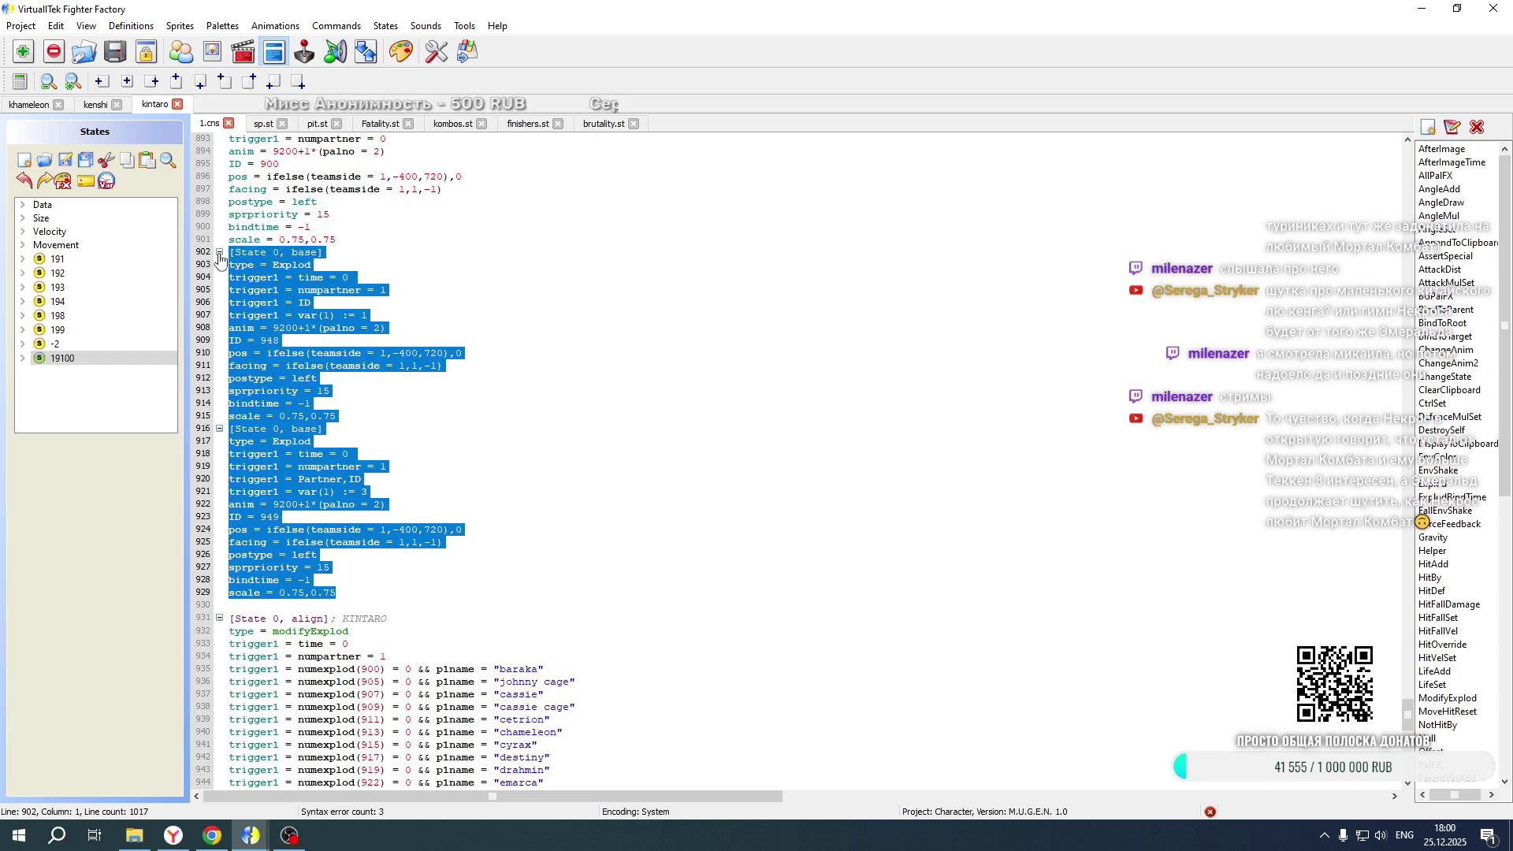
key(ctrl+c)
click(339, 592)
key(Return)
key(Return)
key(ctrl+v)
Copy kenshi's teamside and facing triggers and paste them into three of kintaro's Explod blocks
scroll(544, 367, up, 7)
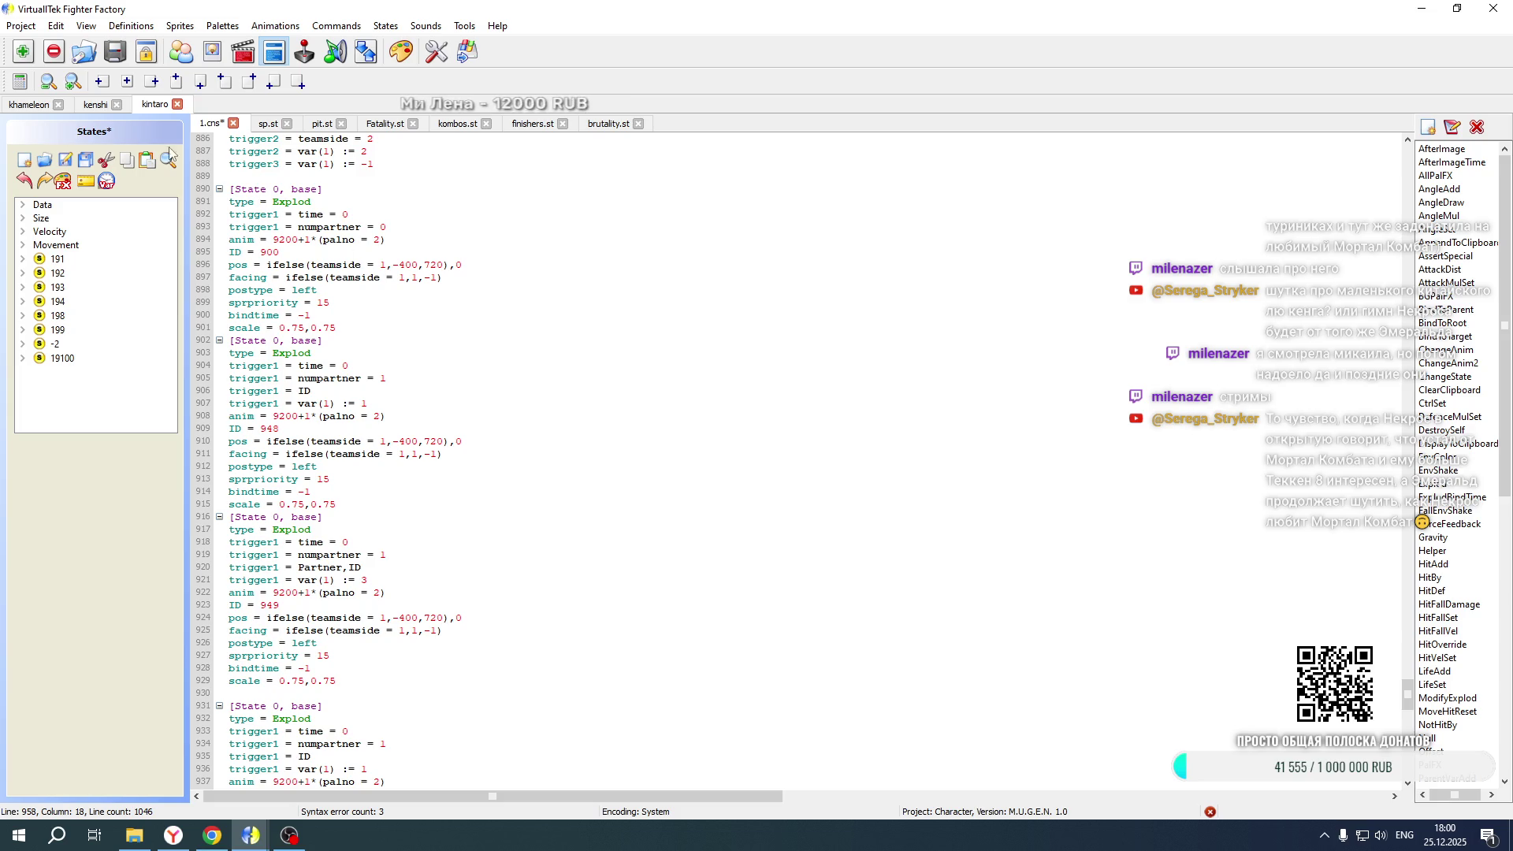
click(93, 105)
drag(380, 354, 390, 327)
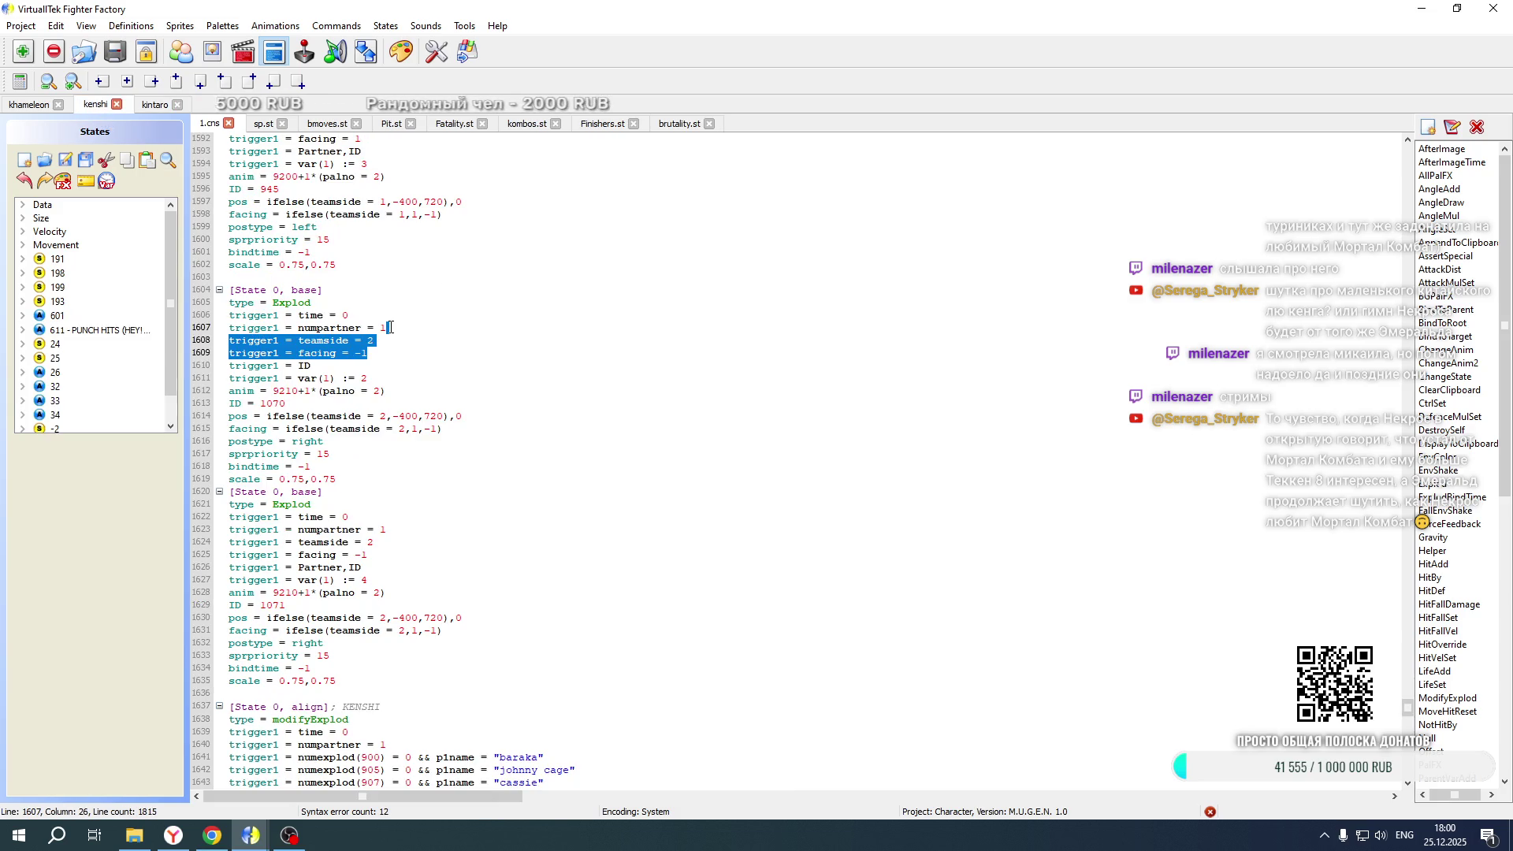
click(164, 107)
scroll(384, 504, down, 5)
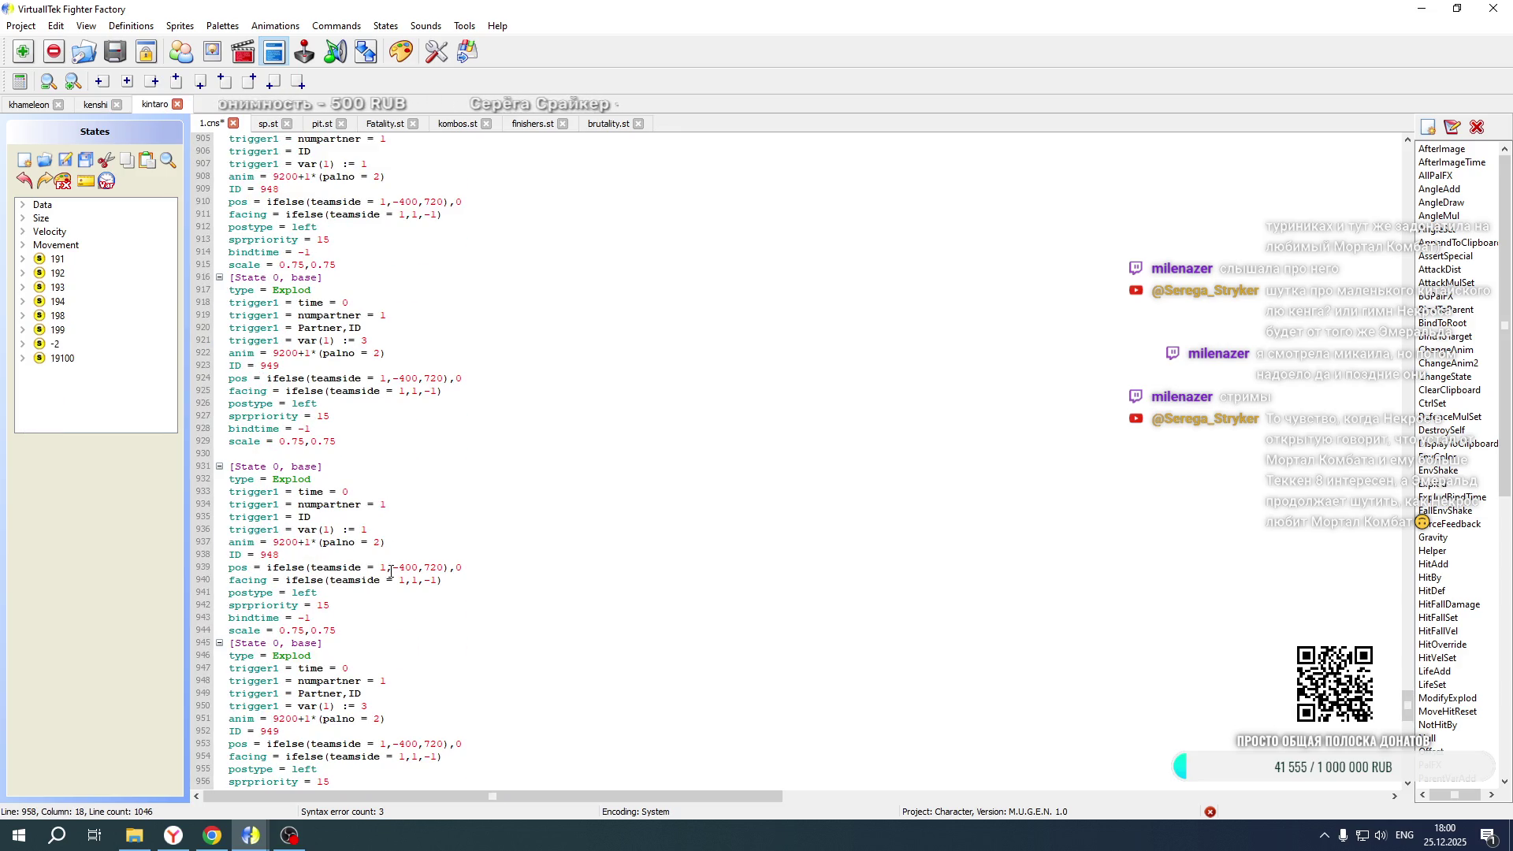
click(391, 645)
key(ctrl+v)
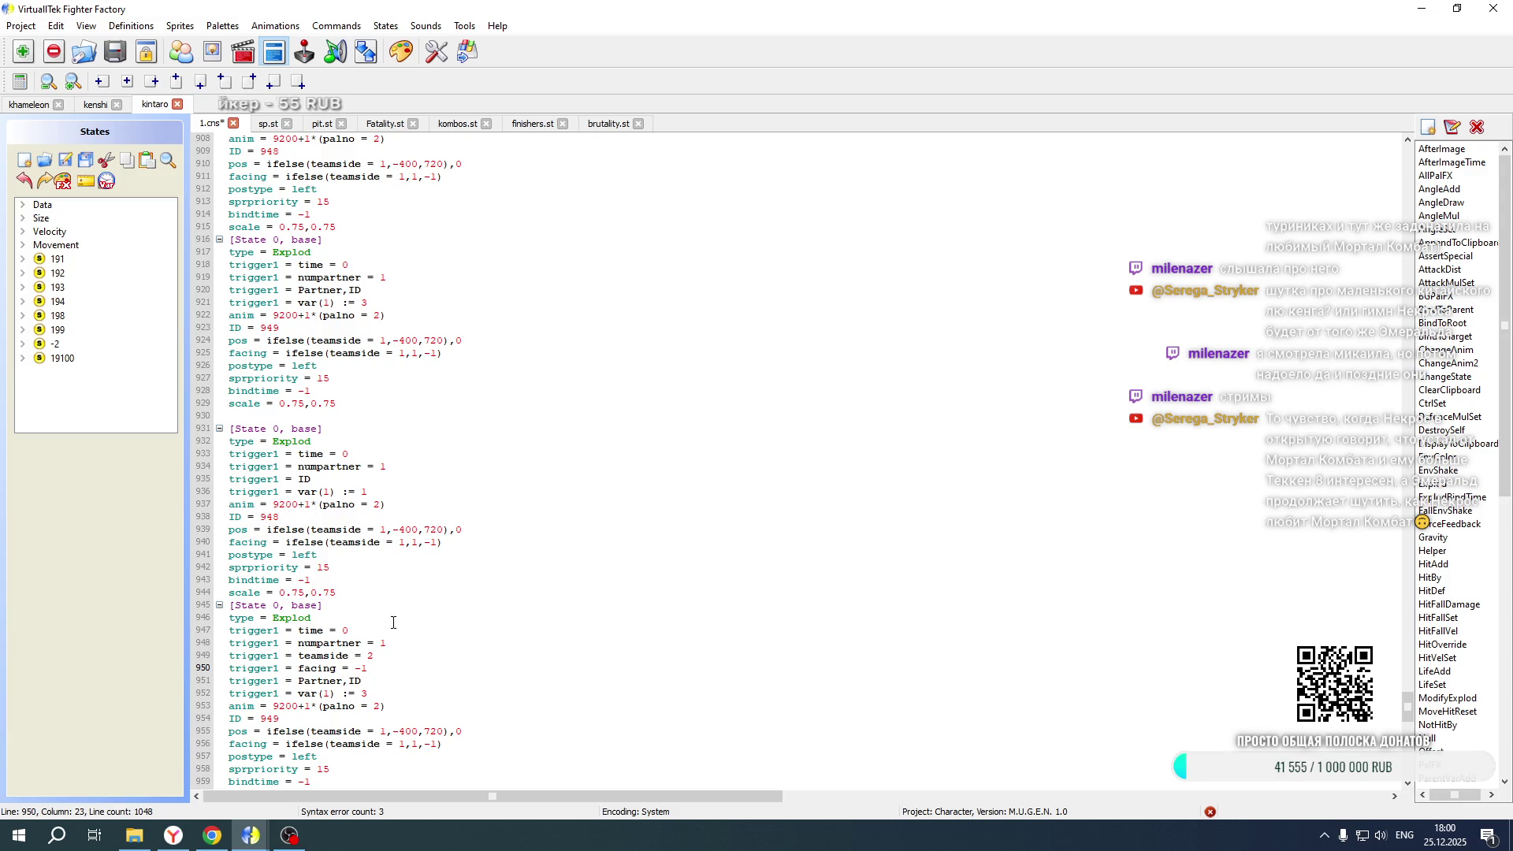
click(393, 469)
key(ctrl+v)
click(404, 276)
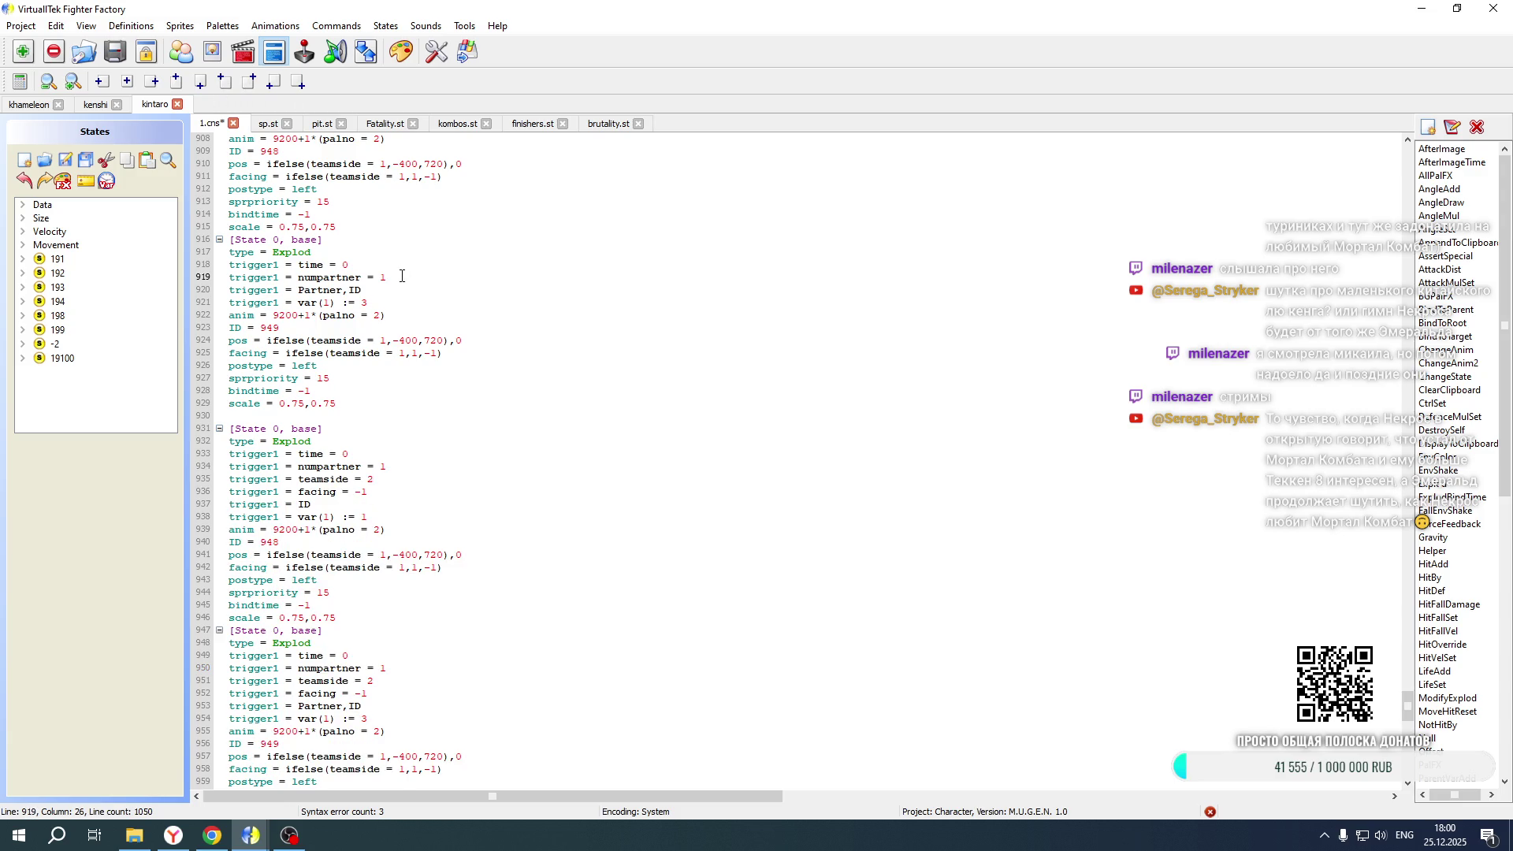
key(ctrl+v)
Add the triggers to the first block too and set teamside and facing to 1 in the original blocks
double_click(370, 290)
text(1)
drag(355, 303, 368, 303)
text(1)
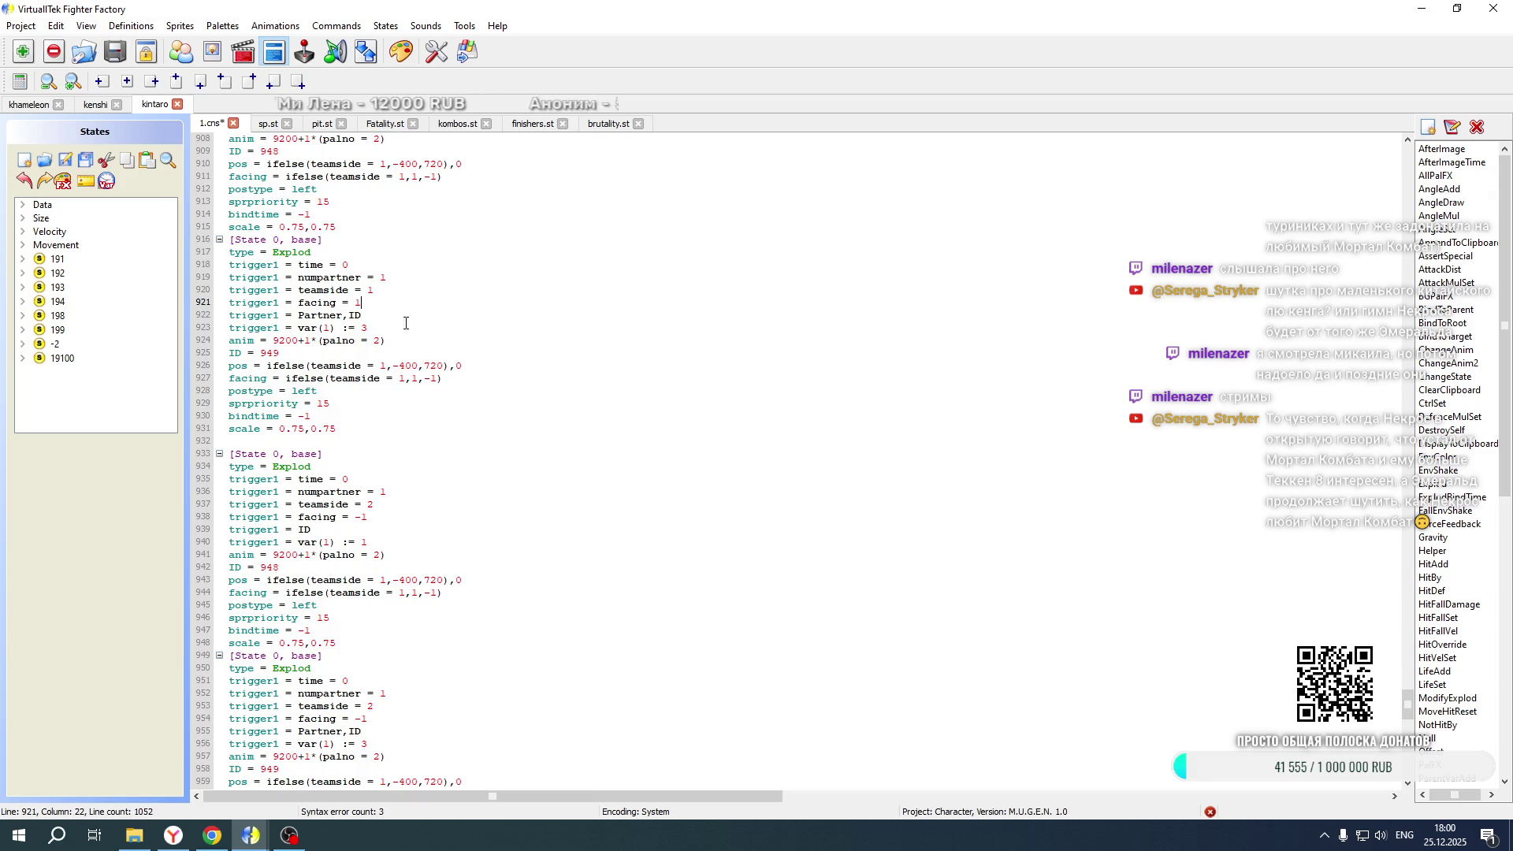
scroll(421, 337, up, 6)
click(402, 328)
key(ctrl+v)
double_click(370, 340)
text(1)
drag(355, 353, 368, 353)
text(1)
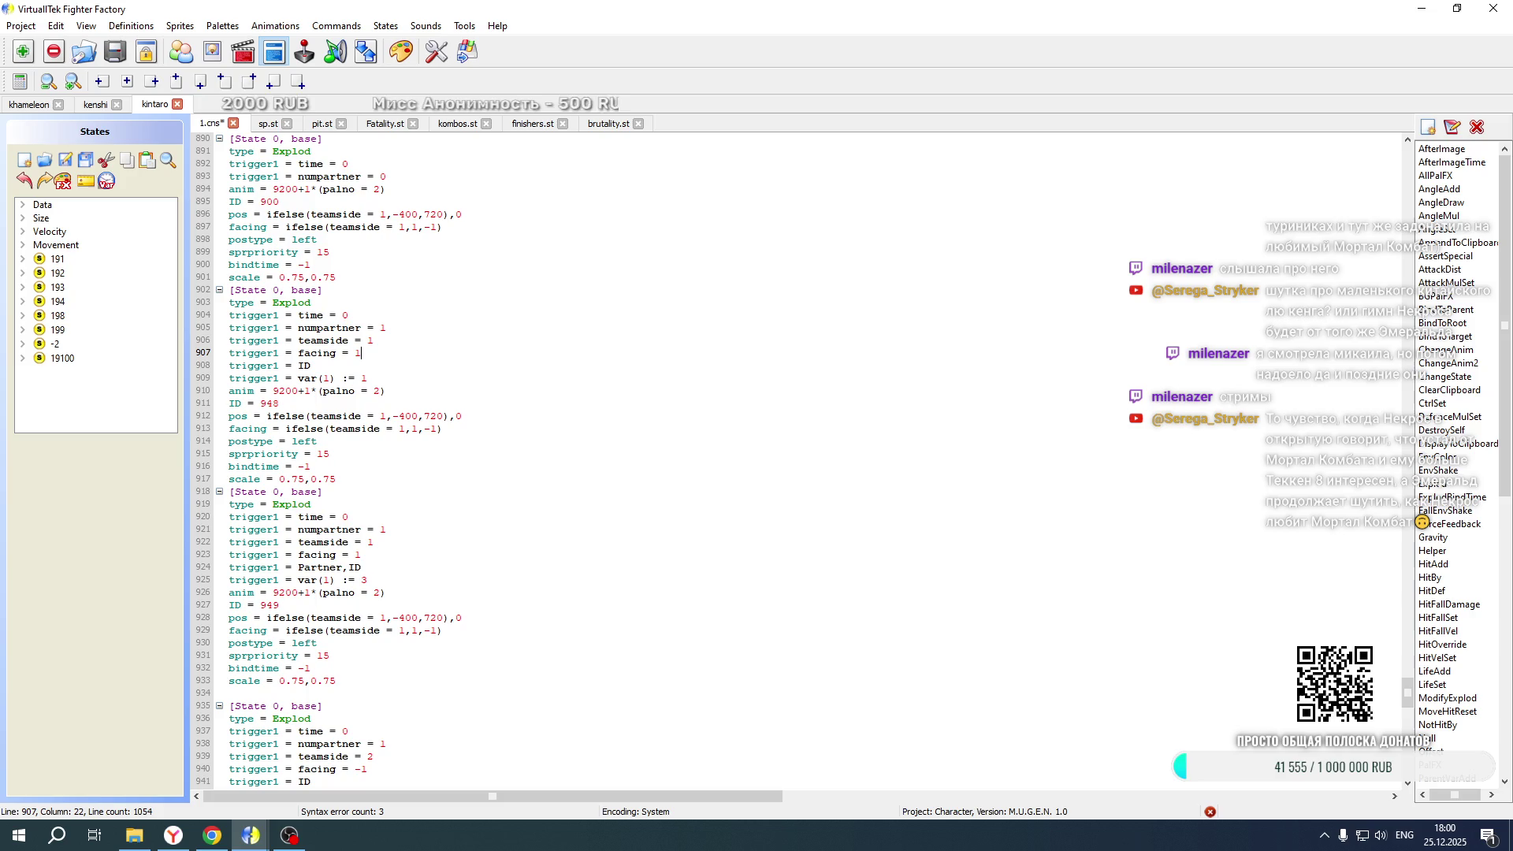
Change the copied blocks to anim 9210 with Explod IDs 1074 and 1075
scroll(484, 384, up, 5)
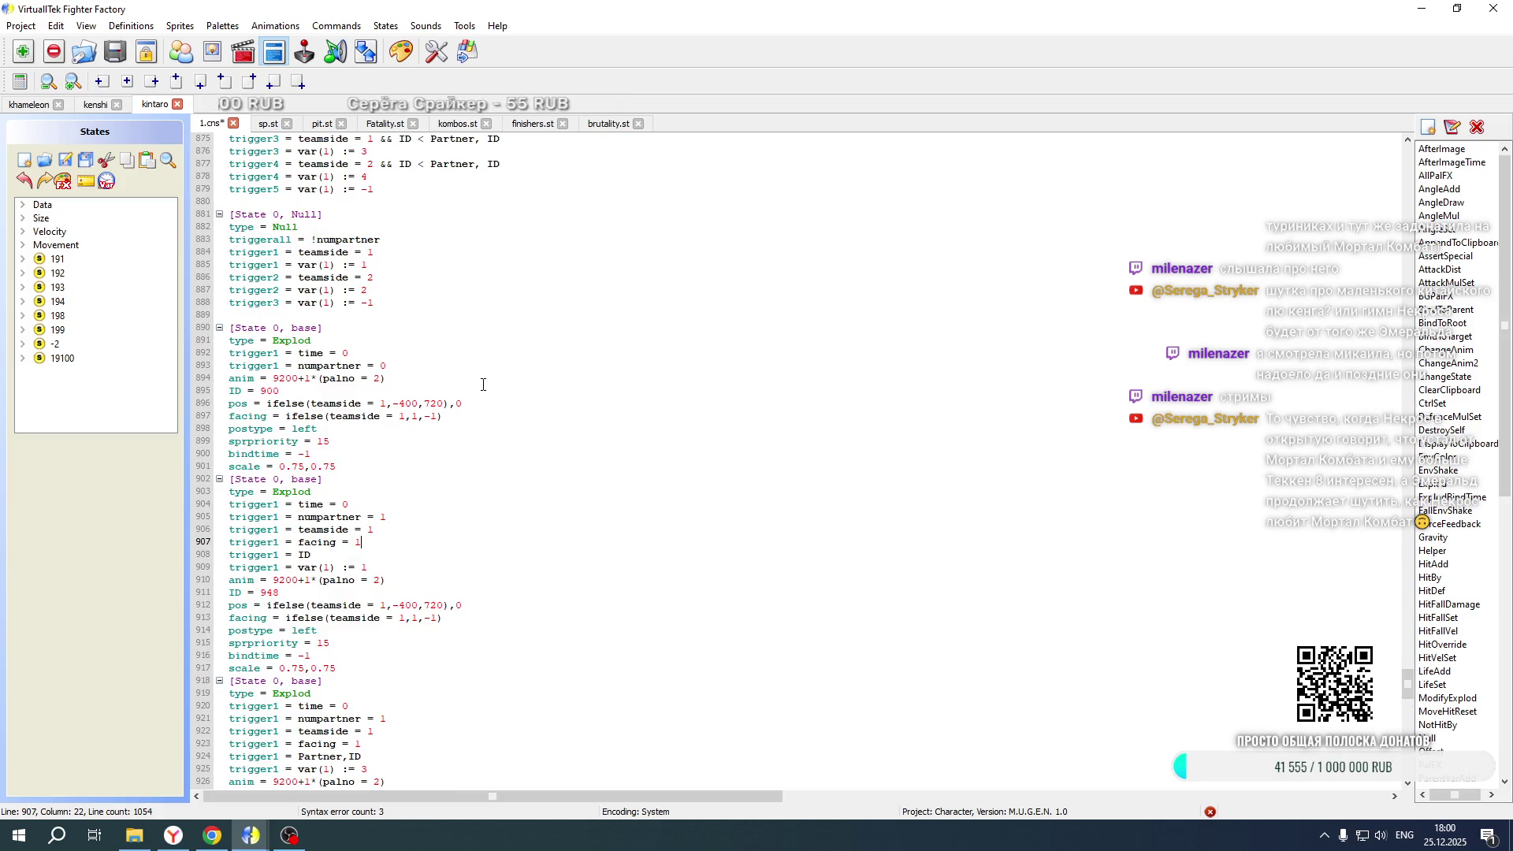
scroll(483, 384, down, 13)
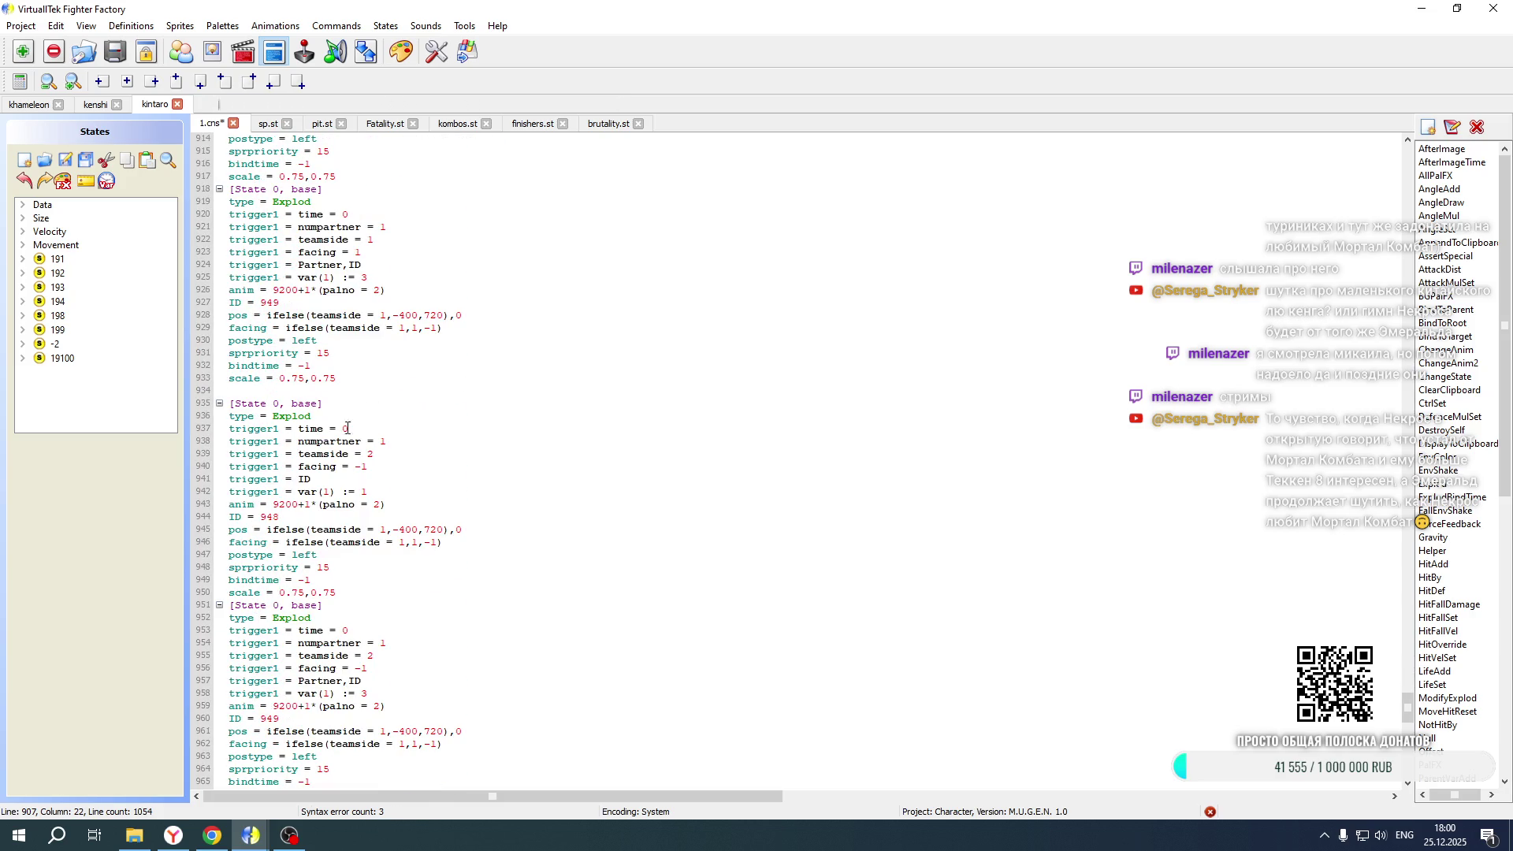
click(288, 502)
key(Delete)
text(1)
scroll(290, 617, down, 1)
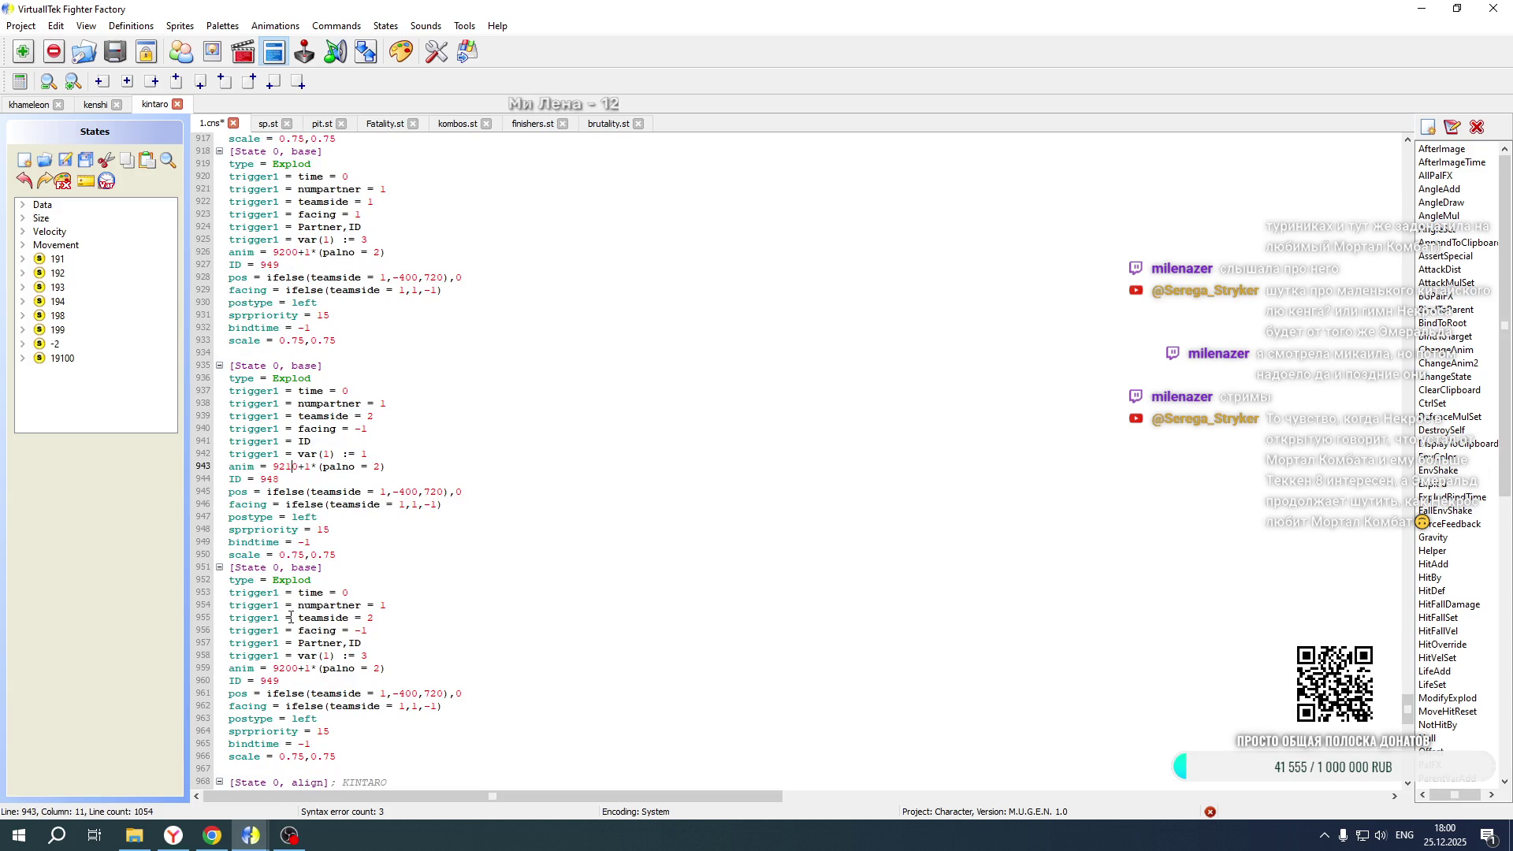
click(288, 669)
drag(261, 479, 282, 476)
text(1074)
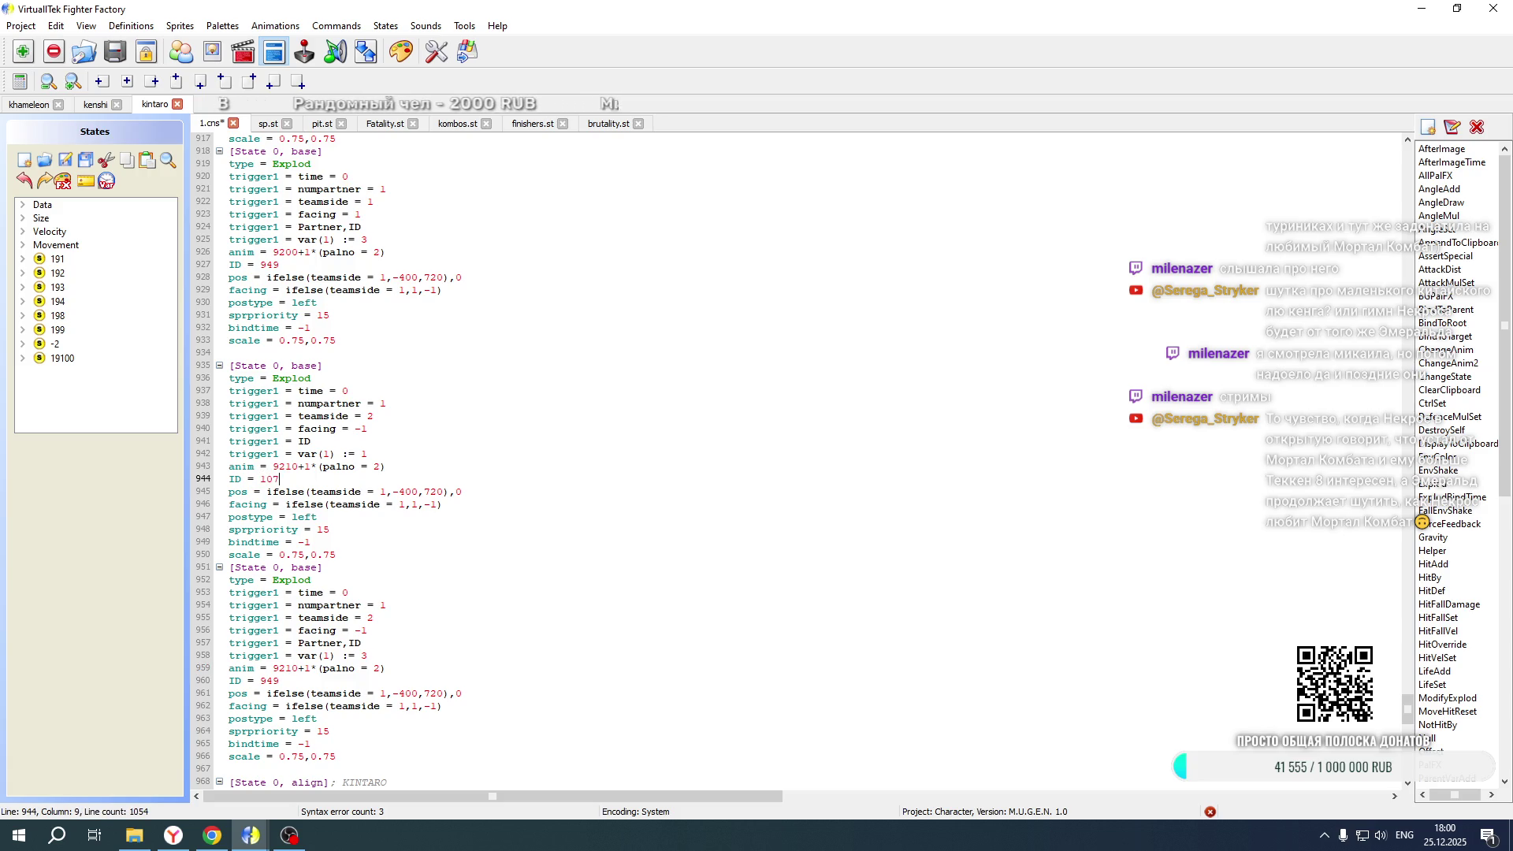
drag(261, 681, 282, 681)
text(1075)
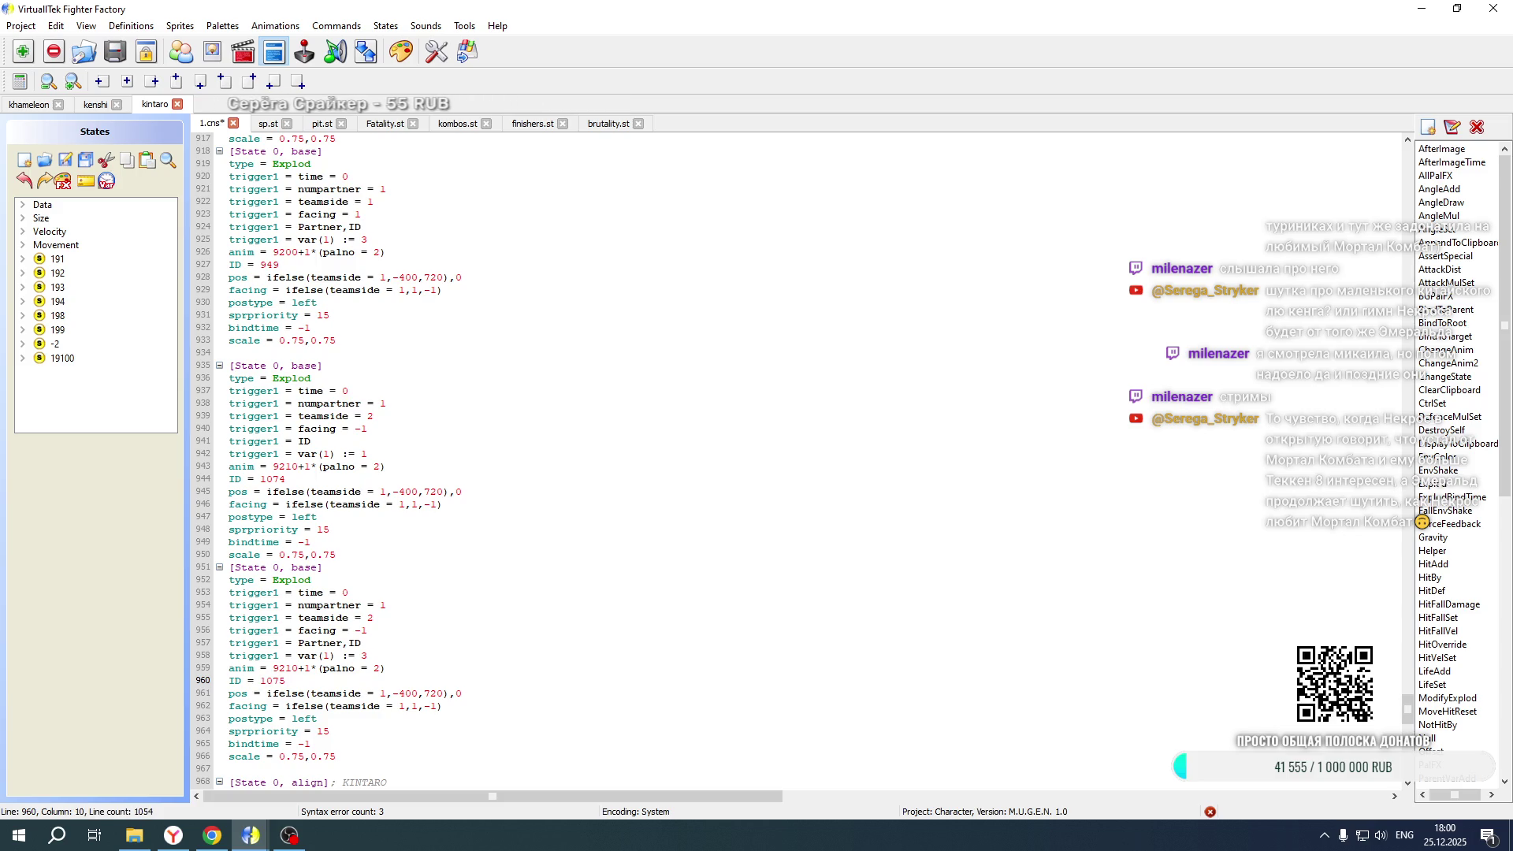
Set the team number to 2 in both copied blocks' position and facing formulas
scroll(416, 541, down, 3)
double_click(383, 581)
text(2)
double_click(401, 593)
text(2)
double_click(401, 391)
text(2)
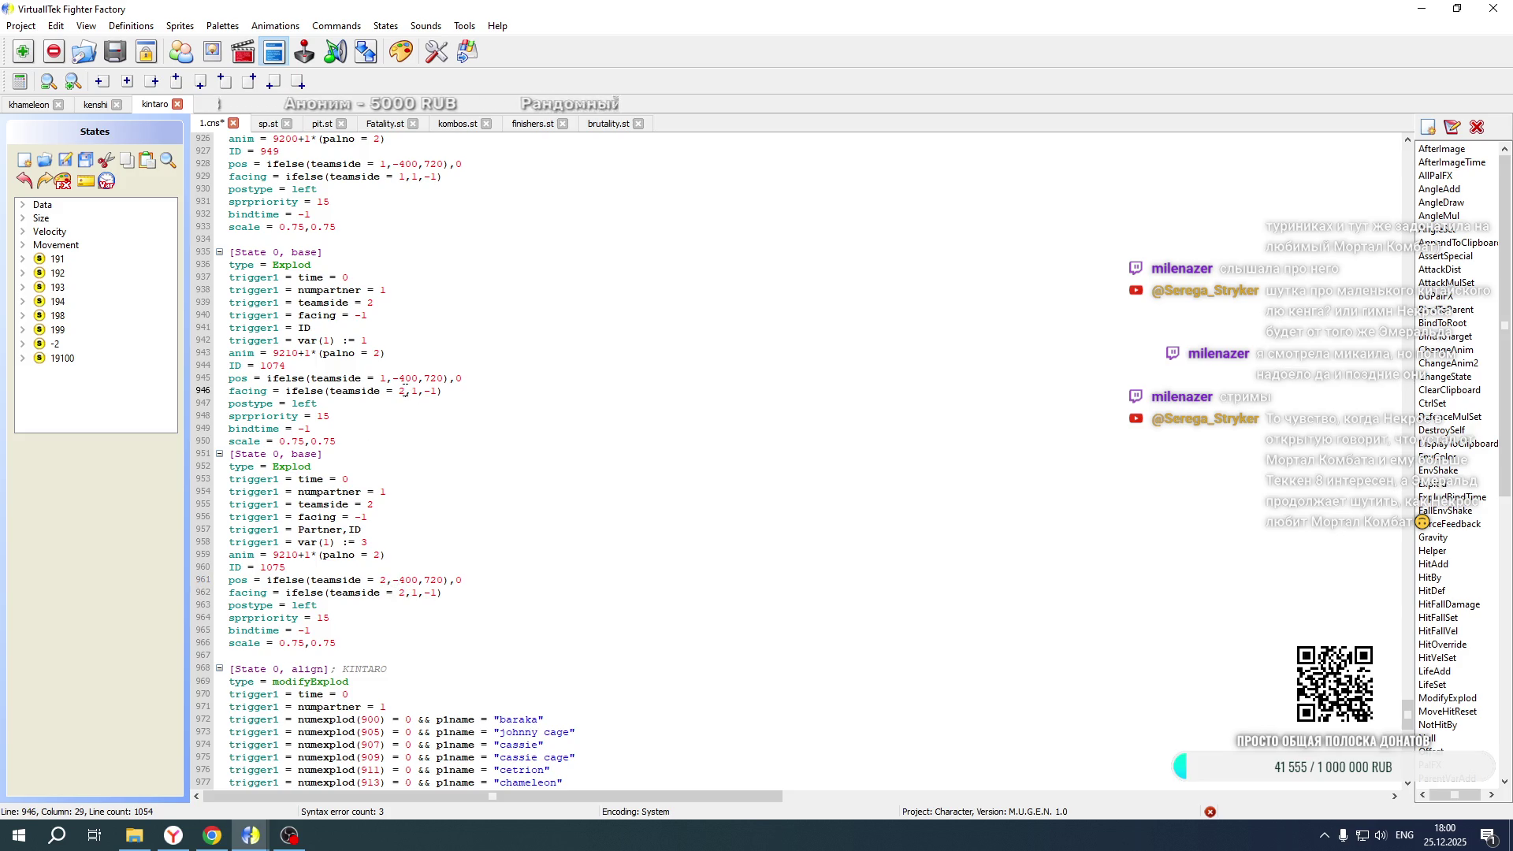
double_click(384, 379)
text(2)
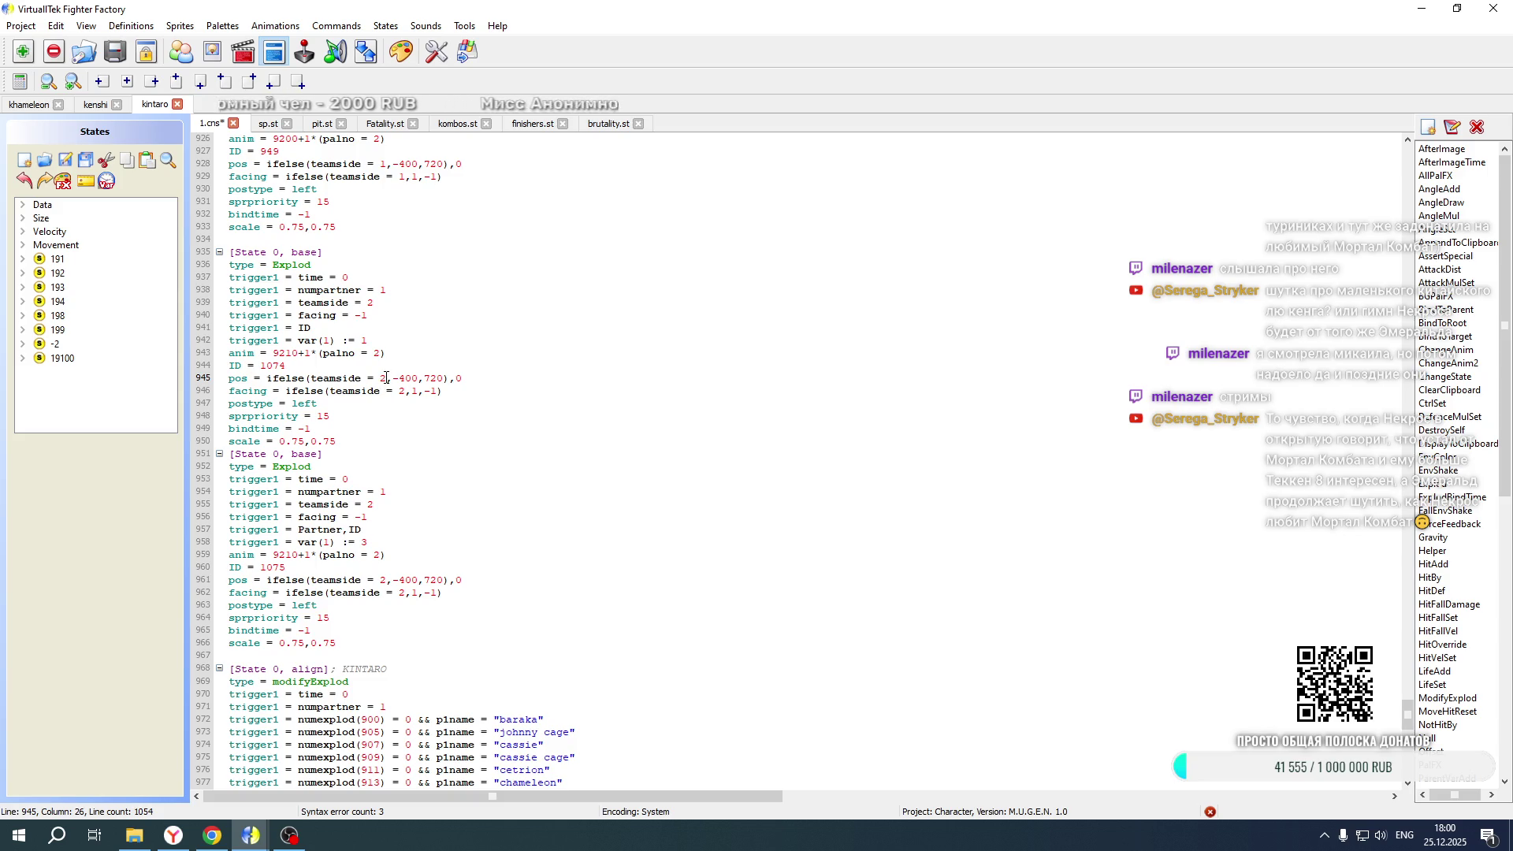
Change postype to right on lines 947 and 963 and set the var(1) check on line 942 to 2
double_click(303, 404)
text(right)
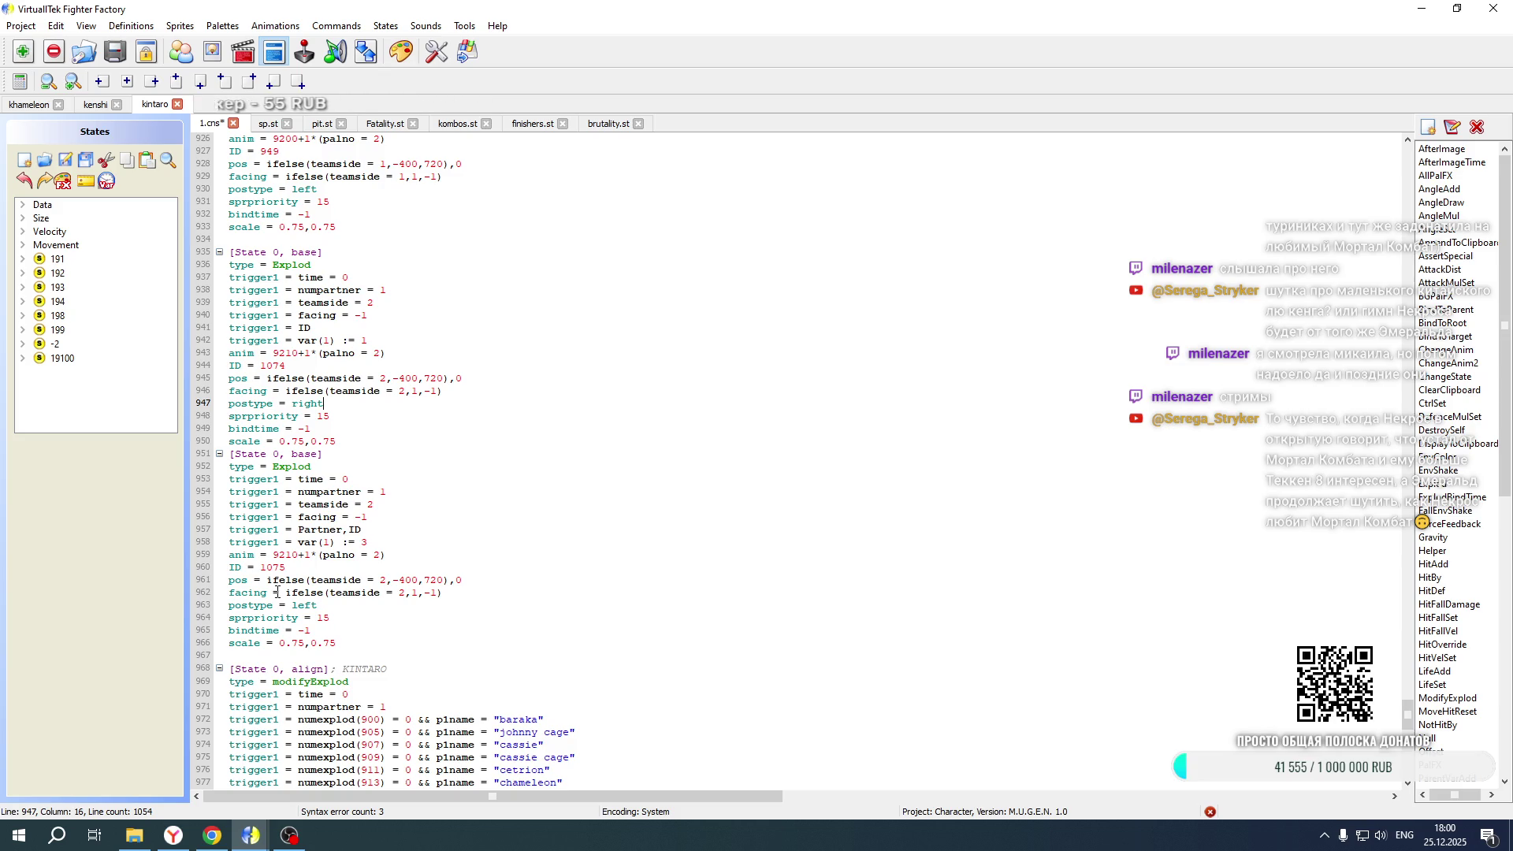
double_click(300, 605)
text(right)
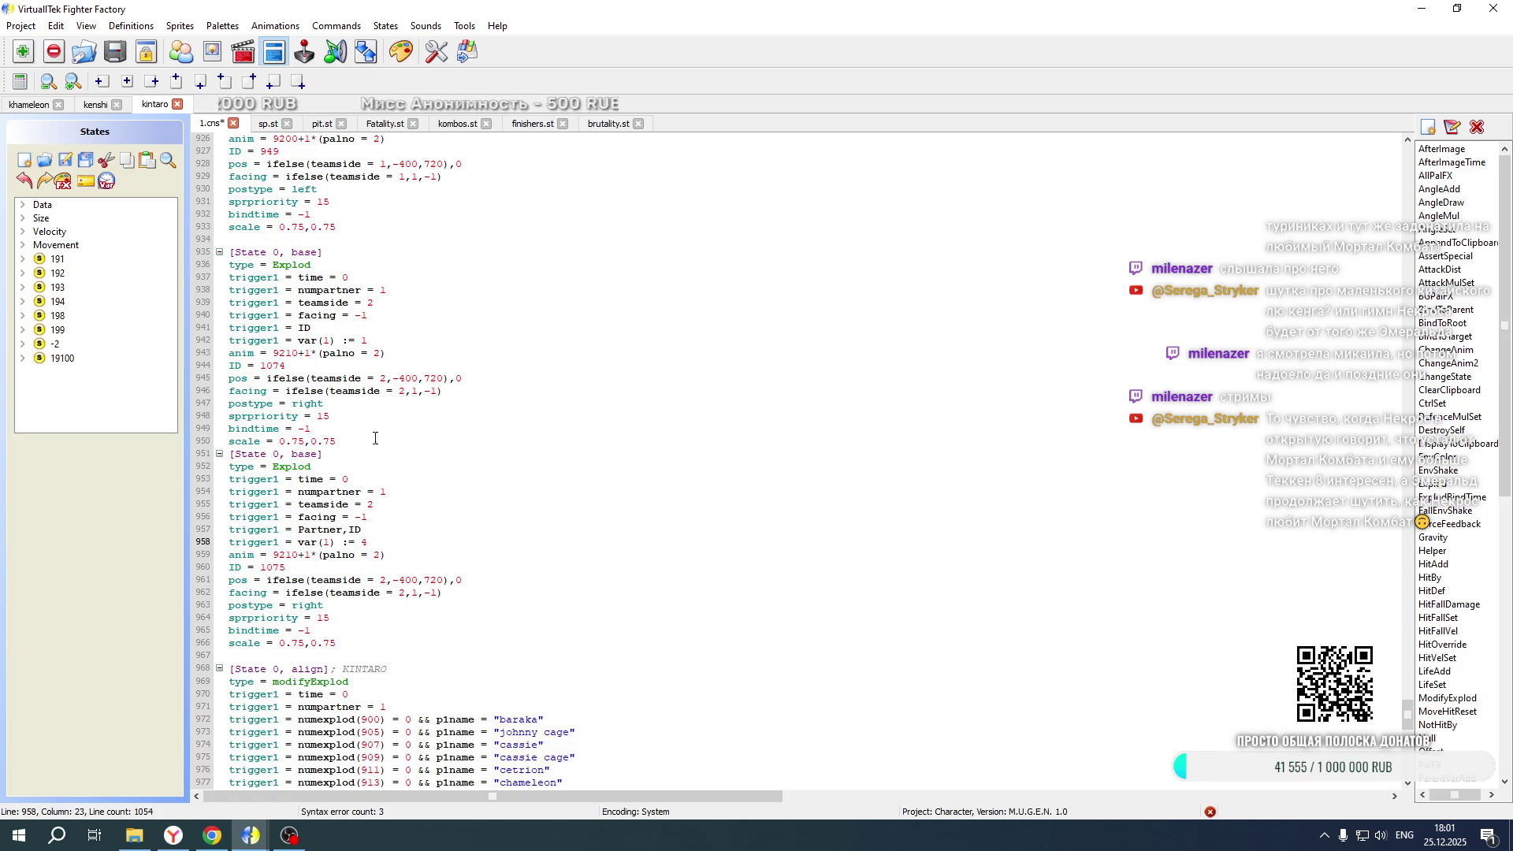
double_click(365, 339)
text(2)
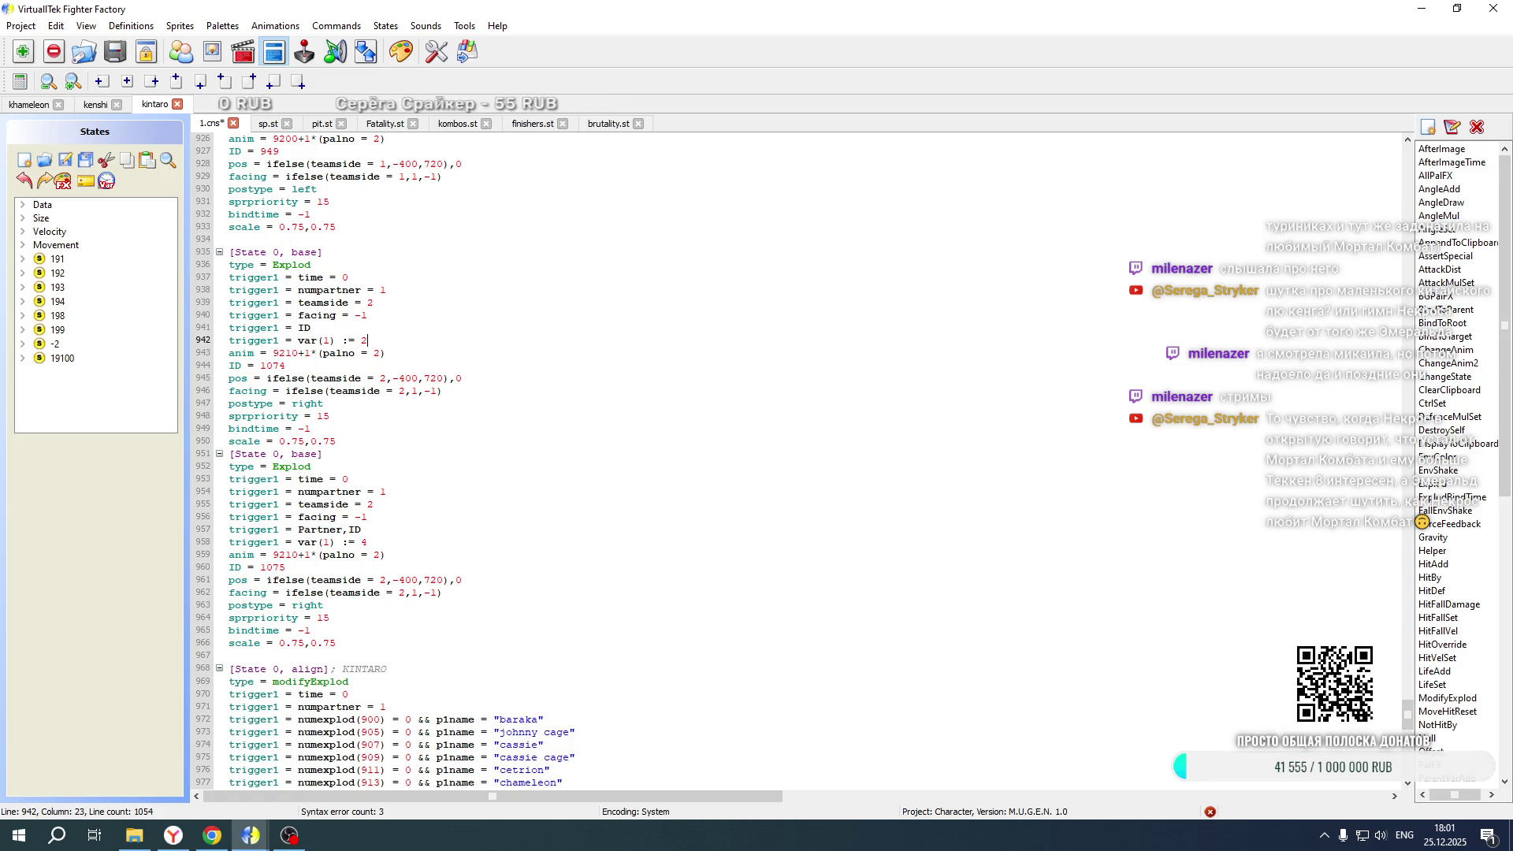
scroll(461, 394, up, 5)
scroll(461, 394, down, 13)
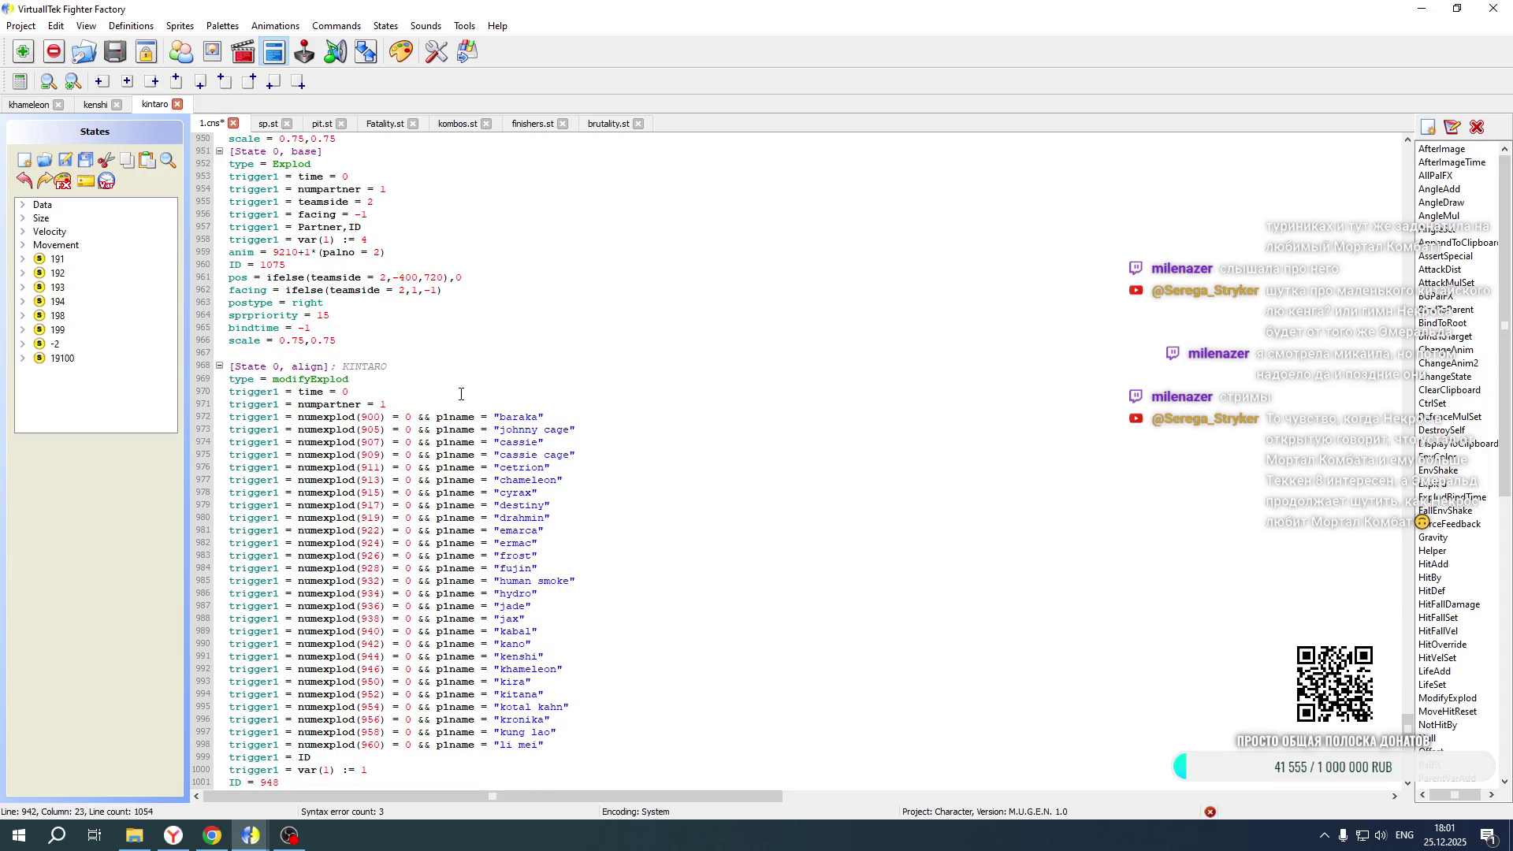
scroll(461, 394, up, 4)
Add the teamside and facing triggers below var(1) in the first explod block, with facing 1
drag(385, 365, 398, 339)
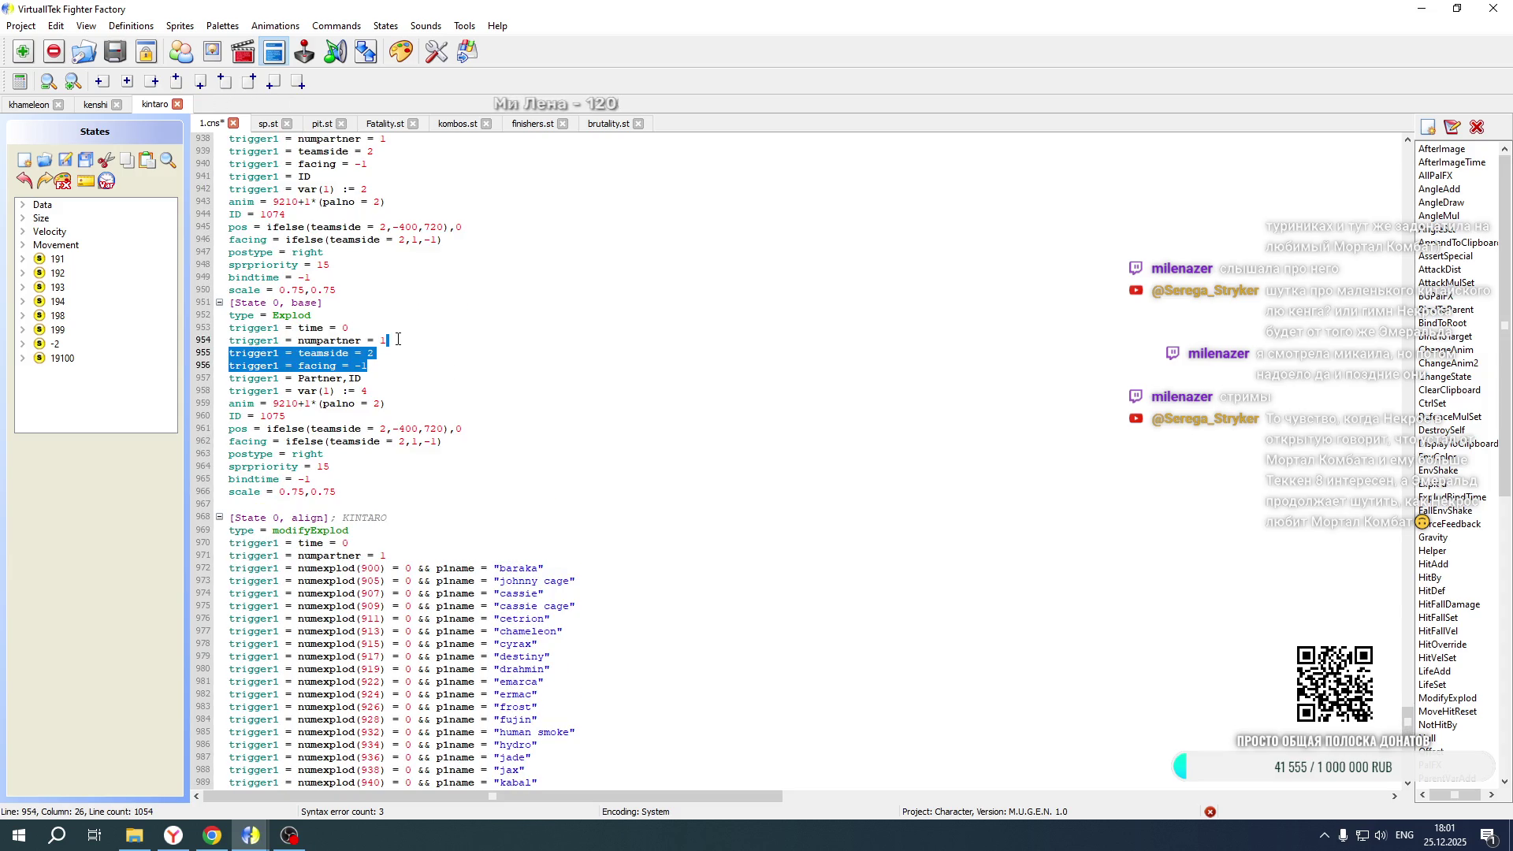
key(ctrl+c)
scroll(387, 340, down, 15)
click(371, 353)
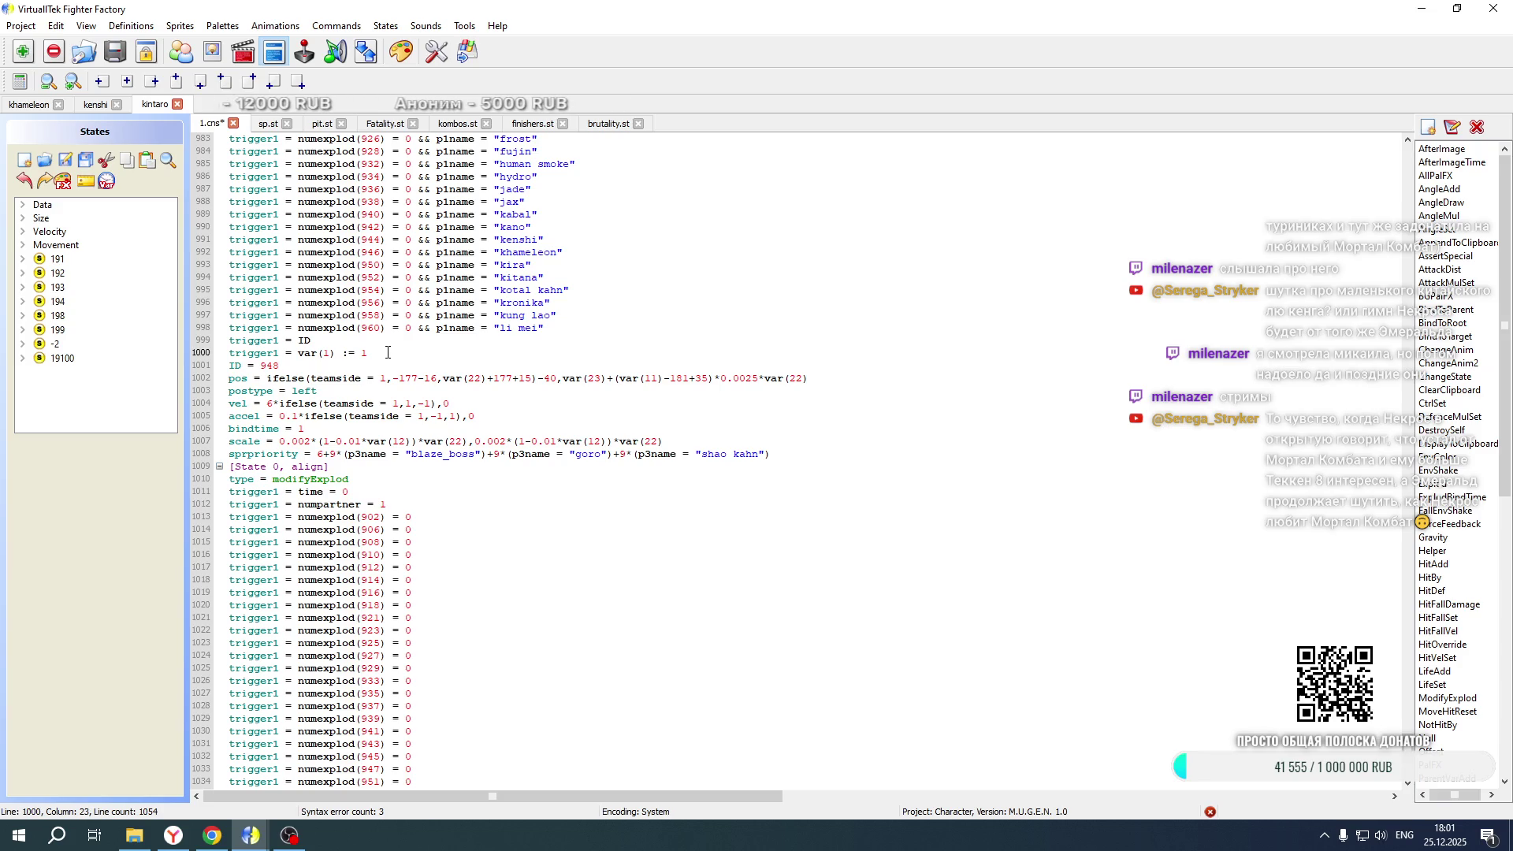
key(Return)
key(ctrl+v)
key(BackSpace)
key(BackSpace)
text(1)
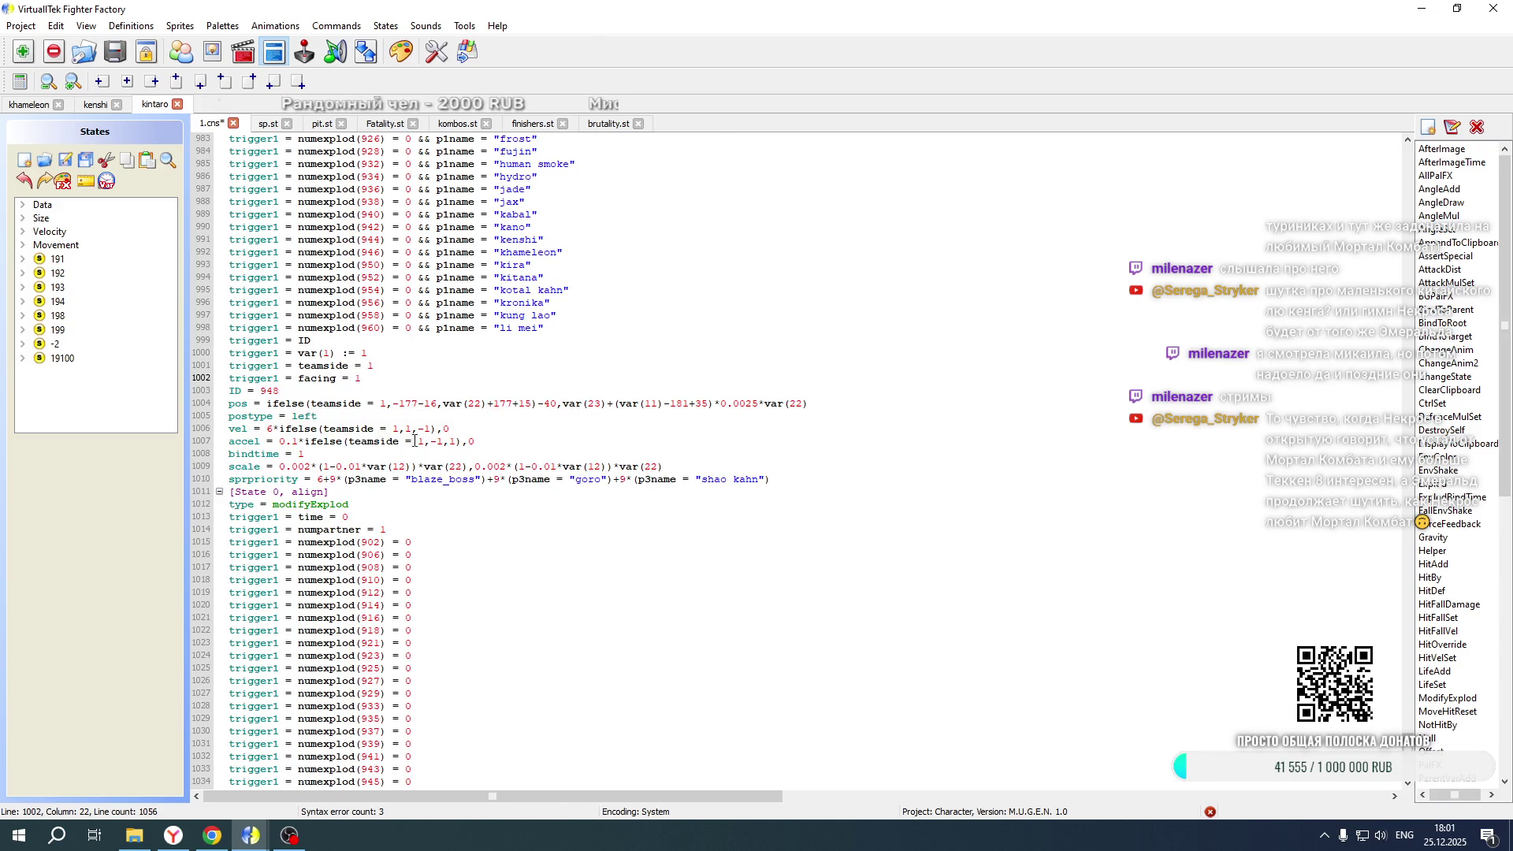
Add the same teamside and facing triggers to the second explod block, with facing 1
scroll(418, 462, down, 8)
click(372, 604)
key(Return)
key(ctrl+v)
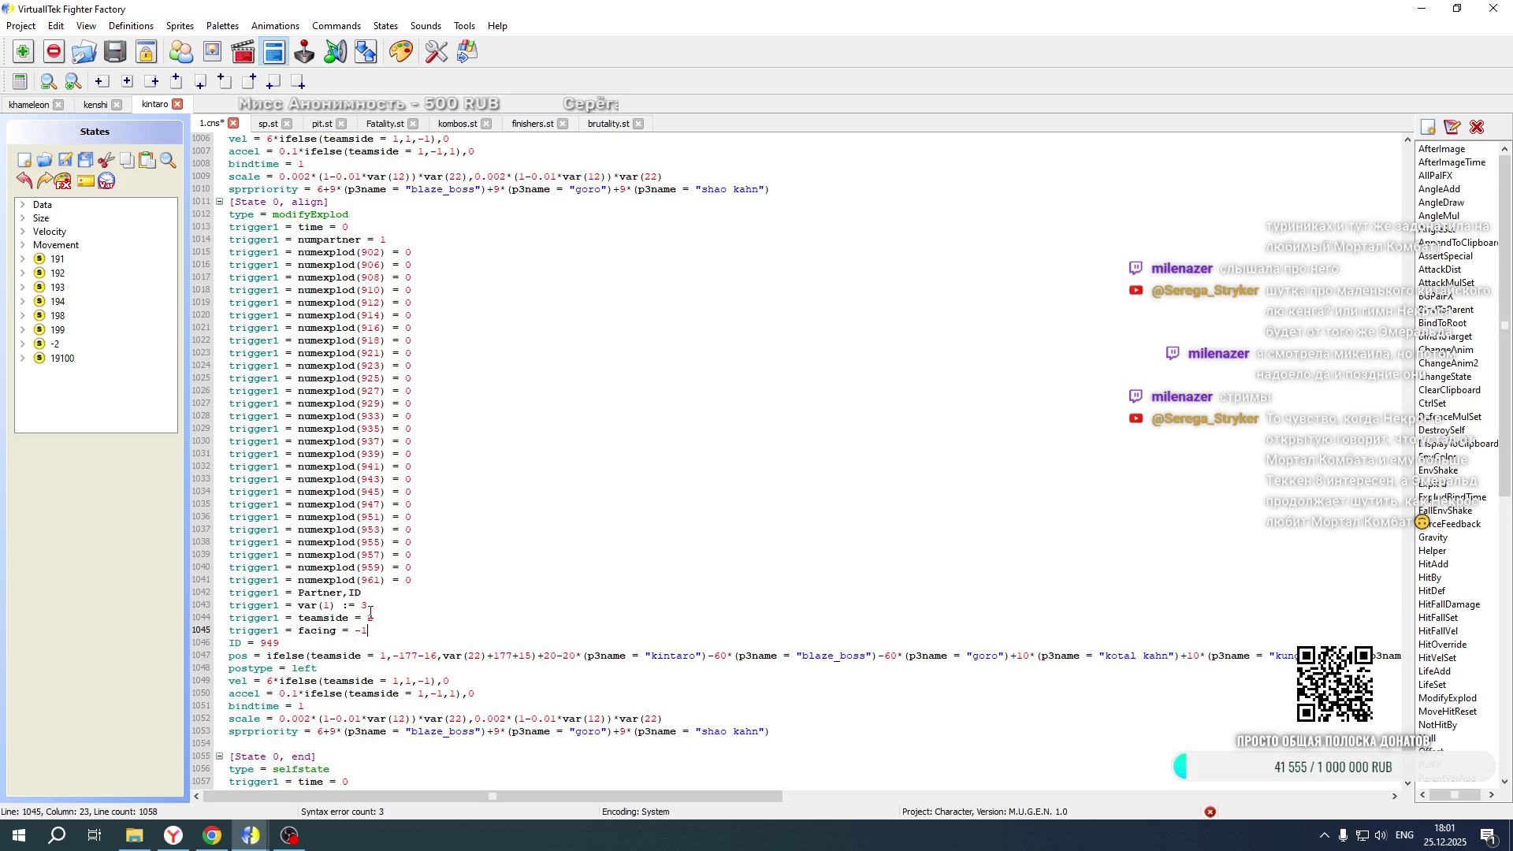
key(Up)
key(Down)
key(BackSpace)
key(BackSpace)
text(1)
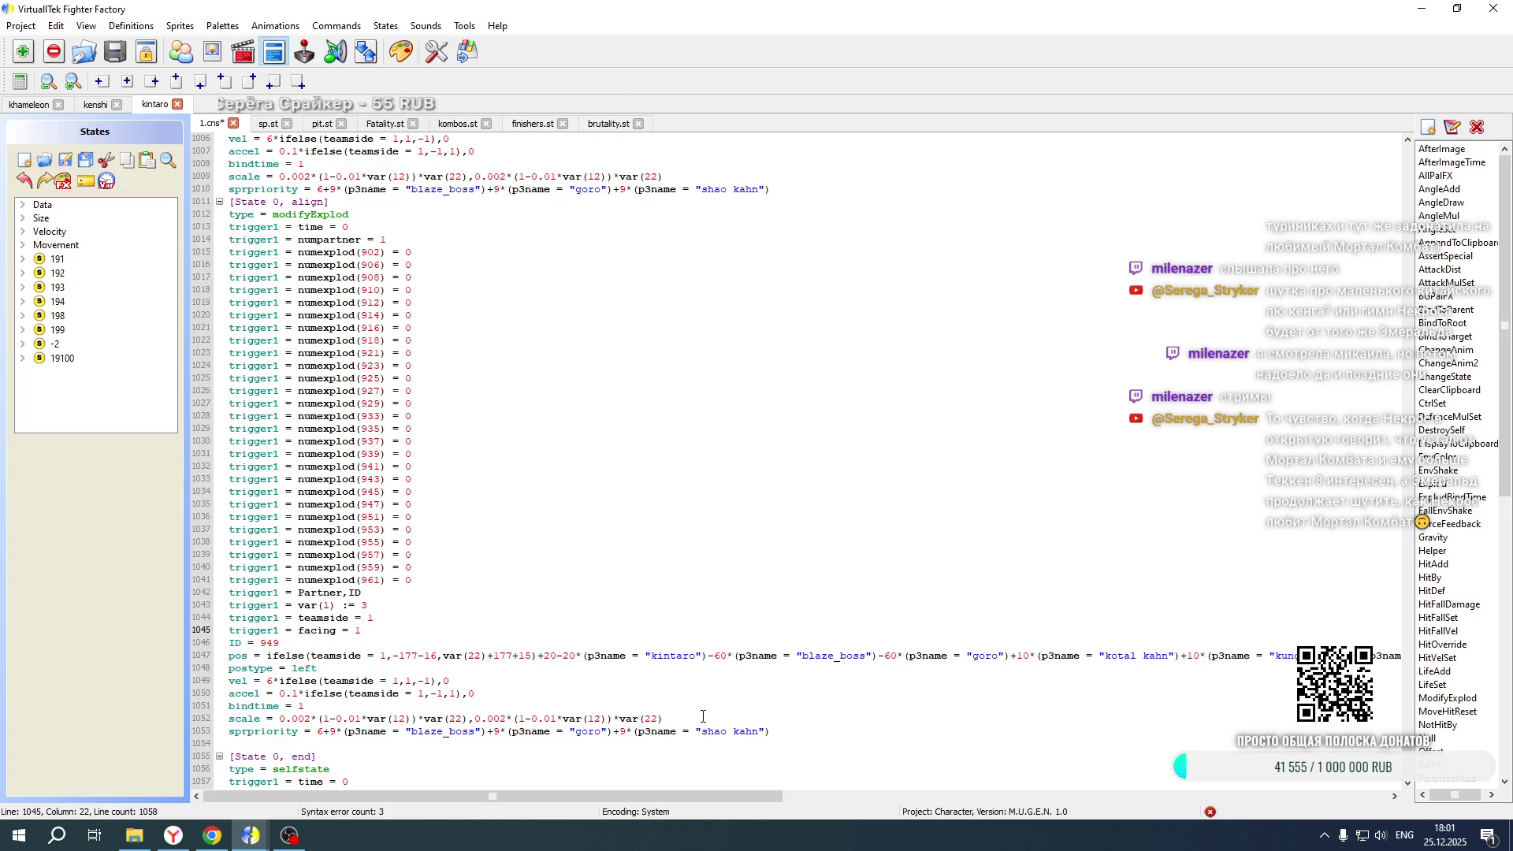
Duplicate both Kintaro explod blocks at the end of the file
mouse_move(787, 728)
mouse_down()
mouse_move(426, 642)
mouse_move(331, 353)
mouse_move(307, 189)
mouse_move(268, 133)
mouse_move(252, 134)
mouse_move(226, 363)
mouse_up()
scroll(315, 687, down, 19)
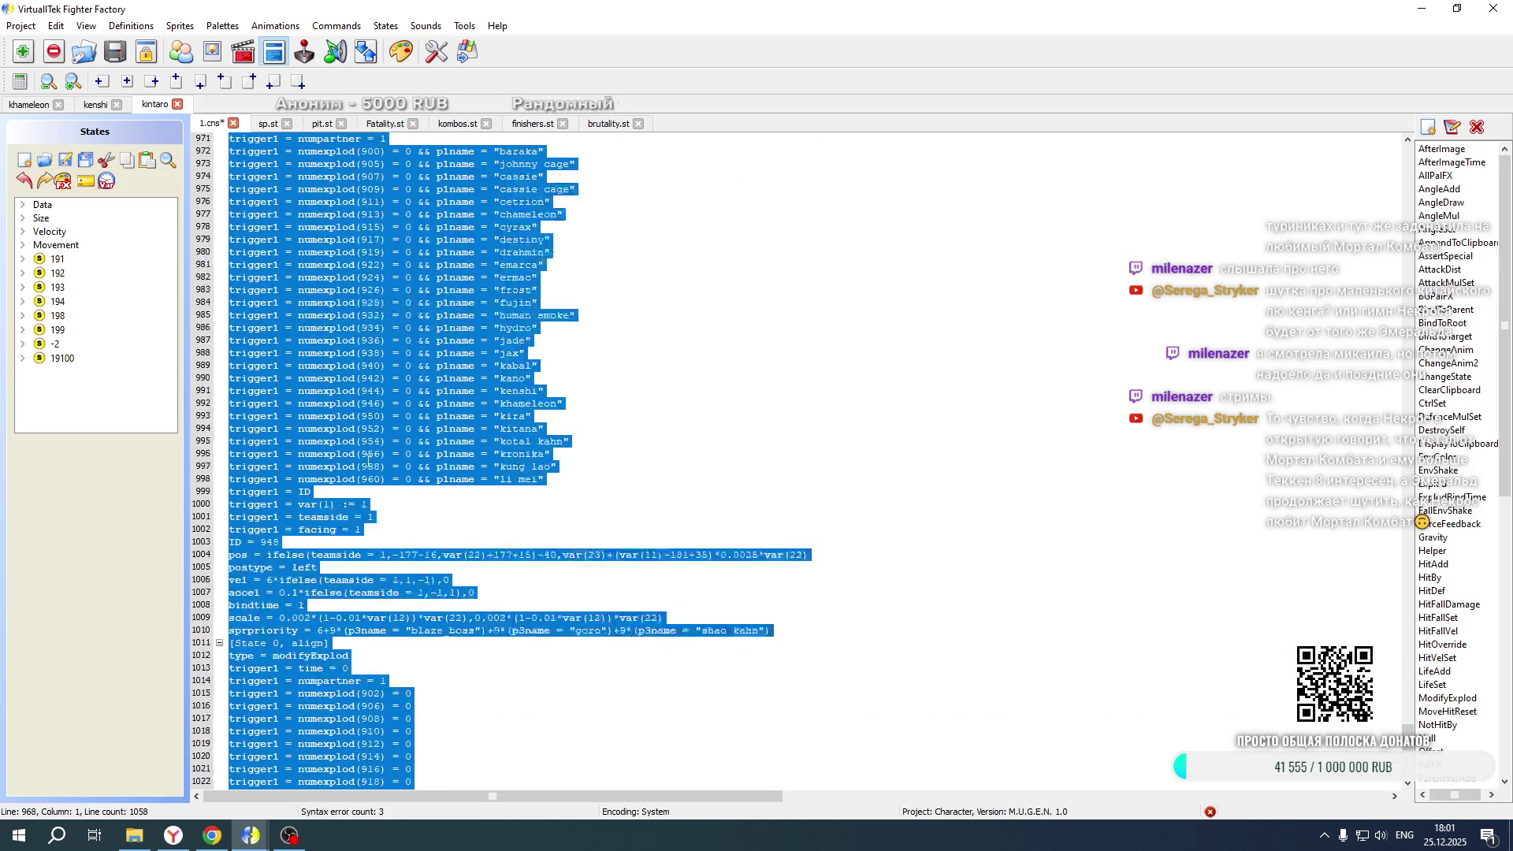
click(307, 718)
key(Return)
key(Return)
key(ctrl+v)
Renumber the copied explods from 948 and 949 to IDs 1074 and 1075
scroll(456, 690, down, 2)
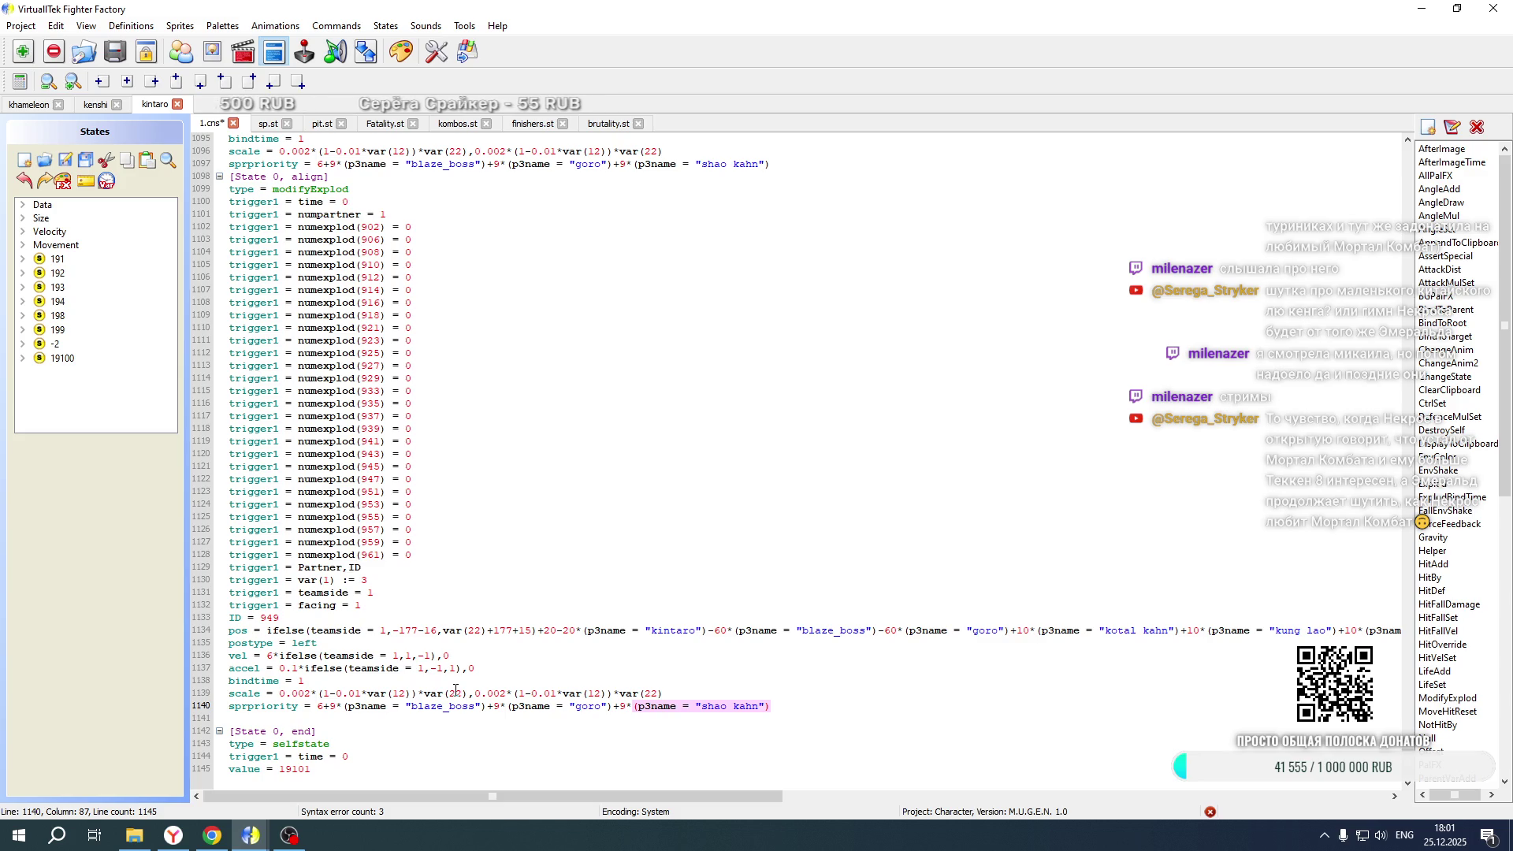
double_click(372, 580)
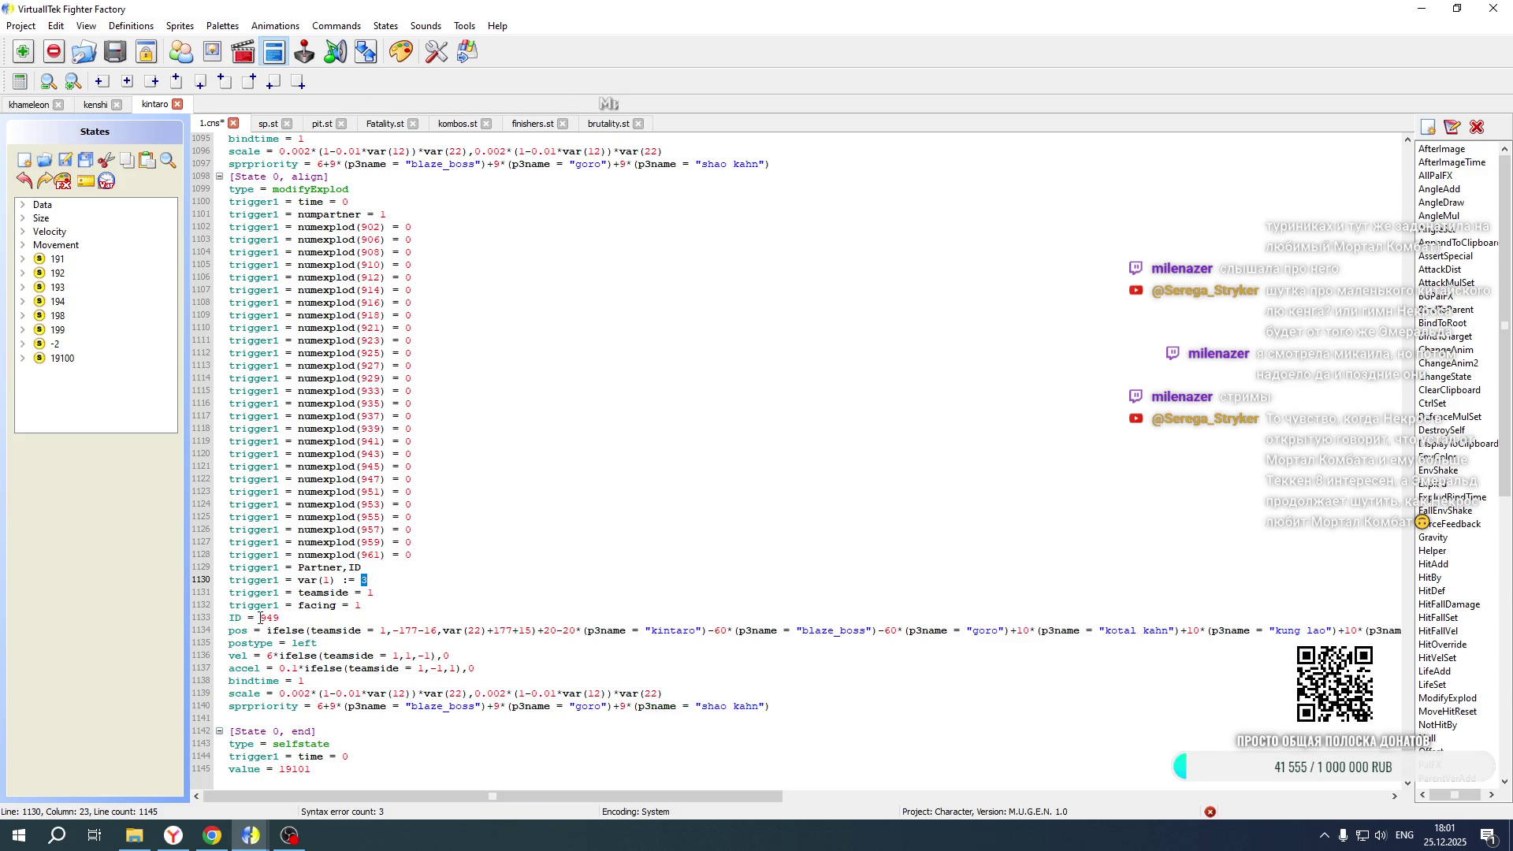
scroll(261, 619, up, 11)
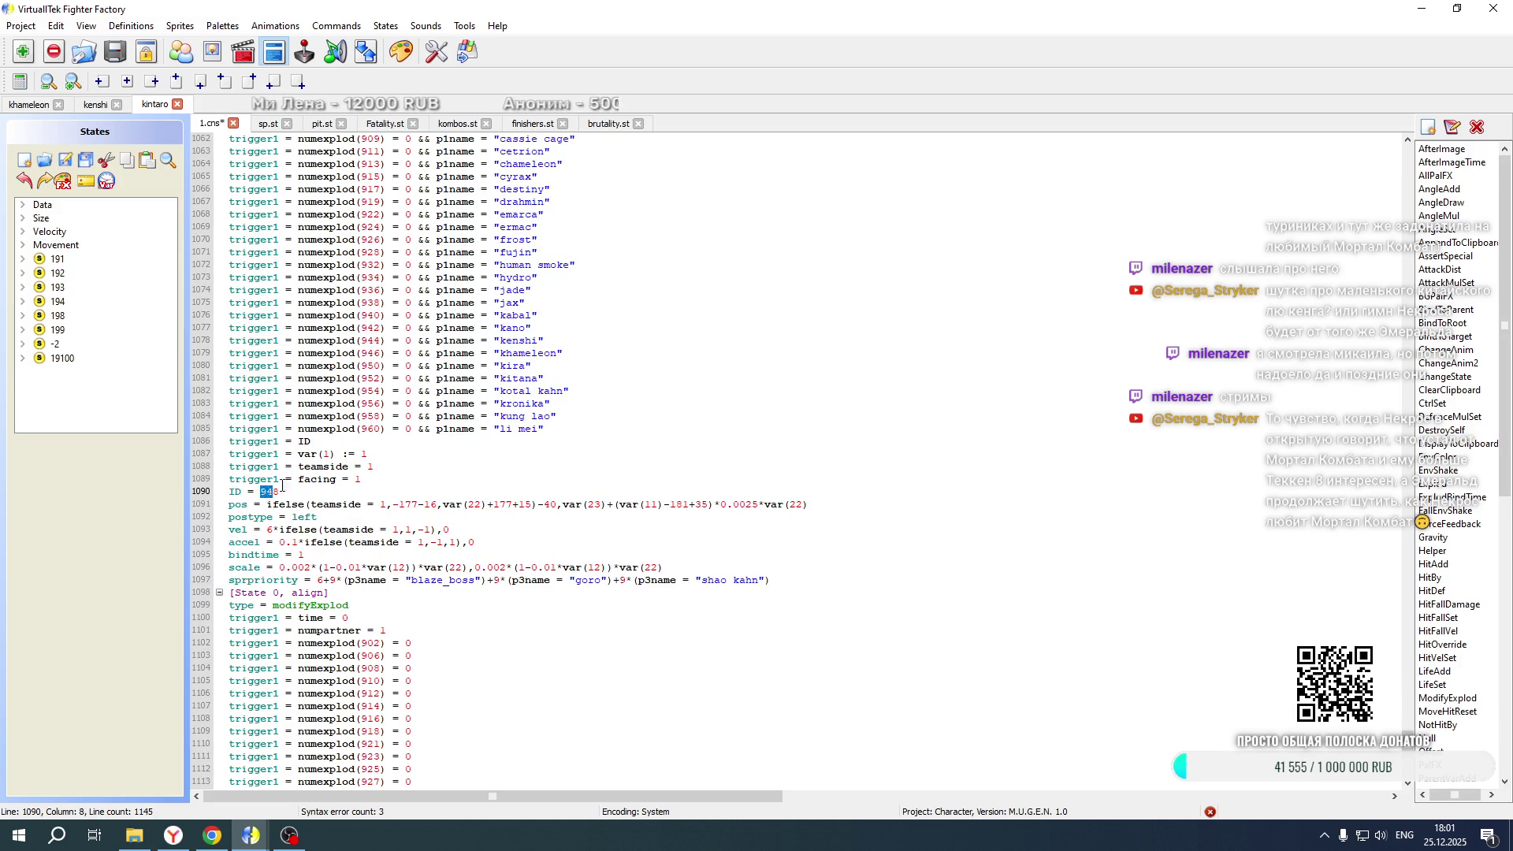
double_click(272, 491)
text(1074)
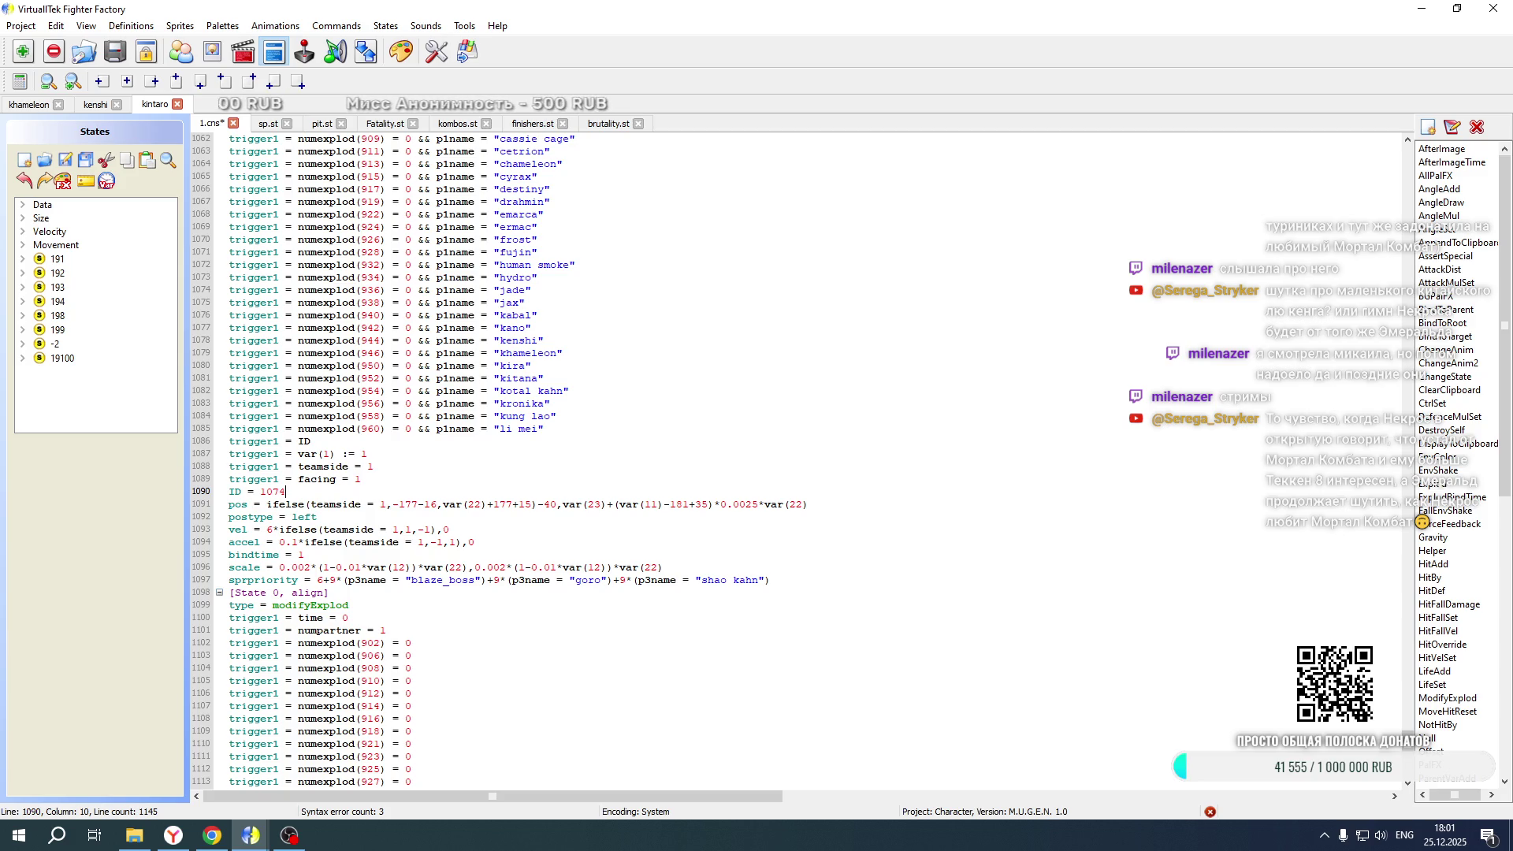
scroll(280, 511, down, 11)
double_click(270, 617)
text(1075)
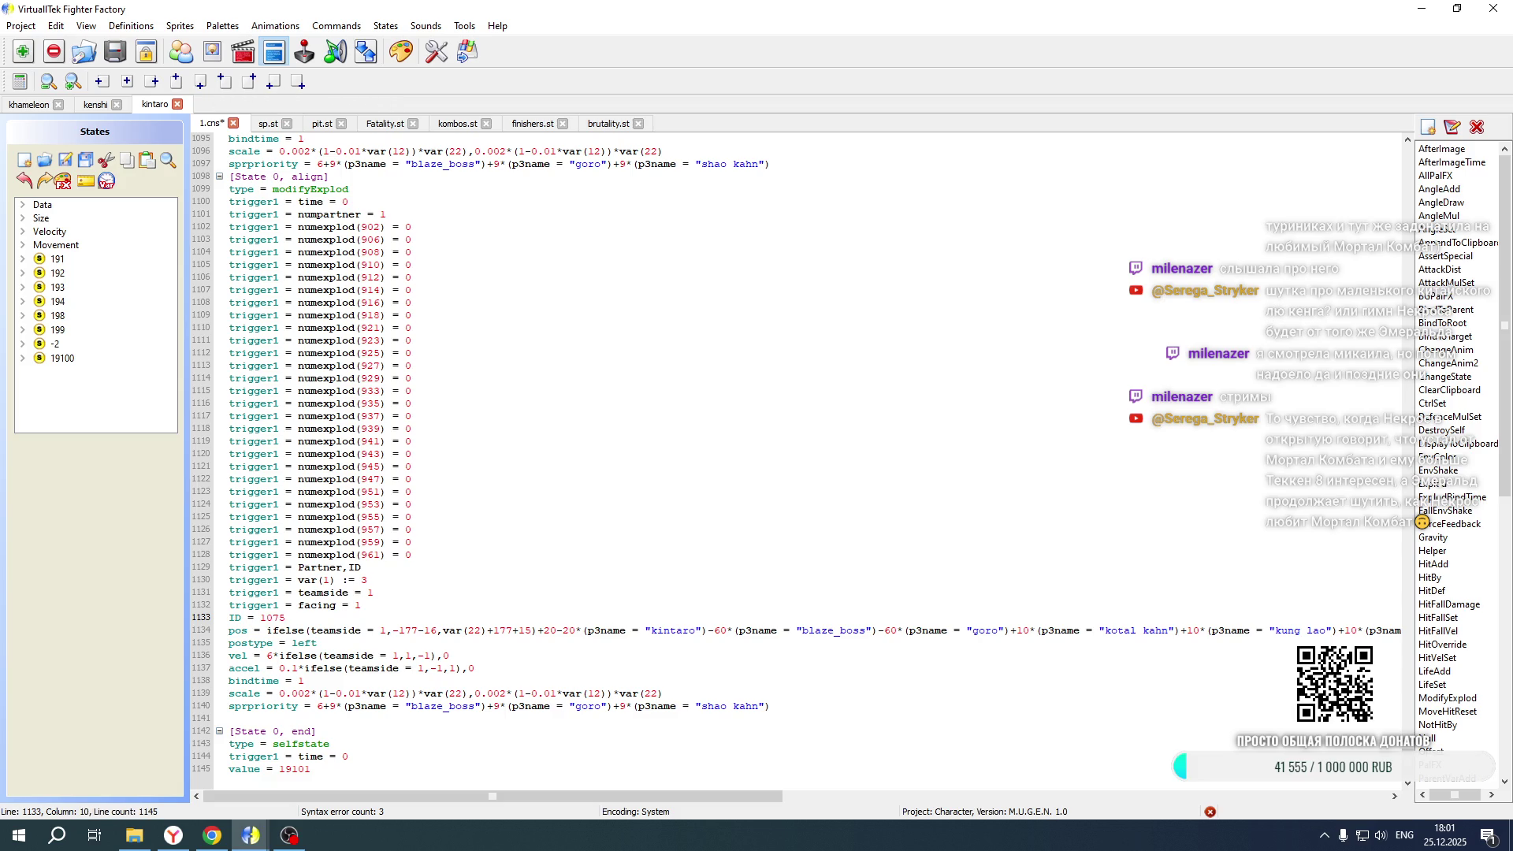
Set the 1074 copy's triggers to var(1) 2, teamside 2 and facing -1
scroll(323, 568, up, 7)
scroll(364, 337, up, 20)
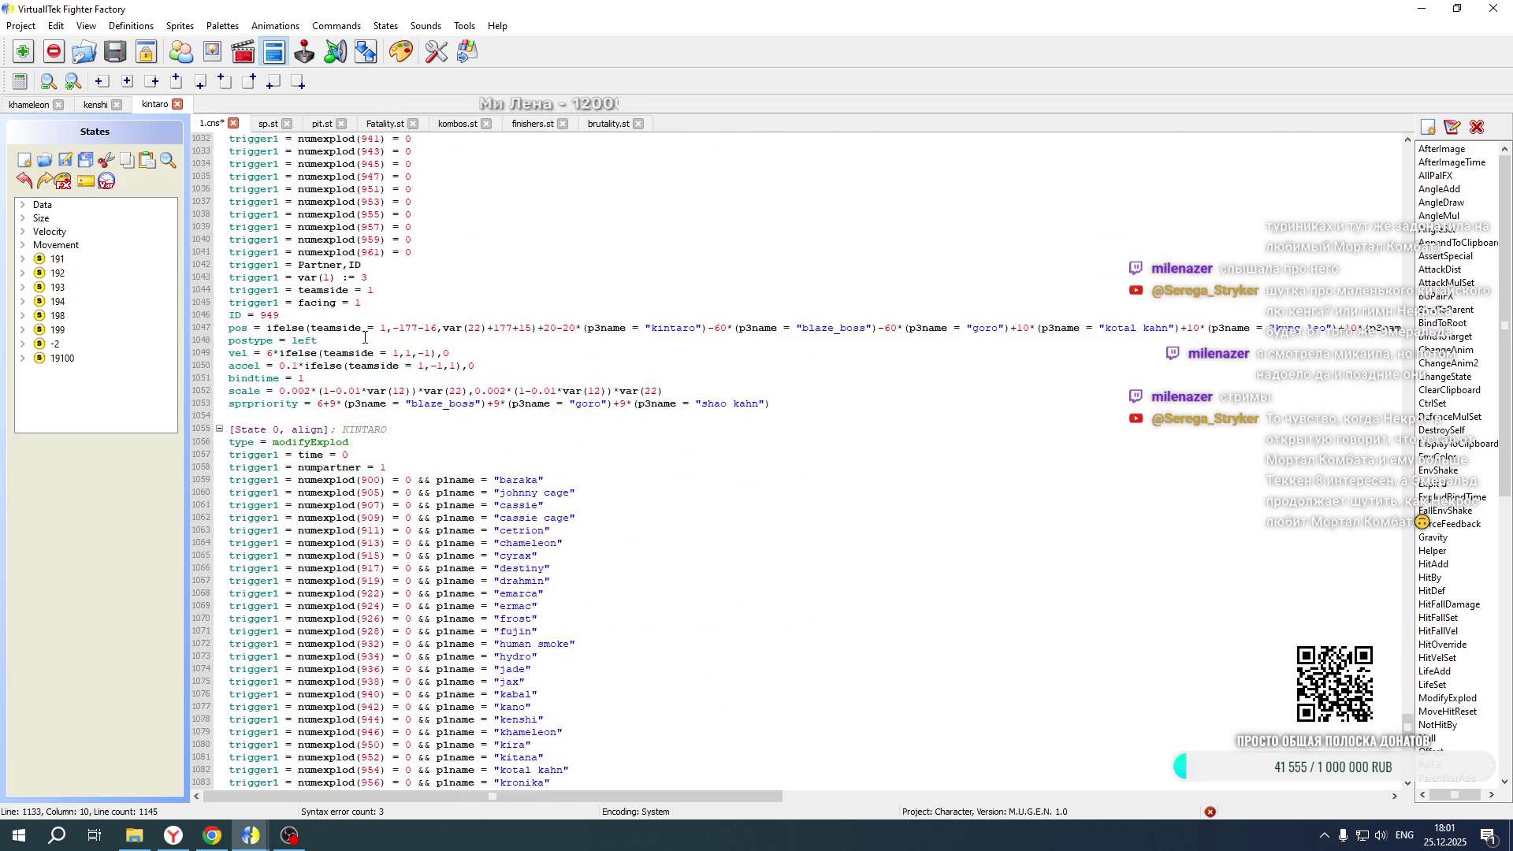
scroll(365, 337, down, 20)
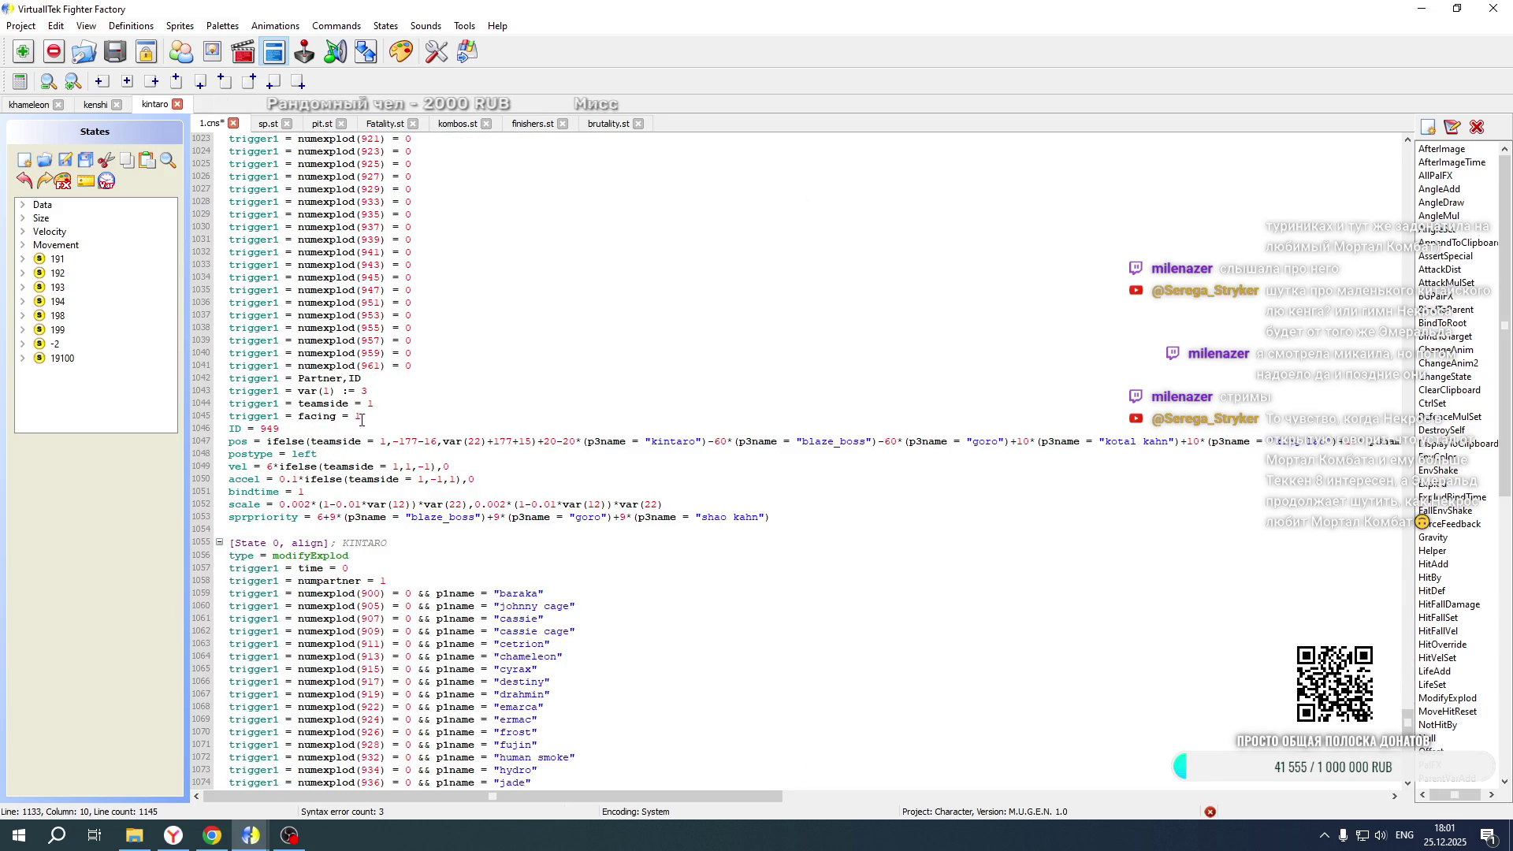
scroll(425, 448, down, 13)
double_click(365, 454)
text(2)
double_click(369, 466)
text(2)
double_click(357, 479)
key(BackSpace)
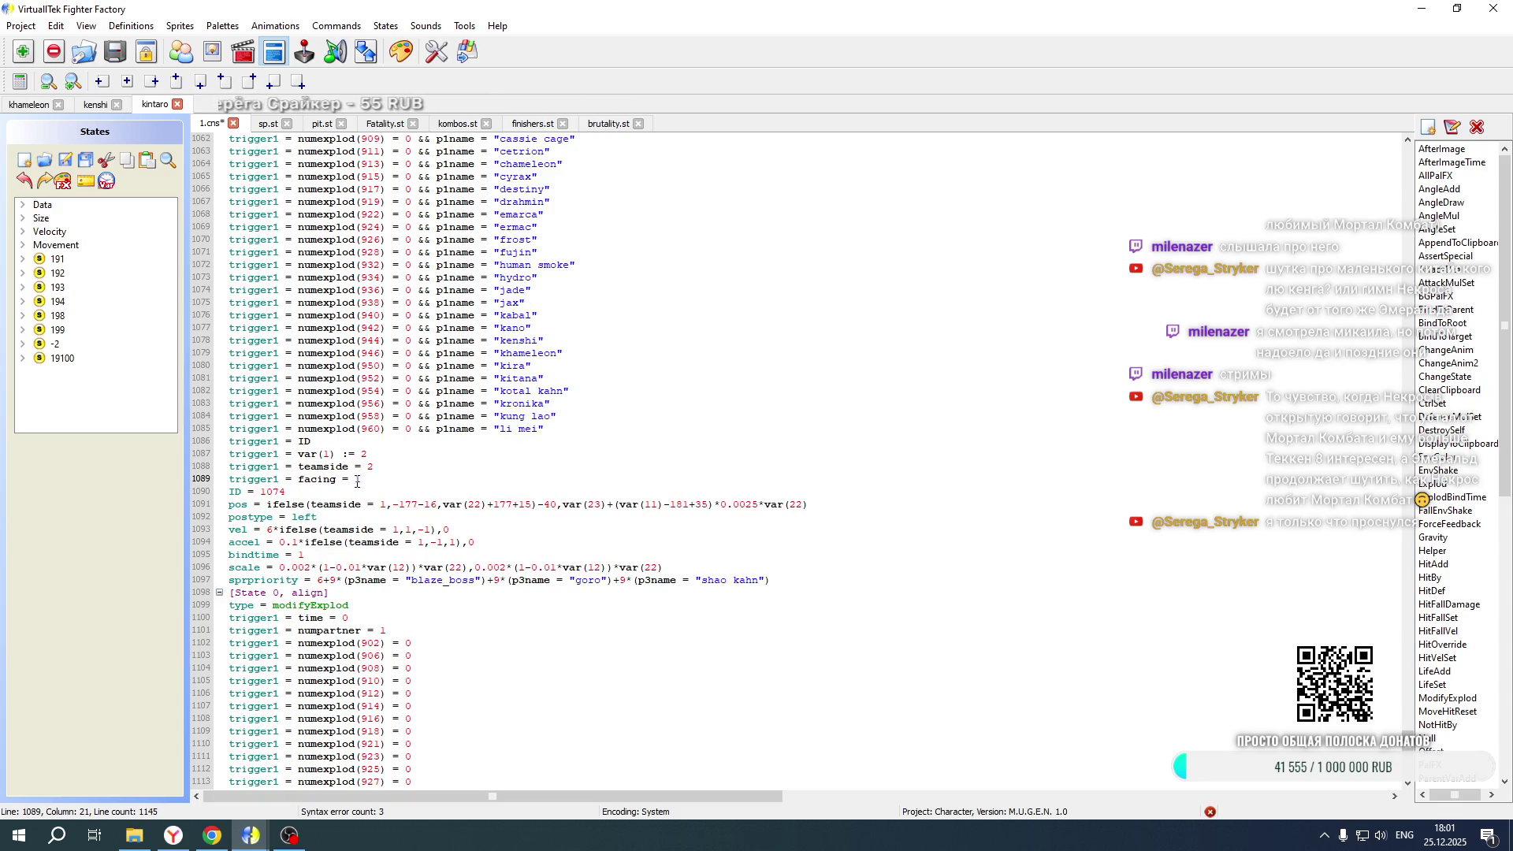
text(-1)
Use teamside 2 in the 1074 pos, vel and accel lines, and negate vel 6 and accel 0.1
double_click(383, 504)
text(2)
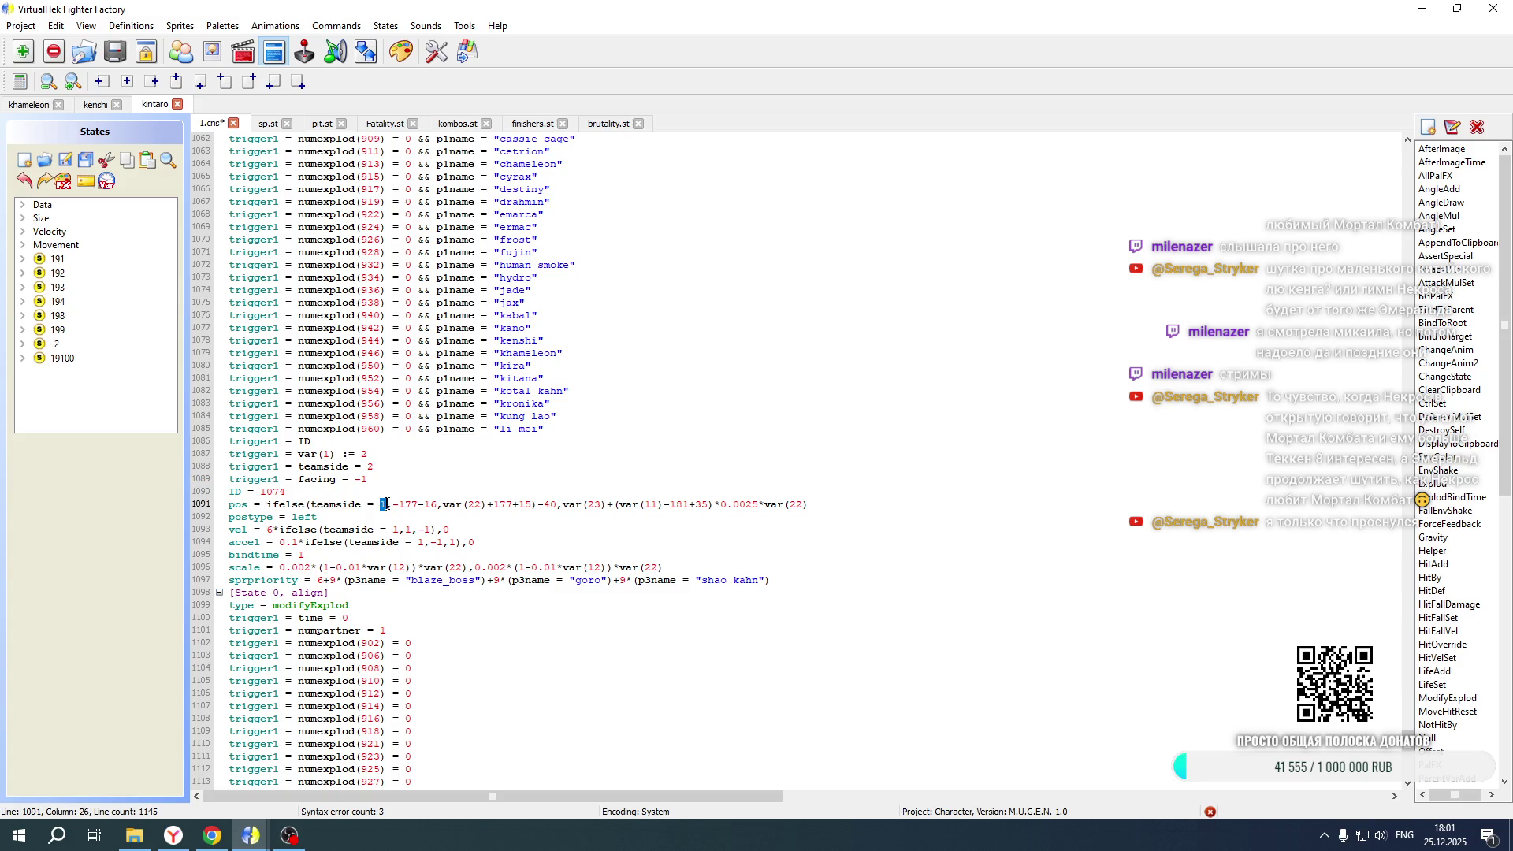
double_click(395, 529)
text(2)
double_click(418, 542)
text(2)
click(268, 529)
text(-)
click(281, 542)
text(-)
Set the 1074 postype to right, make -177 positive and flip the plus after var(22)
double_click(326, 516)
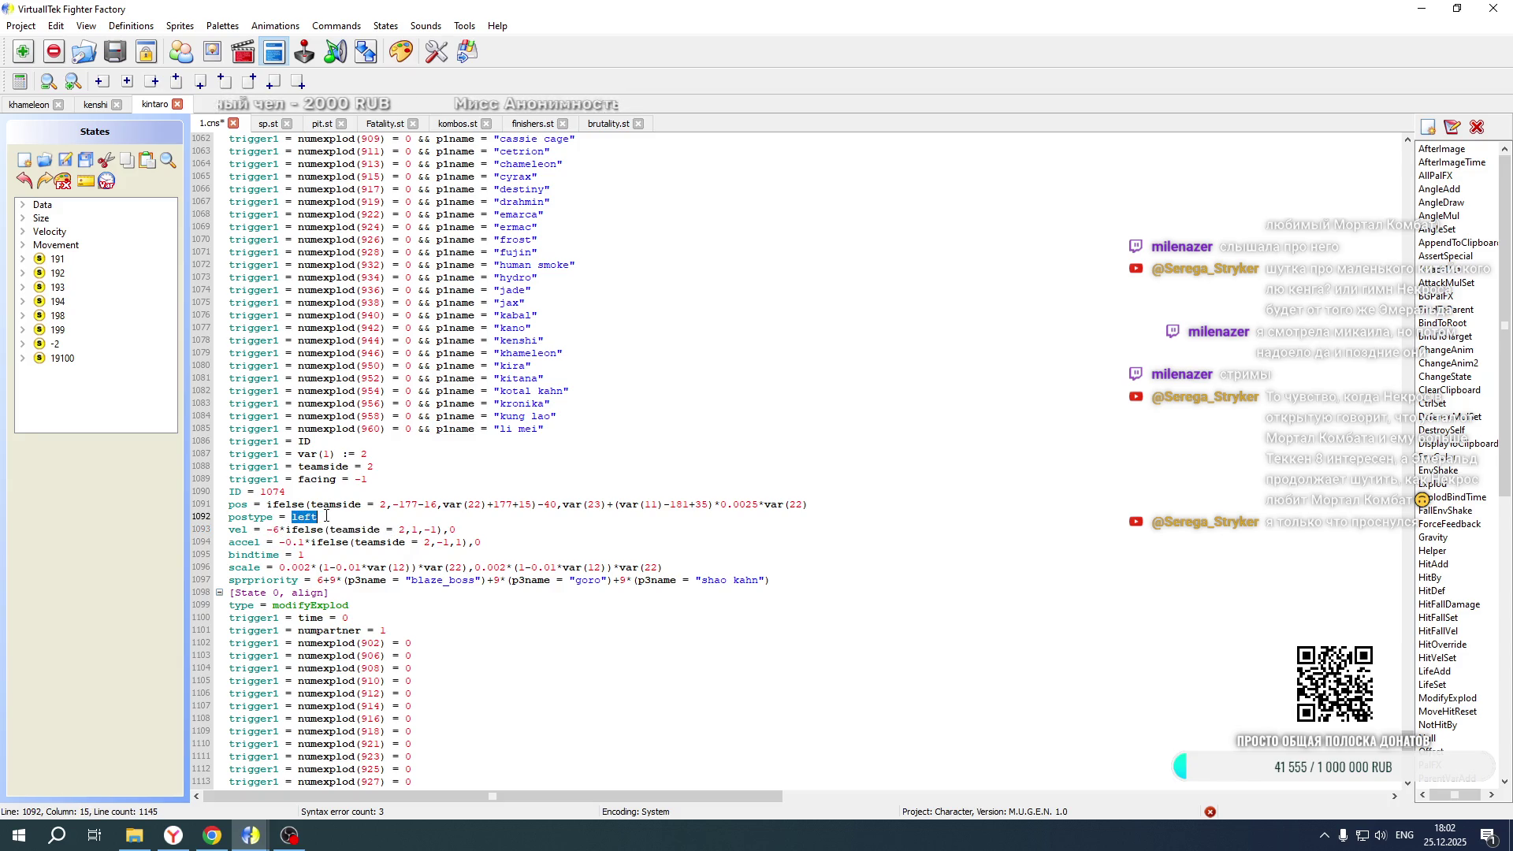
text(right)
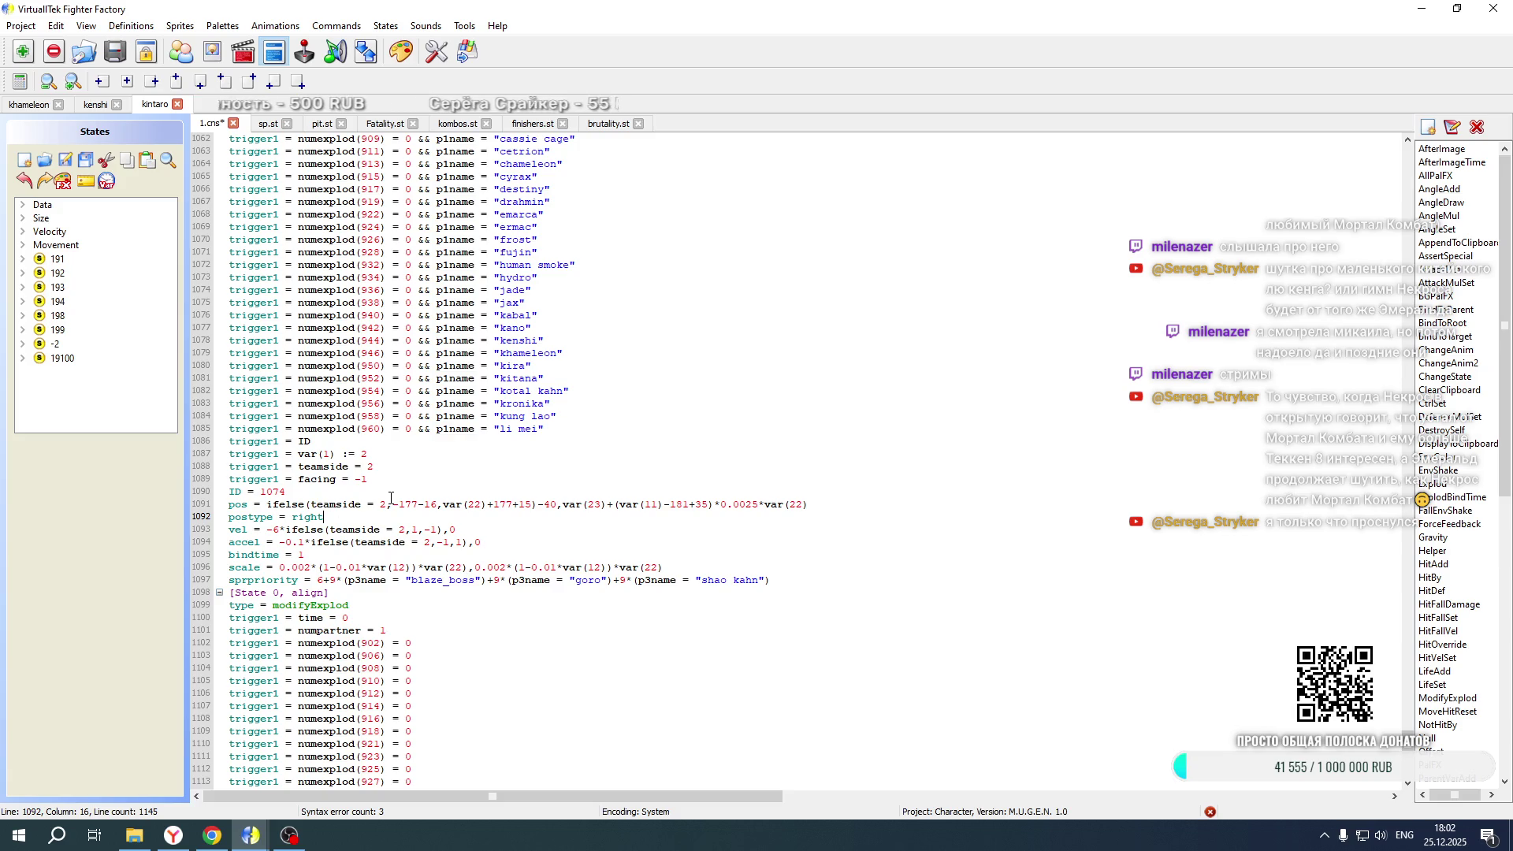
click(400, 504)
key(BackSpace)
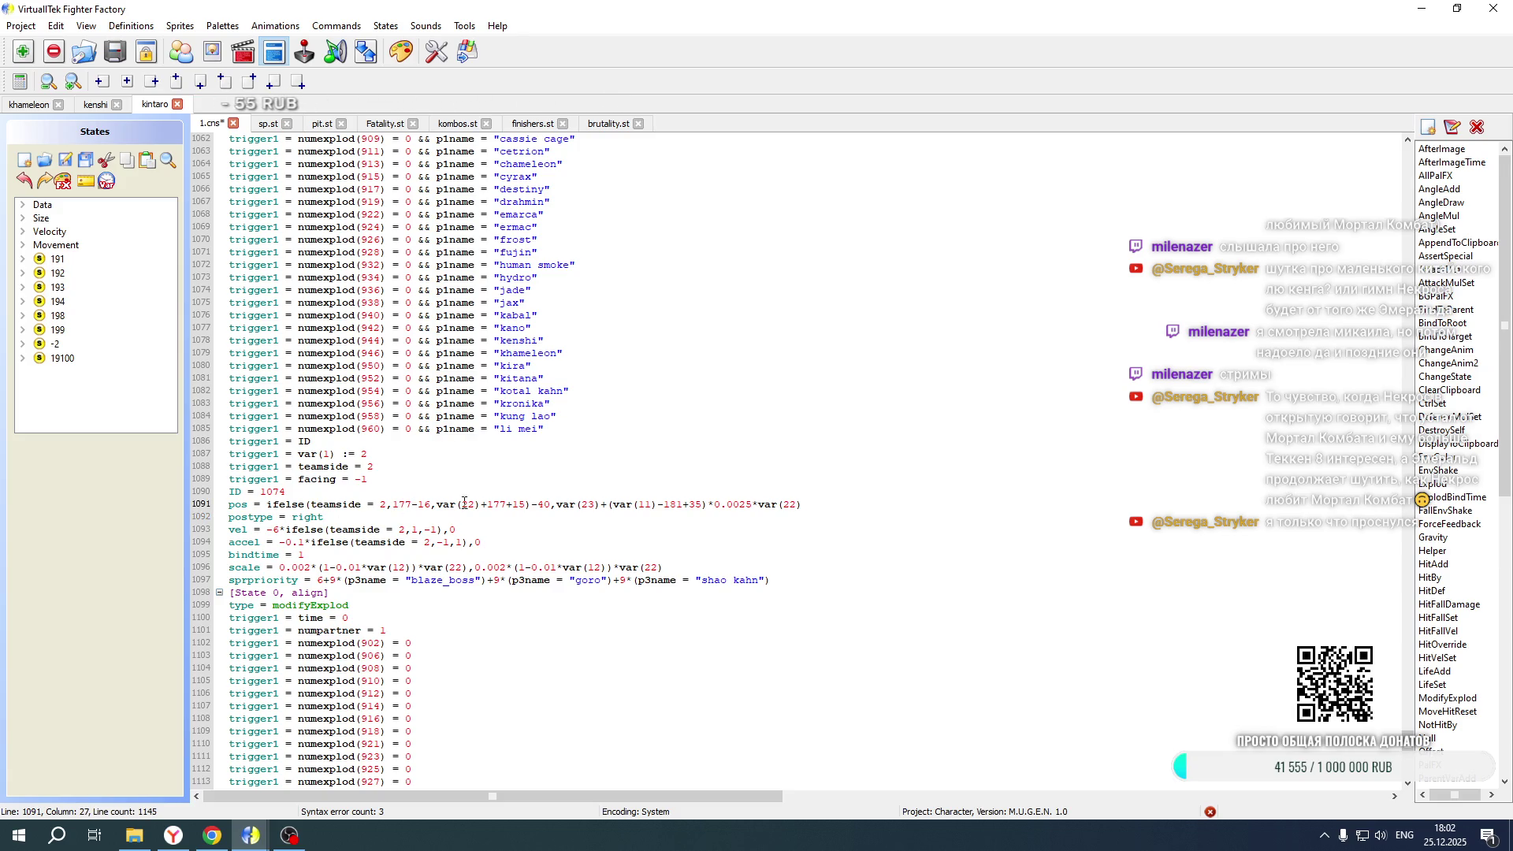
drag(480, 505, 486, 505)
text(-)
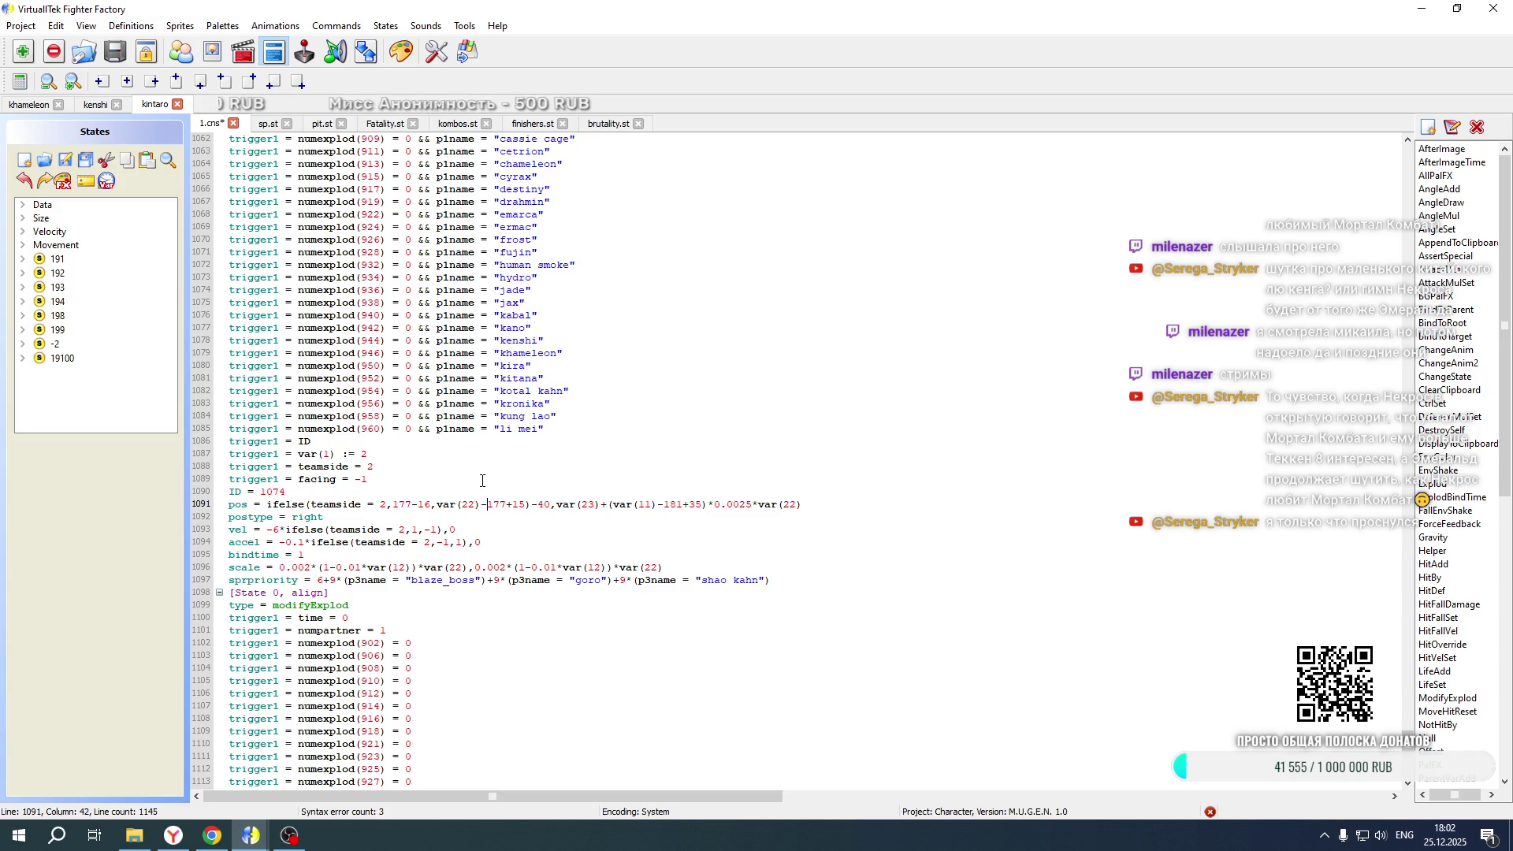
scroll(483, 481, down, 11)
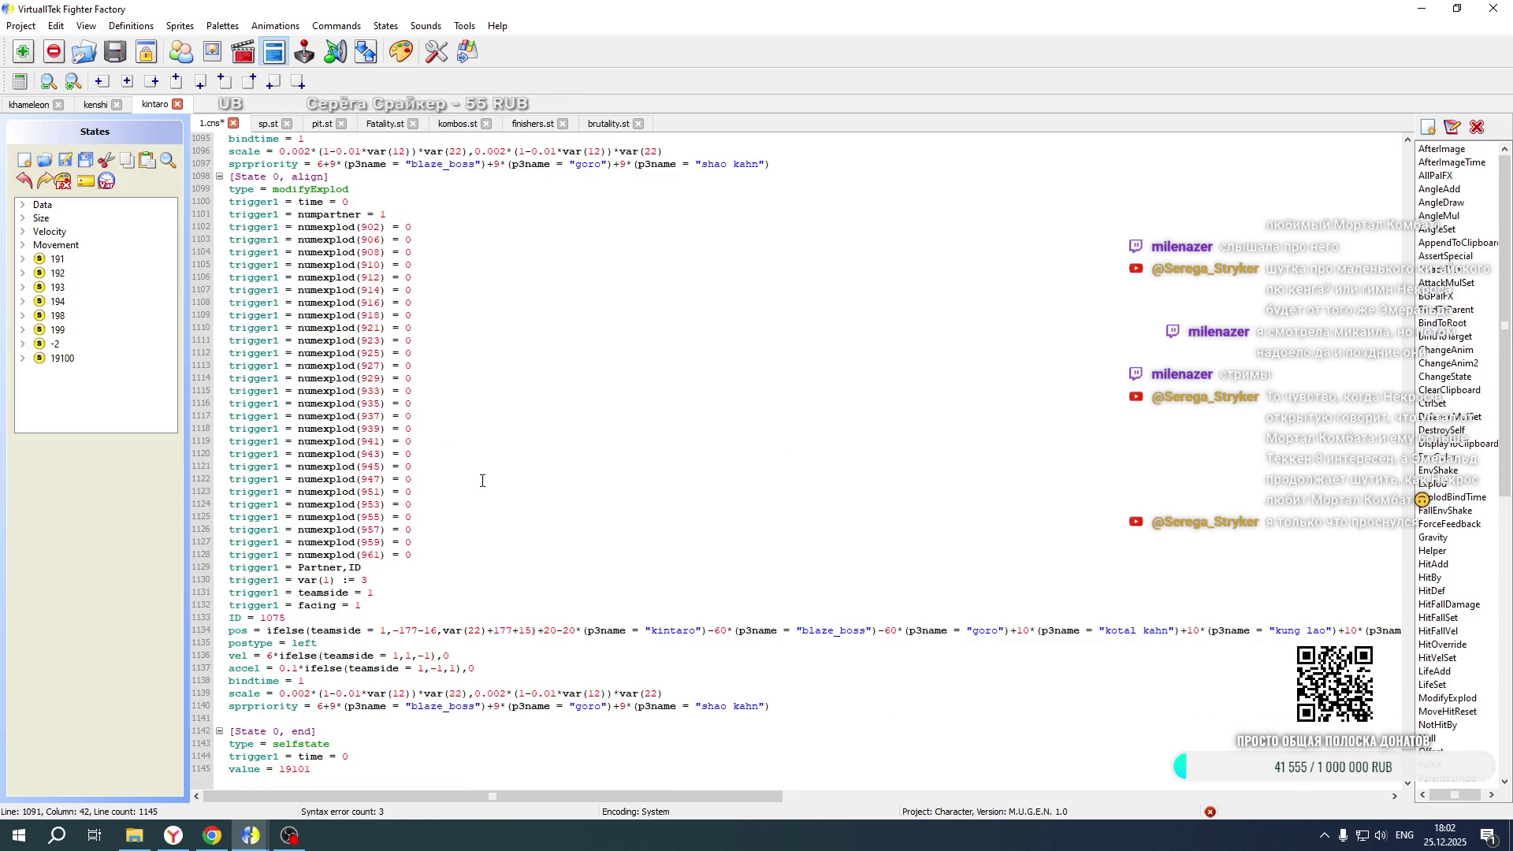
Set the 1075 copy's triggers to var(1) 4, teamside 2 and facing -1
double_click(365, 581)
text(4)
double_click(369, 592)
text(2)
double_click(359, 604)
key(BackSpace)
text(-1)
Use teamside 2 in the 1075 pos, vel and accel lines, and negate vel 6 and accel 0.1
double_click(383, 630)
text(2)
double_click(397, 656)
text(2)
double_click(421, 668)
text(2)
double_click(270, 655)
text(-)
click(279, 668)
text(-)
Set the 1075 postype to right, make -177 positive and flip the sign after var(22)
click(293, 643)
double_click(303, 643)
text(right)
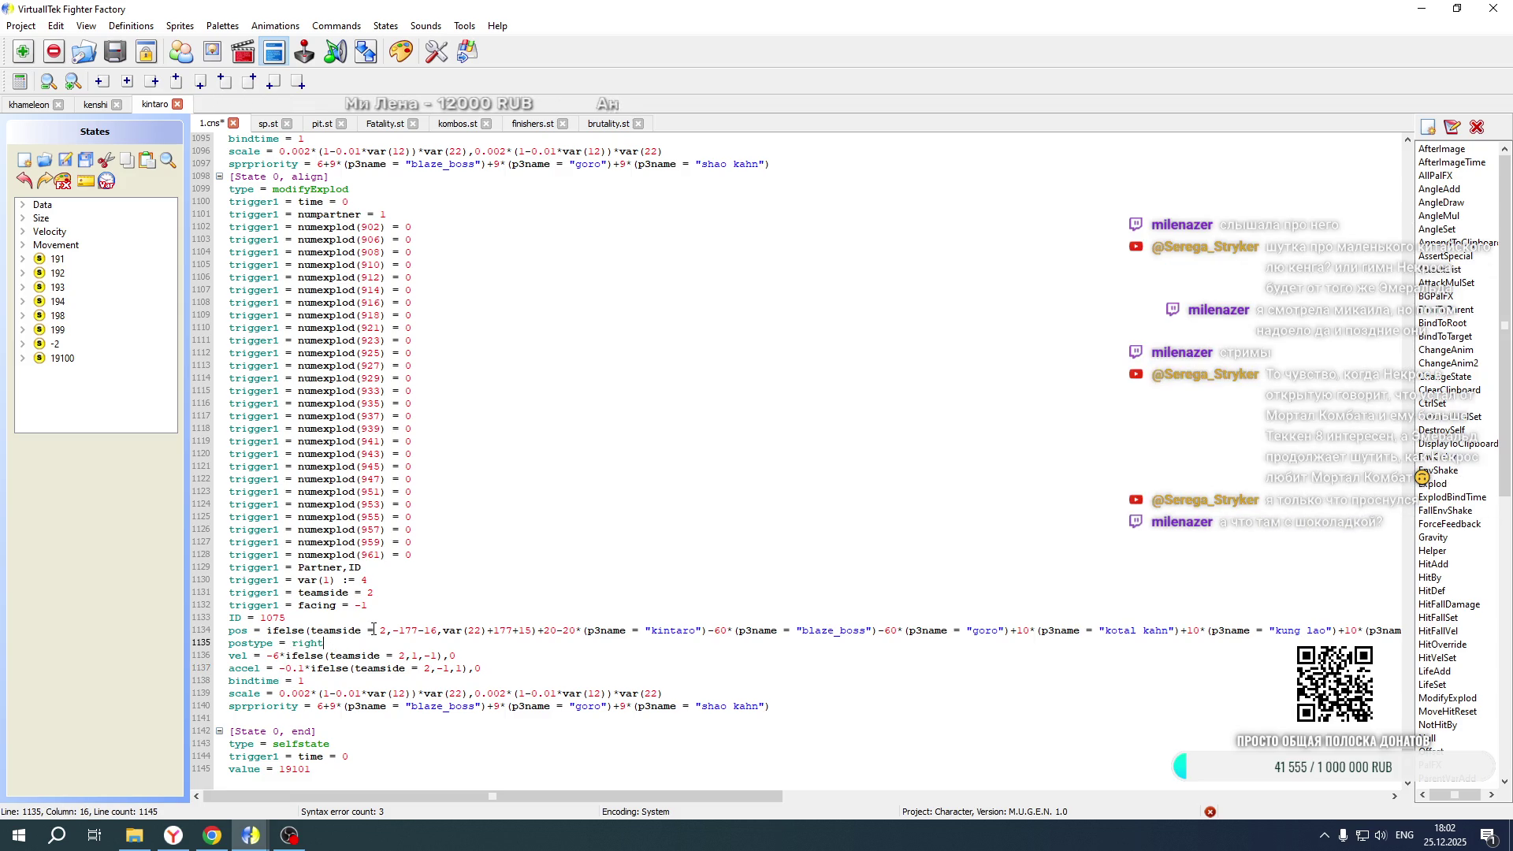
click(397, 630)
key(BackSpace)
drag(480, 630, 488, 630)
text(-)
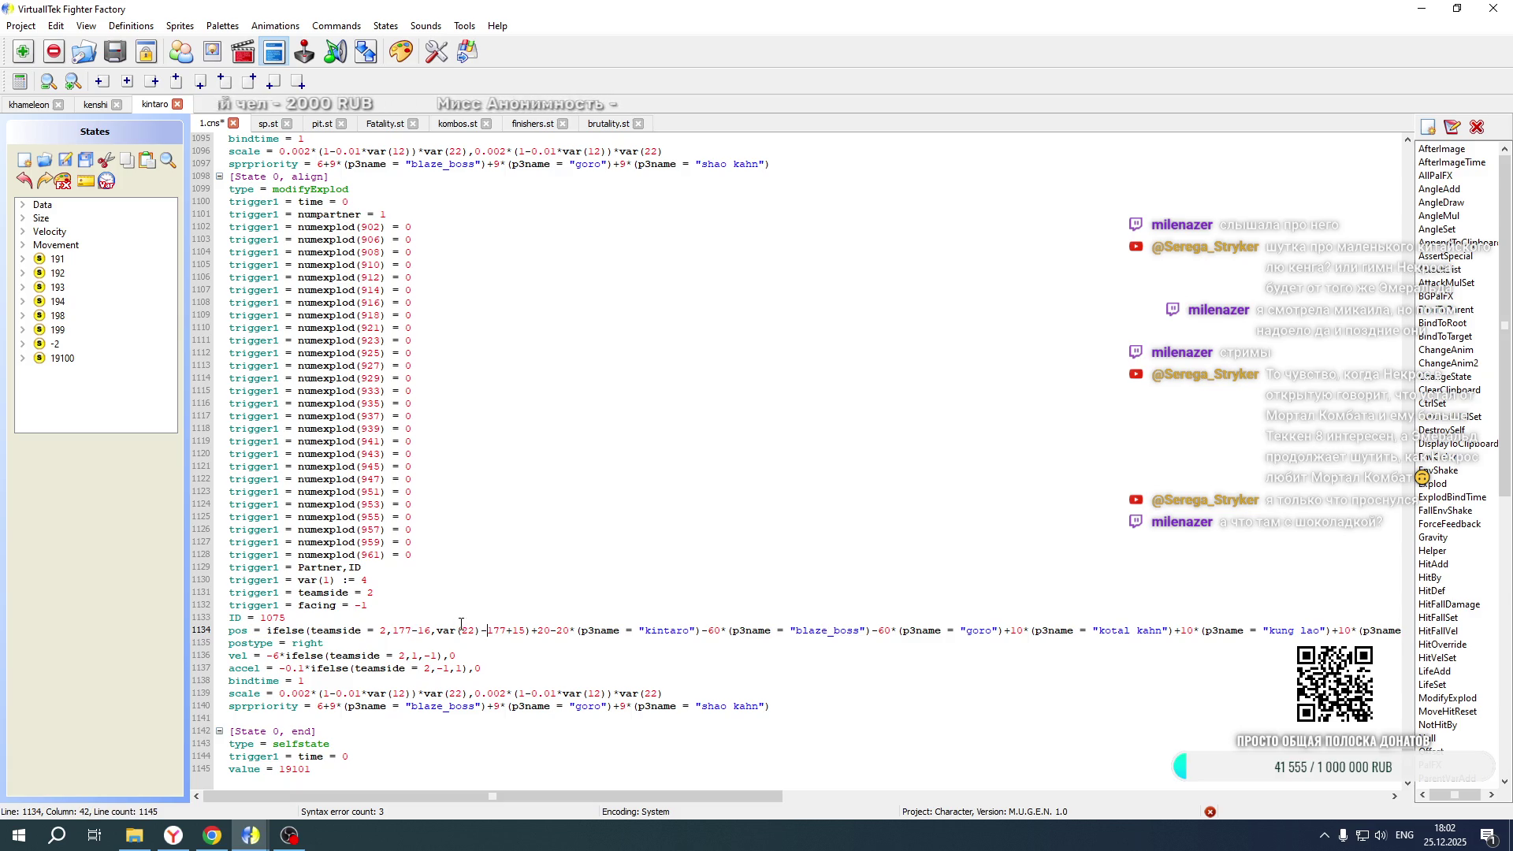
Flip the pos offset signs around the 20, kintaro, blaze_boss, goro and kotal kahn terms
drag(531, 630, 558, 629)
text(-20+)
drag(701, 631, 709, 630)
text(+)
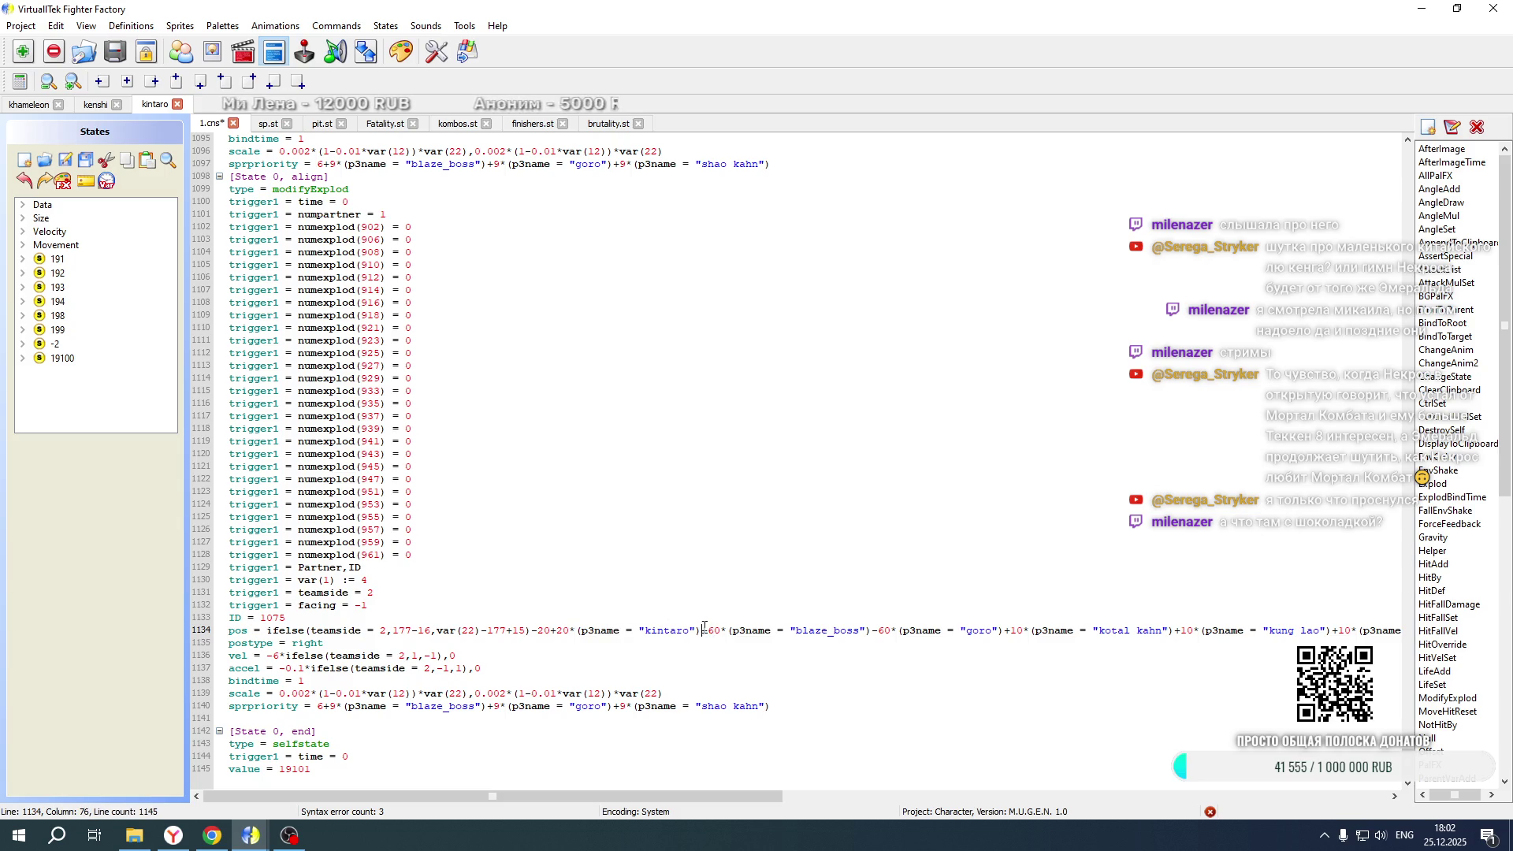
drag(870, 631, 880, 630)
text(+)
drag(1011, 630, 1004, 630)
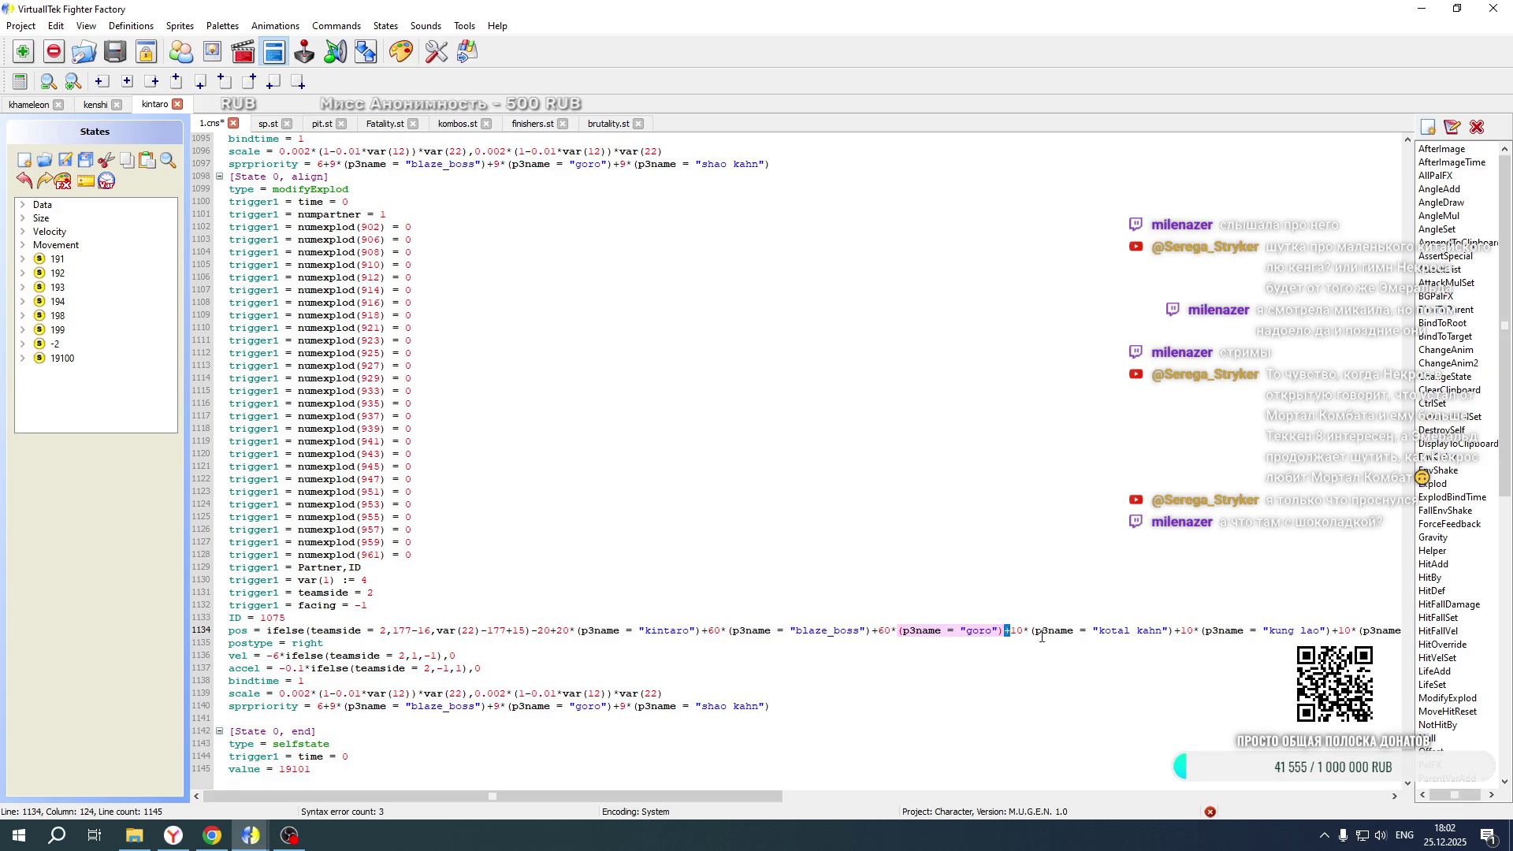
text(-)
drag(1186, 630, 1178, 630)
text(-)
drag(1328, 631, 1338, 630)
text(-)
drag(392, 797, 892, 799)
Flip the pos offset signs after the liu_kang, mileena, moloch, motaro and onaga terms
drag(465, 631, 473, 630)
text(-)
drag(625, 631, 633, 631)
text(-)
drag(778, 630, 788, 630)
text(-)
drag(919, 631, 929, 630)
text(-)
drag(1065, 630, 1074, 630)
text(-)
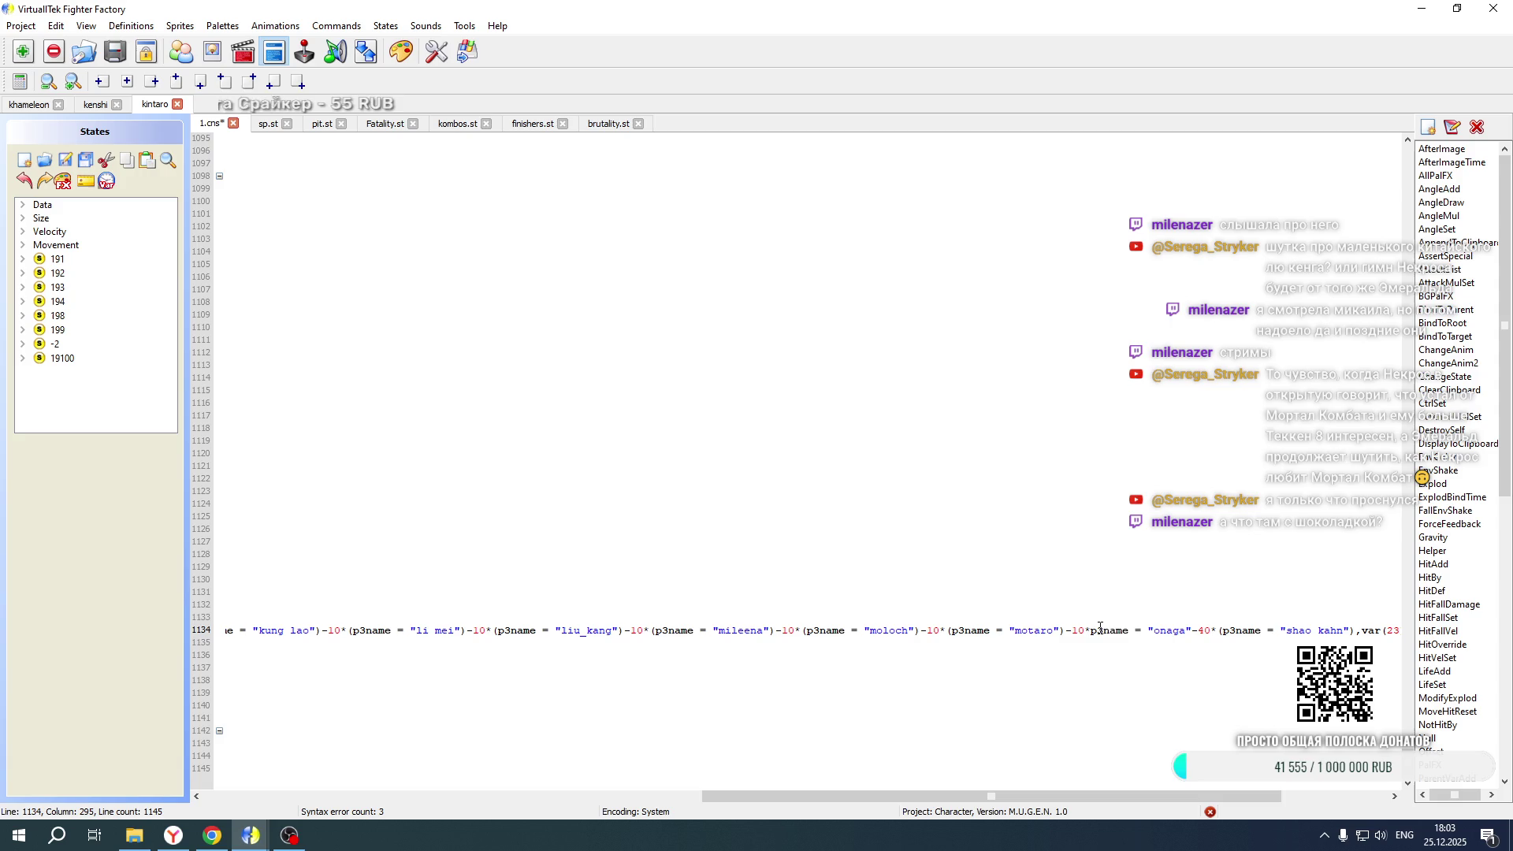
drag(1205, 630, 1195, 630)
text(-)
drag(1077, 791, 1183, 791)
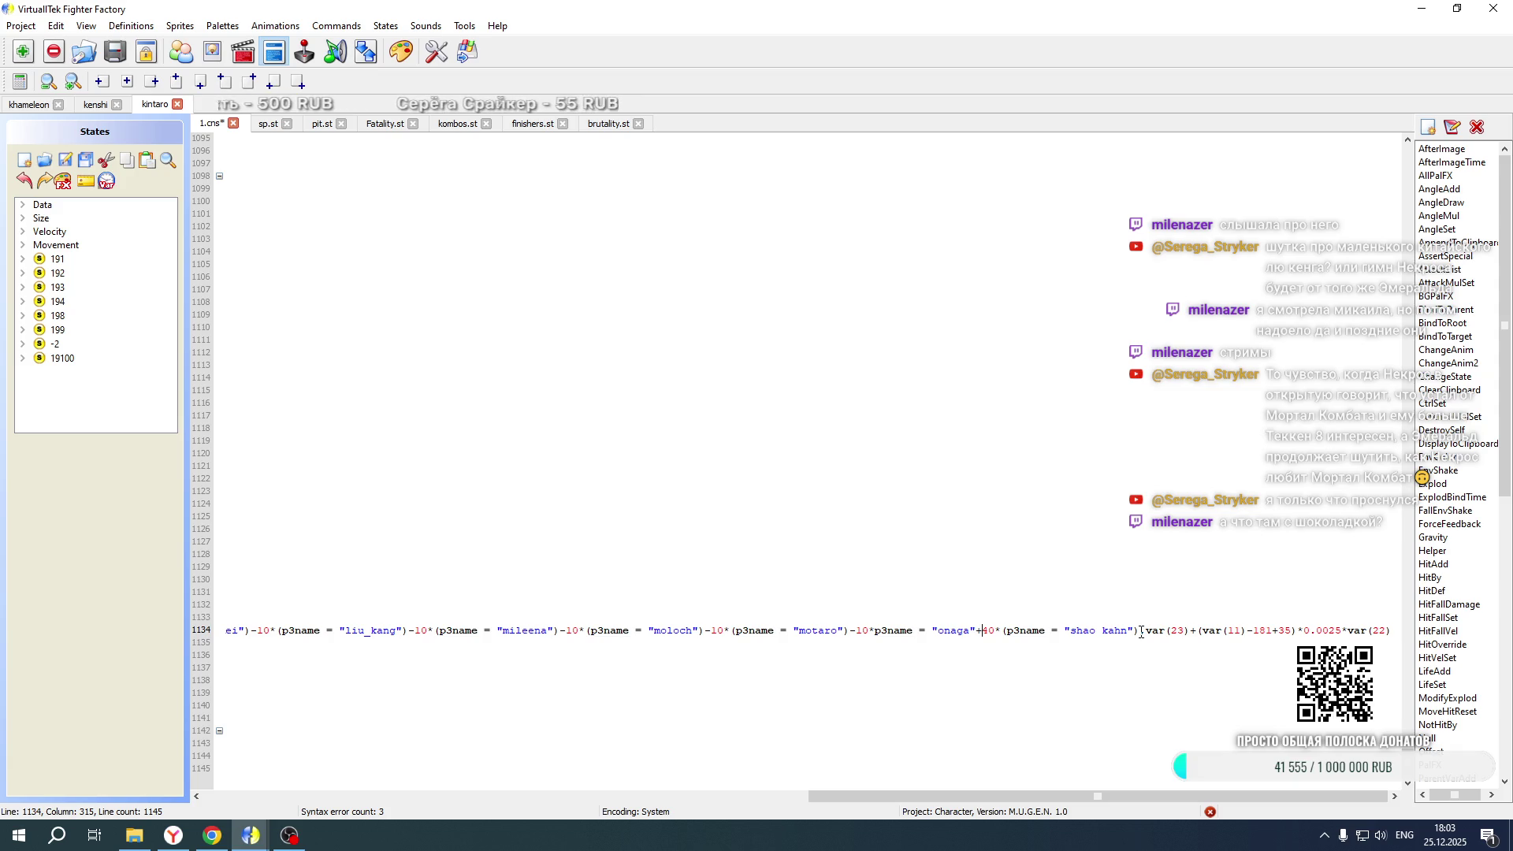
drag(977, 796, 134, 788)
scroll(335, 643, up, 18)
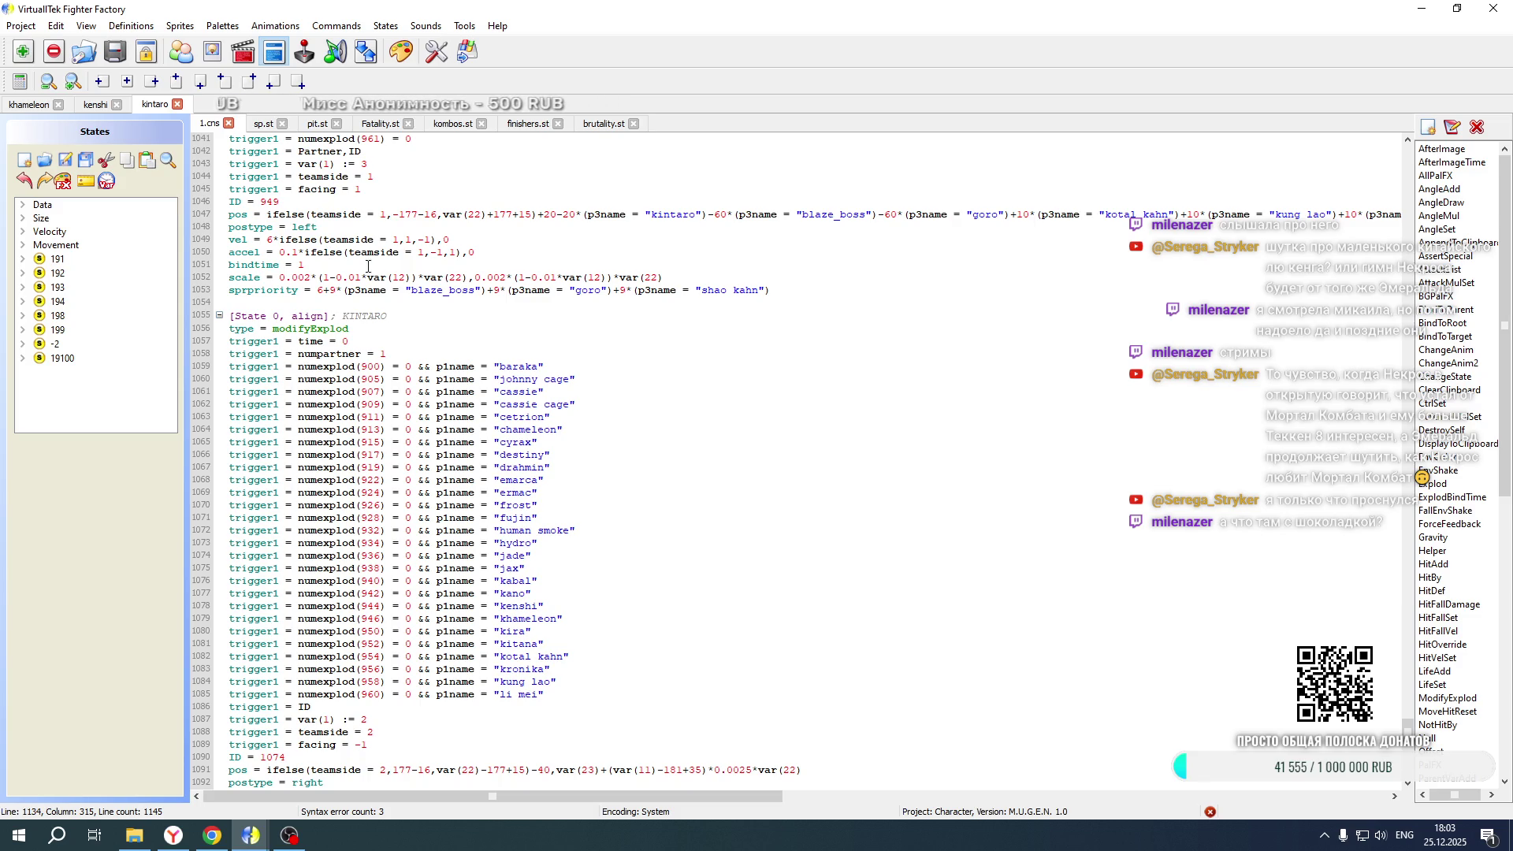
scroll(394, 275, down, 18)
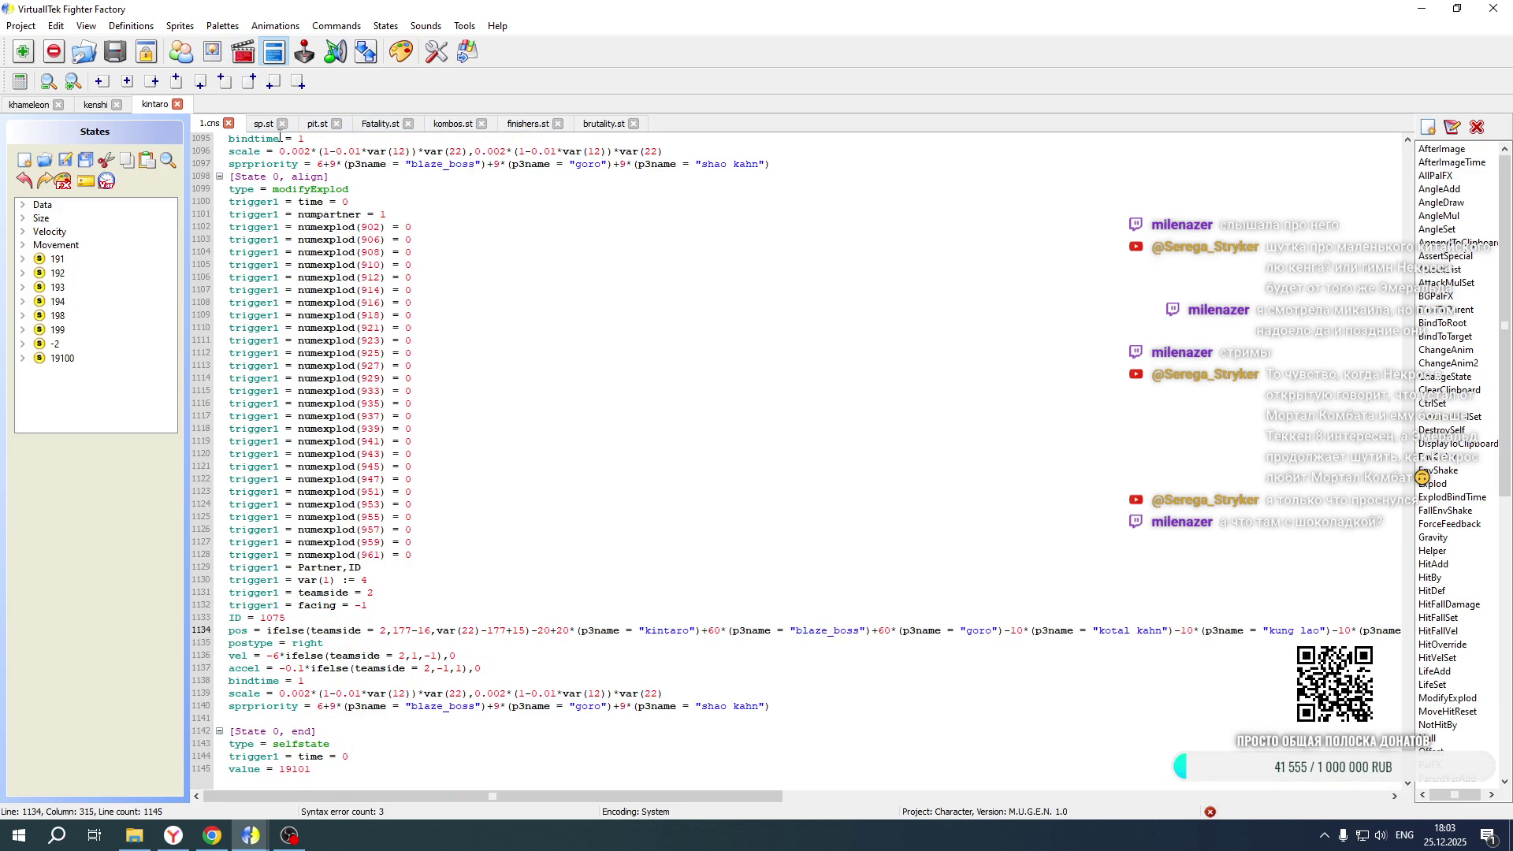
In Khameleon's Fatality.st, duplicate the two Kintaro VS-screen explod states below the originals
click(375, 127)
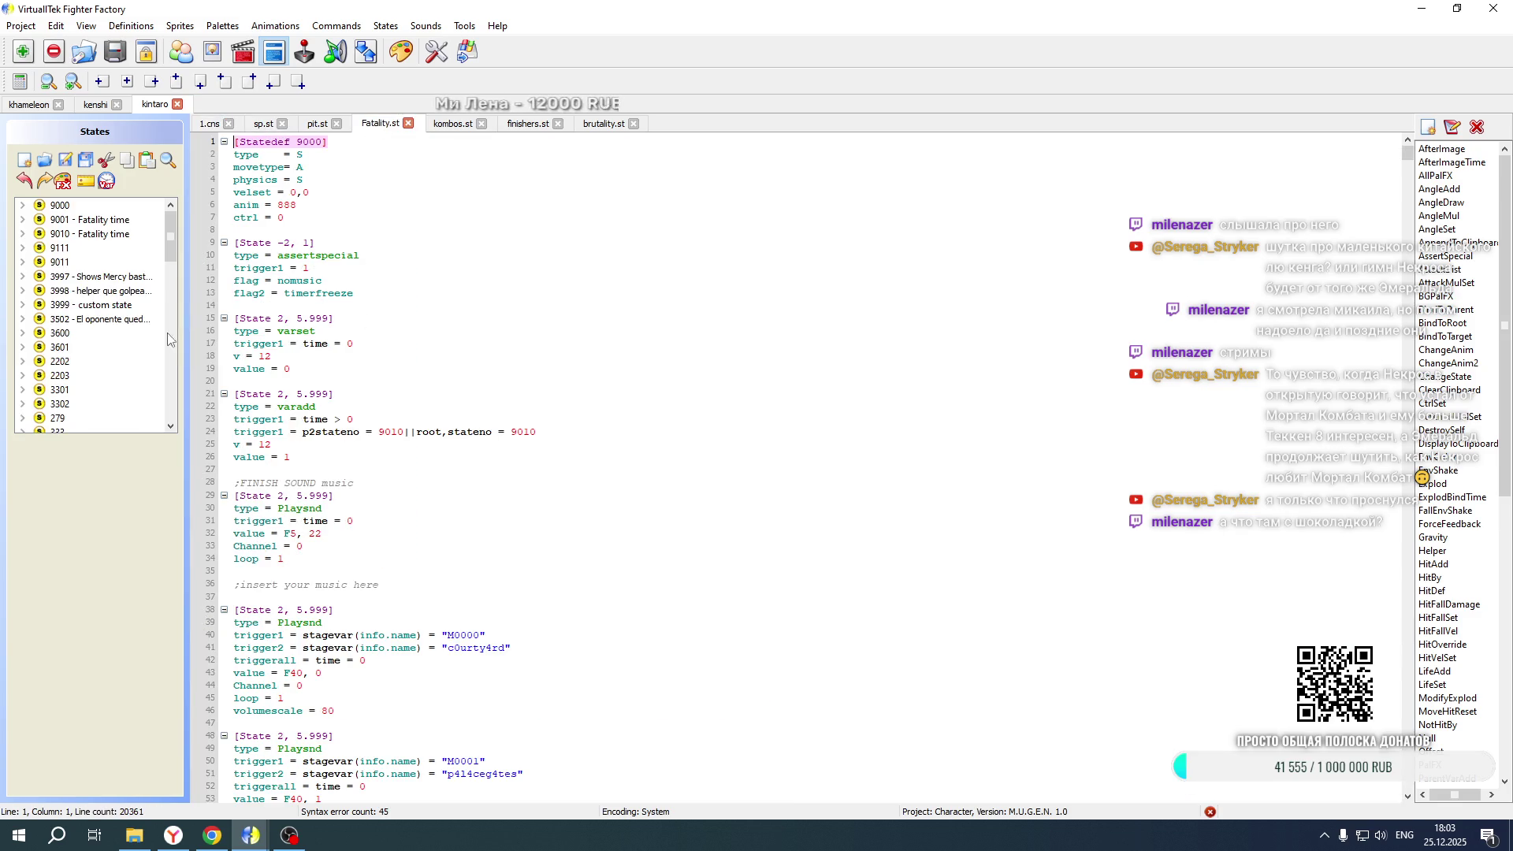
click(27, 107)
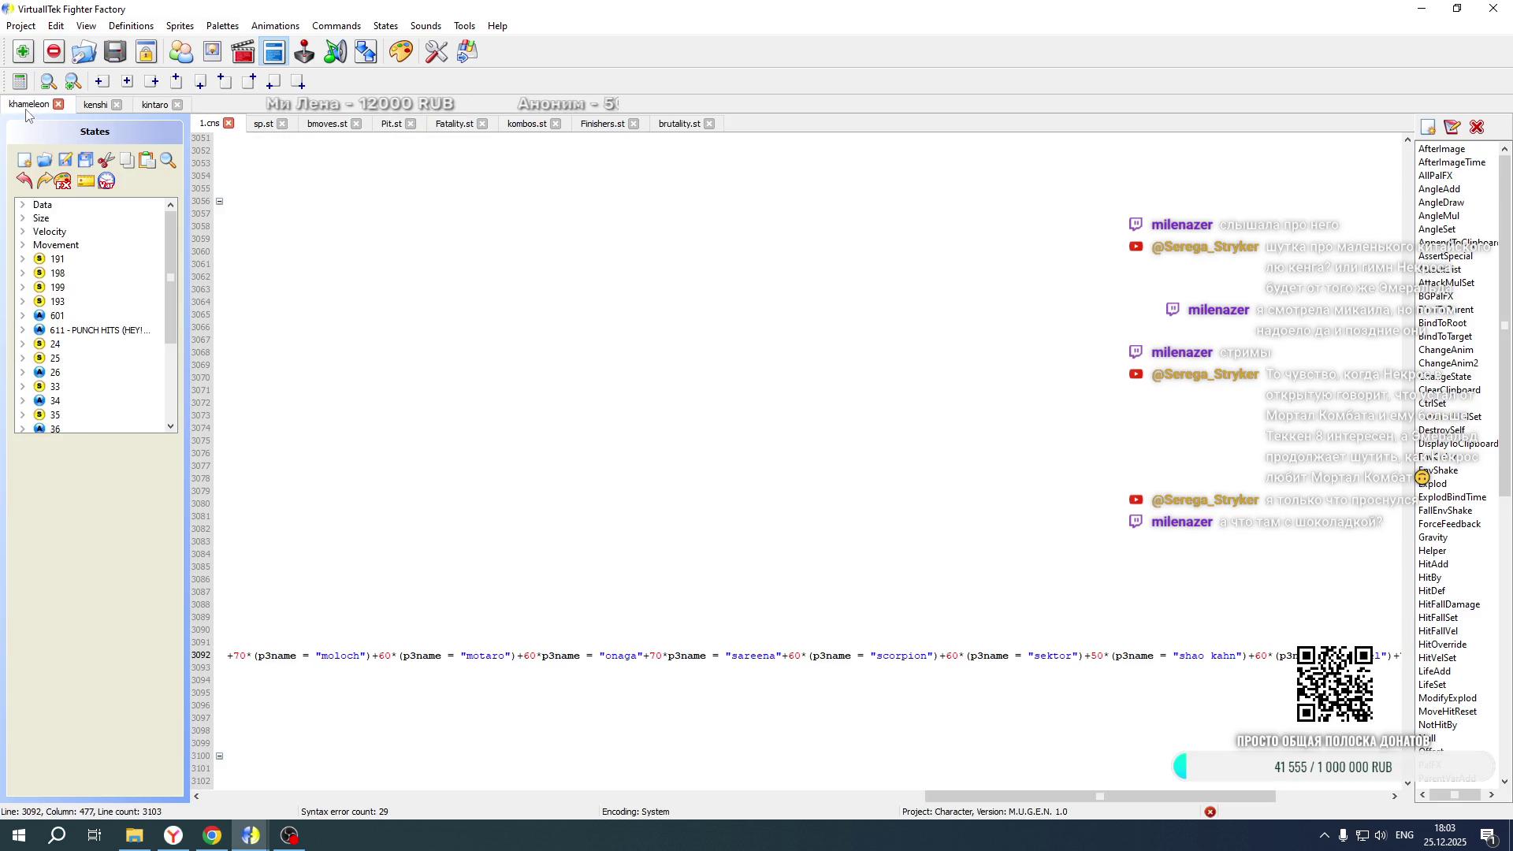
click(447, 124)
drag(1076, 794, 245, 794)
scroll(311, 587, down, 9)
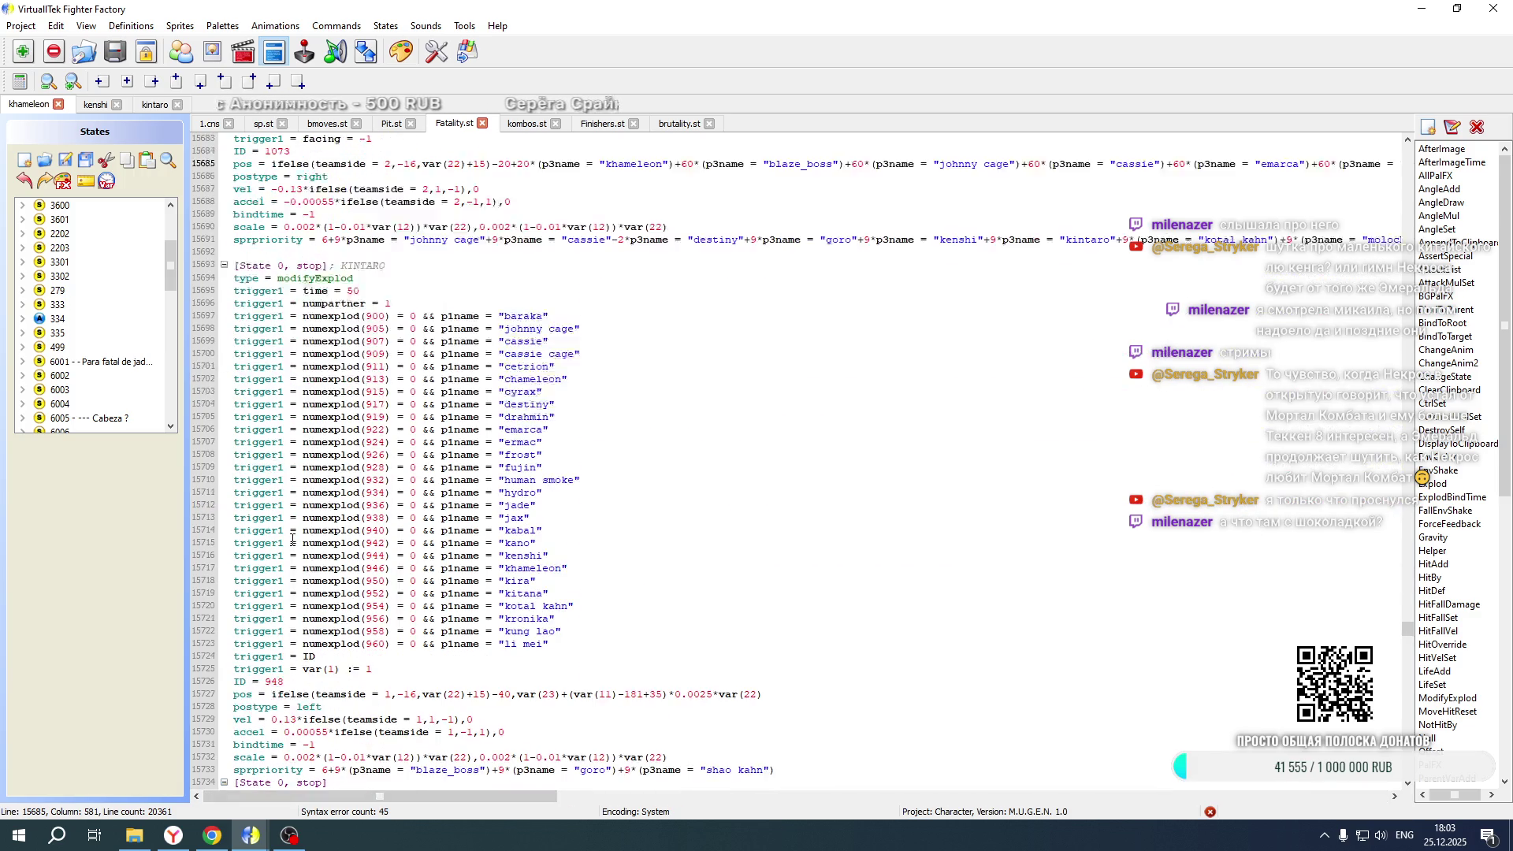
mouse_move(234, 227)
mouse_down()
mouse_move(442, 416)
mouse_move(472, 780)
mouse_move(497, 807)
mouse_move(530, 439)
mouse_move(709, 398)
mouse_move(780, 414)
mouse_up()
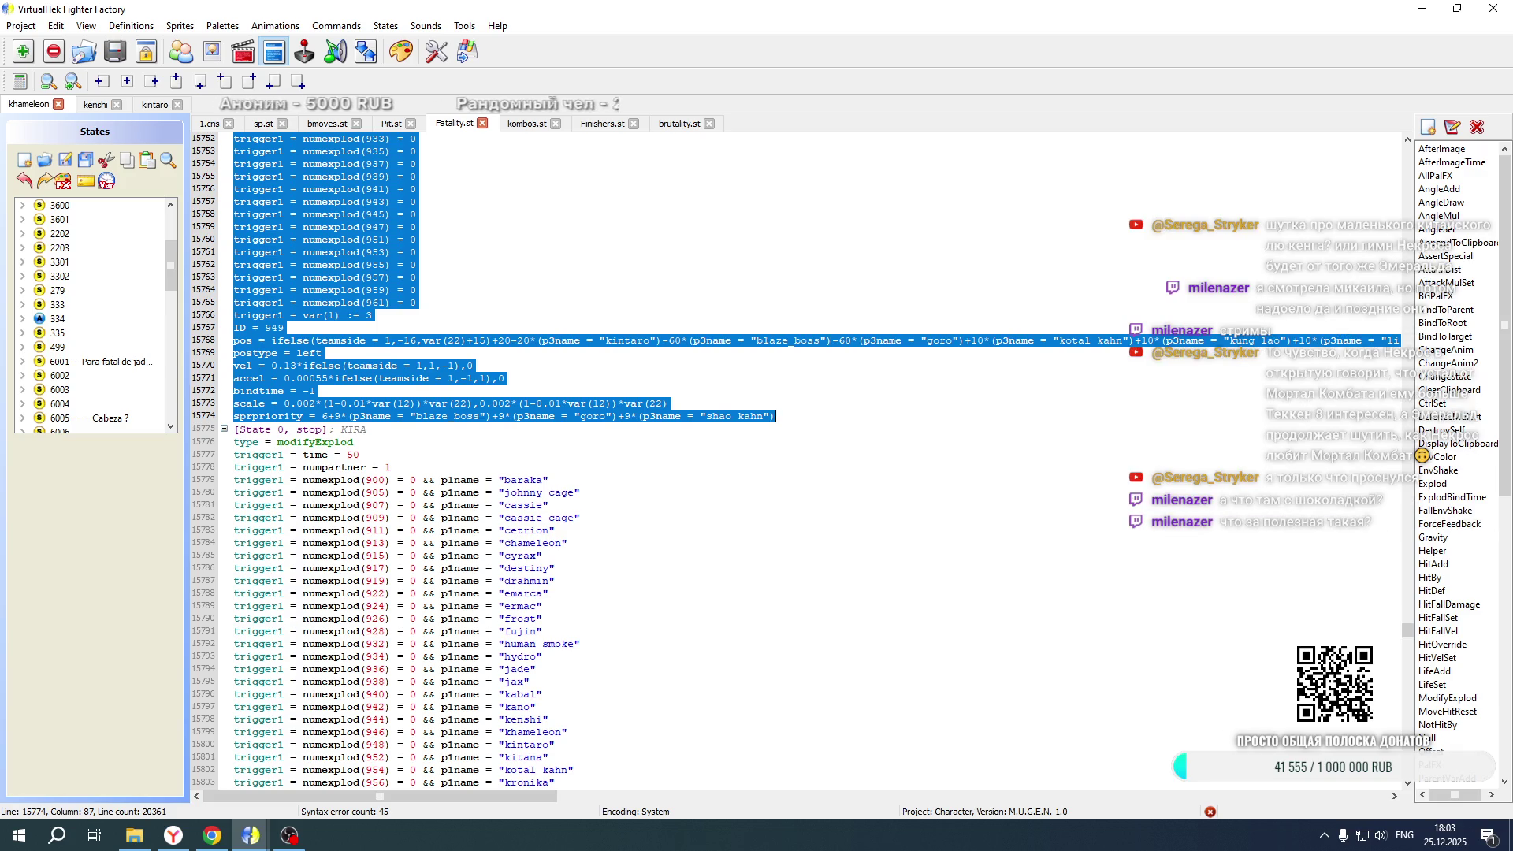
key(Right)
key(Return)
key(ctrl+v)
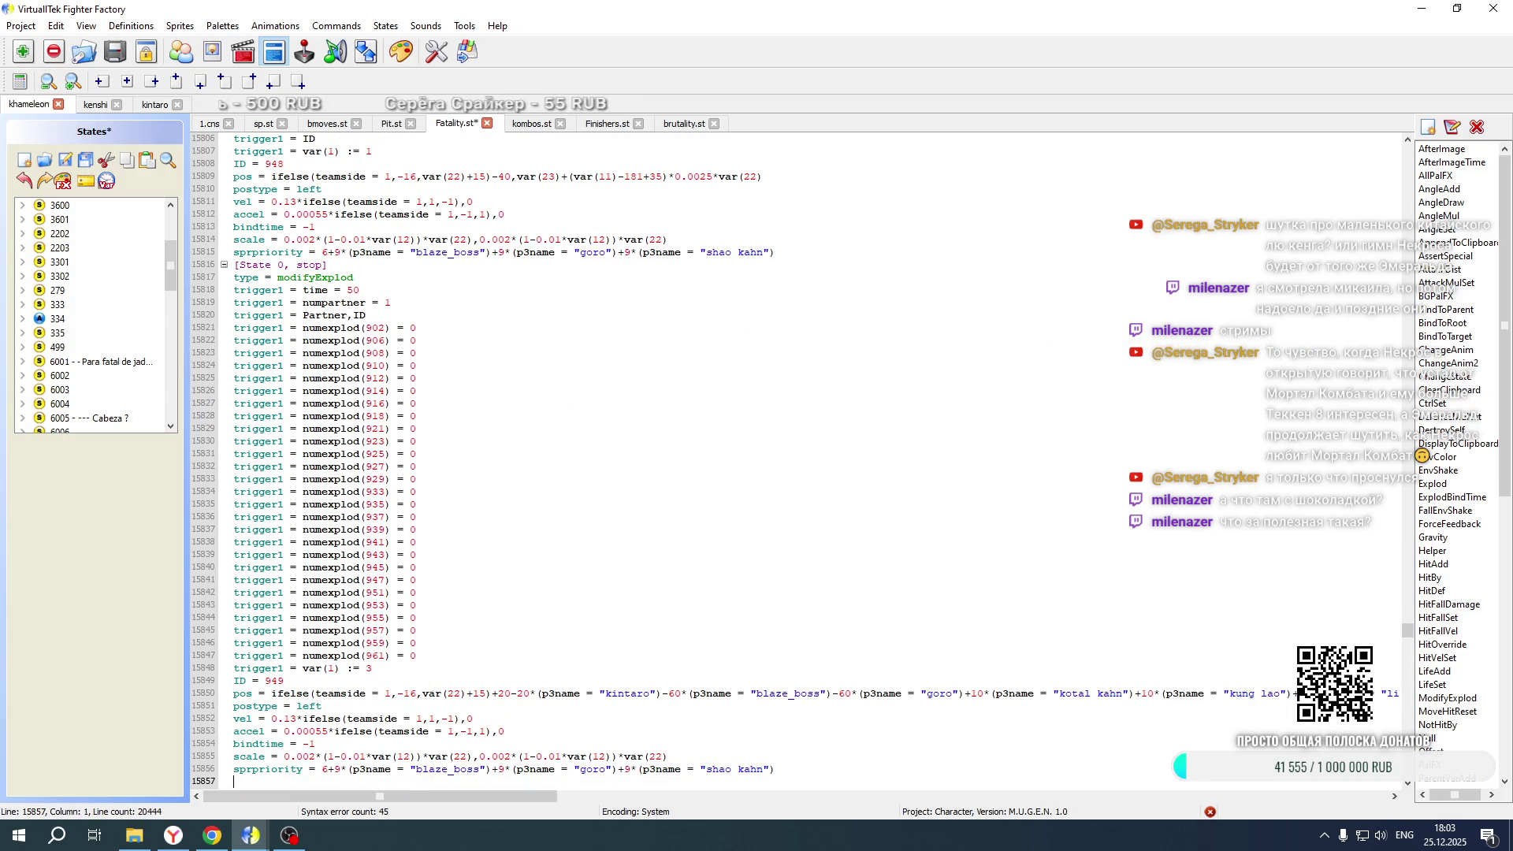
scroll(573, 526, down, 2)
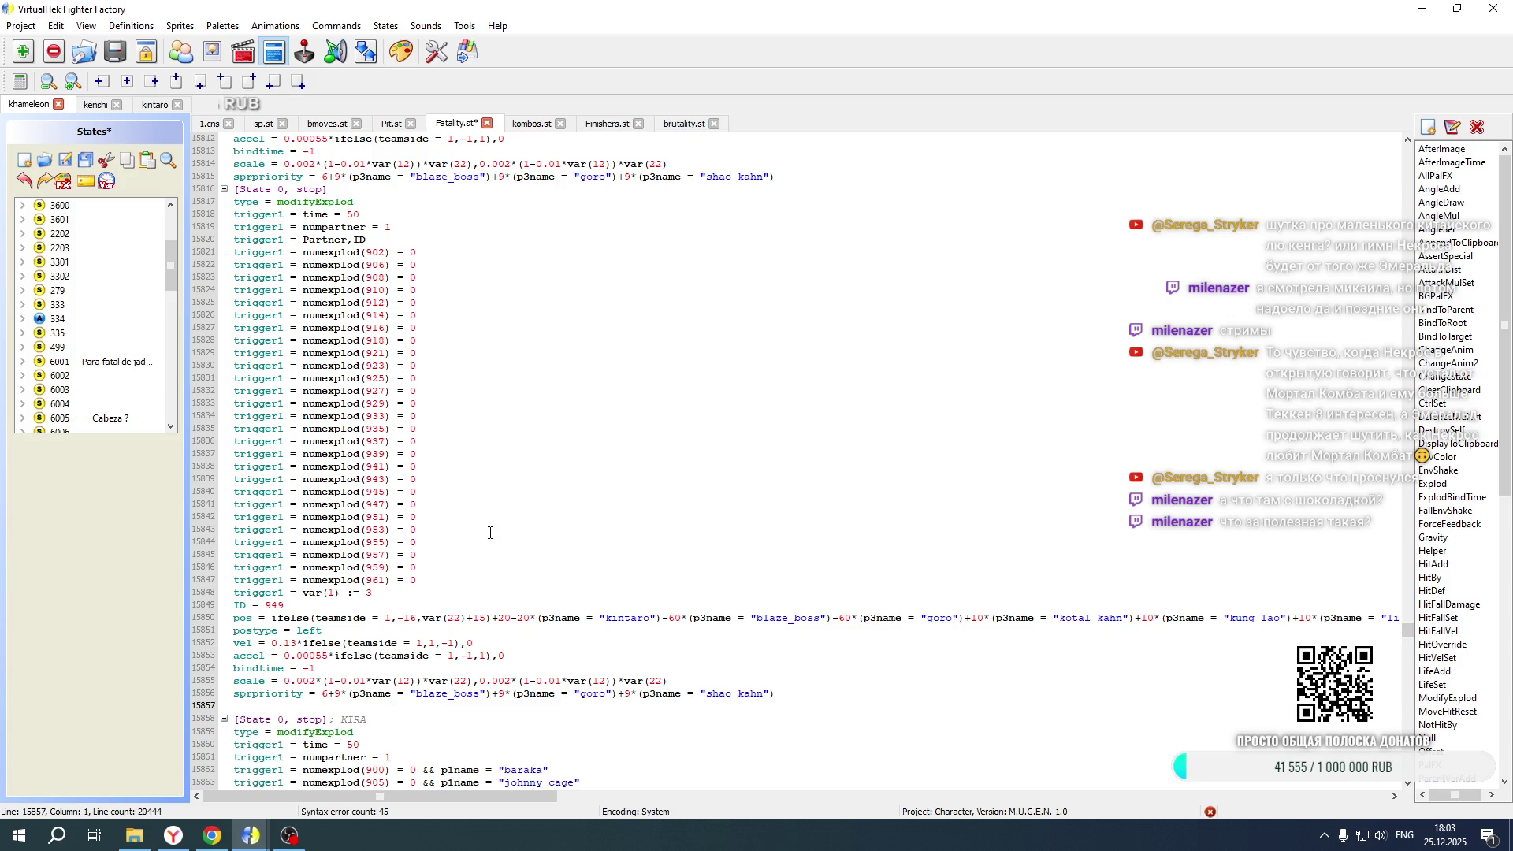
scroll(491, 530, up, 12)
Renumber the copied explods from 948 and 949 to IDs 1074 and 1075
drag(267, 543, 286, 542)
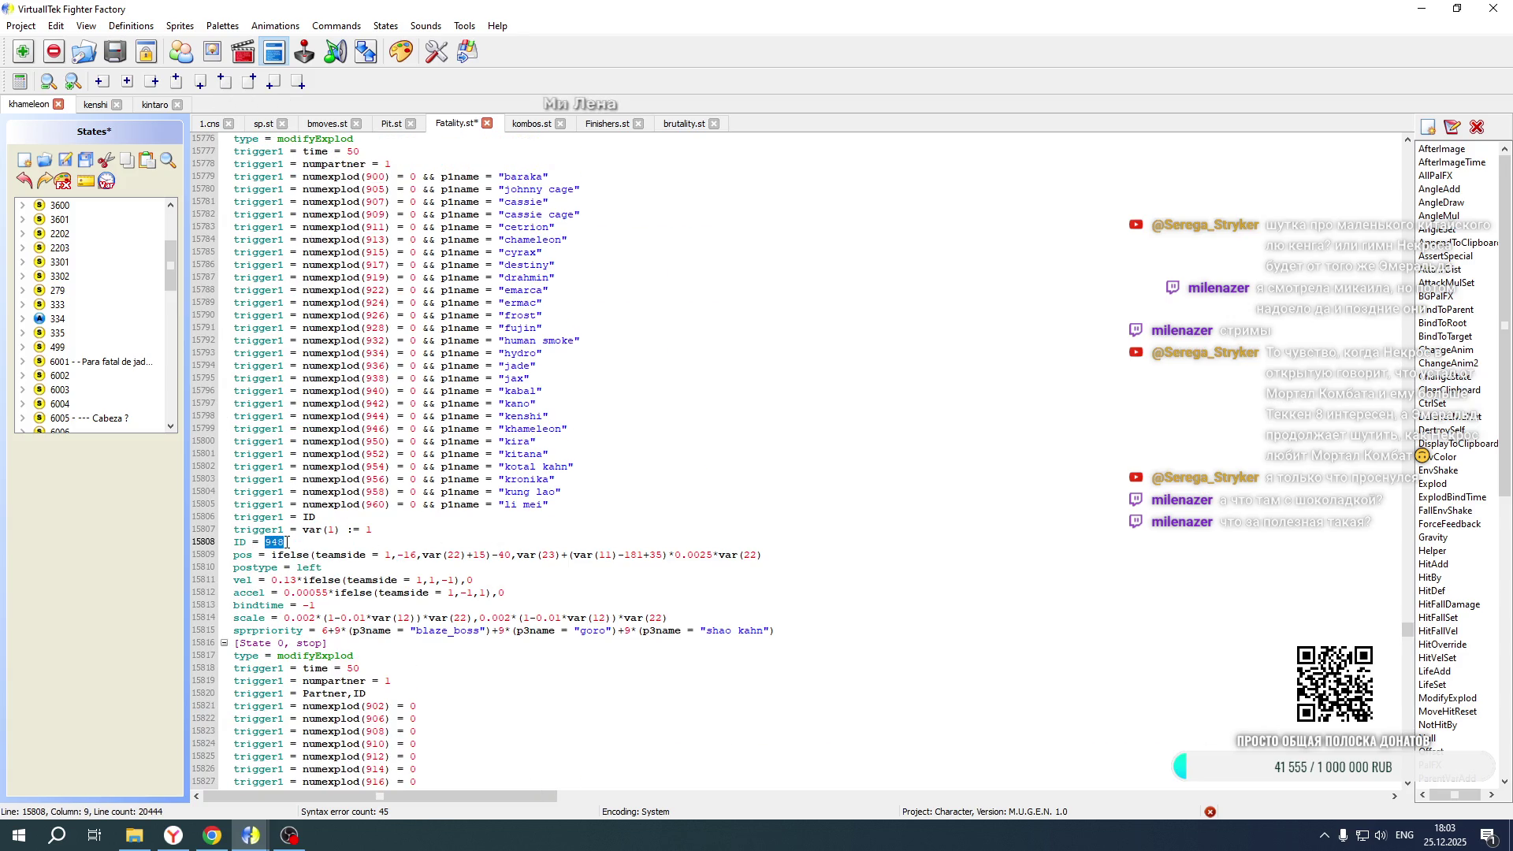
text(1074)
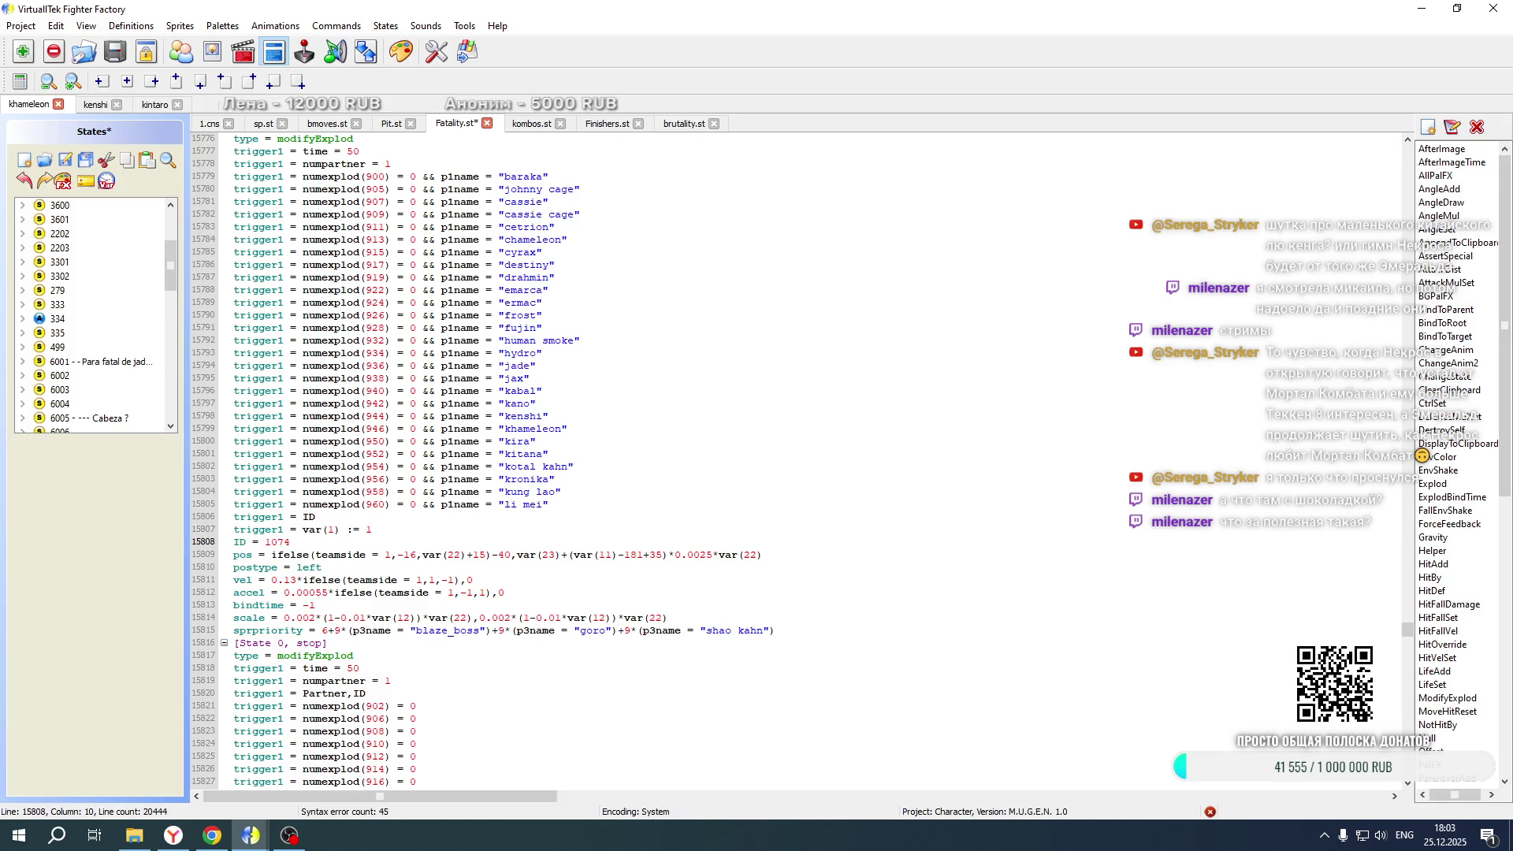
scroll(330, 520, down, 4)
scroll(330, 520, down, 8)
drag(266, 605, 285, 605)
text(1075)
scroll(378, 467, up, 8)
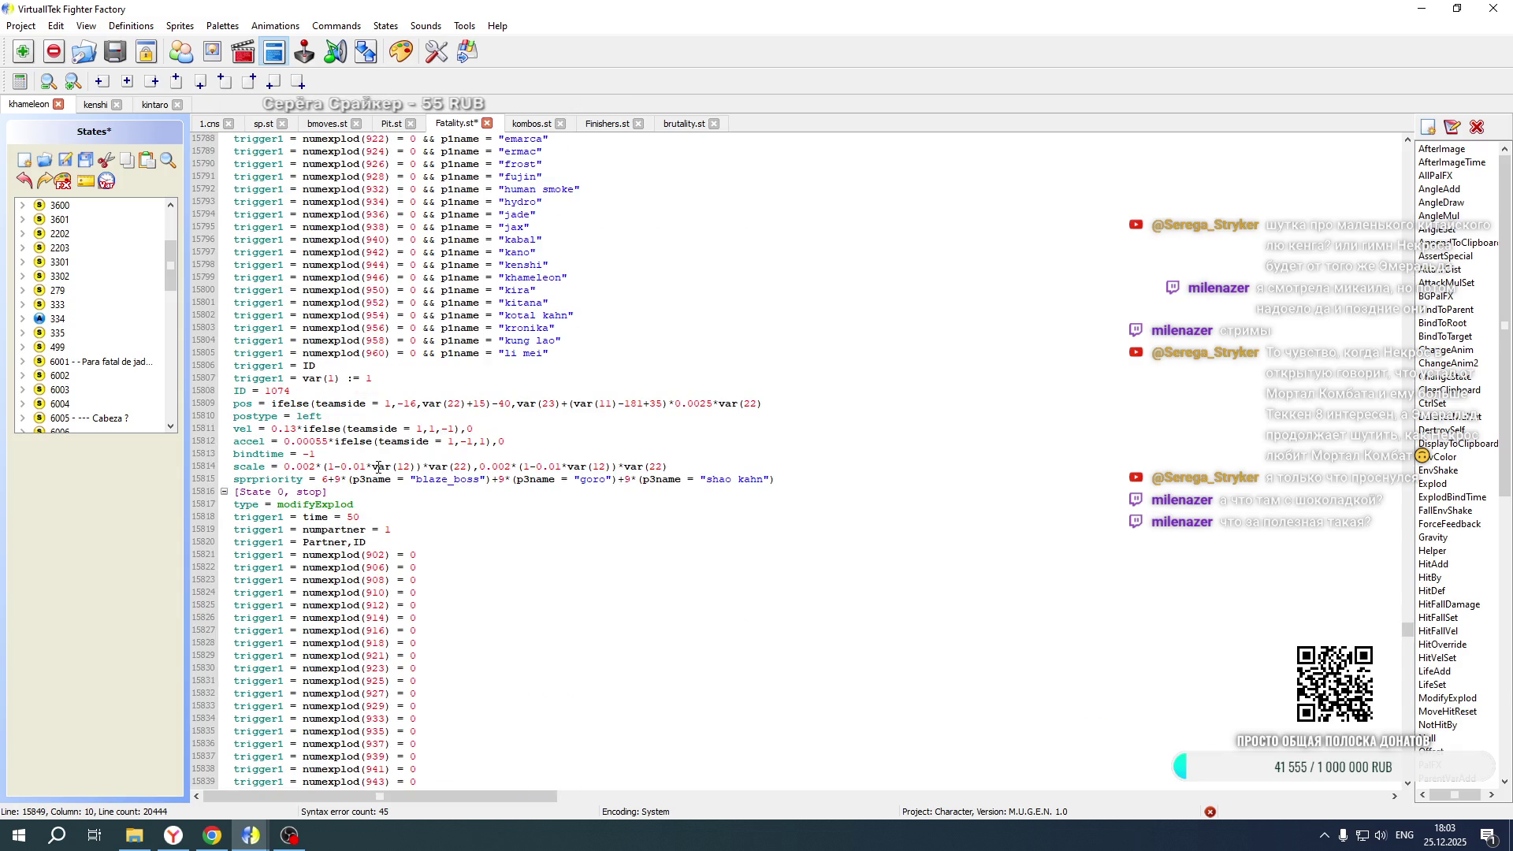
scroll(377, 307, up, 14)
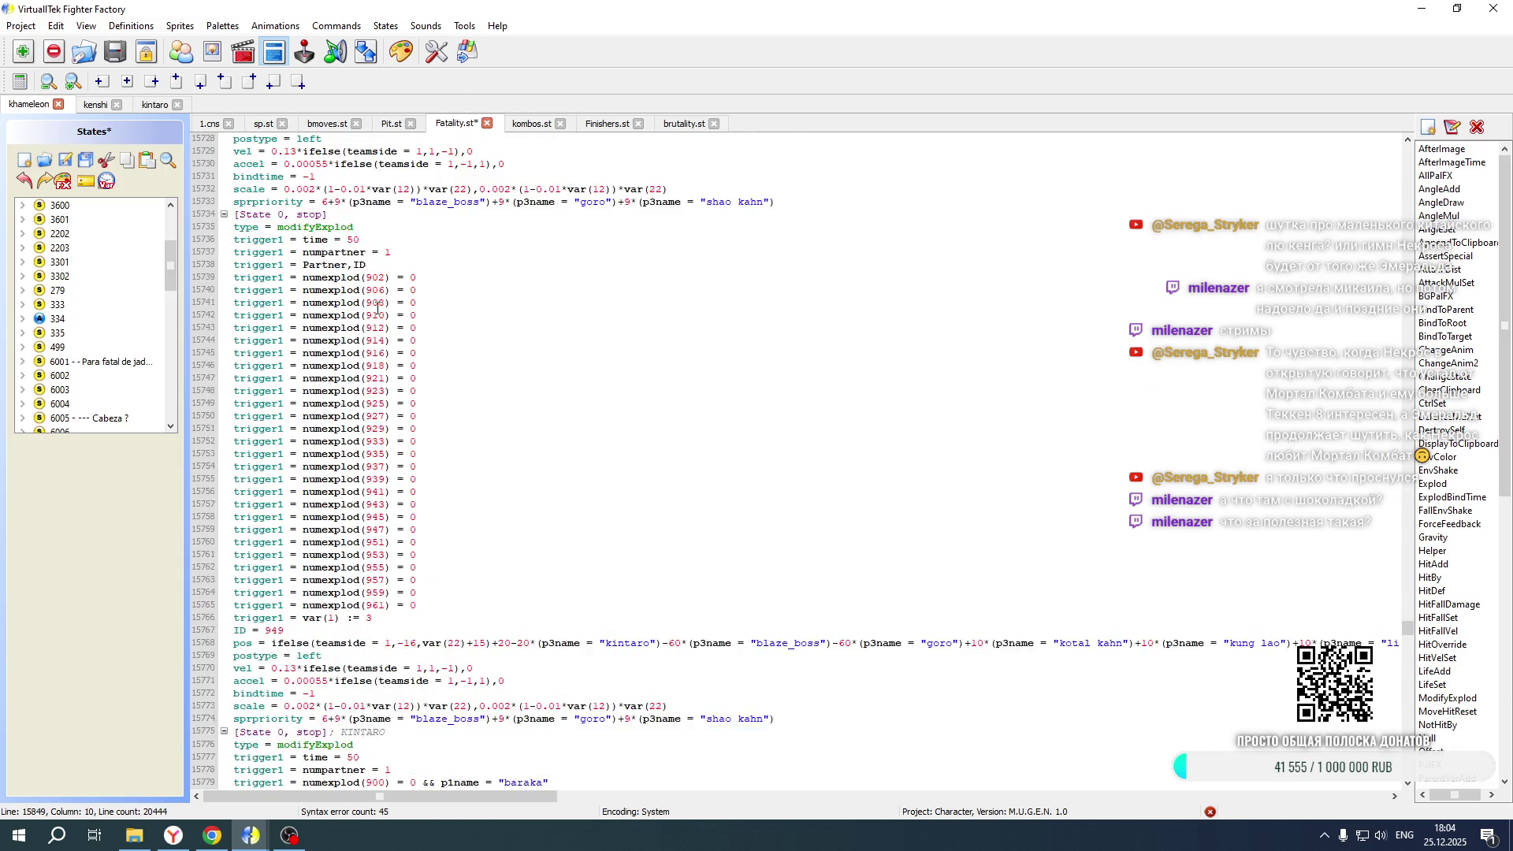
Copy the teamside and facing trigger lines from 1.cns for the Fatality.st copies
click(377, 364)
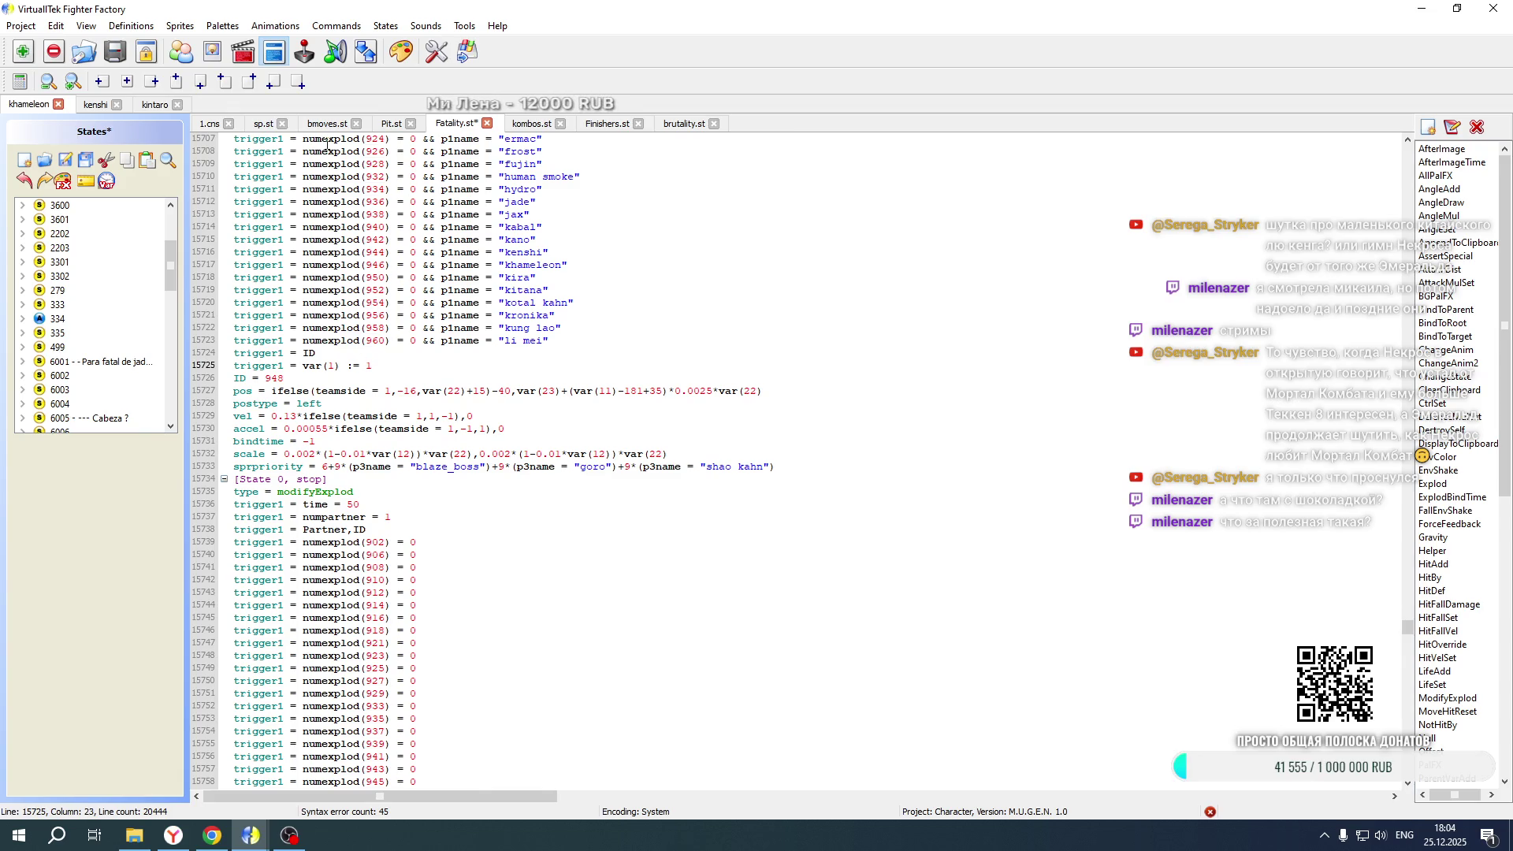
click(210, 123)
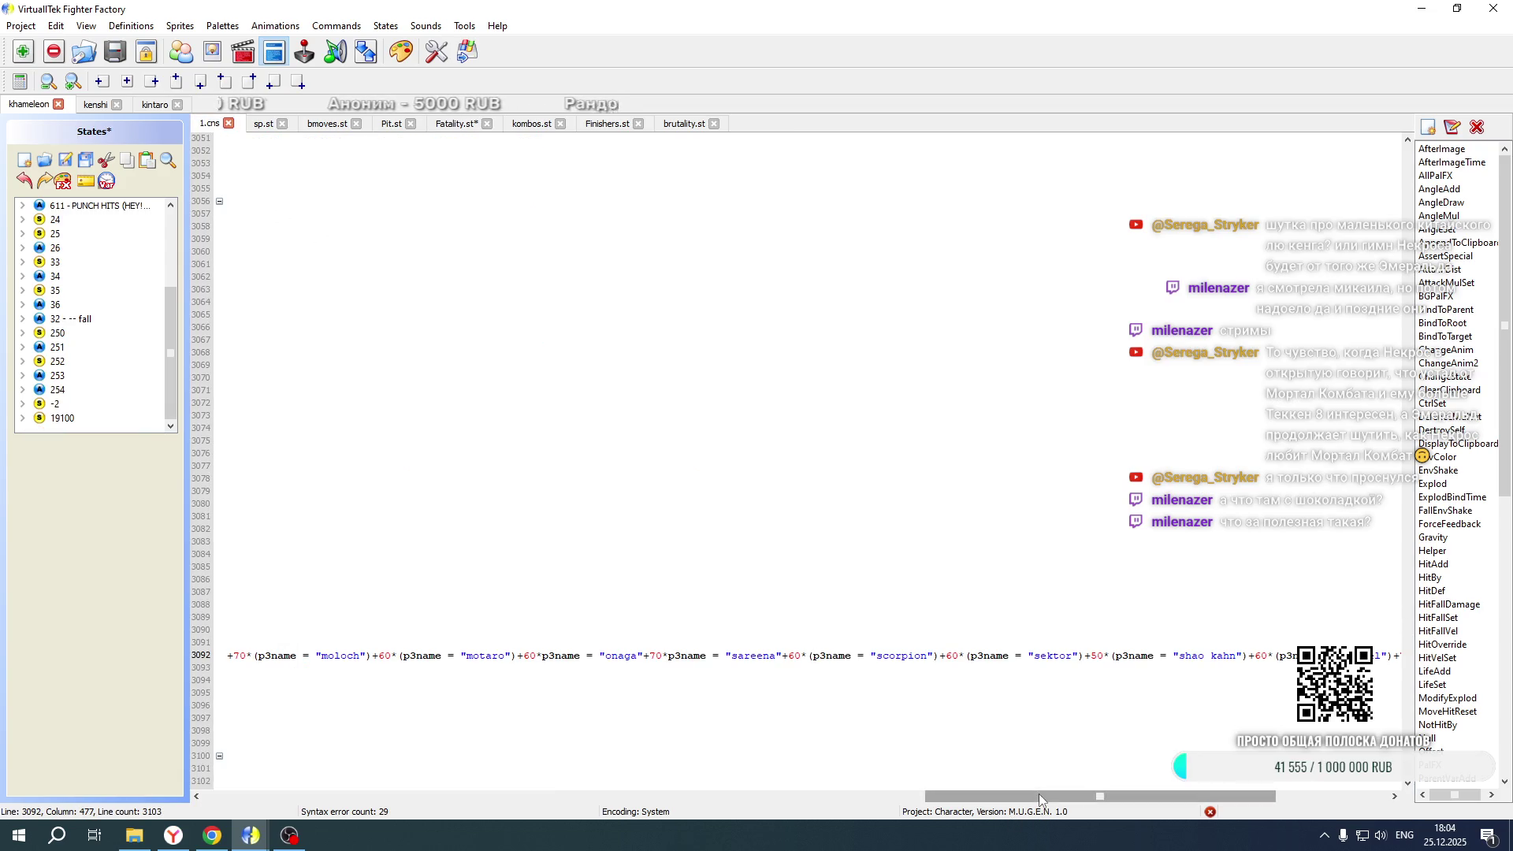
drag(1039, 793, 316, 793)
drag(375, 628, 375, 607)
key(ctrl+c)
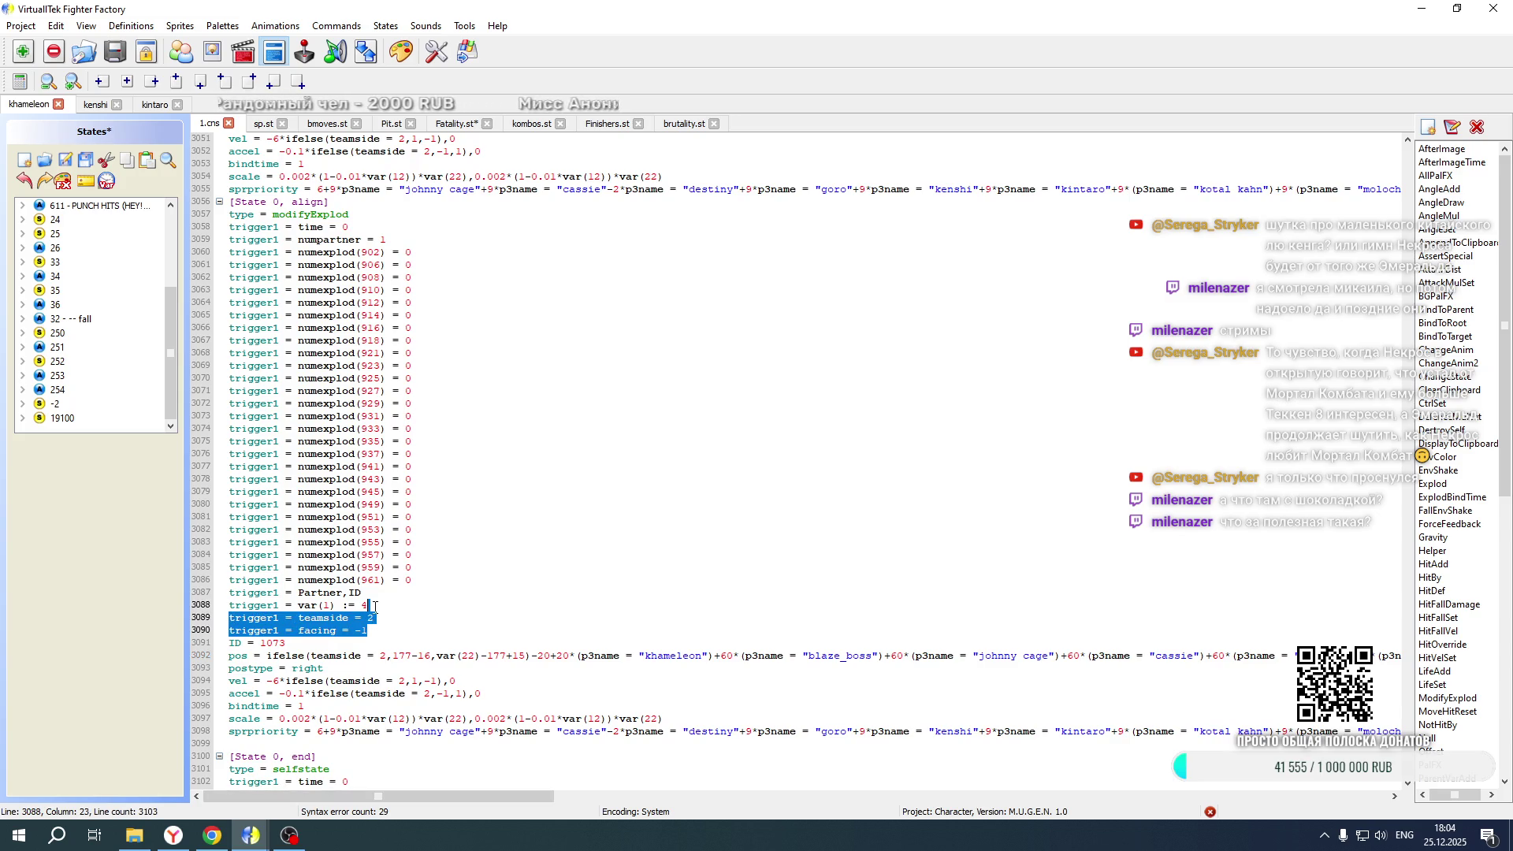
click(452, 126)
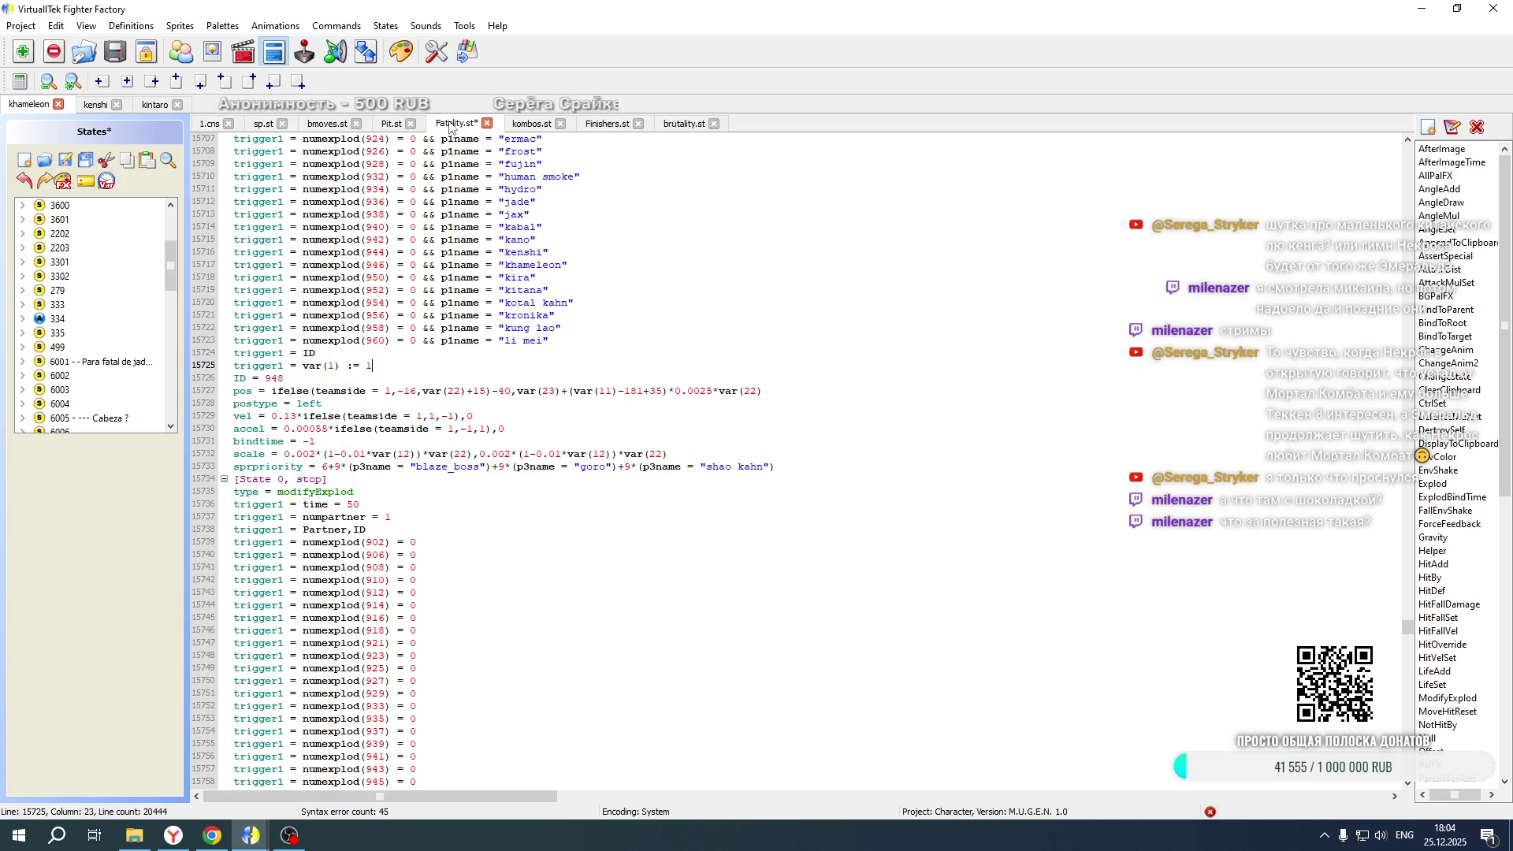
Add teamside = 1 and facing = 1 triggers to the first original Kintaro explod state
key(ctrl+v)
click(379, 382)
key(BackSpace)
text(1)
click(382, 390)
key(BackSpace)
key(BackSpace)
text(1)
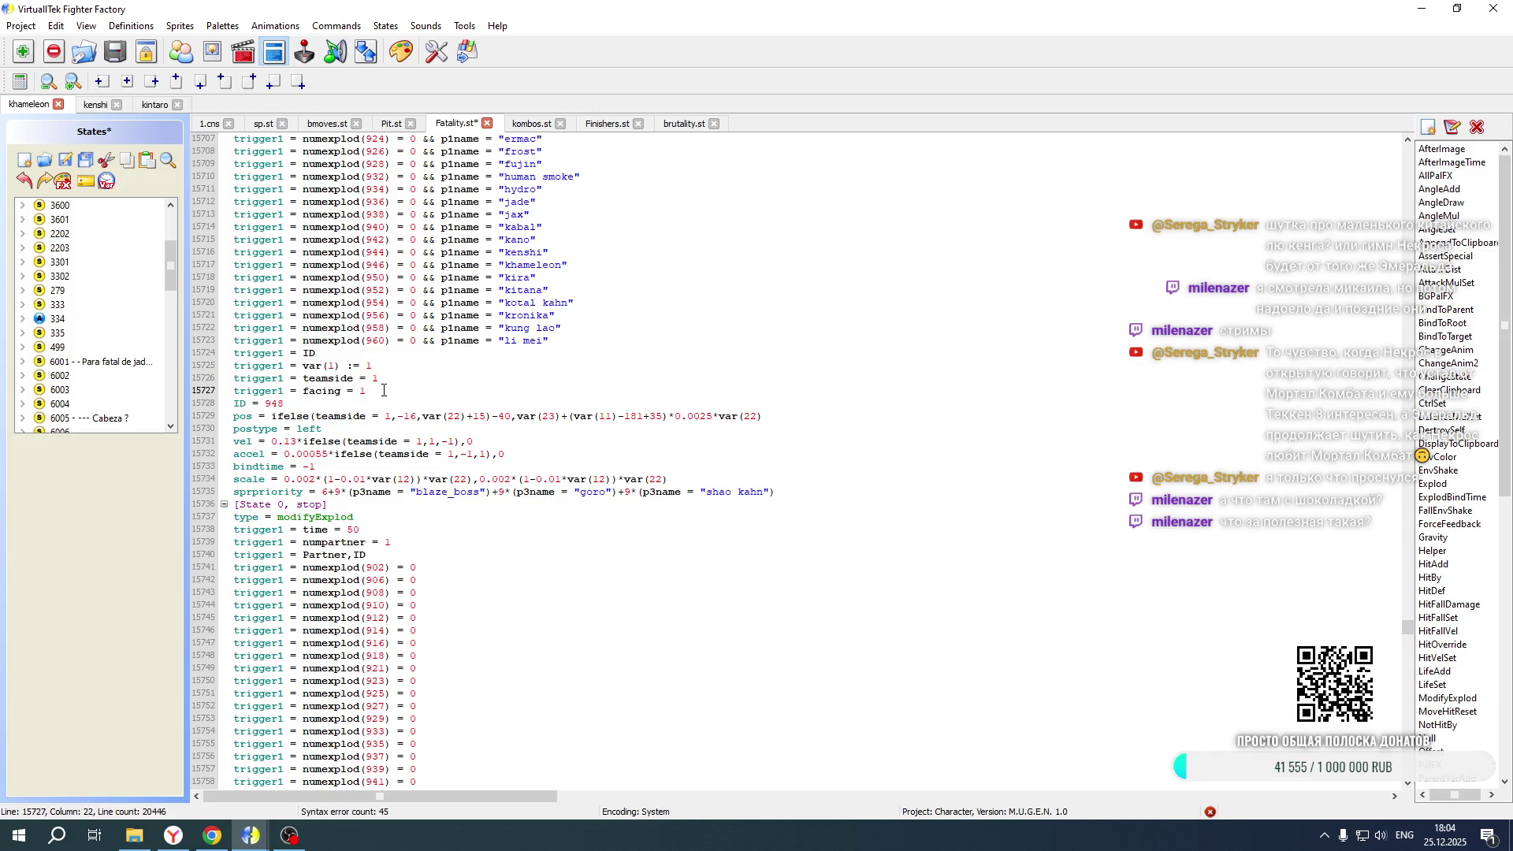
Add the same teamside 1 and facing 1 triggers after the second original's var(1) := 3 line
scroll(383, 391, down, 11)
click(381, 490)
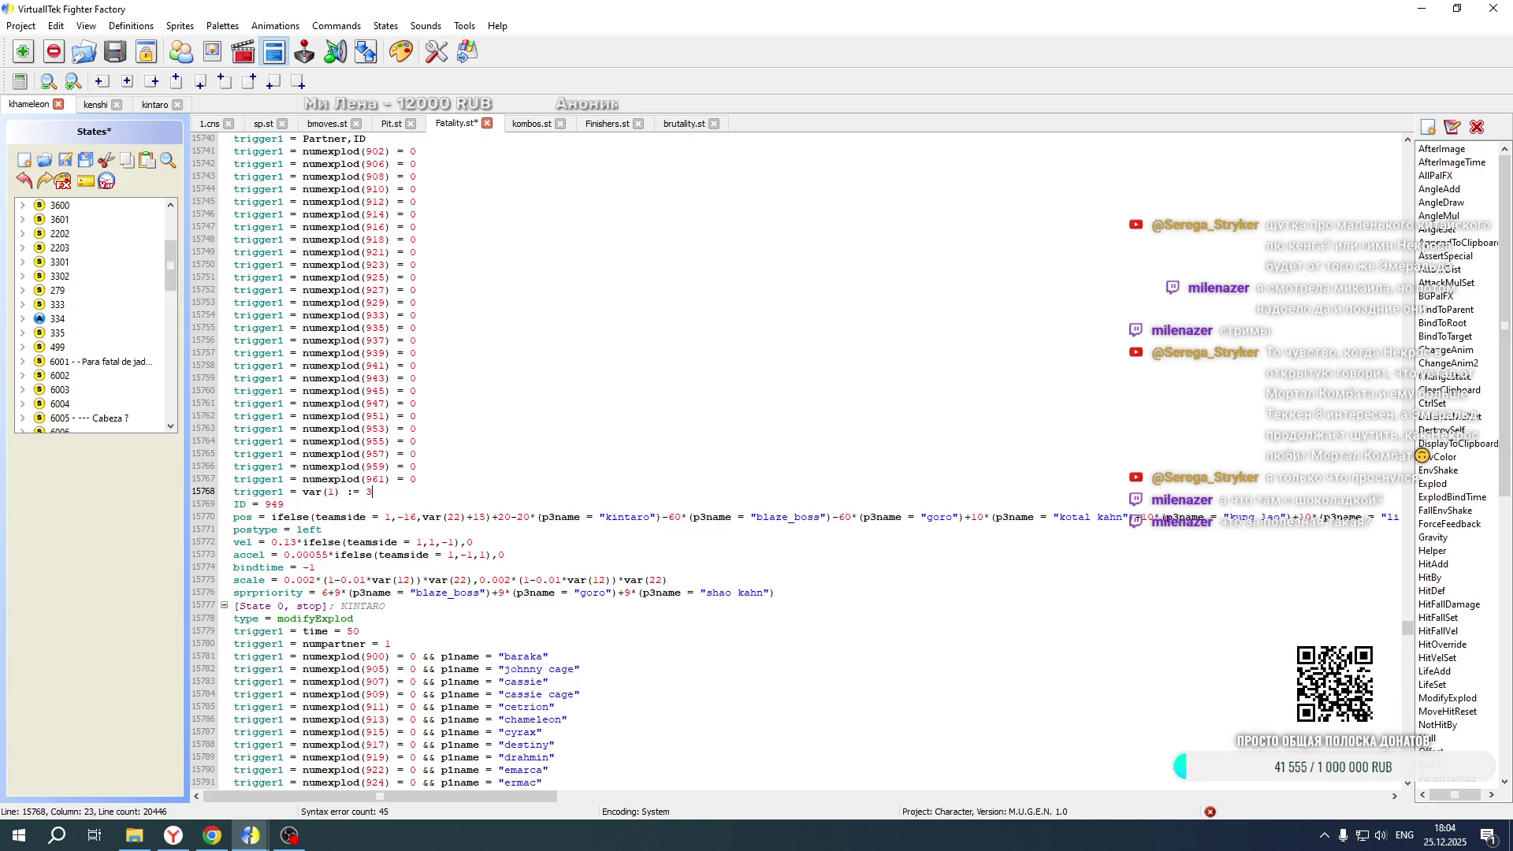
key(Return)
key(ctrl+v)
double_click(374, 504)
text(1)
click(375, 517)
key(BackSpace)
key(BackSpace)
text(1)
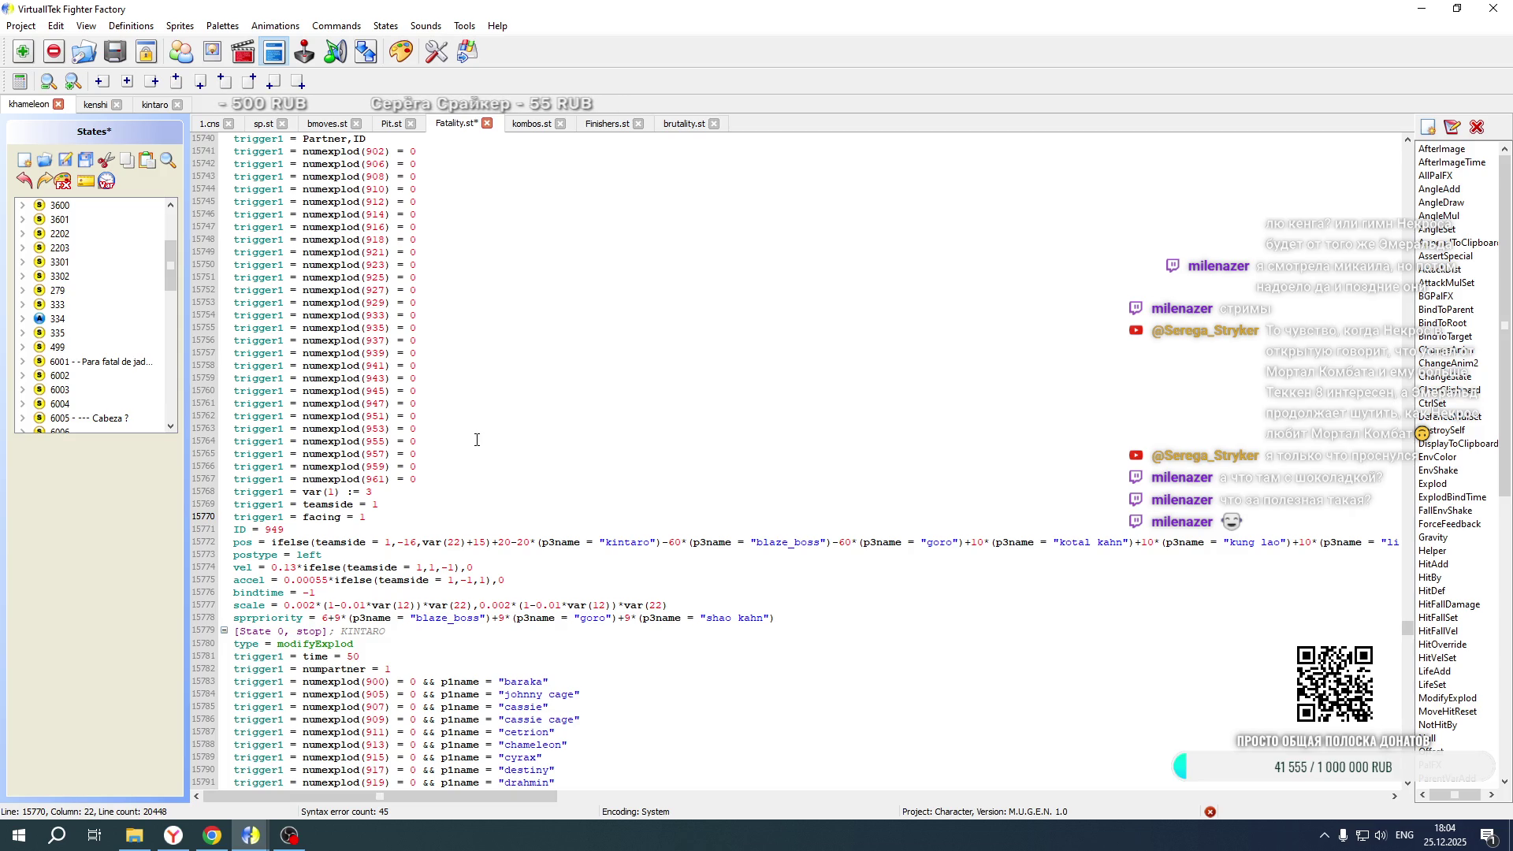
Paste the triggers into copies 1074 and 1075 and change their var(1) values to 2 and 4
scroll(476, 440, down, 13)
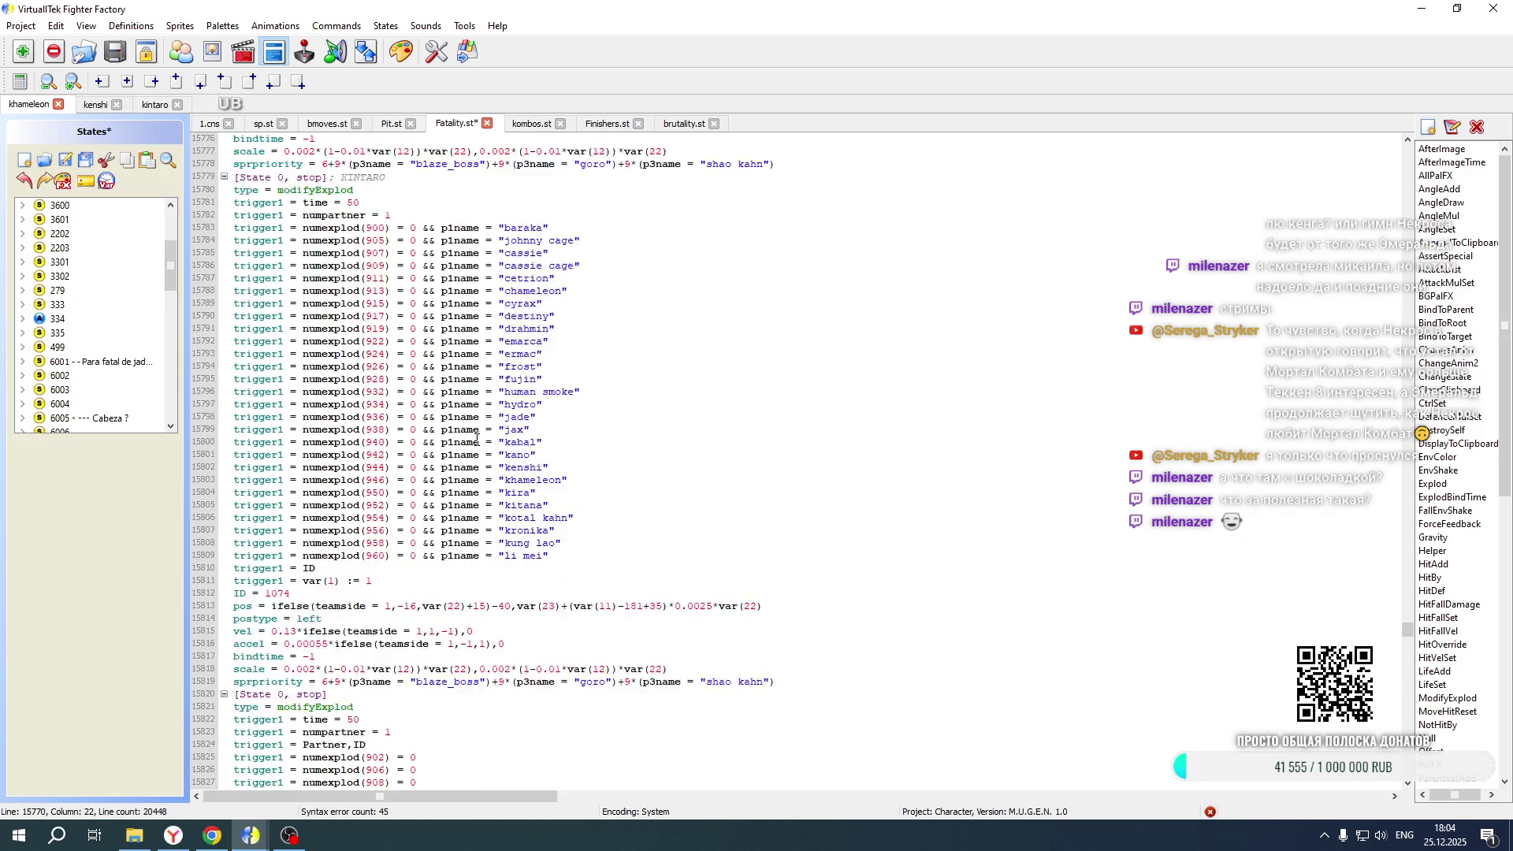
click(375, 545)
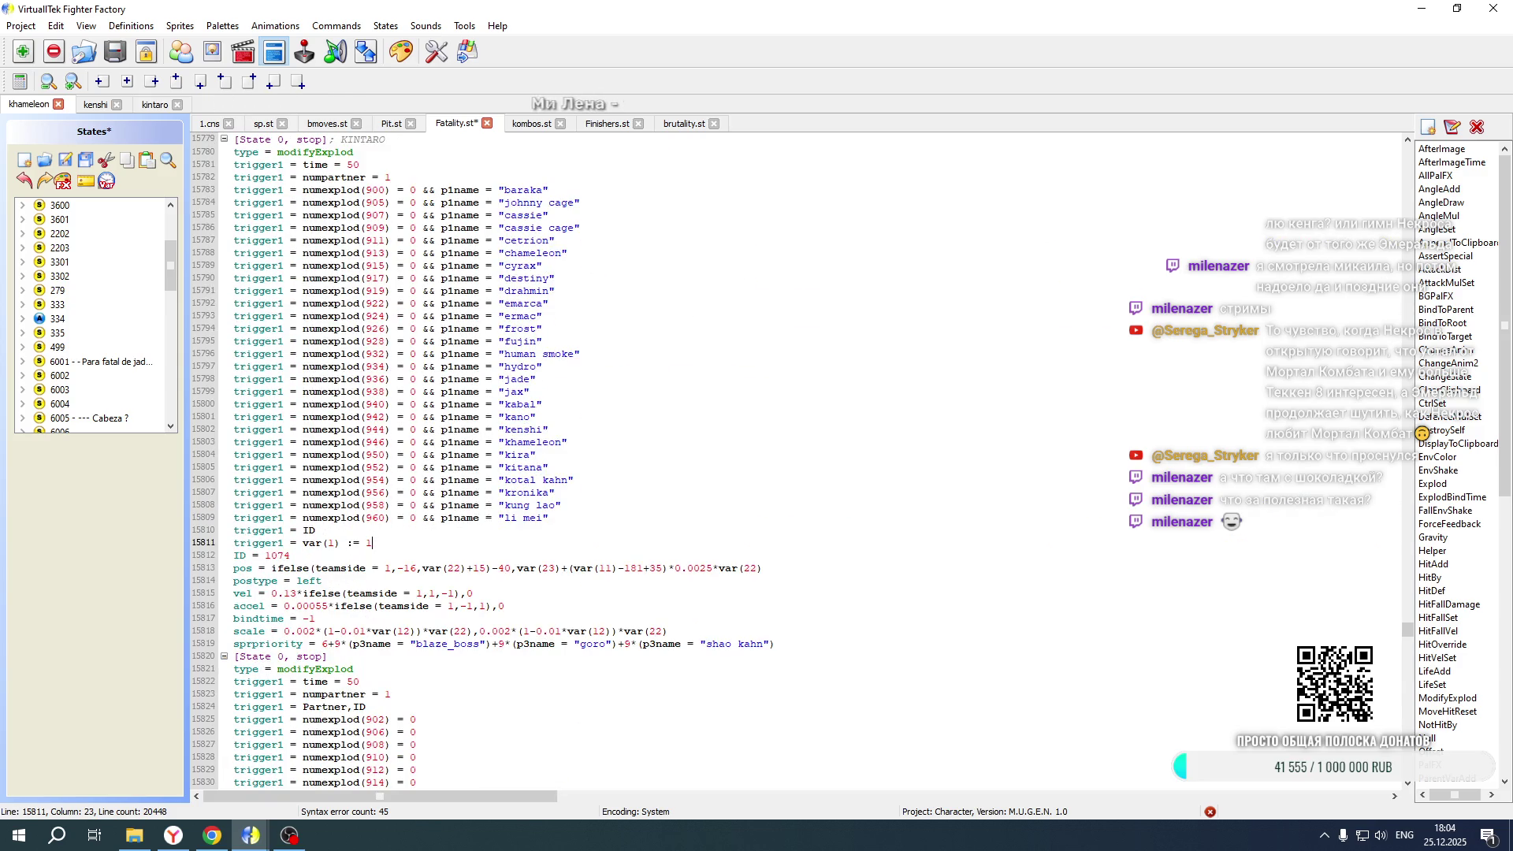
key(ctrl+v)
click(410, 543)
key(BackSpace)
text(2)
scroll(410, 541, down, 14)
click(372, 555)
key(ctrl+v)
double_click(369, 555)
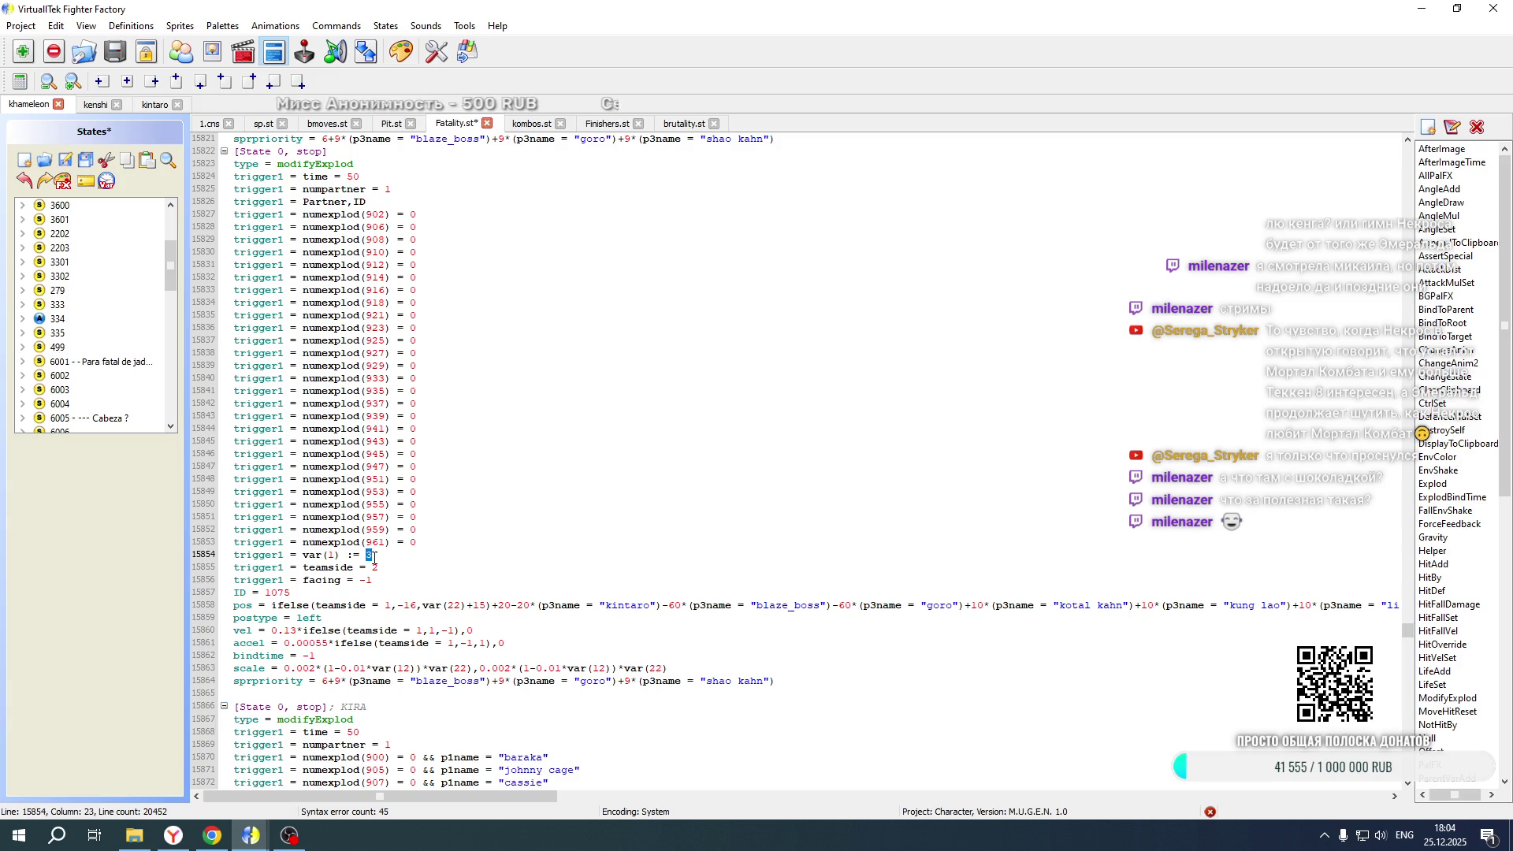
text(4)
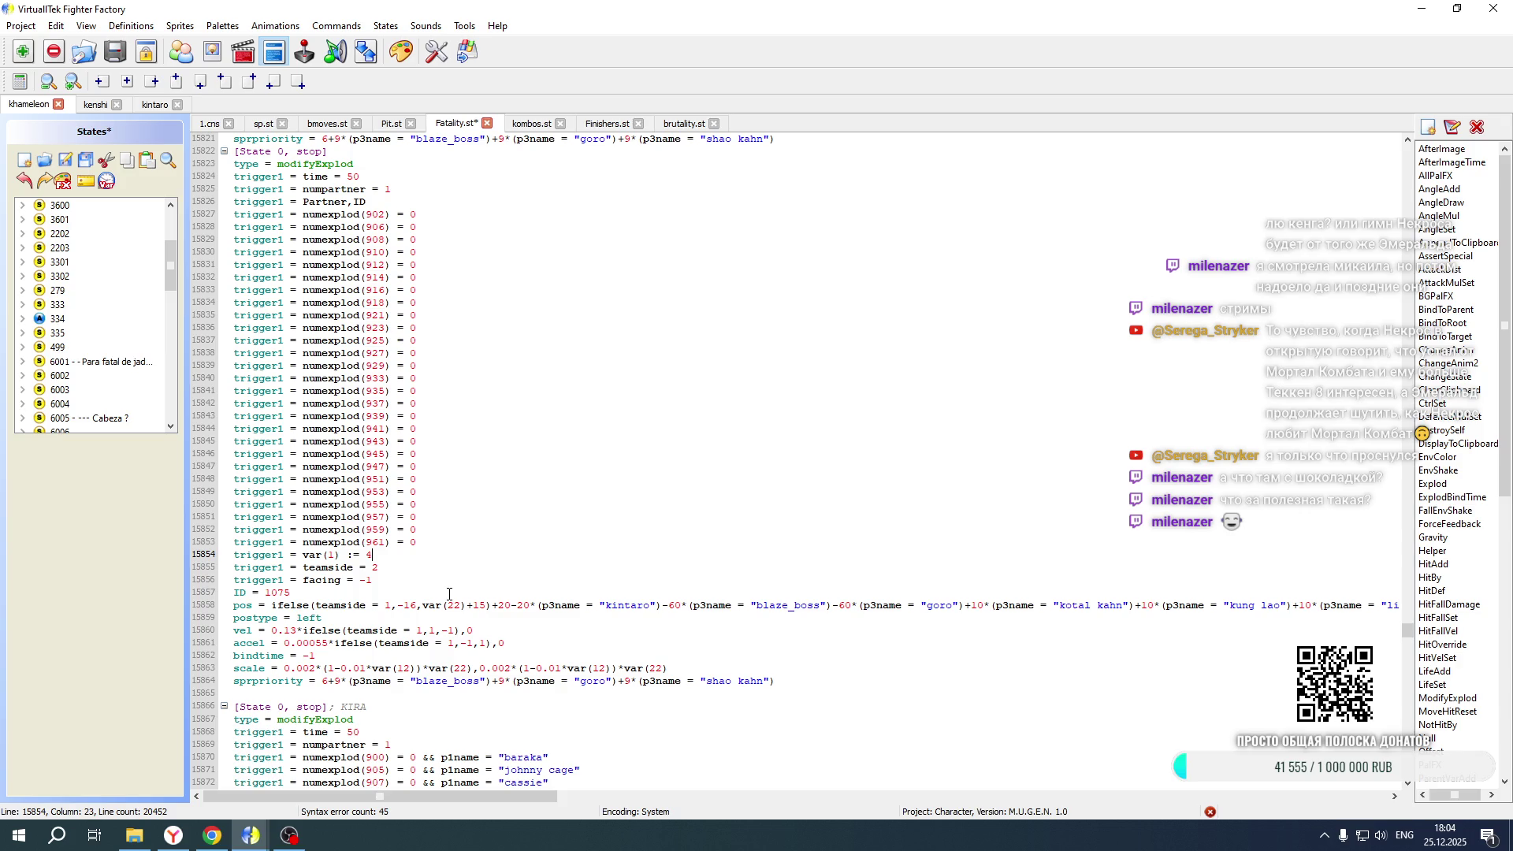
scroll(449, 595, up, 20)
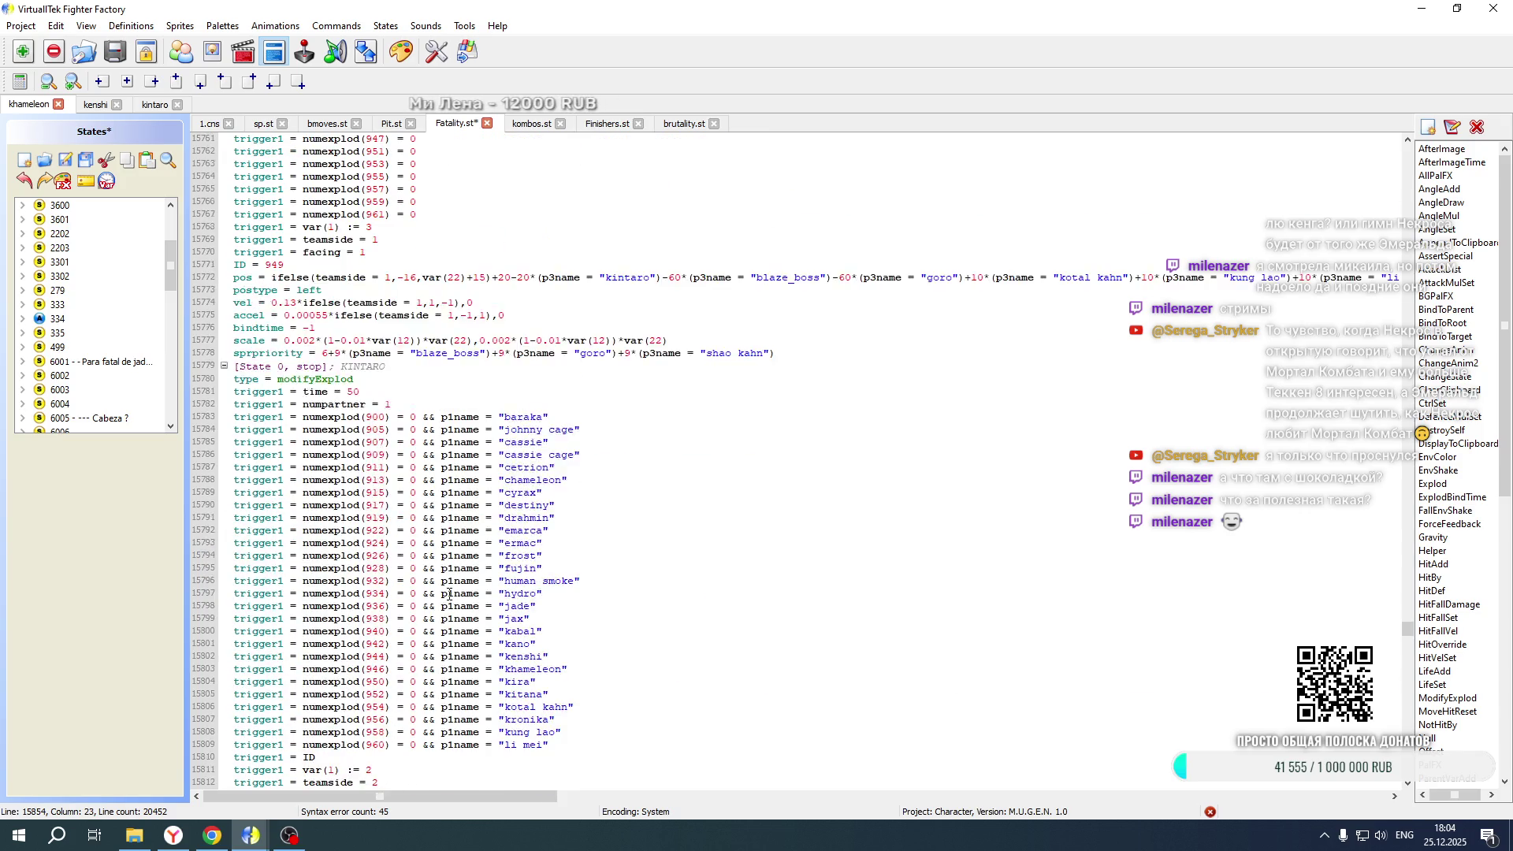
Set the first copy's postype to right and negate its vel 0.13 and accel 0.00055
scroll(449, 594, down, 16)
scroll(370, 502, up, 4)
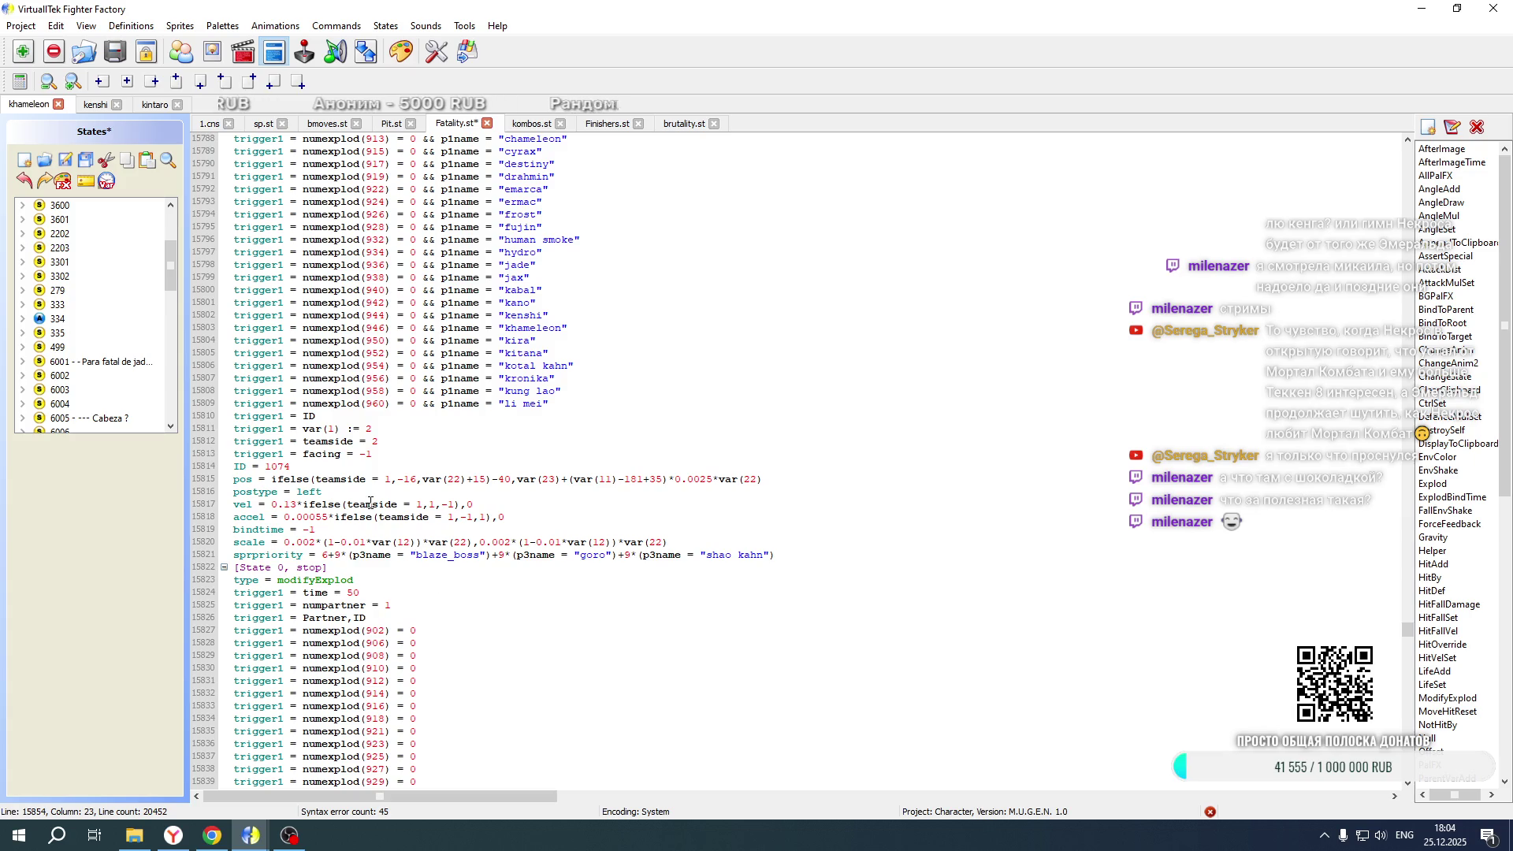
double_click(302, 492)
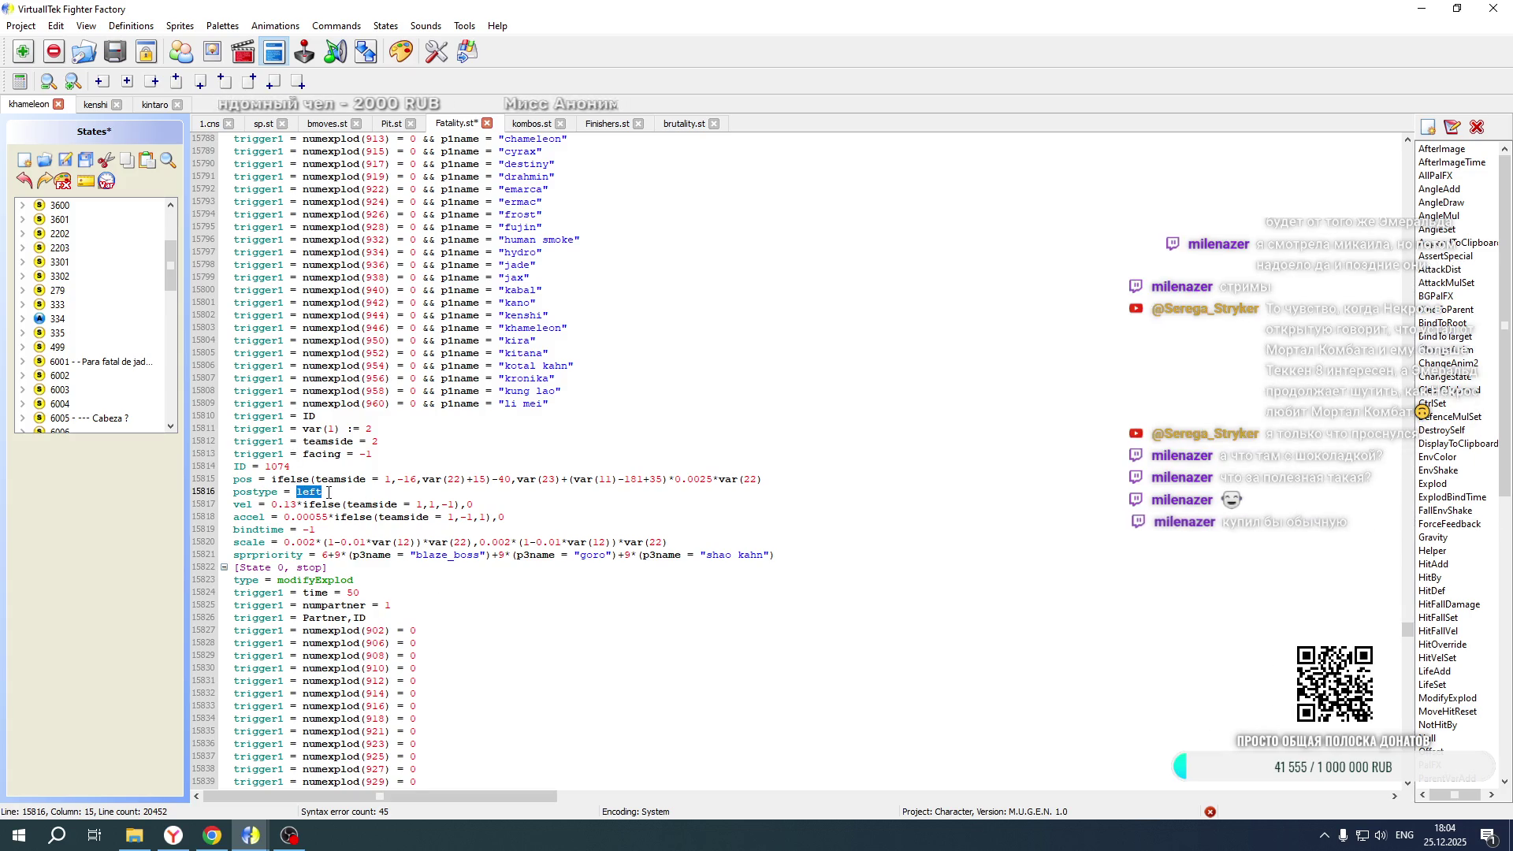
text(right)
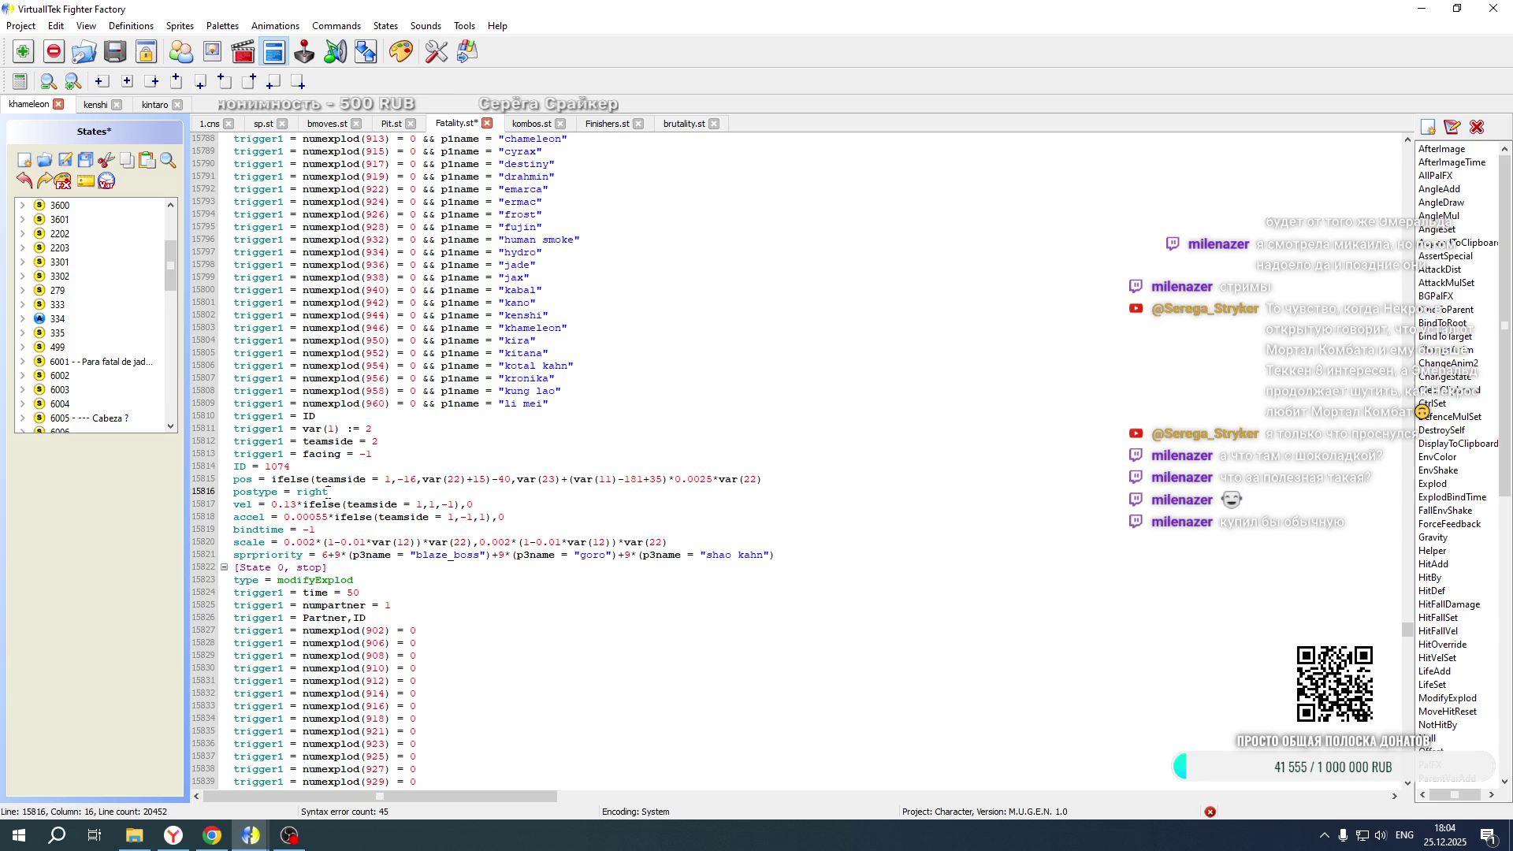
click(273, 505)
text(-)
click(286, 517)
text(-)
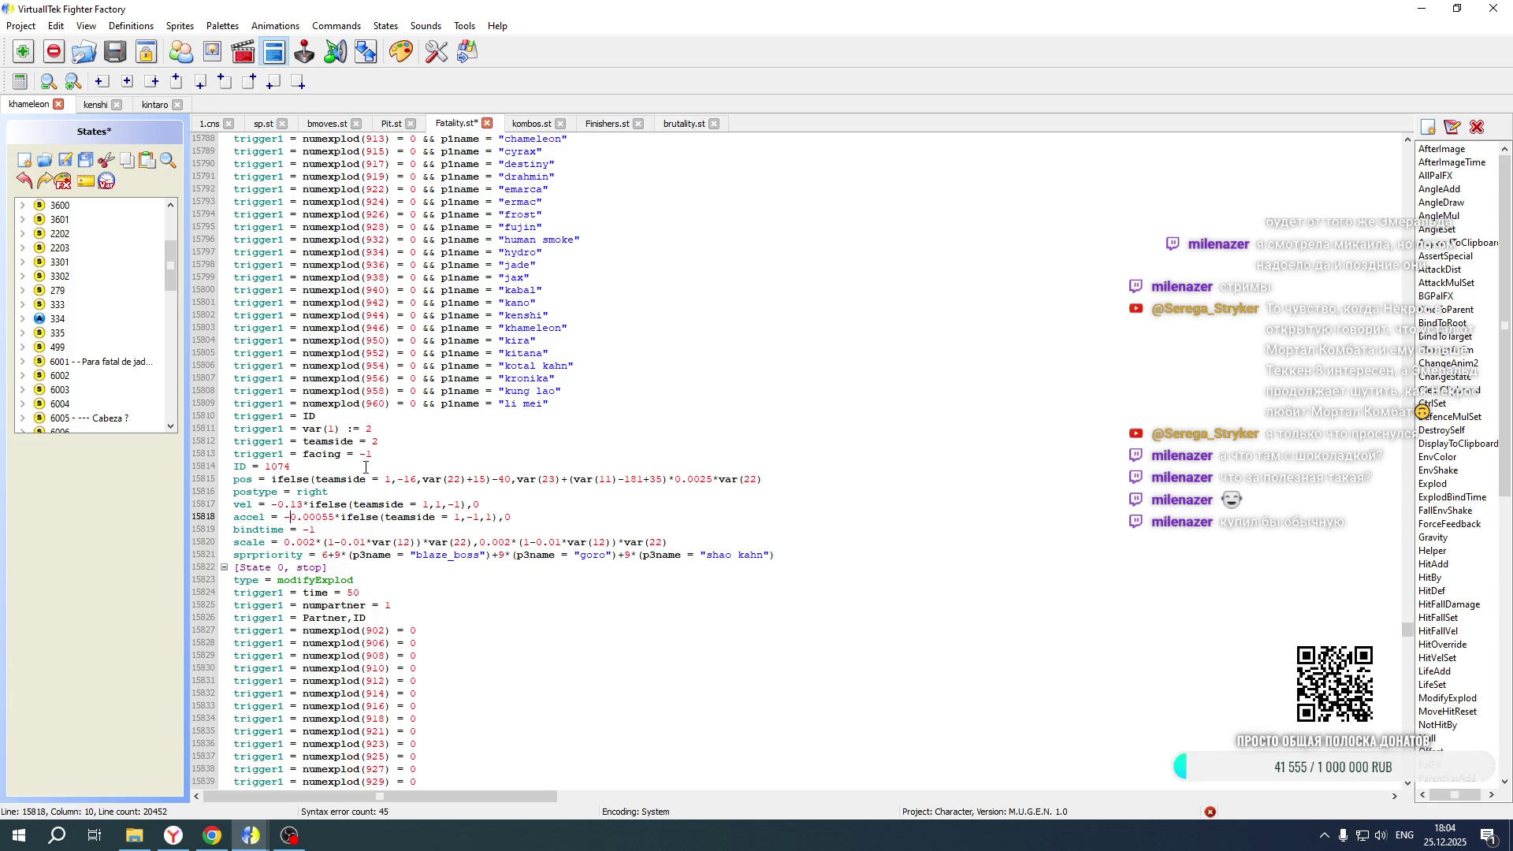
Change teamside 1 to 2 in the first copy's pos, vel and accel expressions
click(391, 479)
key(BackSpace)
text(2)
click(429, 504)
key(BackSpace)
text(2)
click(461, 516)
key(BackSpace)
text(2)
Mirror the second copy: teamside 2 in pos, vel and accel, negated vel and accel, postype right
scroll(483, 406, down, 7)
scroll(482, 406, down, 9)
double_click(387, 416)
text(2)
double_click(419, 441)
text(2)
double_click(451, 454)
text(2)
click(285, 454)
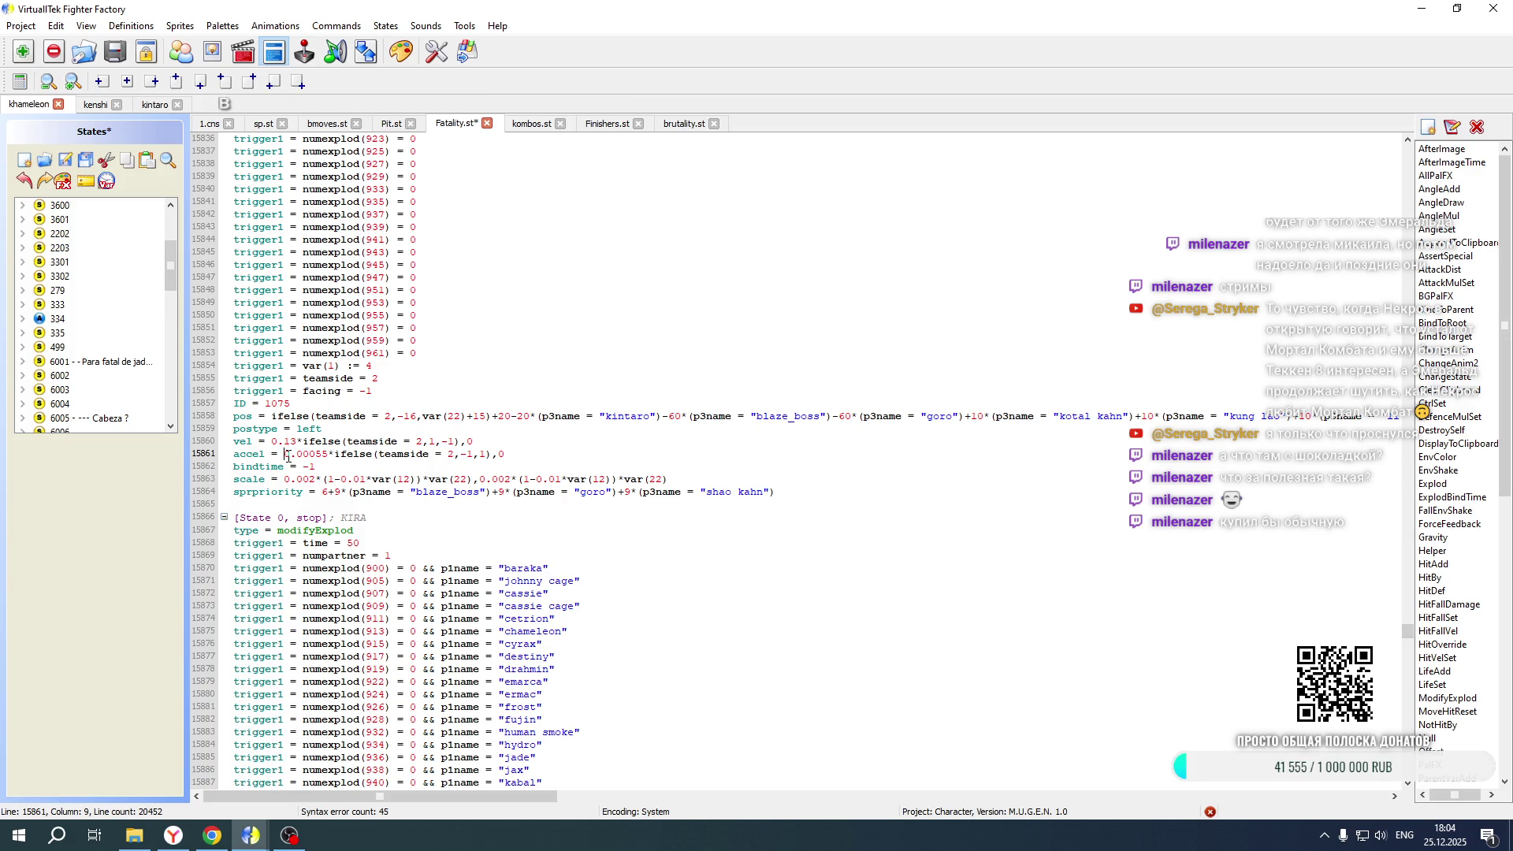
text(-)
click(272, 442)
text(-)
drag(298, 428, 325, 428)
text(right)
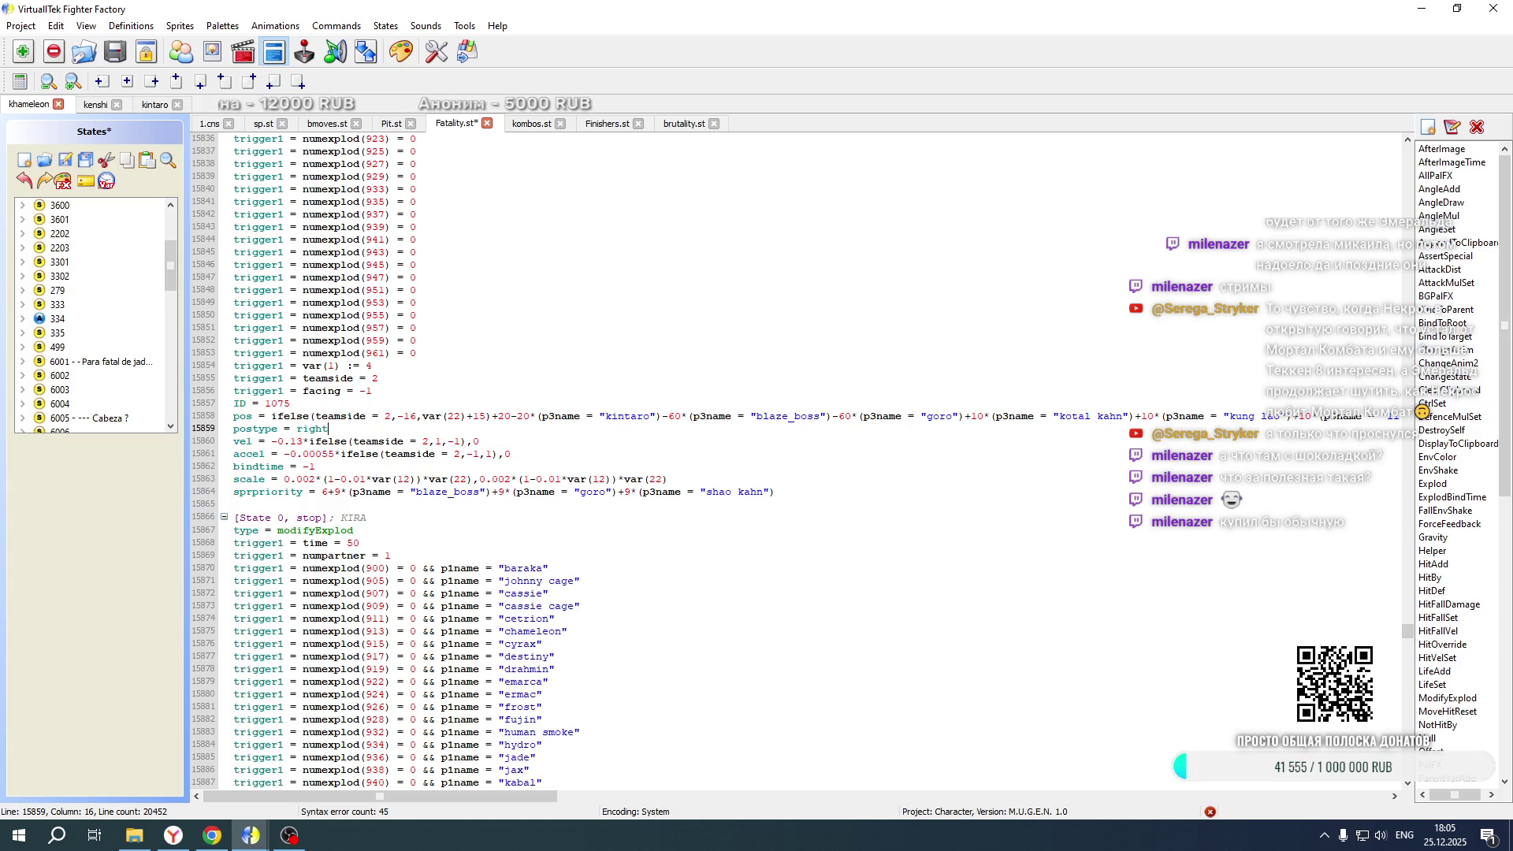
click(209, 125)
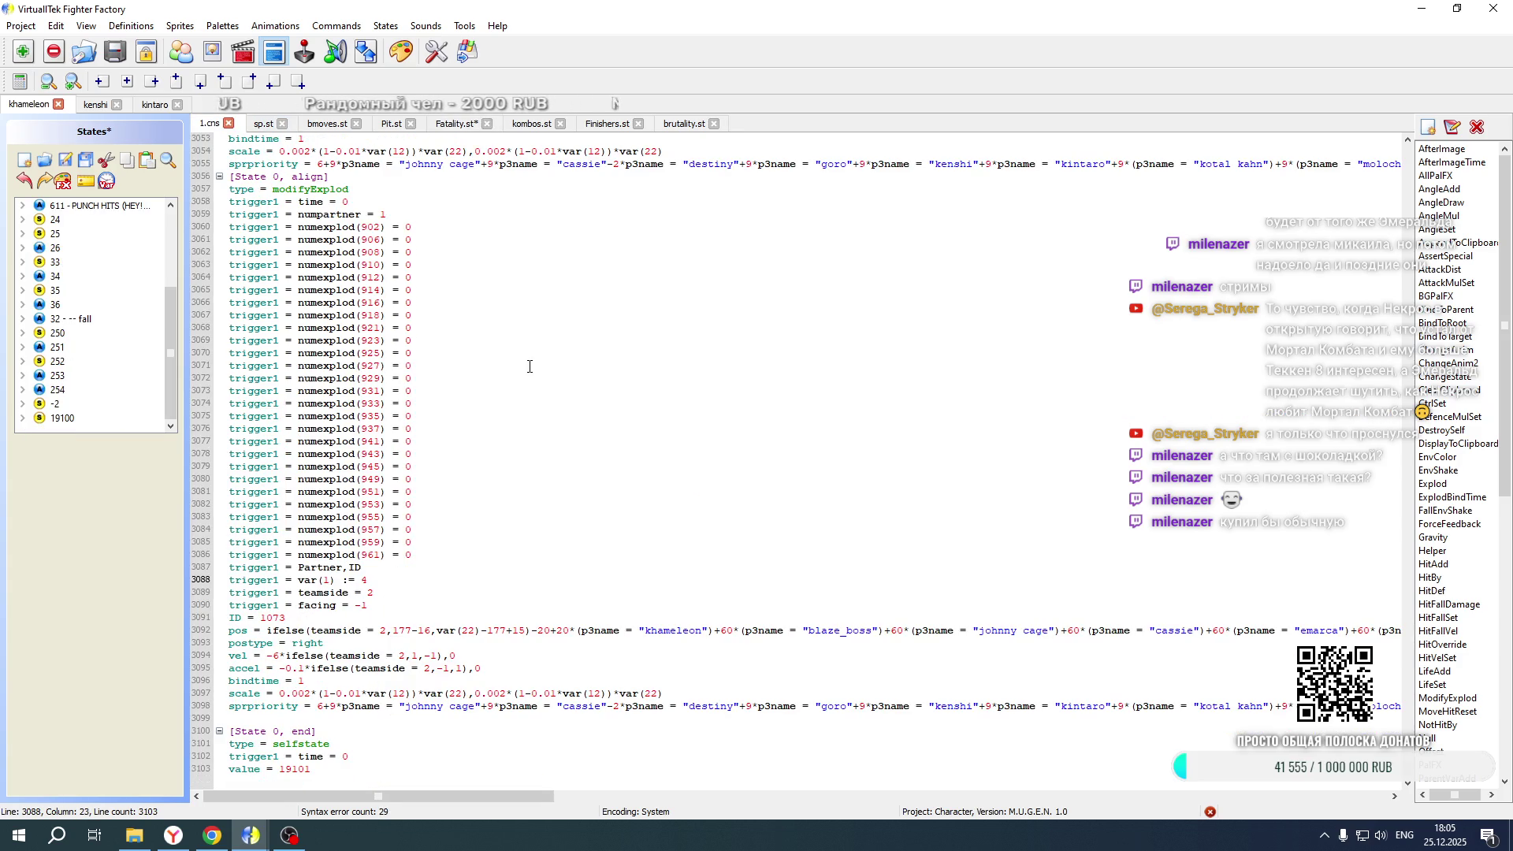
Copy the offset expression from 1.cns line 3092 over the pos on Fatality.st line 15858, then save
mouse_move(542, 626)
mouse_down()
mouse_move(1387, 622)
mouse_move(1132, 629)
mouse_move(1144, 629)
mouse_up()
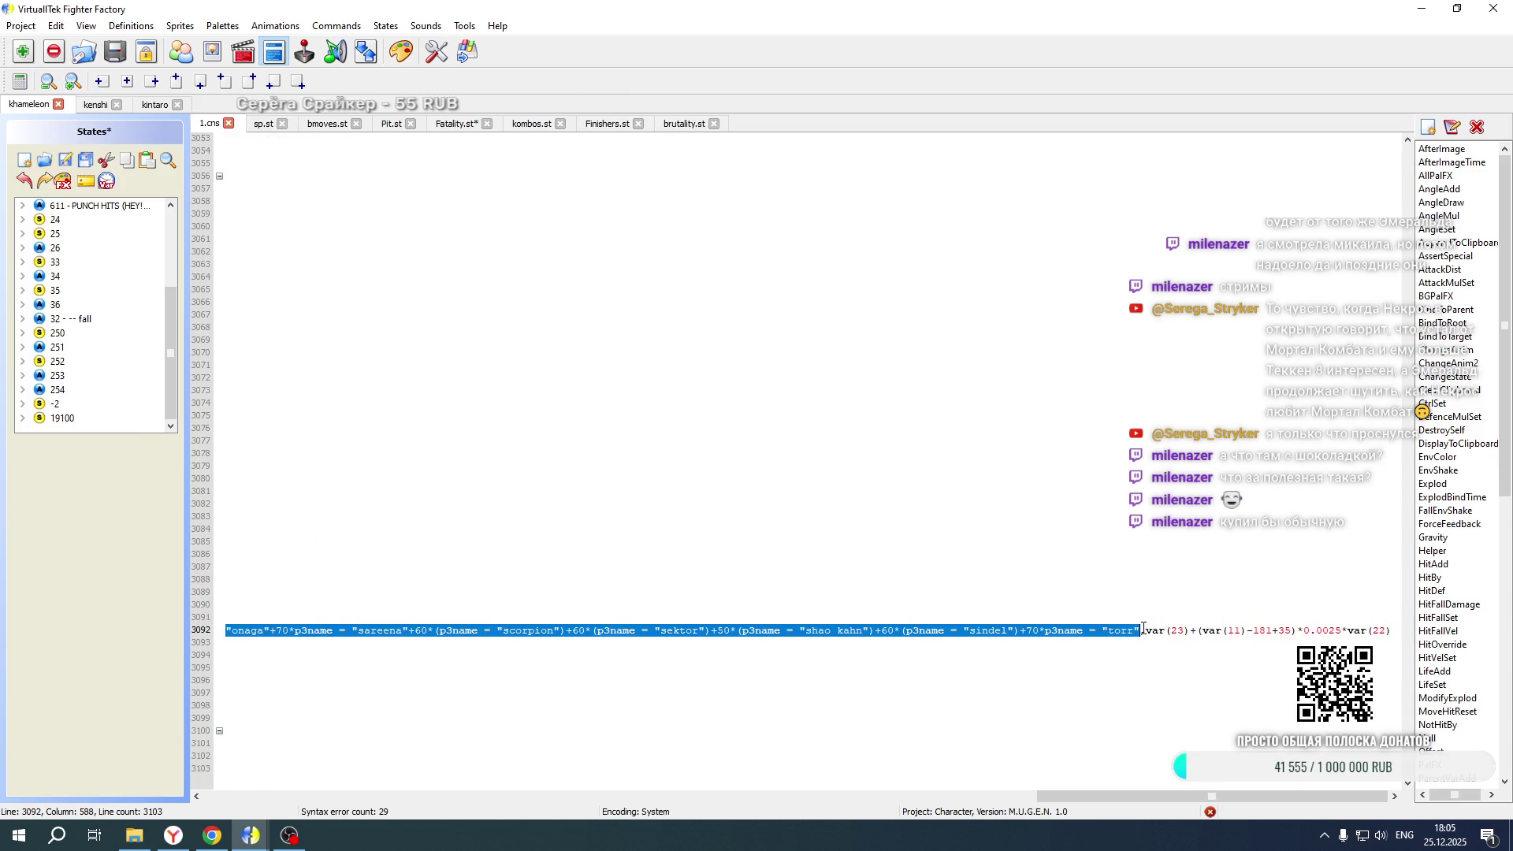
click(457, 123)
drag(492, 416, 1510, 402)
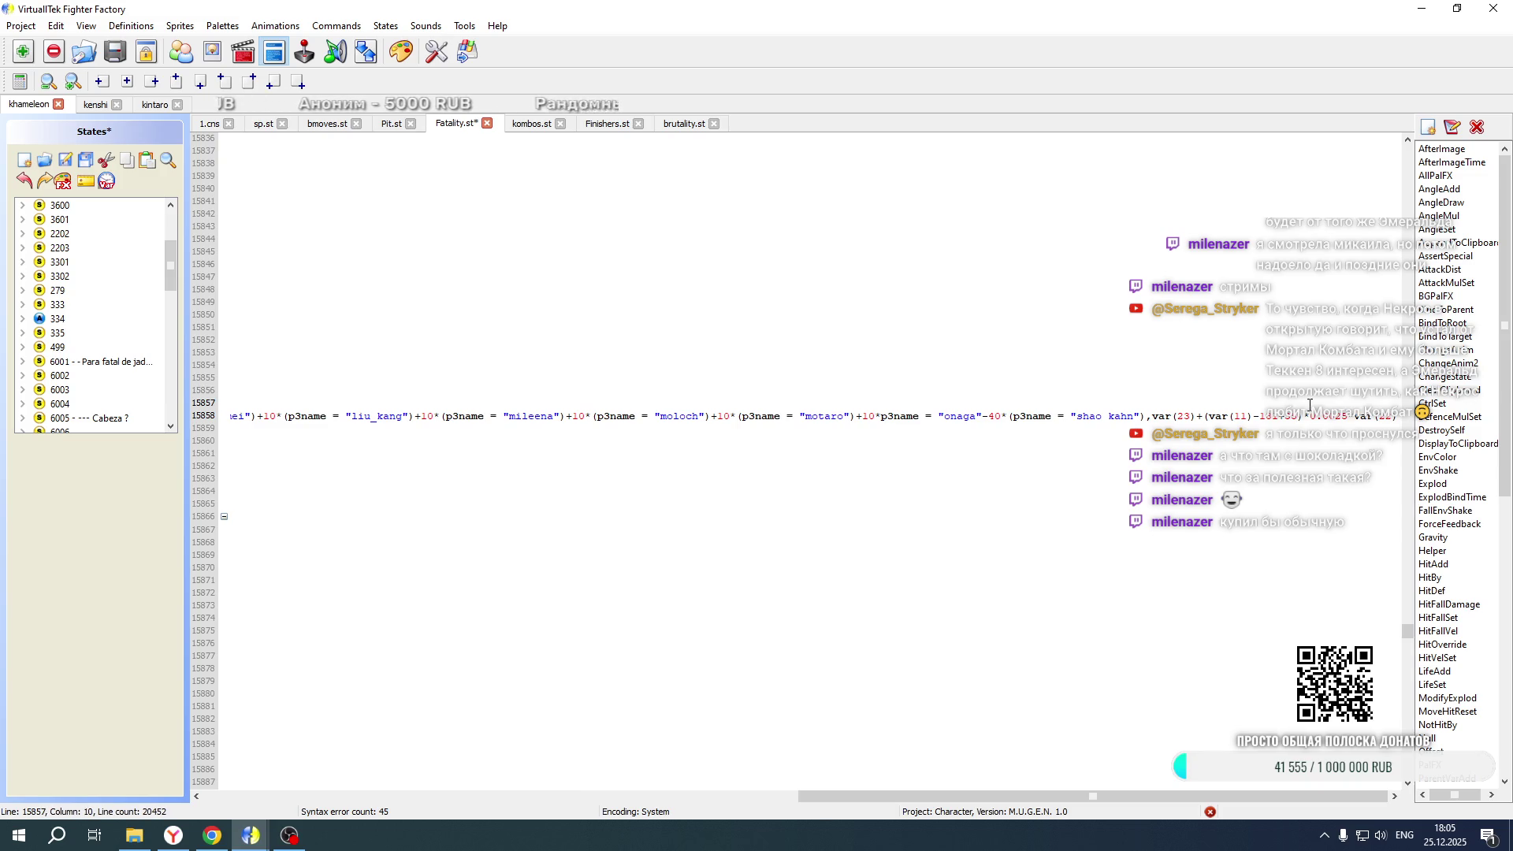
drag(1311, 404, 1147, 417)
key(End)
drag(1249, 796, 177, 794)
click(71, 161)
Launch the Mortal Kombat New Age shortcut from the game's development folder
click(135, 836)
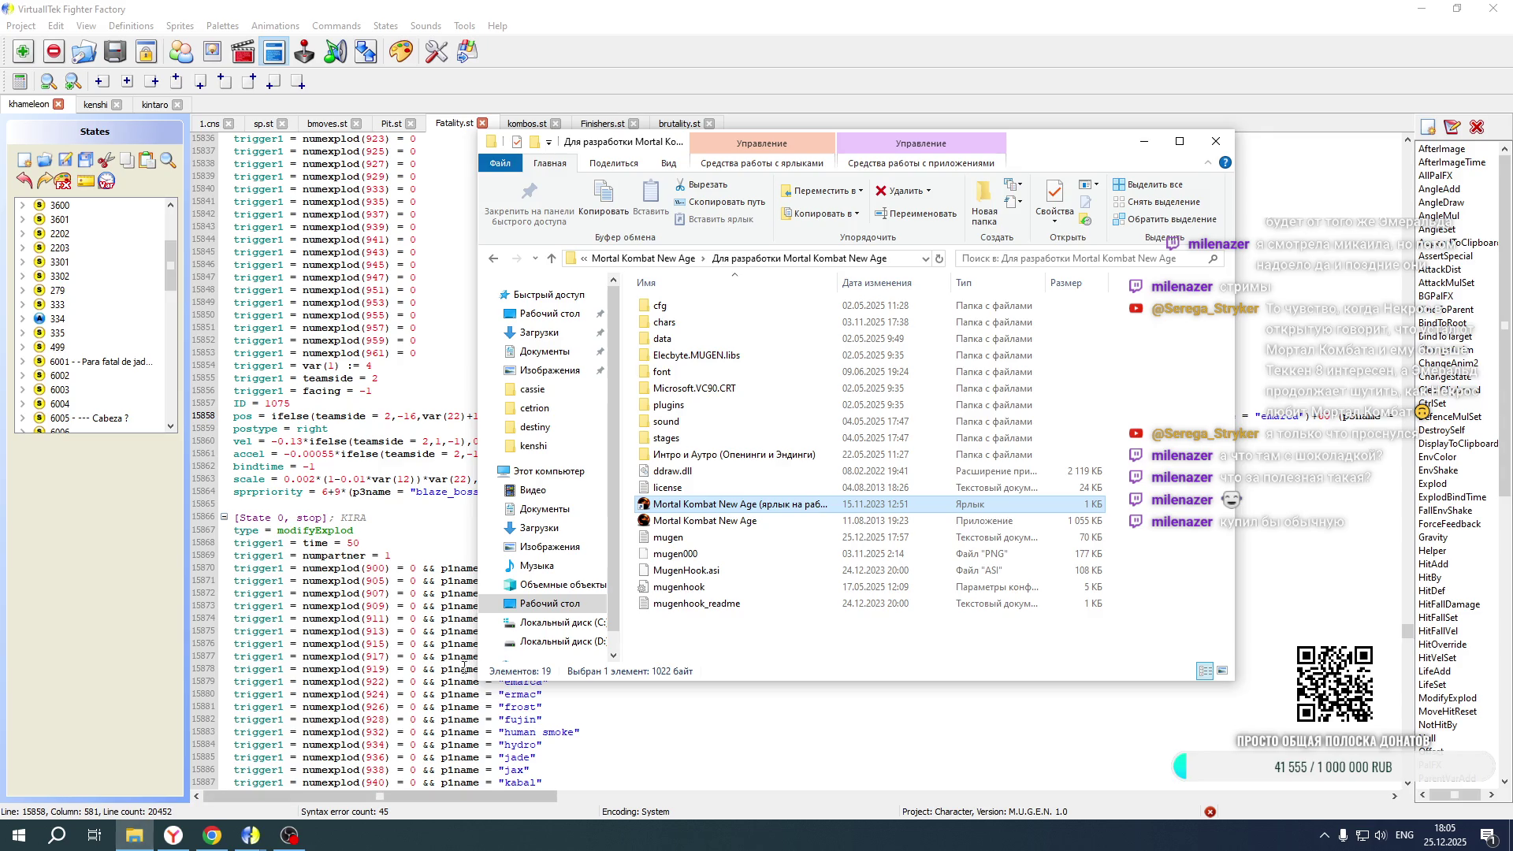
double_click(678, 508)
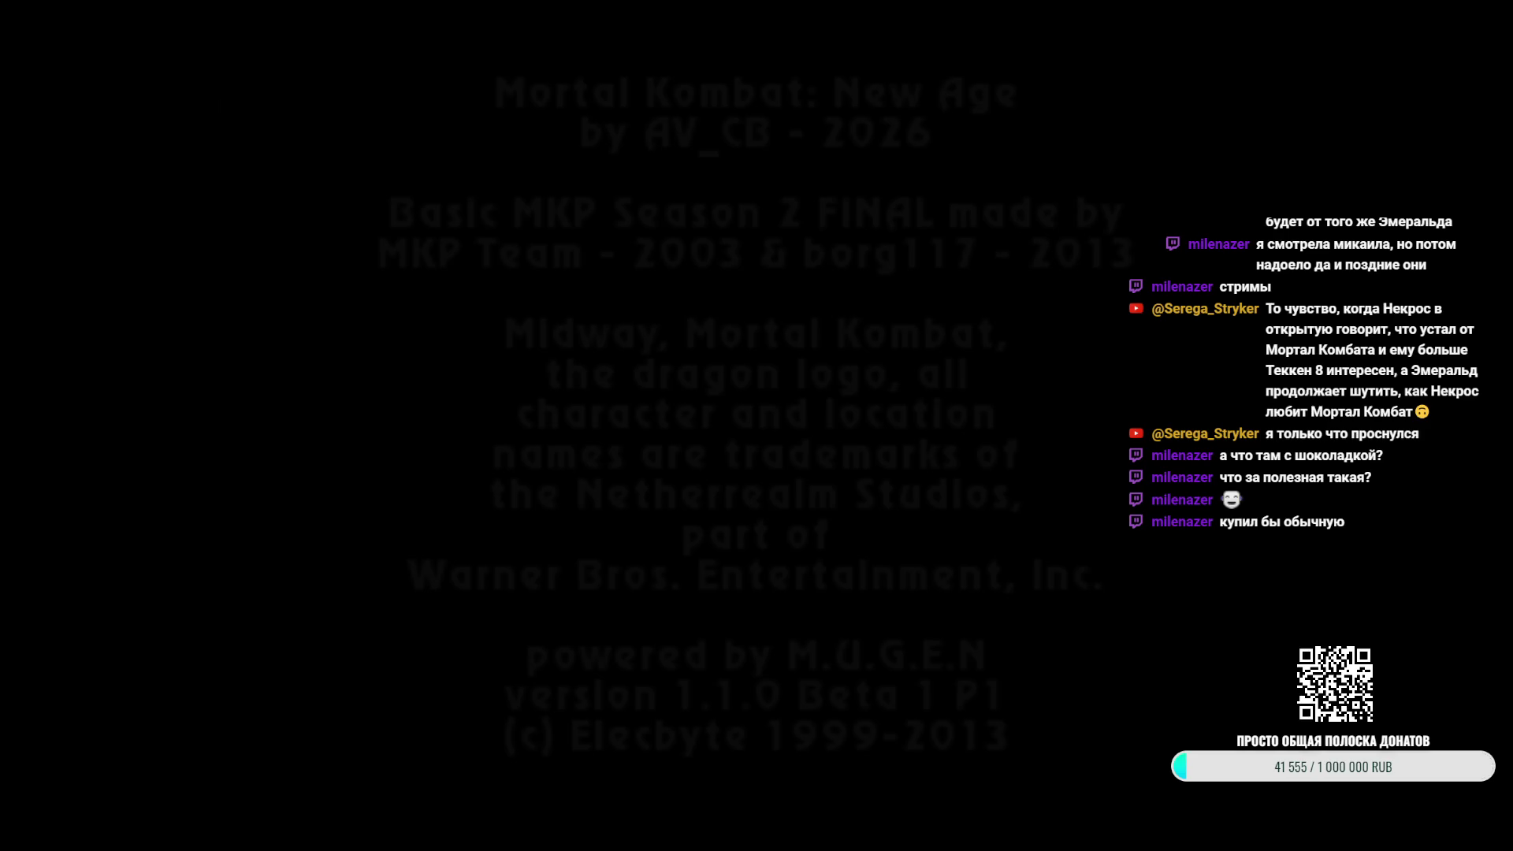
Skip the intro, enter single mode, move across the select grid toward Kintaro, and confirm a fighter
key(Return)
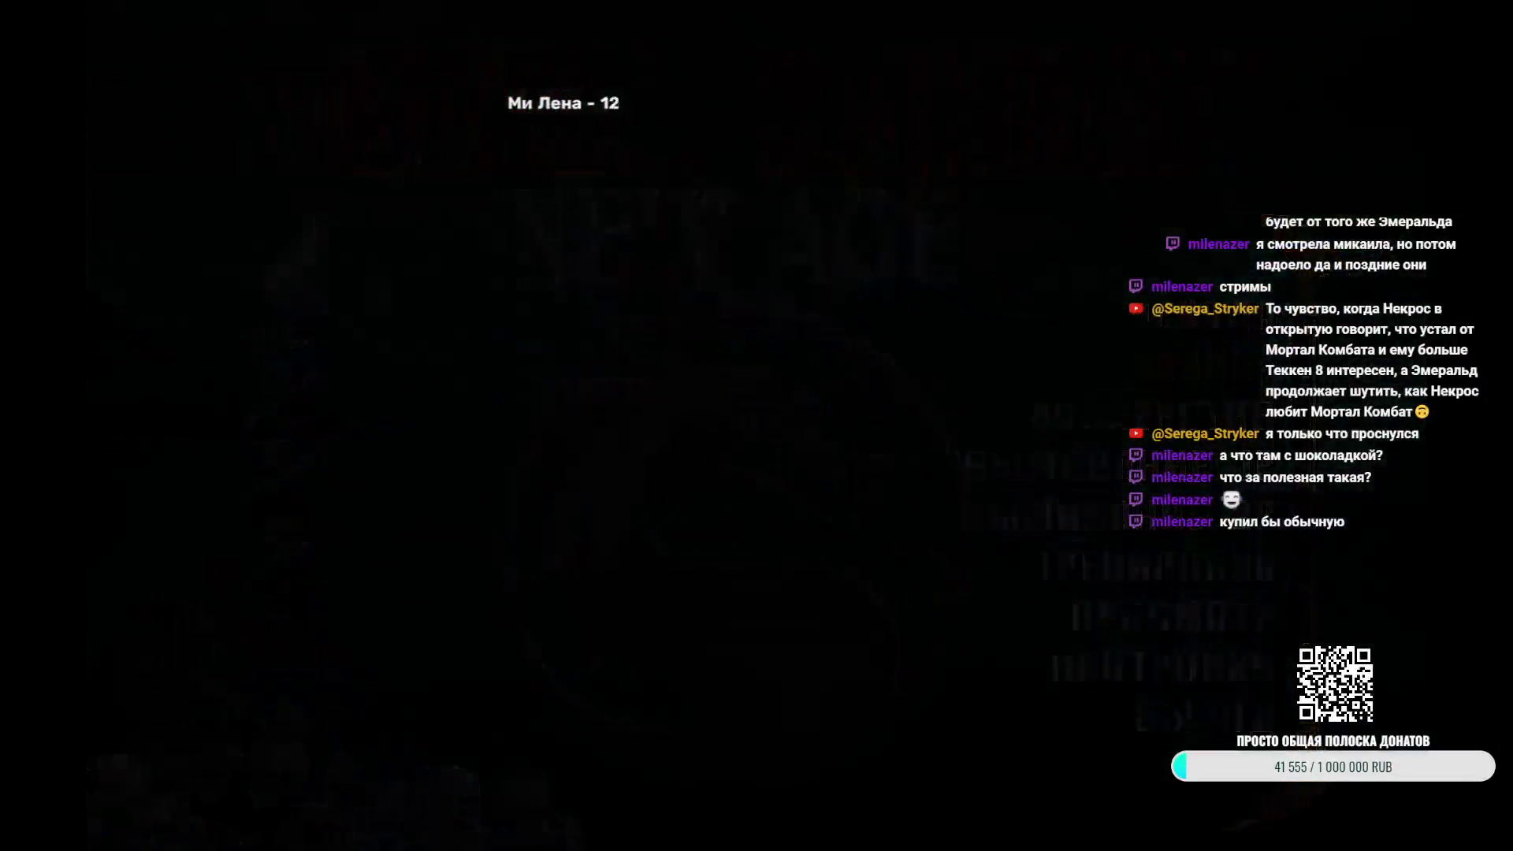
key(Return)
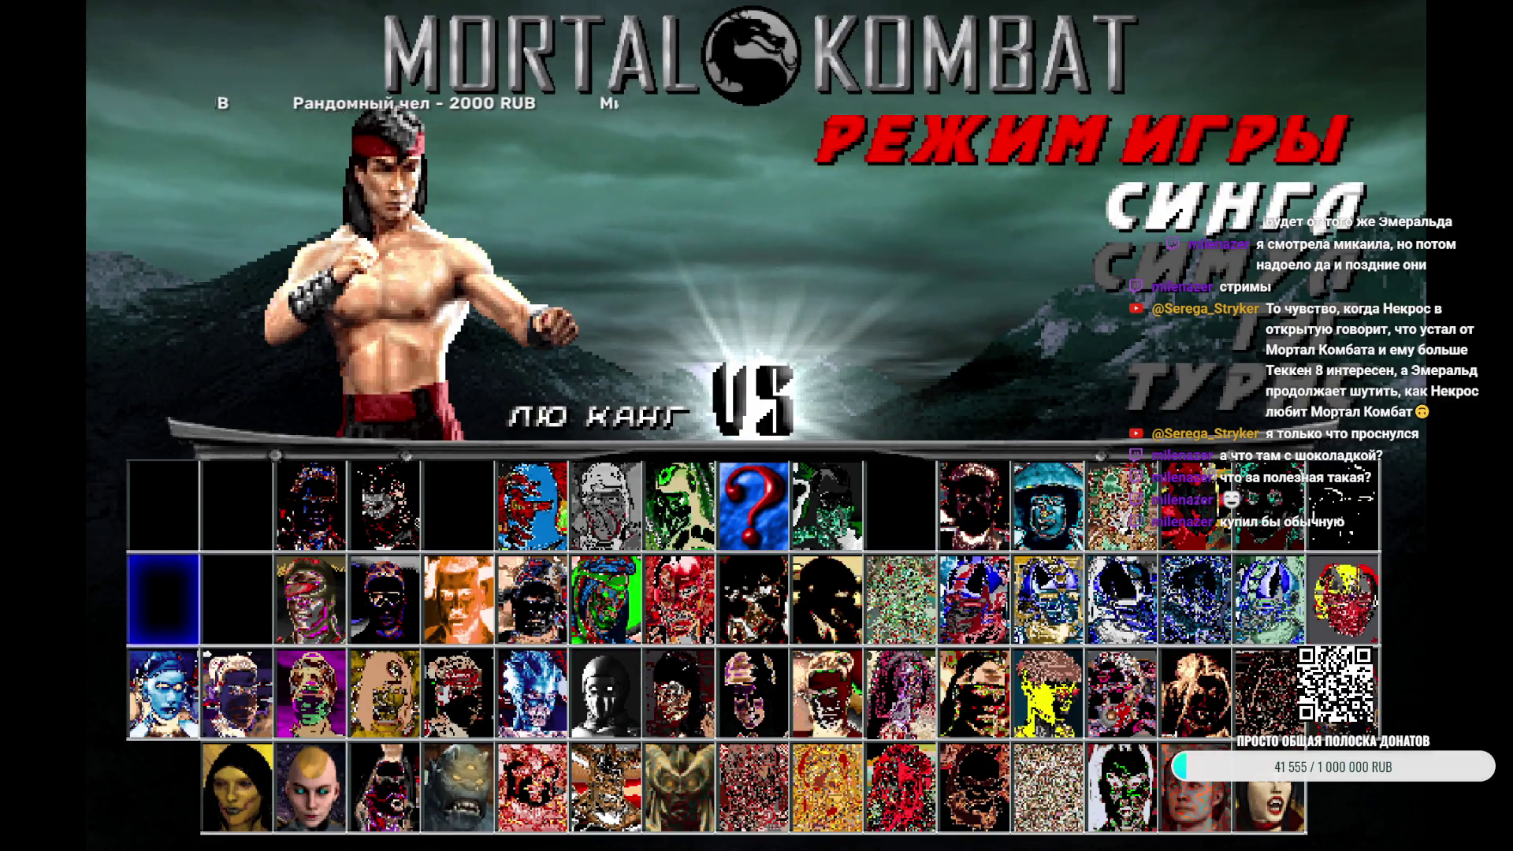
key(Right)
key(Right)
key(Right)
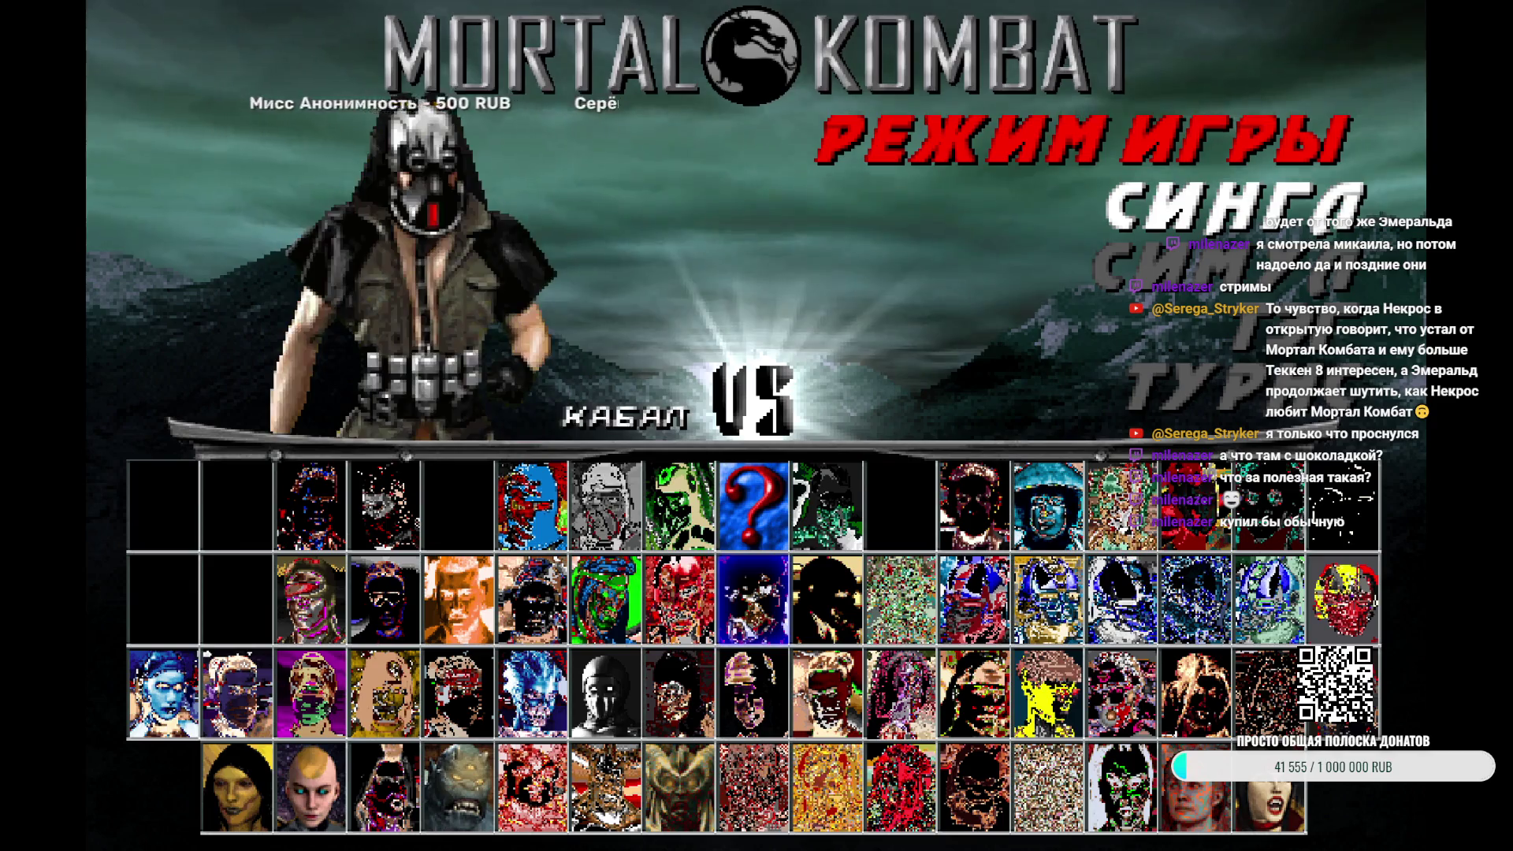
key(Down)
key(Down)
key(Left)
key(Left)
key(Left)
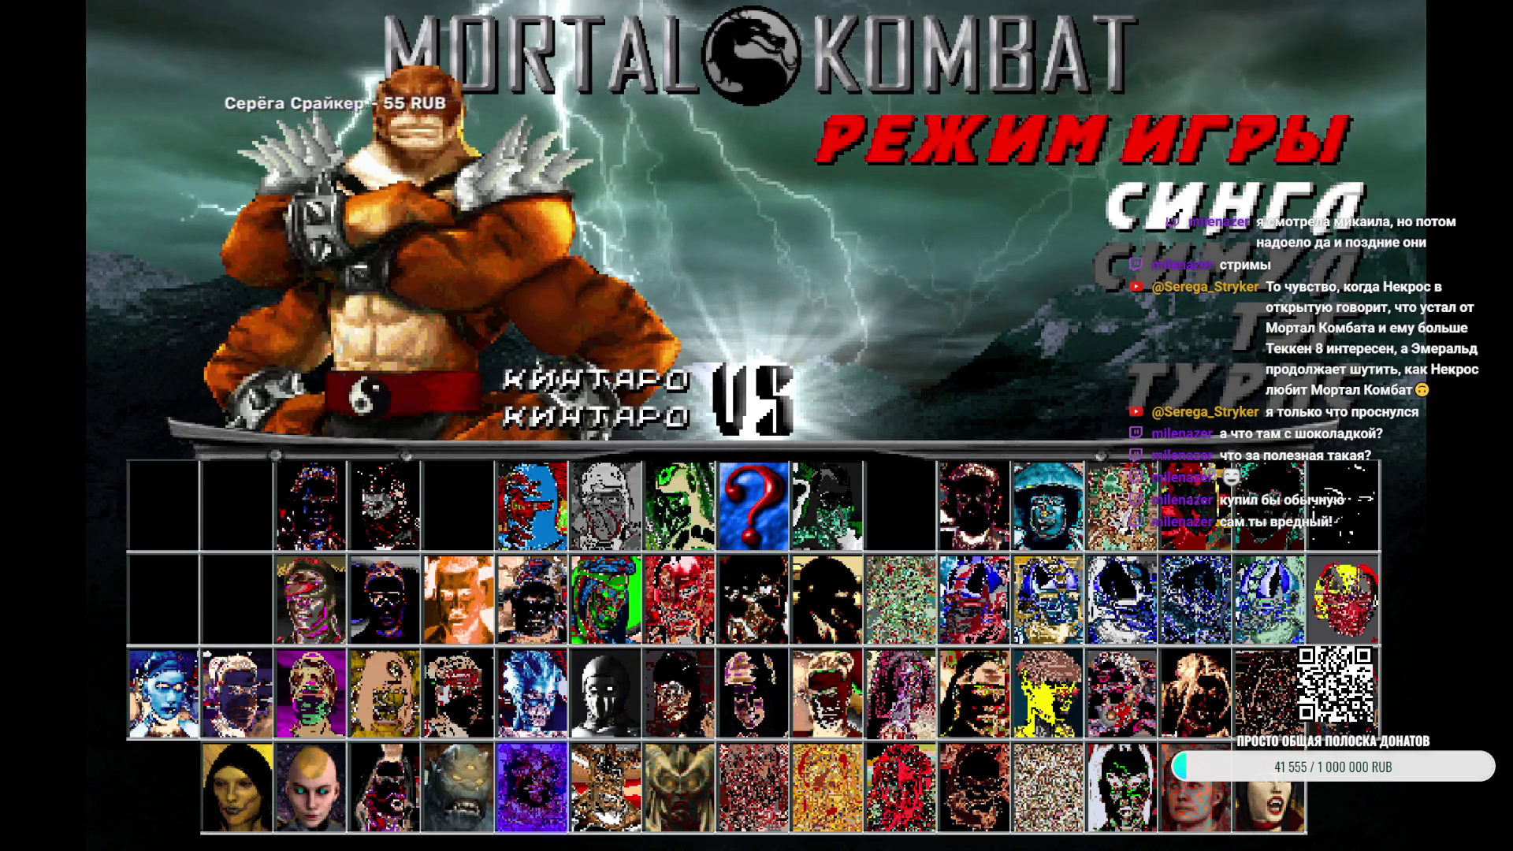
key(Left)
key(Left)
key(Return)
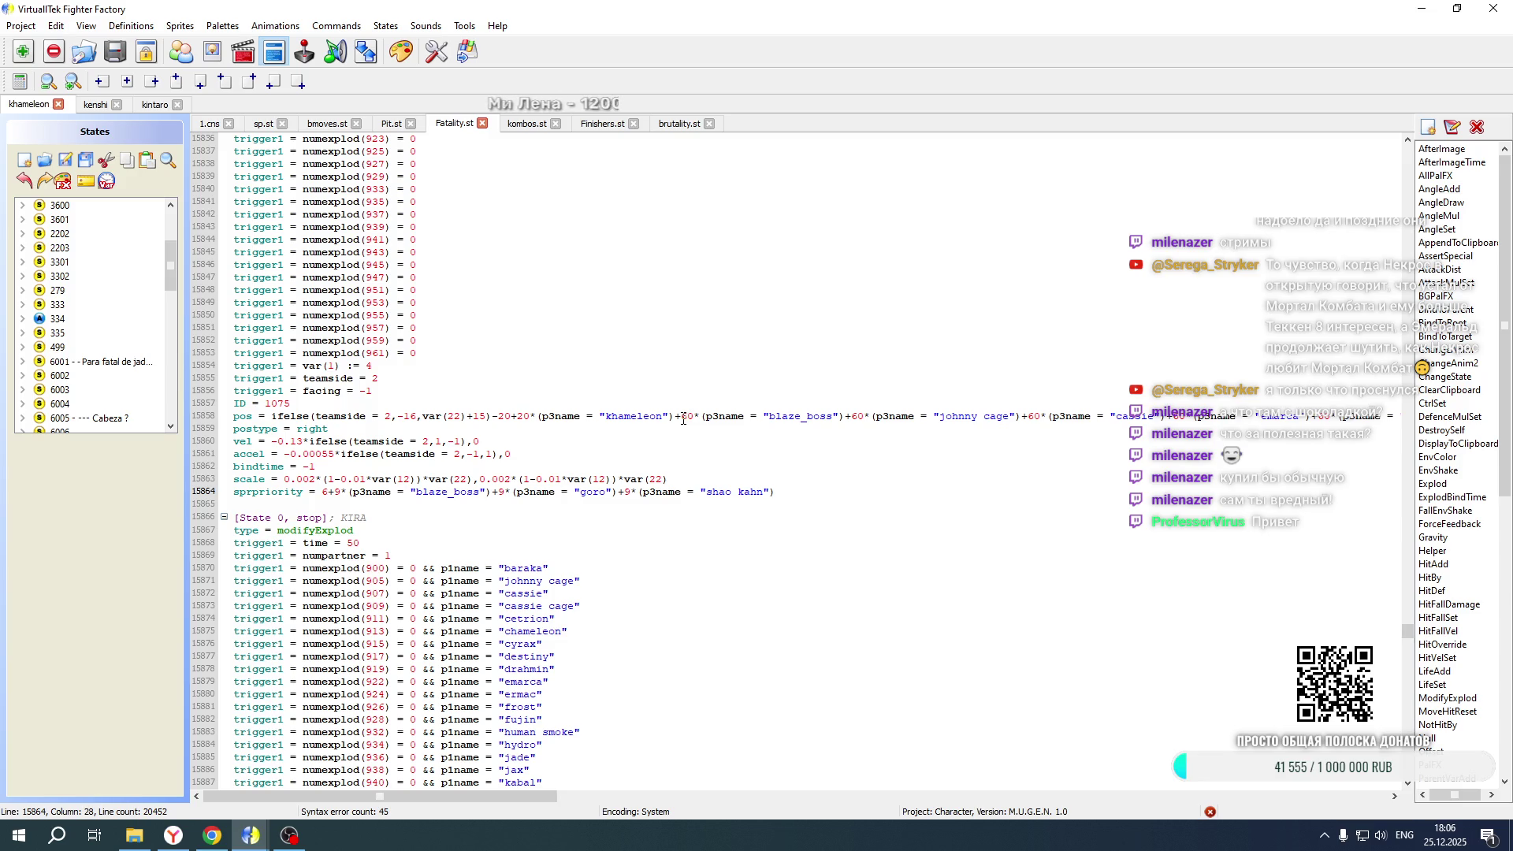
Change kintaro's offset on line 15772 from 60 to 40 and khameleon's on line 15858 from 60 to 50
double_click(685, 417)
scroll(689, 417, up, 20)
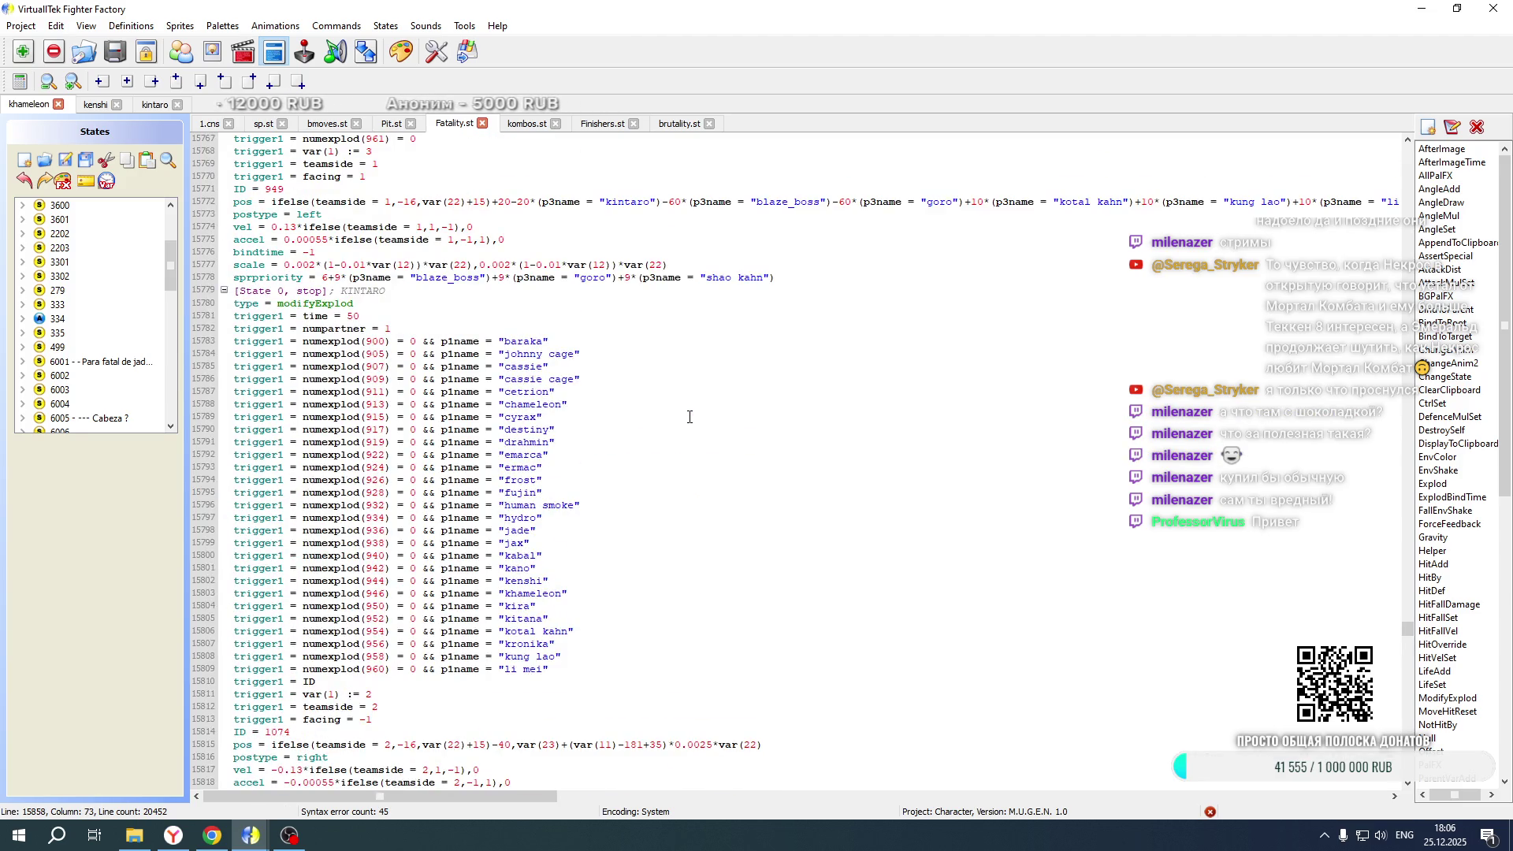
scroll(689, 417, up, 20)
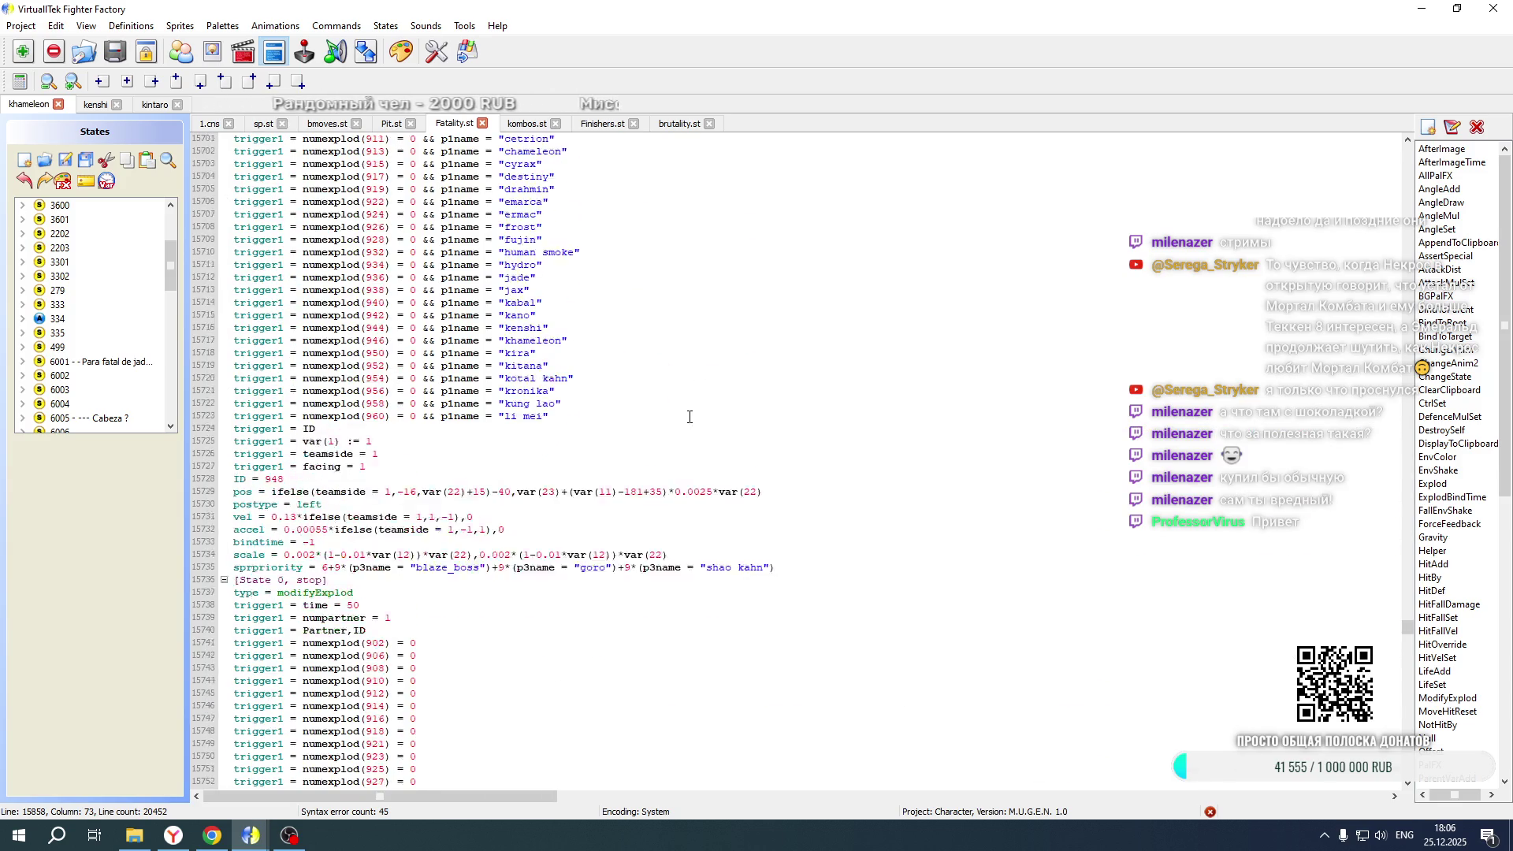
scroll(589, 356, down, 20)
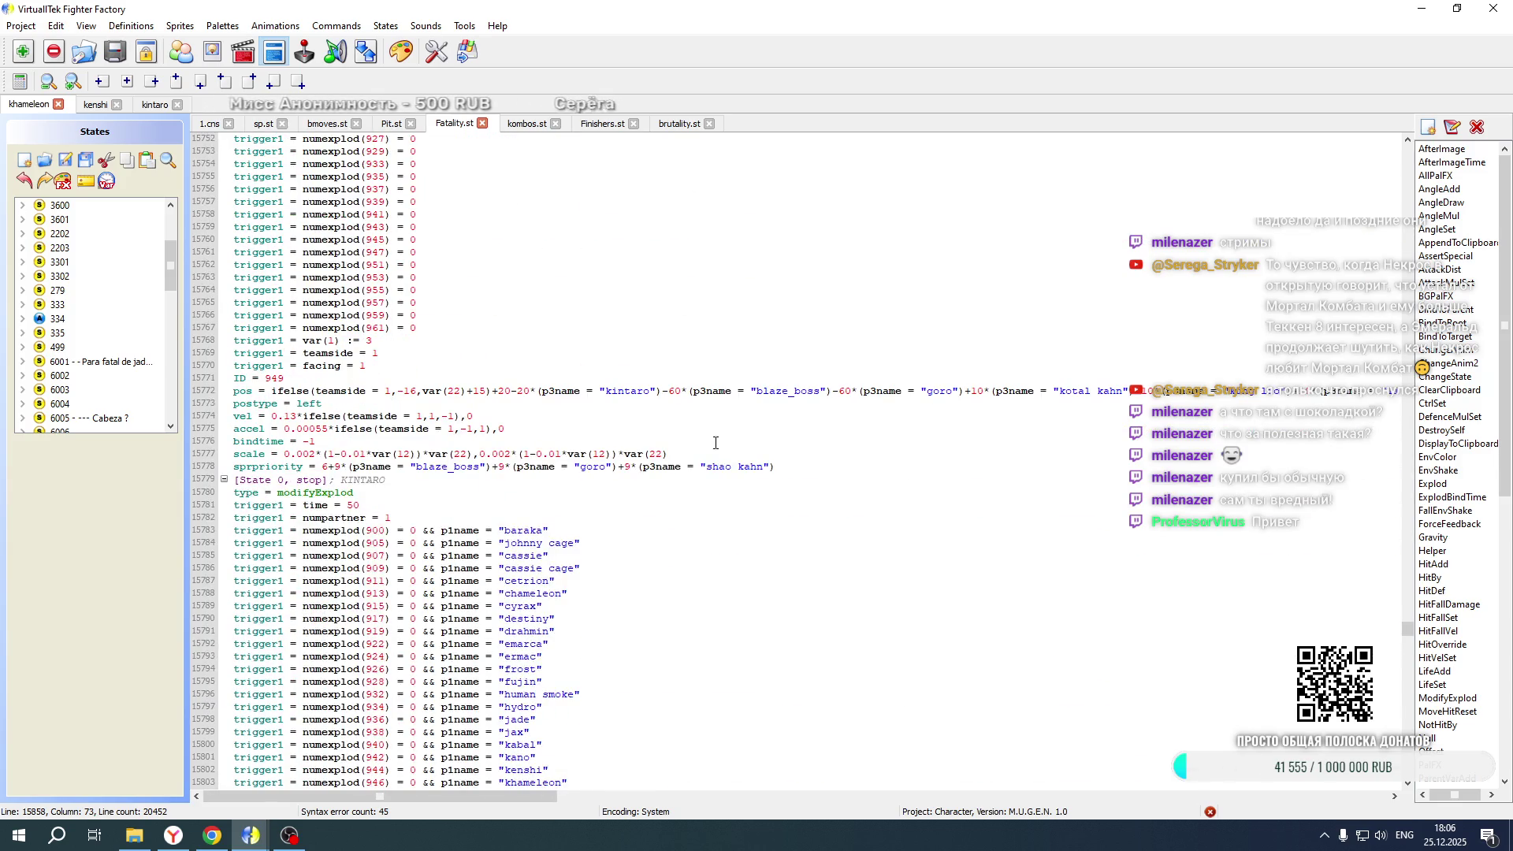
double_click(675, 391)
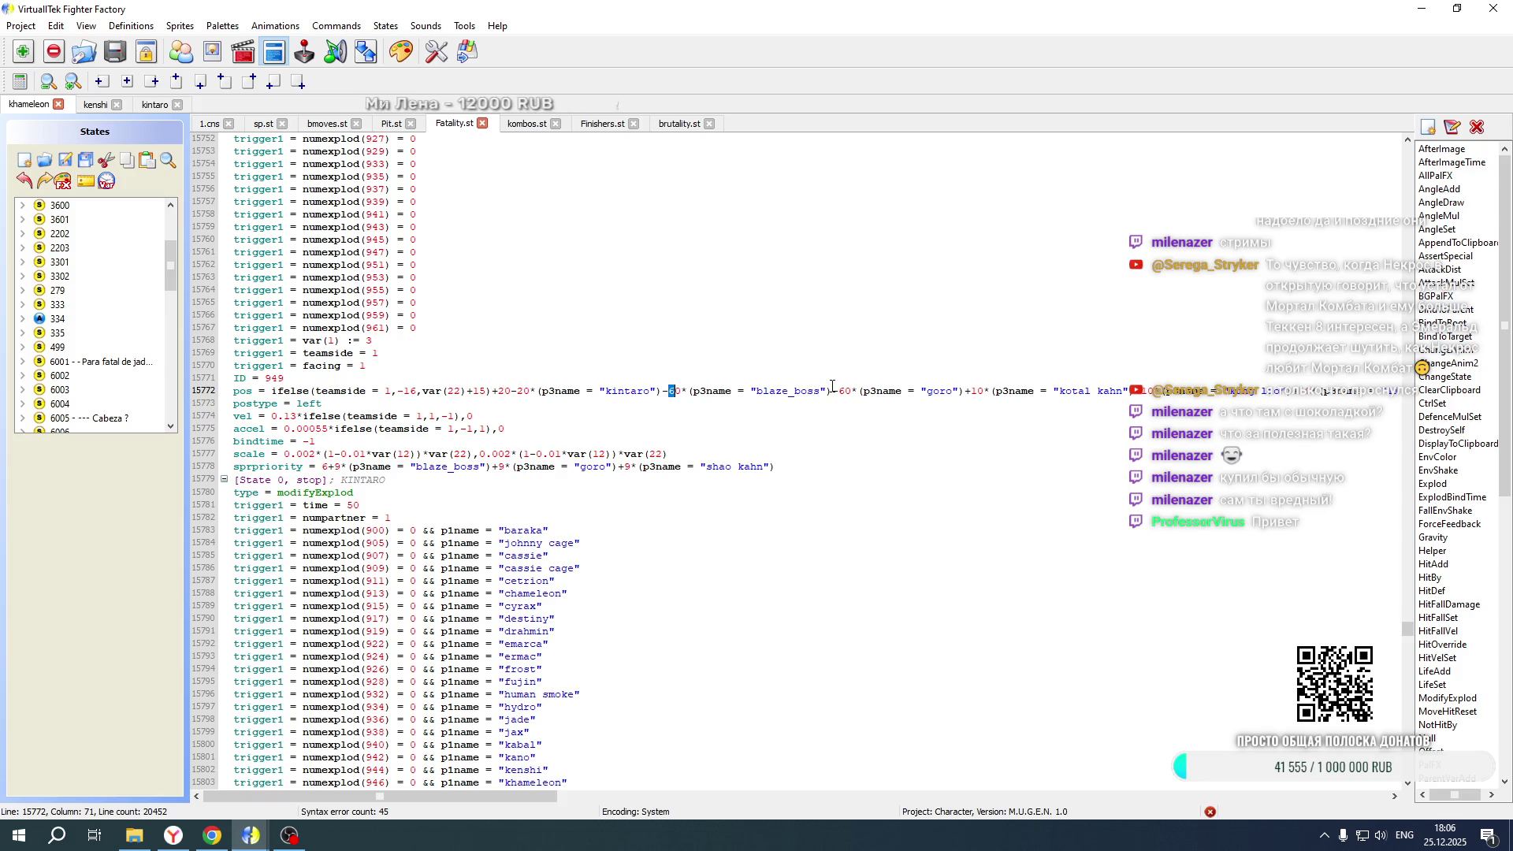
text(40)
scroll(726, 439, down, 20)
click(687, 684)
key(BackSpace)
text(5)
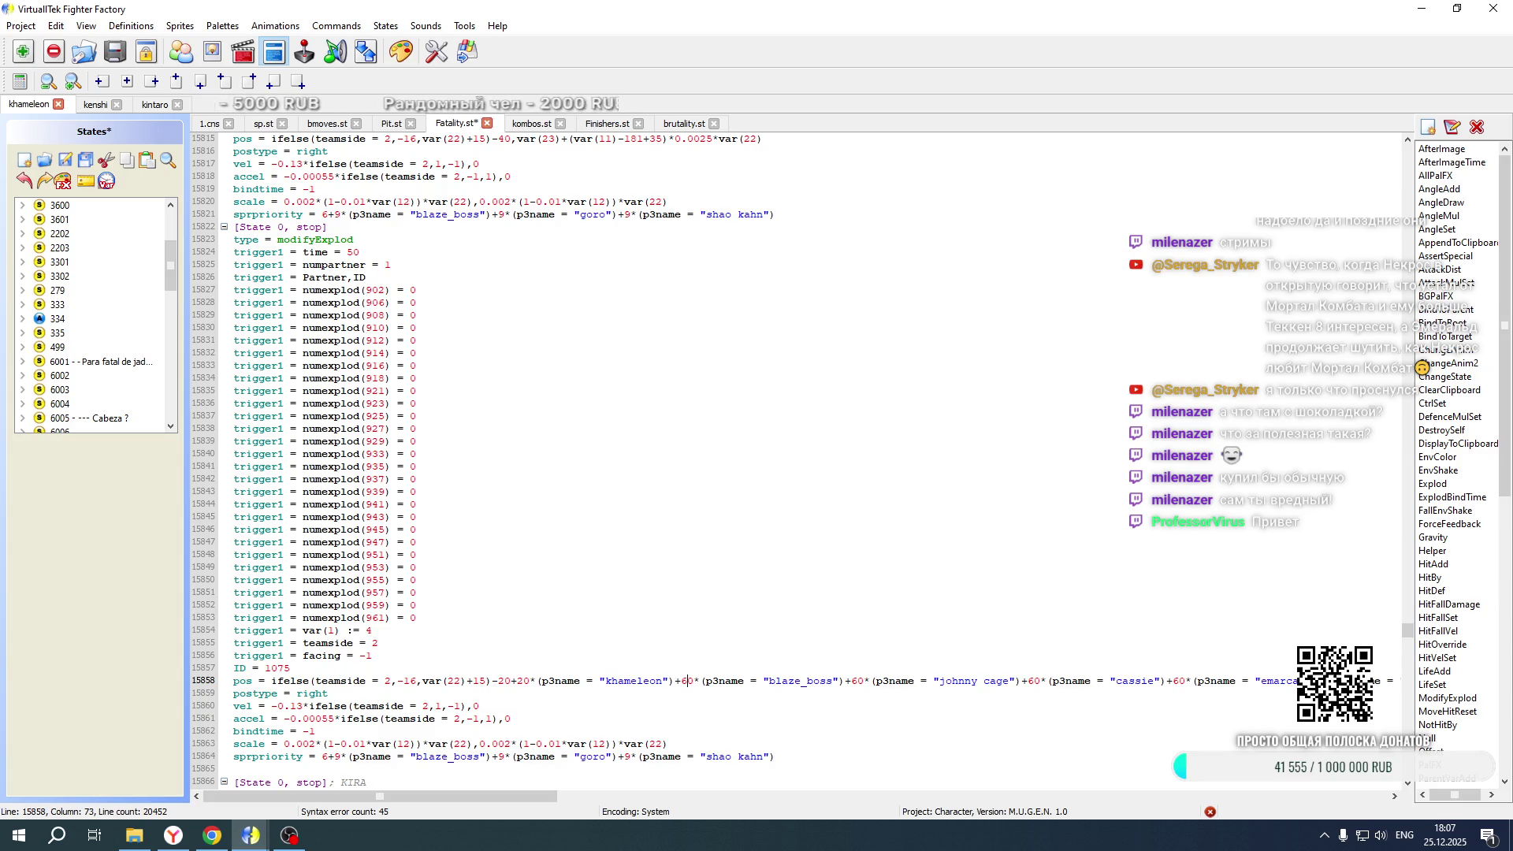
key(ctrl+z)
scroll(622, 500, down, 16)
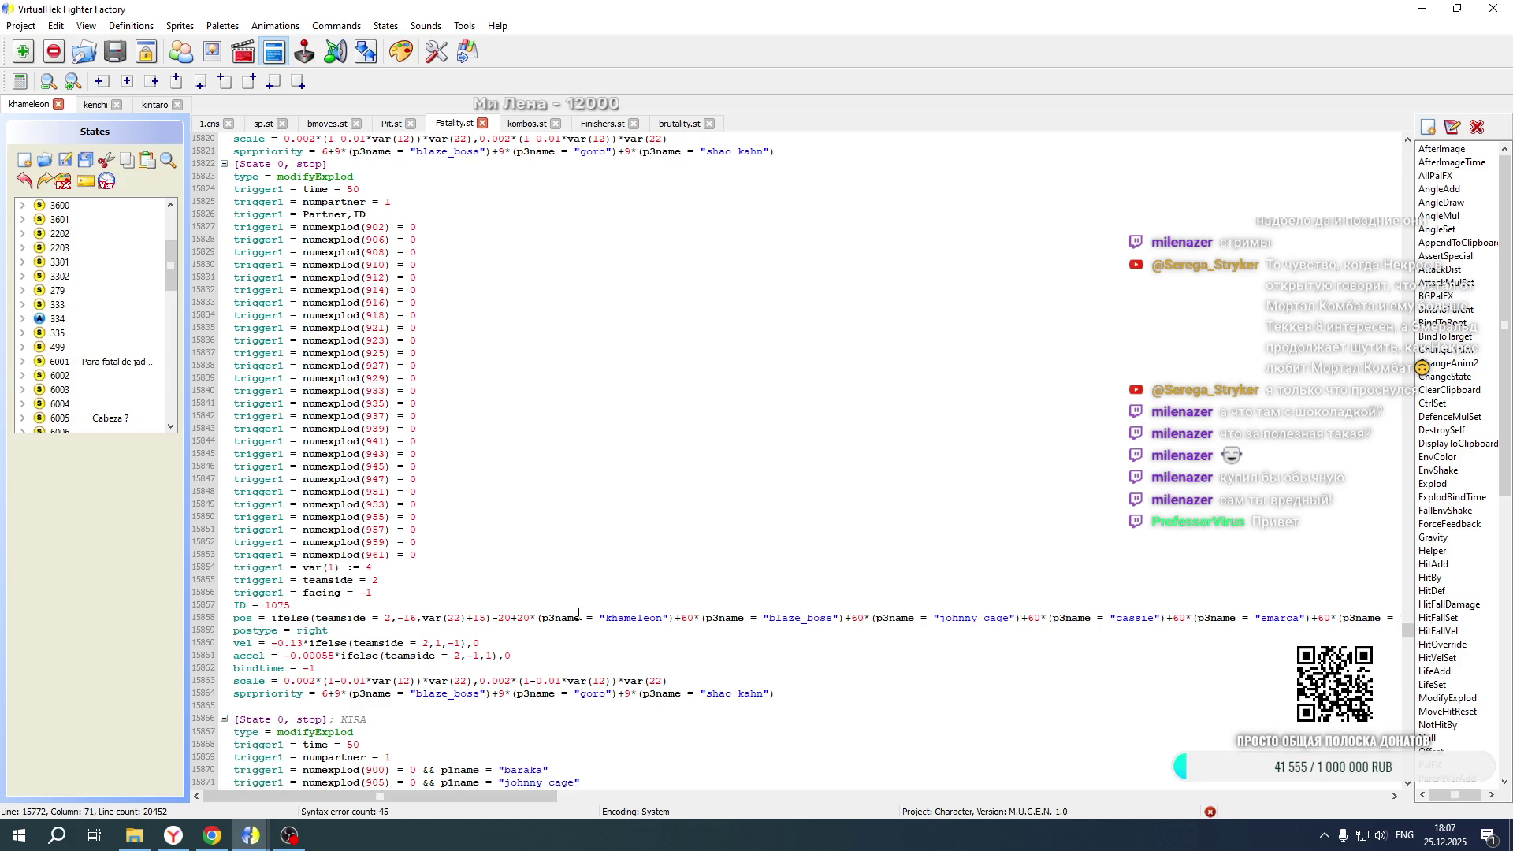
scroll(578, 613, up, 20)
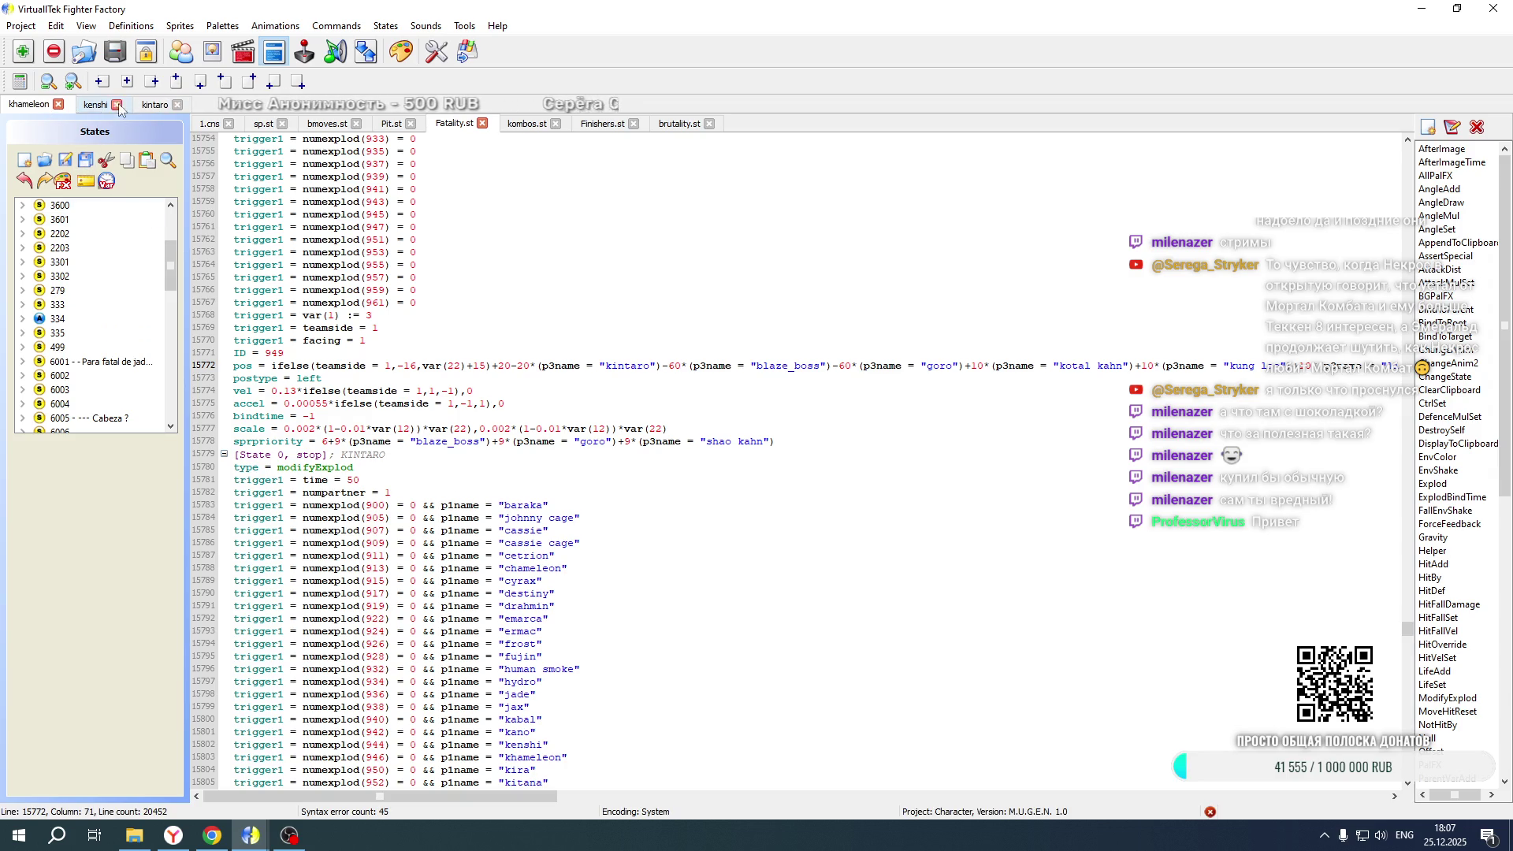
Copy the offset terms through shao kahn from line 1134 of kintaro's 1.cns
click(147, 105)
click(19, 107)
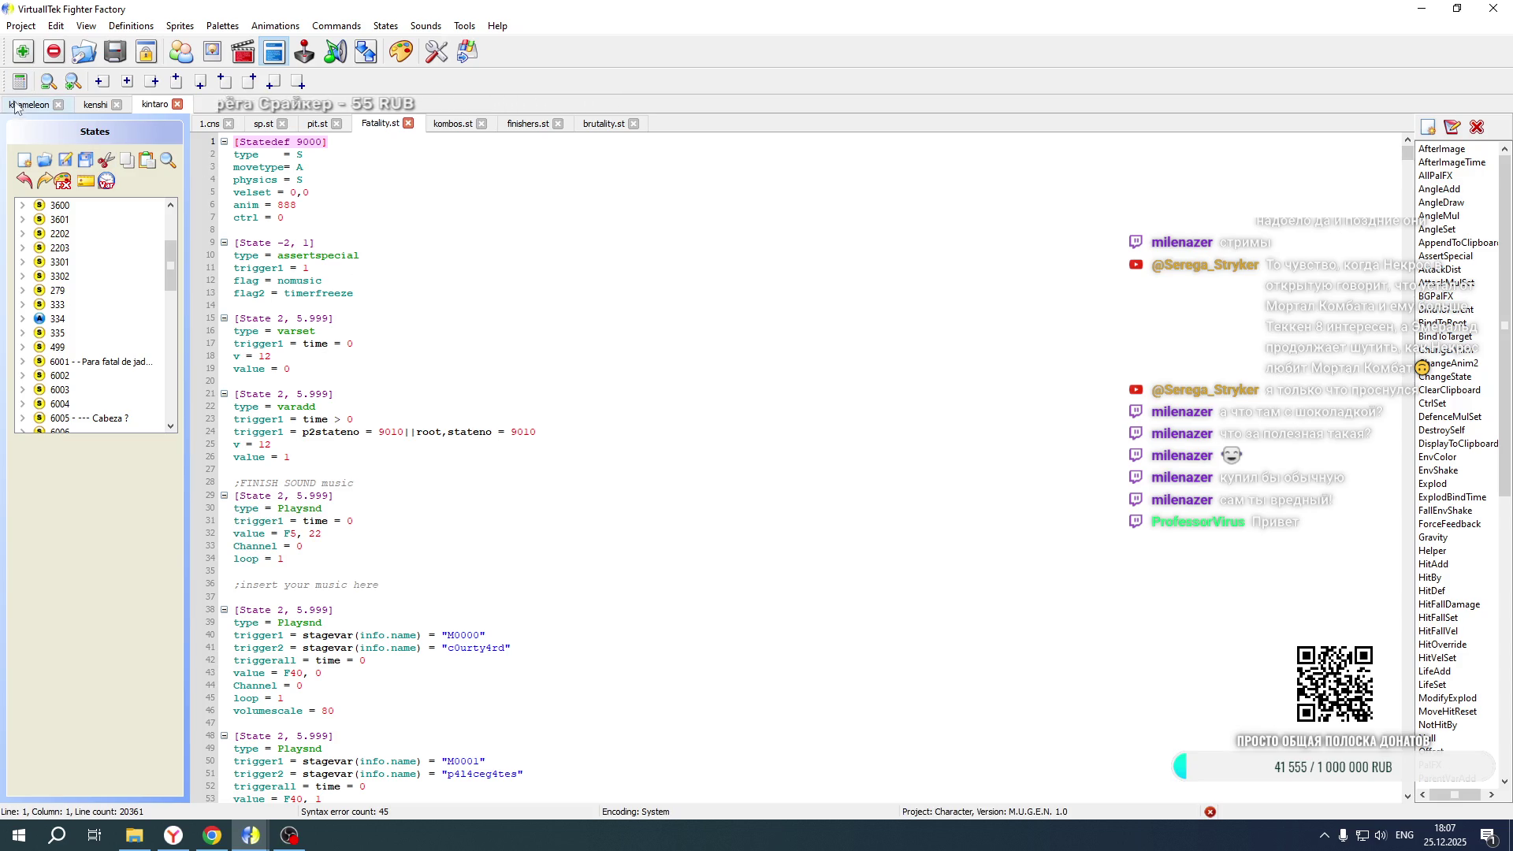
scroll(488, 614, down, 1)
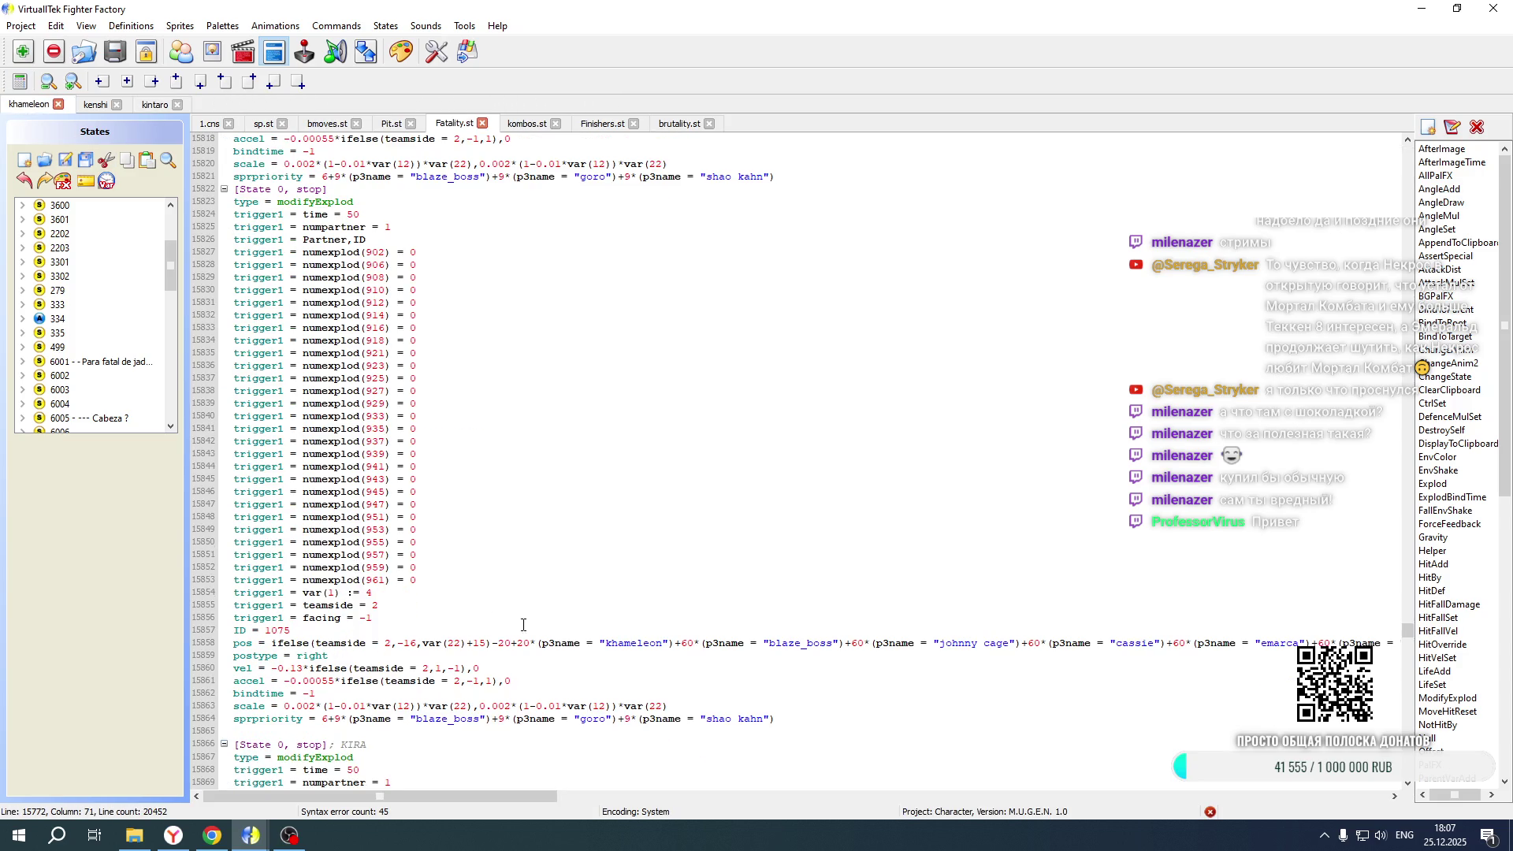
drag(603, 643, 667, 646)
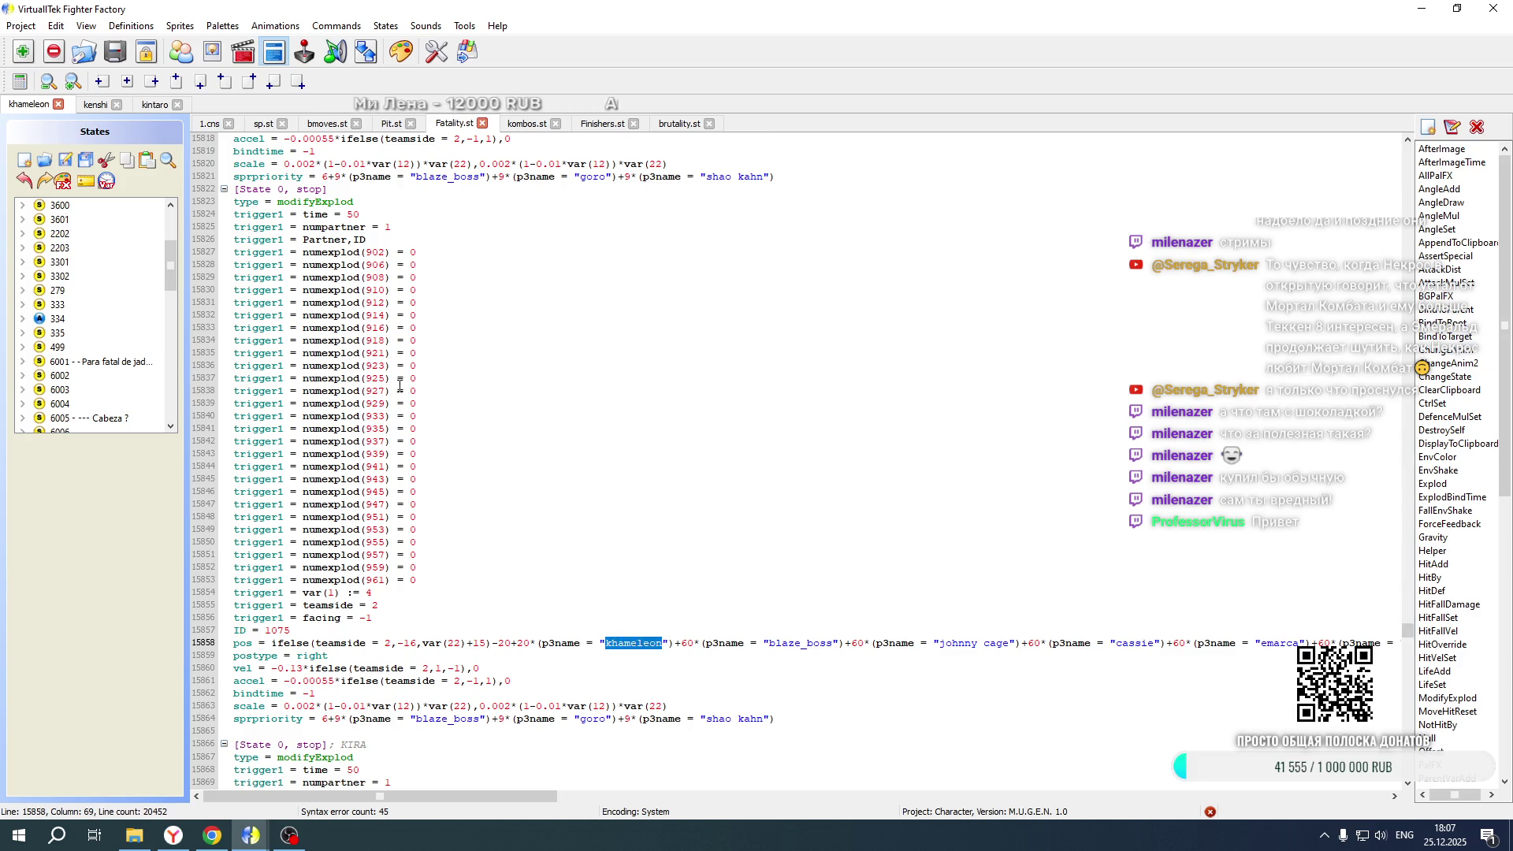
click(150, 107)
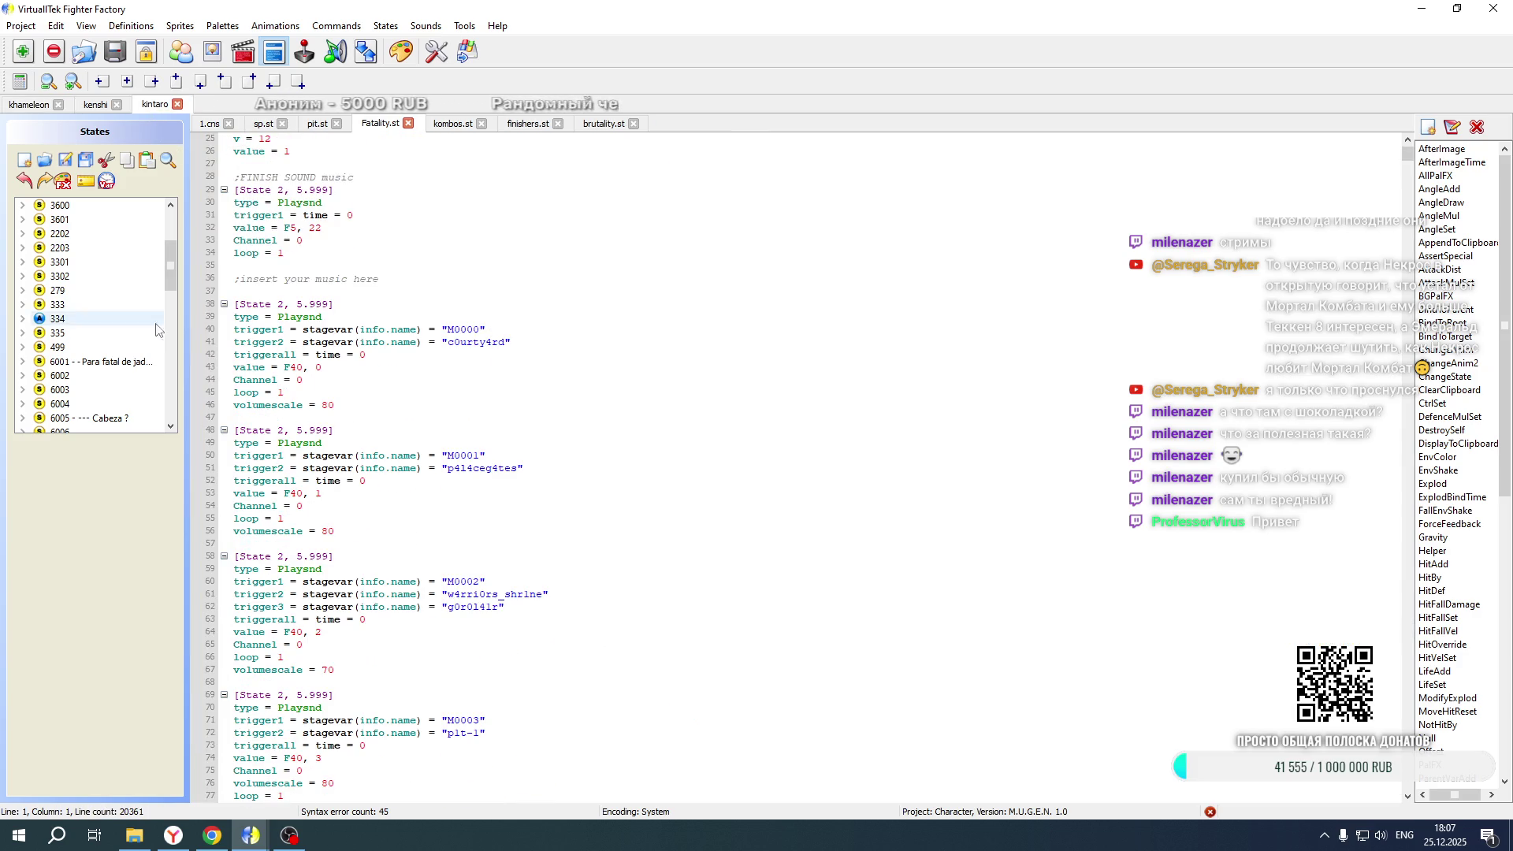
click(208, 125)
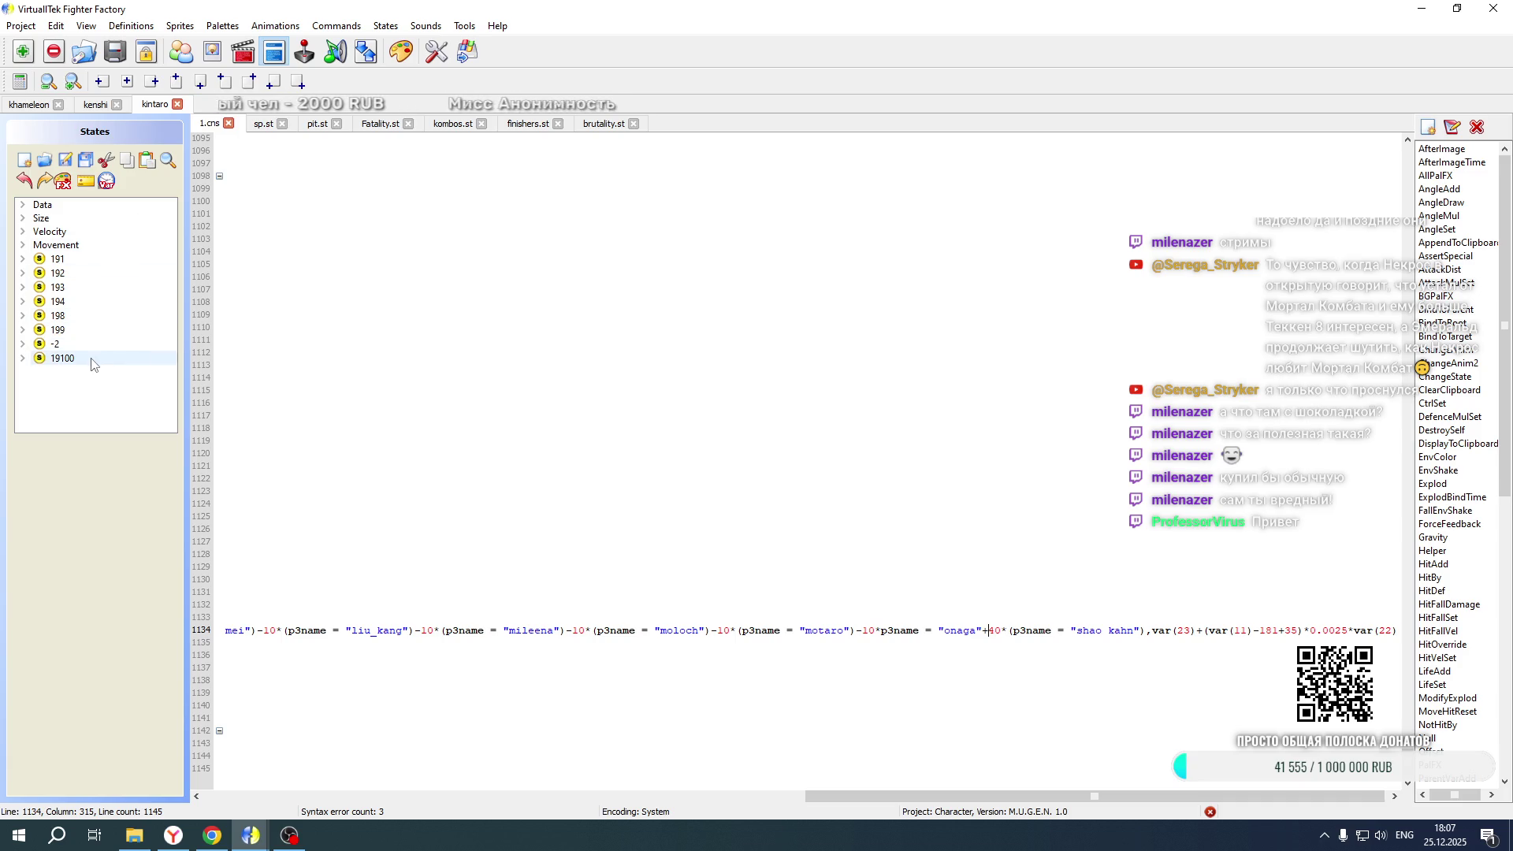
drag(1229, 796, 323, 808)
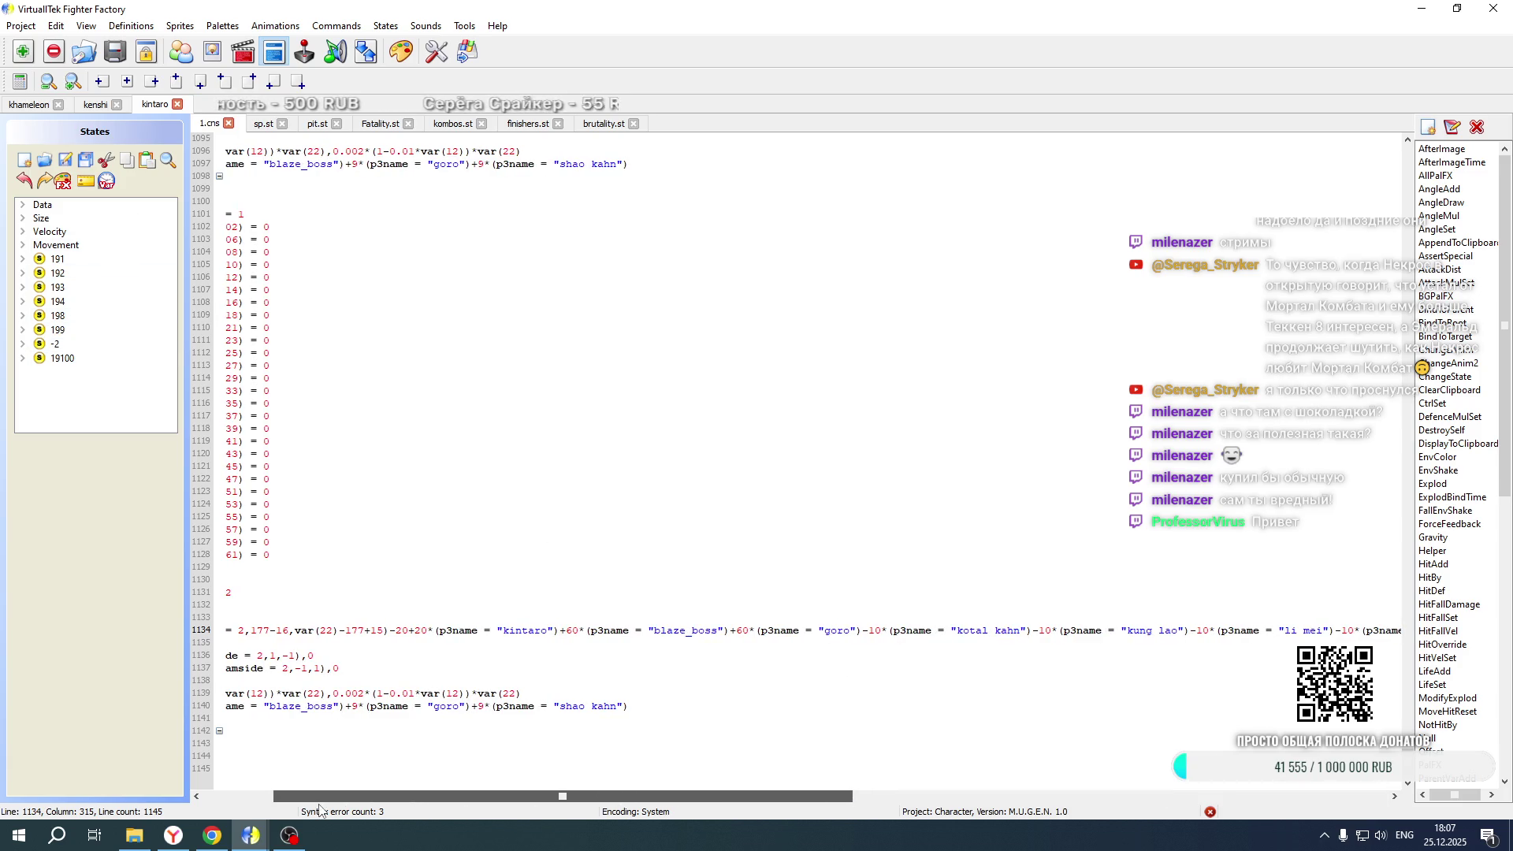
drag(535, 628, 1510, 651)
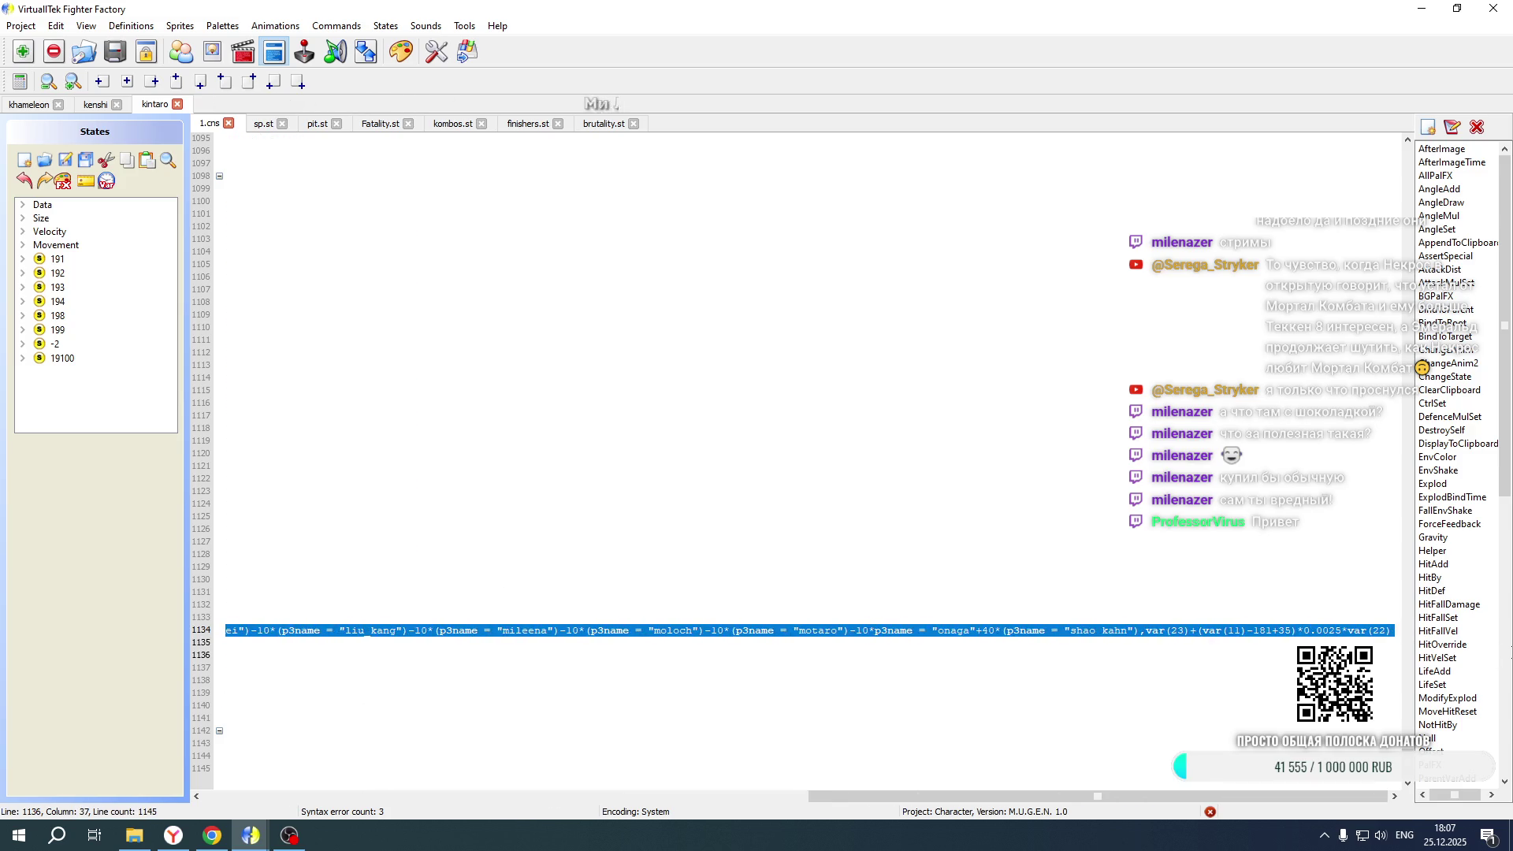
drag(1133, 644, 1142, 630)
key(ctrl+c)
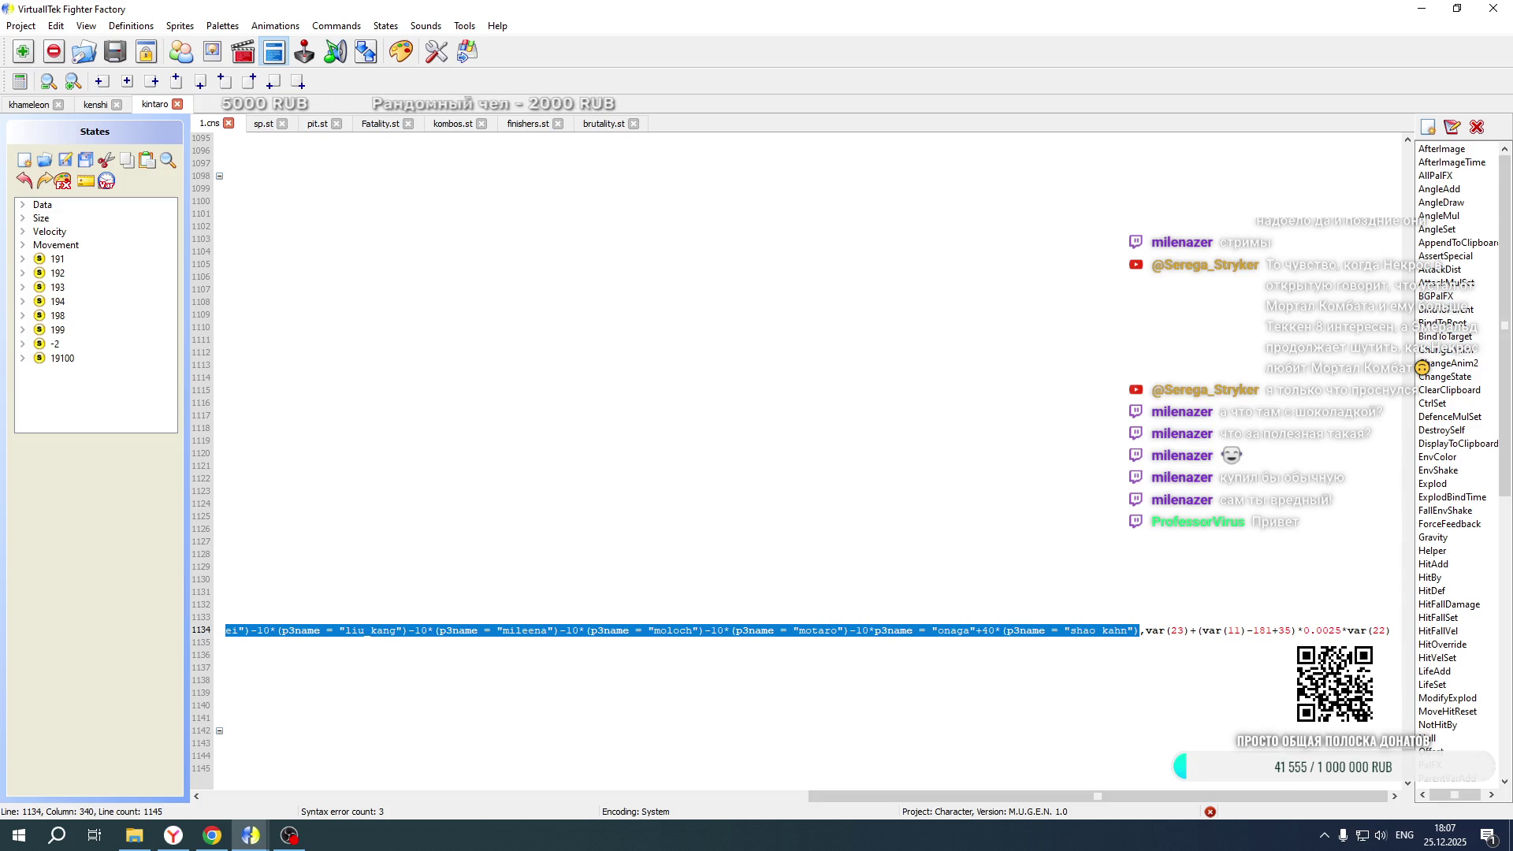
Paste those offsets over line 15858's pos expression in Fatality.st and save it
click(7, 109)
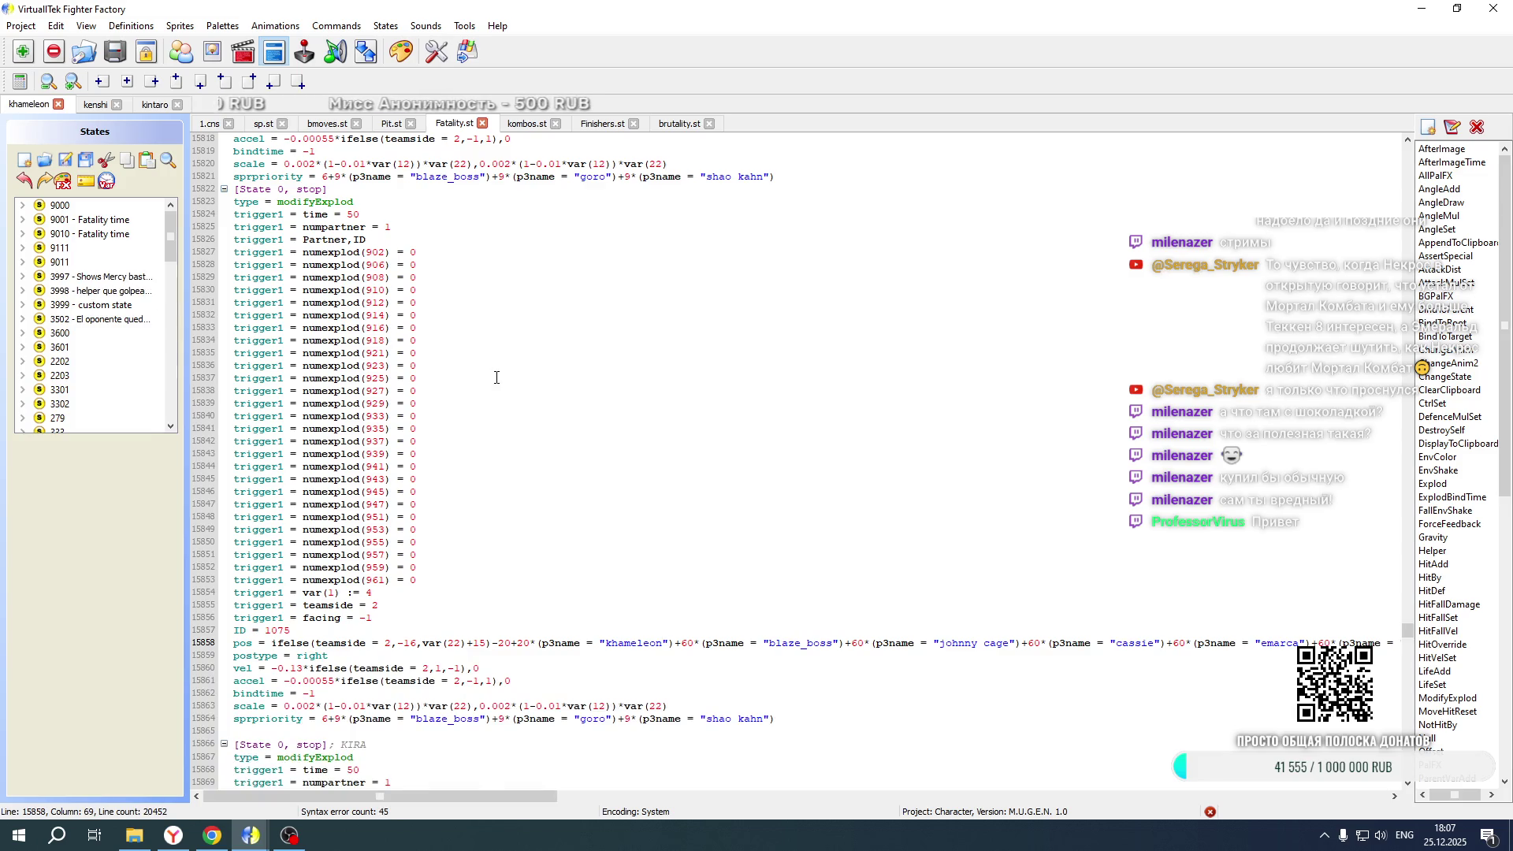
scroll(497, 378, down, 4)
mouse_move(495, 491)
mouse_down()
mouse_move(355, 473)
mouse_move(1437, 471)
mouse_move(1284, 471)
mouse_up()
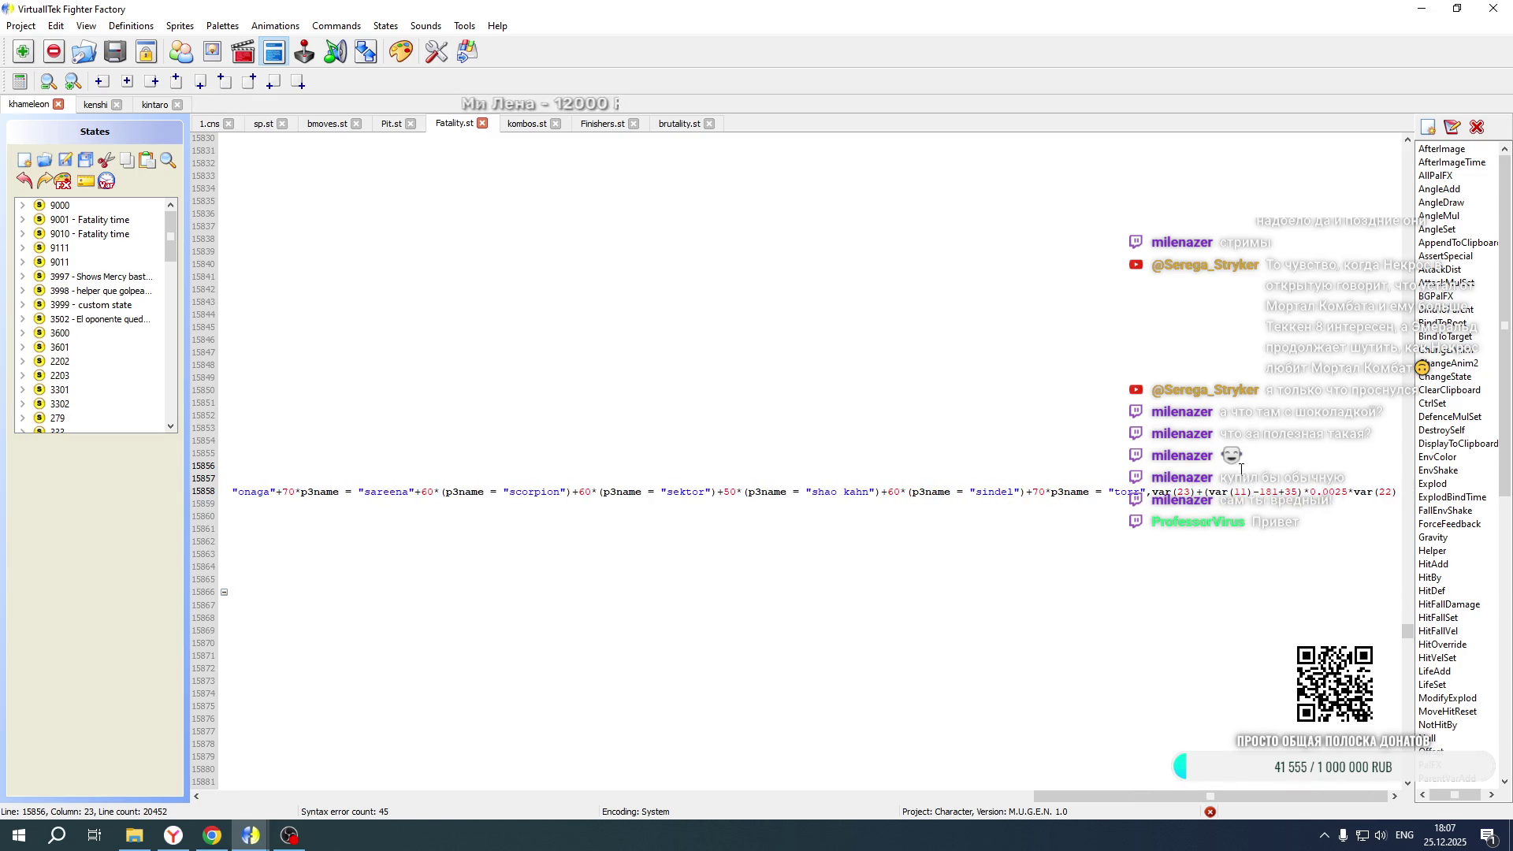
drag(1135, 476, 1142, 489)
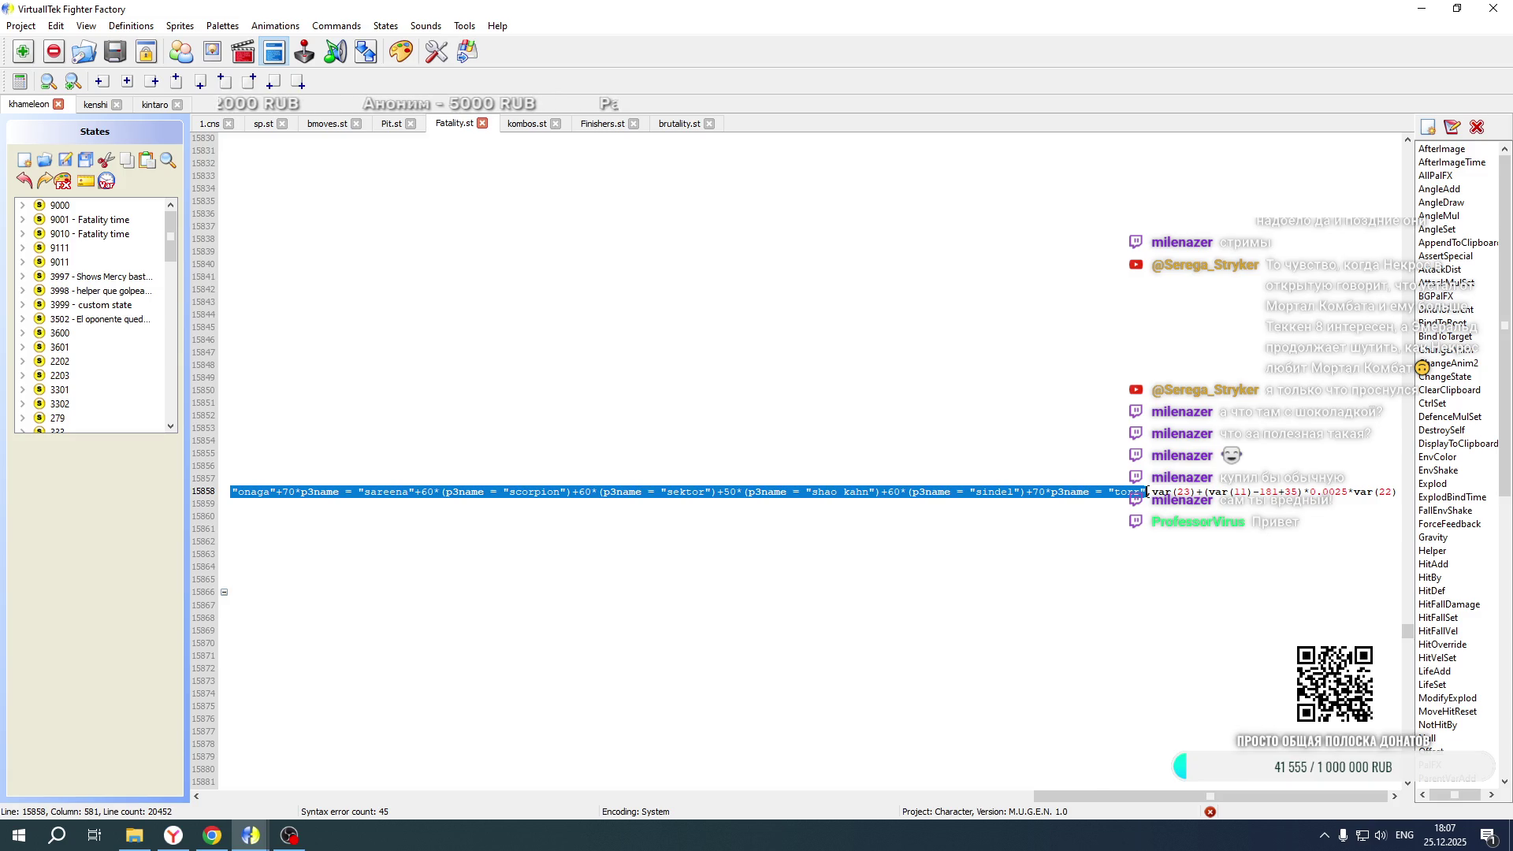
key(ctrl+v)
drag(1193, 792, 473, 792)
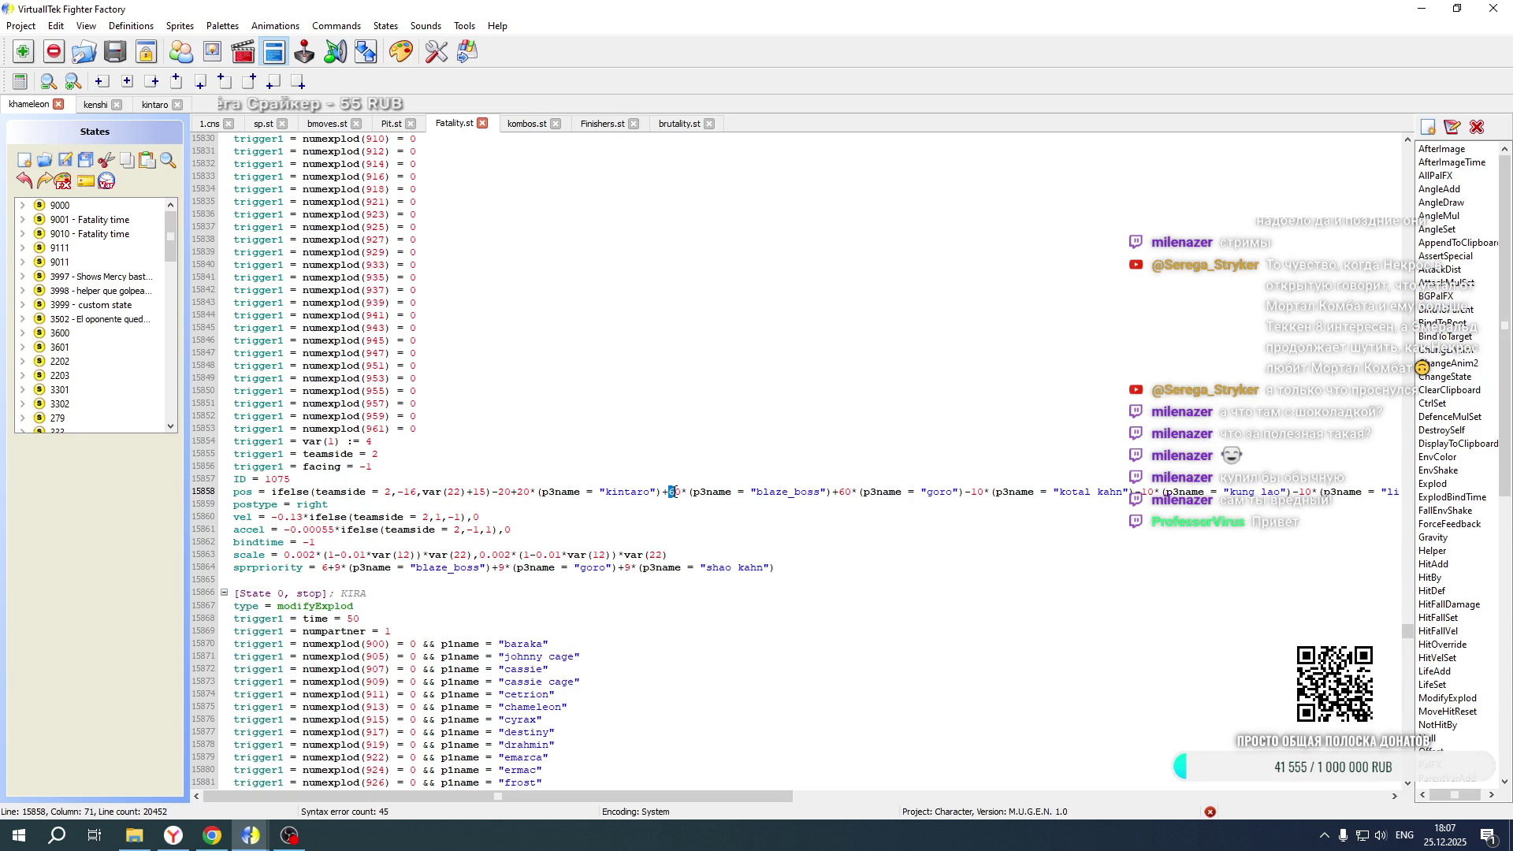
scroll(788, 457, up, 20)
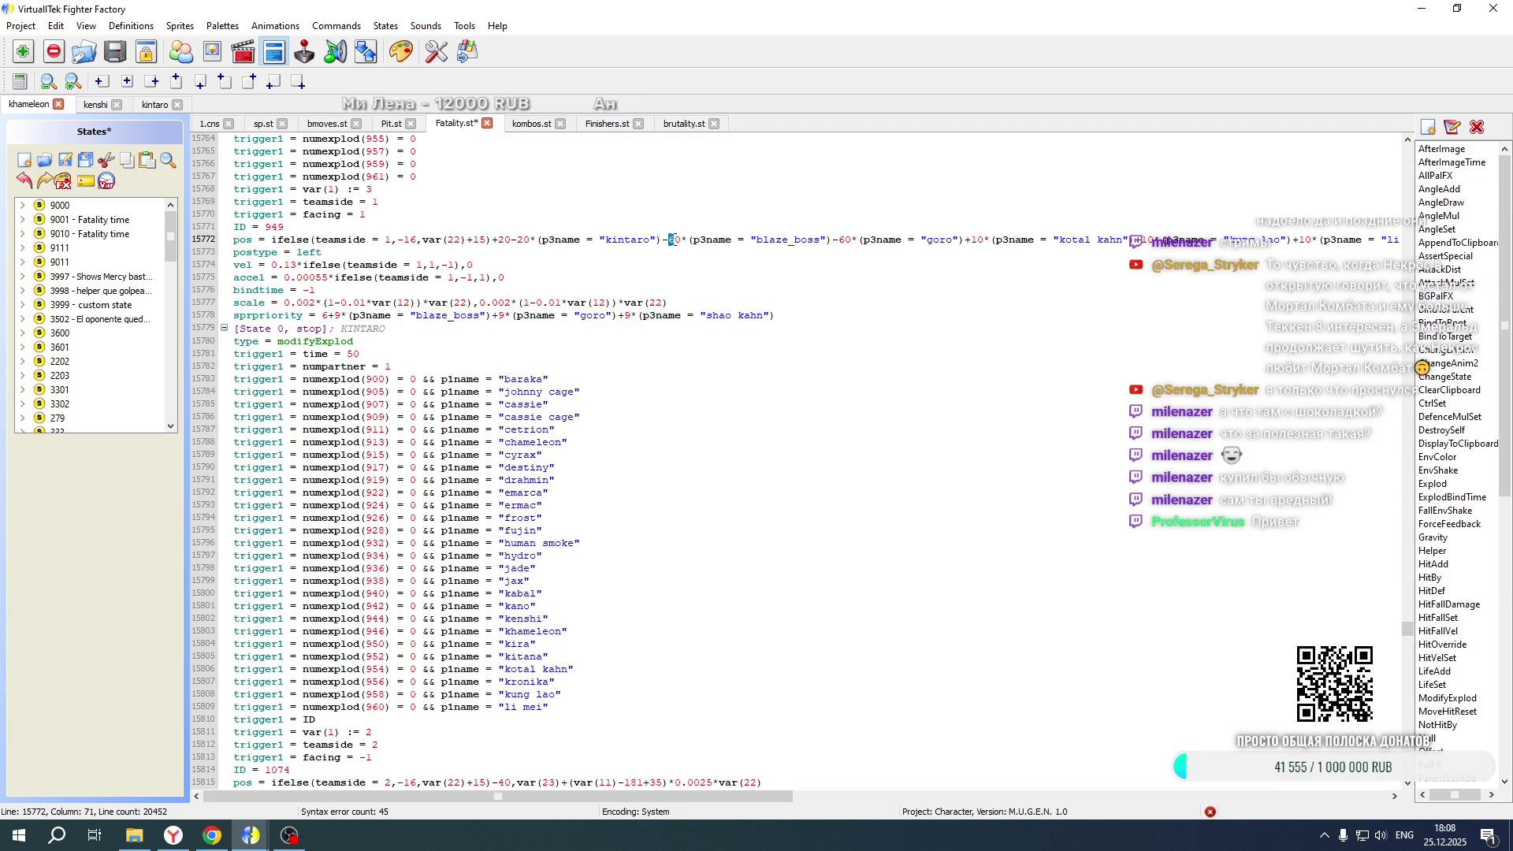
scroll(673, 289, up, 20)
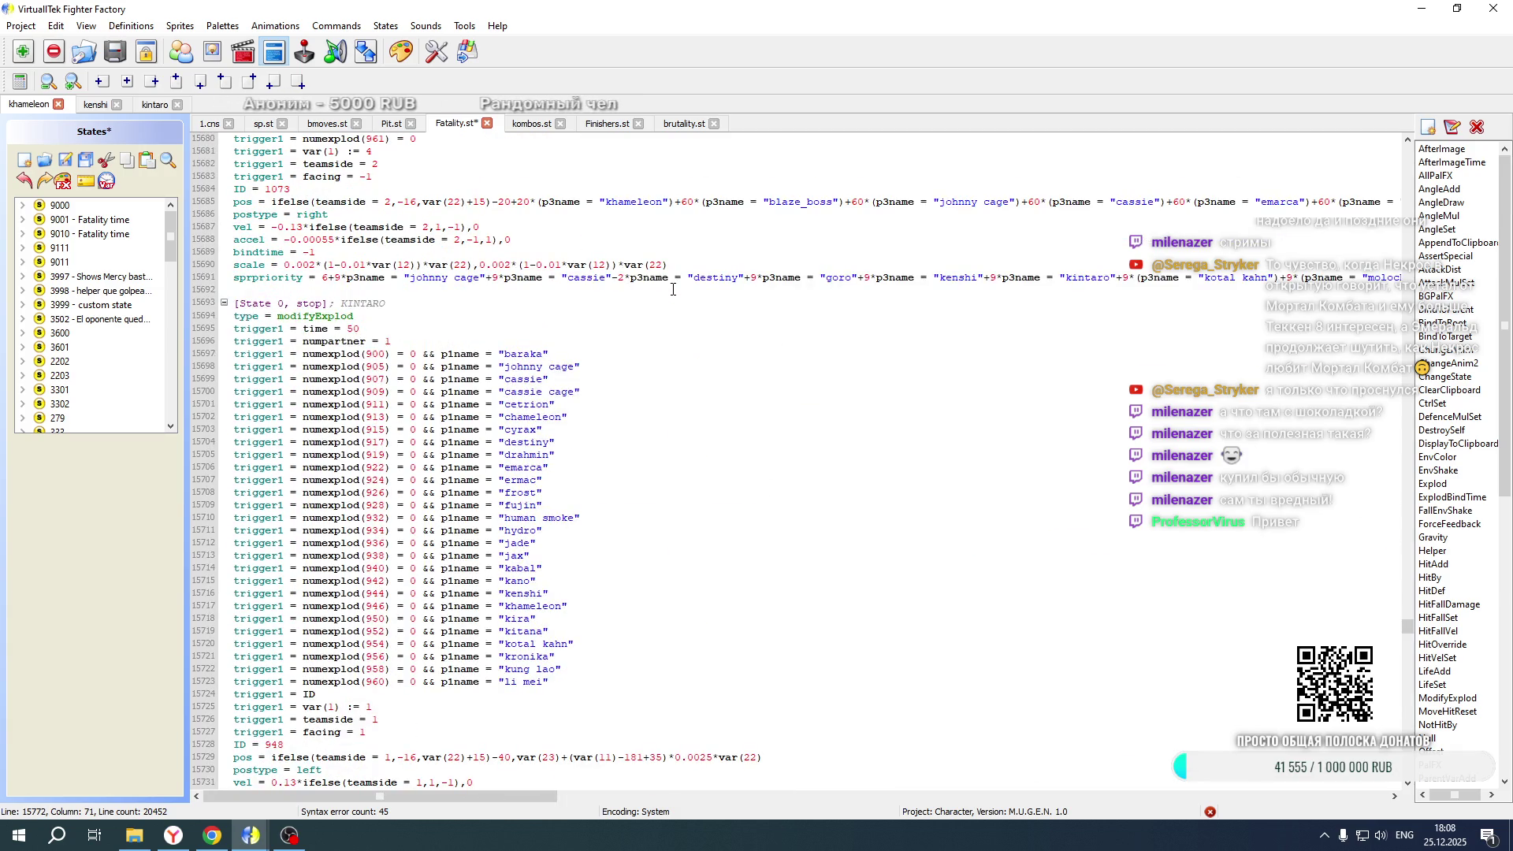
key(ctrl+s)
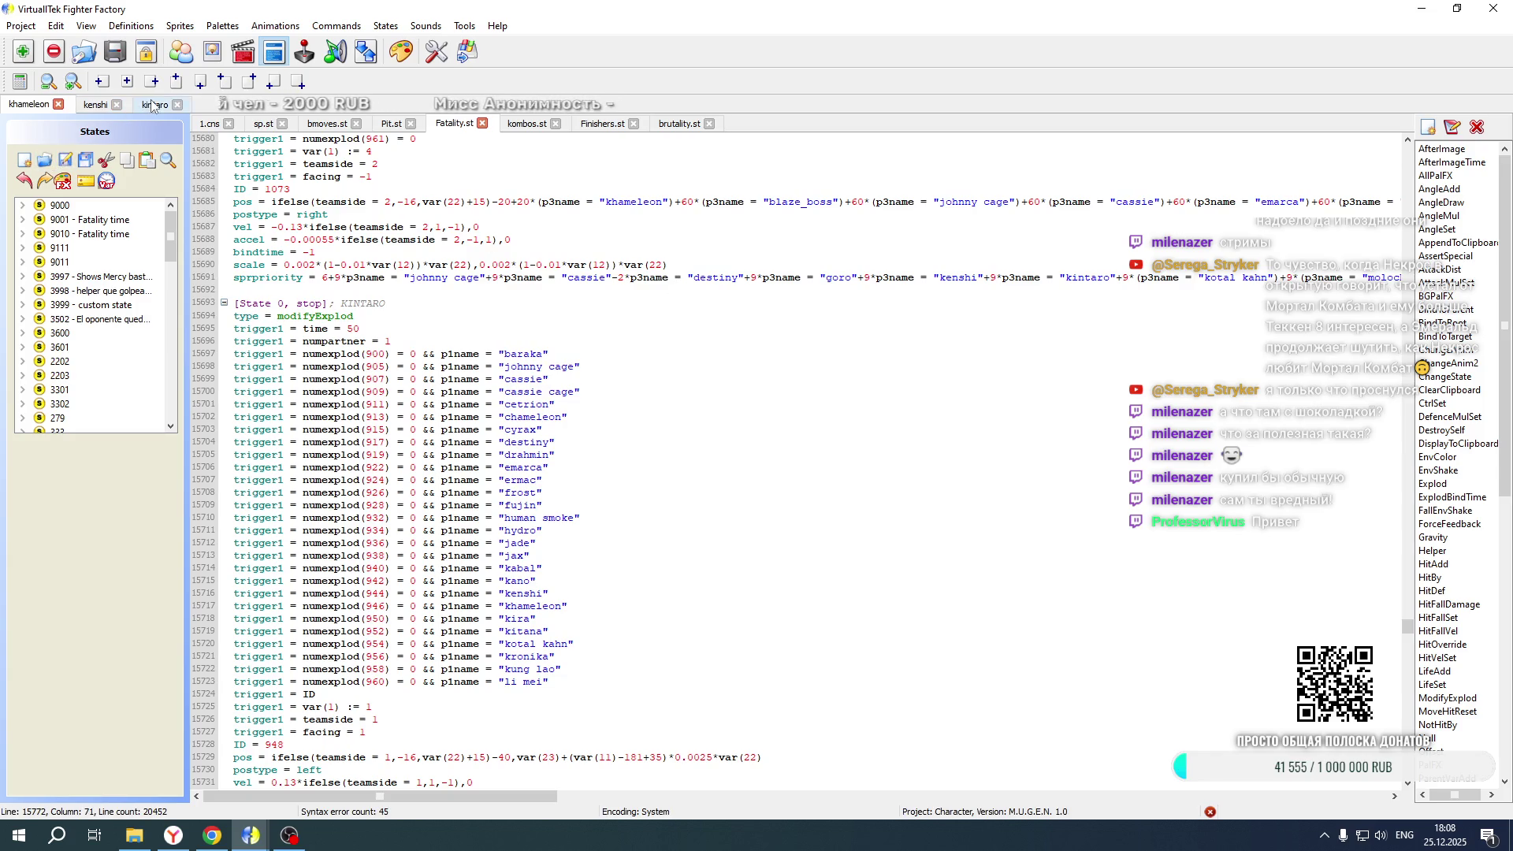
Relaunch Mortal Kombat New Age from the game's development folder
click(153, 105)
scroll(966, 738, left, 10)
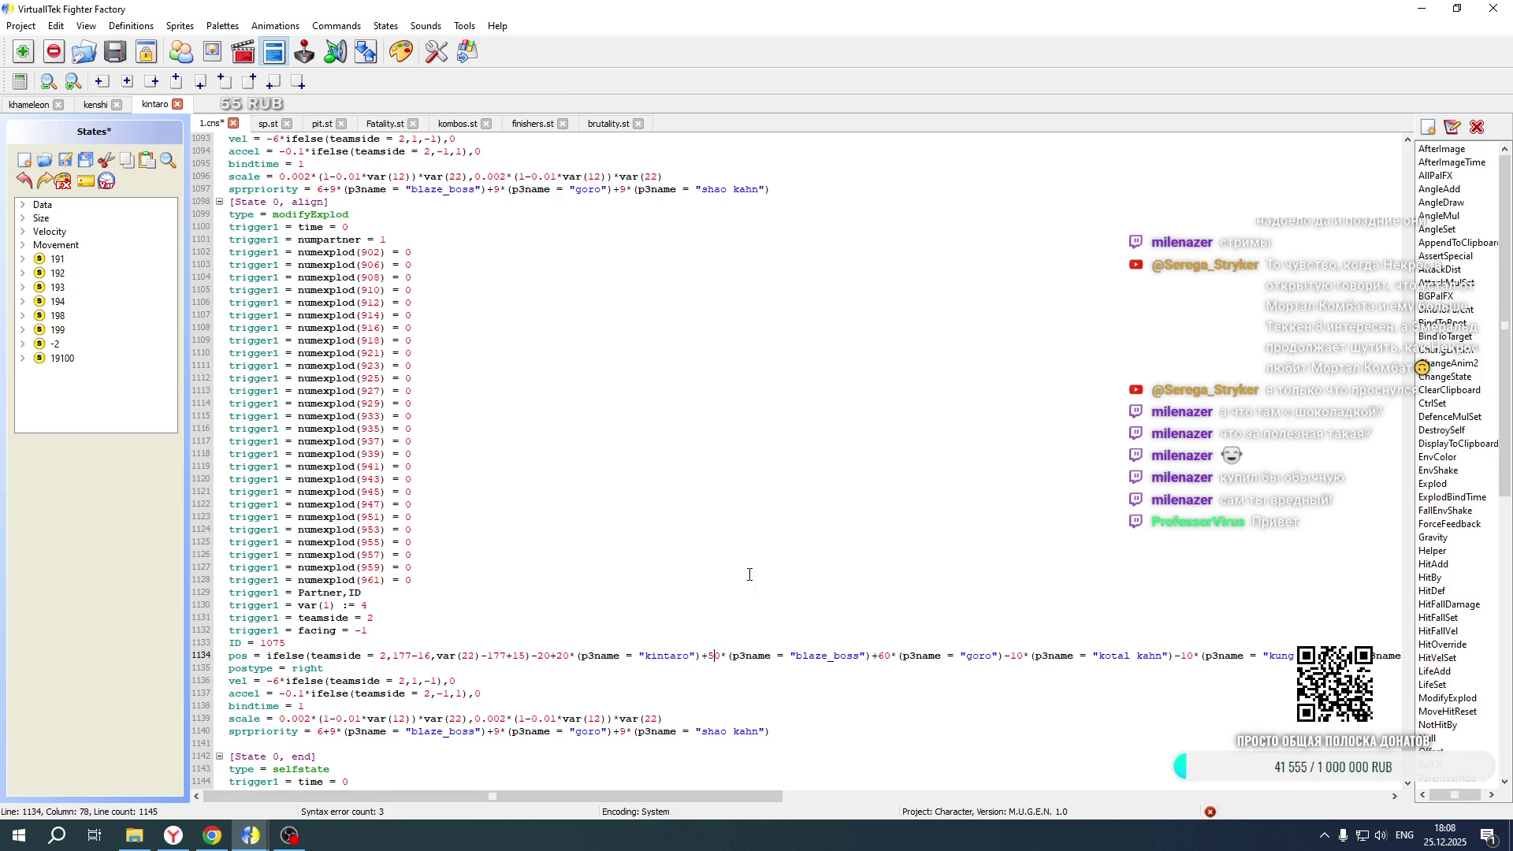
scroll(738, 581, up, 20)
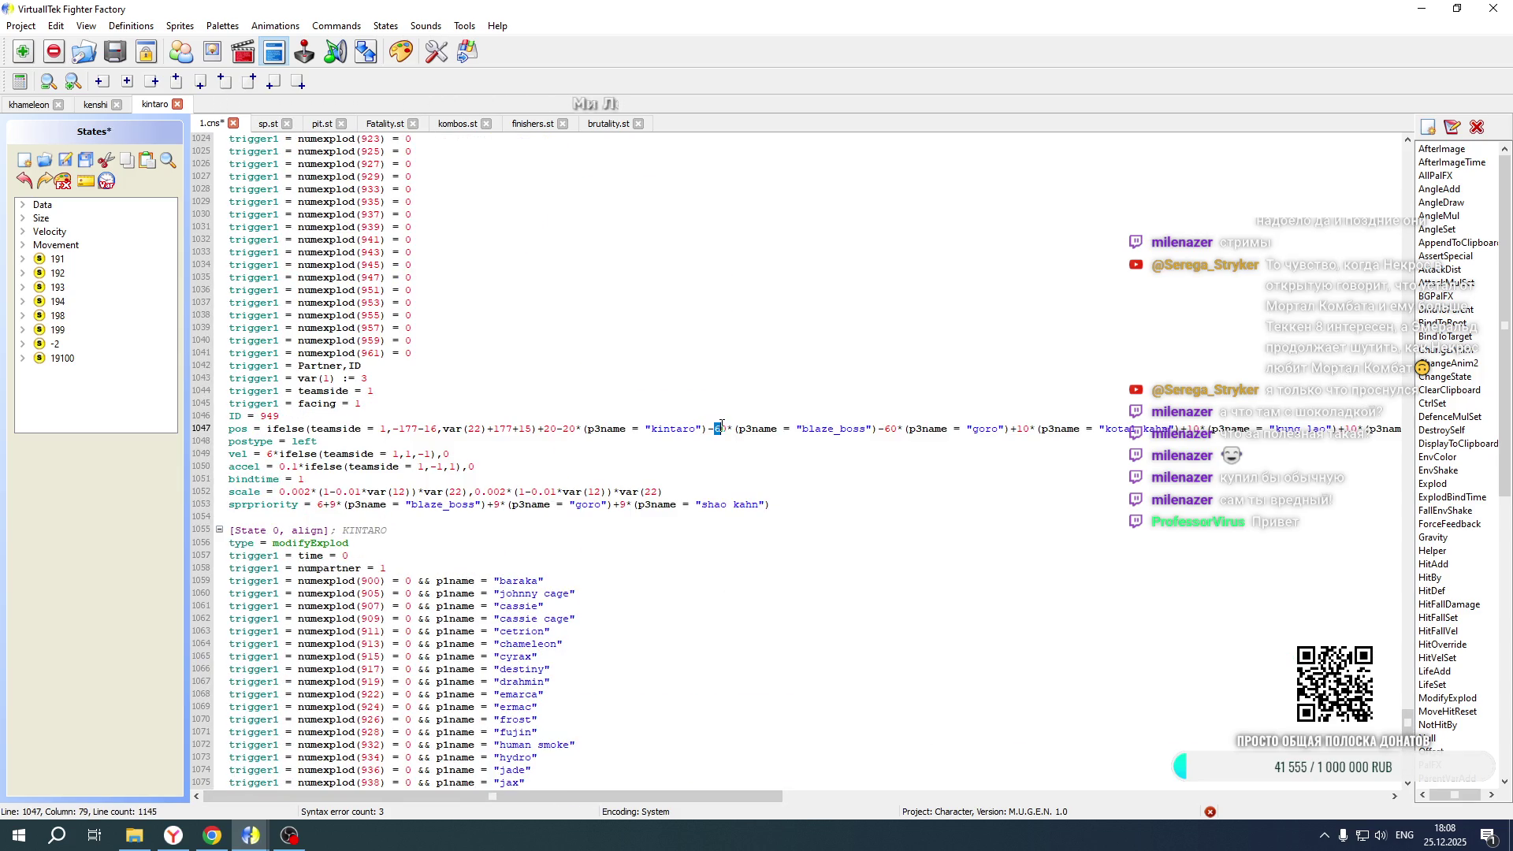
click(134, 835)
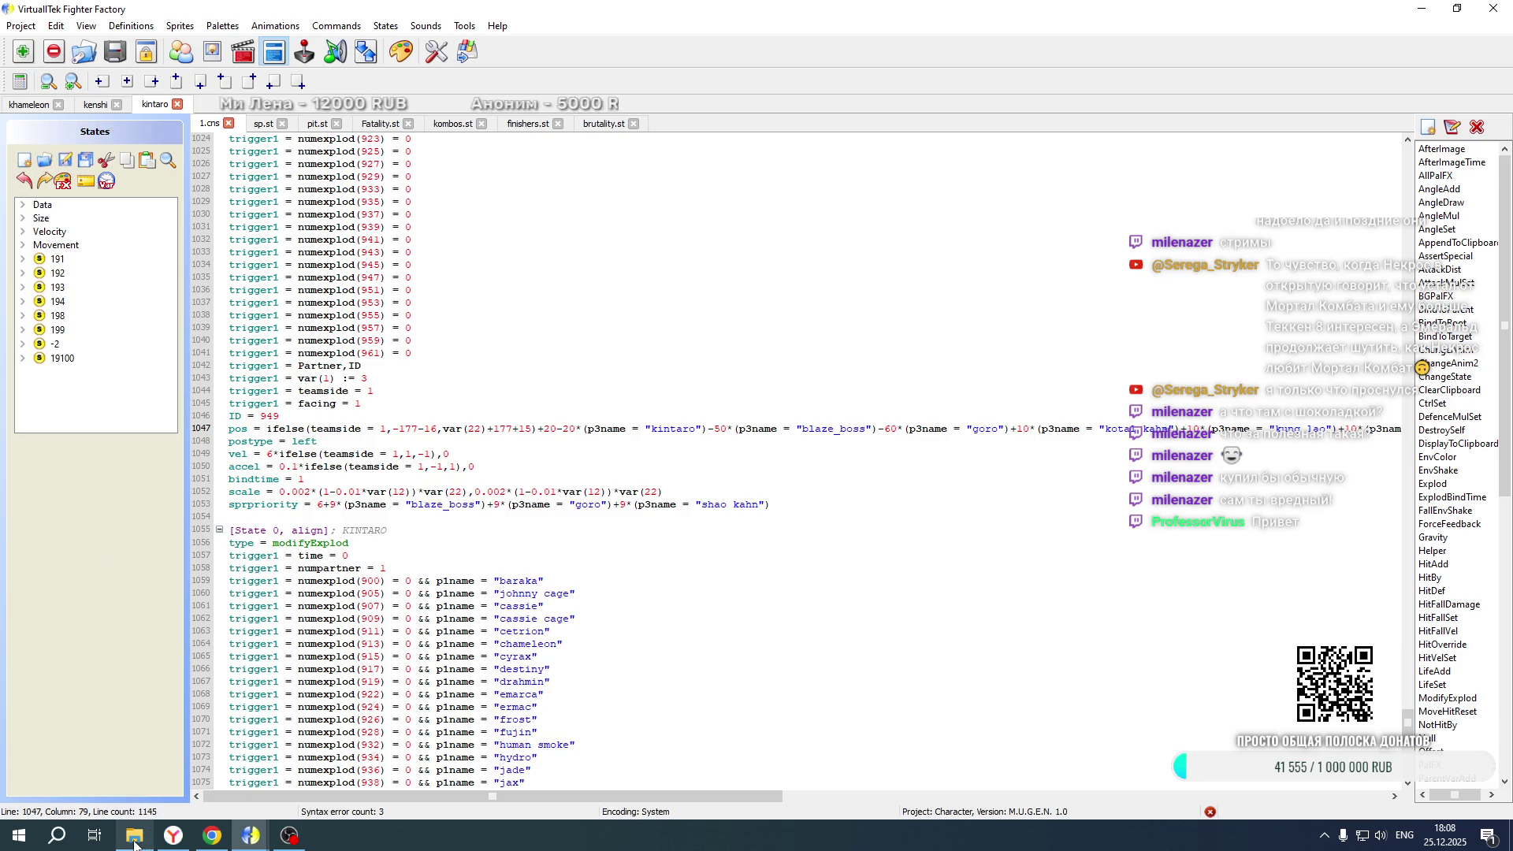
double_click(691, 504)
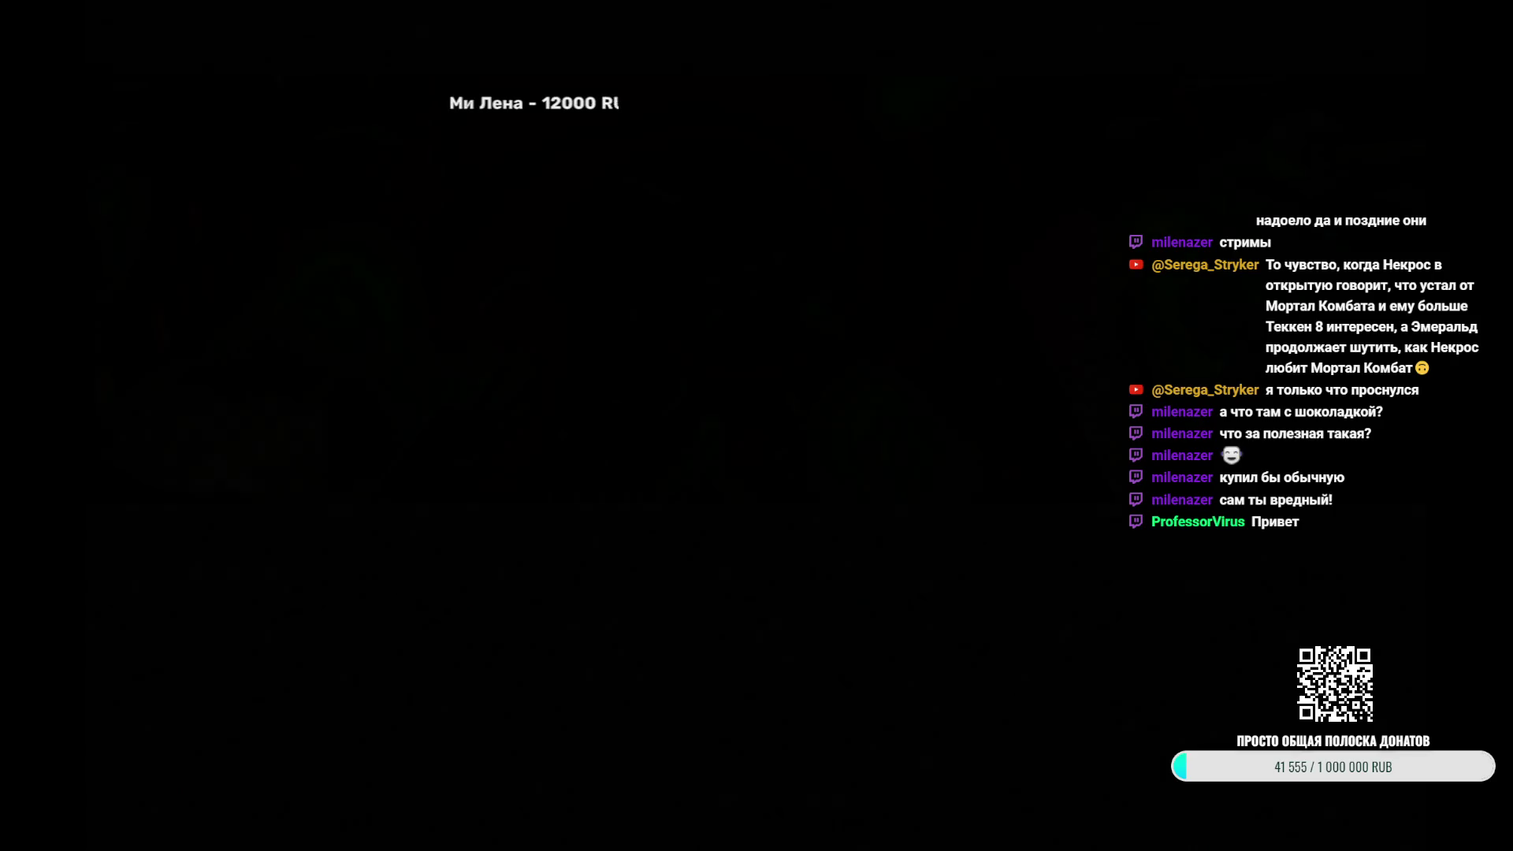
Go from the main menu to character select, then begin opening another project in Fighter Factory
key(Return)
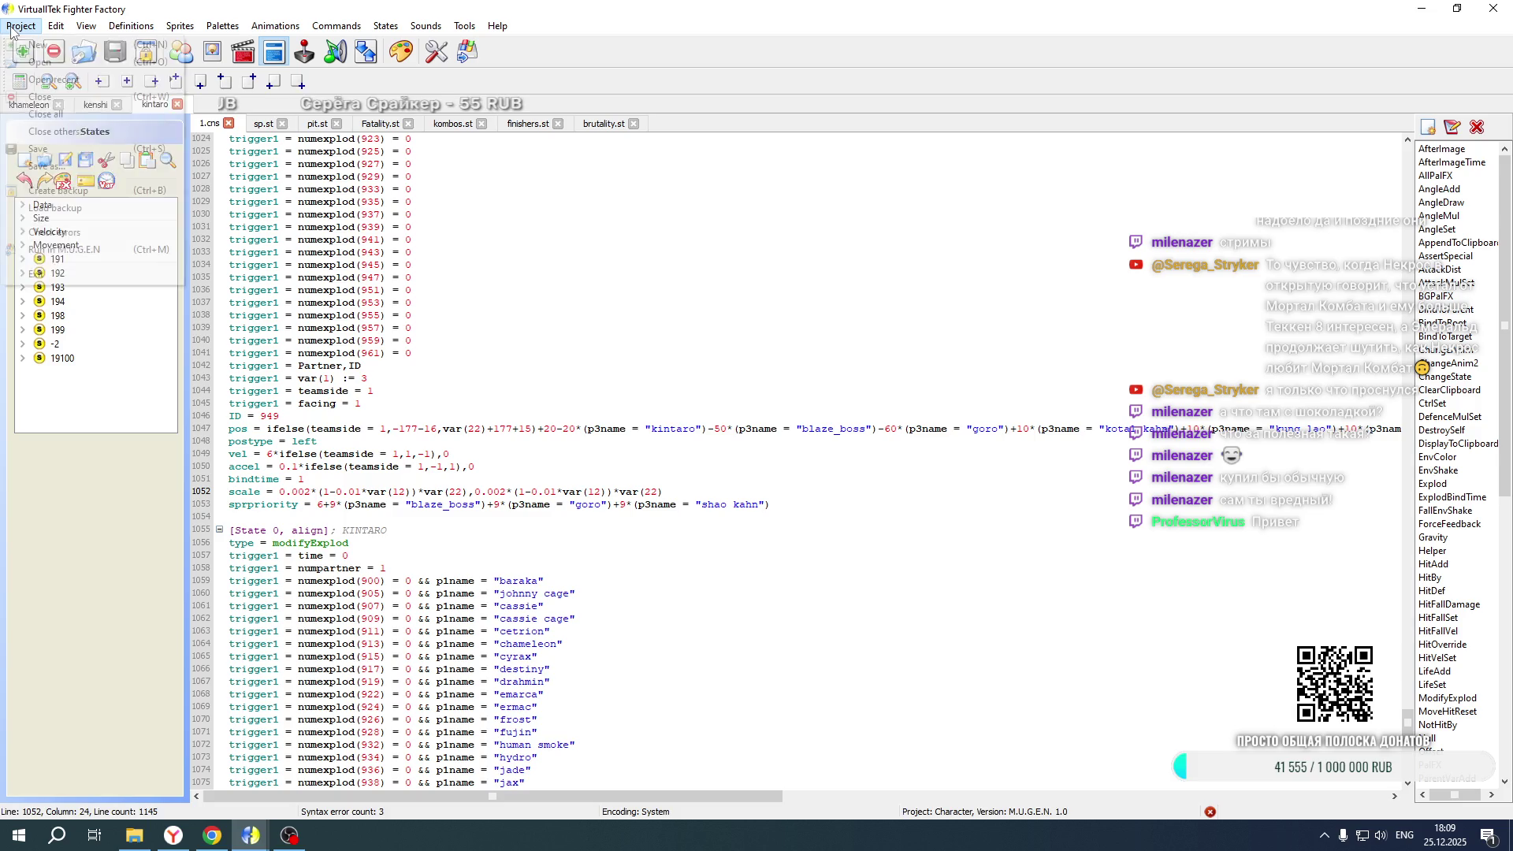
click(20, 23)
Open the cassie character project's definition file from the chars folder
click(31, 58)
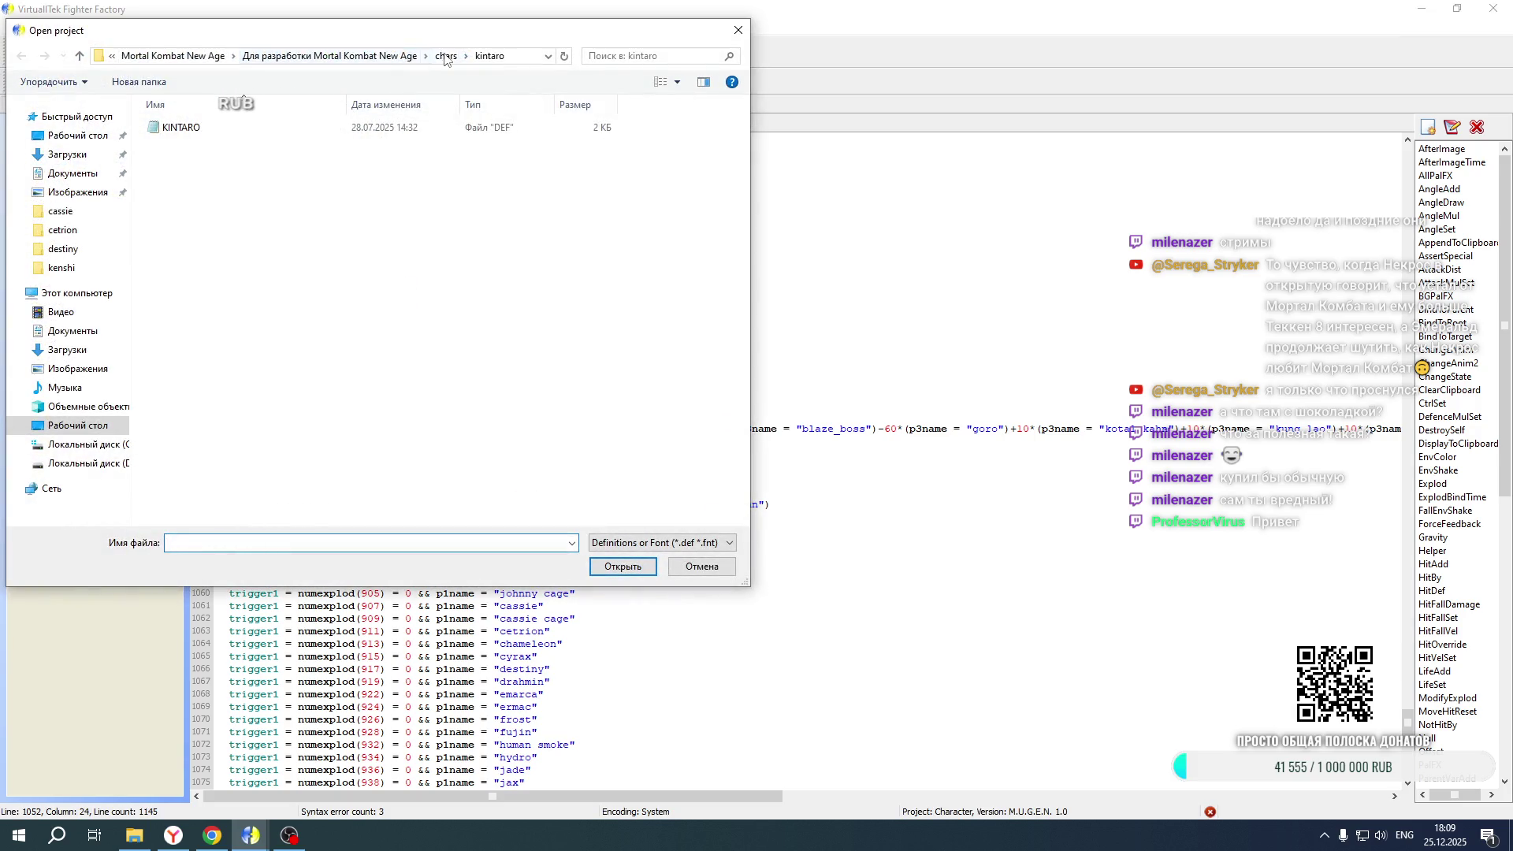
click(446, 57)
double_click(160, 160)
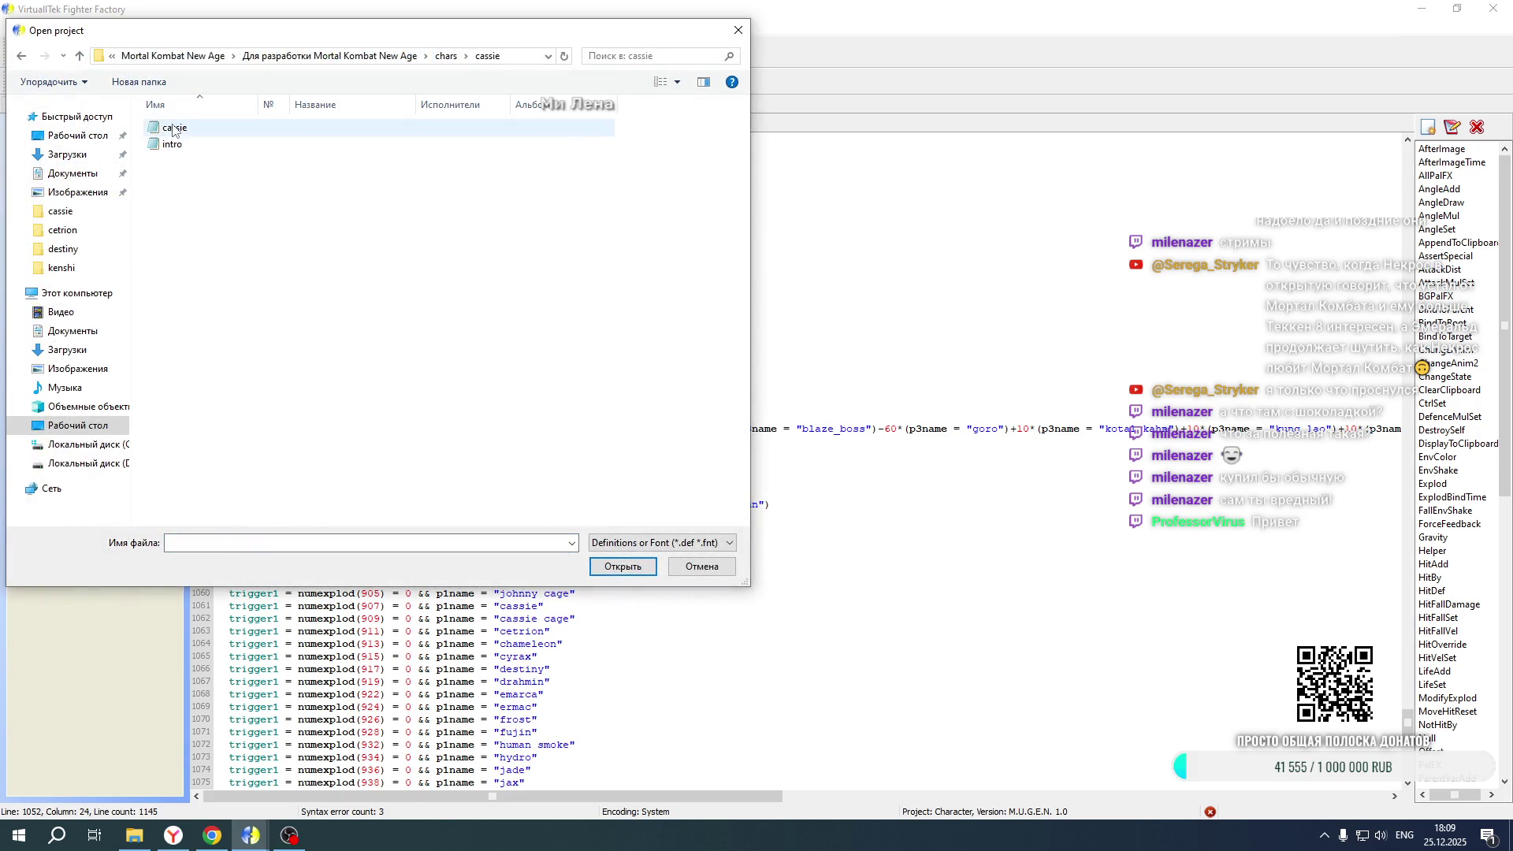
double_click(172, 128)
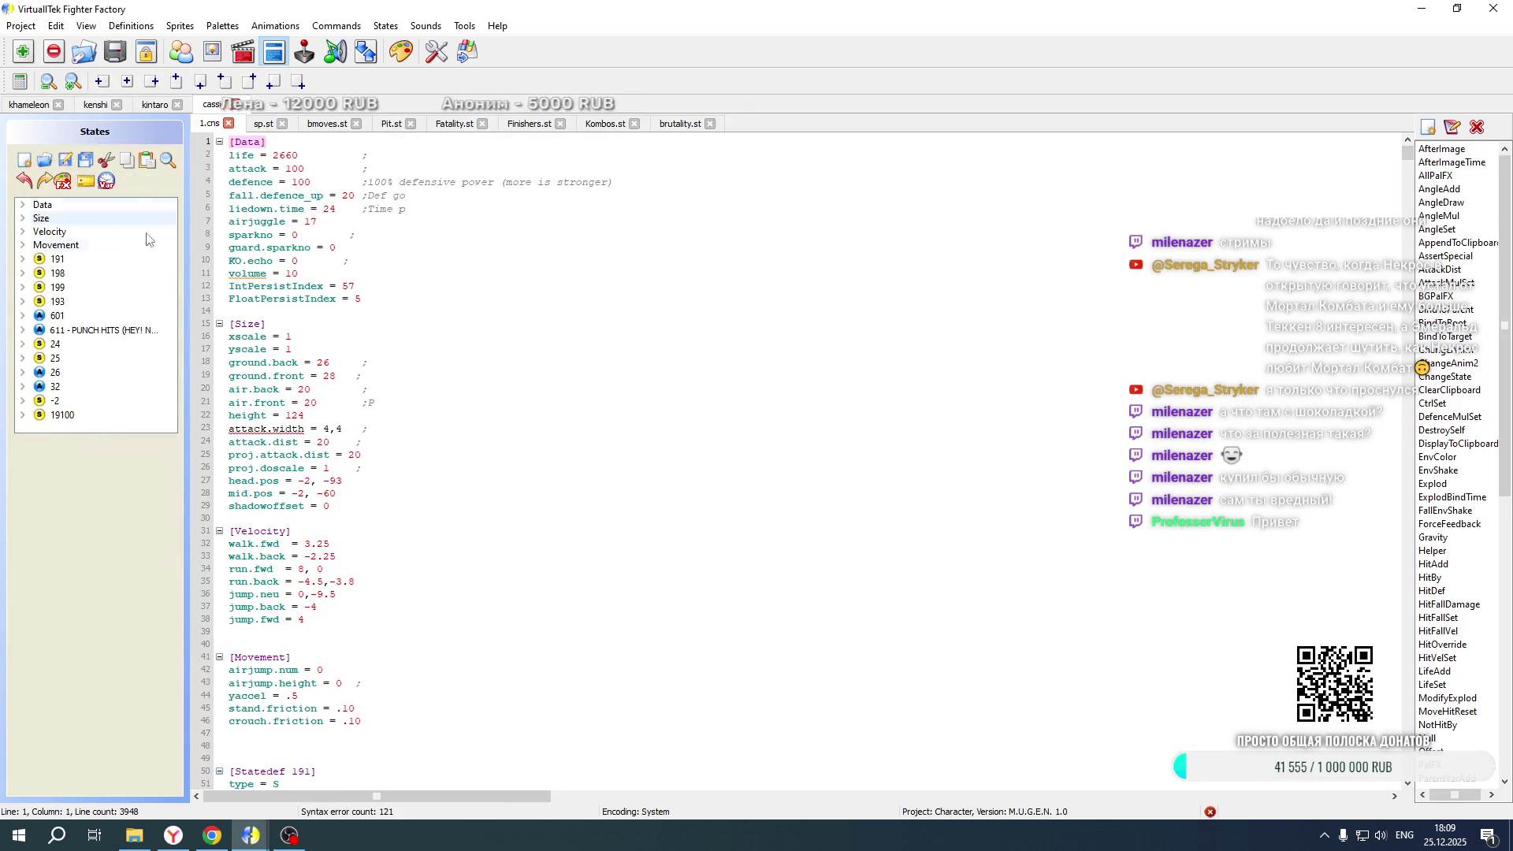
Change the offsets near state 19100 in cassie's 1.cns from 80 to -70 and +70, and save
click(63, 416)
scroll(430, 438, down, 20)
scroll(430, 437, down, 20)
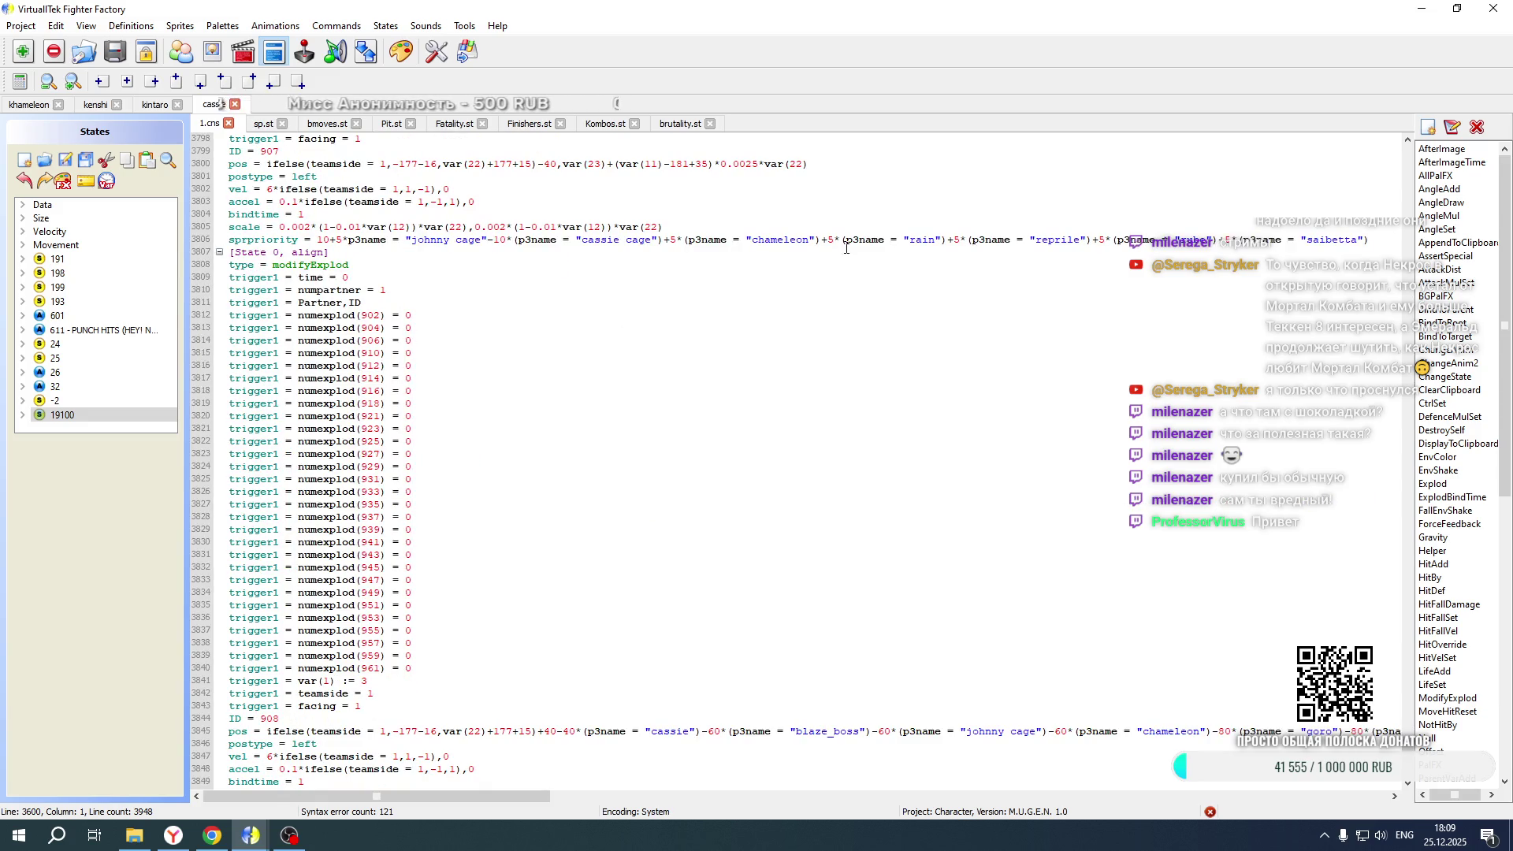
scroll(1056, 315, down, 2)
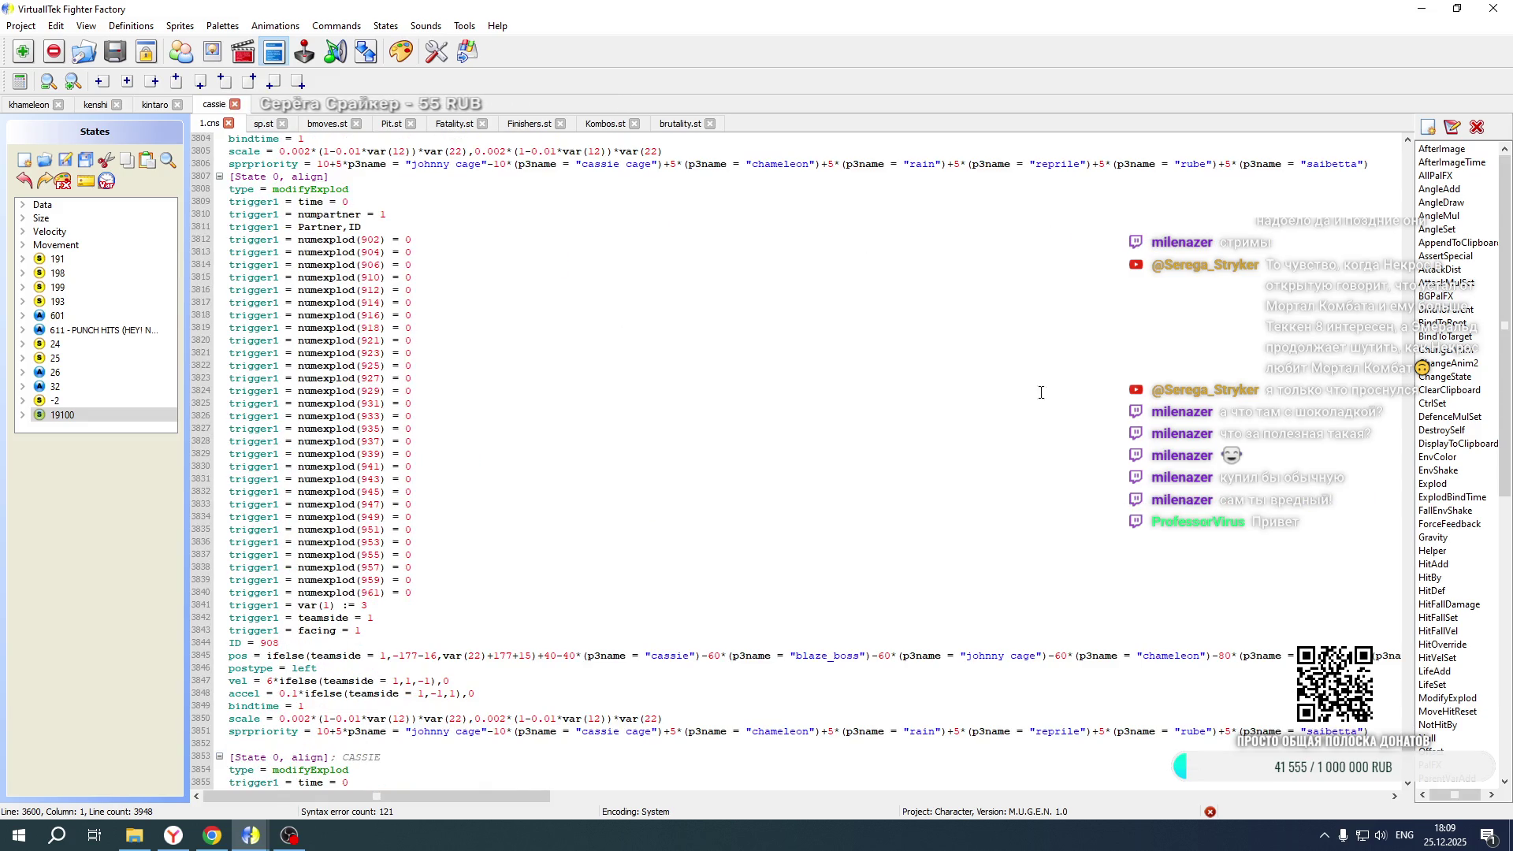
mouse_move(471, 795)
mouse_down()
mouse_move(713, 803)
mouse_move(726, 776)
mouse_up()
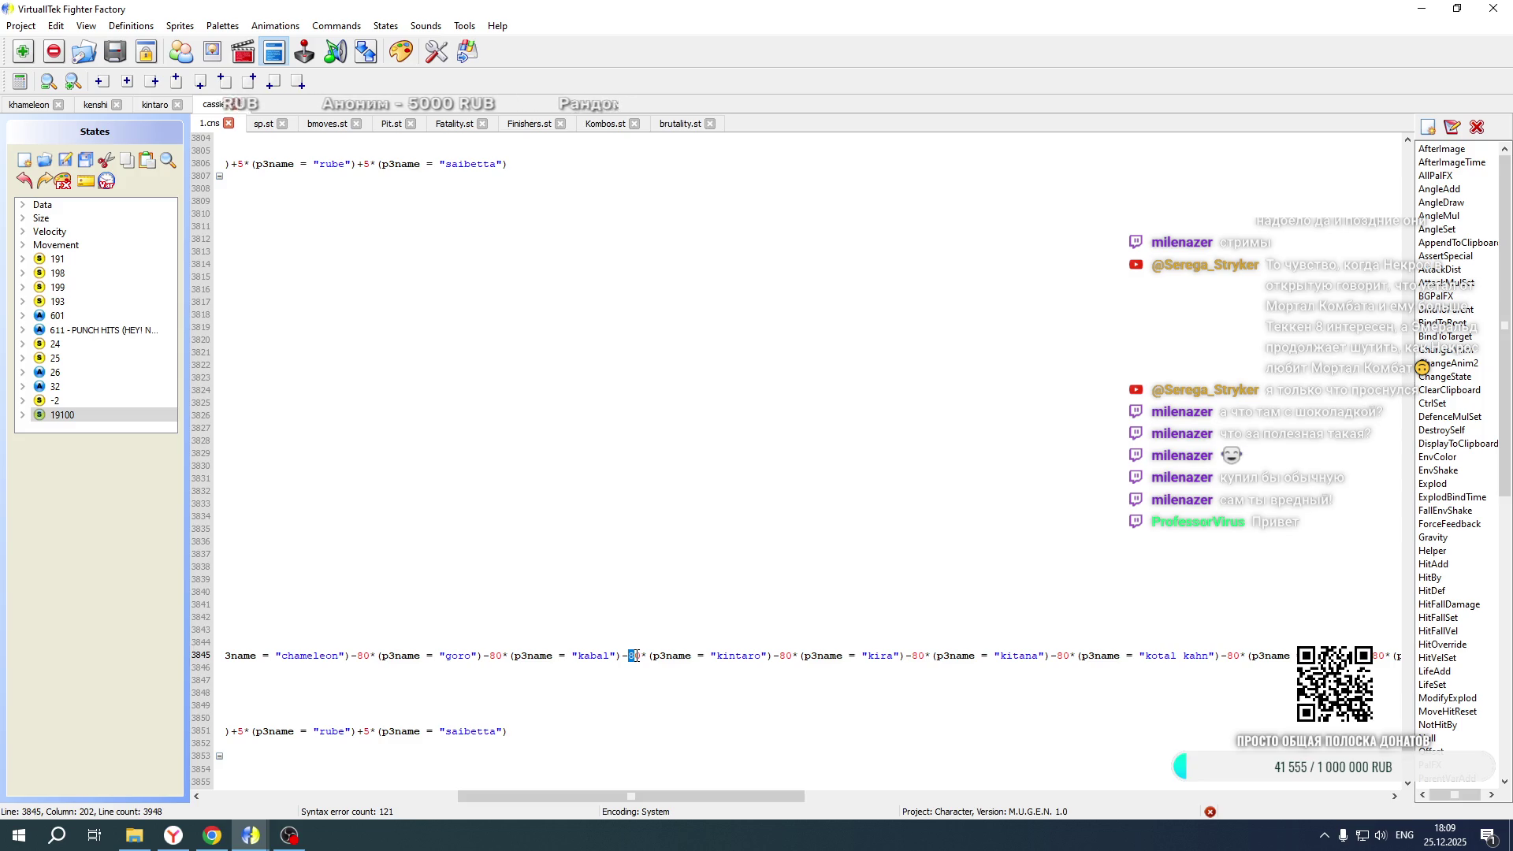
scroll(626, 564, down, 20)
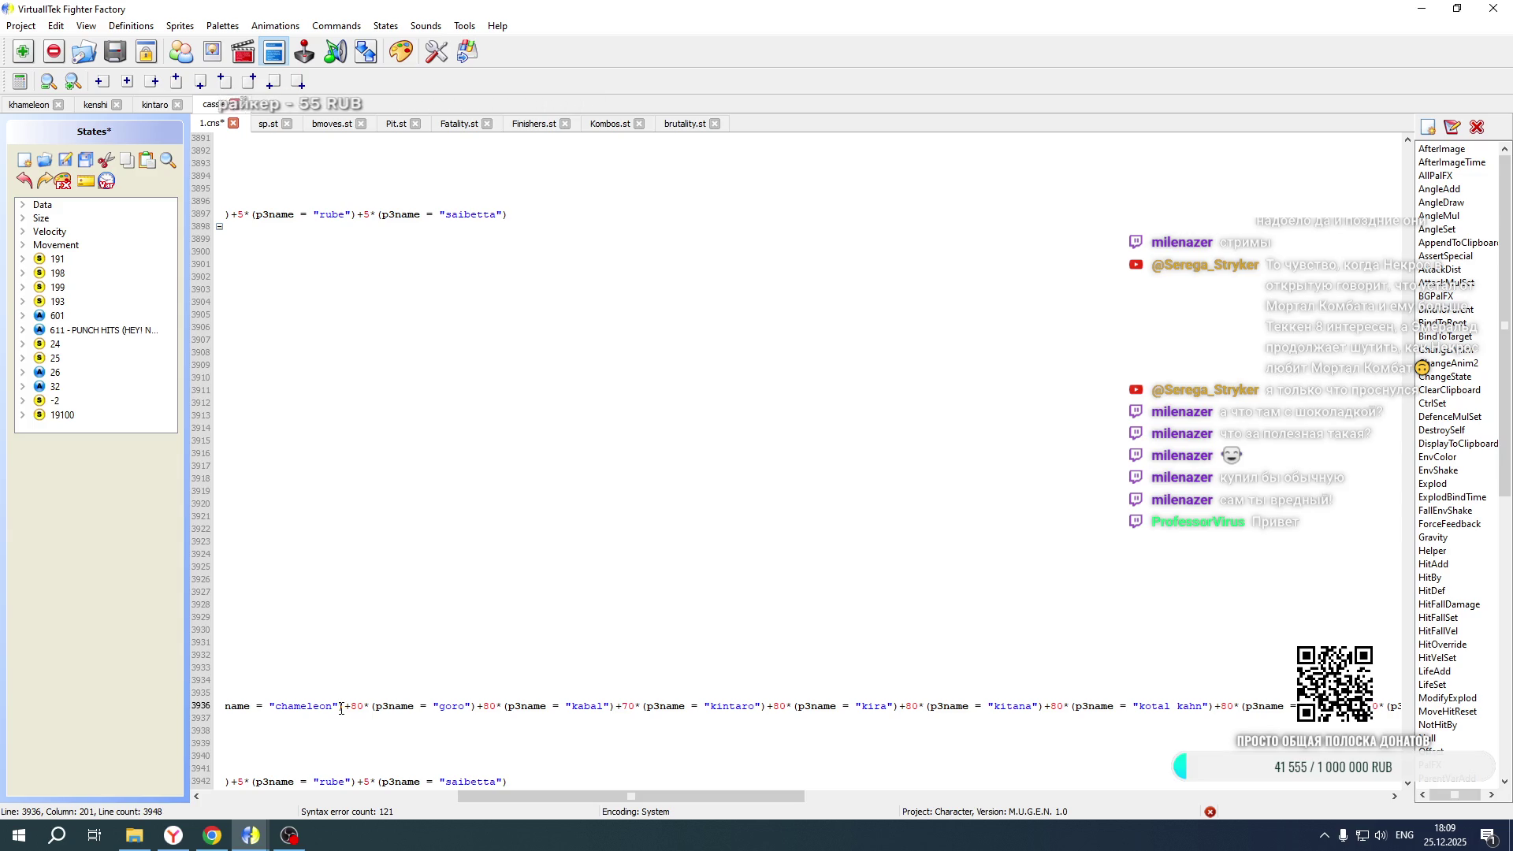
key(ctrl+s)
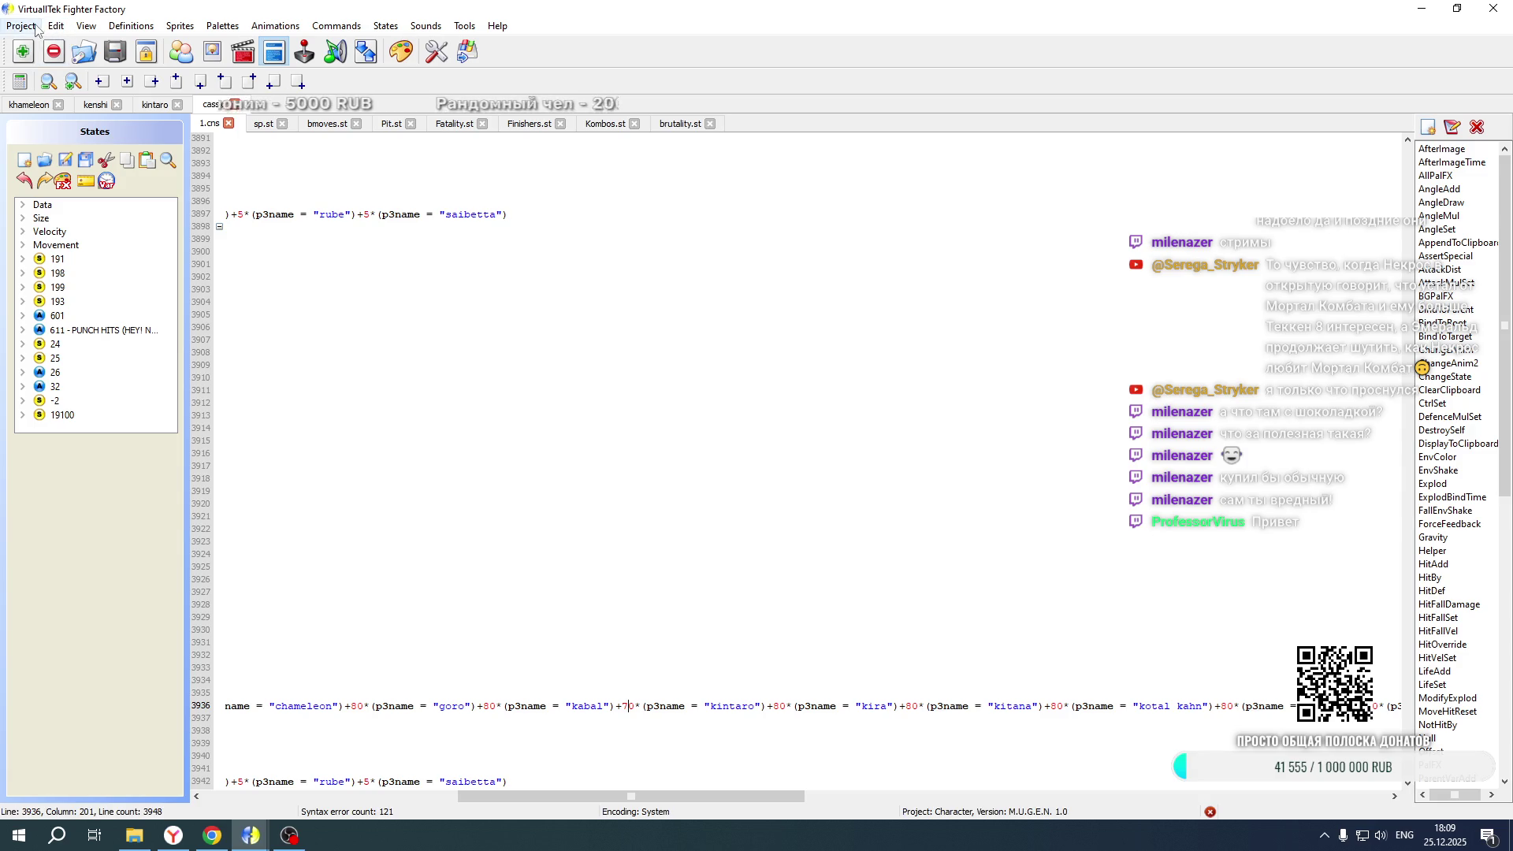
Set the Kintaro term in khameleon's Cassie pos lines to 70, save Fatality.st, and relaunch the game
click(14, 107)
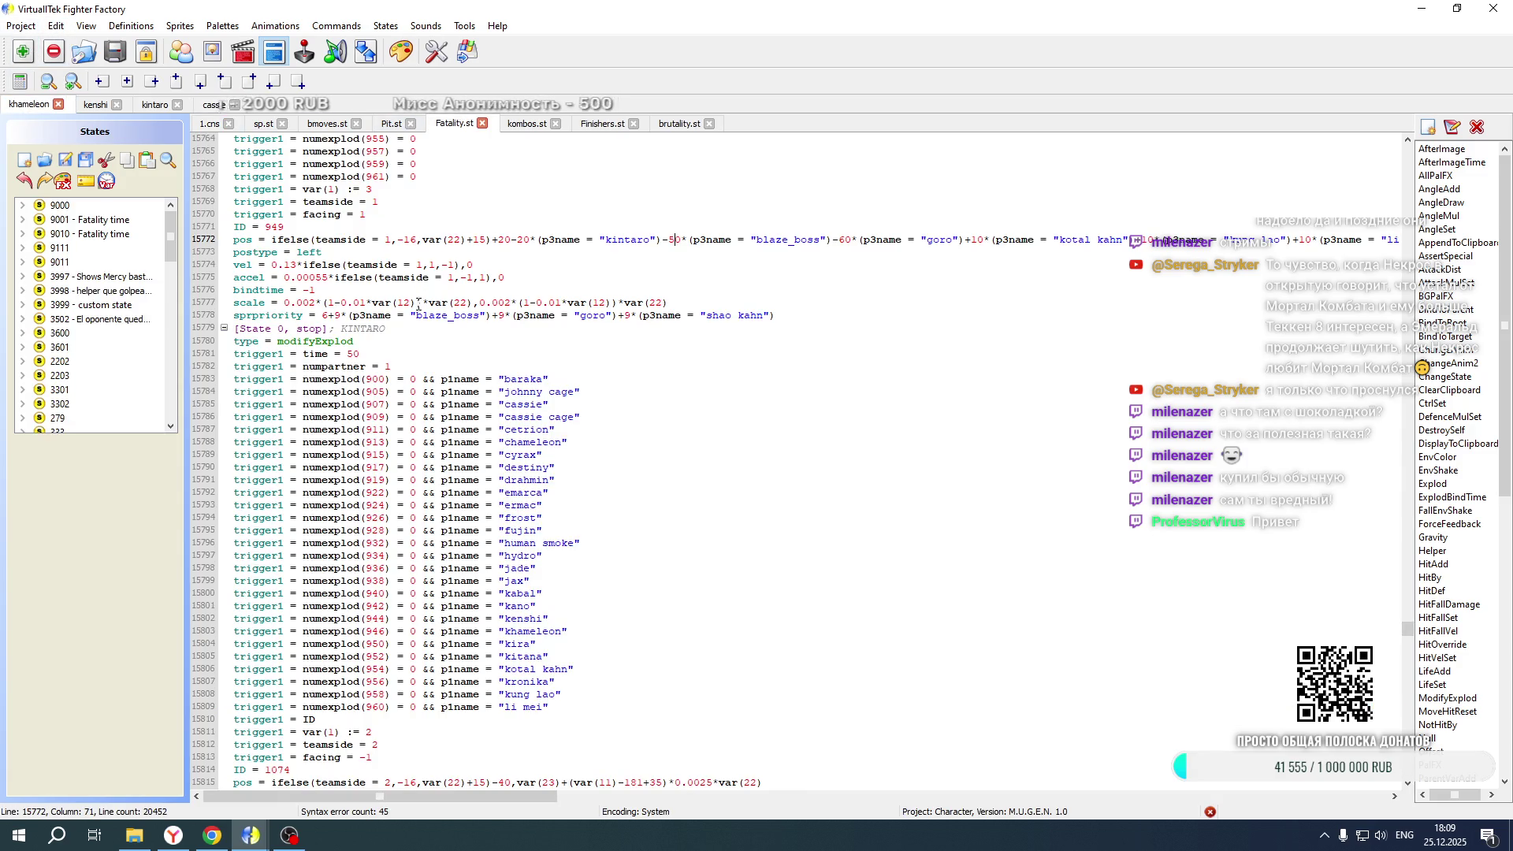
drag(1409, 631, 1400, 514)
scroll(495, 551, down, 20)
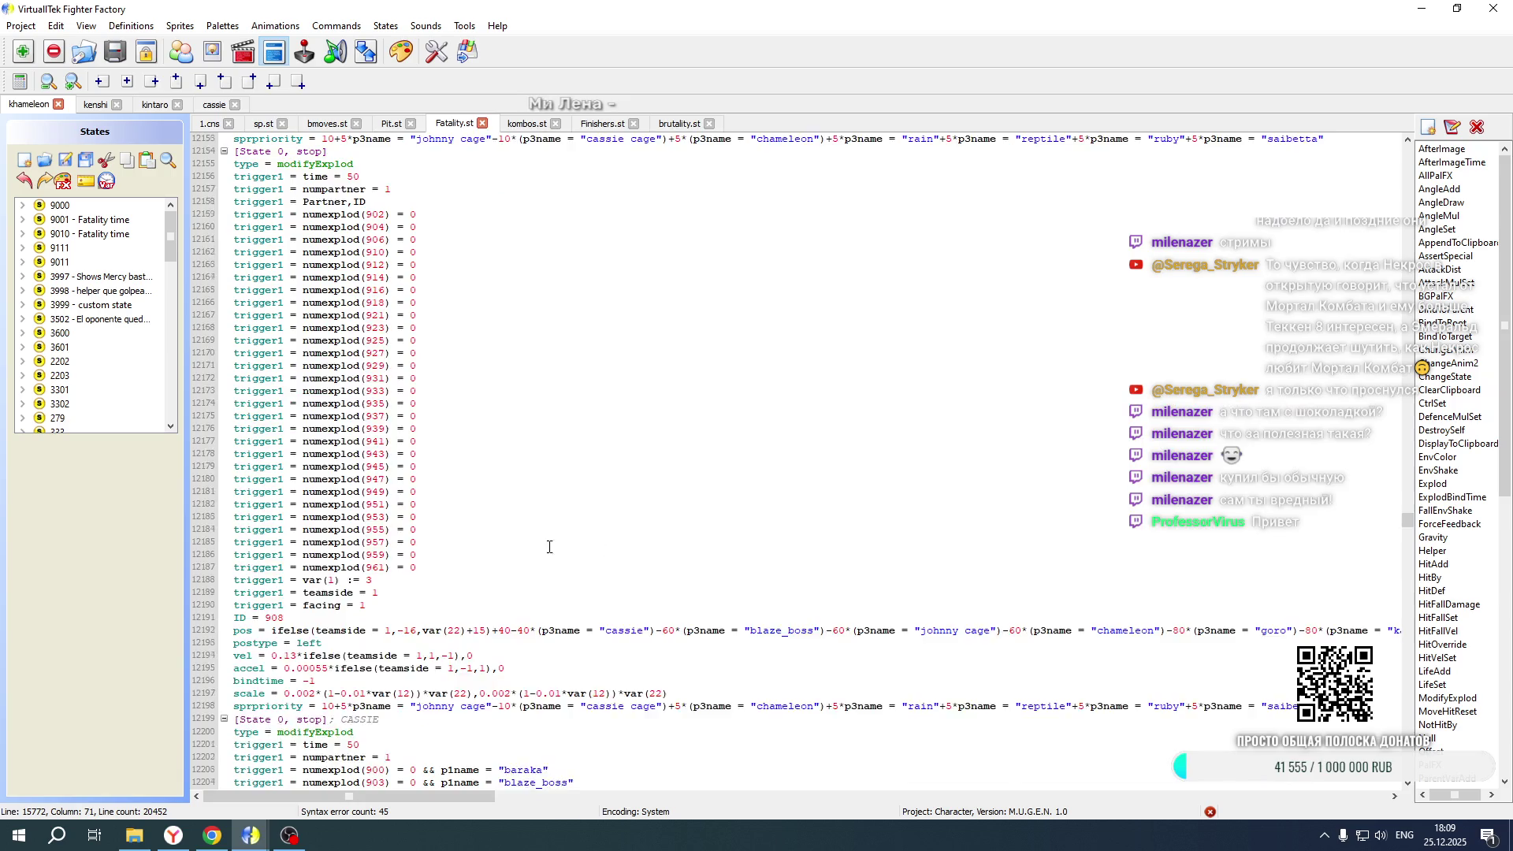
scroll(495, 552, down, 15)
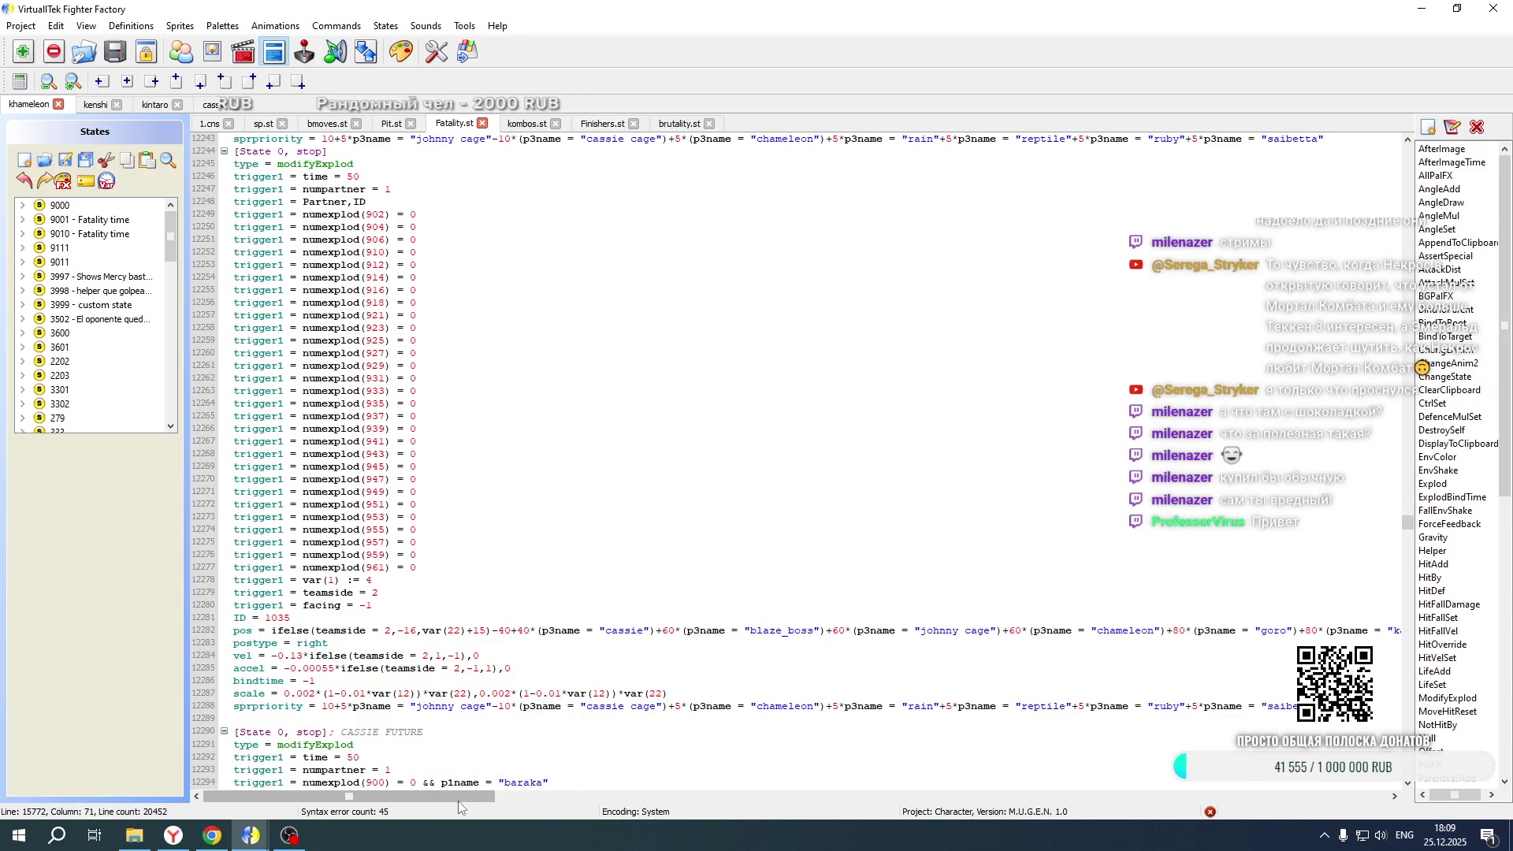
drag(445, 798, 583, 799)
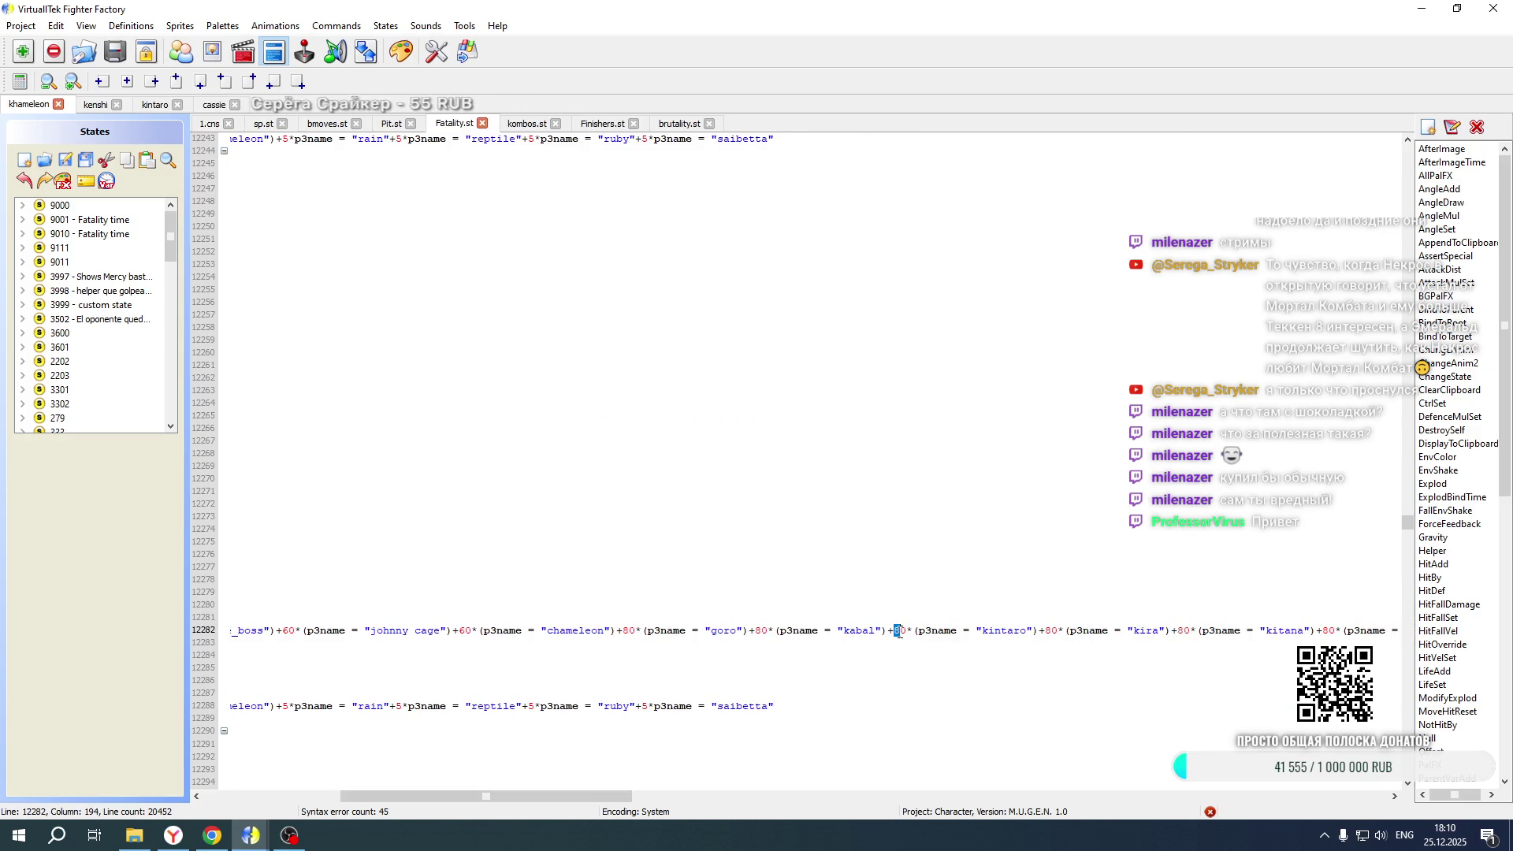
text(-)
scroll(959, 456, up, 20)
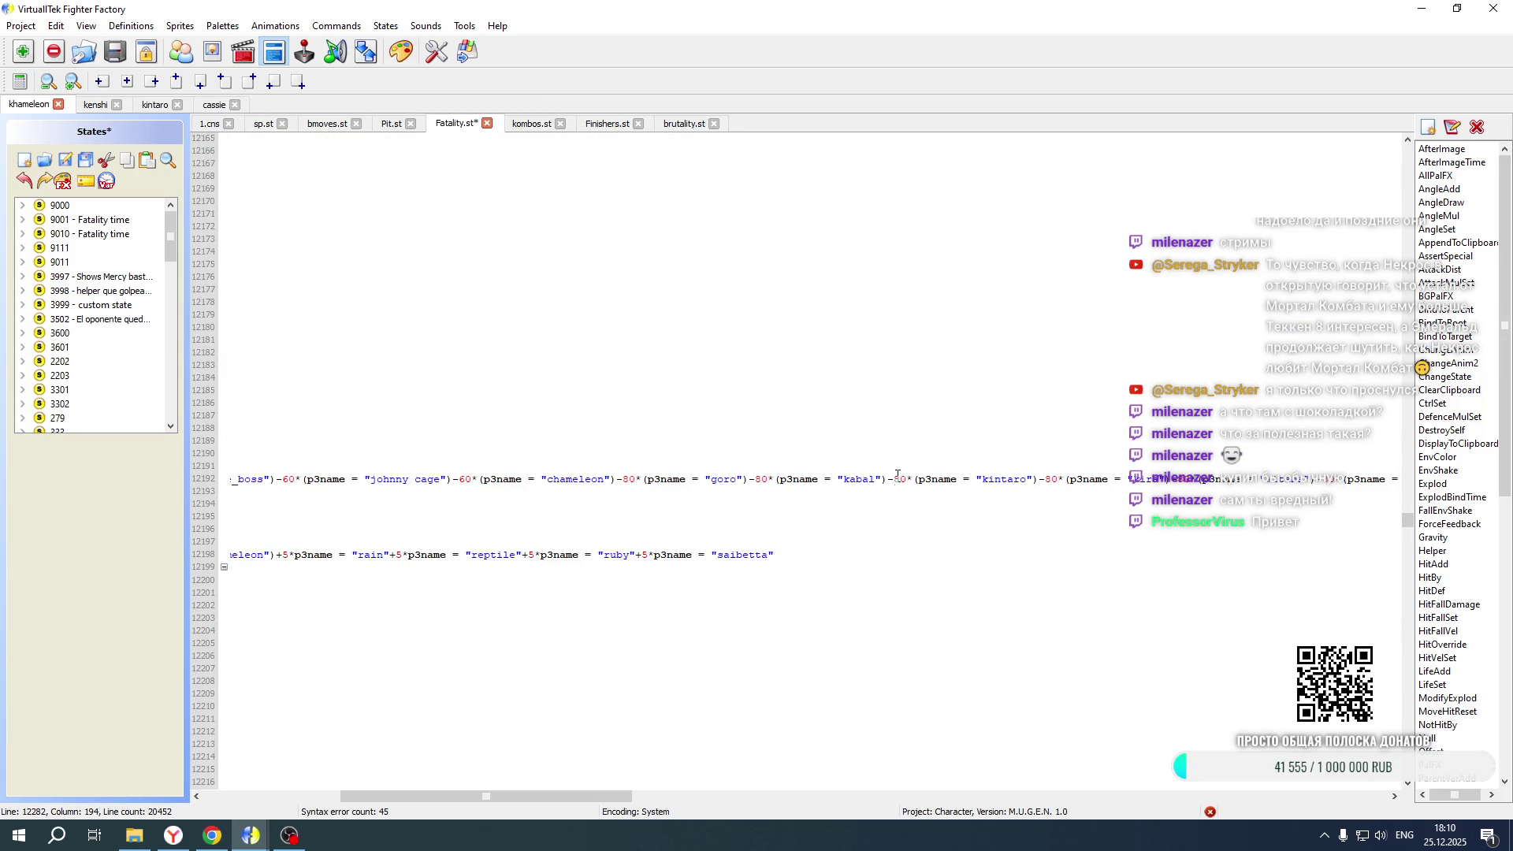
key(ctrl+s)
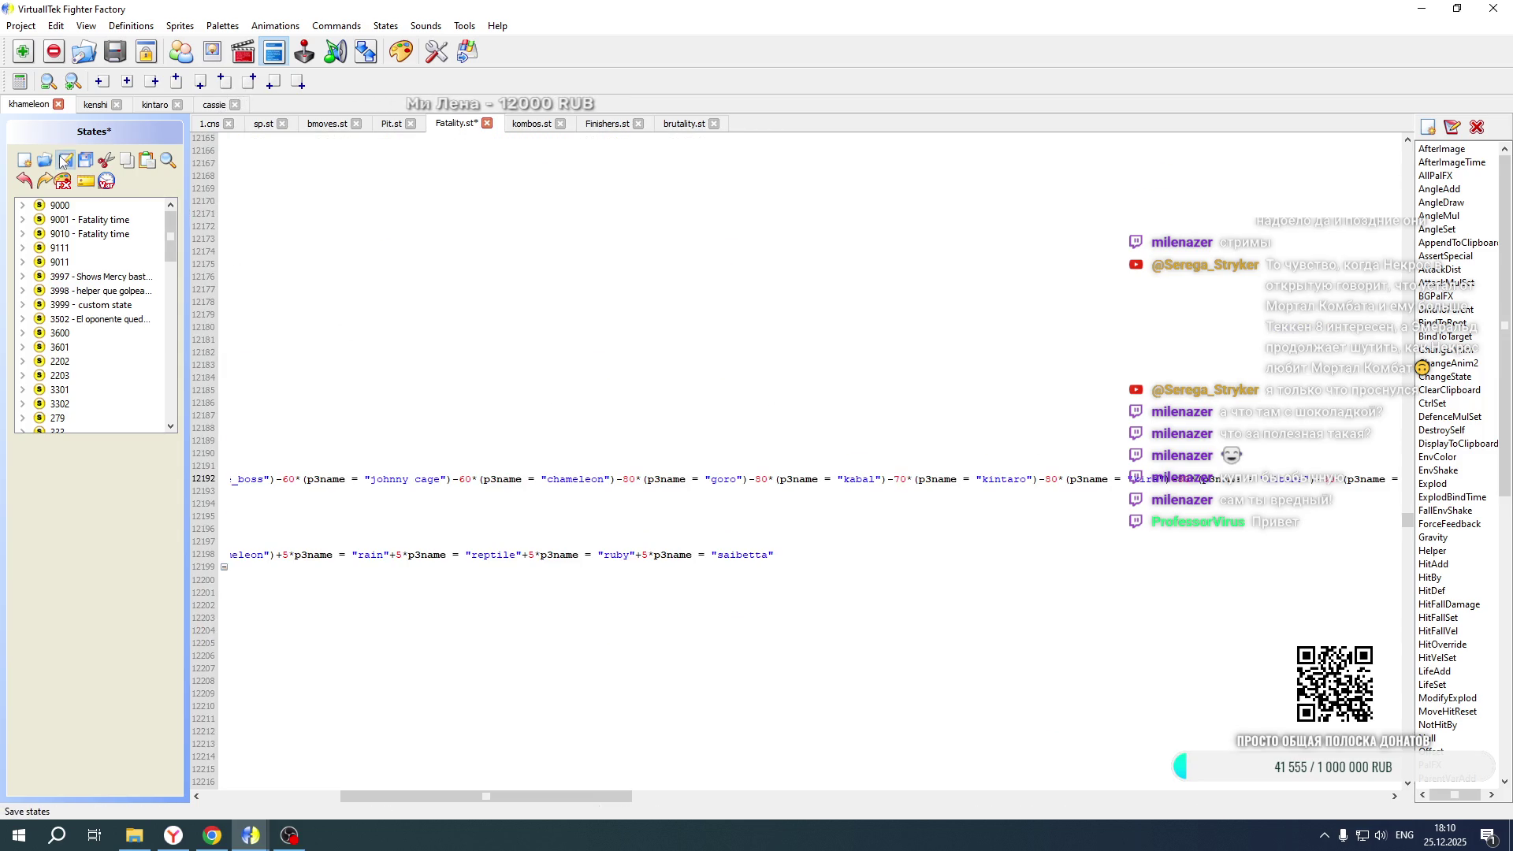
click(134, 835)
double_click(748, 505)
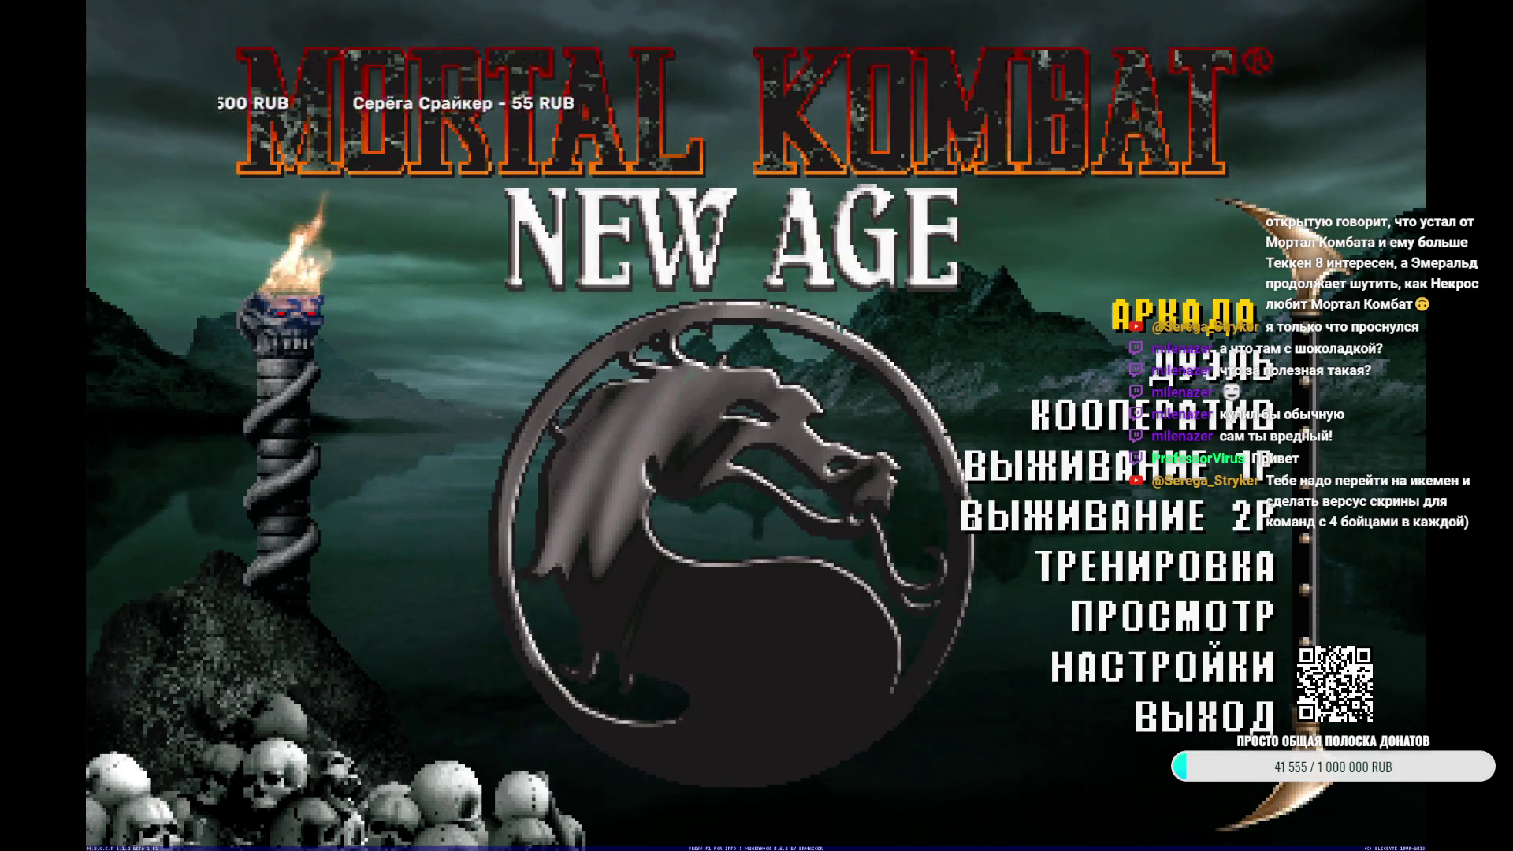
Start a ДУЭЛЬ in ТЭГ (tag-team) mode and pick fighters with random select
key(Down)
key(Return)
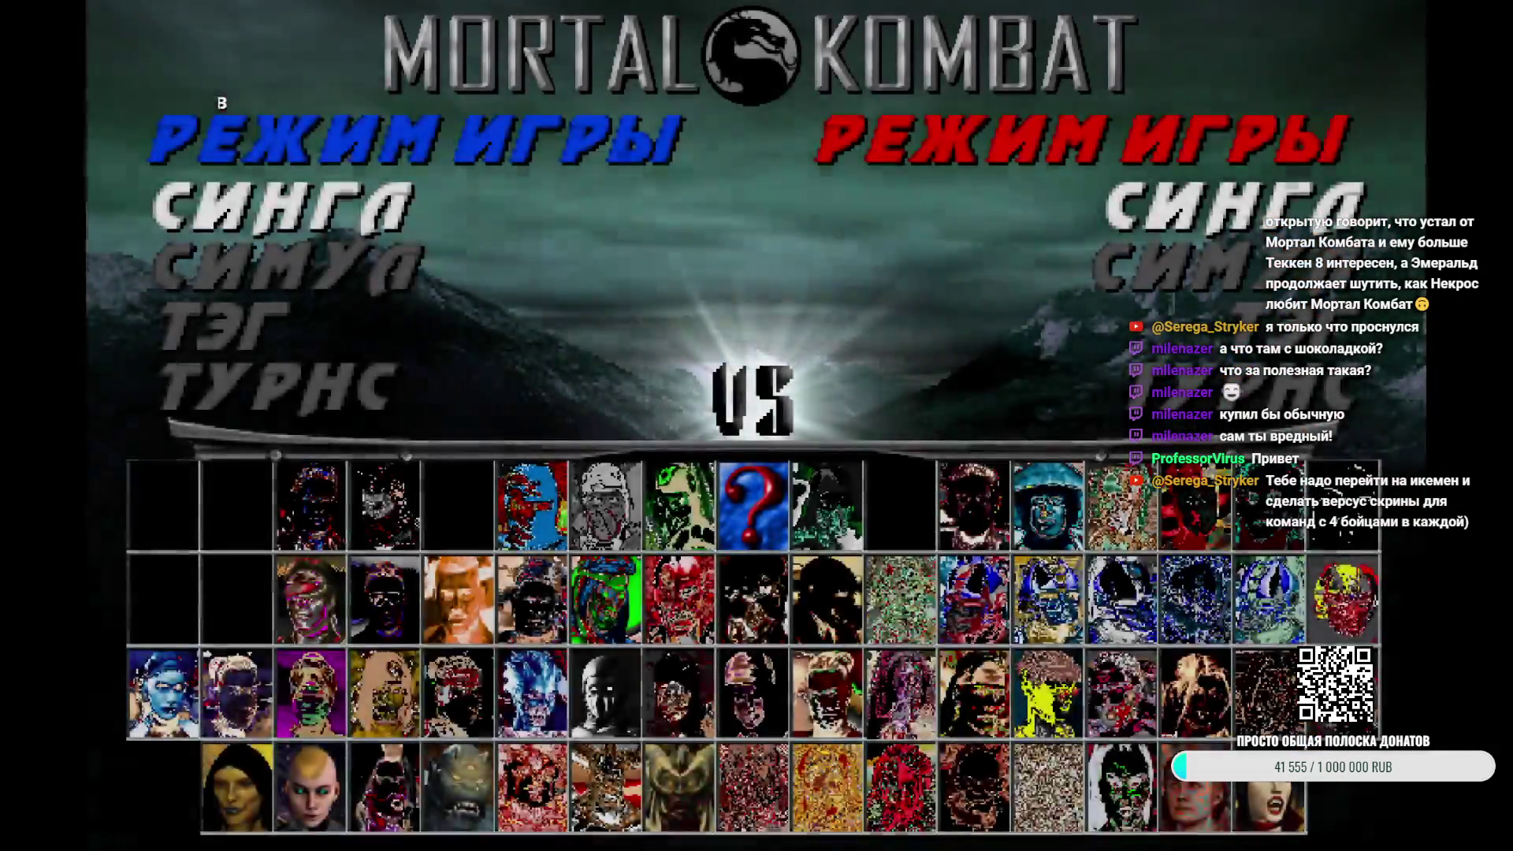
key(Down)
key(Return)
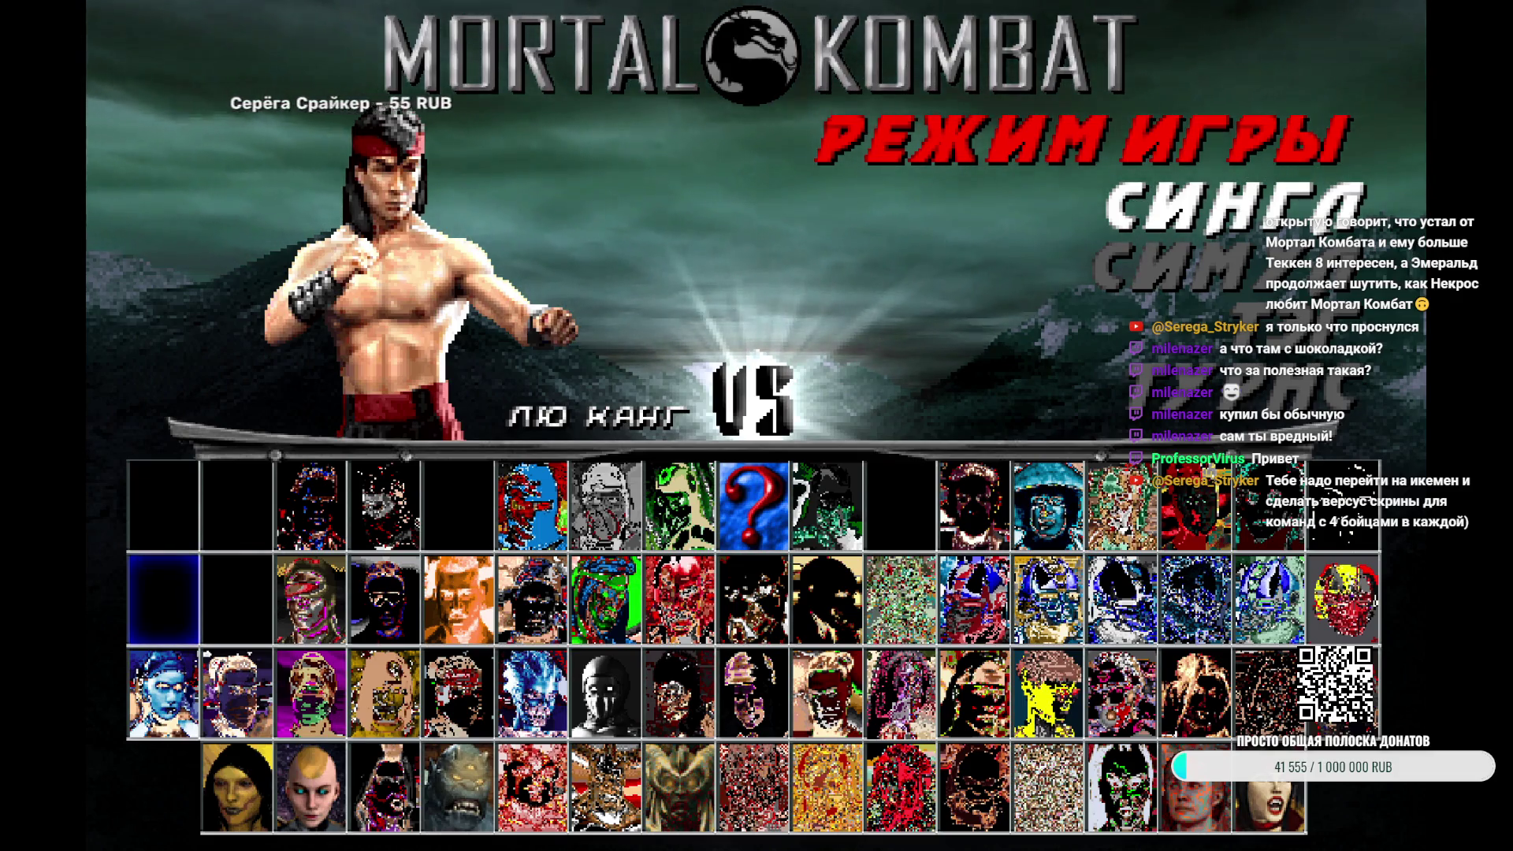
key(Left)
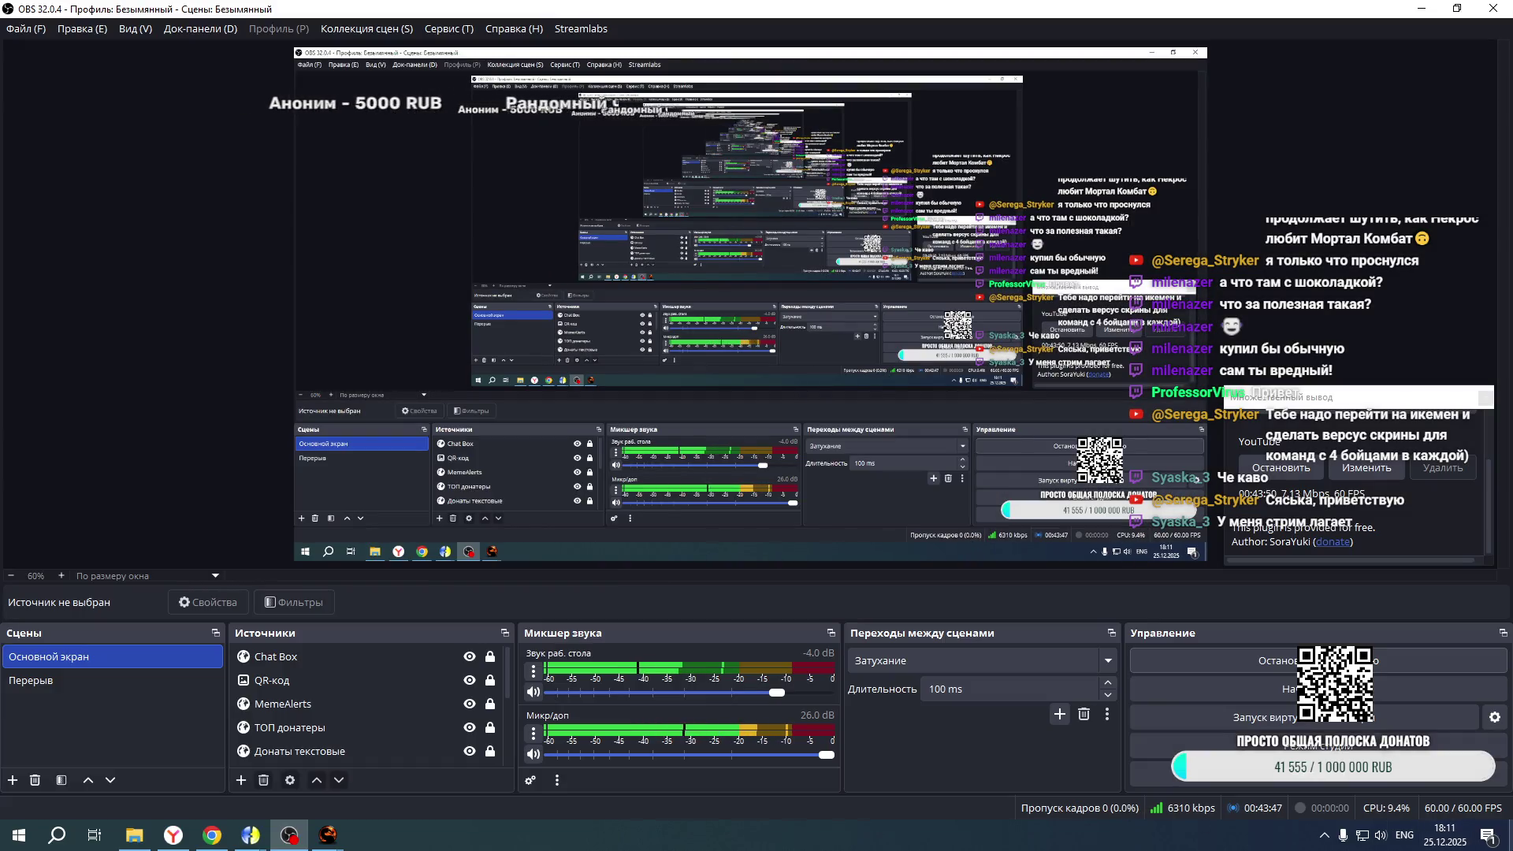
Return to the running game and exit the Kintaro and Chameleon fight to character select
key(super+d)
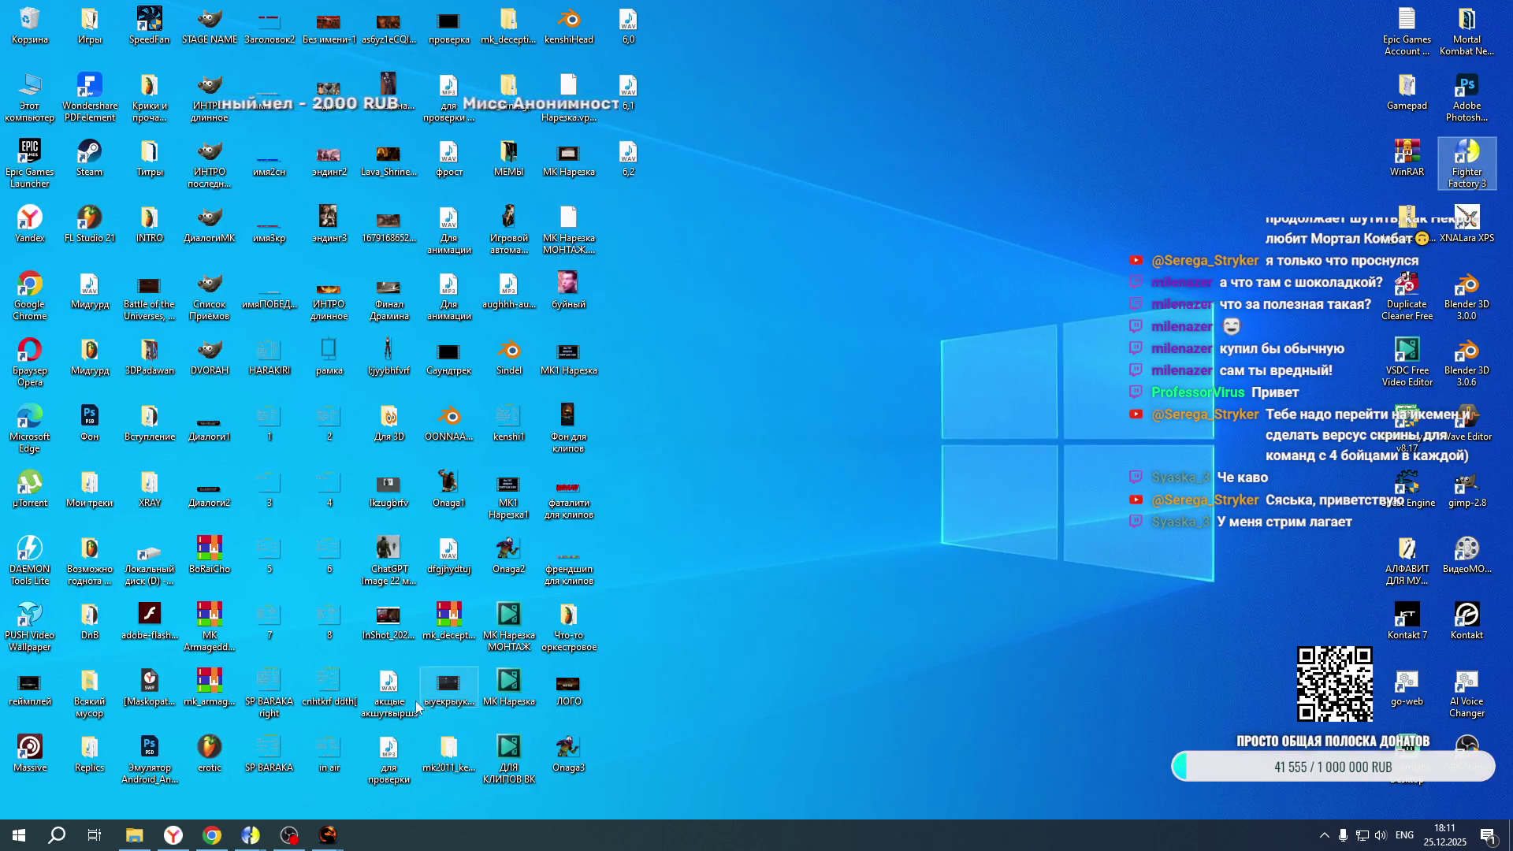
mouse_move(328, 835)
click(405, 771)
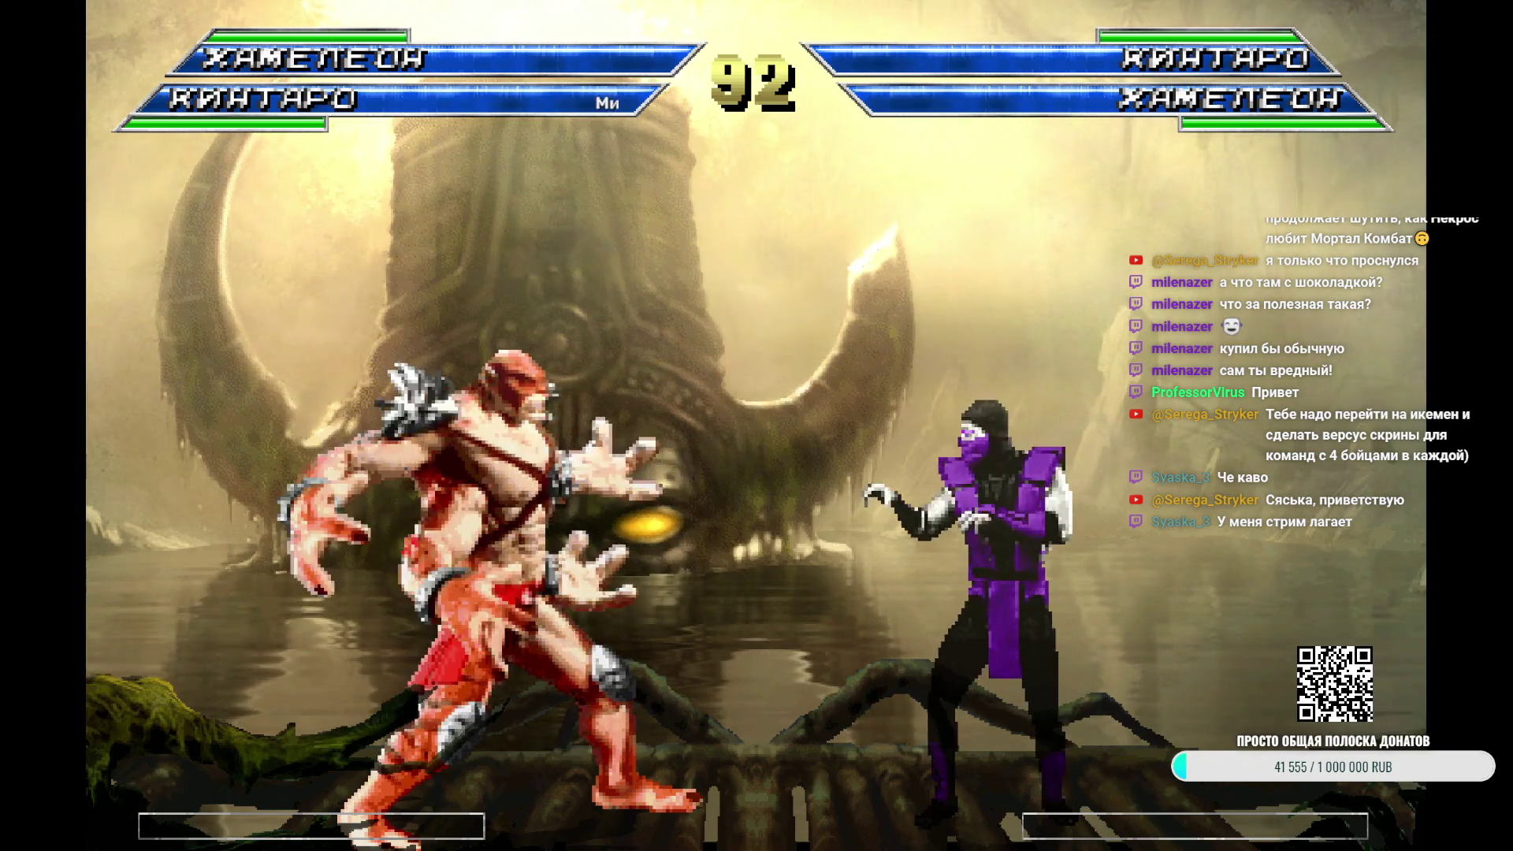
key(Escape)
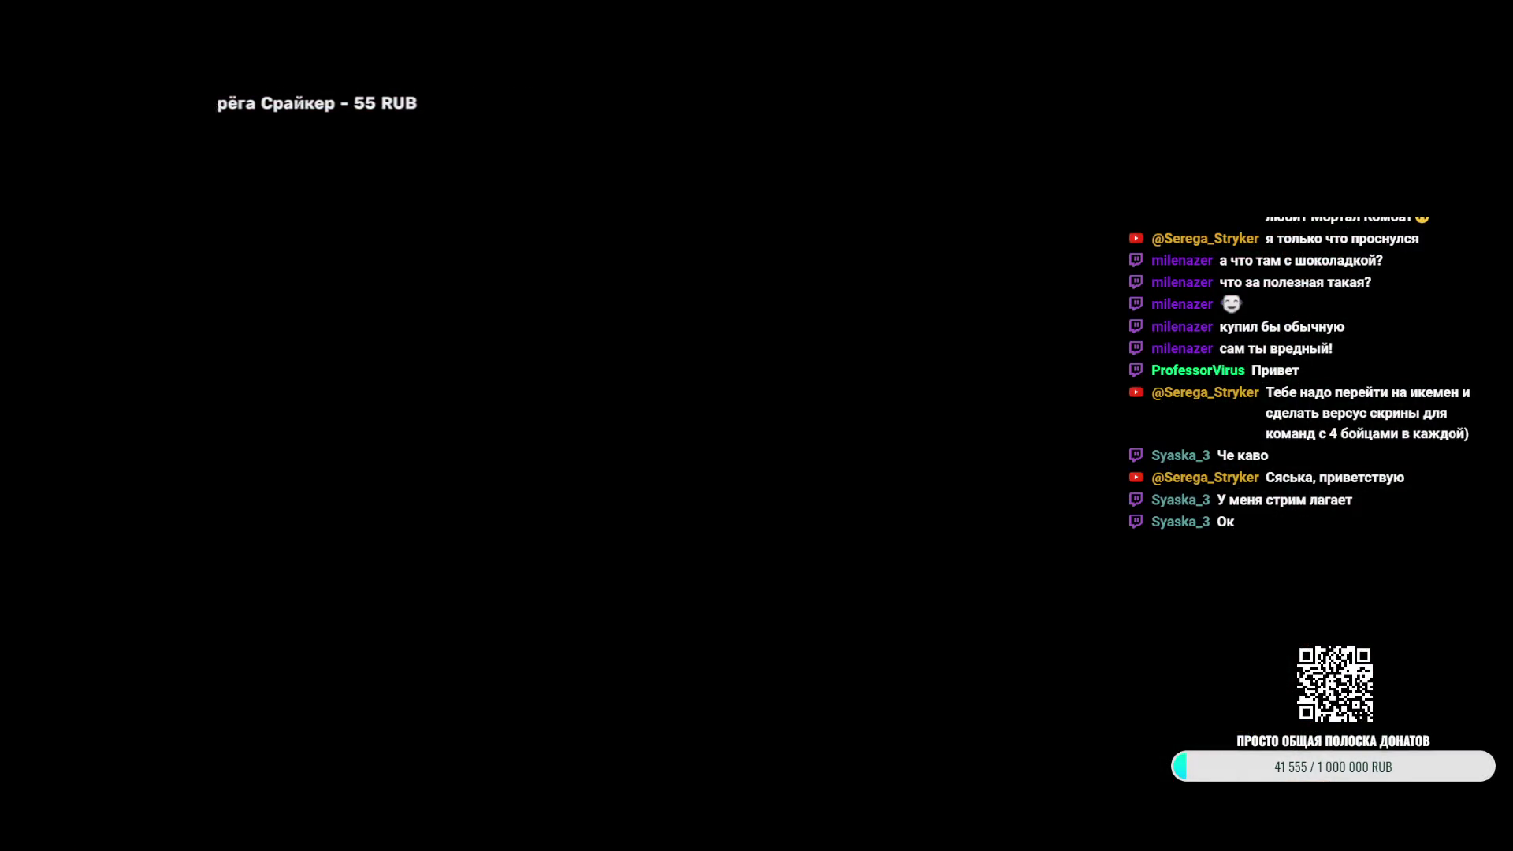
mouse_move(250, 836)
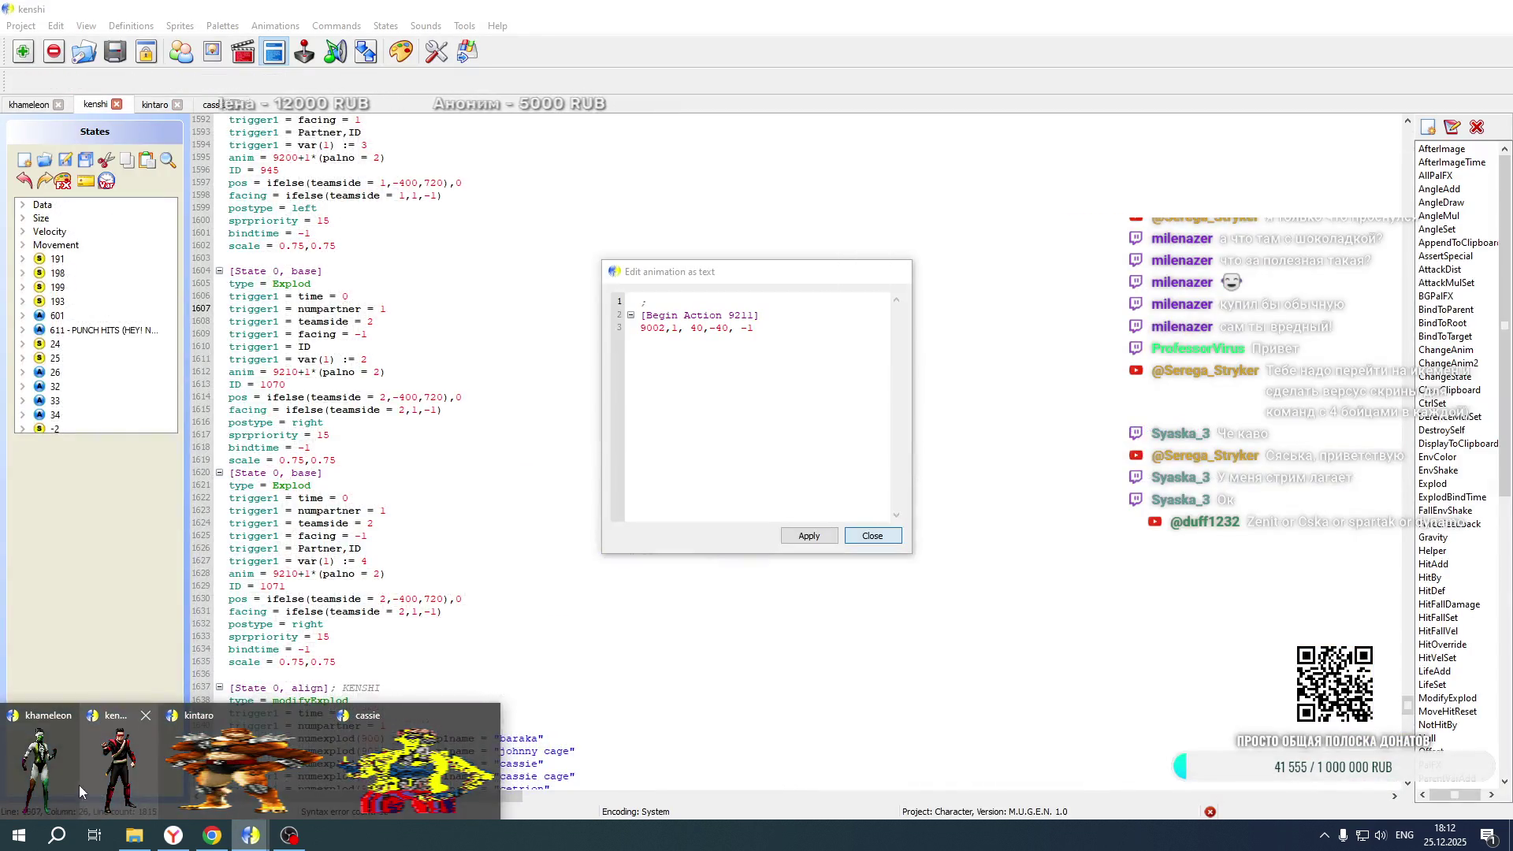
click(43, 768)
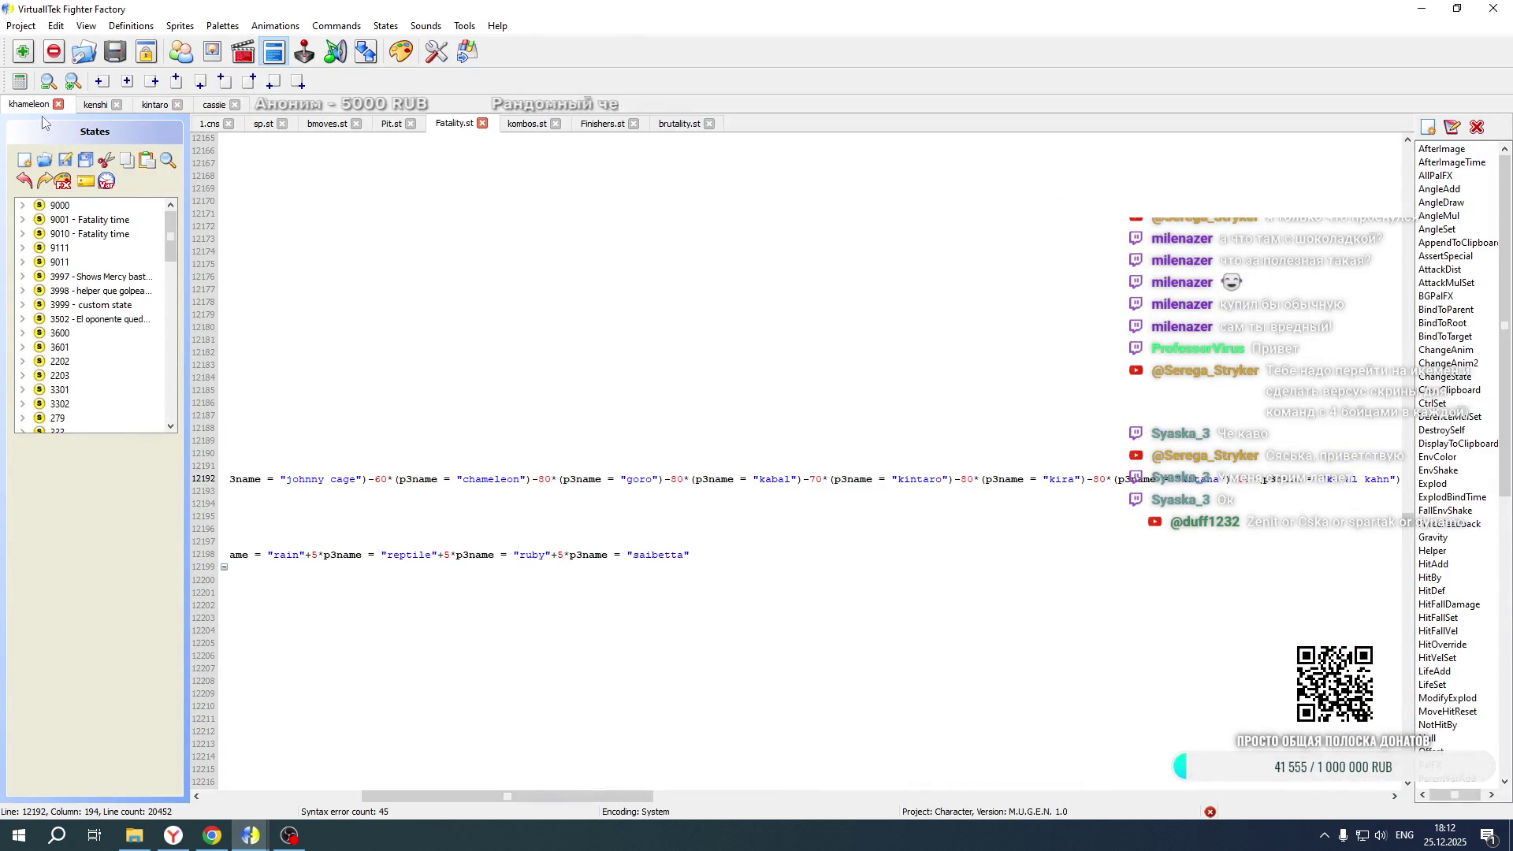
drag(507, 796, 349, 796)
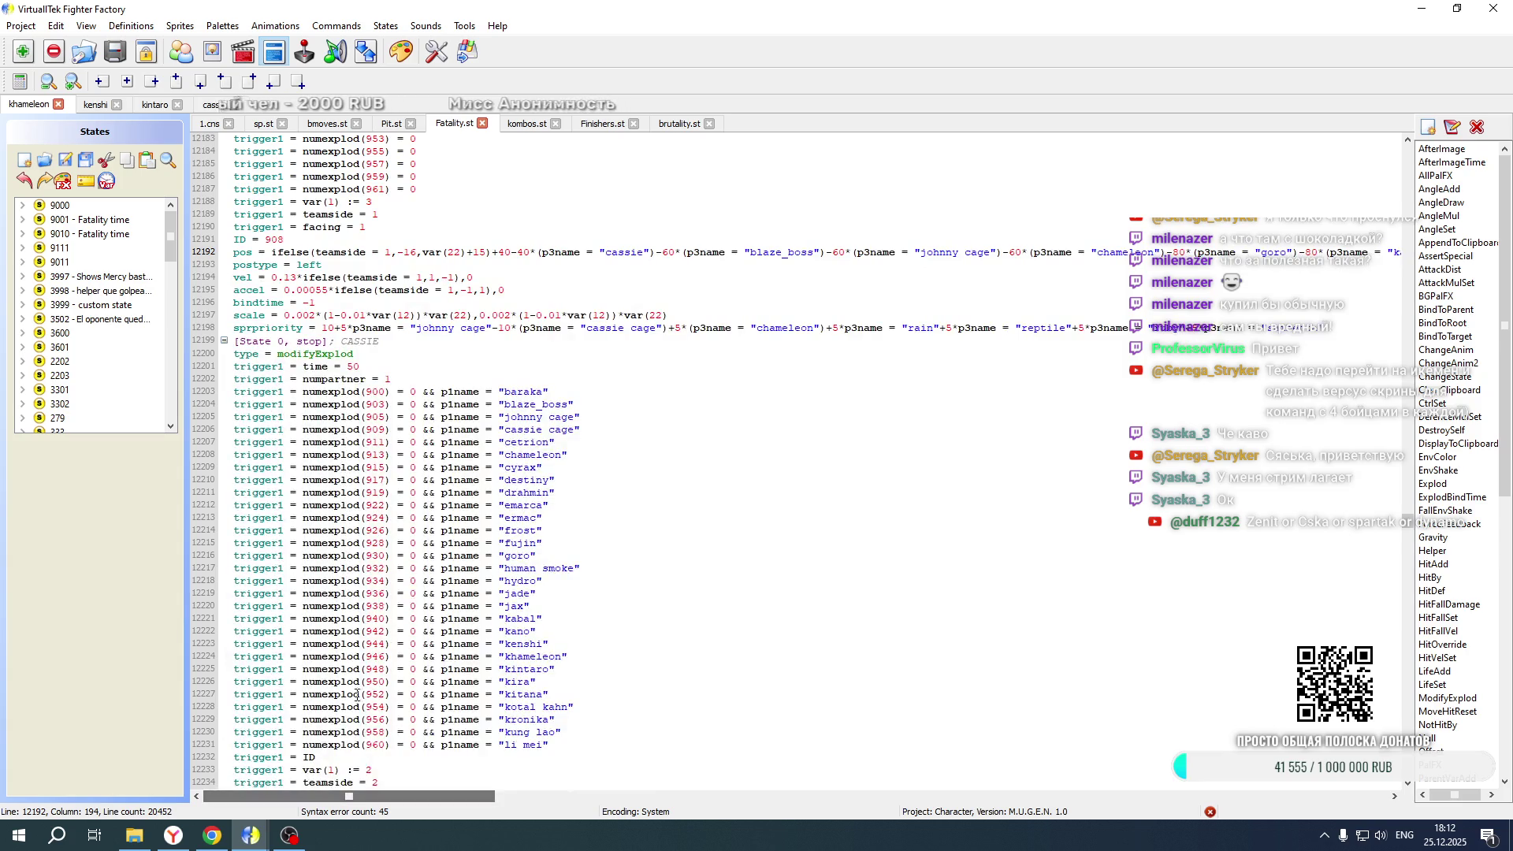
scroll(434, 485, down, 20)
scroll(434, 485, down, 20)
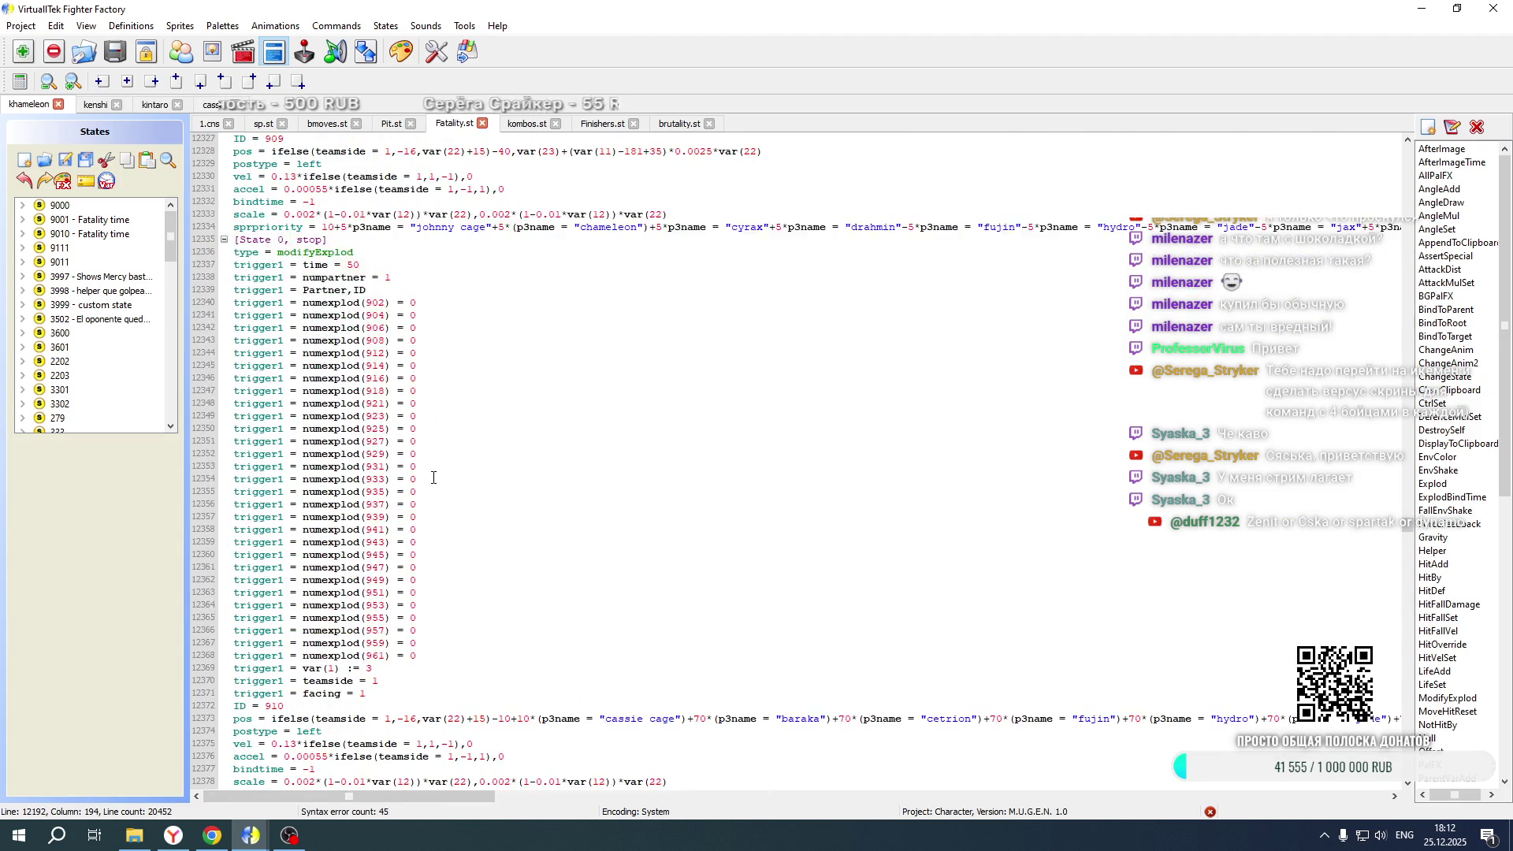
scroll(430, 465, down, 20)
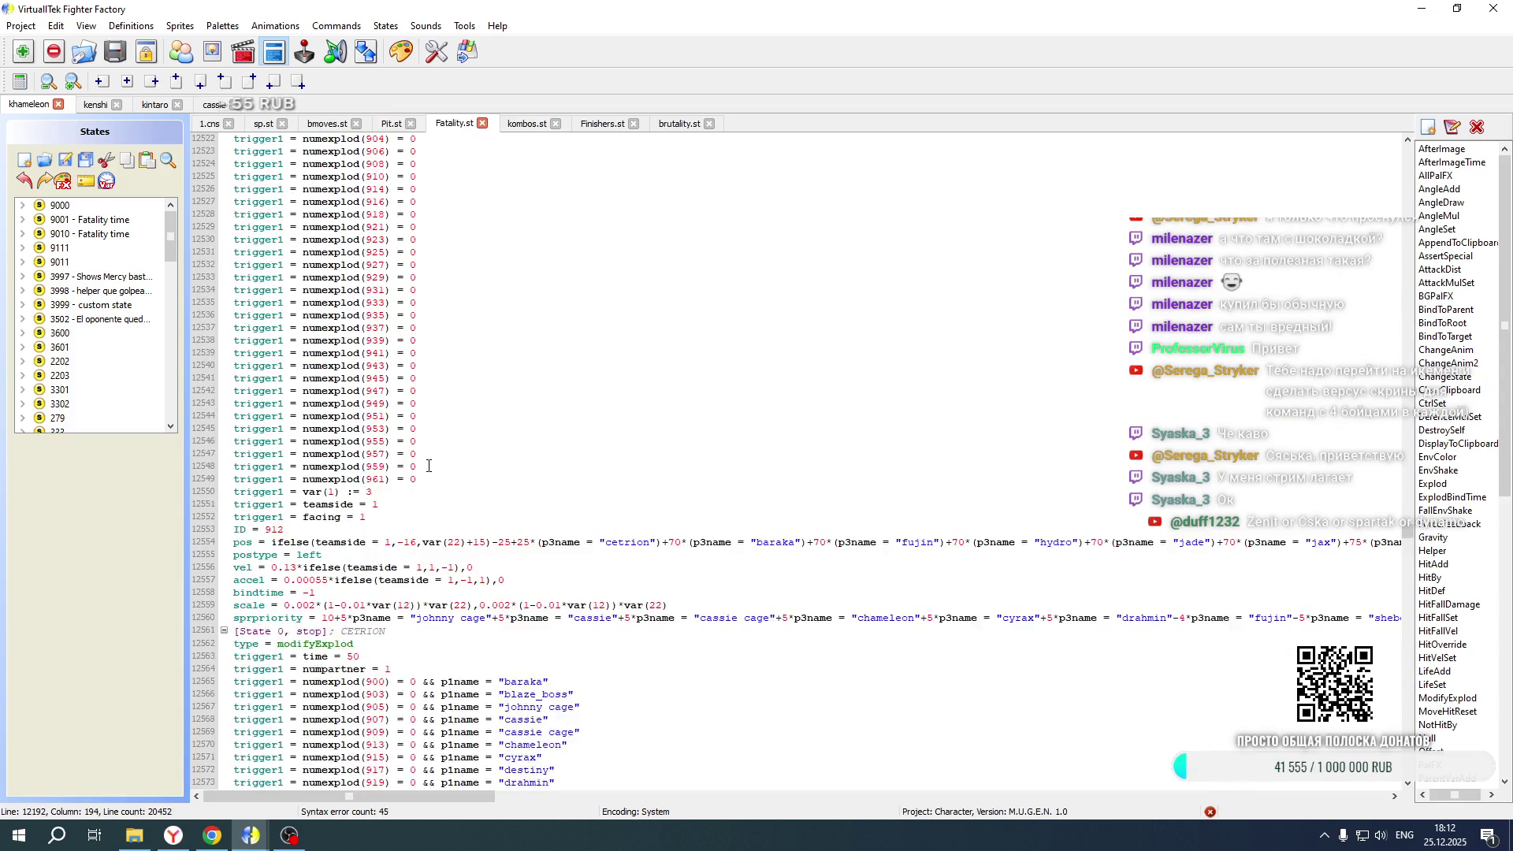
scroll(430, 466, down, 20)
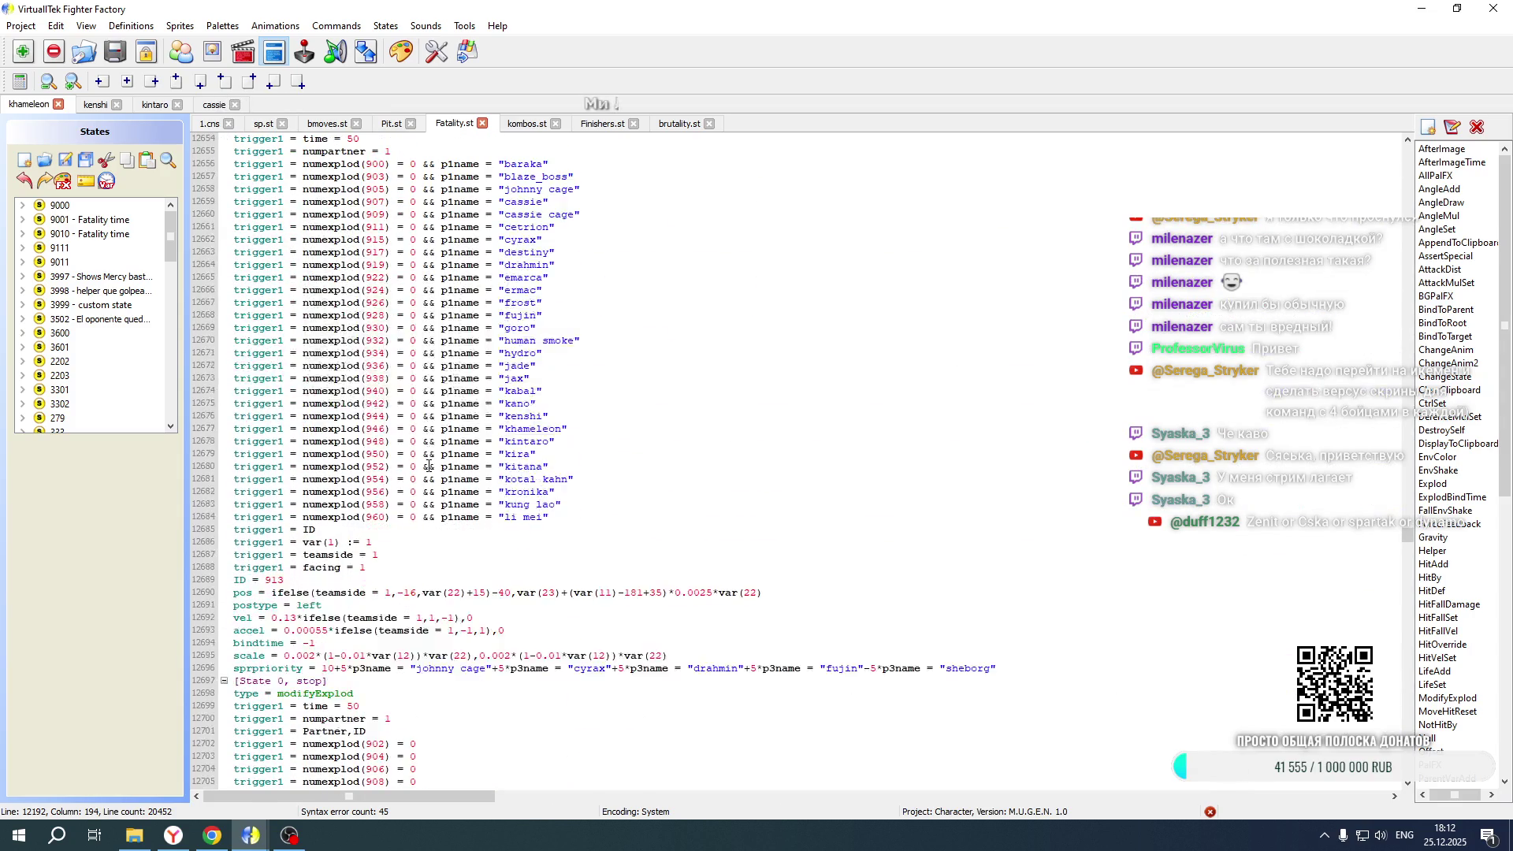
scroll(429, 466, down, 13)
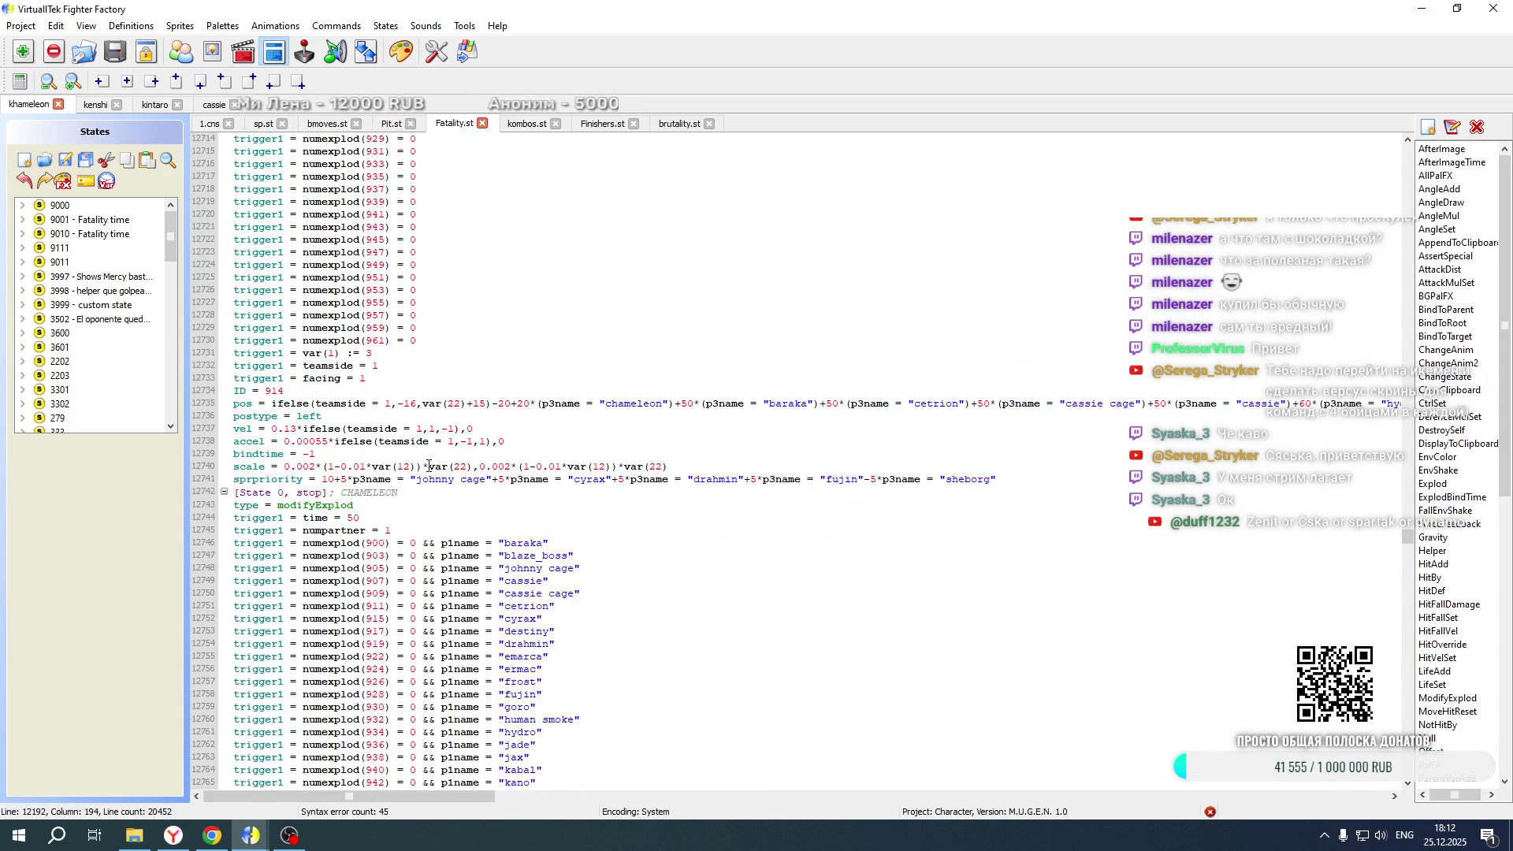
scroll(429, 466, down, 3)
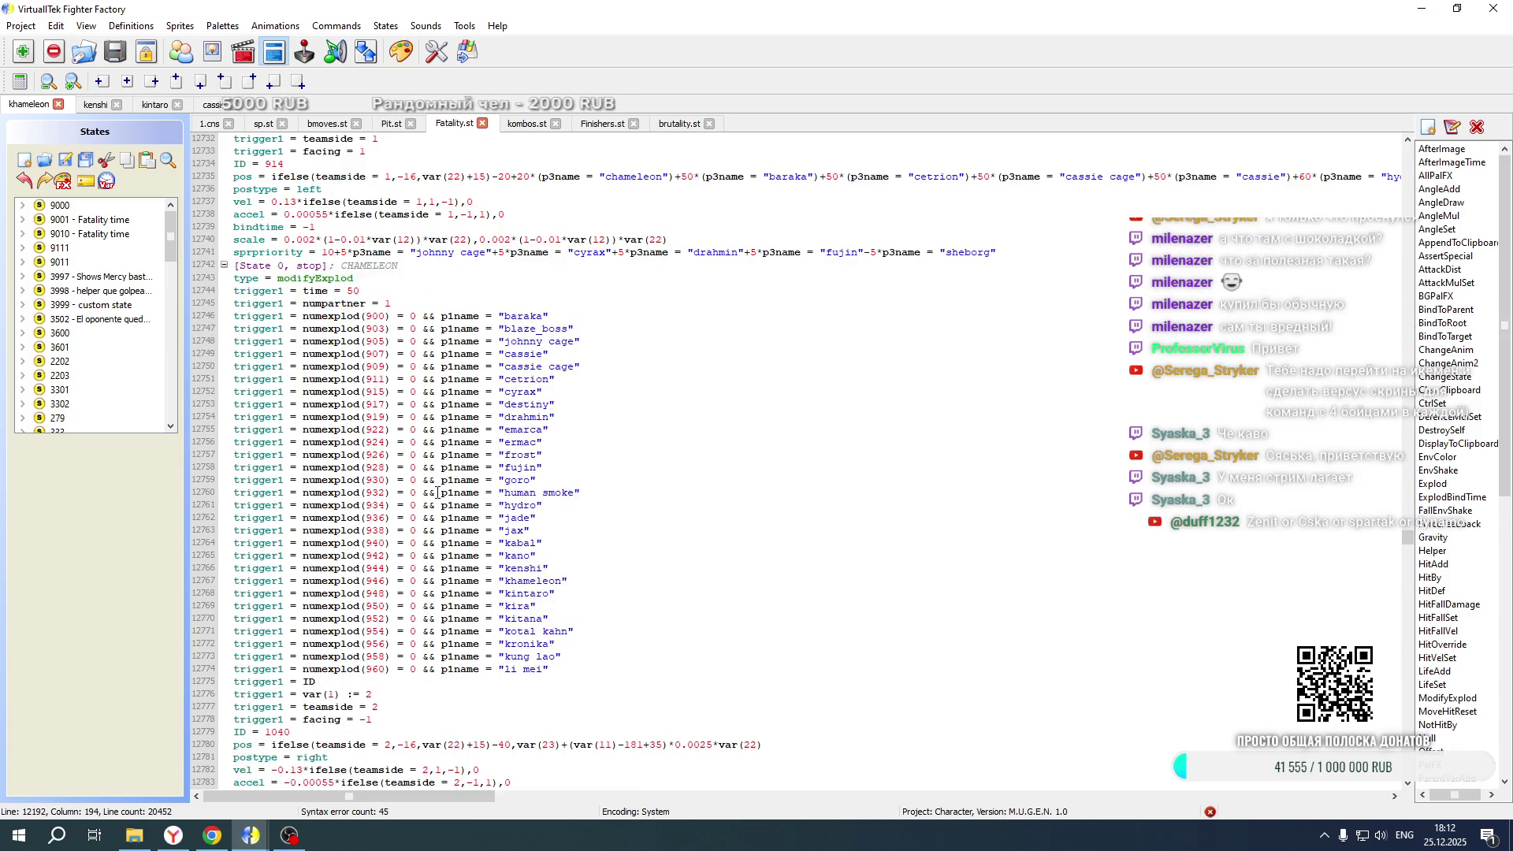
mouse_move(459, 796)
mouse_down()
mouse_move(812, 801)
mouse_move(429, 803)
mouse_move(865, 757)
mouse_move(1143, 749)
mouse_move(410, 745)
mouse_up()
scroll(664, 441, up, 2)
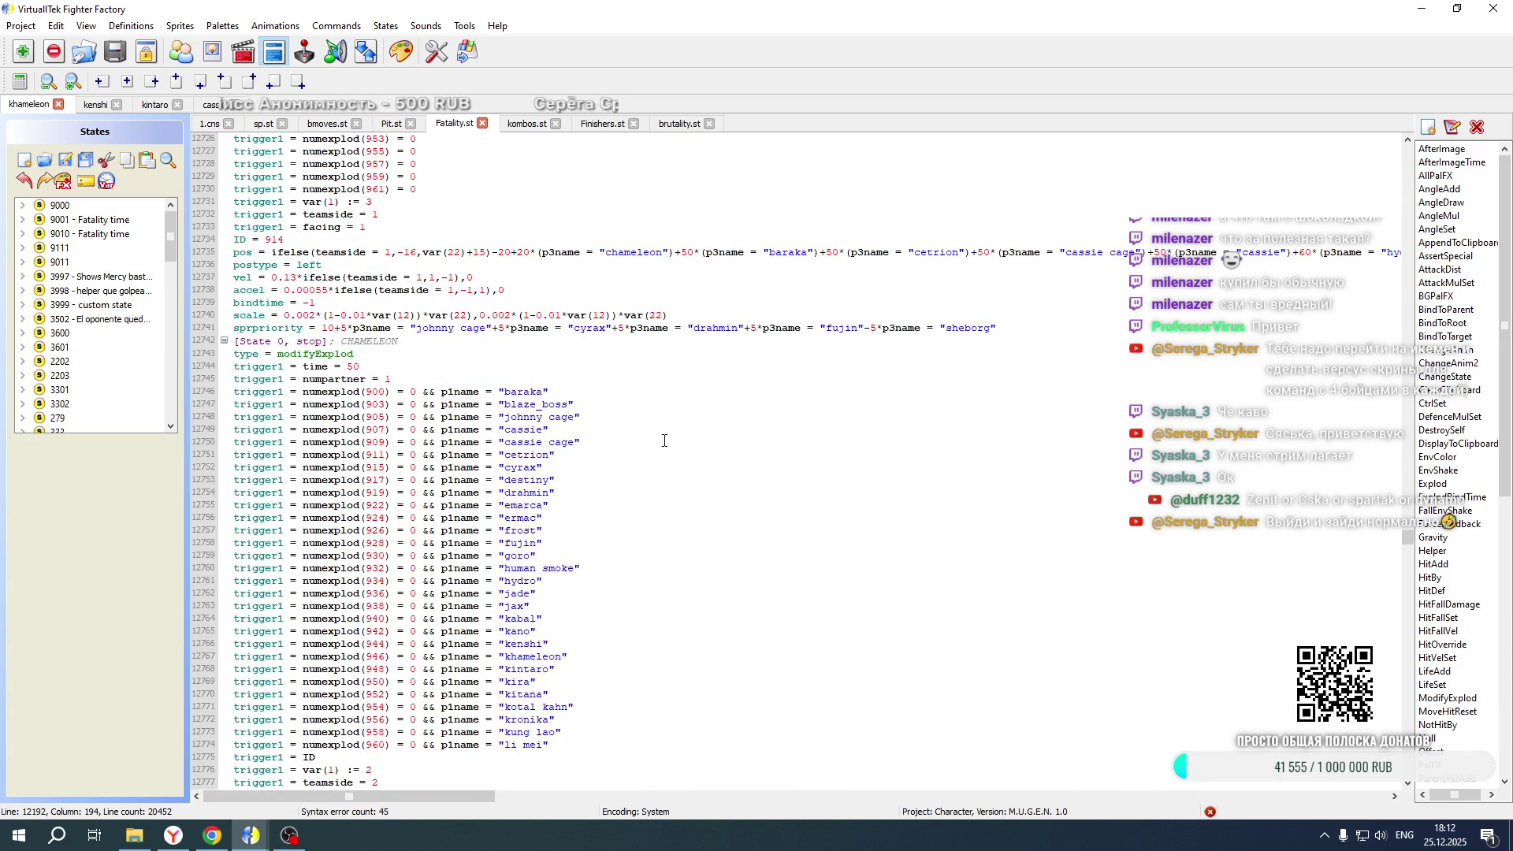
scroll(665, 441, up, 1)
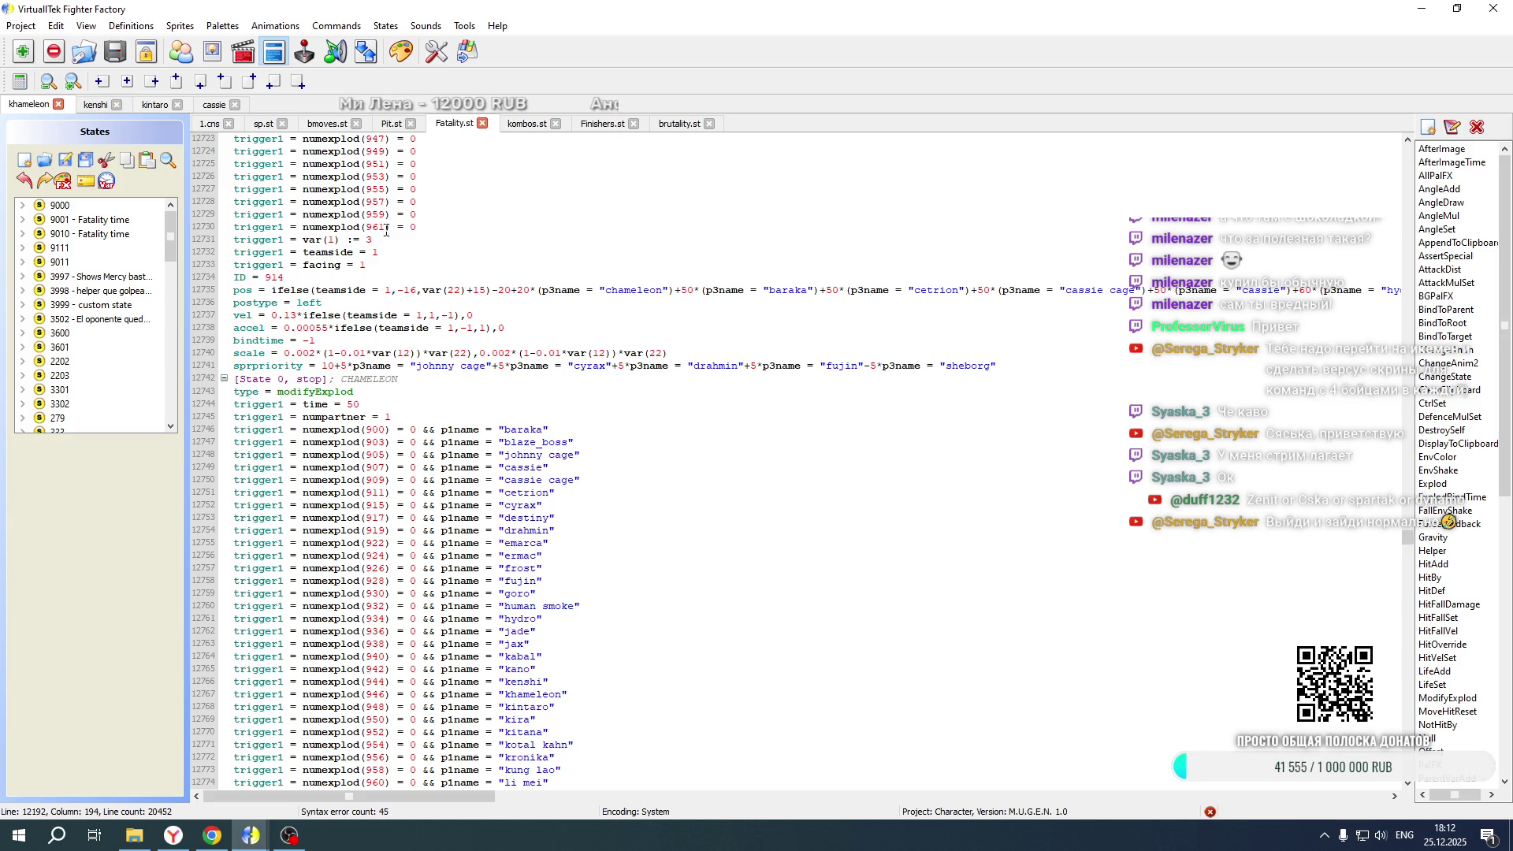
mouse_move(445, 798)
mouse_down()
mouse_move(1158, 799)
mouse_move(515, 799)
mouse_move(377, 768)
mouse_up()
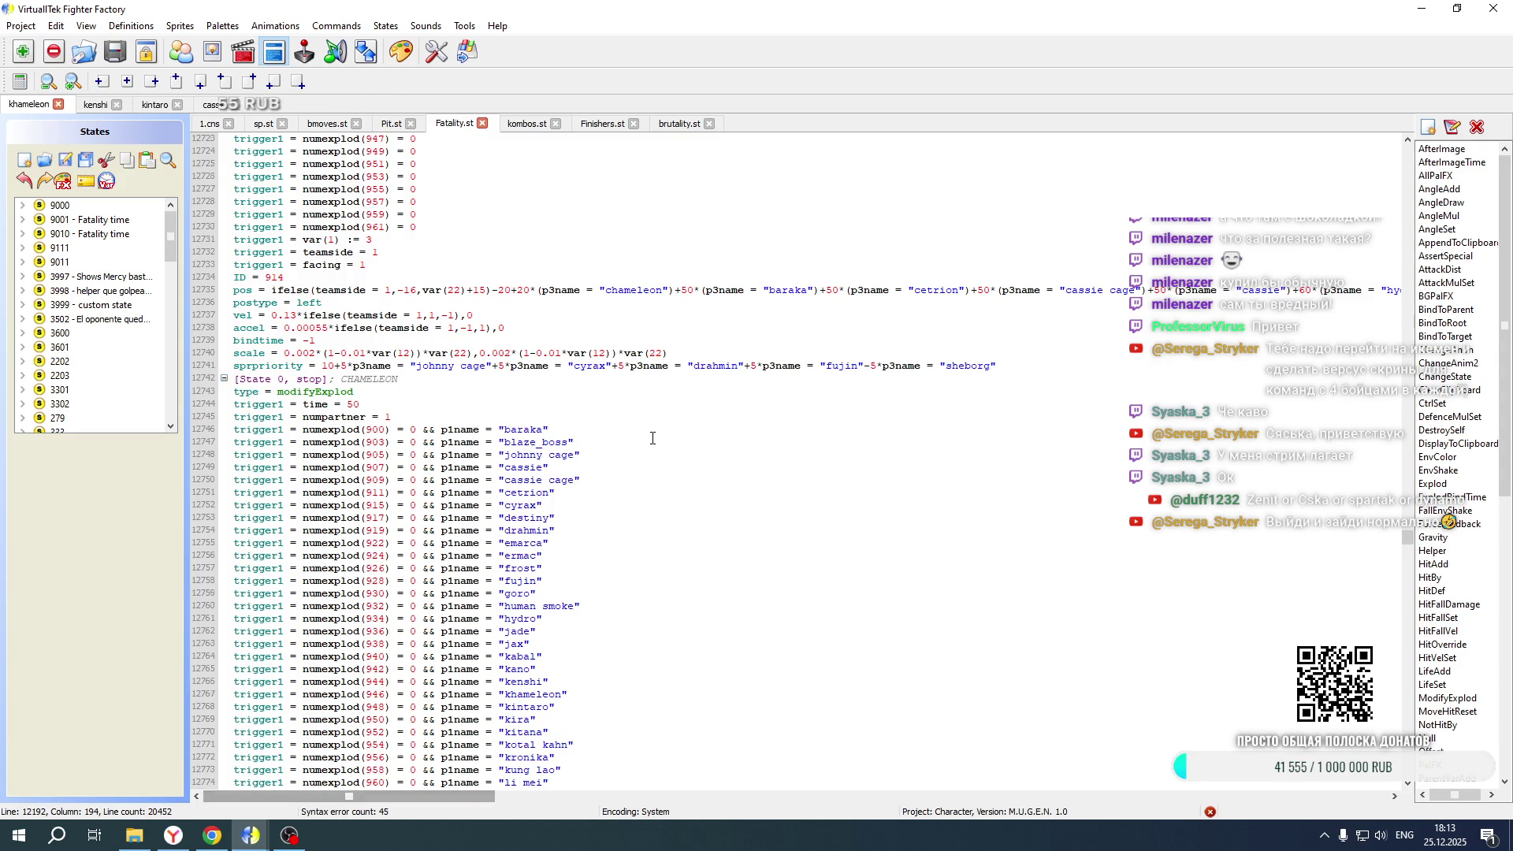
scroll(653, 438, up, 1)
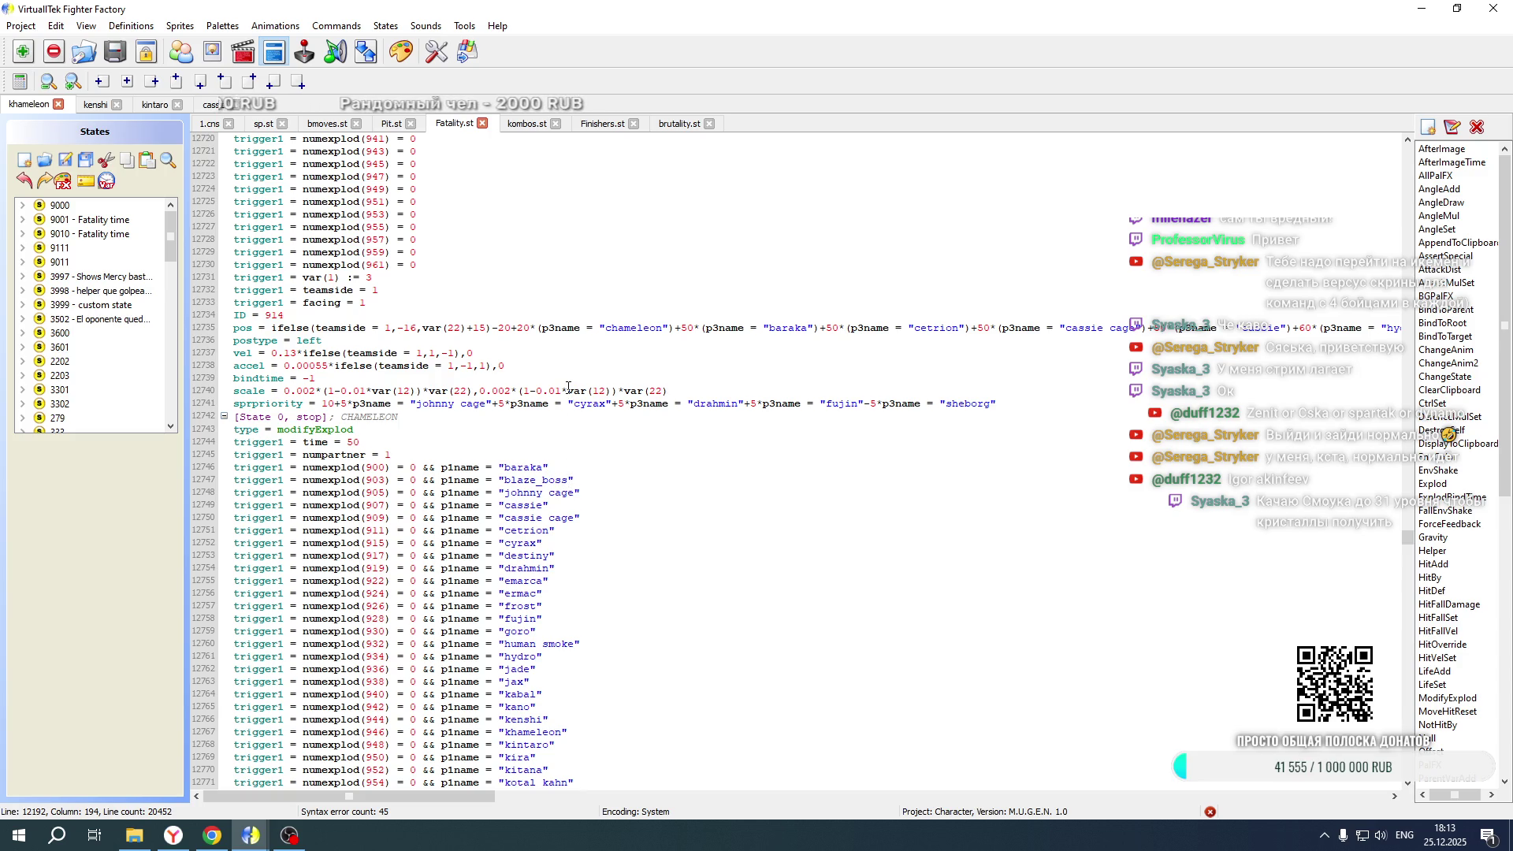
scroll(568, 387, down, 2)
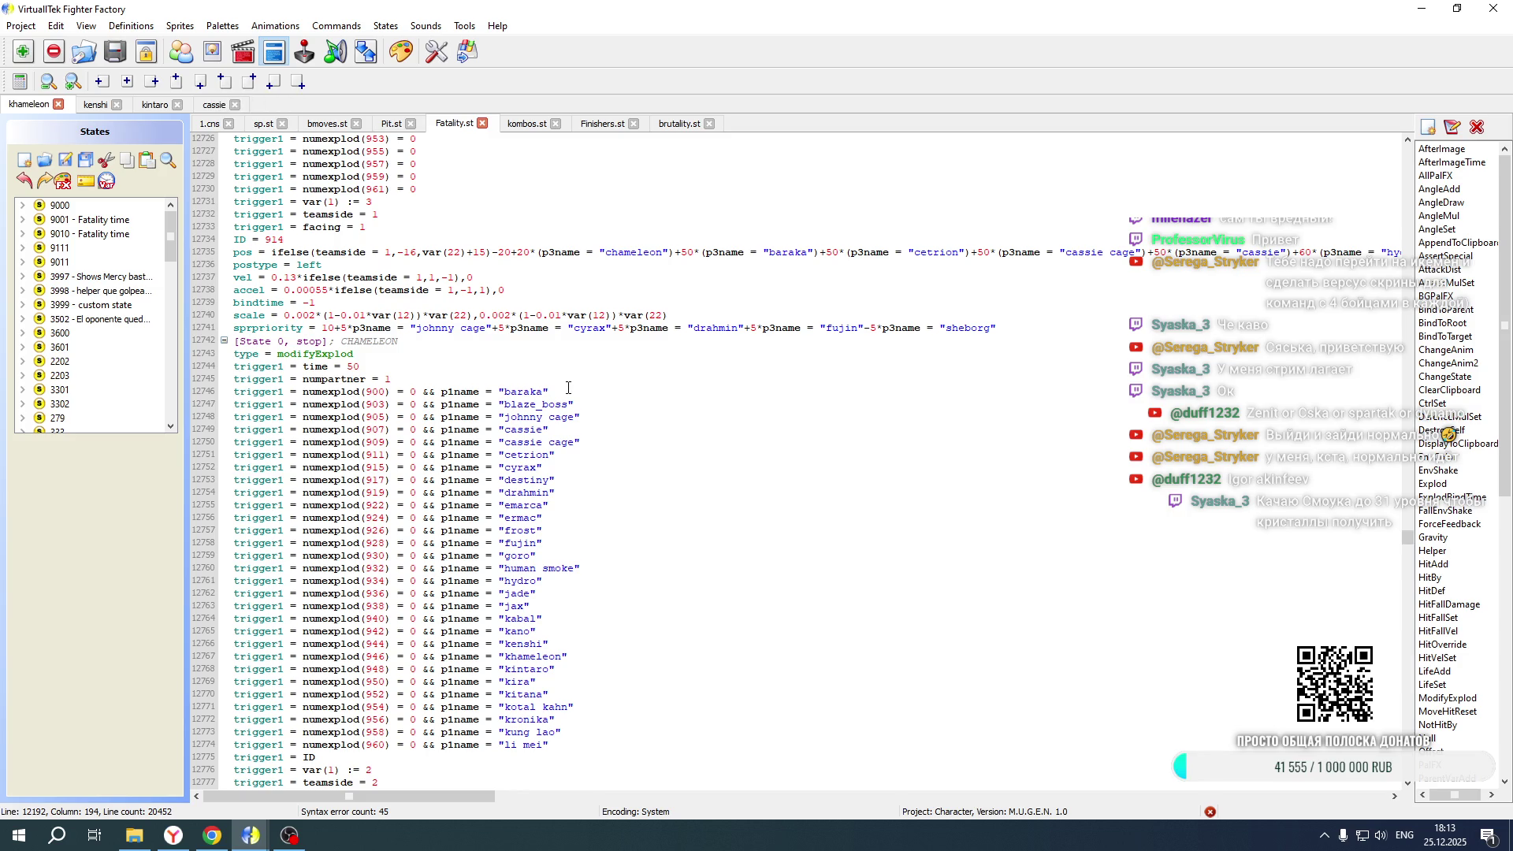
scroll(568, 387, down, 8)
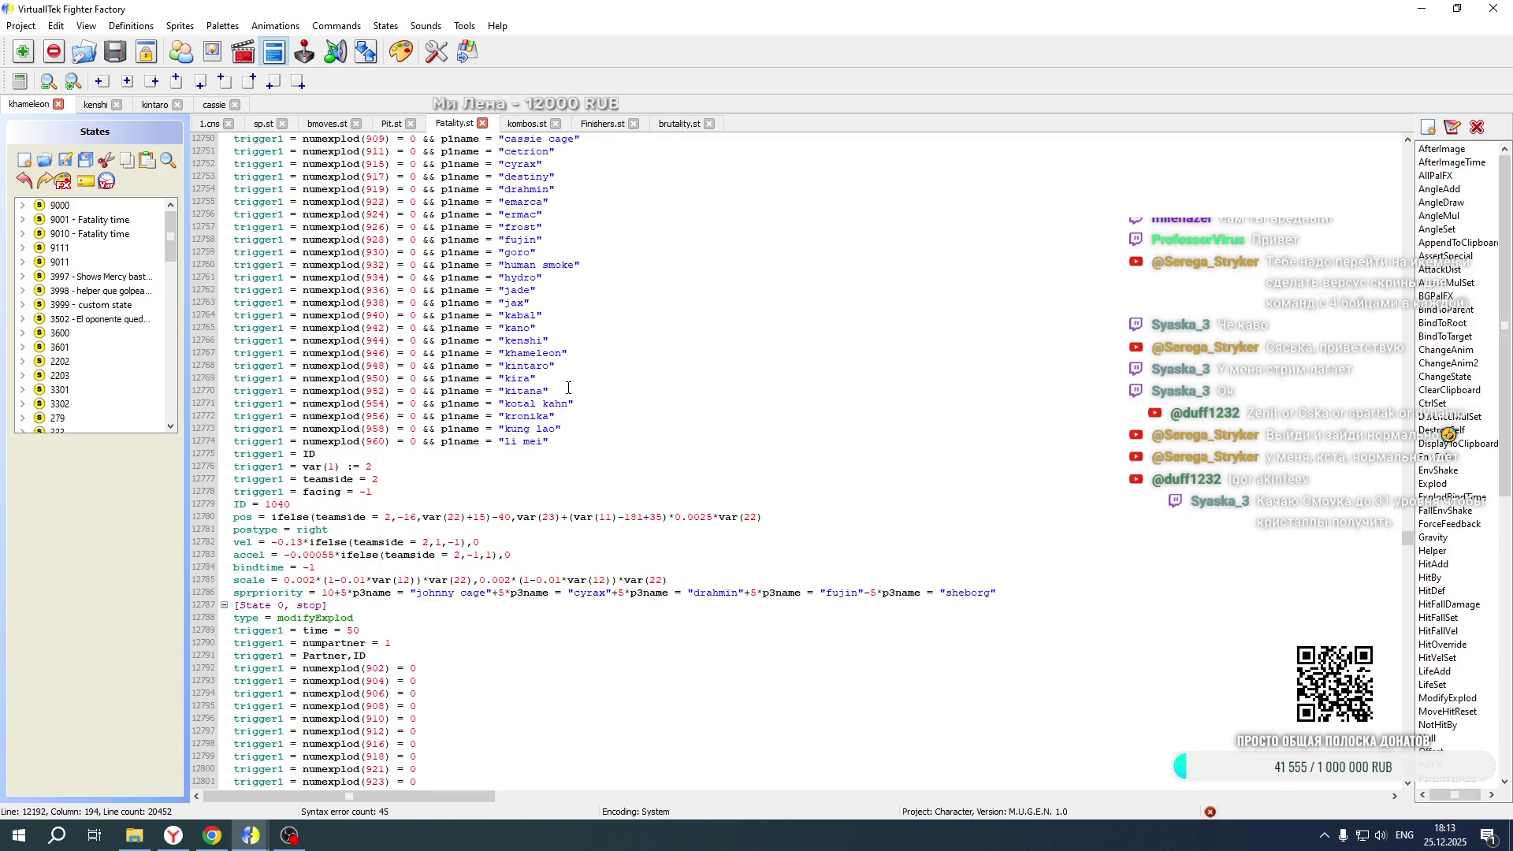
scroll(568, 387, down, 11)
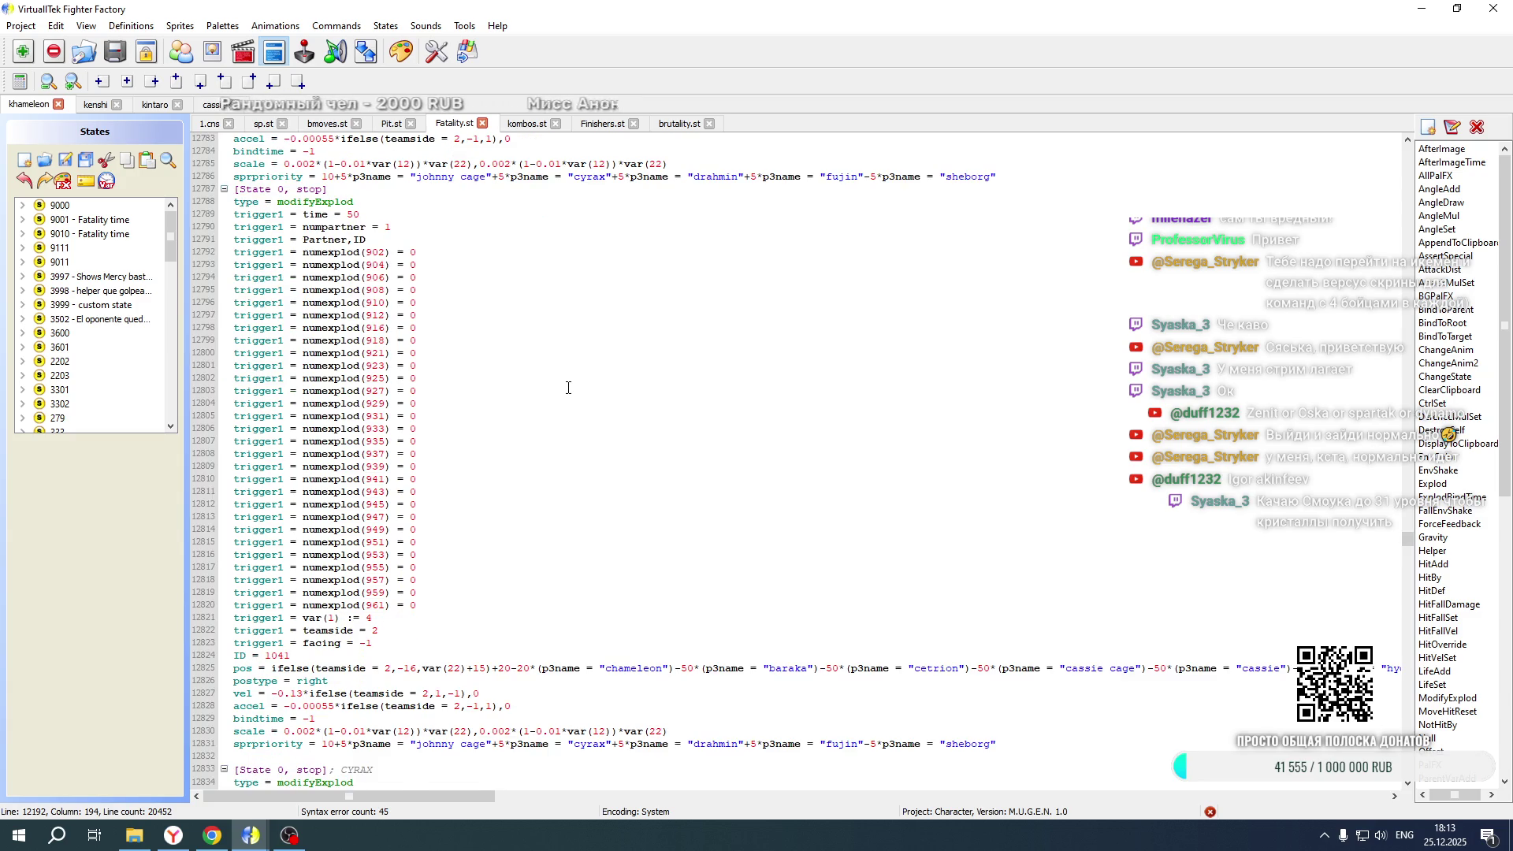
scroll(569, 387, down, 4)
scroll(569, 386, up, 4)
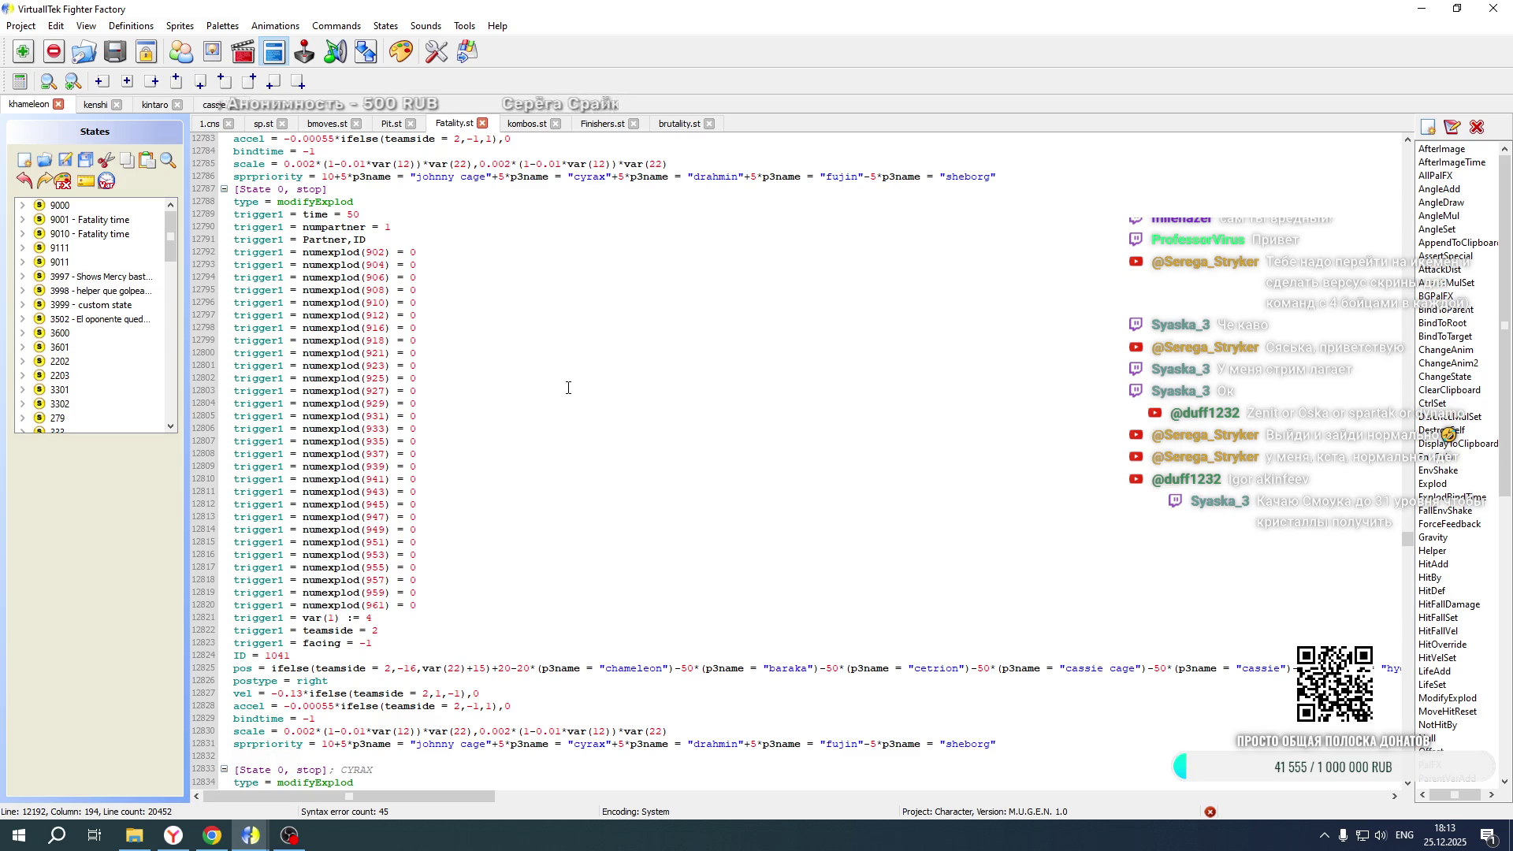
scroll(568, 388, up, 1)
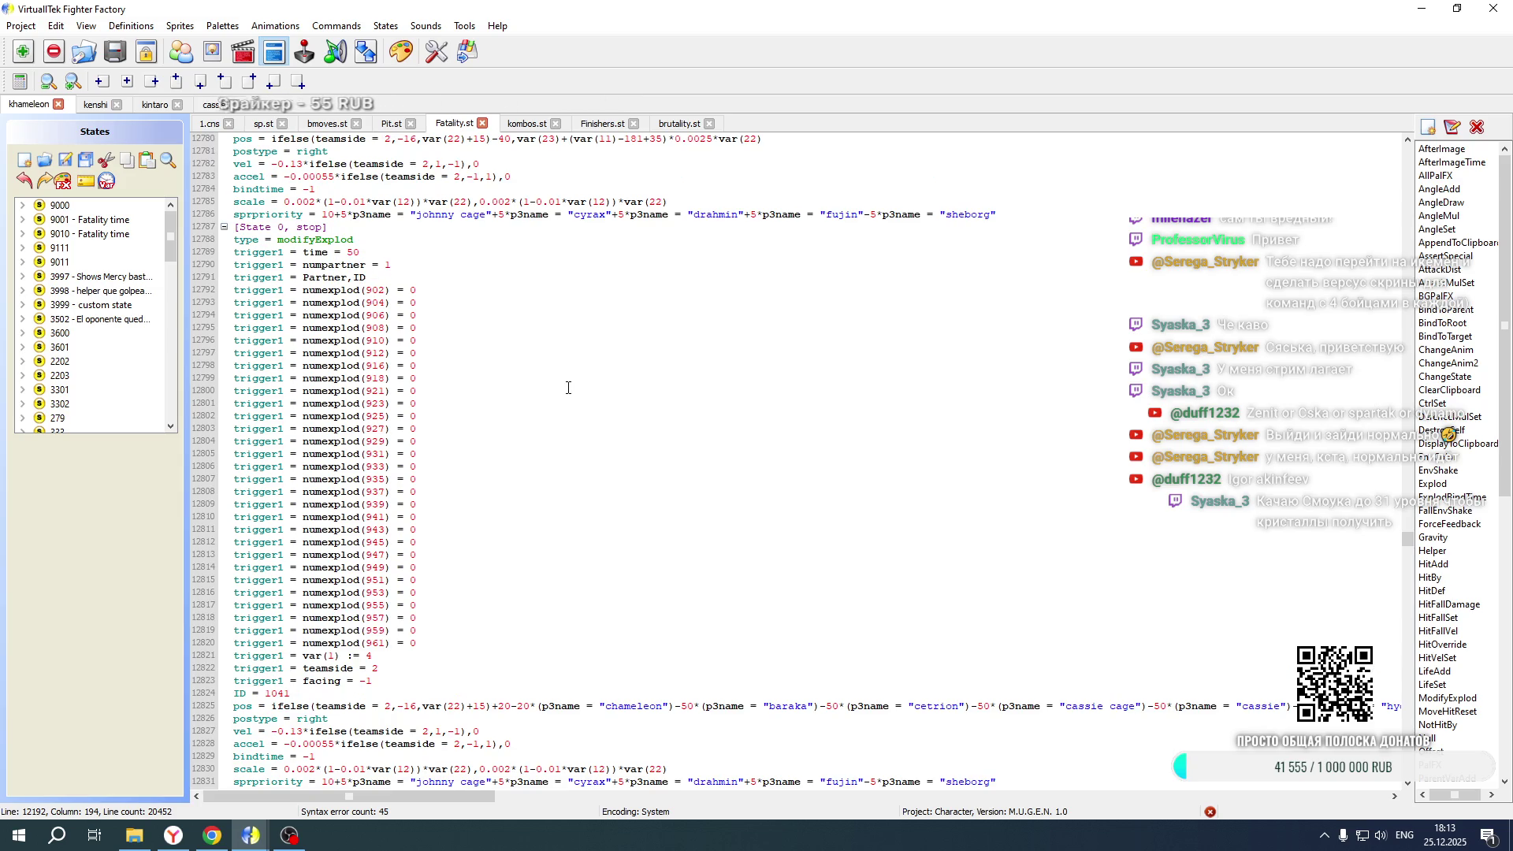
scroll(568, 388, down, 2)
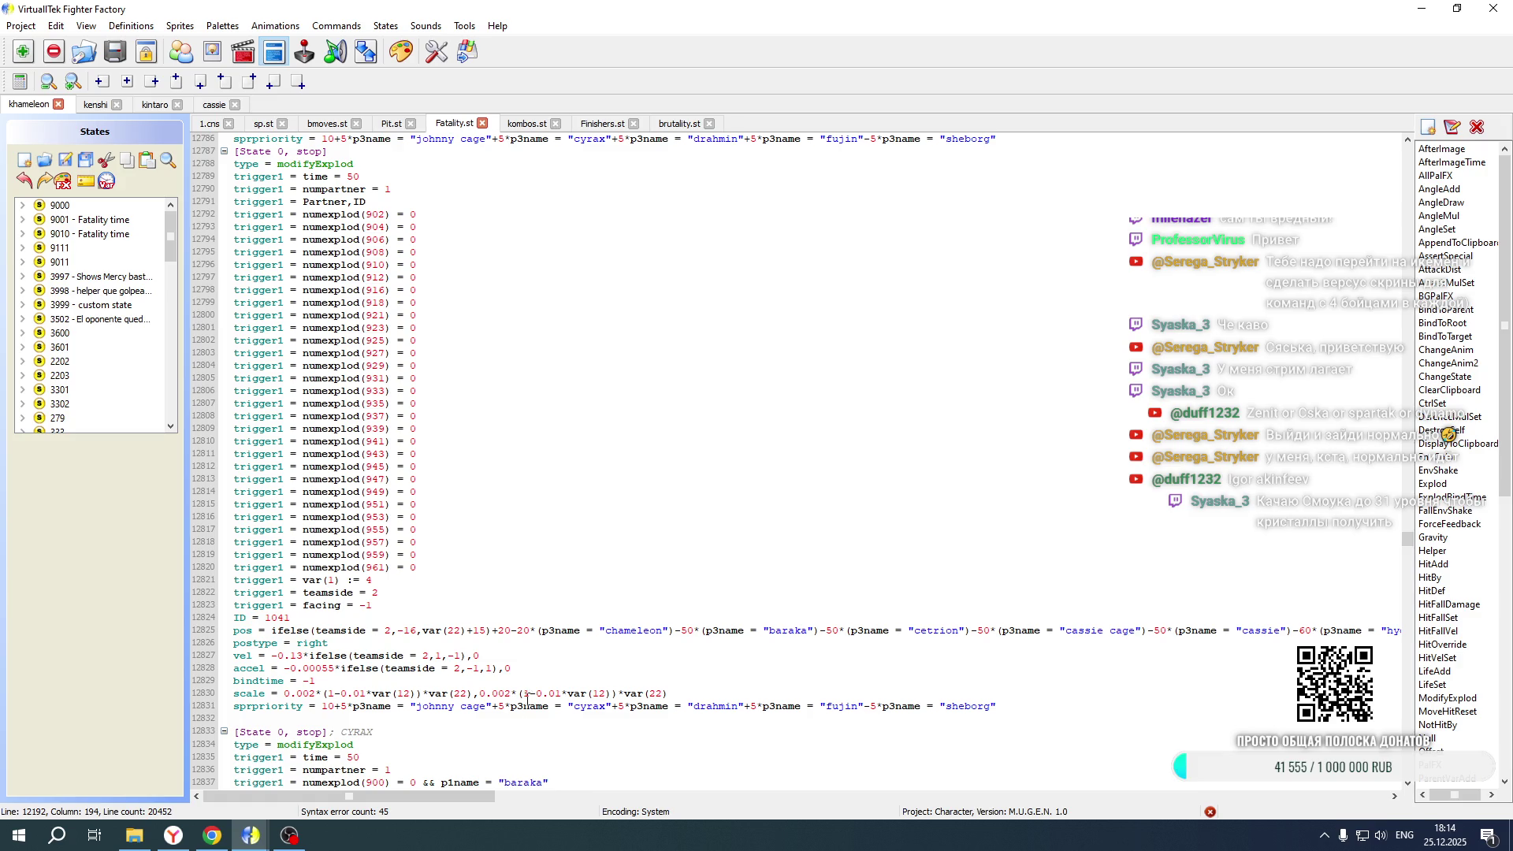
mouse_move(443, 795)
mouse_down()
mouse_move(874, 796)
mouse_move(416, 793)
mouse_up()
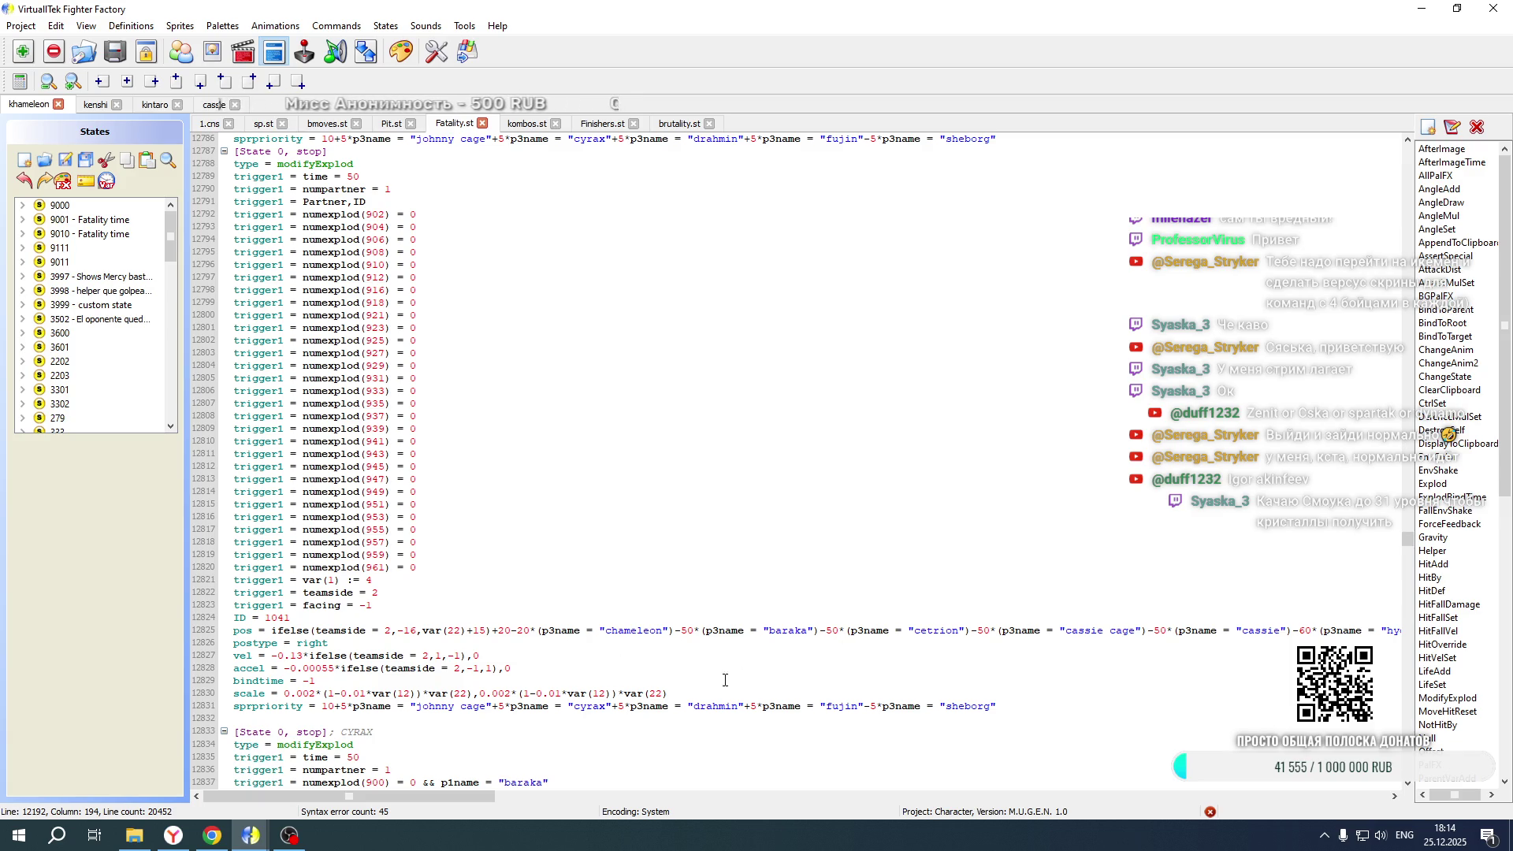
mouse_move(350, 789)
mouse_down()
mouse_move(566, 796)
mouse_move(505, 796)
mouse_up()
drag(654, 635, 515, 631)
Duplicate the cassie offset term and turn the copy into a -10 kintaro term
key(ctrl+c)
click(660, 635)
key(ctrl+v)
click(669, 630)
key(BackSpace)
text(1)
drag(752, 629, 789, 628)
text(kintaro)
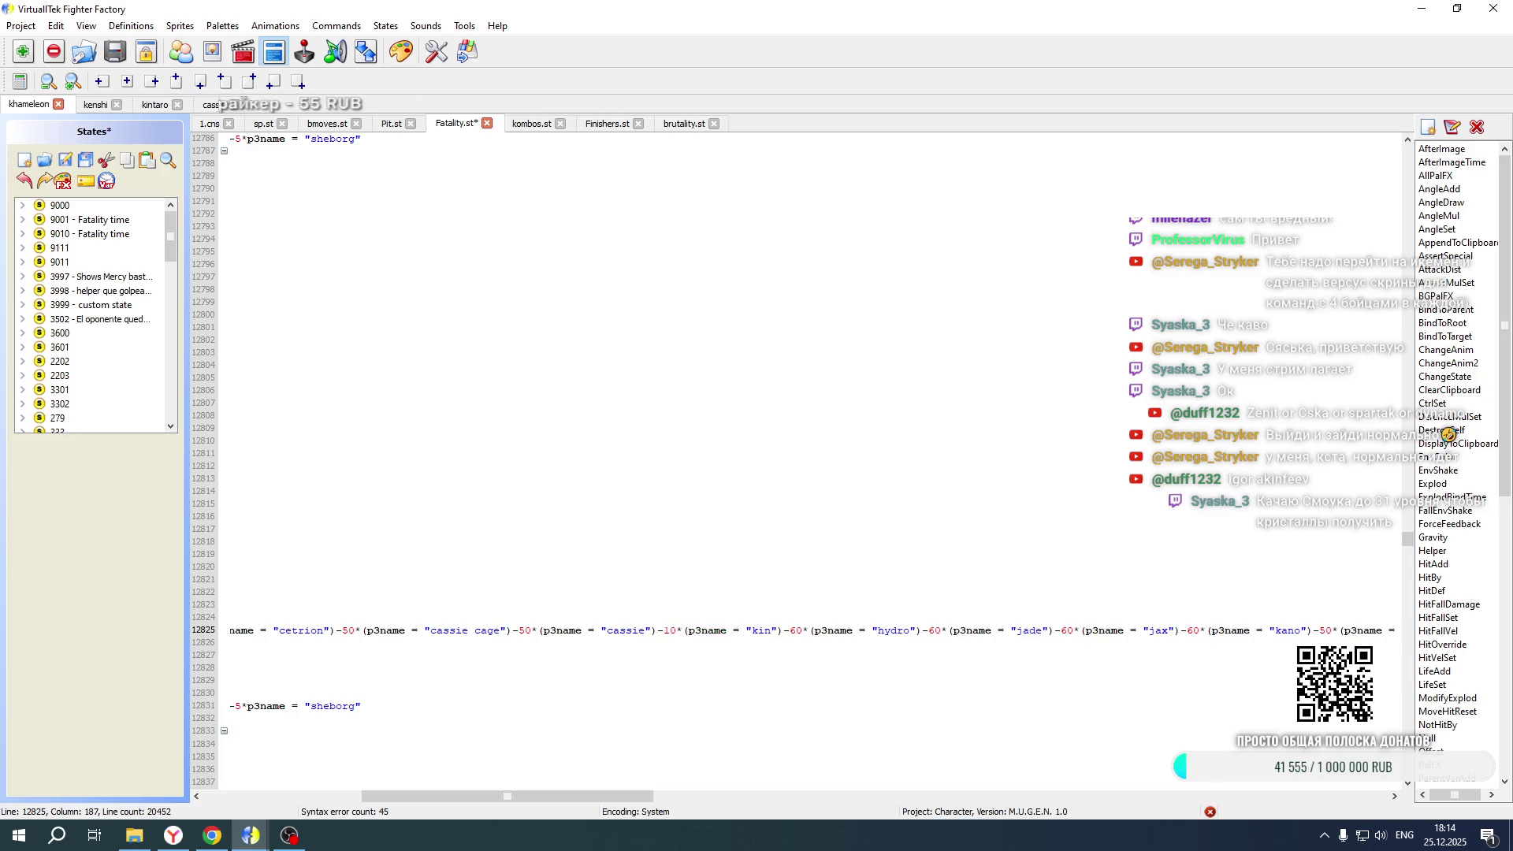
drag(658, 630, 808, 628)
key(ctrl+c)
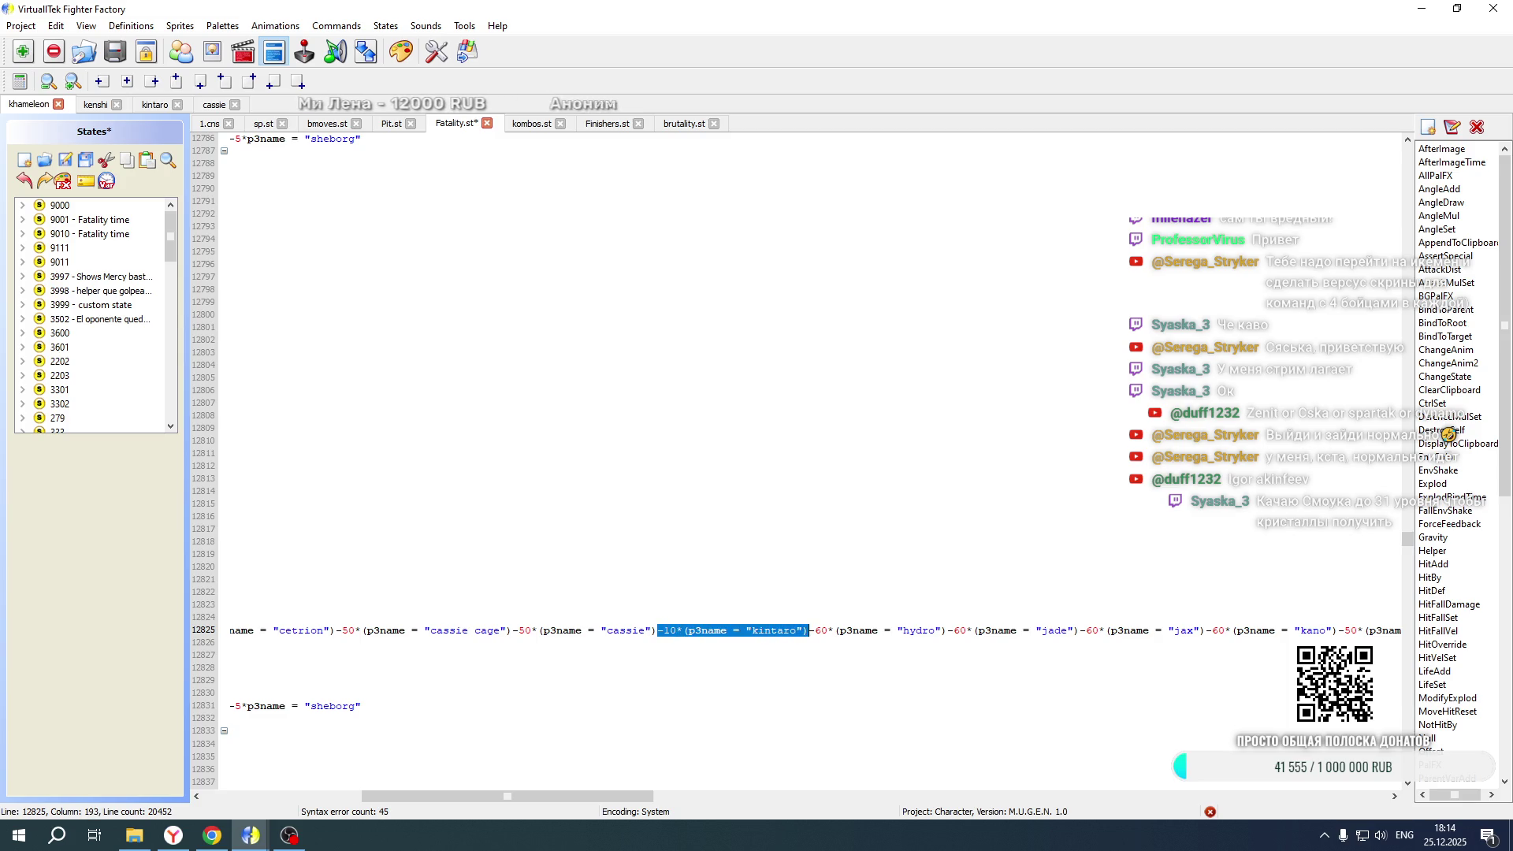
Try pasting the kintaro term after kronika on line 12735, then undo it
drag(651, 796, 493, 795)
scroll(596, 546, up, 20)
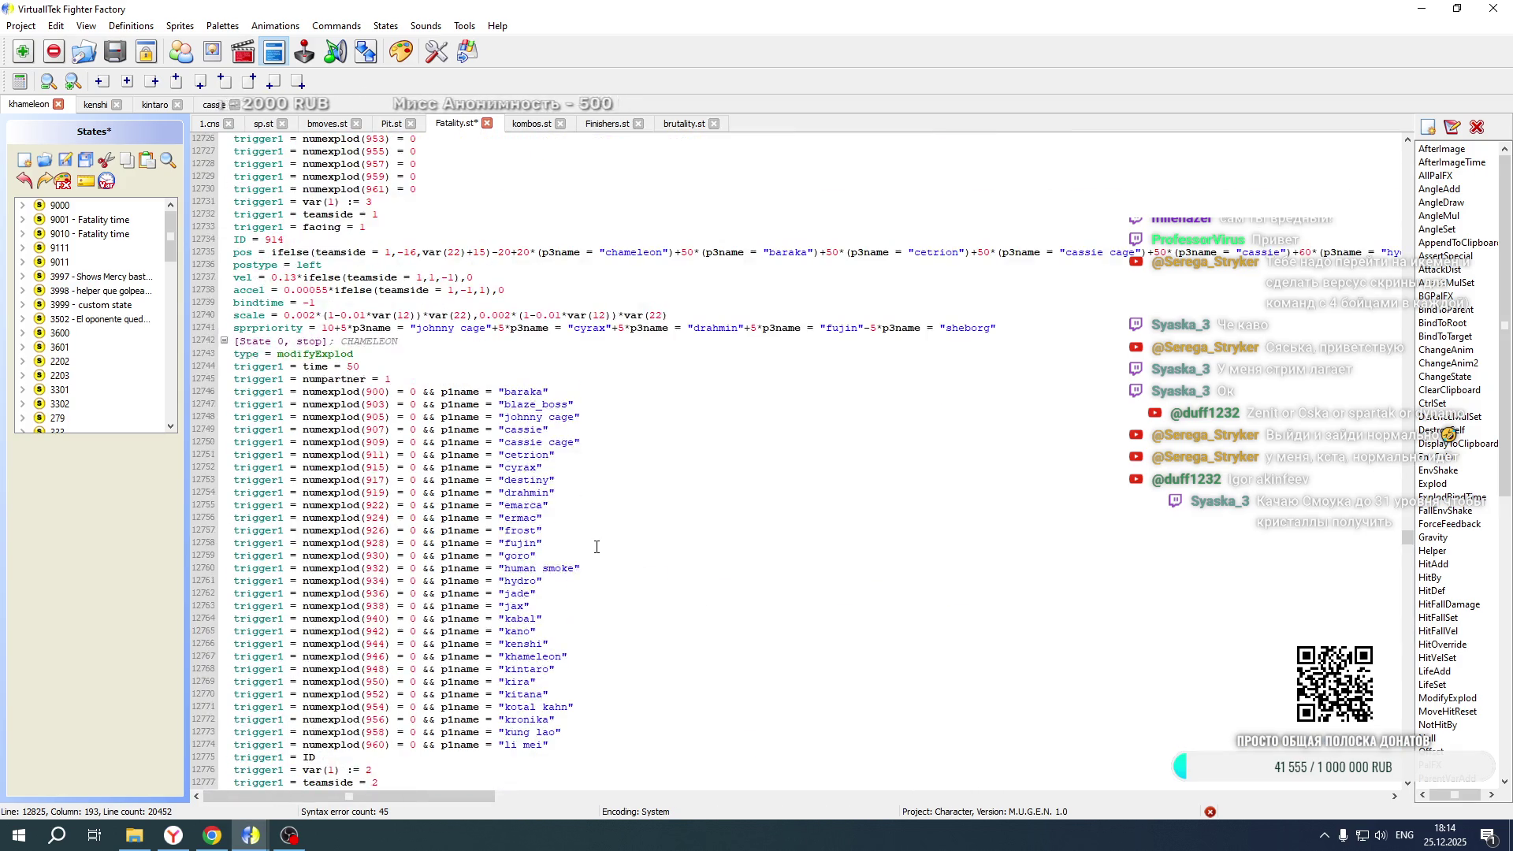
scroll(597, 547, up, 20)
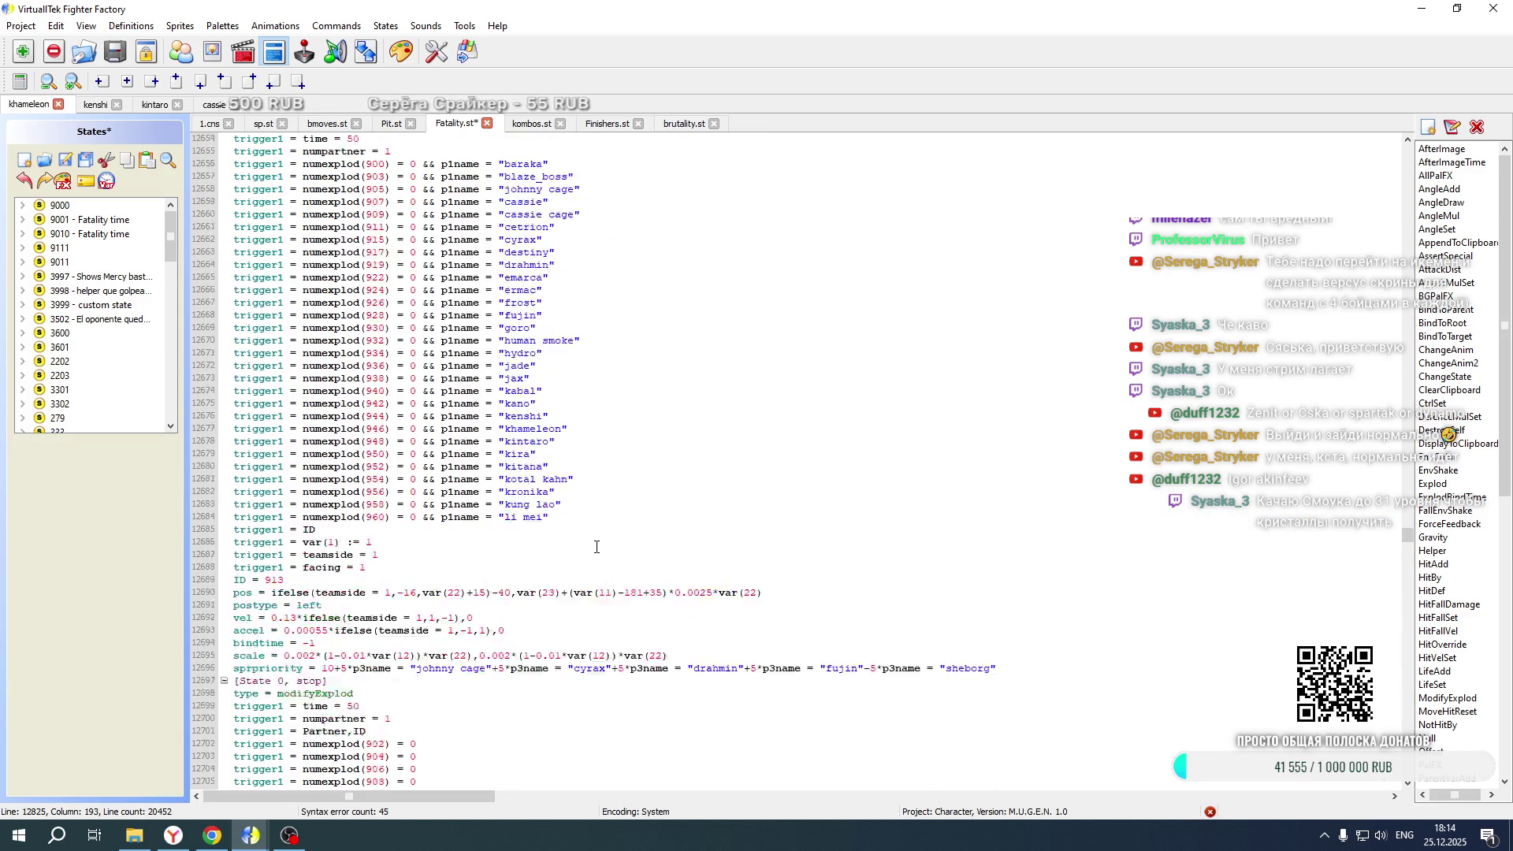
scroll(596, 546, down, 20)
mouse_move(437, 795)
mouse_down()
mouse_move(756, 809)
mouse_move(627, 821)
mouse_move(742, 788)
mouse_up()
click(817, 480)
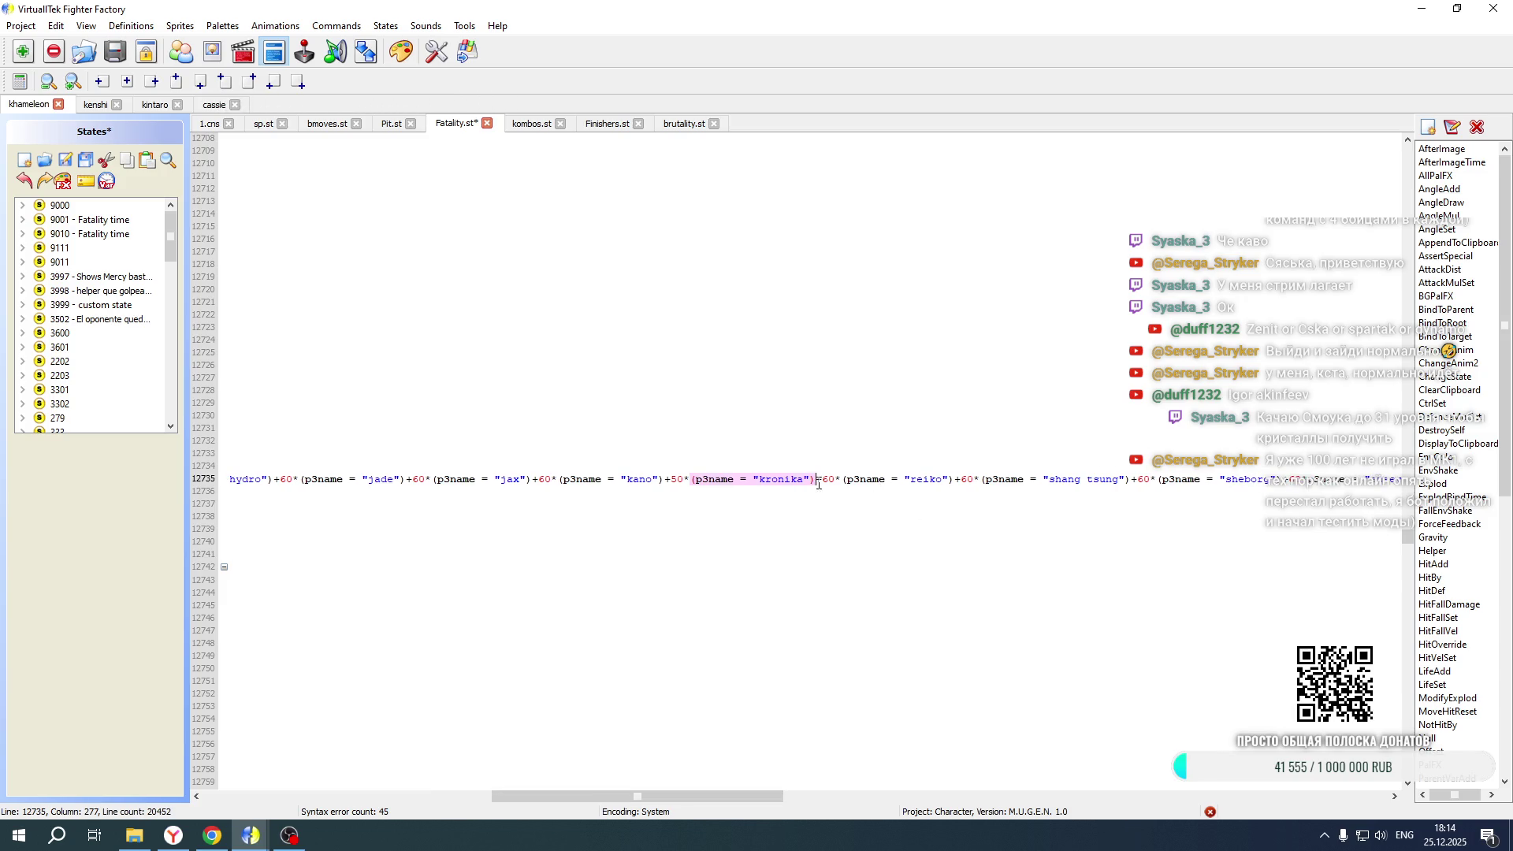
key(ctrl+v)
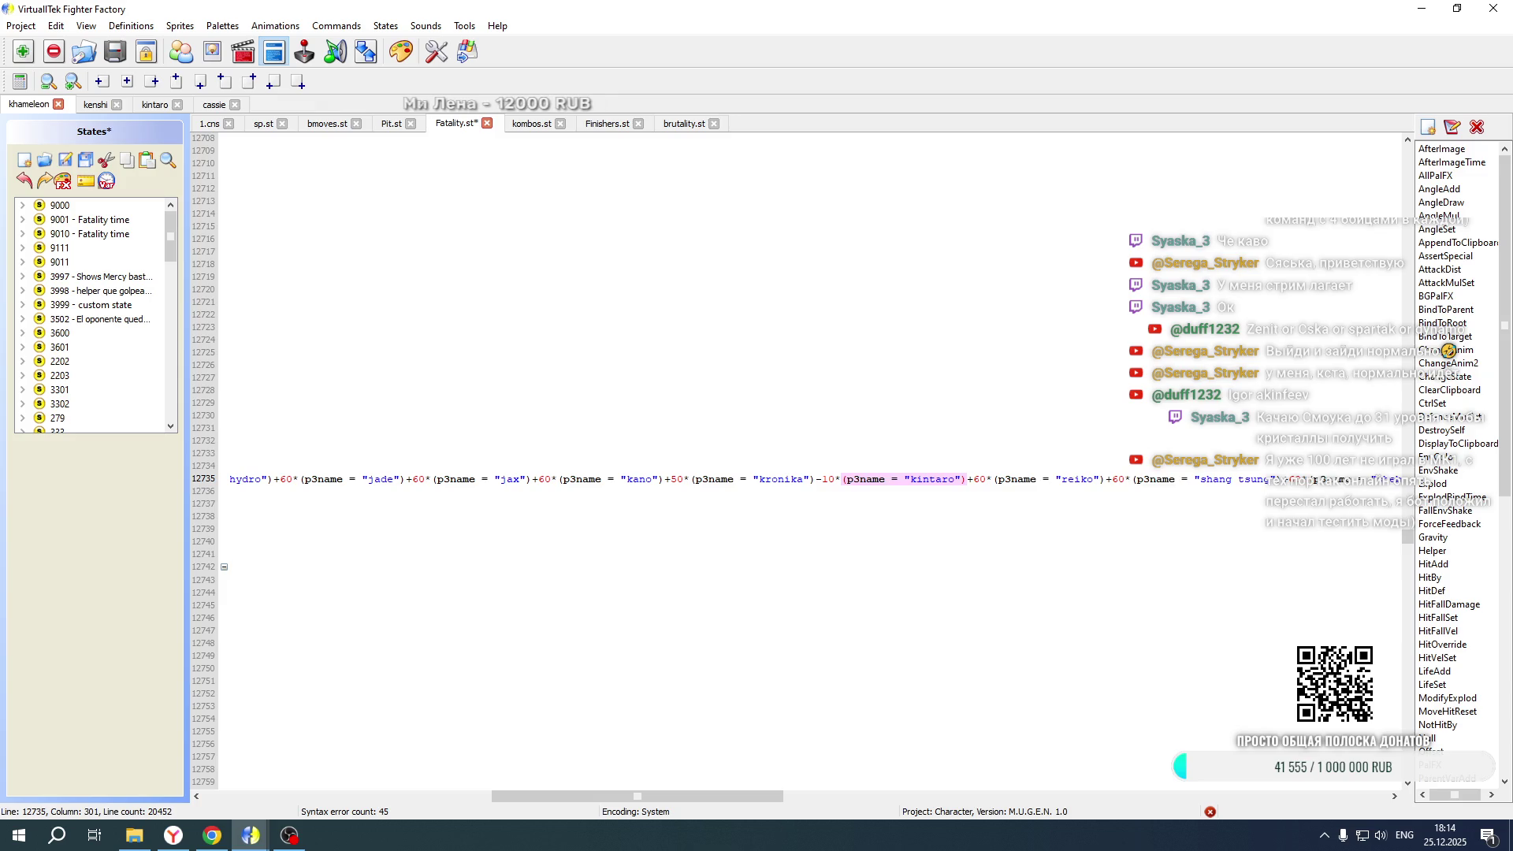
key(ctrl+z)
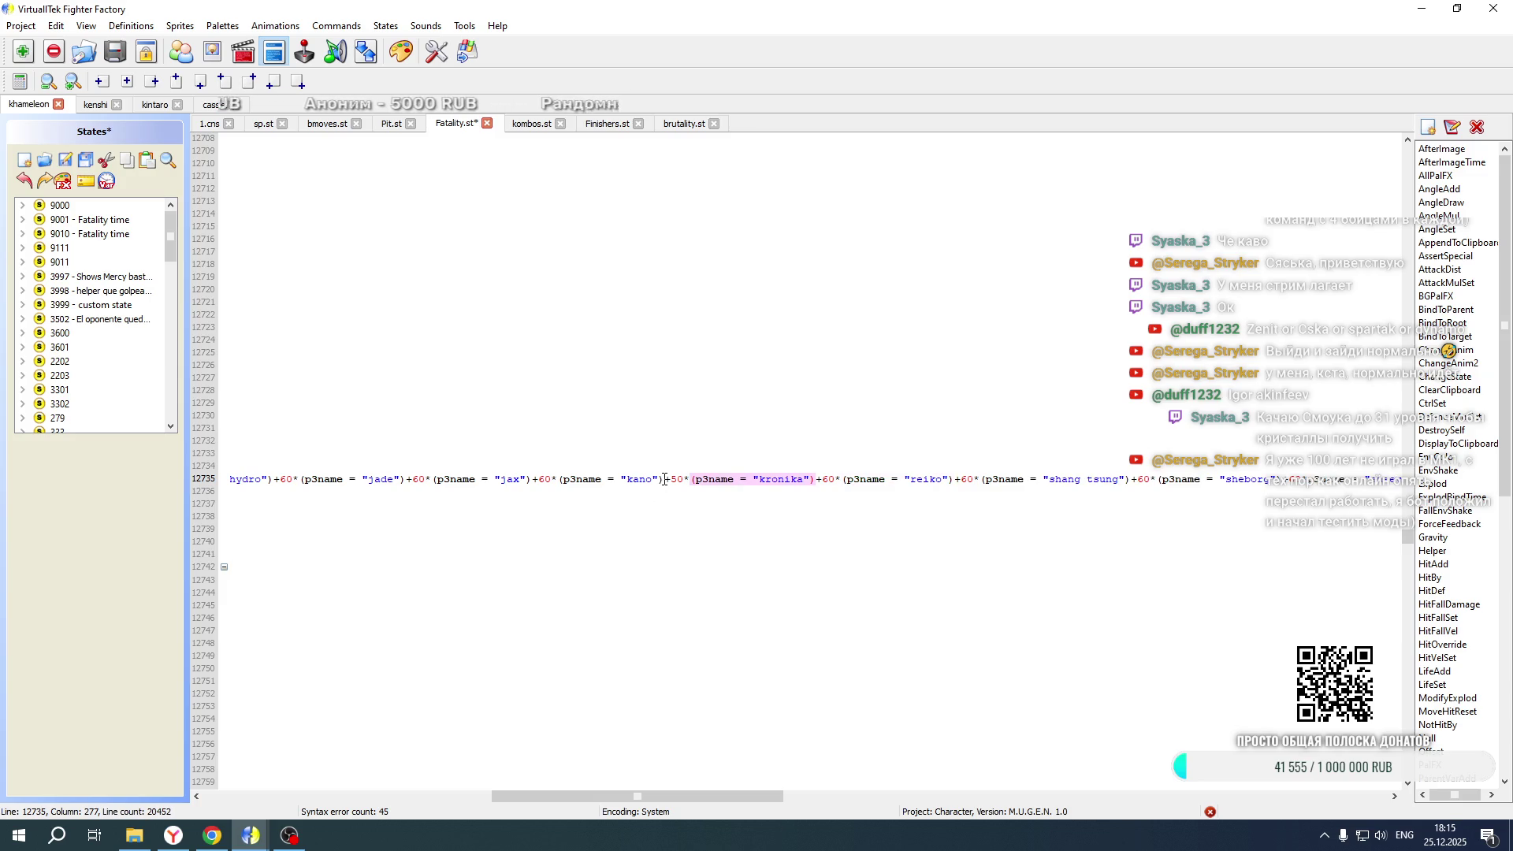
Paste the -10 kintaro term after kano on line 12825 and delete the leftover copy
scroll(665, 479, down, 13)
scroll(669, 657, down, 11)
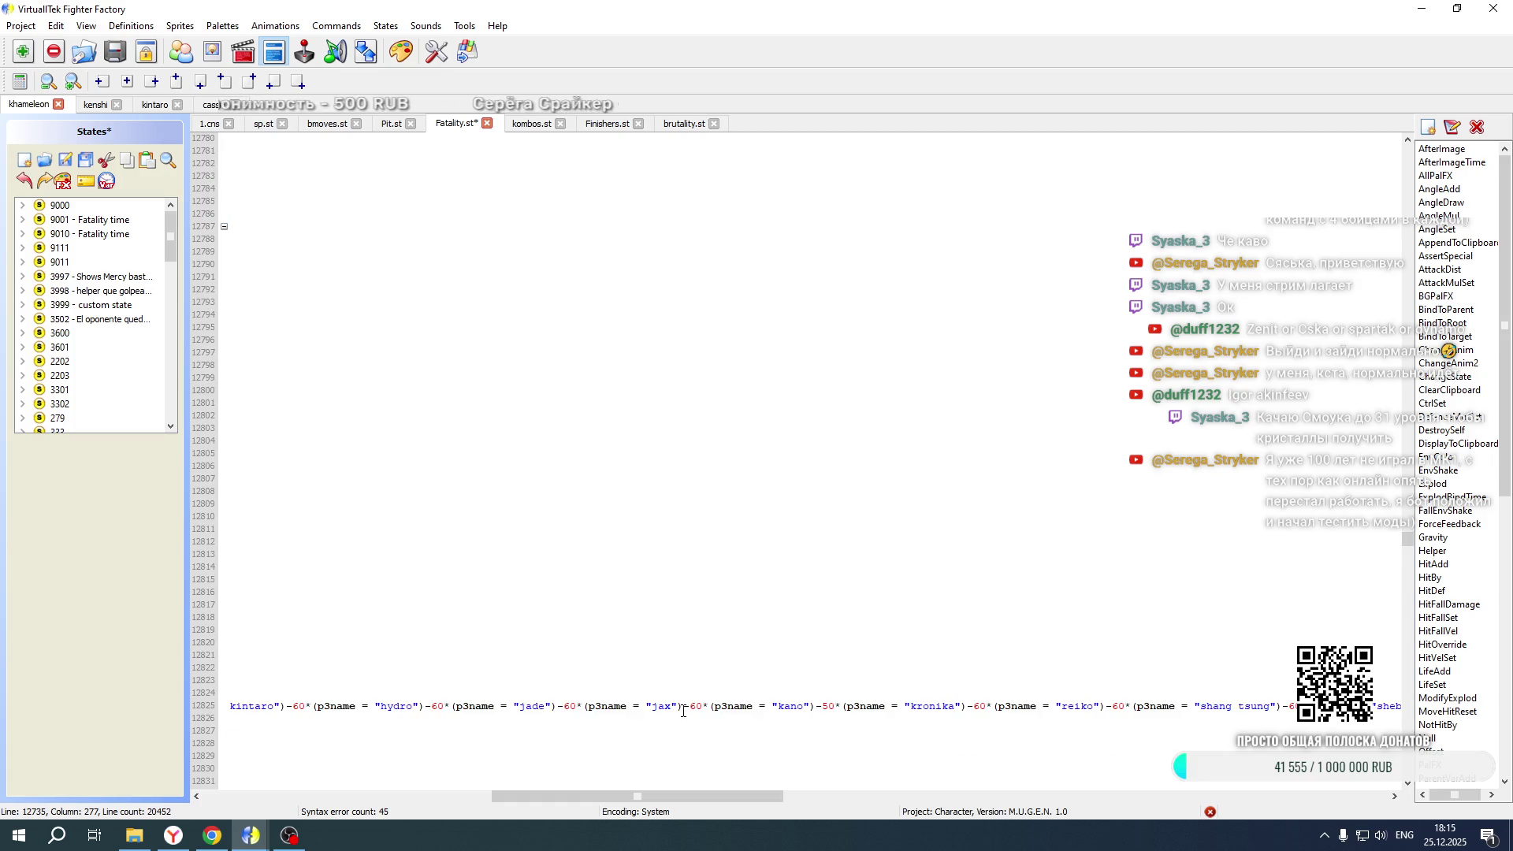
click(817, 706)
key(ctrl+v)
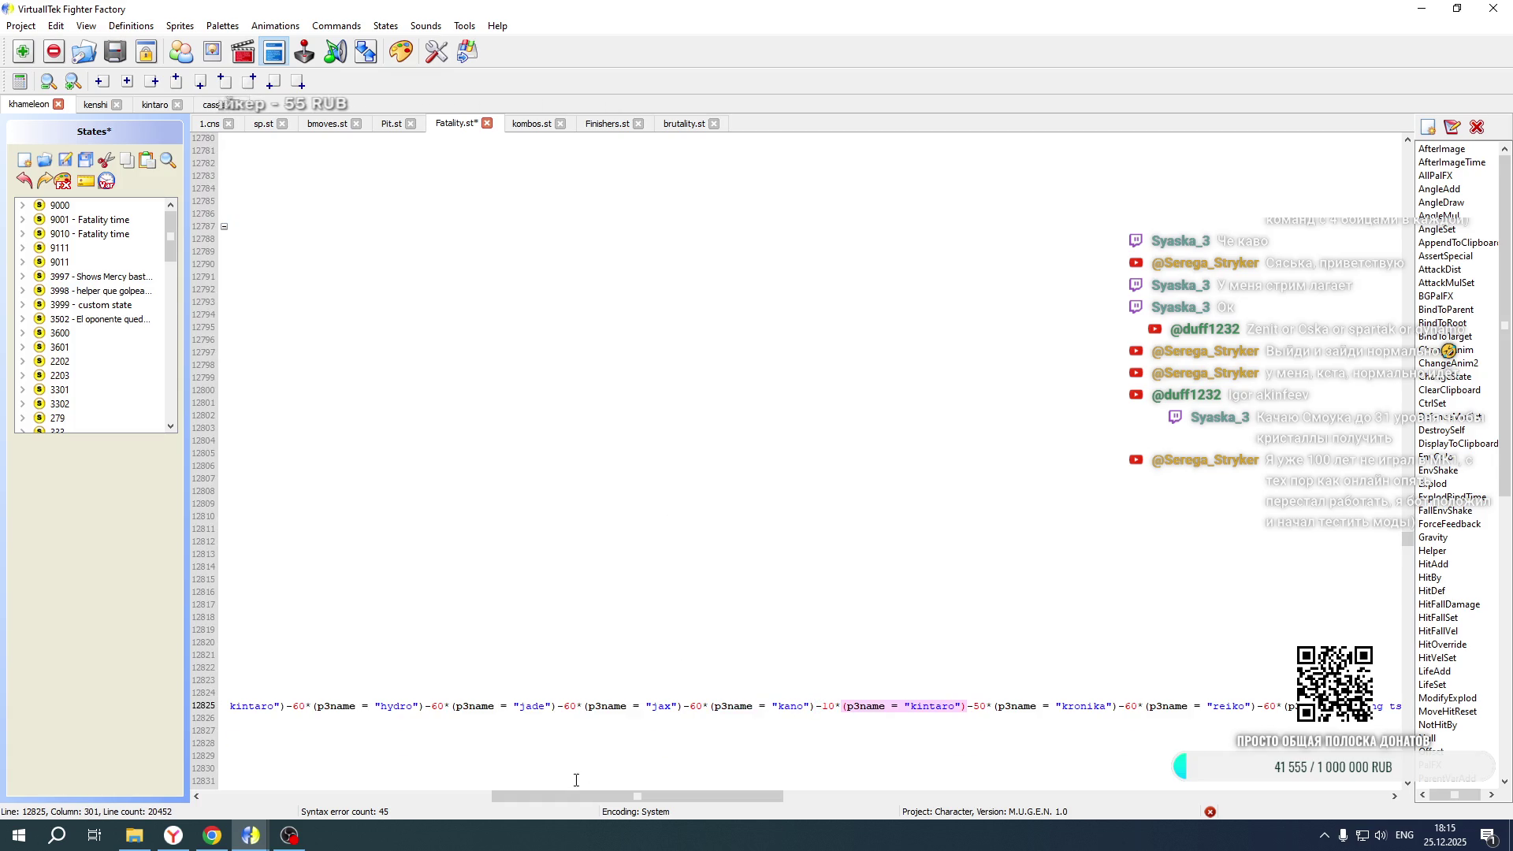
mouse_move(285, 706)
mouse_down()
mouse_move(229, 707)
mouse_move(329, 709)
mouse_up()
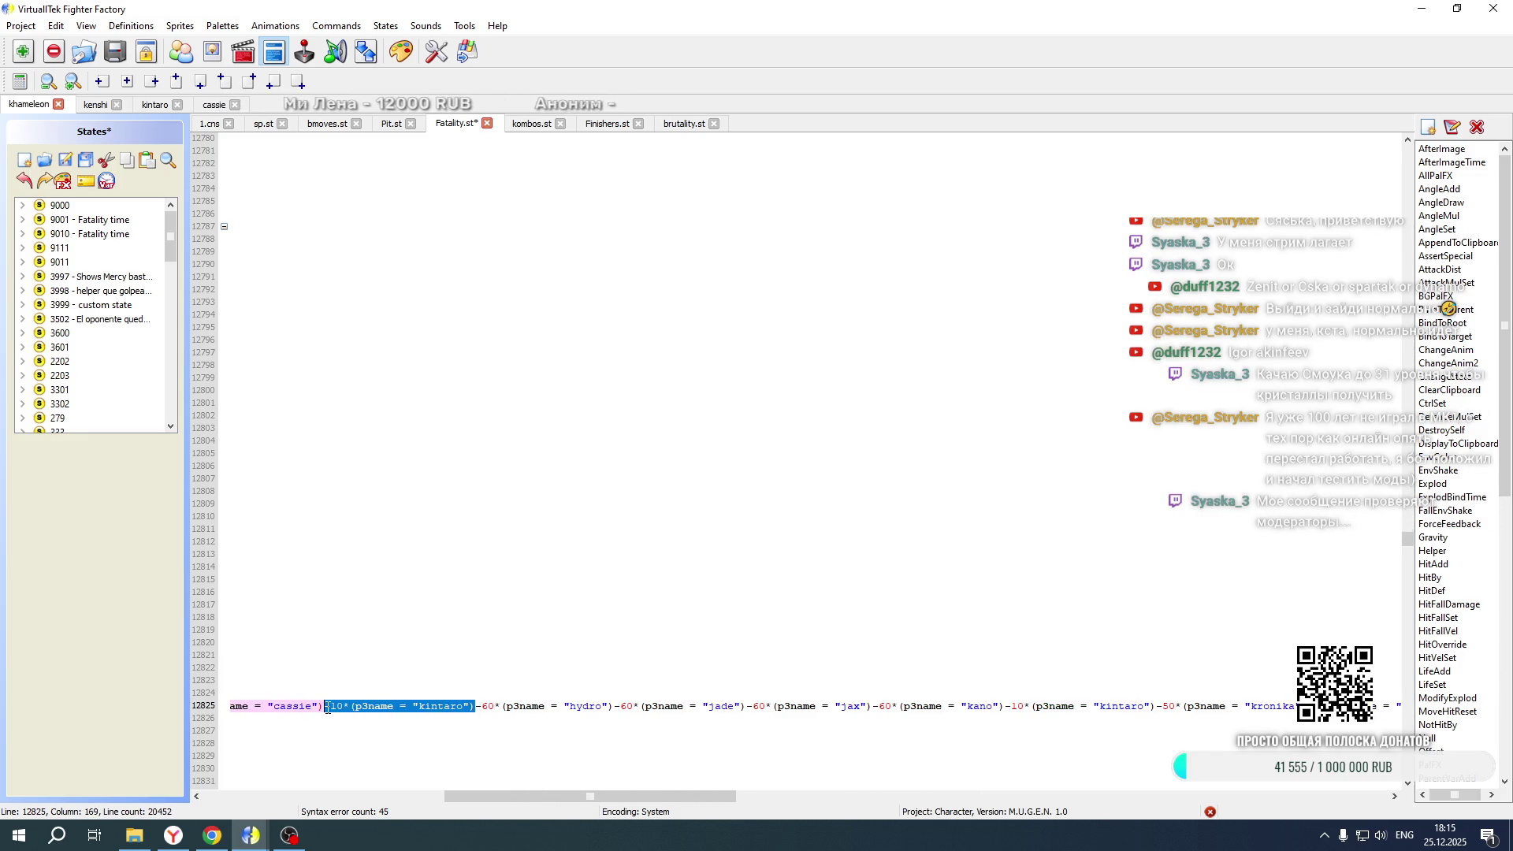
key(Delete)
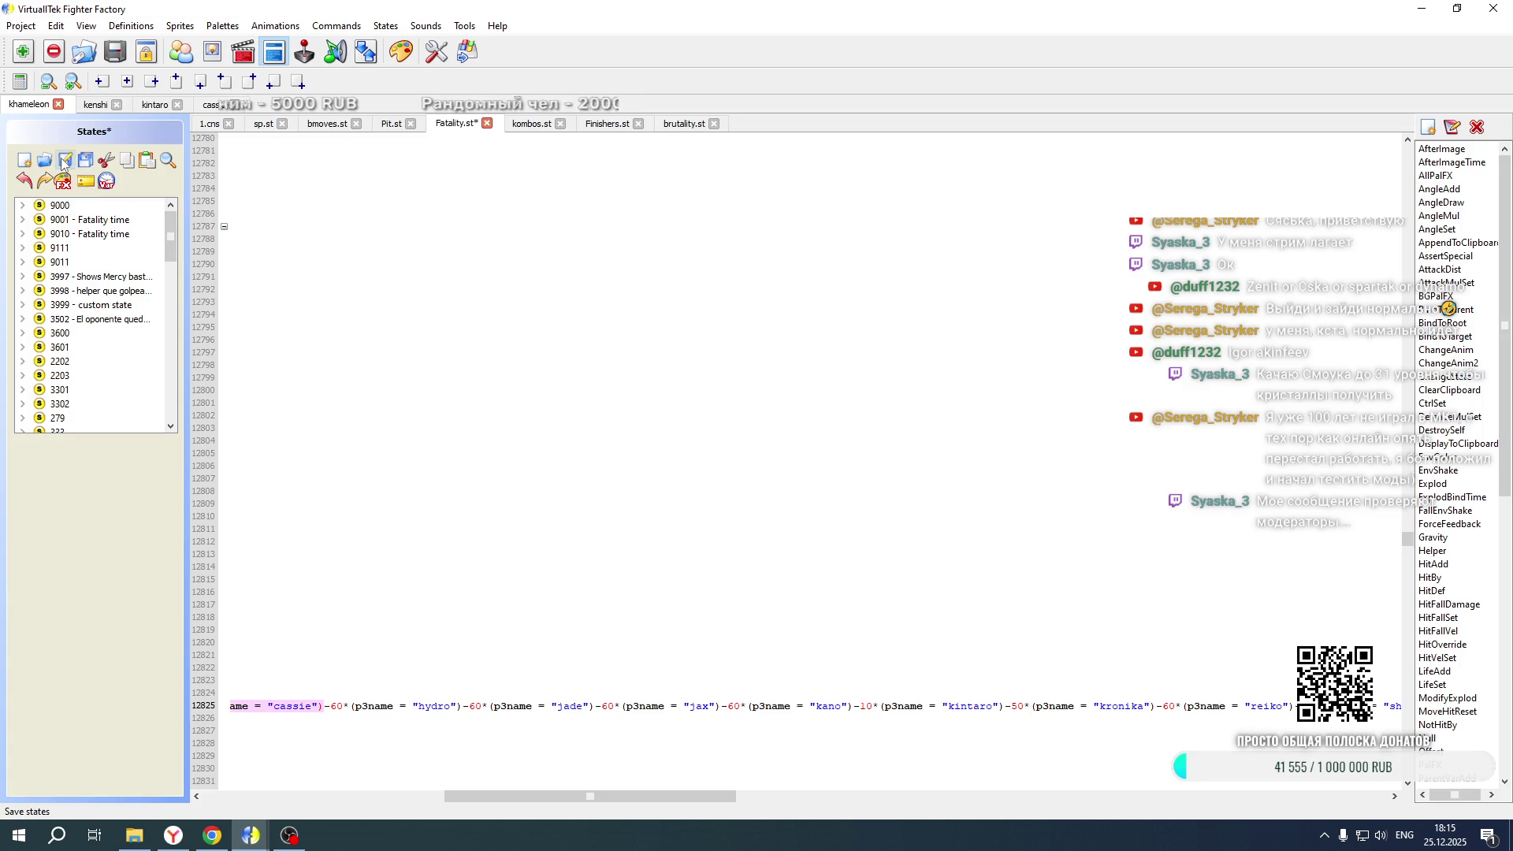
click(22, 28)
Open chameleon.def from the chars/chameleon folder as the new project
click(39, 63)
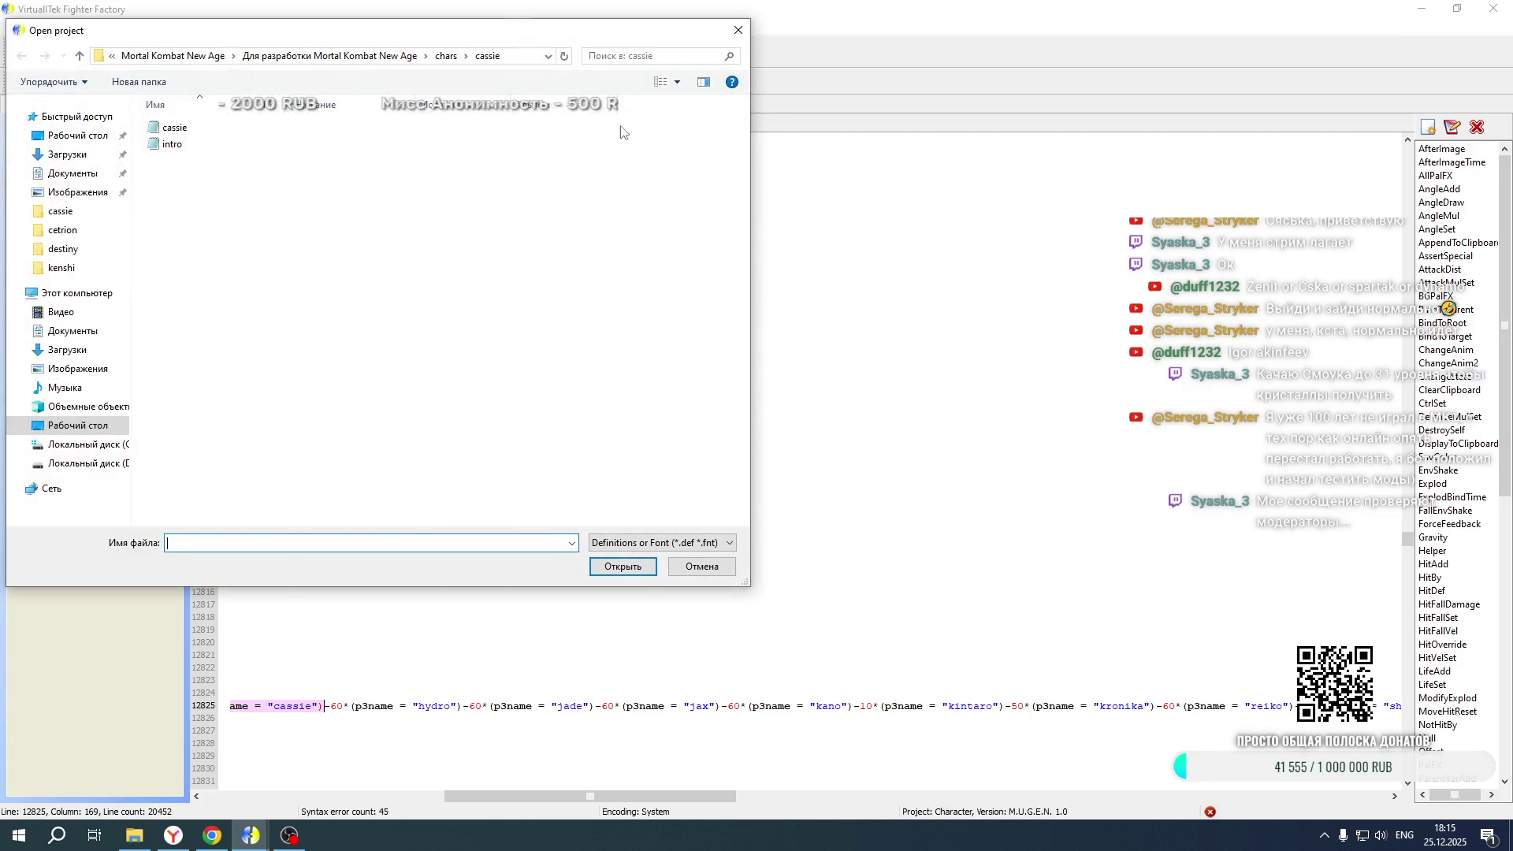
click(446, 57)
double_click(185, 207)
click(180, 132)
double_click(179, 132)
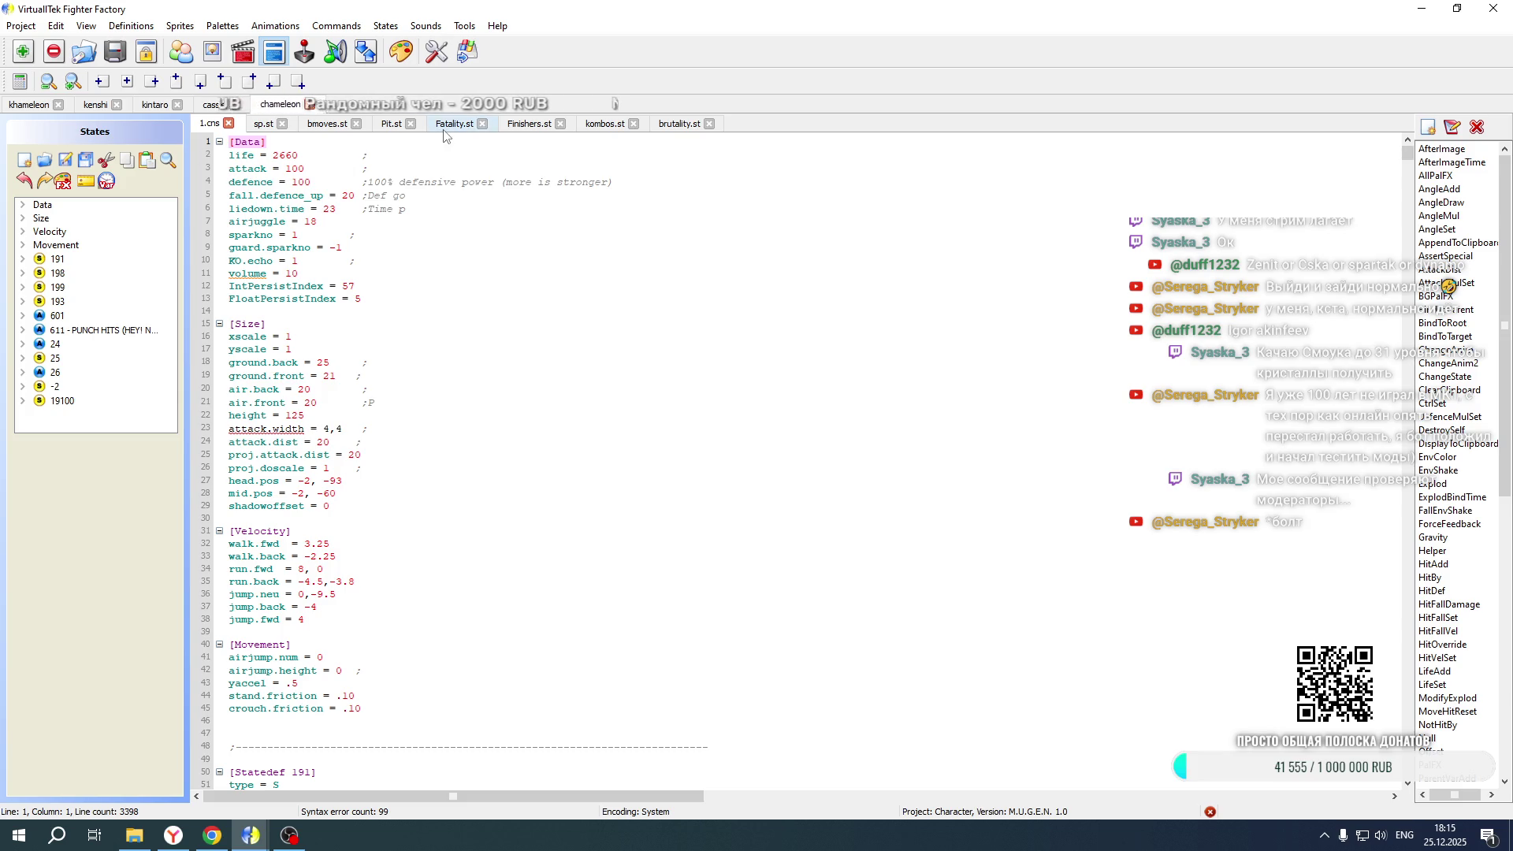
In state 19100, add the -10 kintaro term after kano on lines 3296 and 3387, then save
click(67, 401)
scroll(433, 351, down, 20)
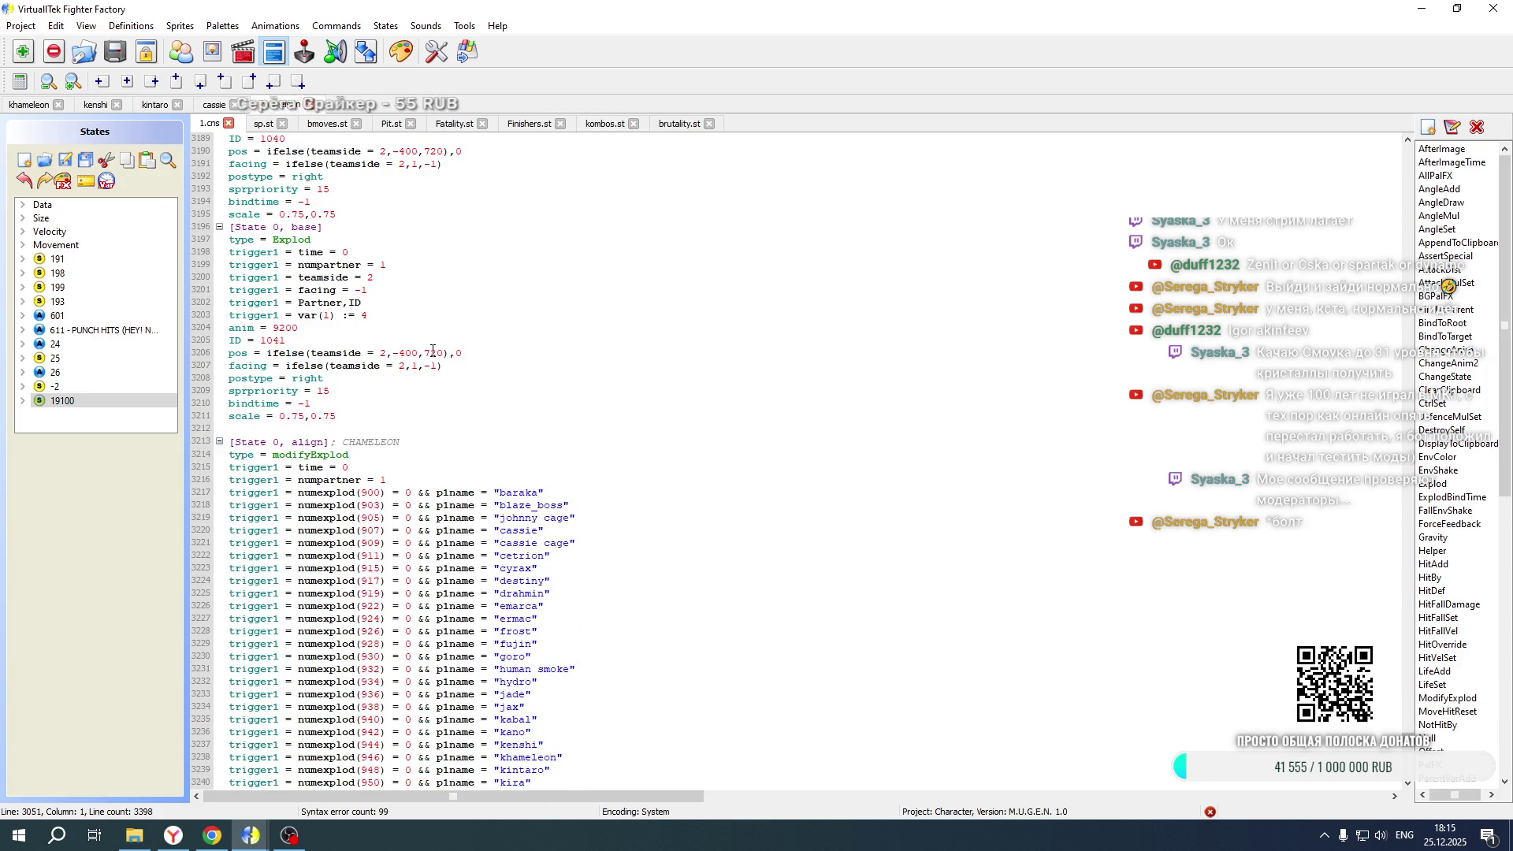
scroll(433, 352, down, 20)
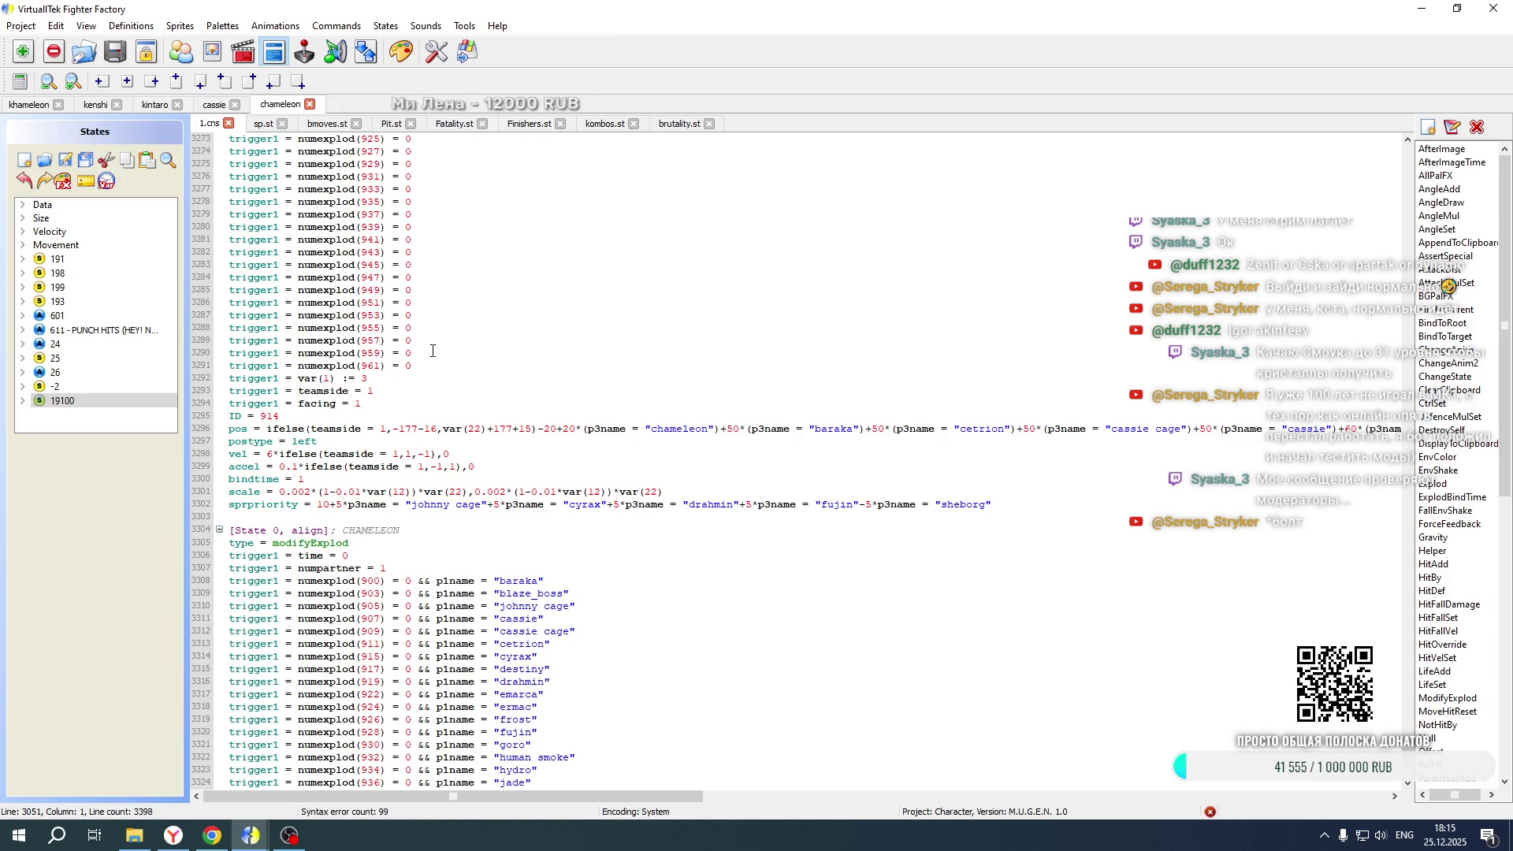
scroll(433, 351, down, 5)
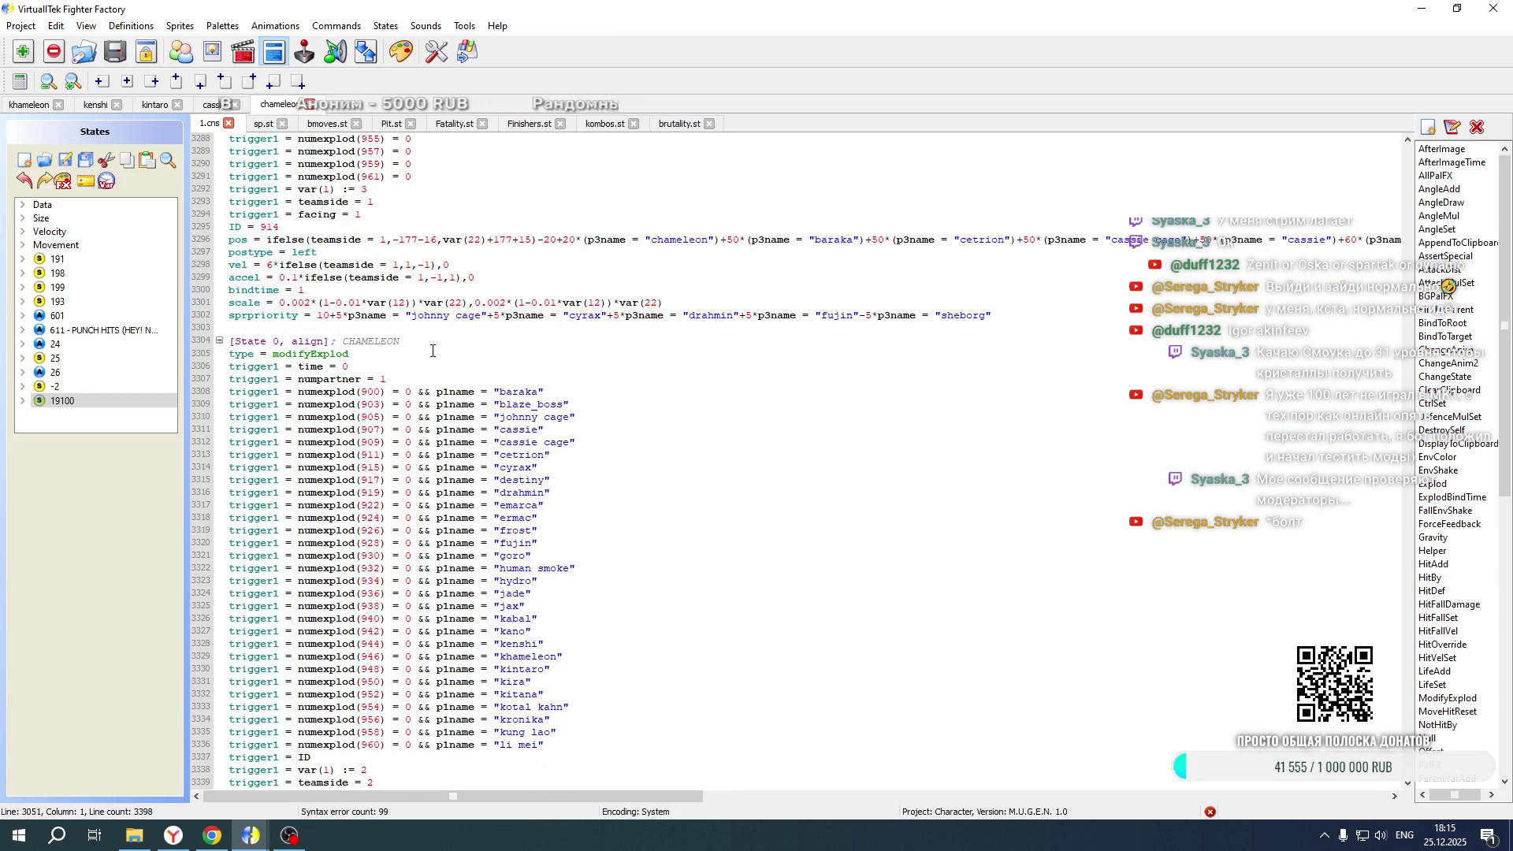
drag(407, 796, 896, 783)
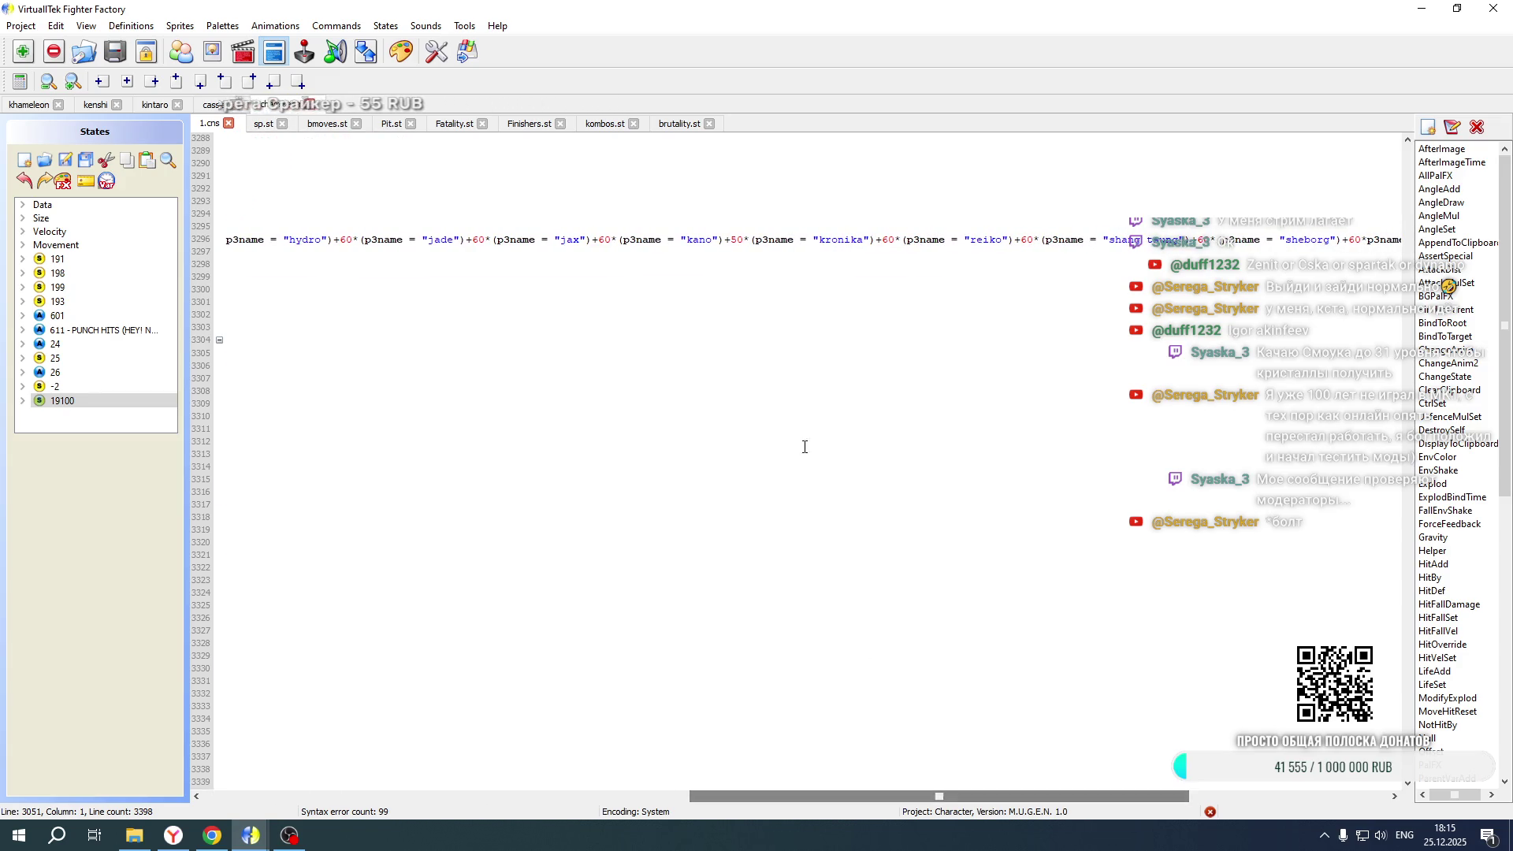
click(725, 239)
text(-10*(p3name = "kintaro"))
scroll(719, 304, down, 20)
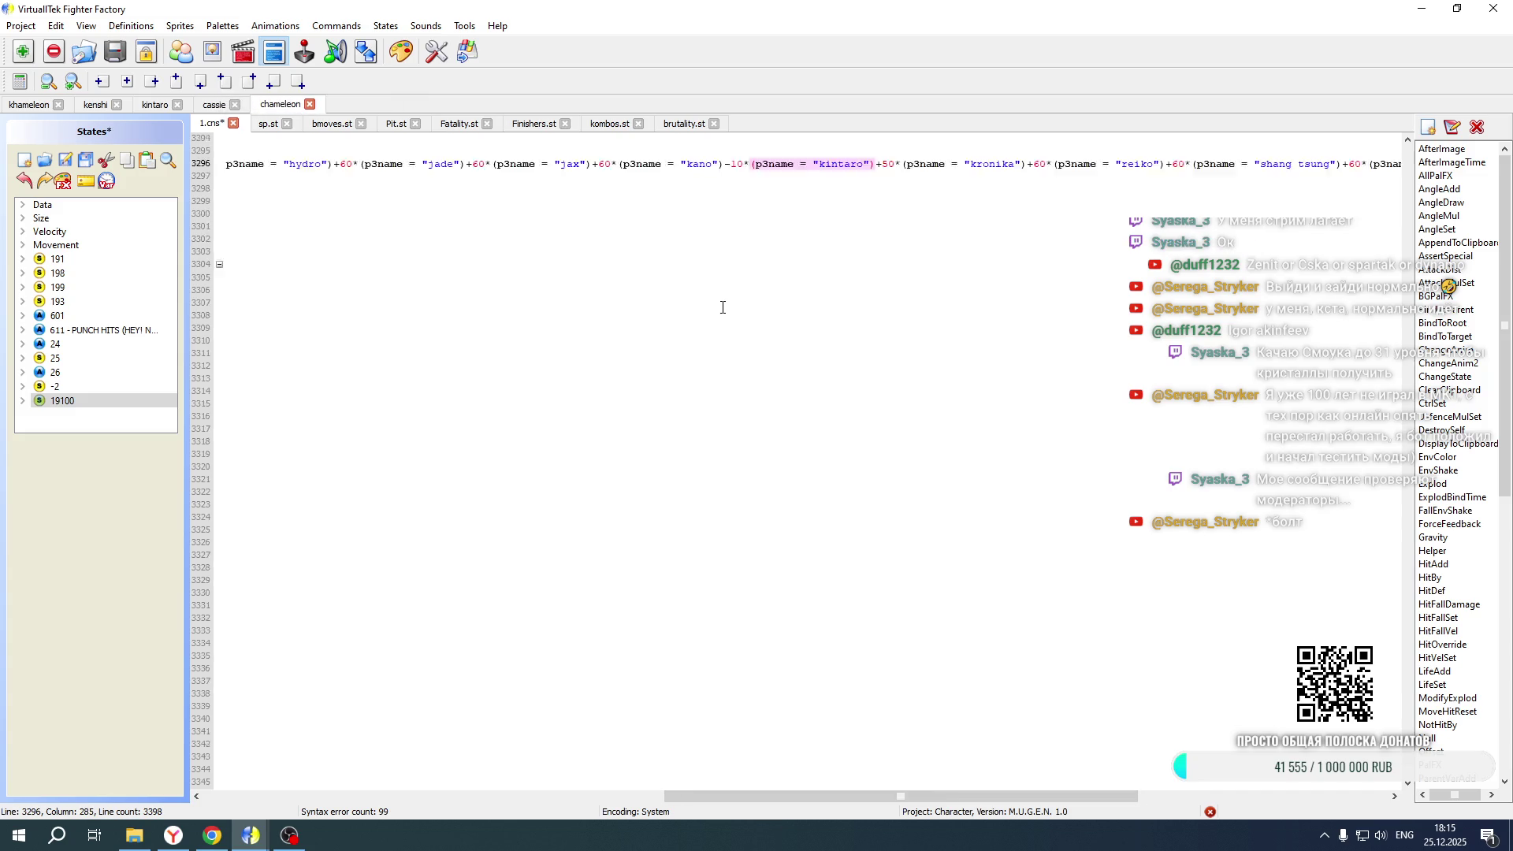
click(719, 630)
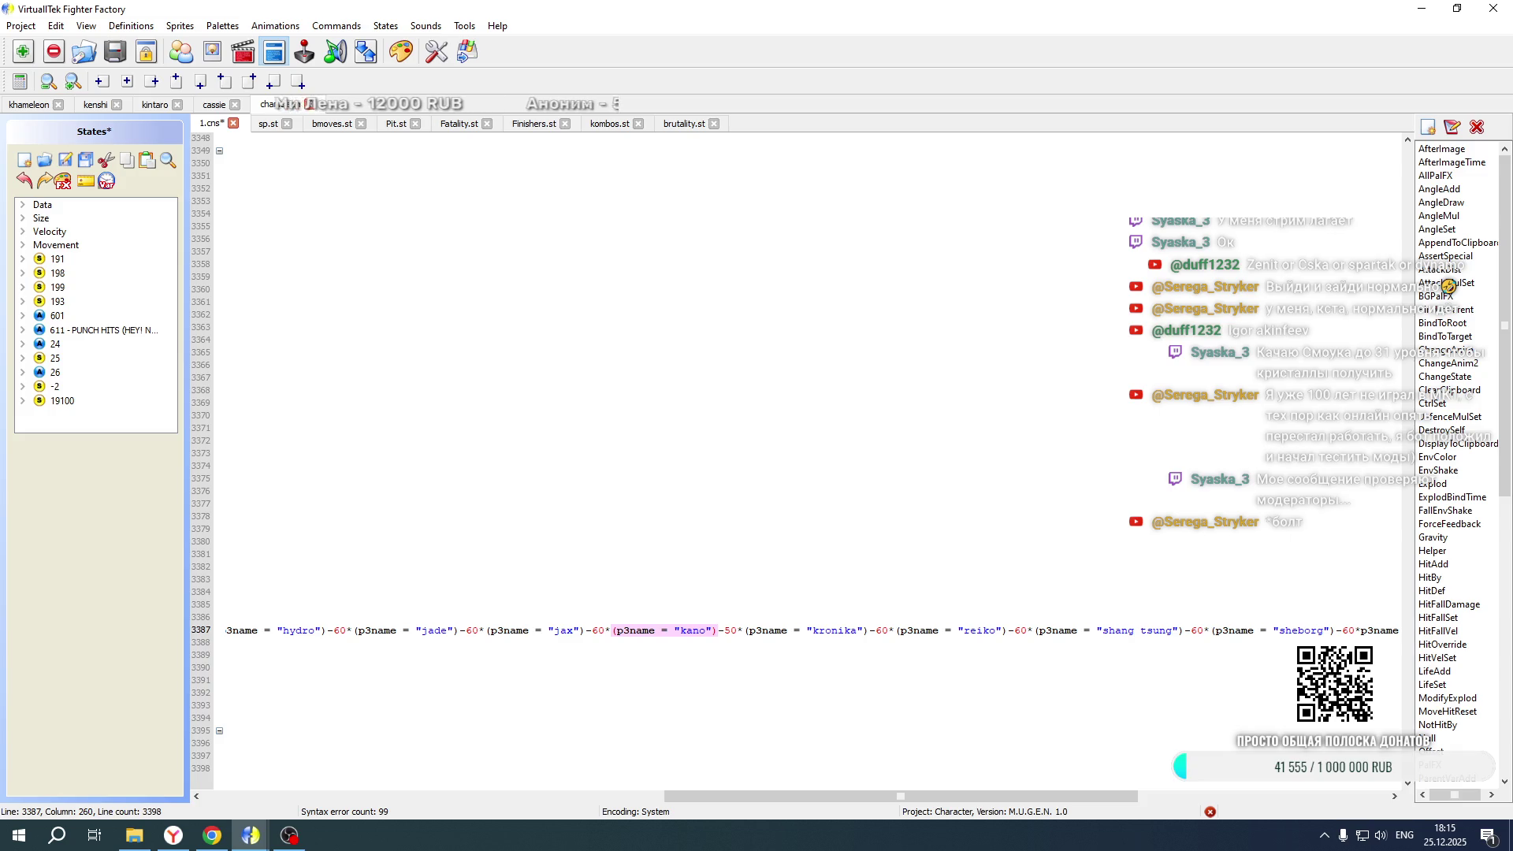
text(-10*(p3name = "kintaro"))
click(68, 159)
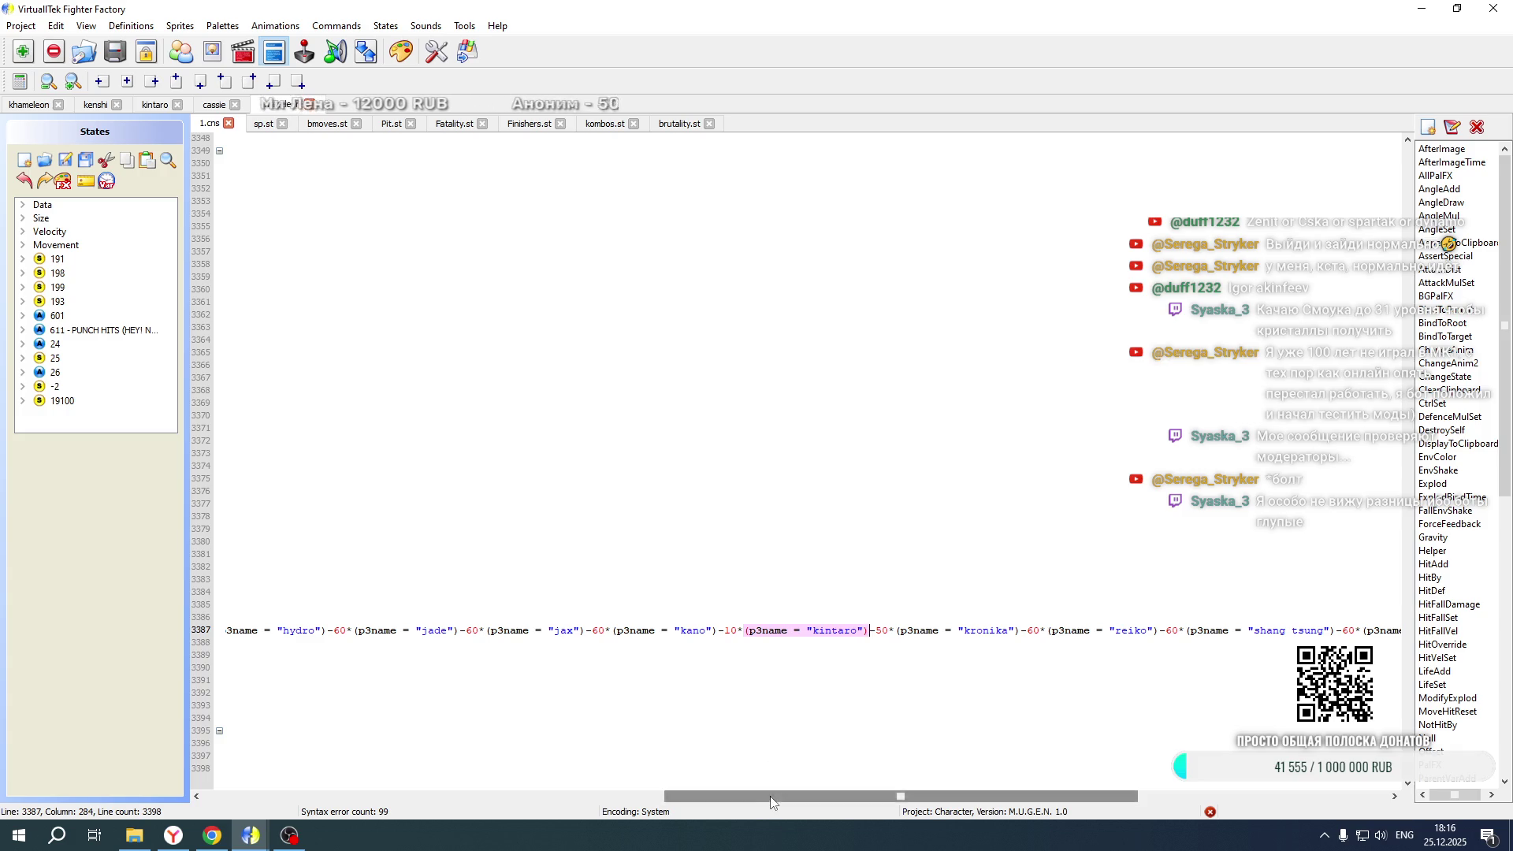
Launch Mortal Kombat New Age from its development folder
drag(777, 796, 315, 796)
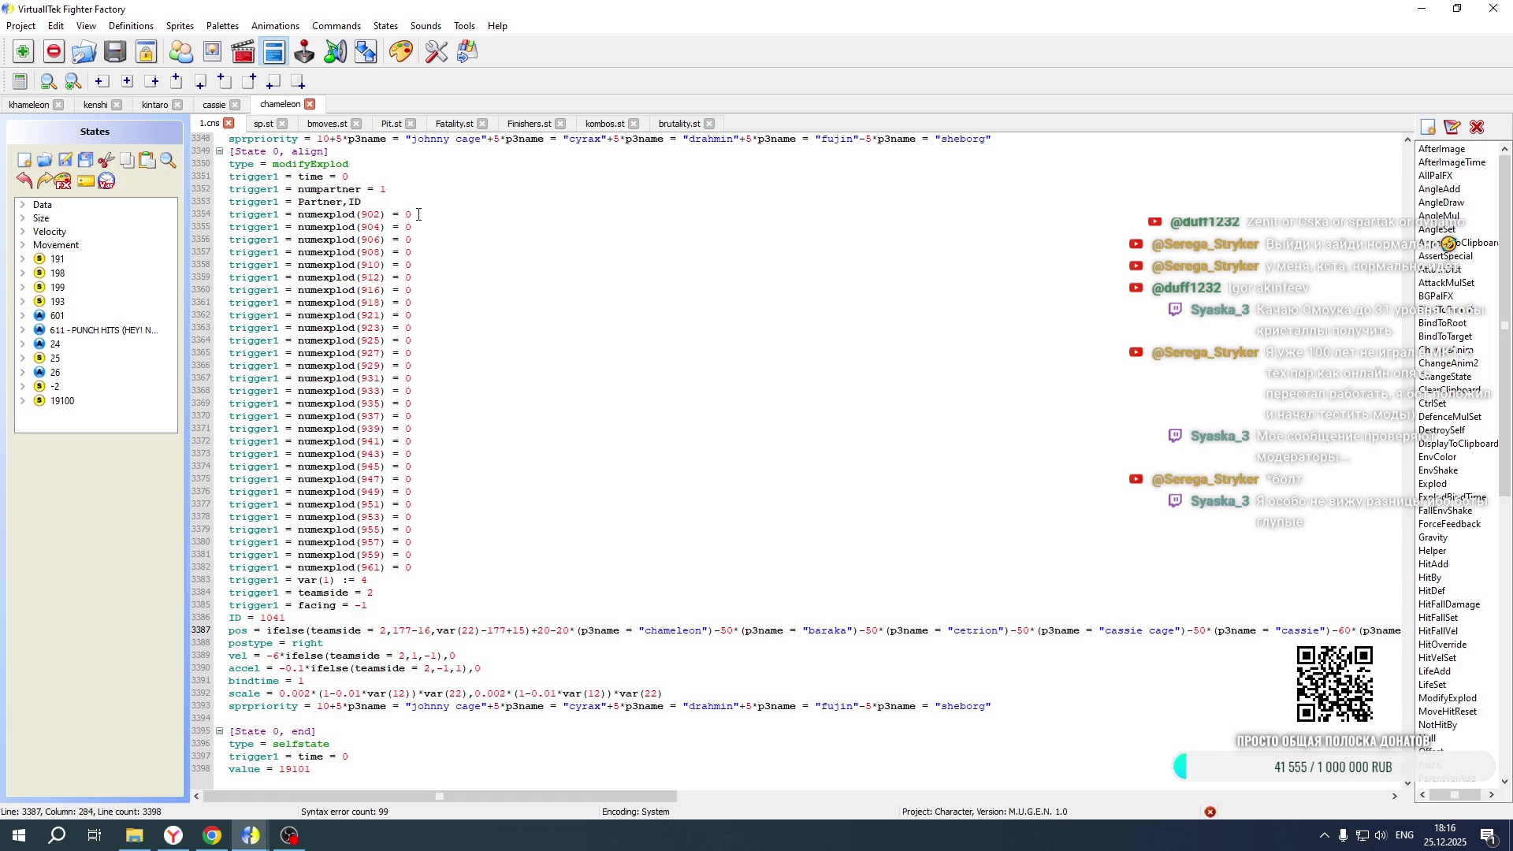
drag(418, 214, 392, 185)
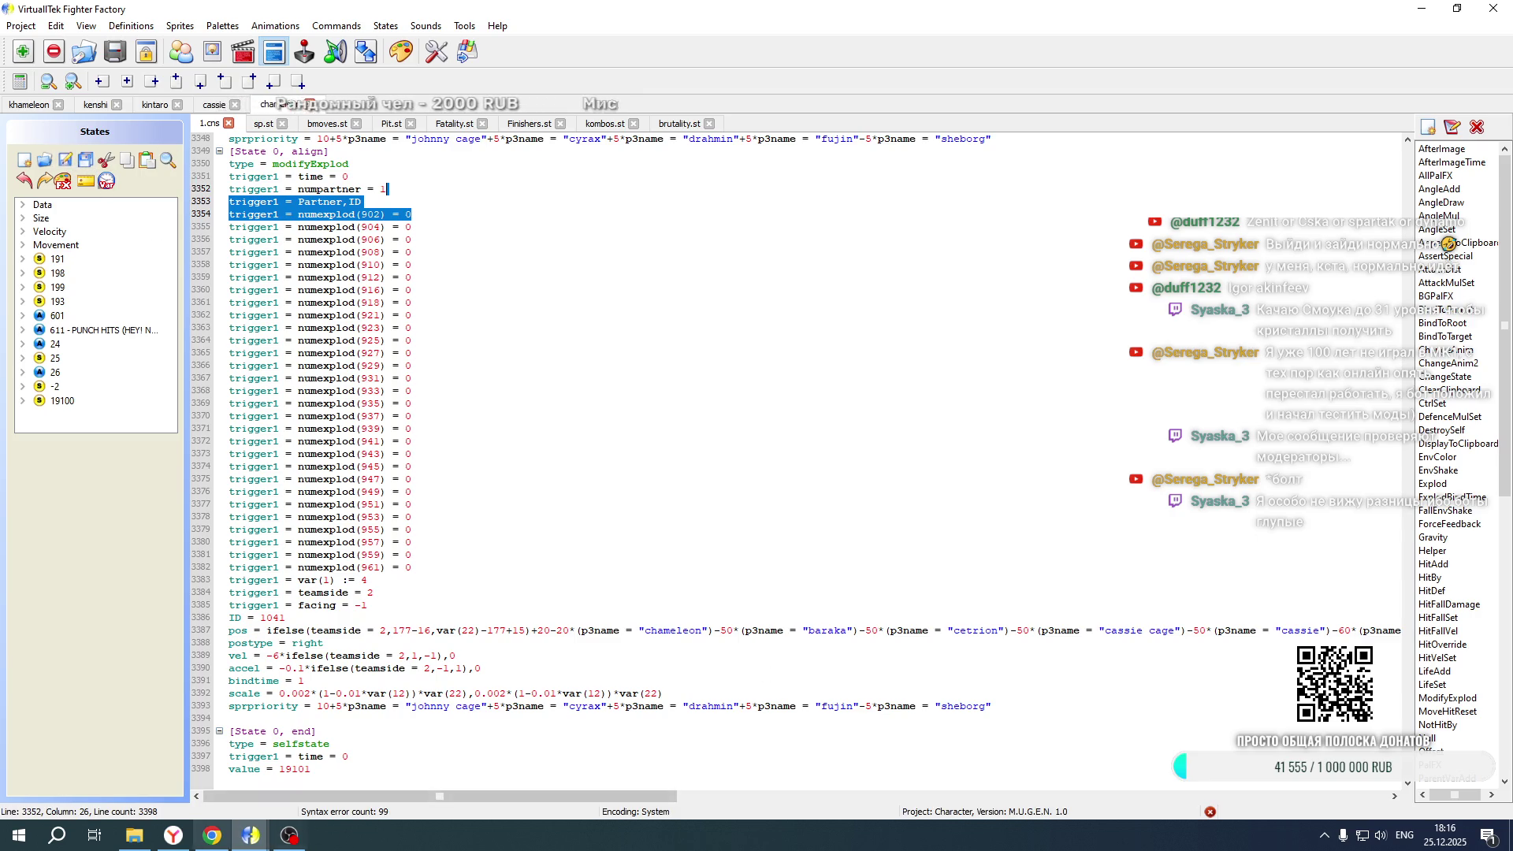
click(134, 836)
double_click(661, 521)
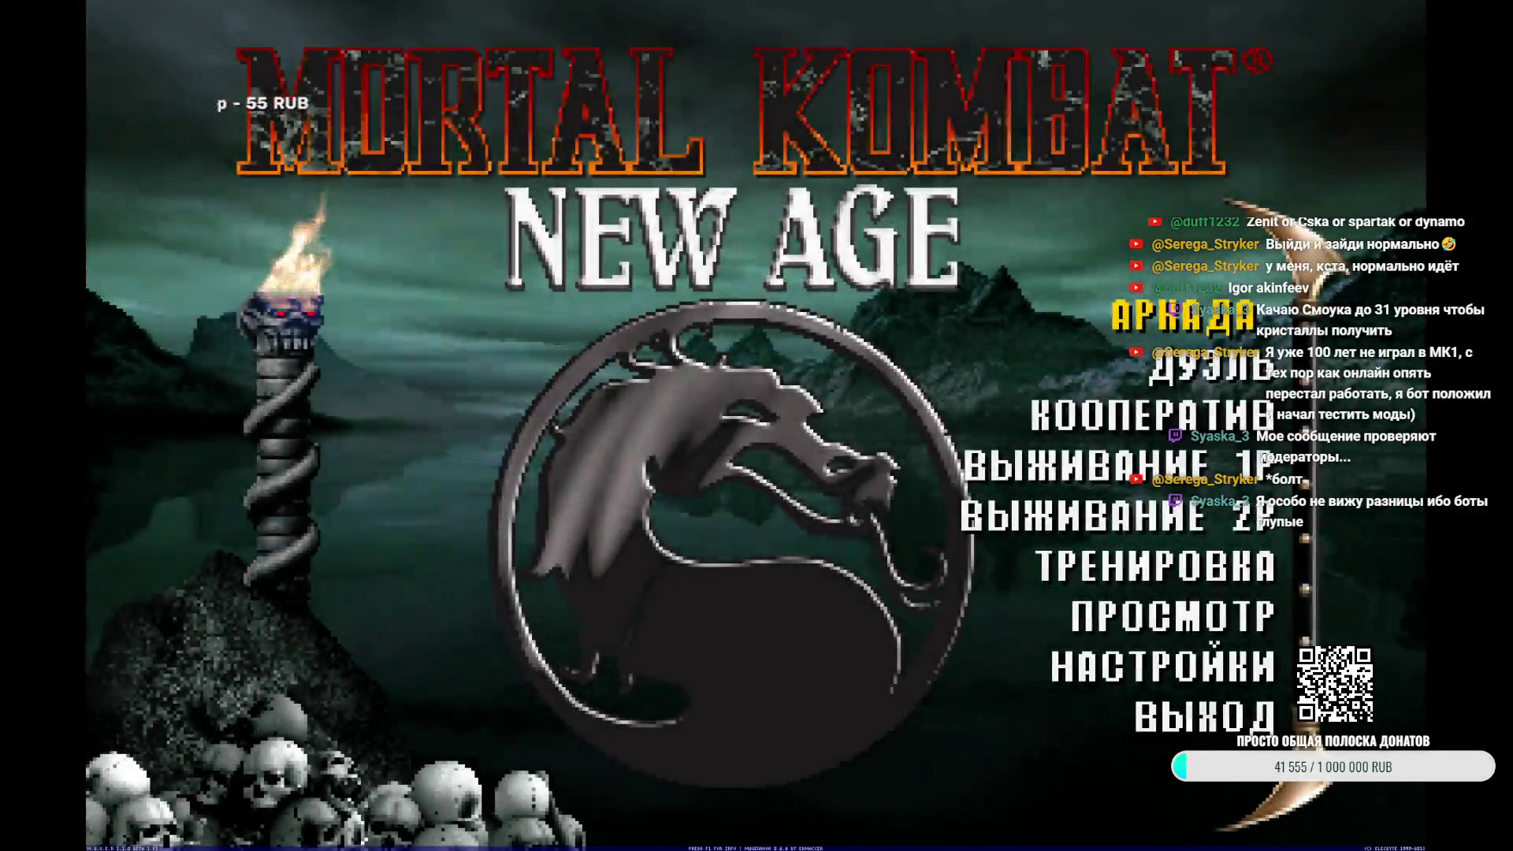
Start a ДУЭЛЬ and choose ТЭГ (tag-team) mode for player one
key(Down)
key(Return)
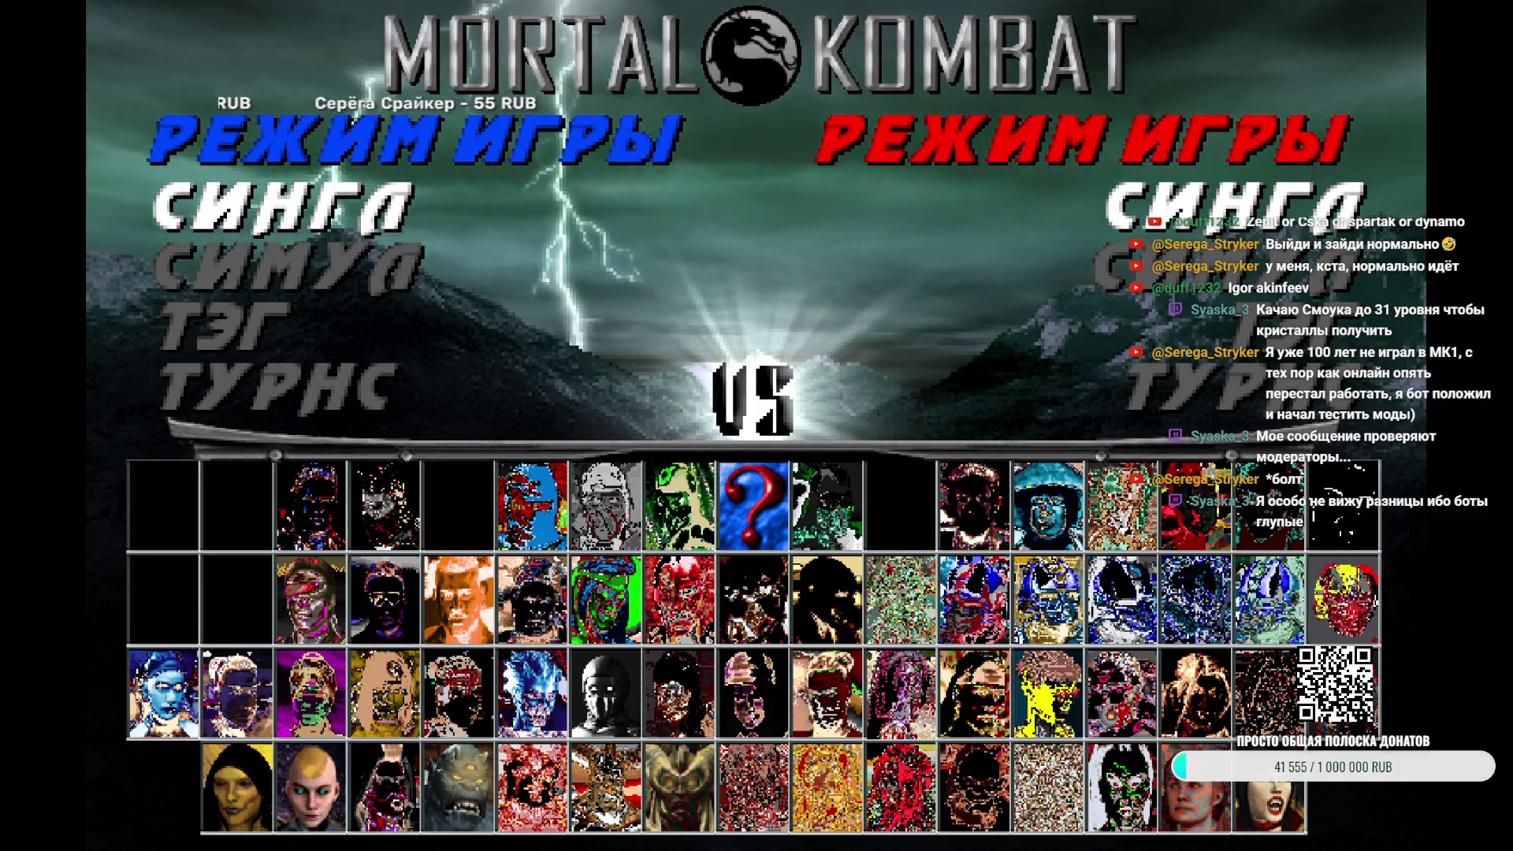
key(Down)
key(Down)
key(Return)
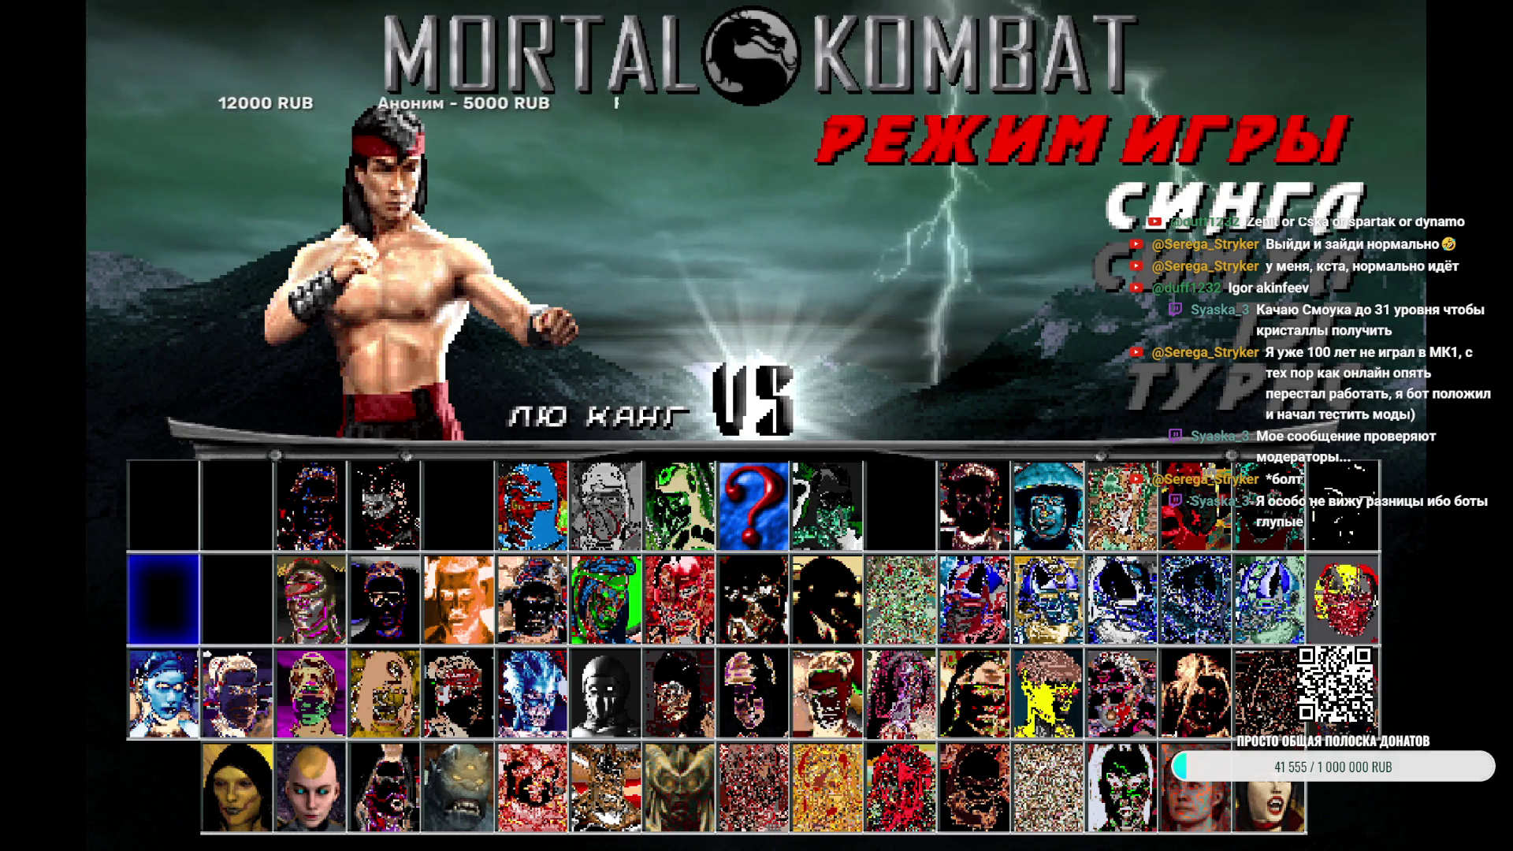
Pick Kintaro as the first partner and Chameleon as the second
key(Down)
key(Right)
key(Right)
key(Right)
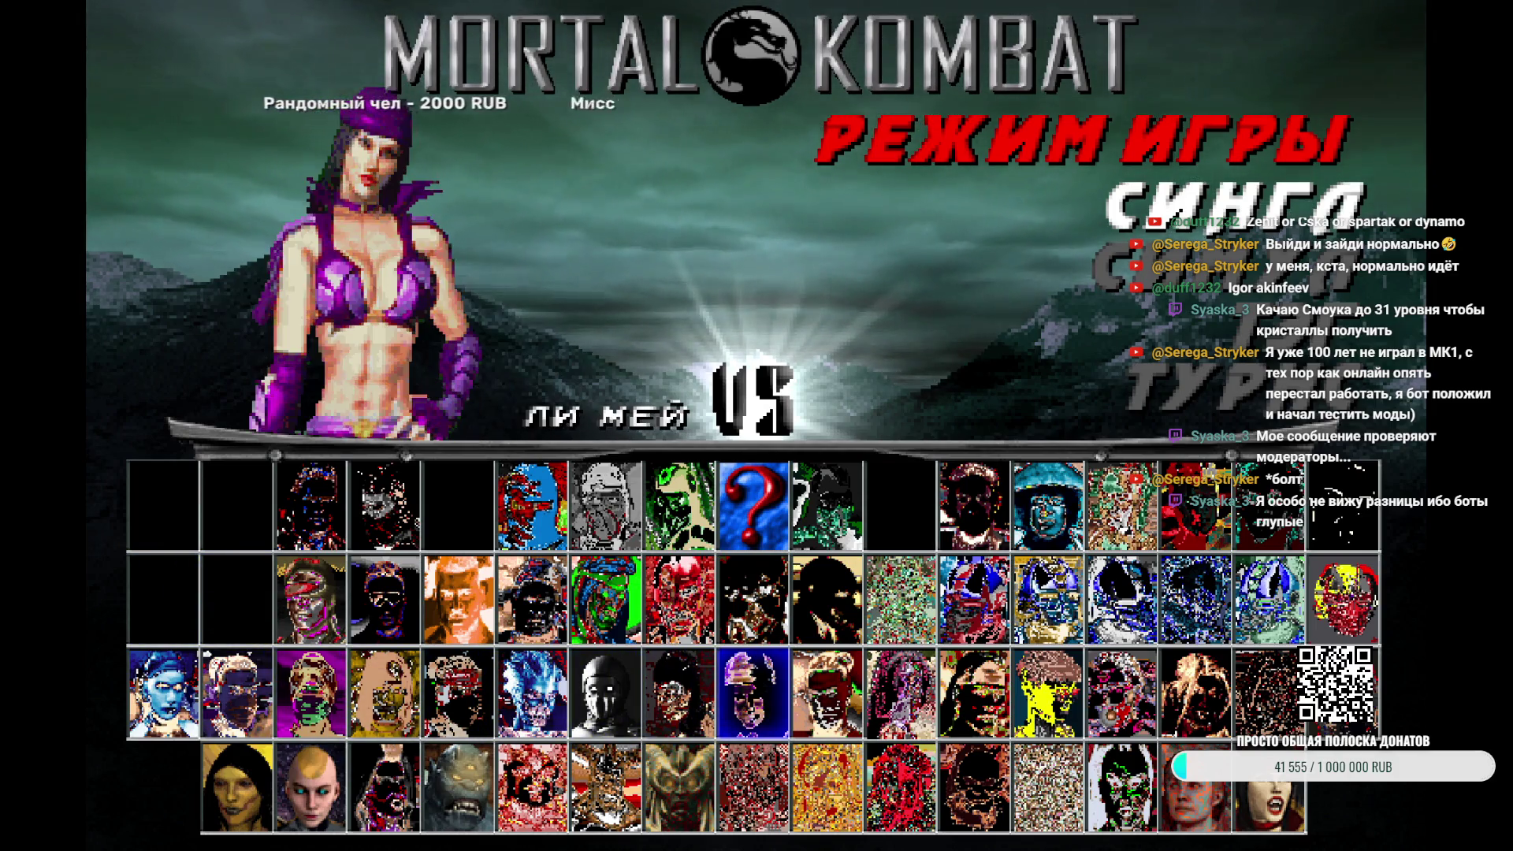
key(Right)
key(Left)
key(Left)
key(Left)
key(Left)
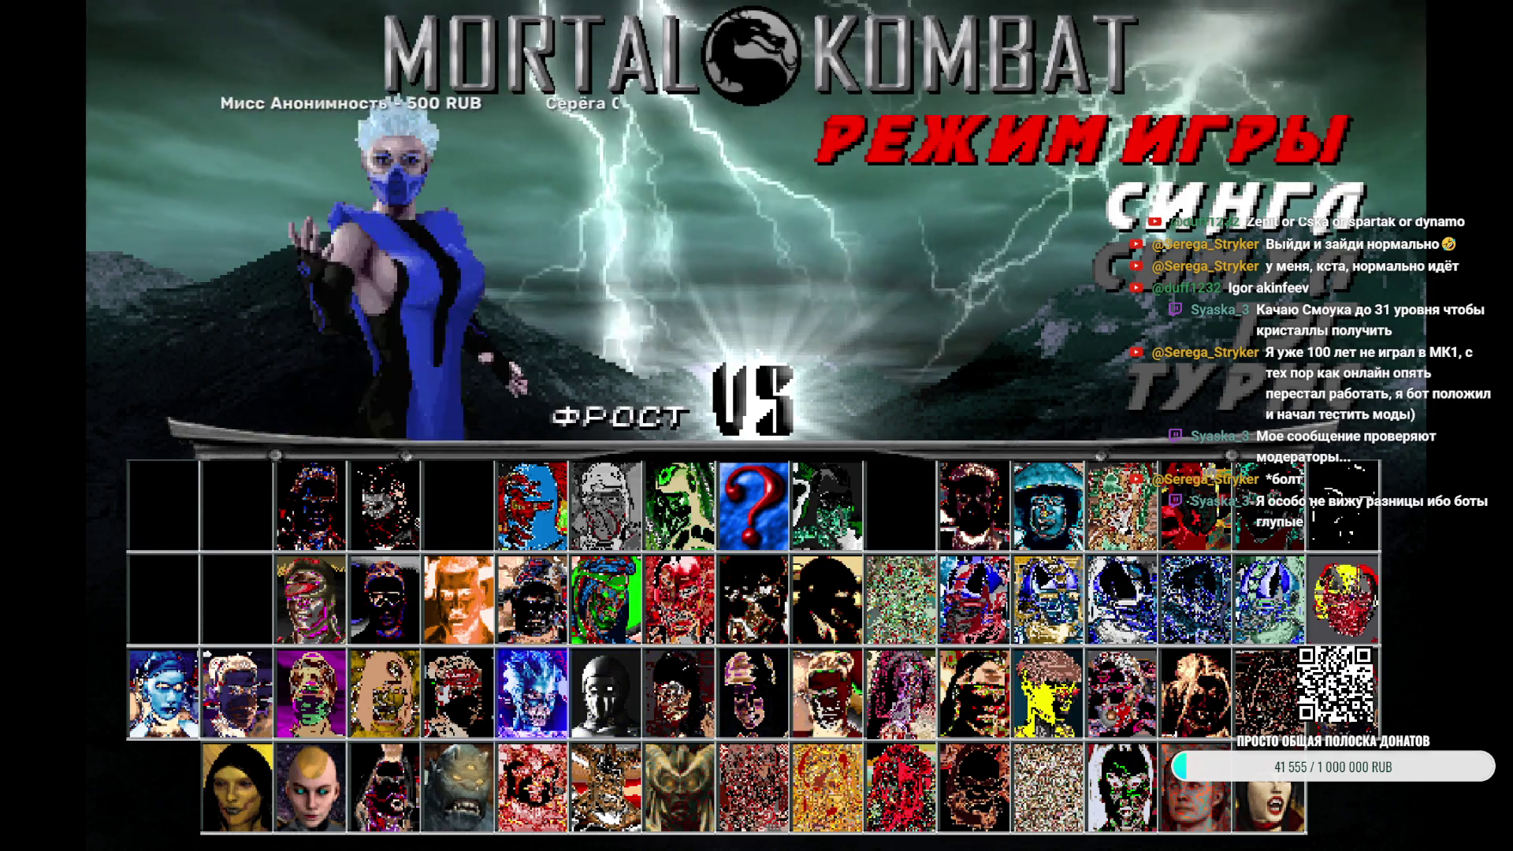
key(Down)
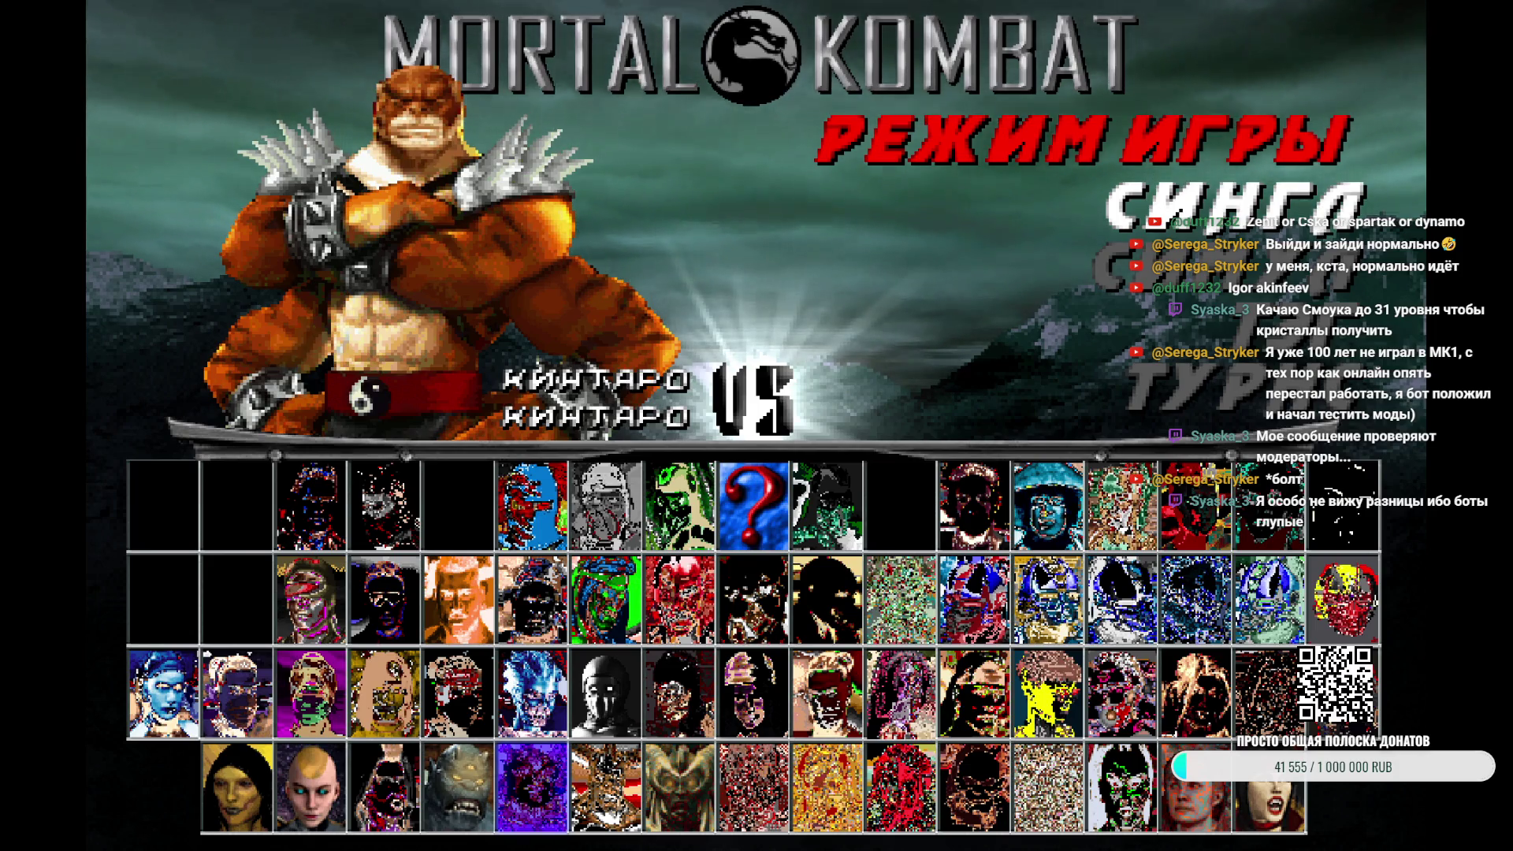
key(Right)
key(Right)
key(Right)
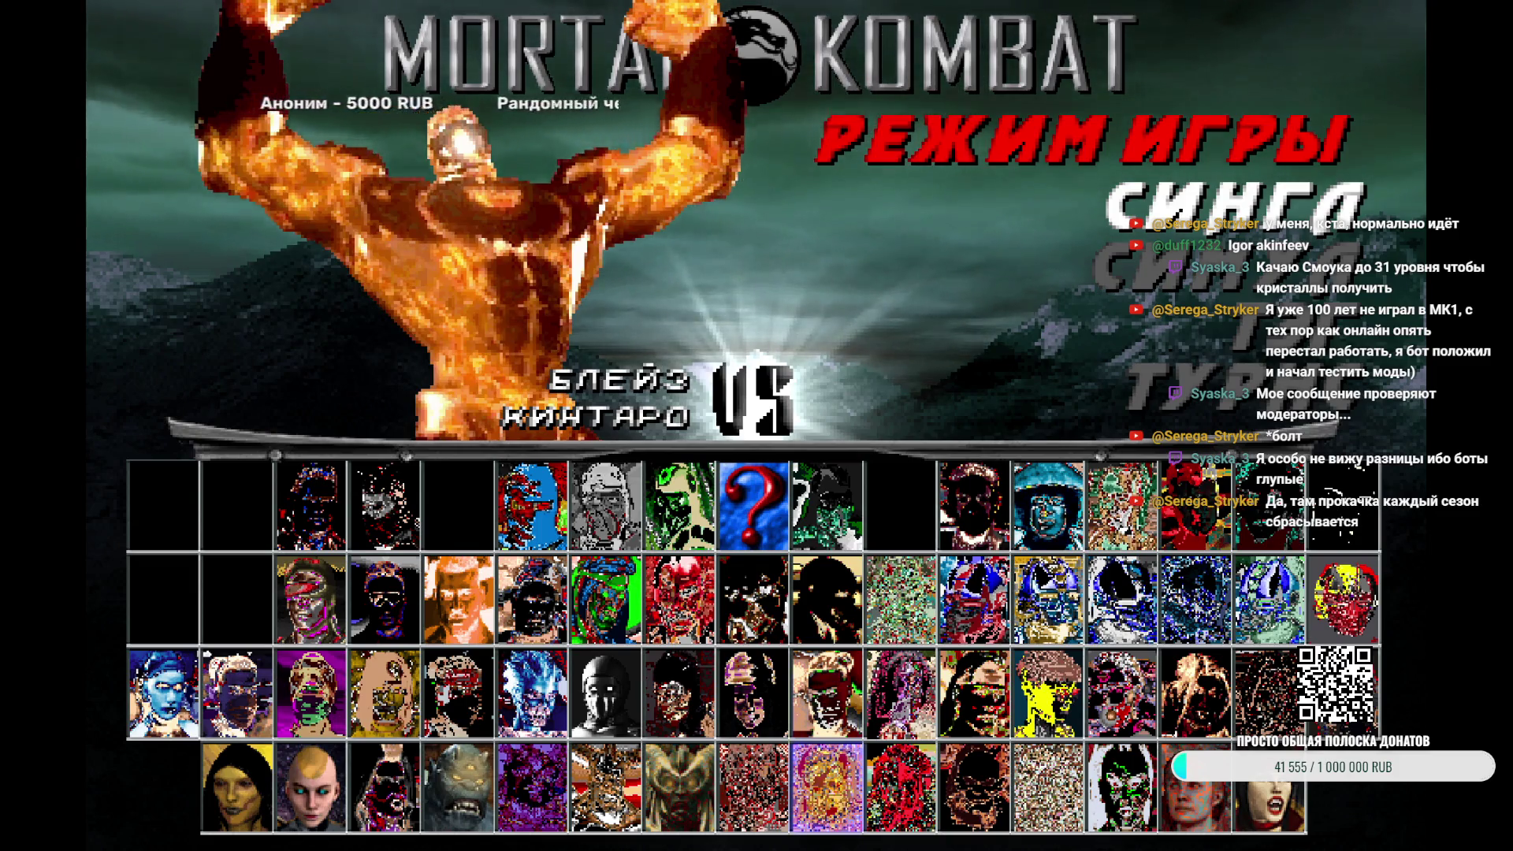
key(Left)
key(Return)
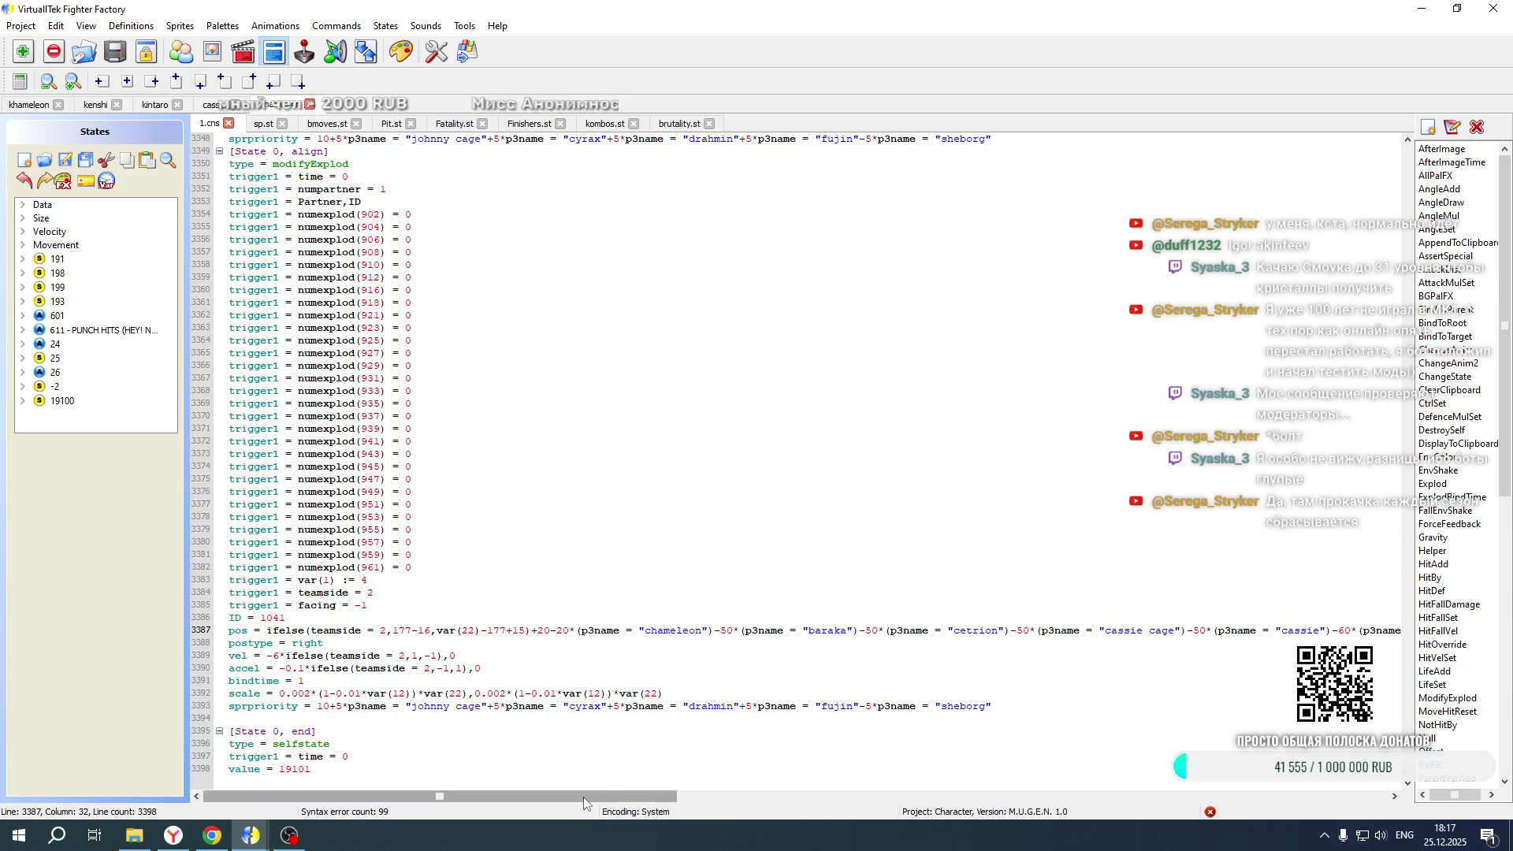
drag(583, 797, 932, 804)
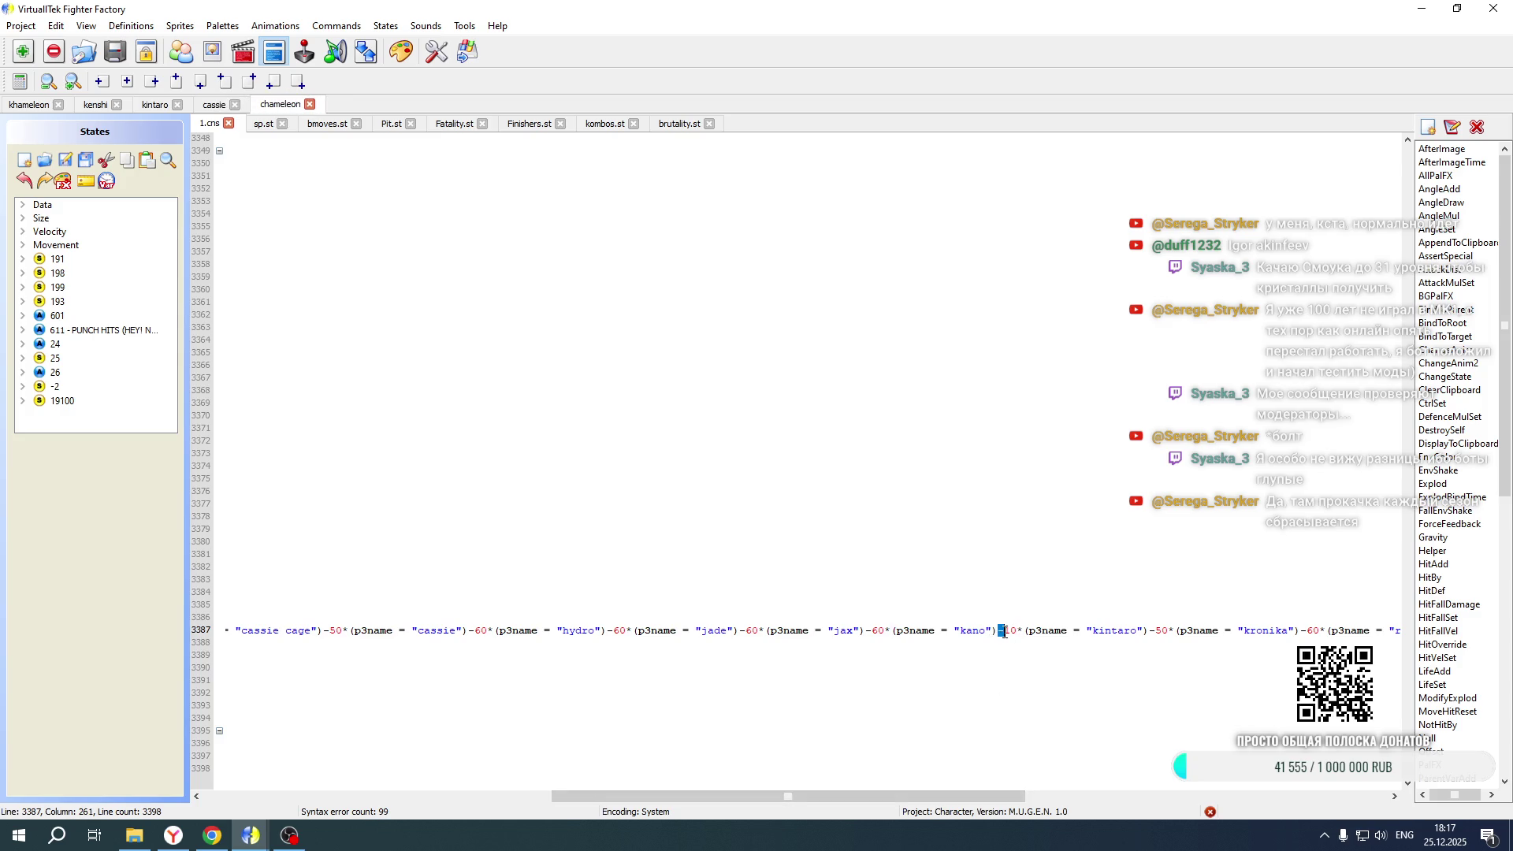
In khameleon's Fatality.st line 12825, change the kintaro offset from -10 to +10 and save
scroll(796, 461, up, 6)
scroll(796, 461, up, 12)
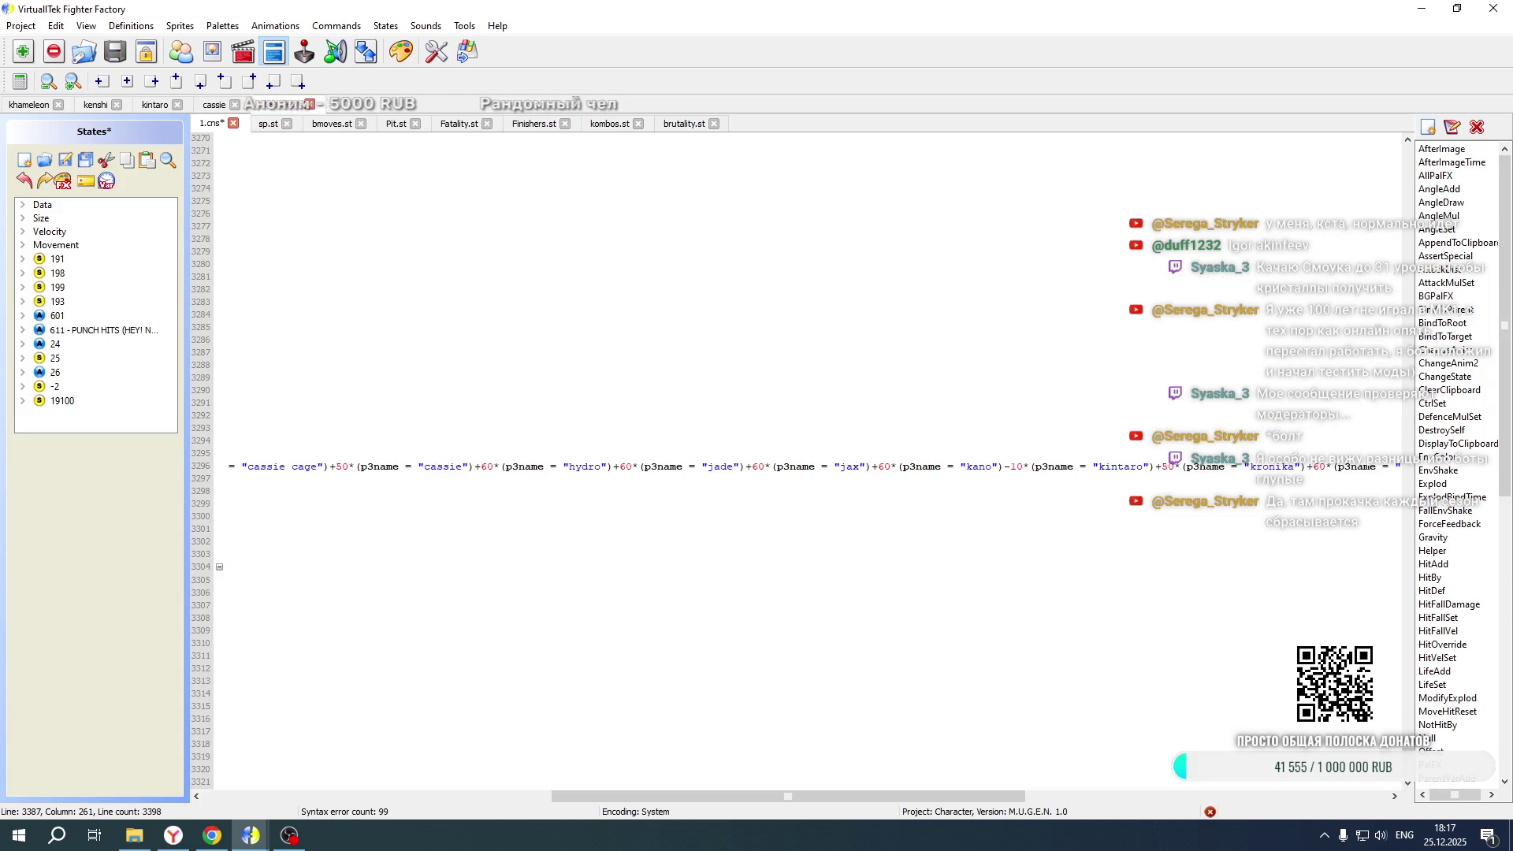
click(29, 104)
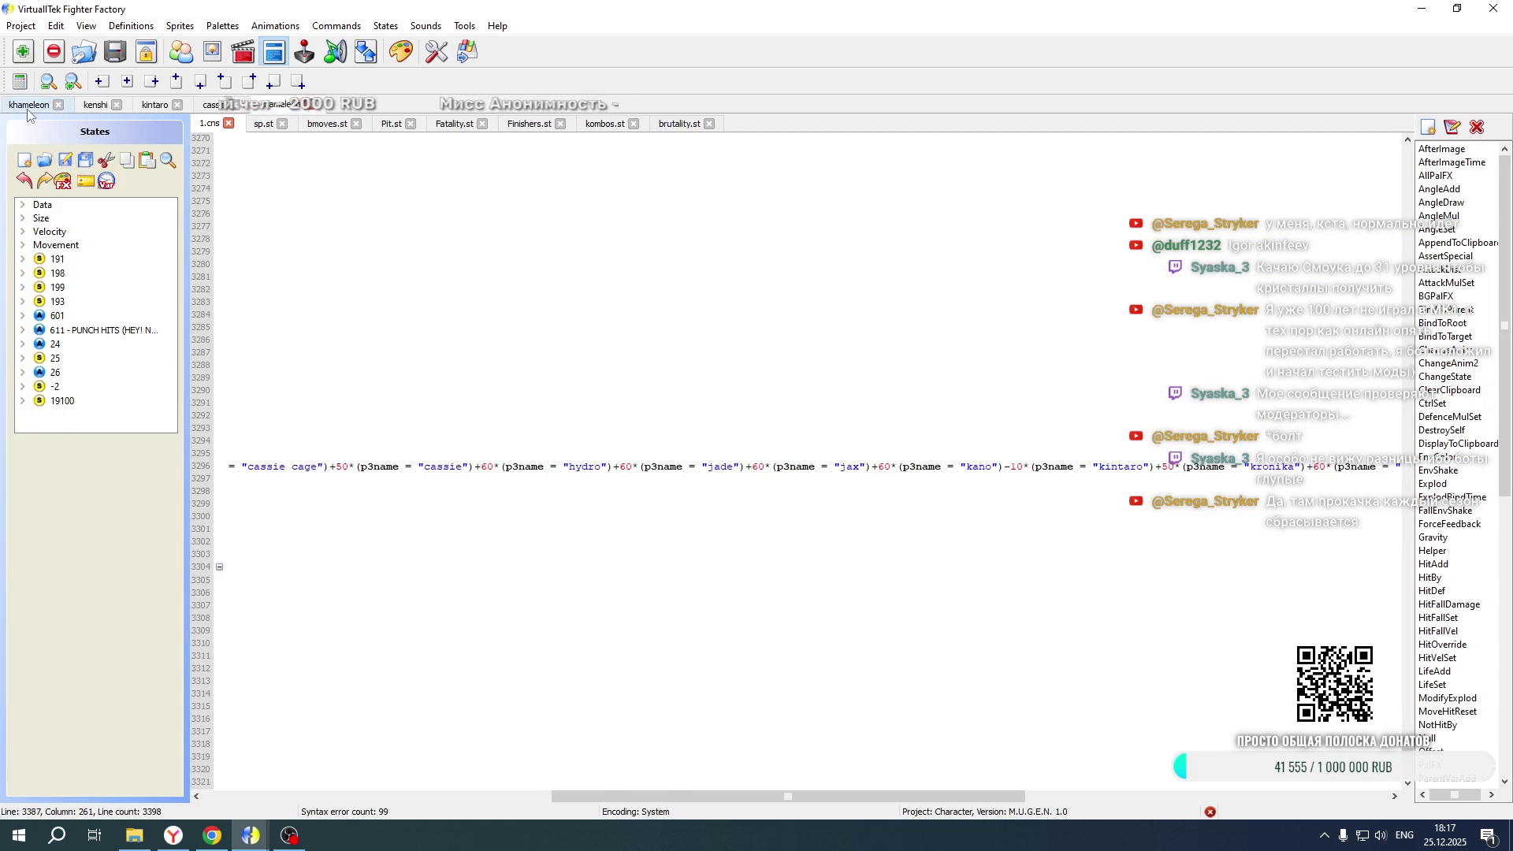
scroll(400, 432, down, 8)
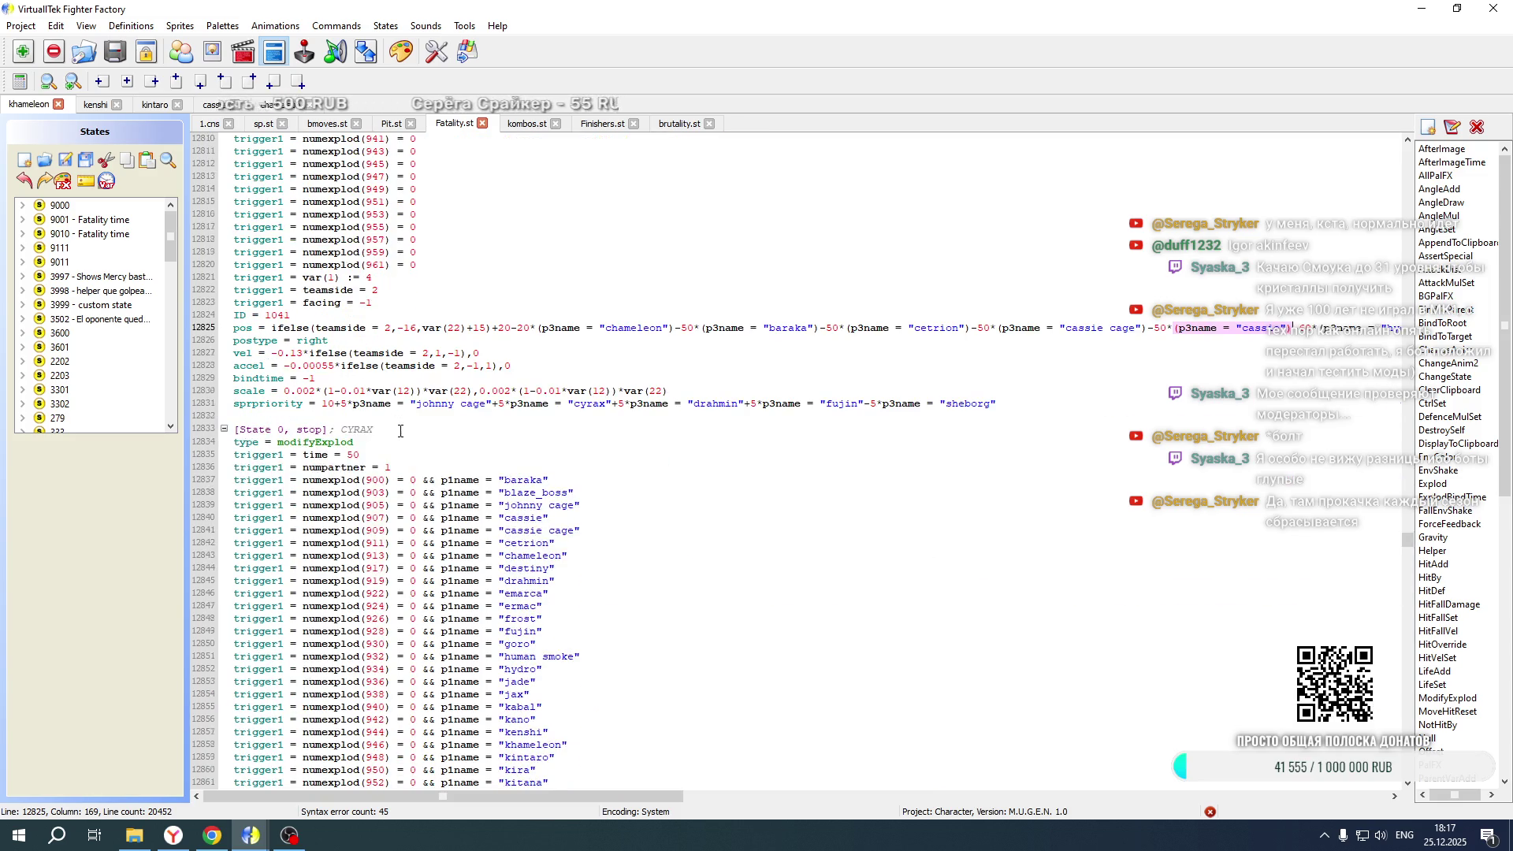
scroll(400, 432, up, 3)
drag(539, 797, 892, 782)
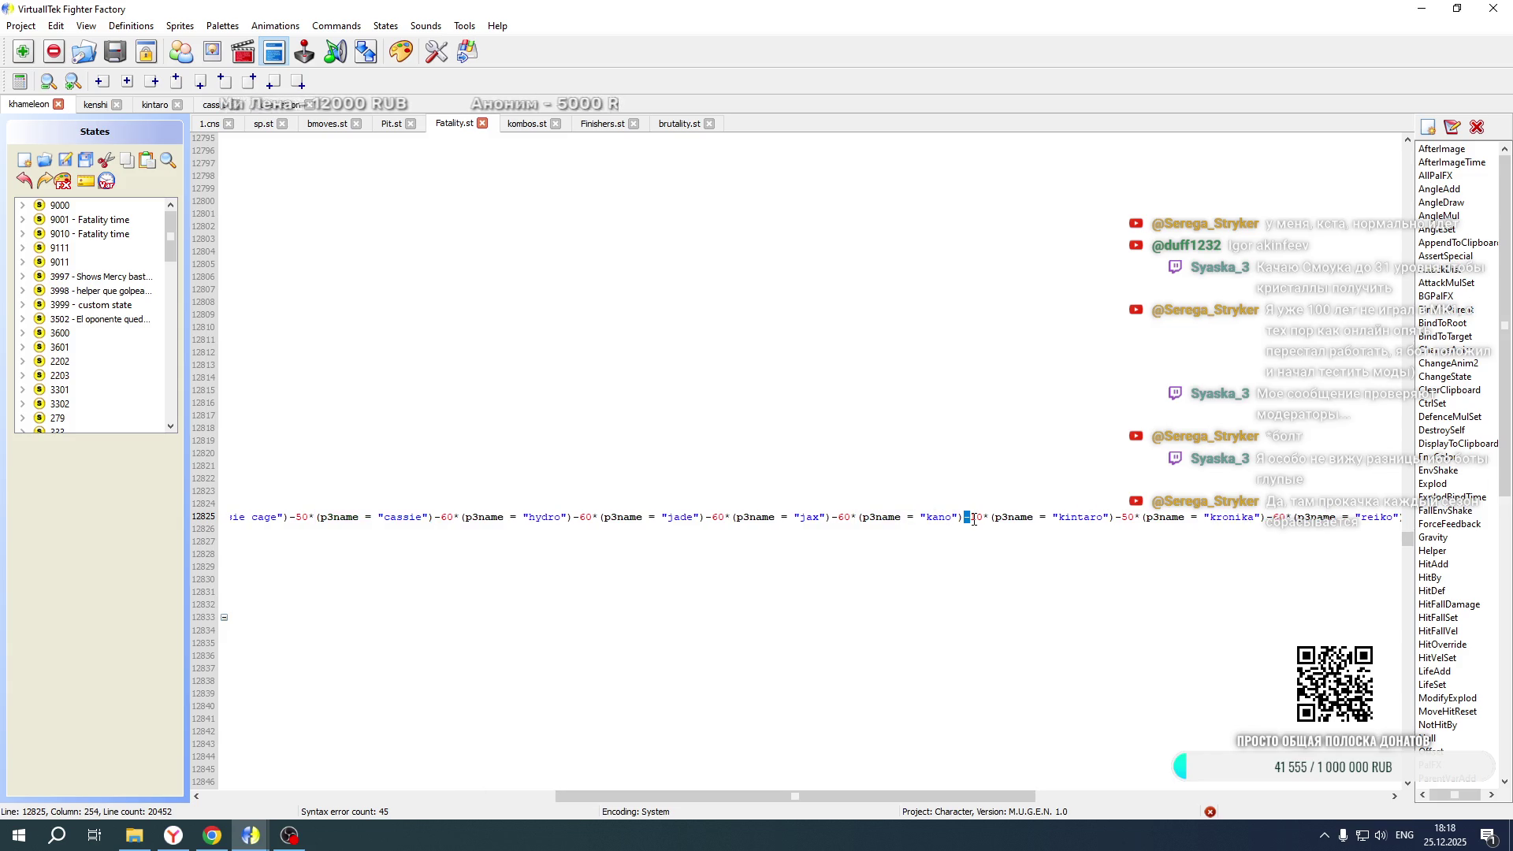
key(ctrl+s)
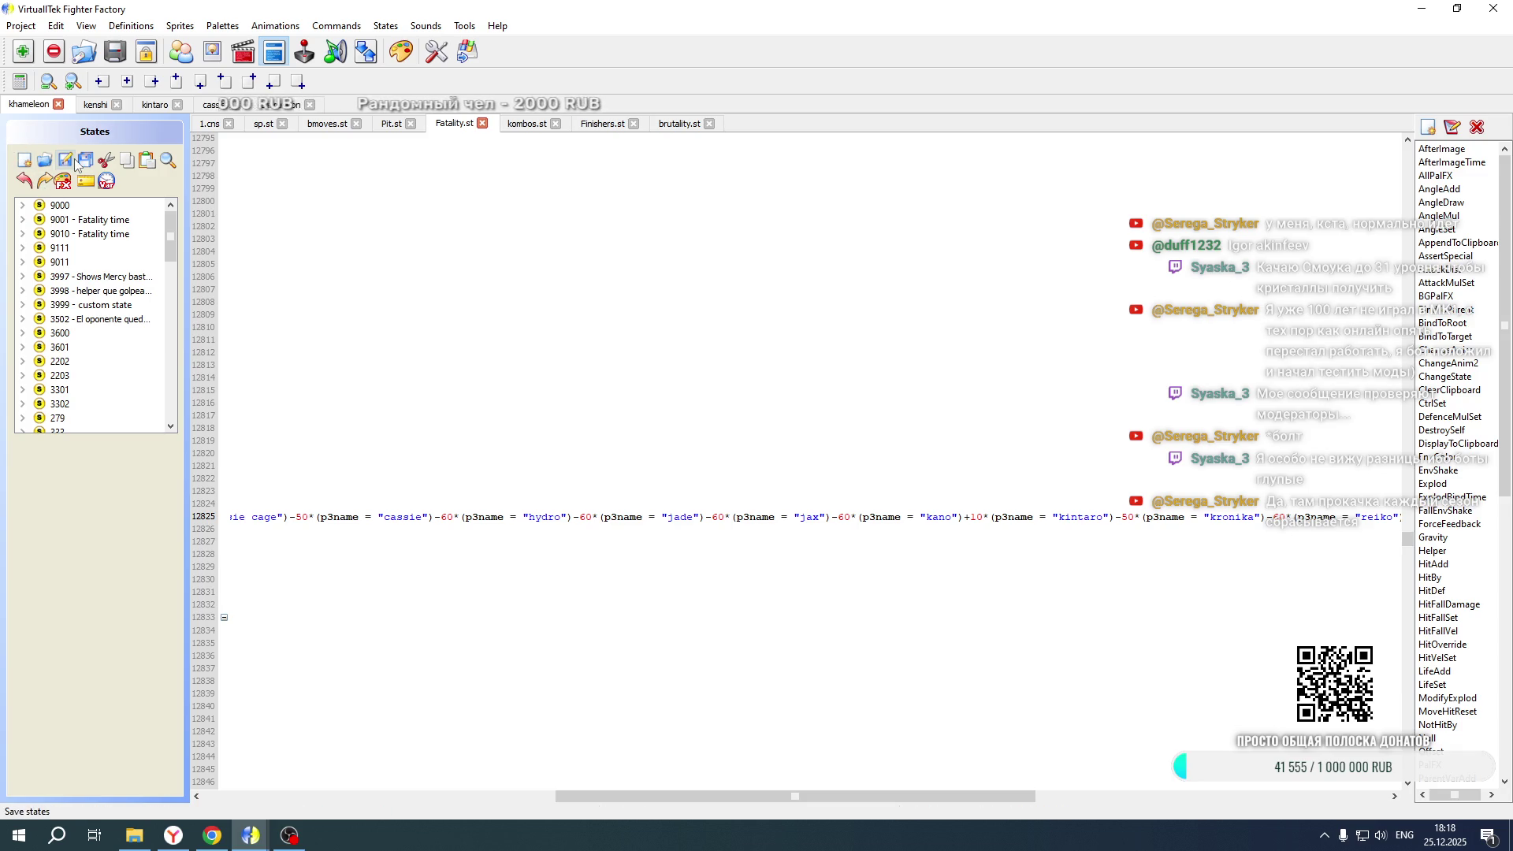
click(134, 835)
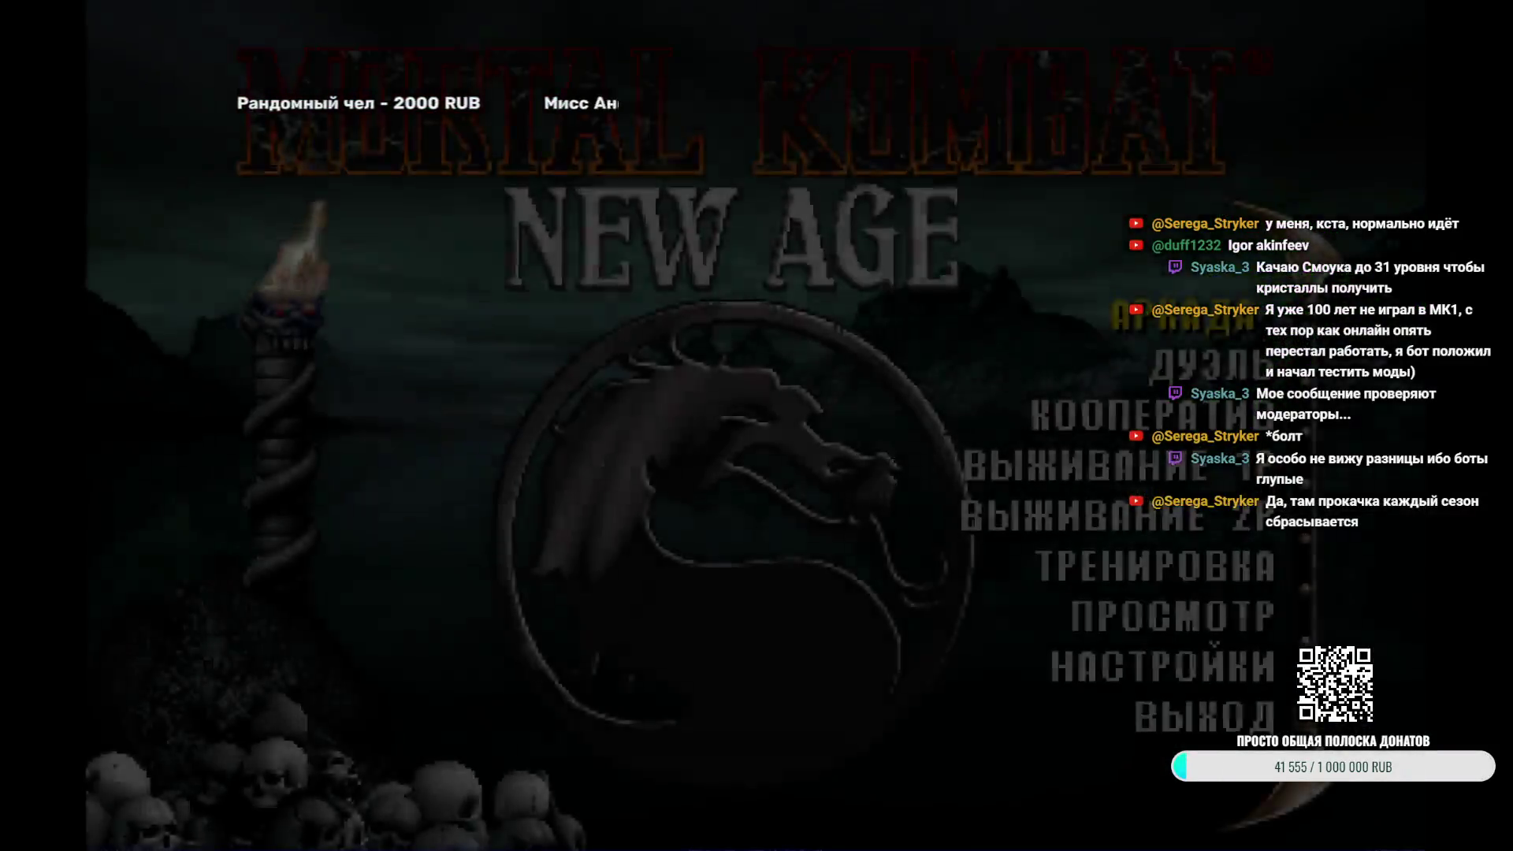
Confirm on the Mortal Kombat New Age main menu to reach character select
key(Return)
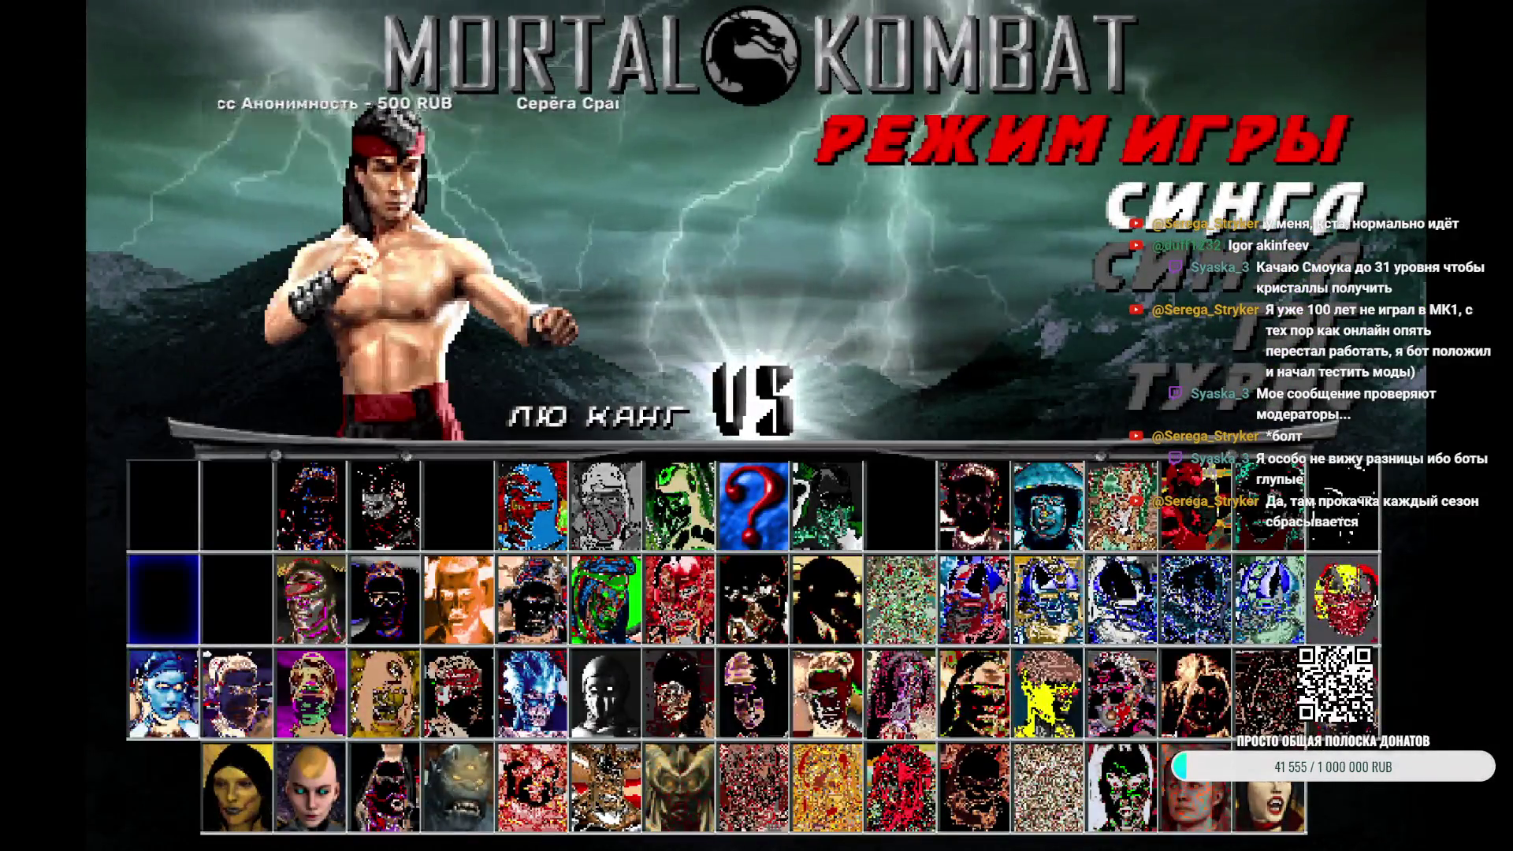
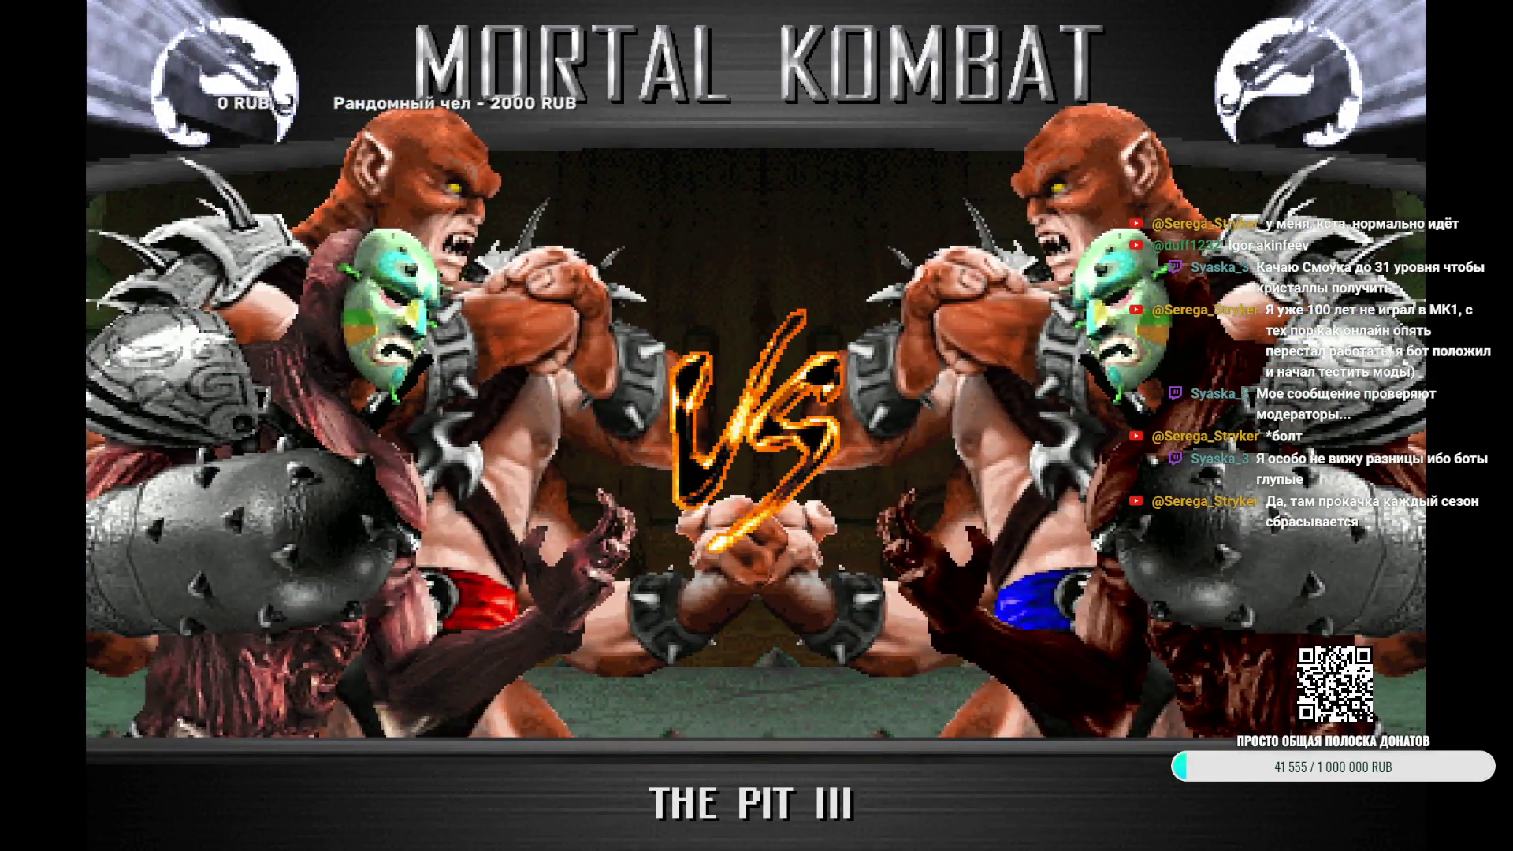
Skip the tag-team VS screen and quit Mortal Kombat New Age from the main menu
key(Escape)
key(Escape)
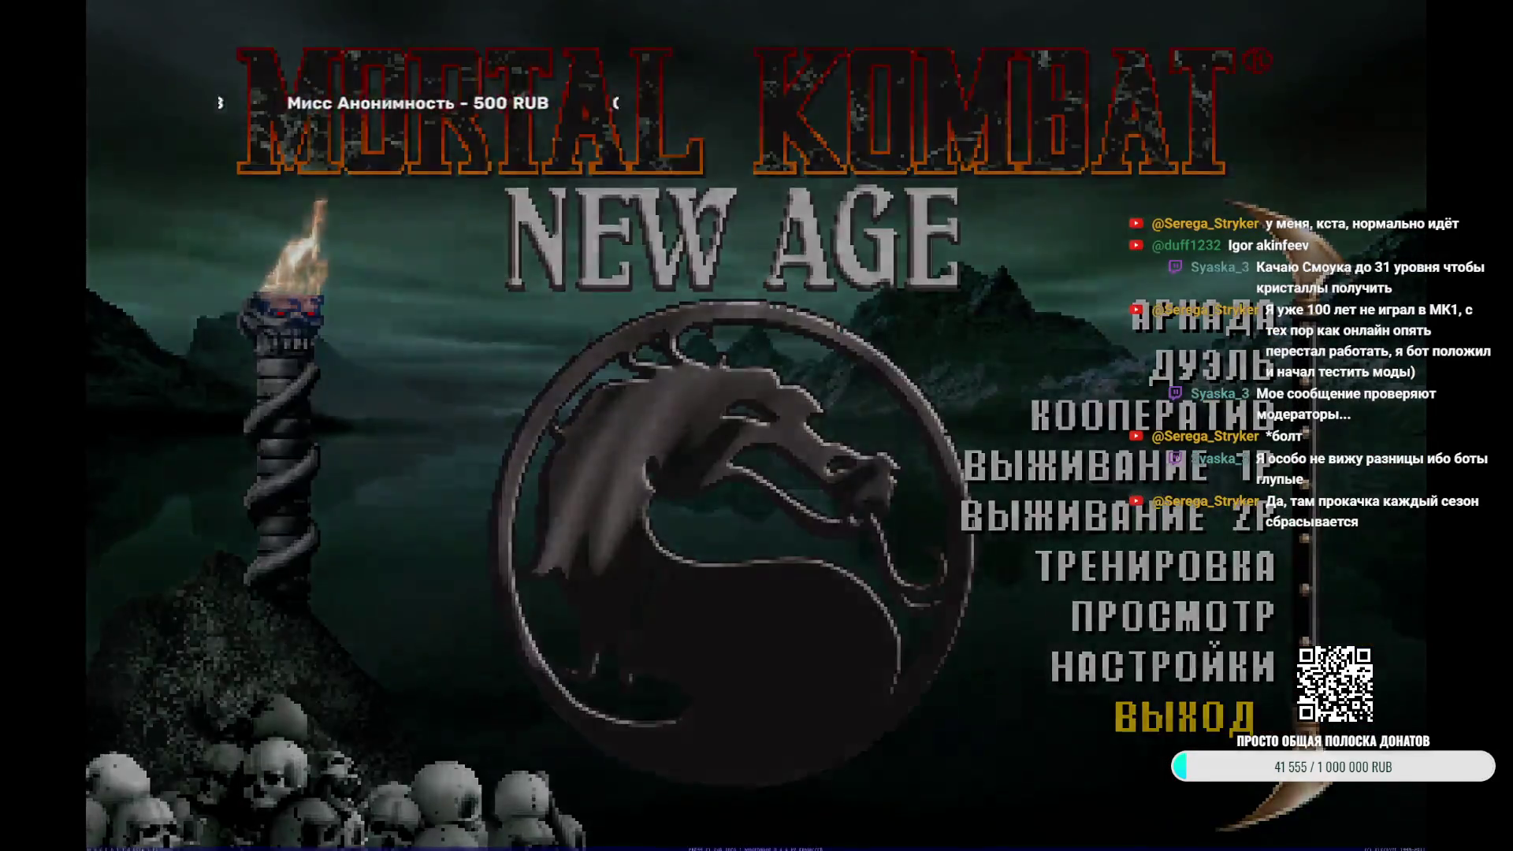
key(Return)
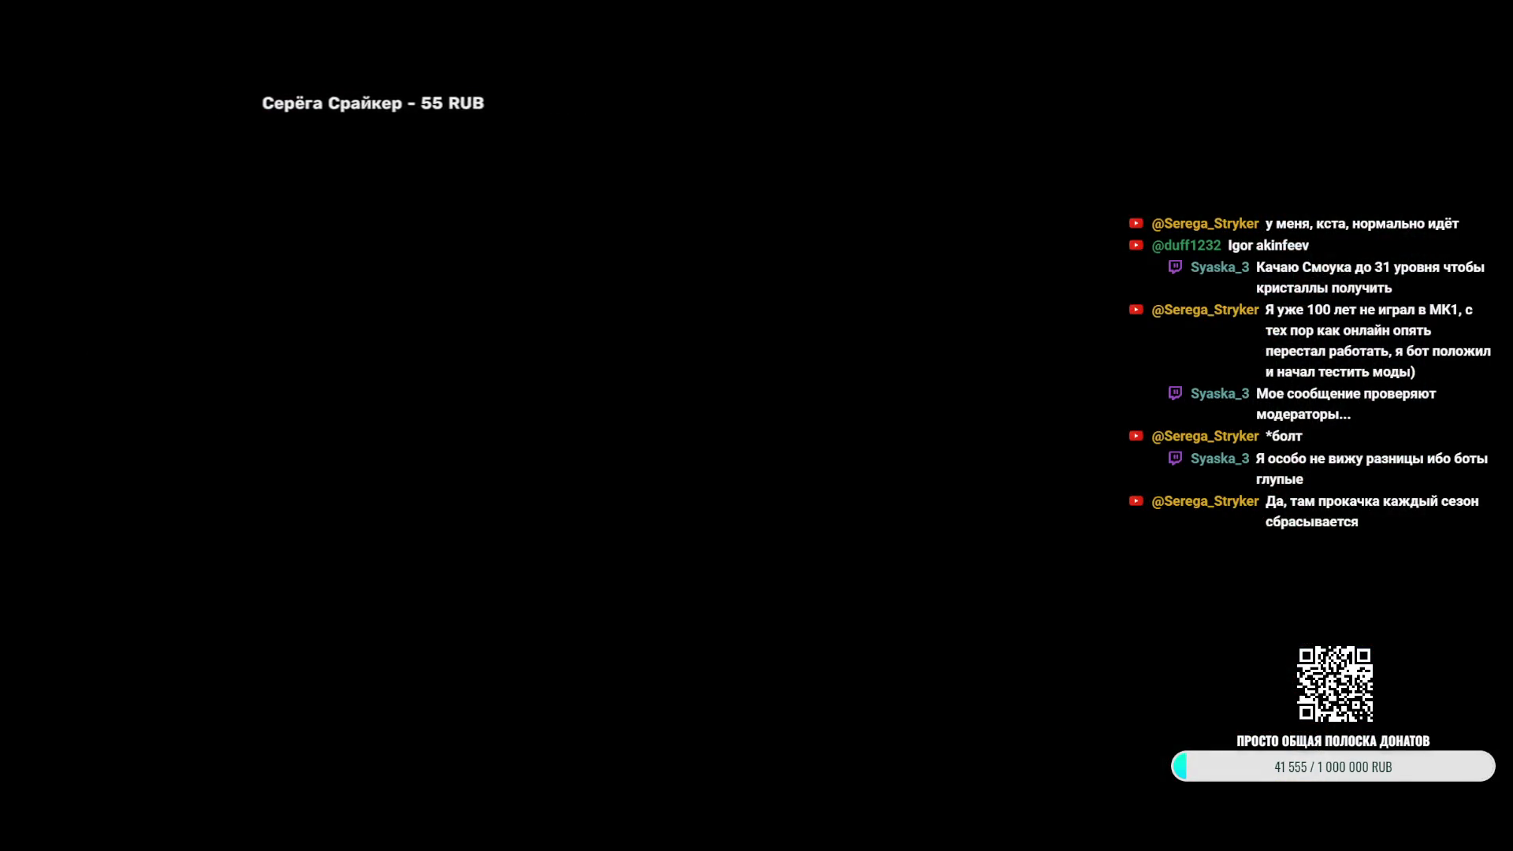
Paste -10*(p3name = "kintaro") after the "human smoke" term on Fatality.st line 13278
scroll(412, 605, down, 10)
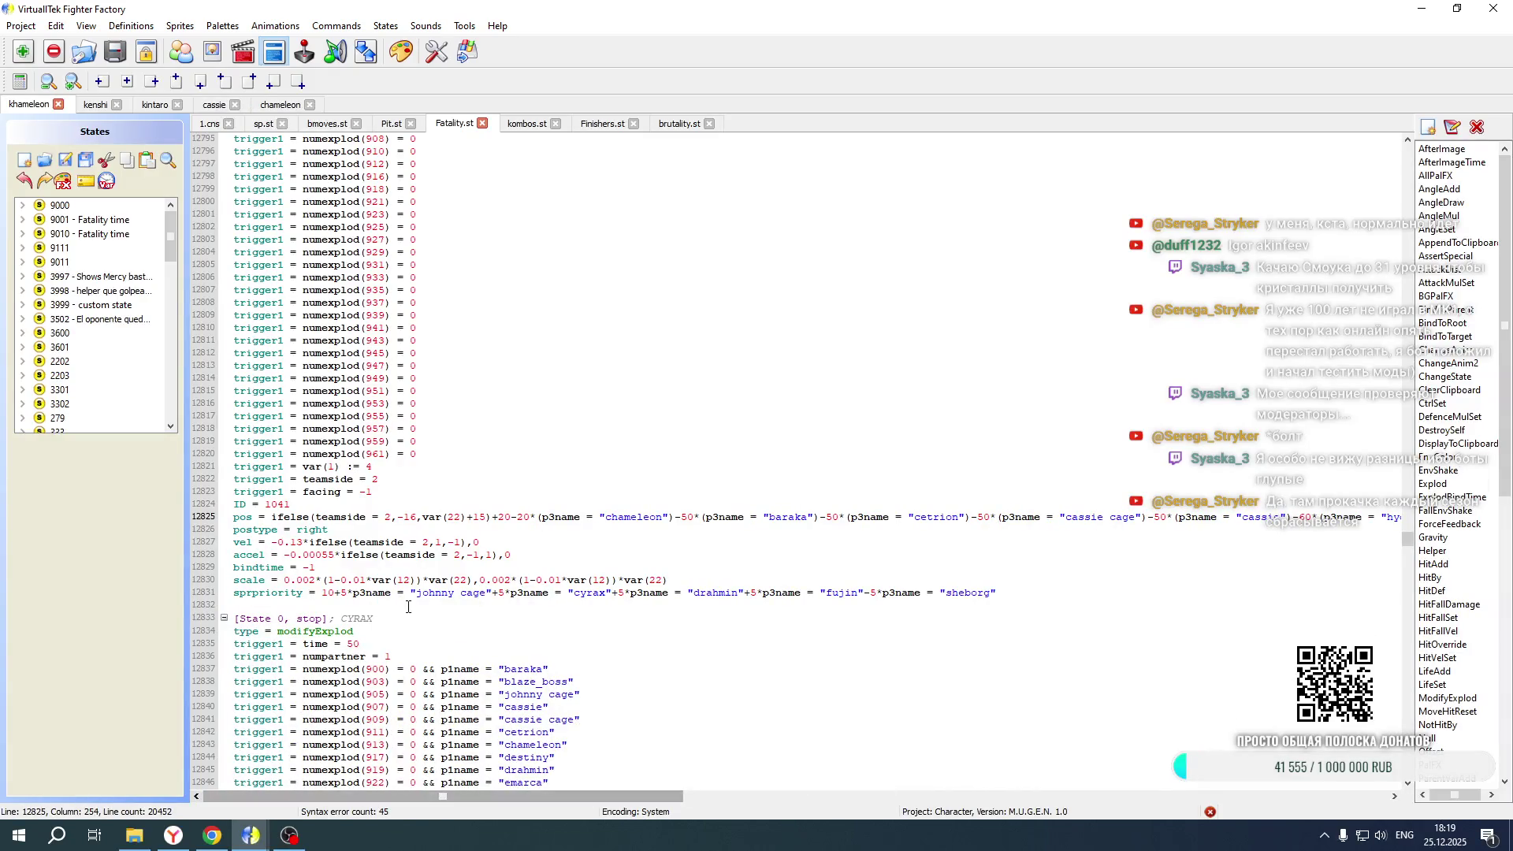
scroll(412, 604, down, 20)
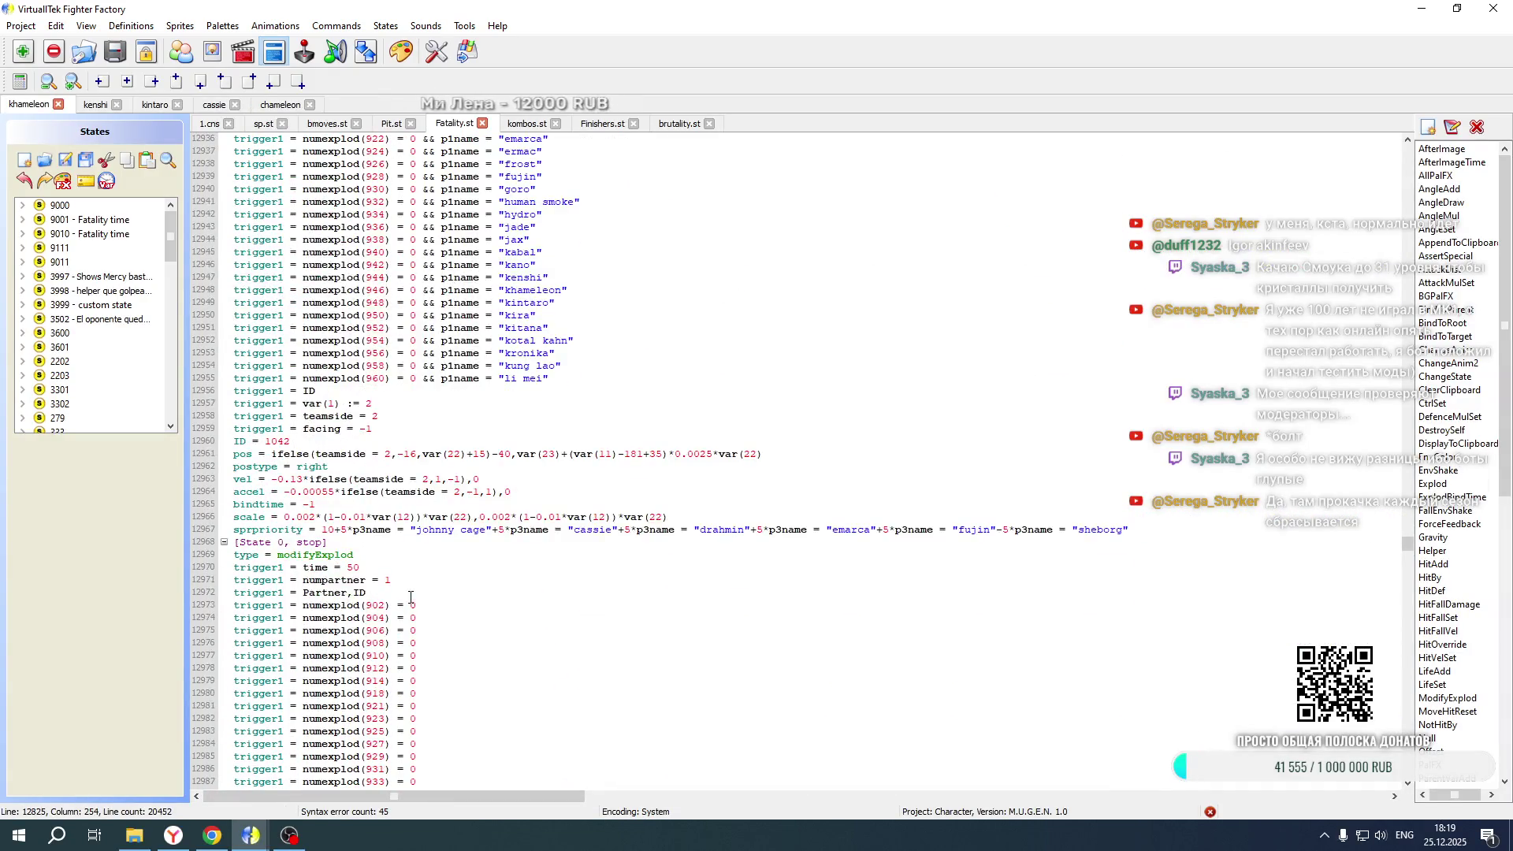
scroll(395, 542, down, 20)
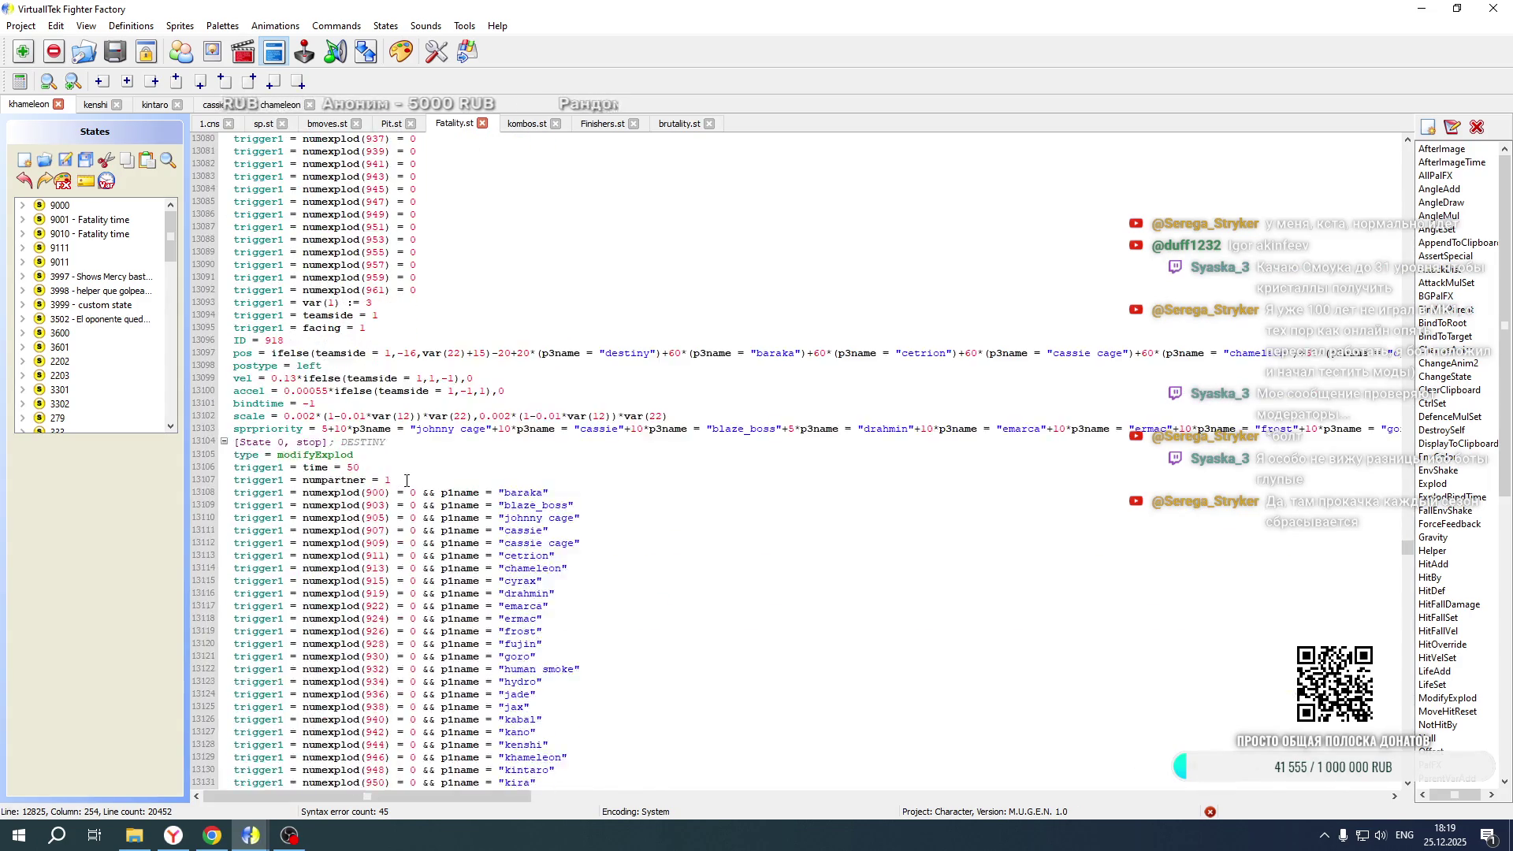
scroll(406, 481, down, 20)
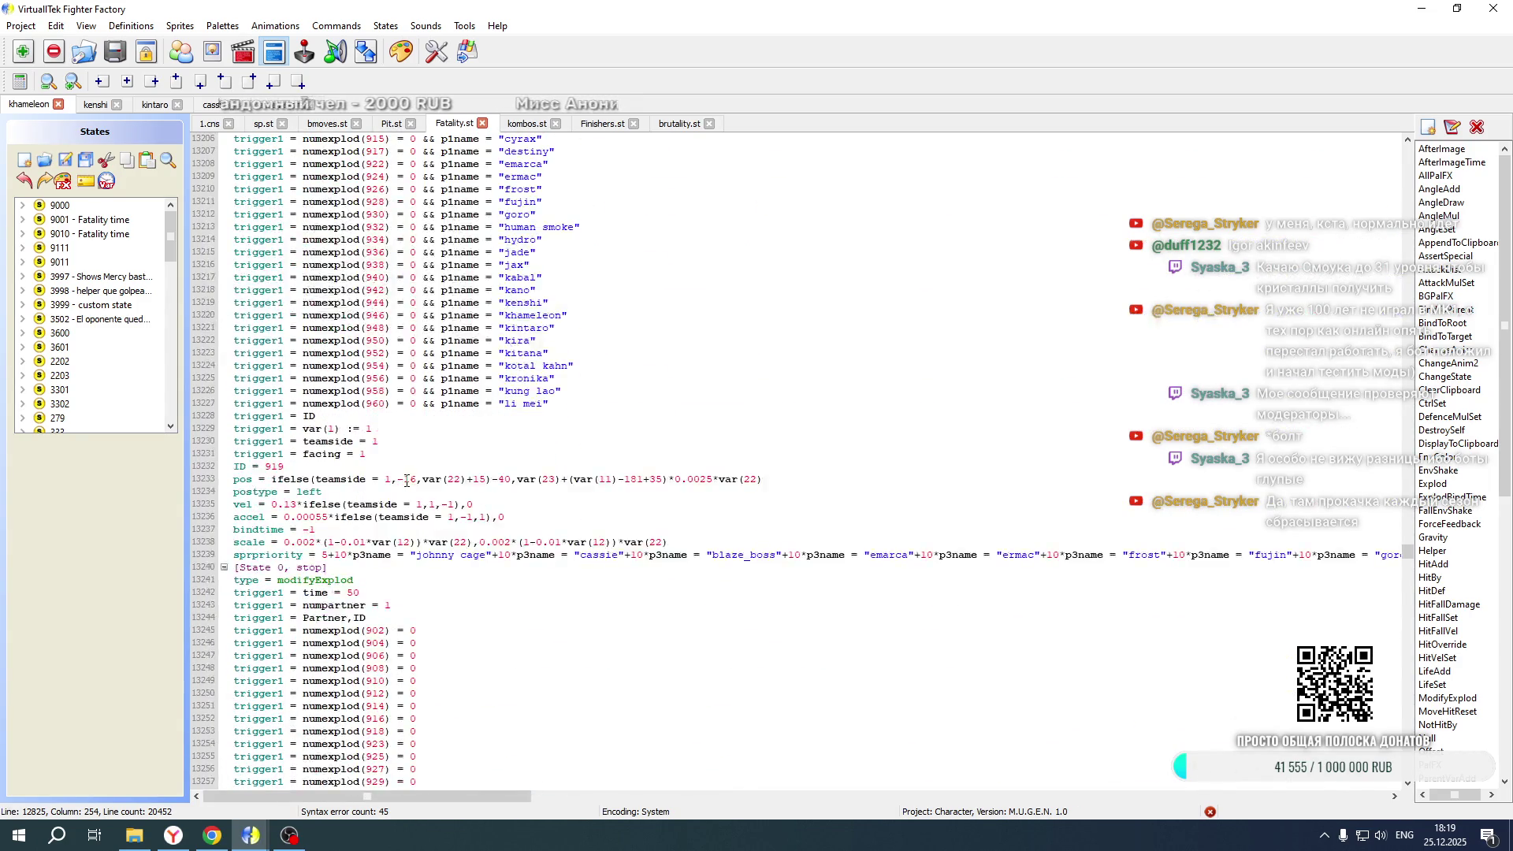
drag(447, 793, 695, 799)
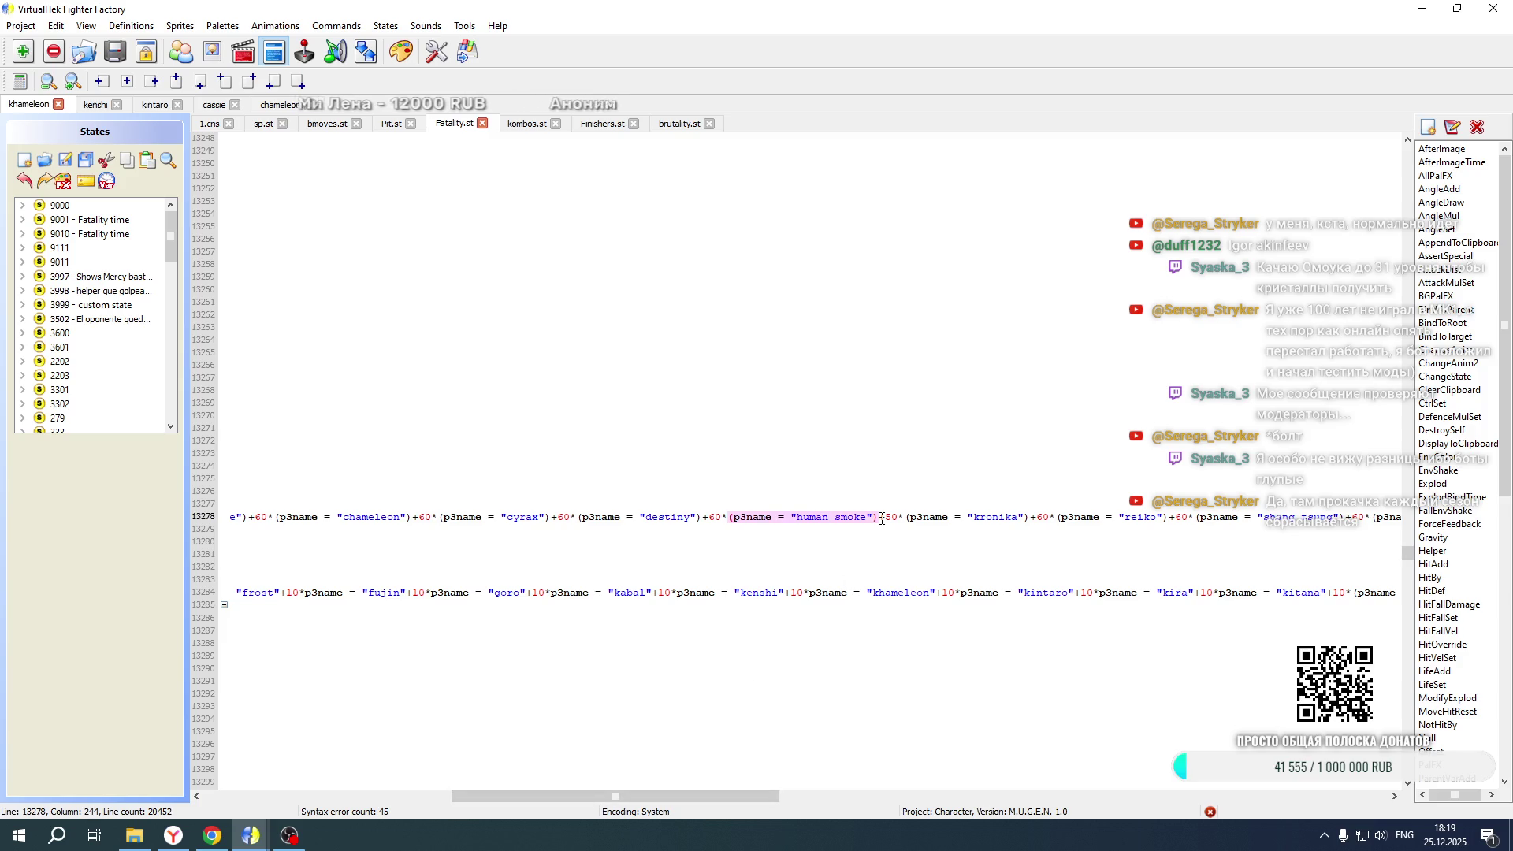
text(-10*(p3name = "kintaro"))
Insert the same kintaro offset after human smoke on line 13368 and adjust its sign
scroll(877, 478, down, 15)
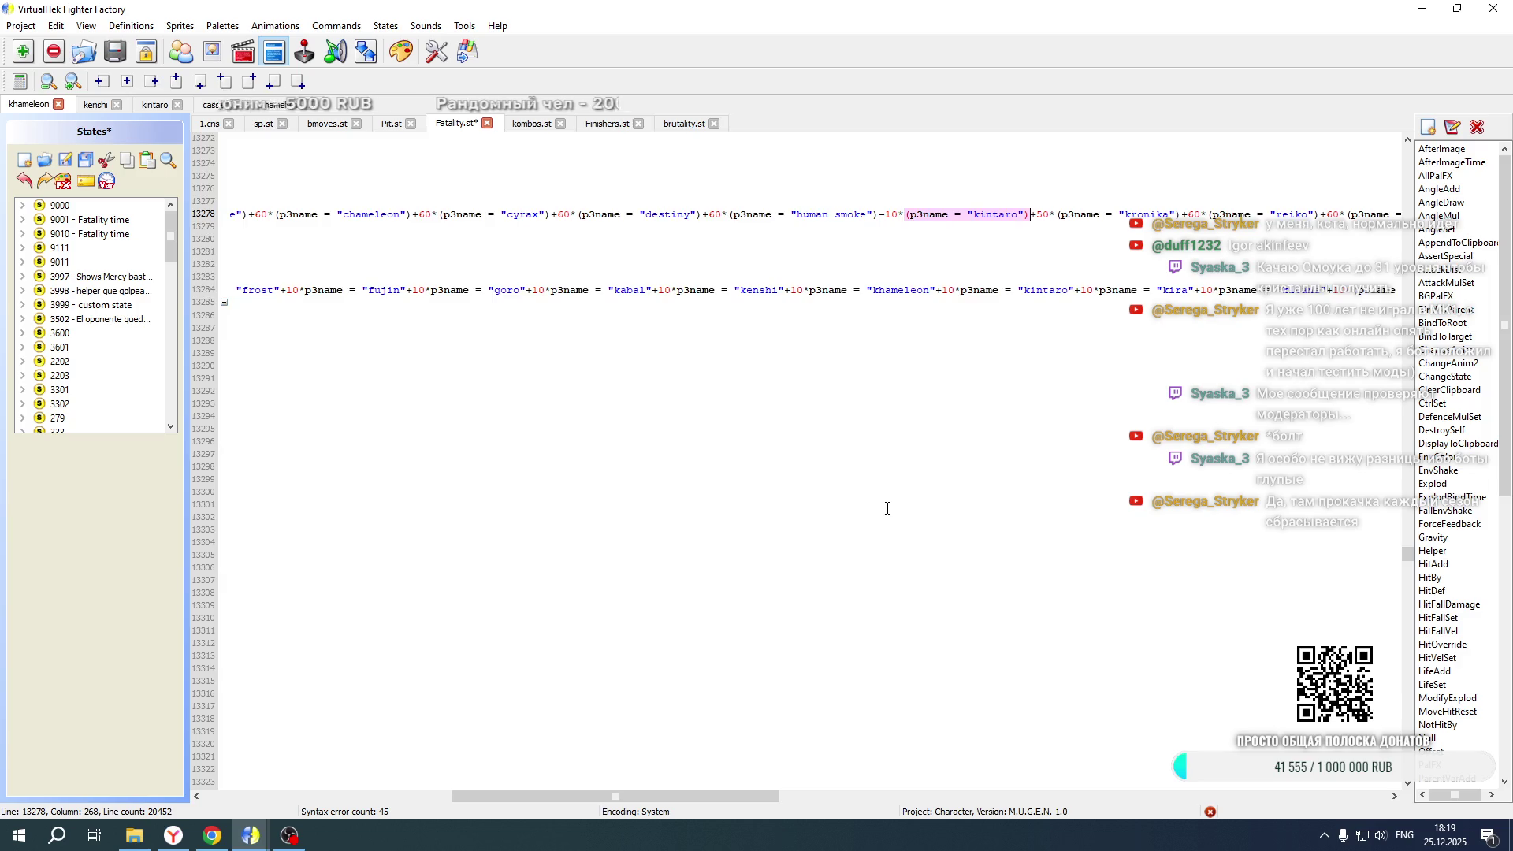
scroll(873, 561, down, 12)
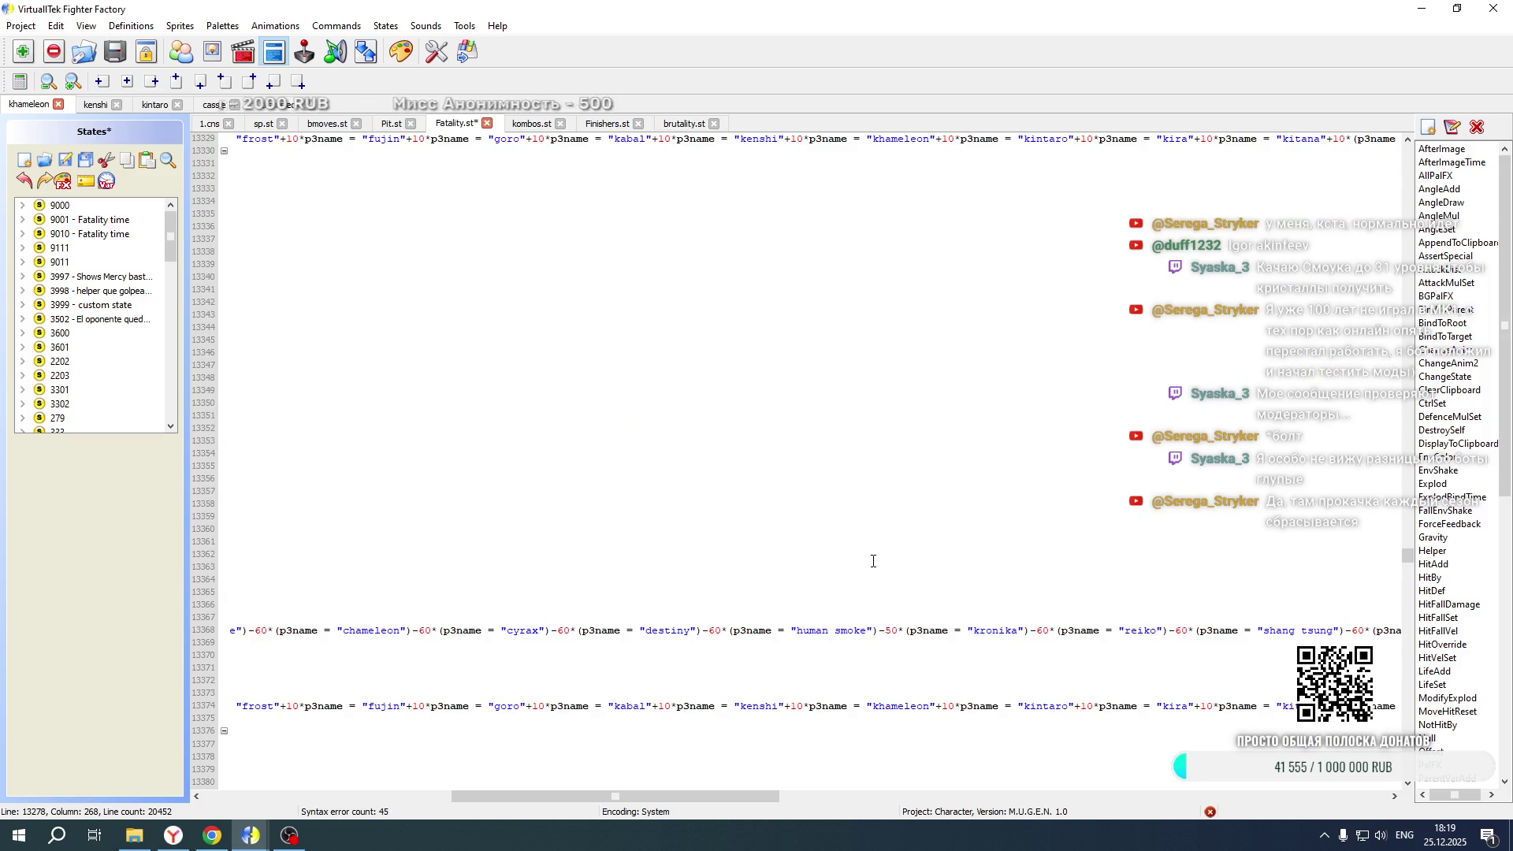
click(880, 633)
text(-10*(p3name = "kintaro"))
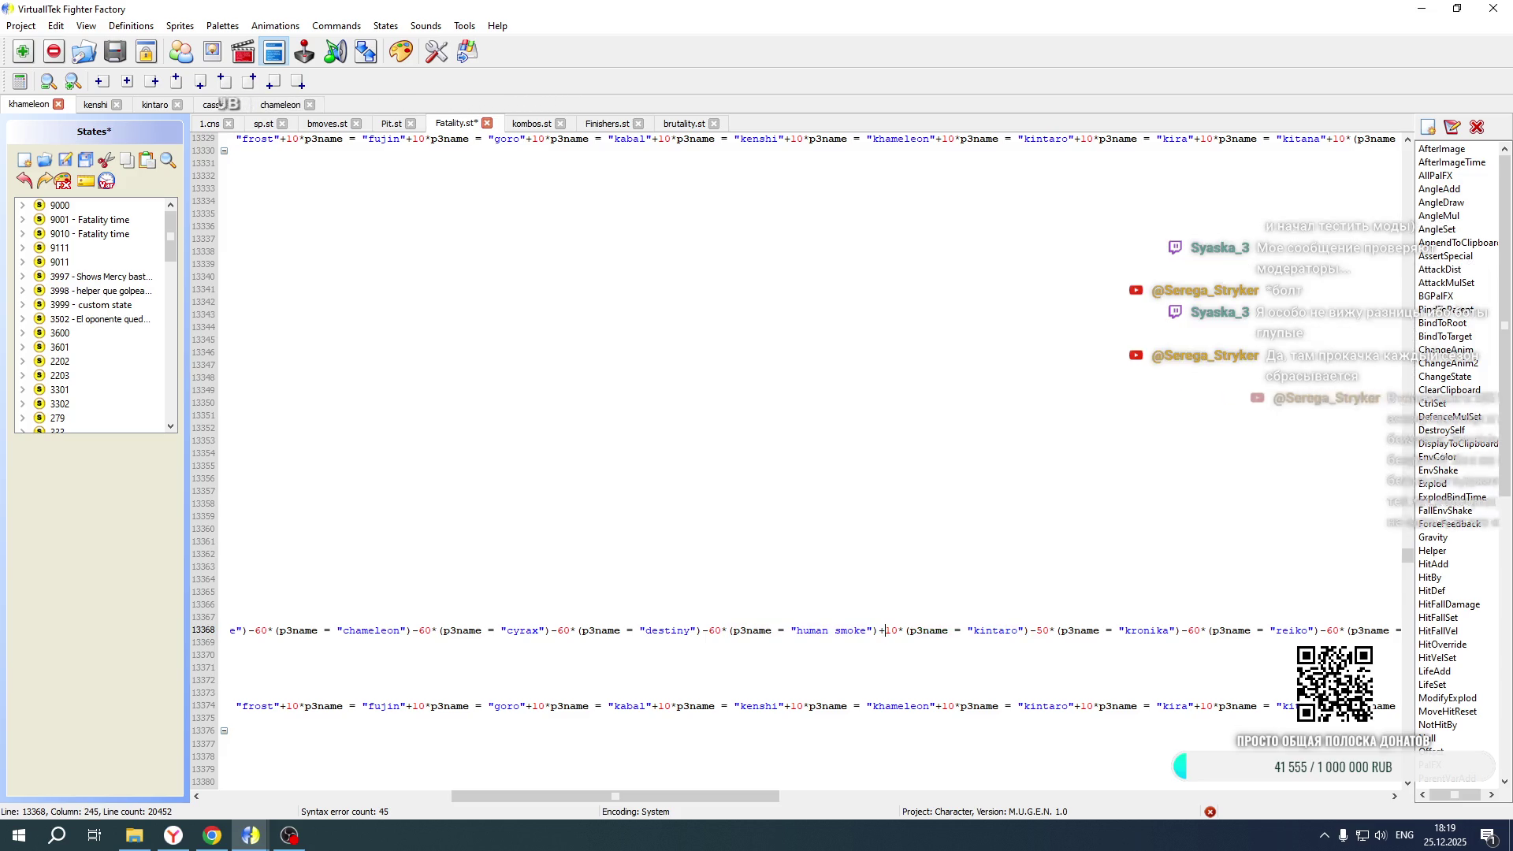
drag(726, 797, 349, 809)
scroll(597, 591, up, 20)
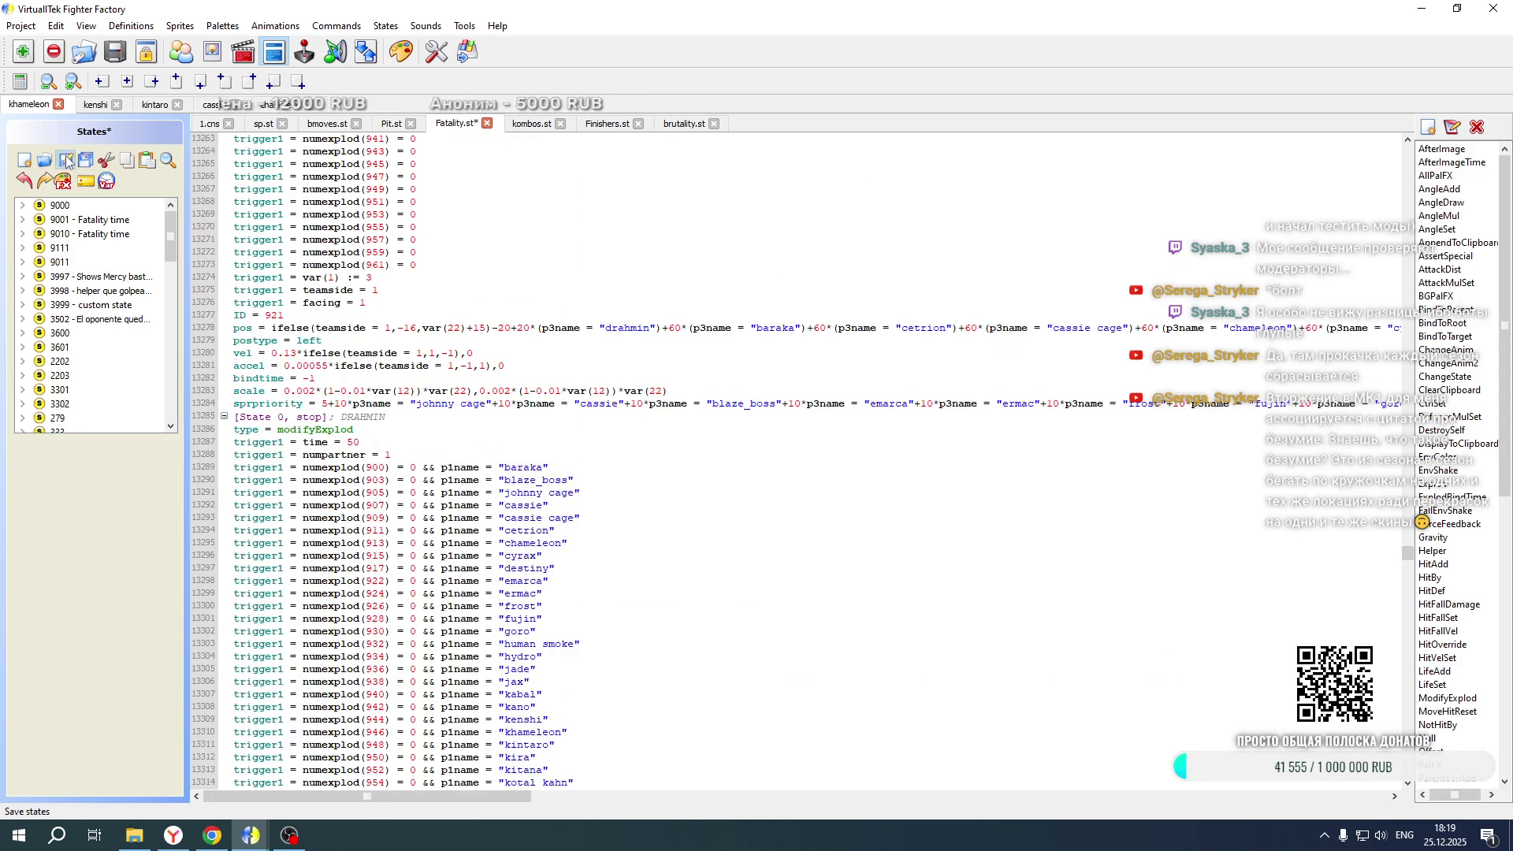
click(22, 25)
Open drahmin.def from the chars\drahmin folder as a project
click(35, 56)
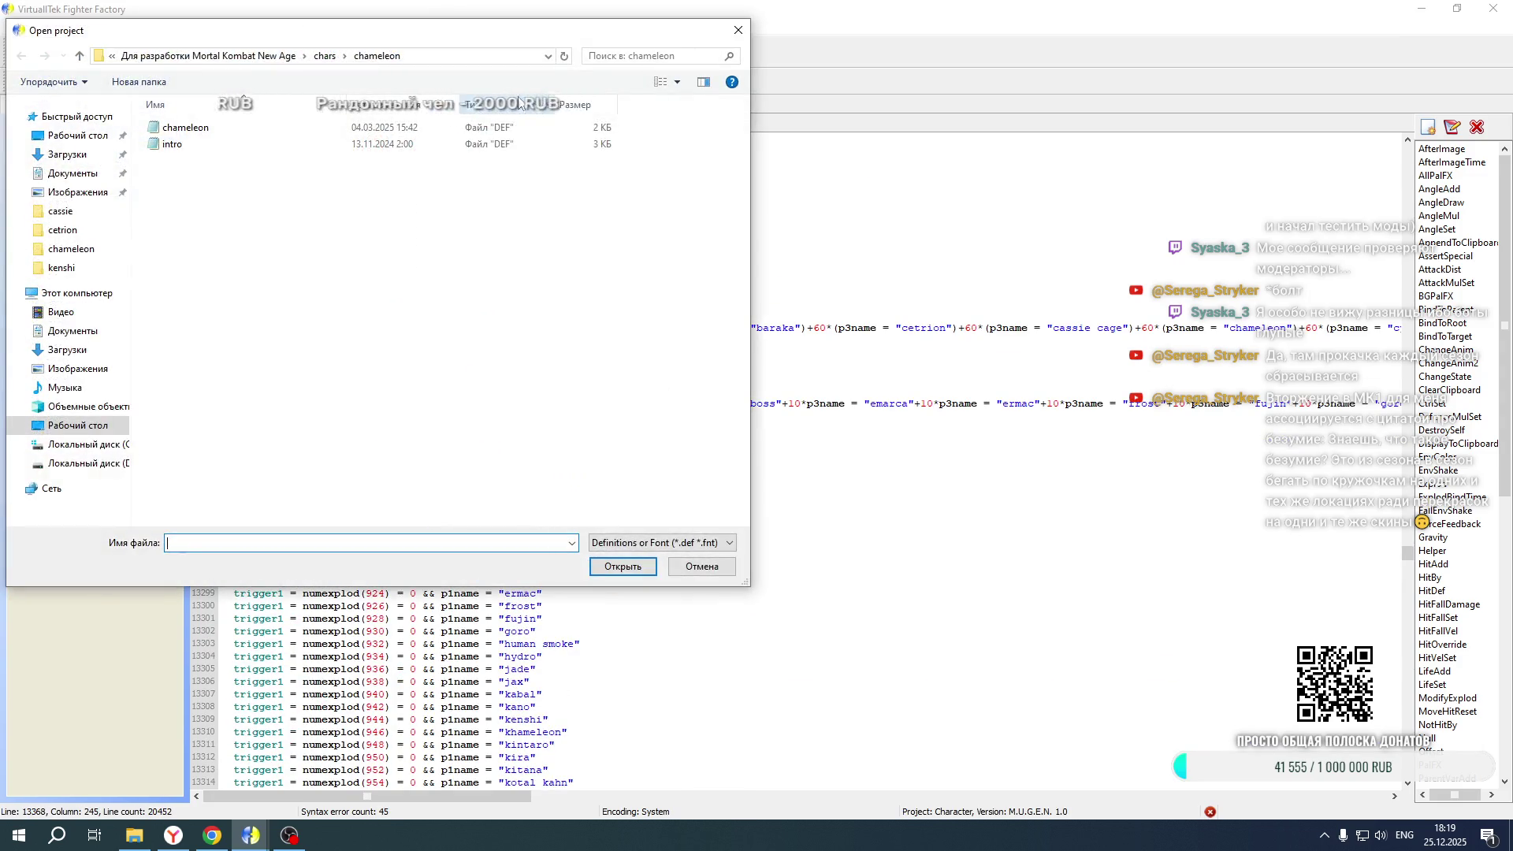
click(326, 56)
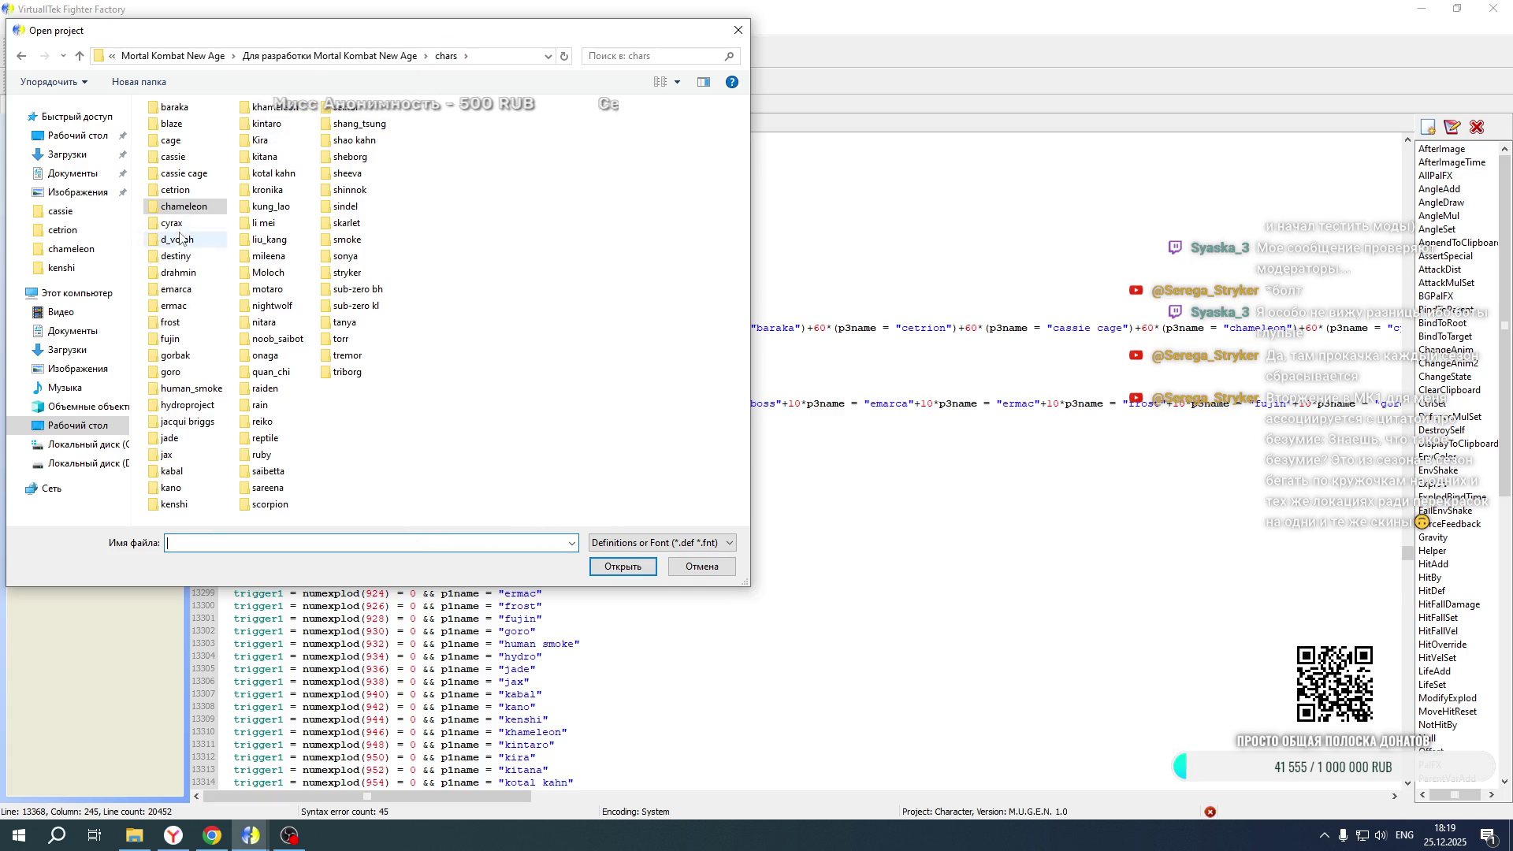
double_click(180, 272)
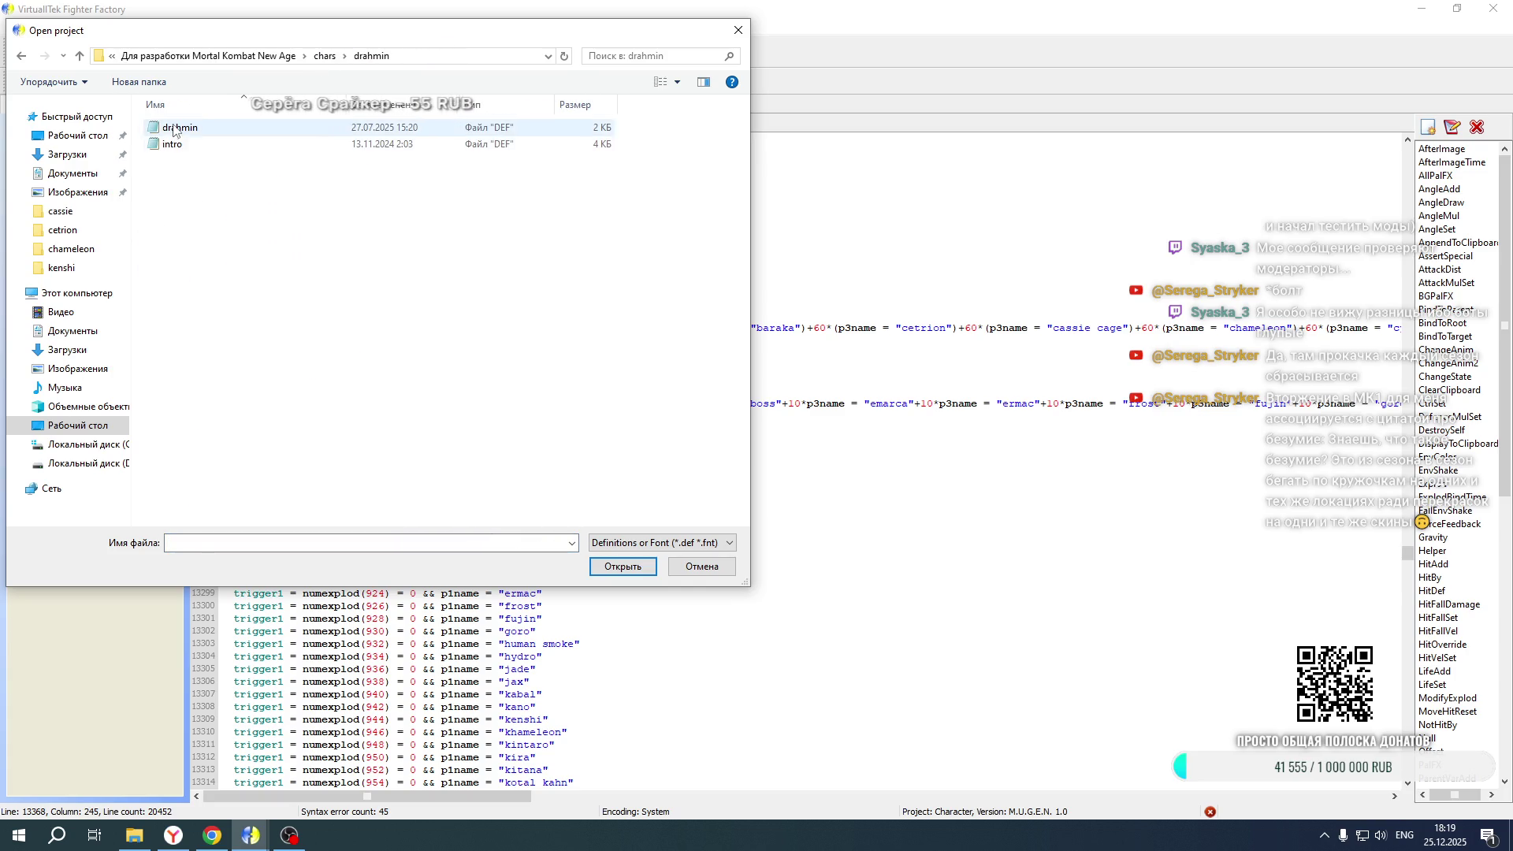
double_click(175, 130)
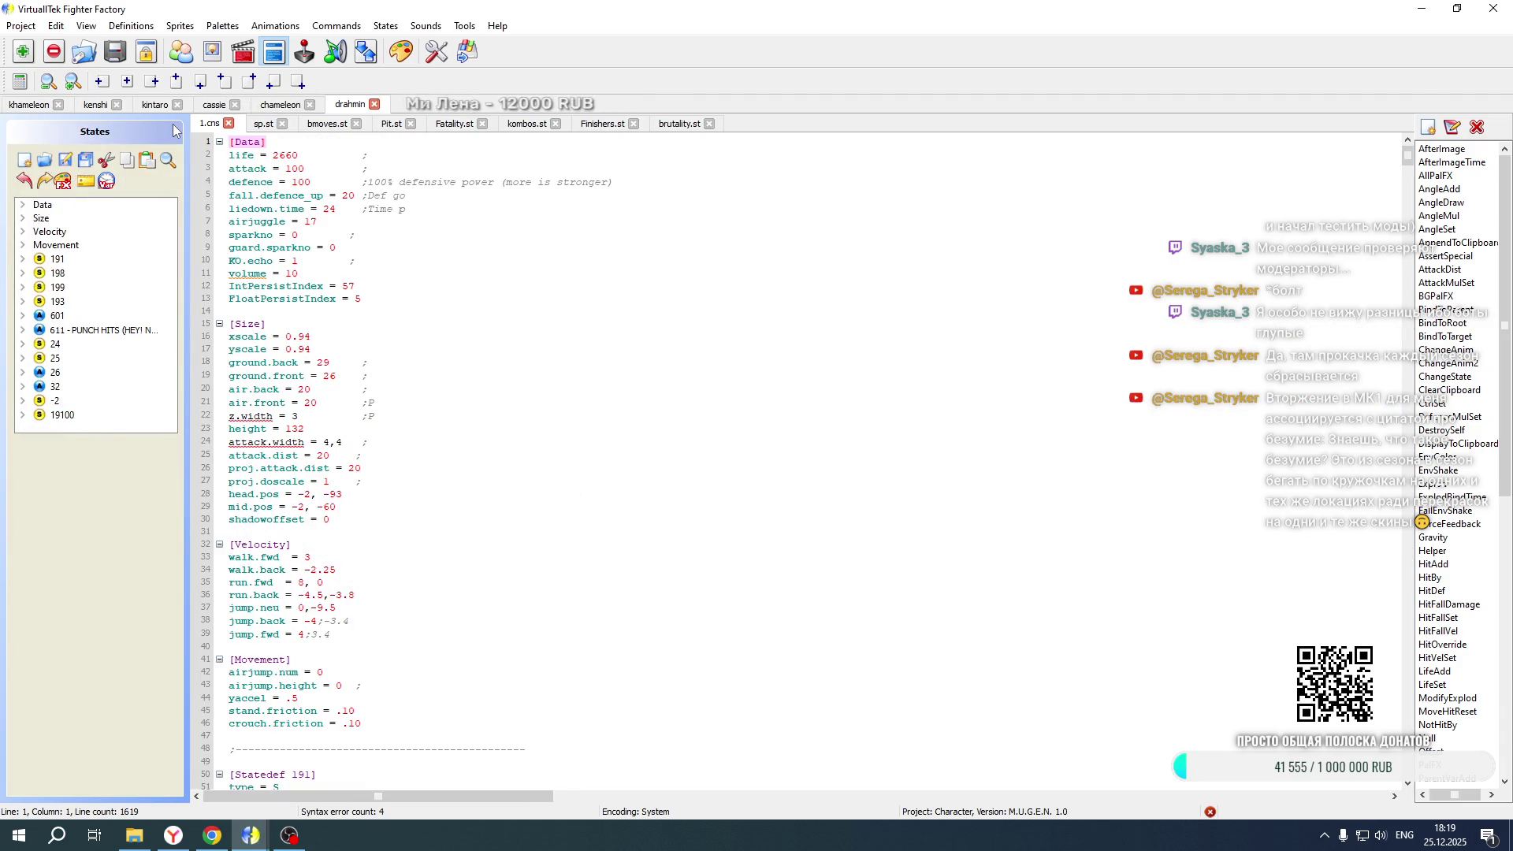
Go to state 19100 in 1.cns and paste the kintaro offset on line 1517
click(154, 417)
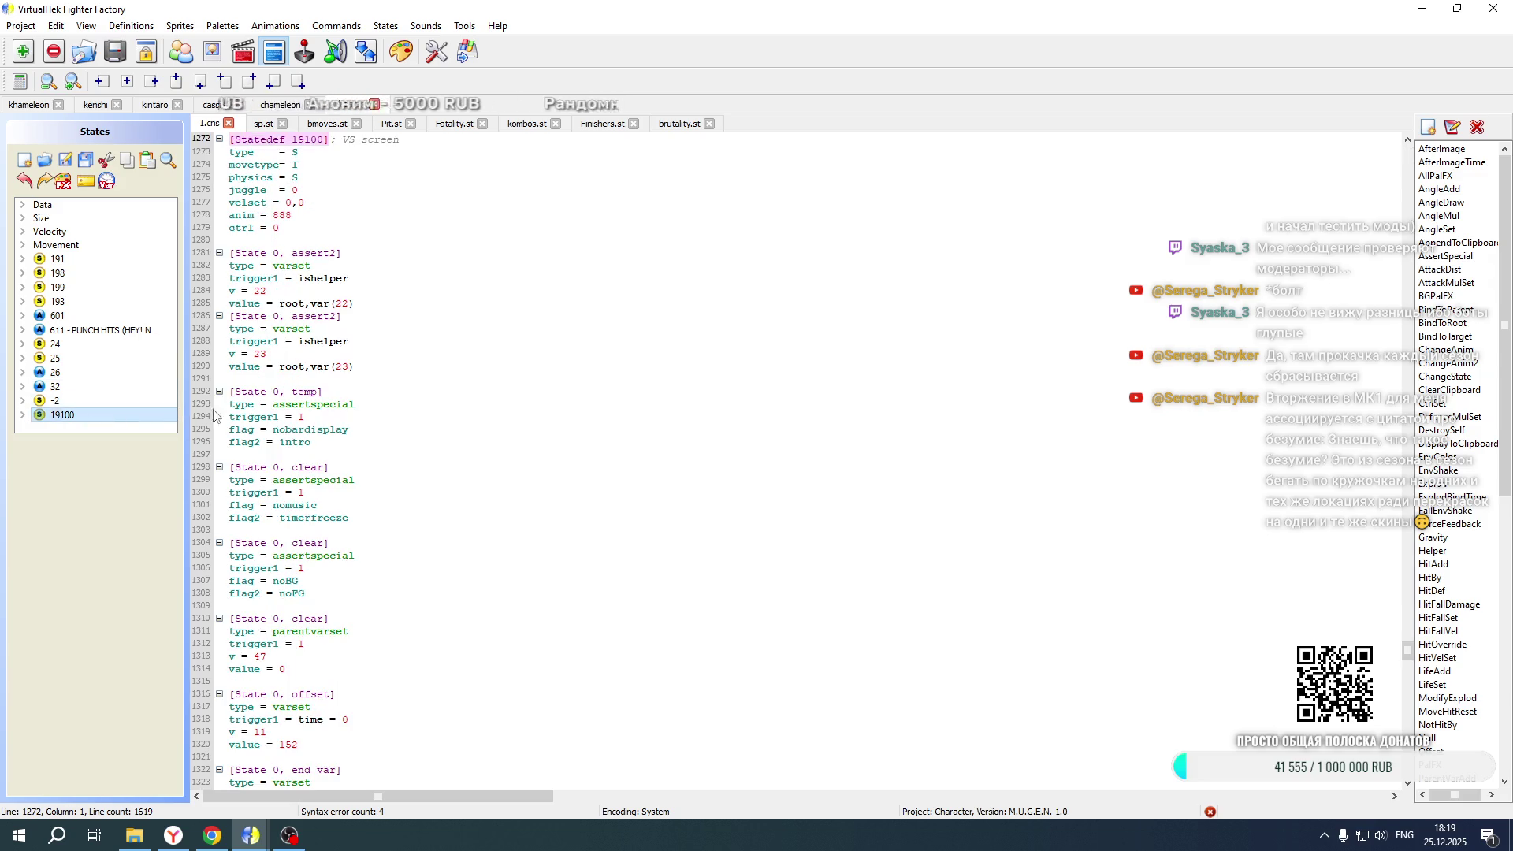
scroll(476, 303, down, 20)
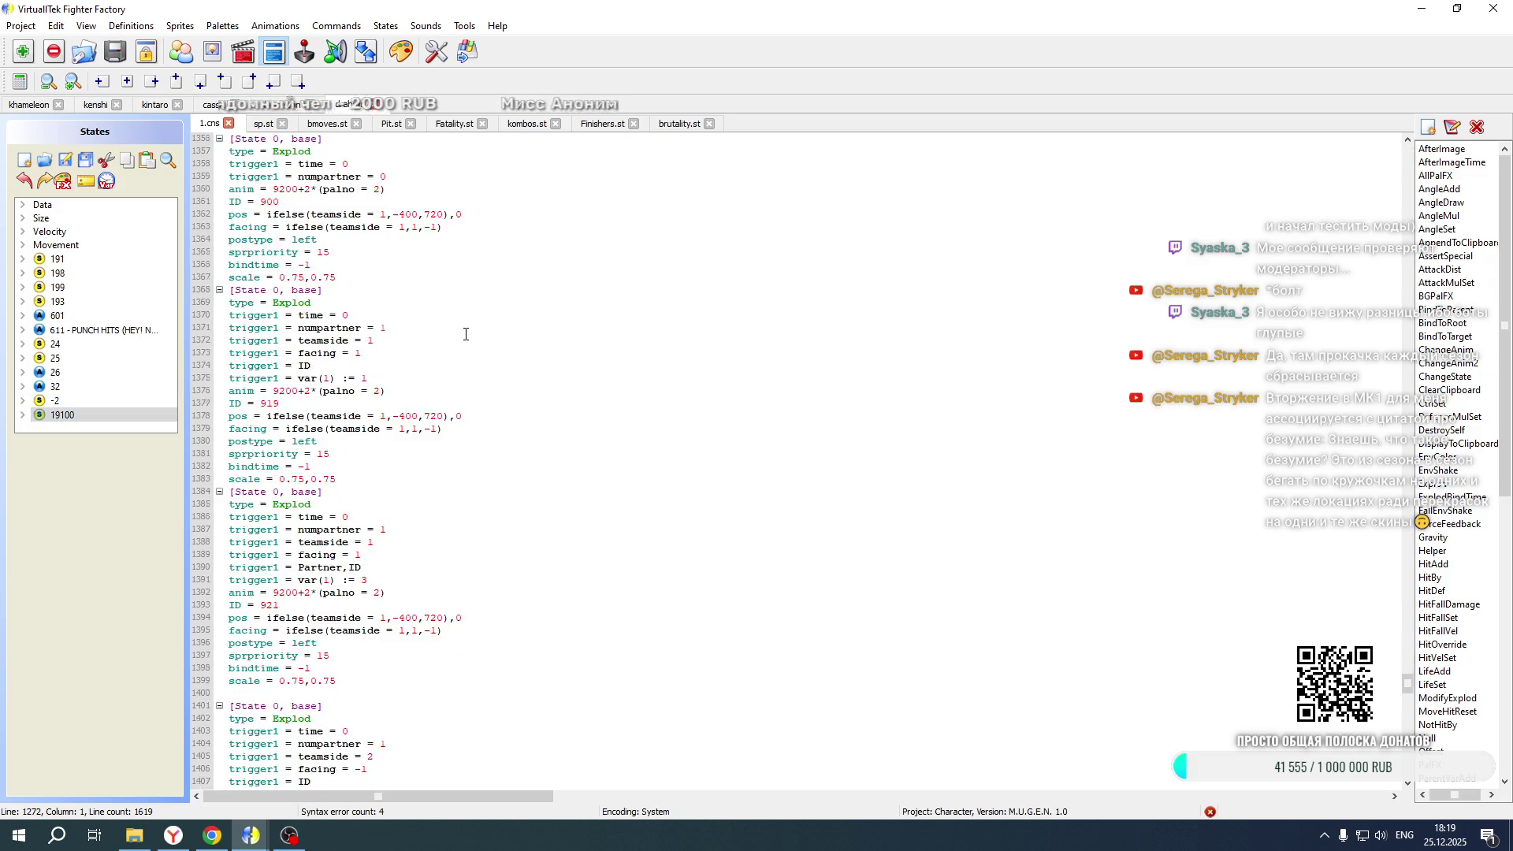
scroll(466, 334, down, 20)
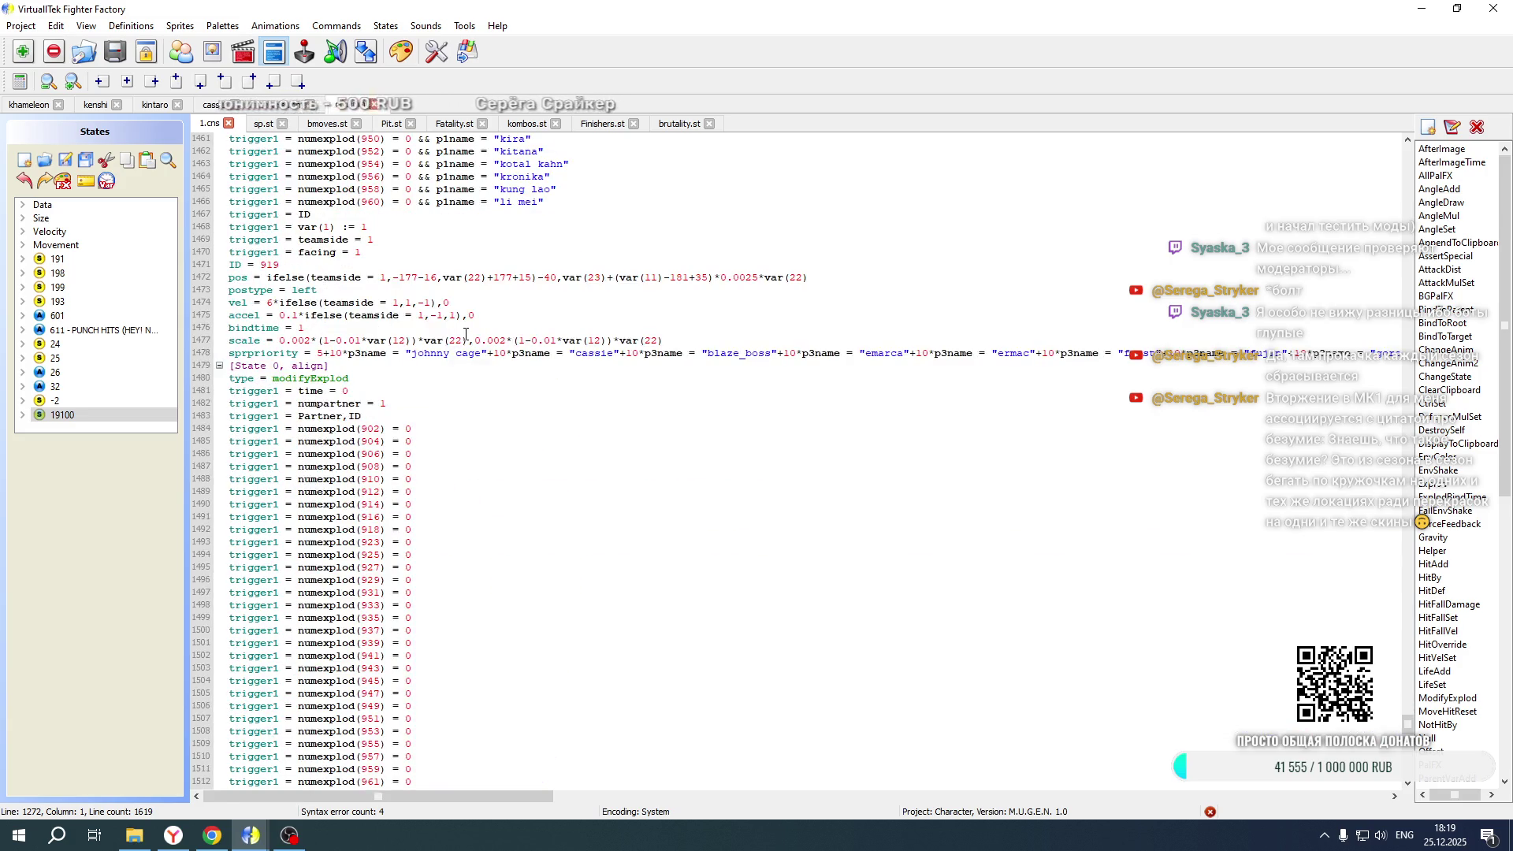
scroll(465, 334, down, 14)
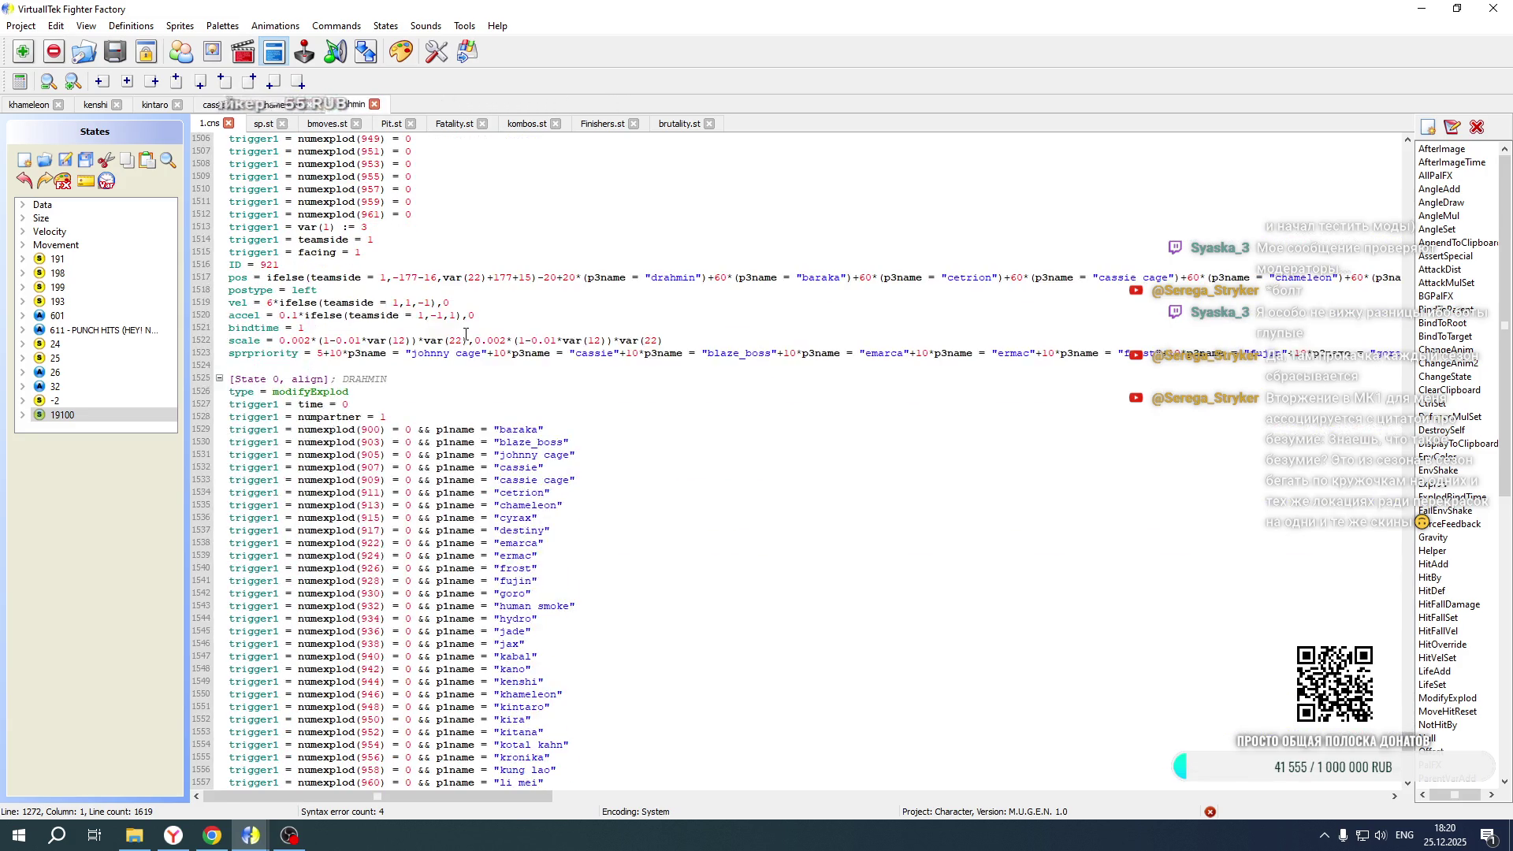
mouse_move(444, 797)
mouse_down()
mouse_move(669, 792)
mouse_move(770, 715)
mouse_up()
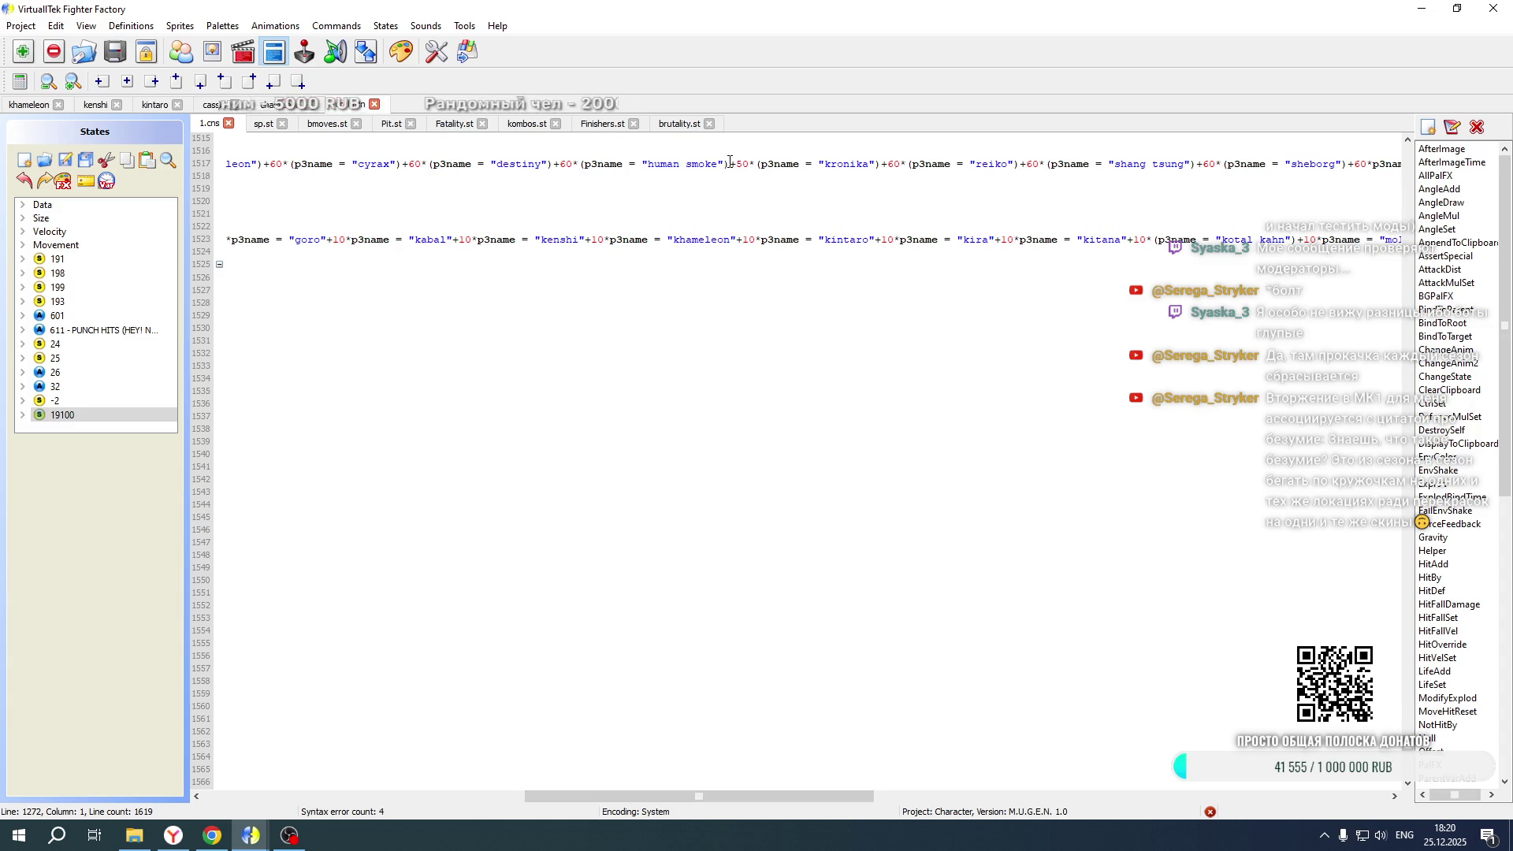
text(-10*(p3name = "kintaro"))
Paste the kintaro offset on line 1608 and save drahmin's 1.cns
scroll(750, 197, down, 17)
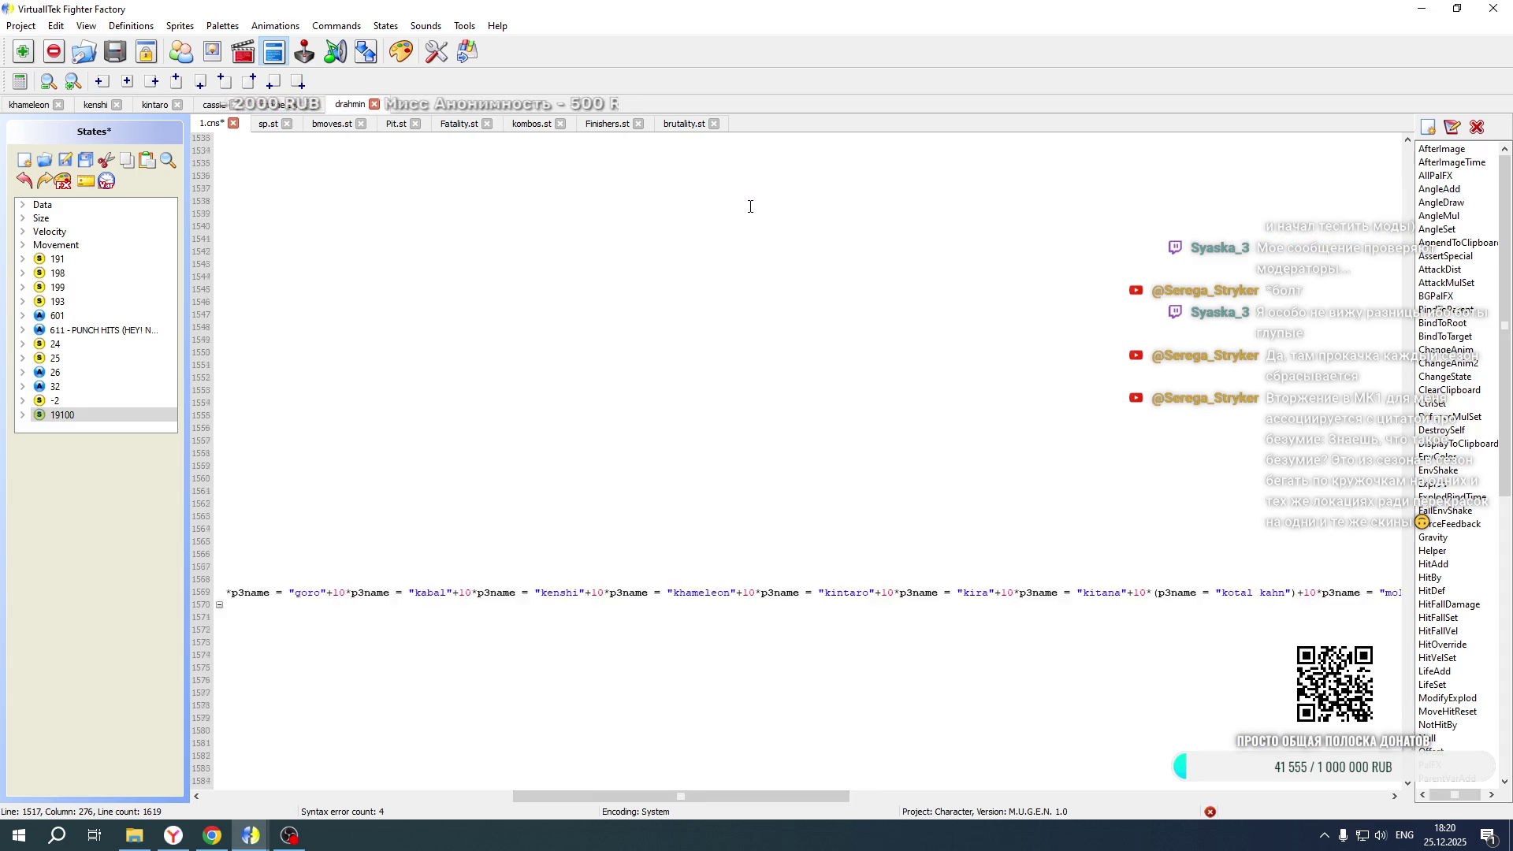
scroll(744, 465, down, 1)
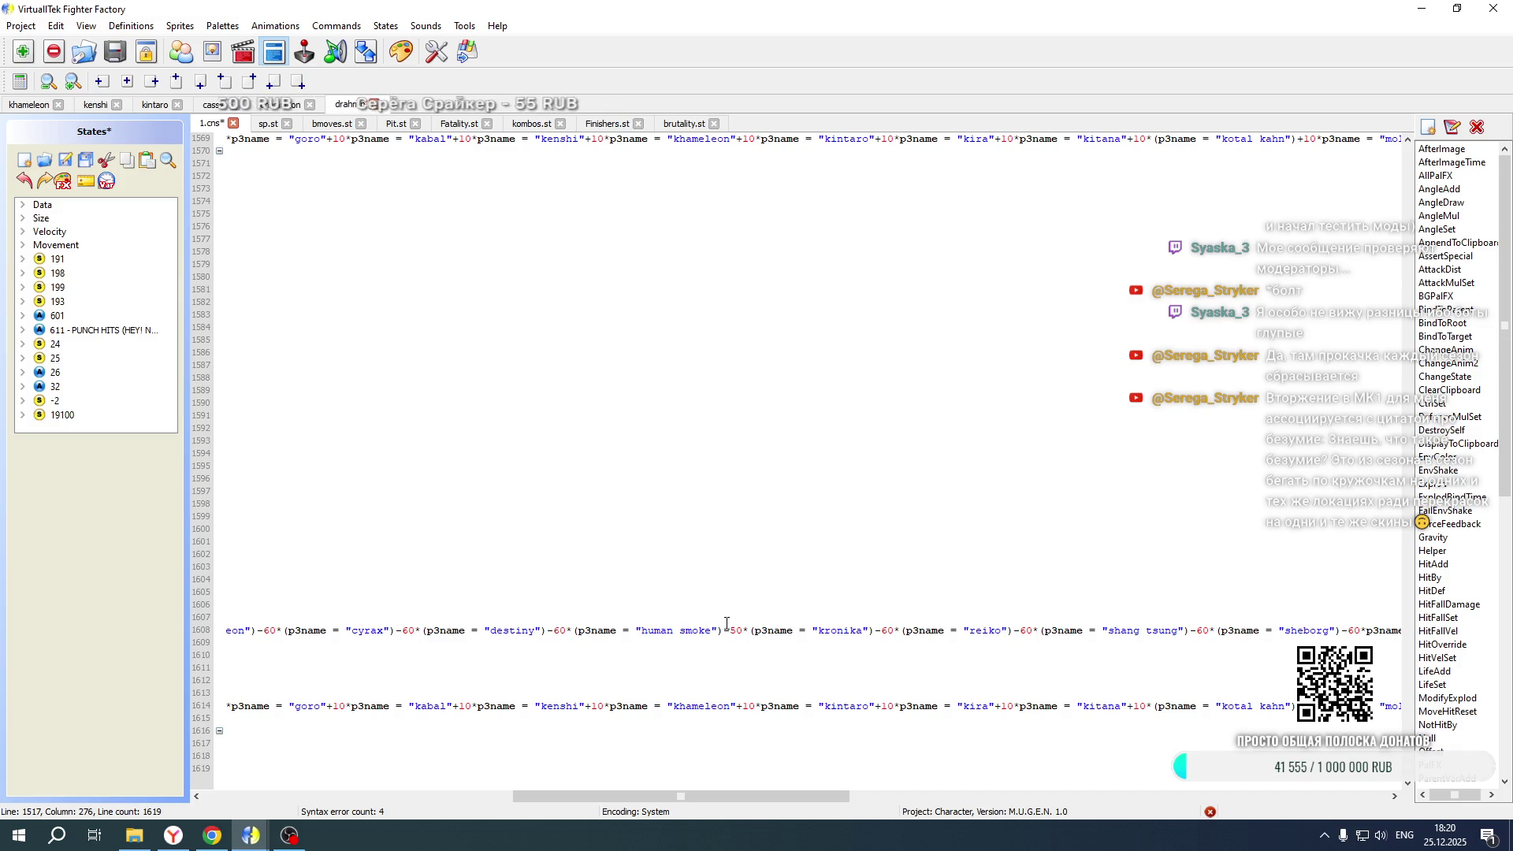
text(-10*(p3name = "kintaro"))
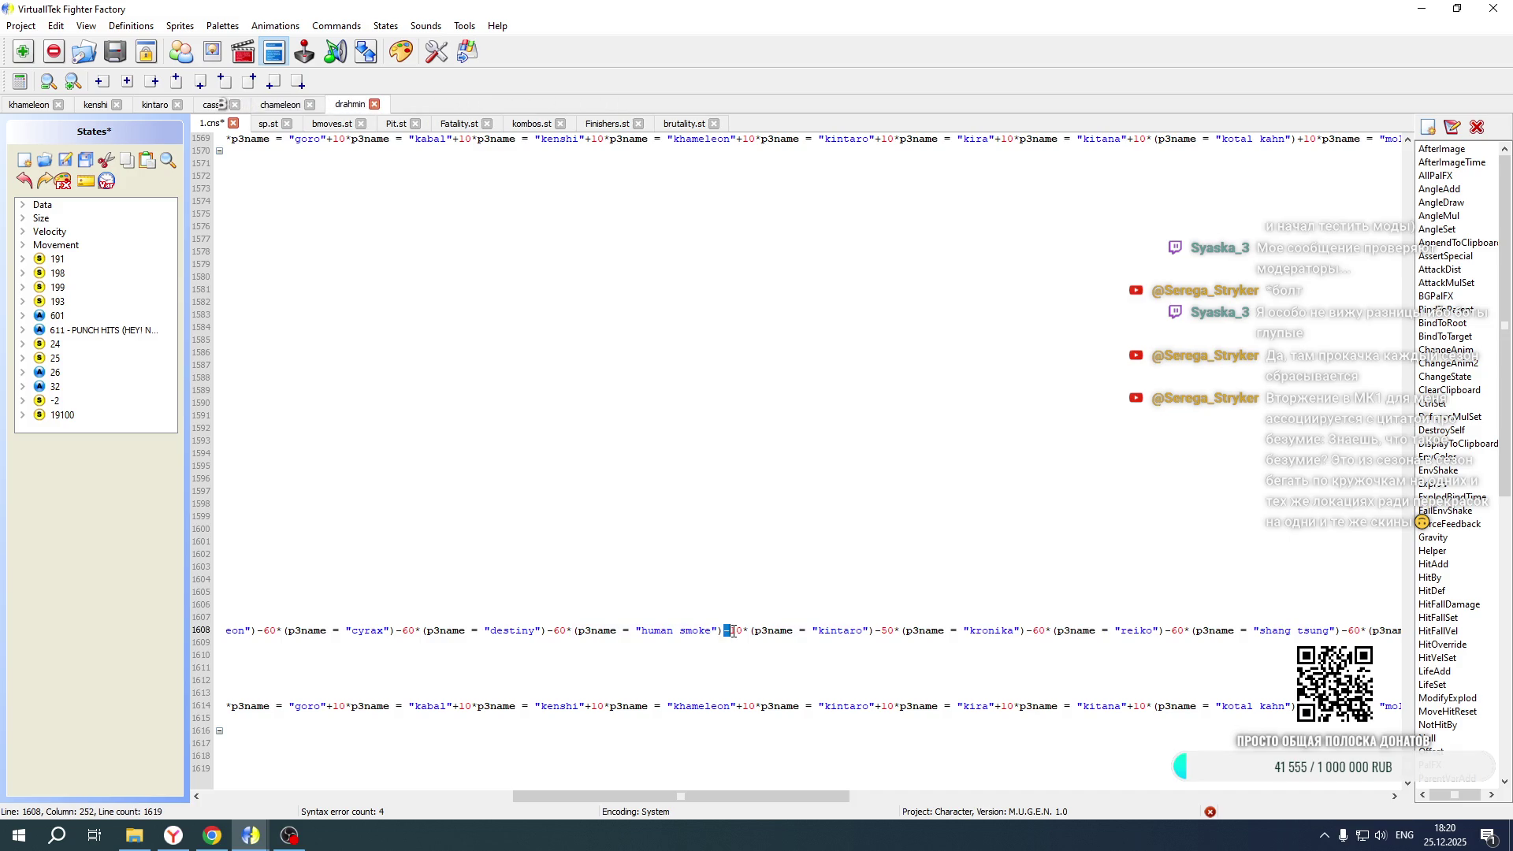
key(ctrl+s)
click(148, 835)
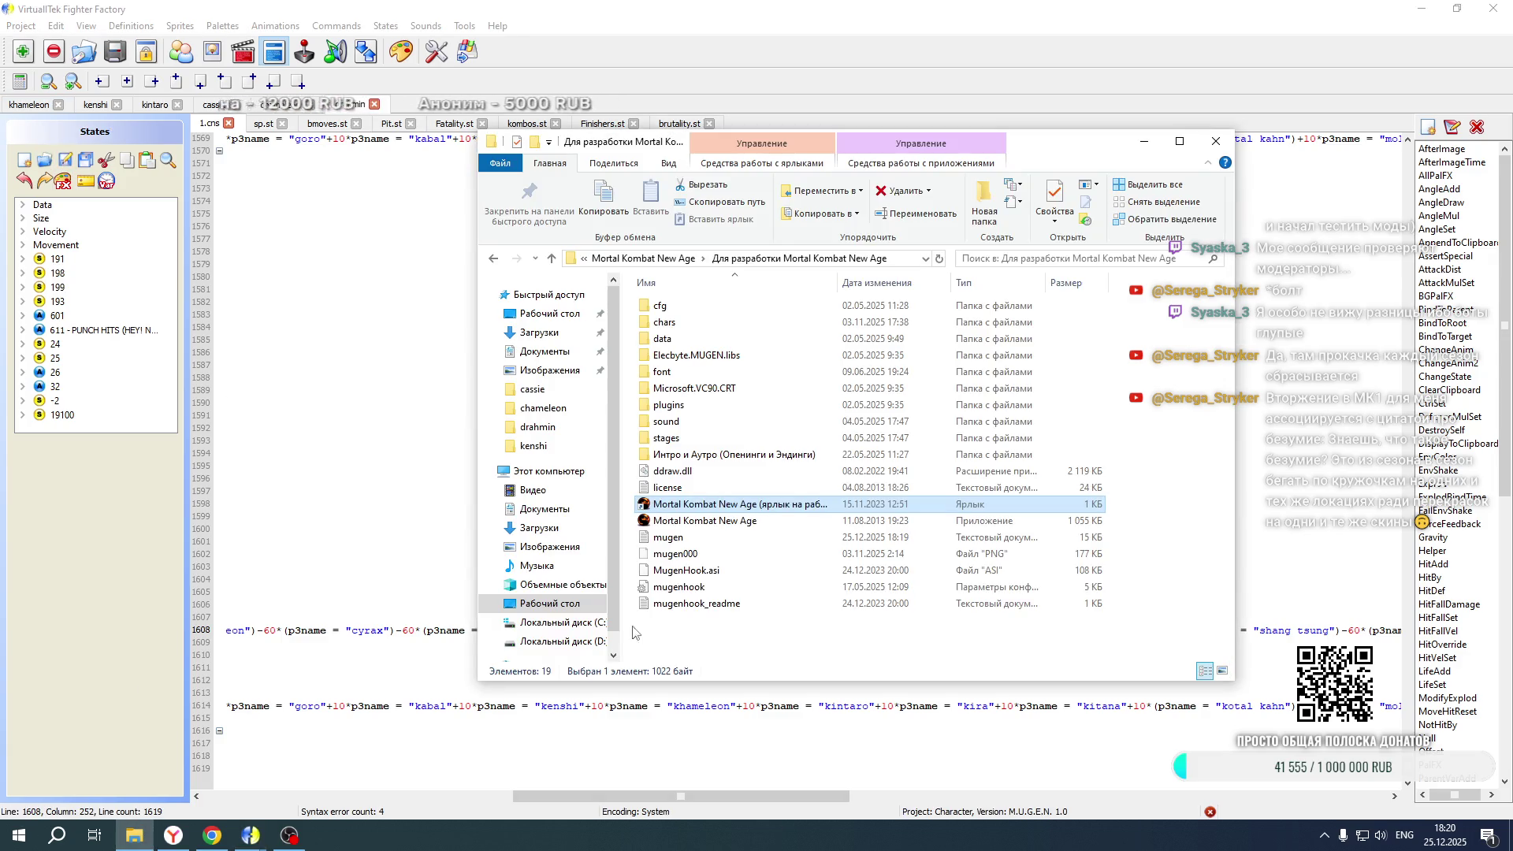
Launch the Mortal Kombat New Age shortcut from the game's development folder
double_click(706, 504)
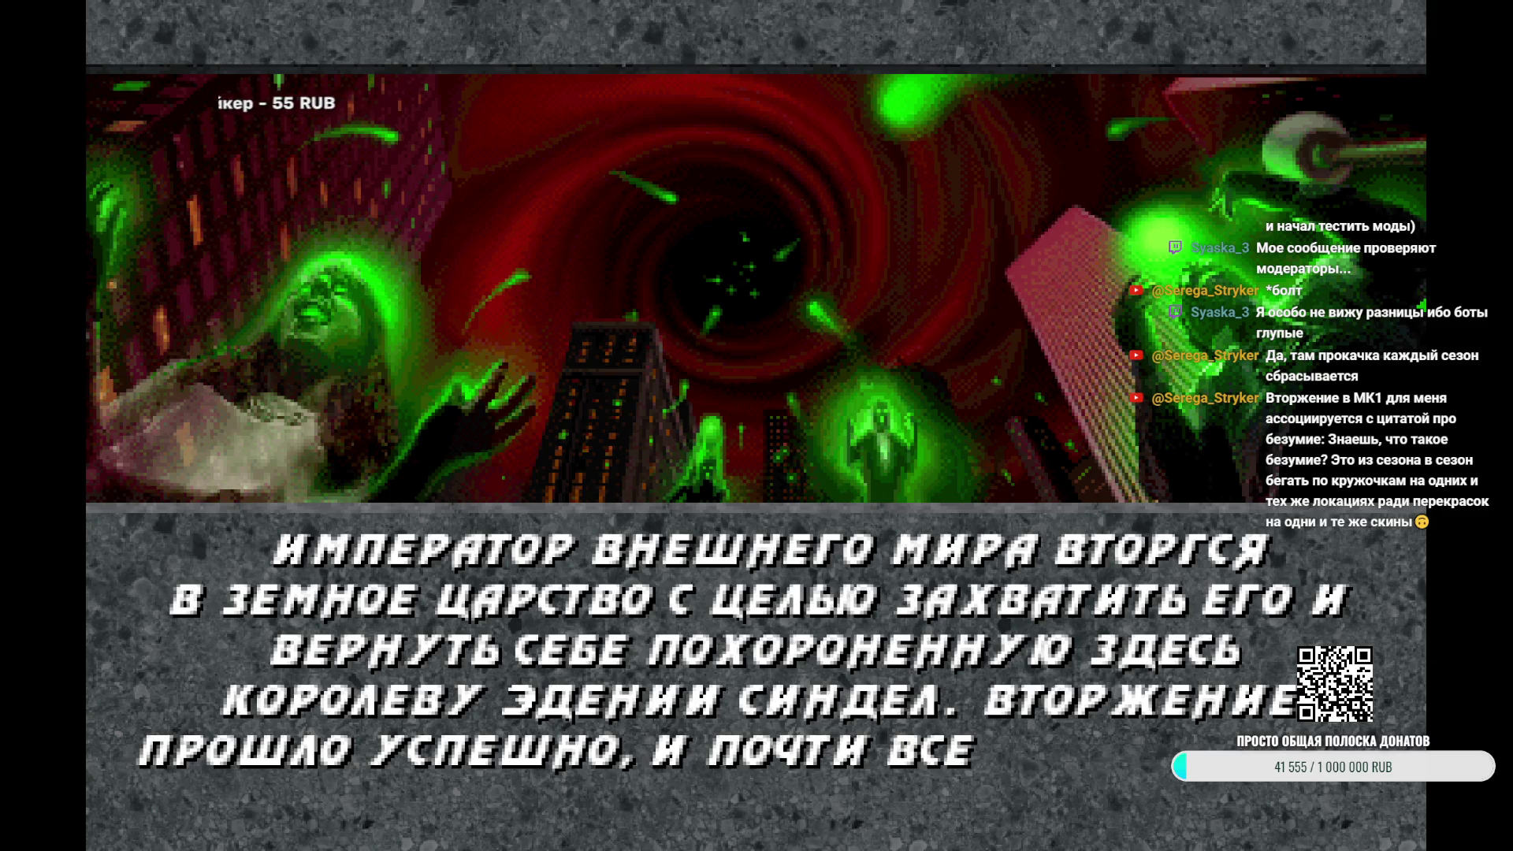
Skip the intro and enter duel character select with tag mode for both sides
key(Return)
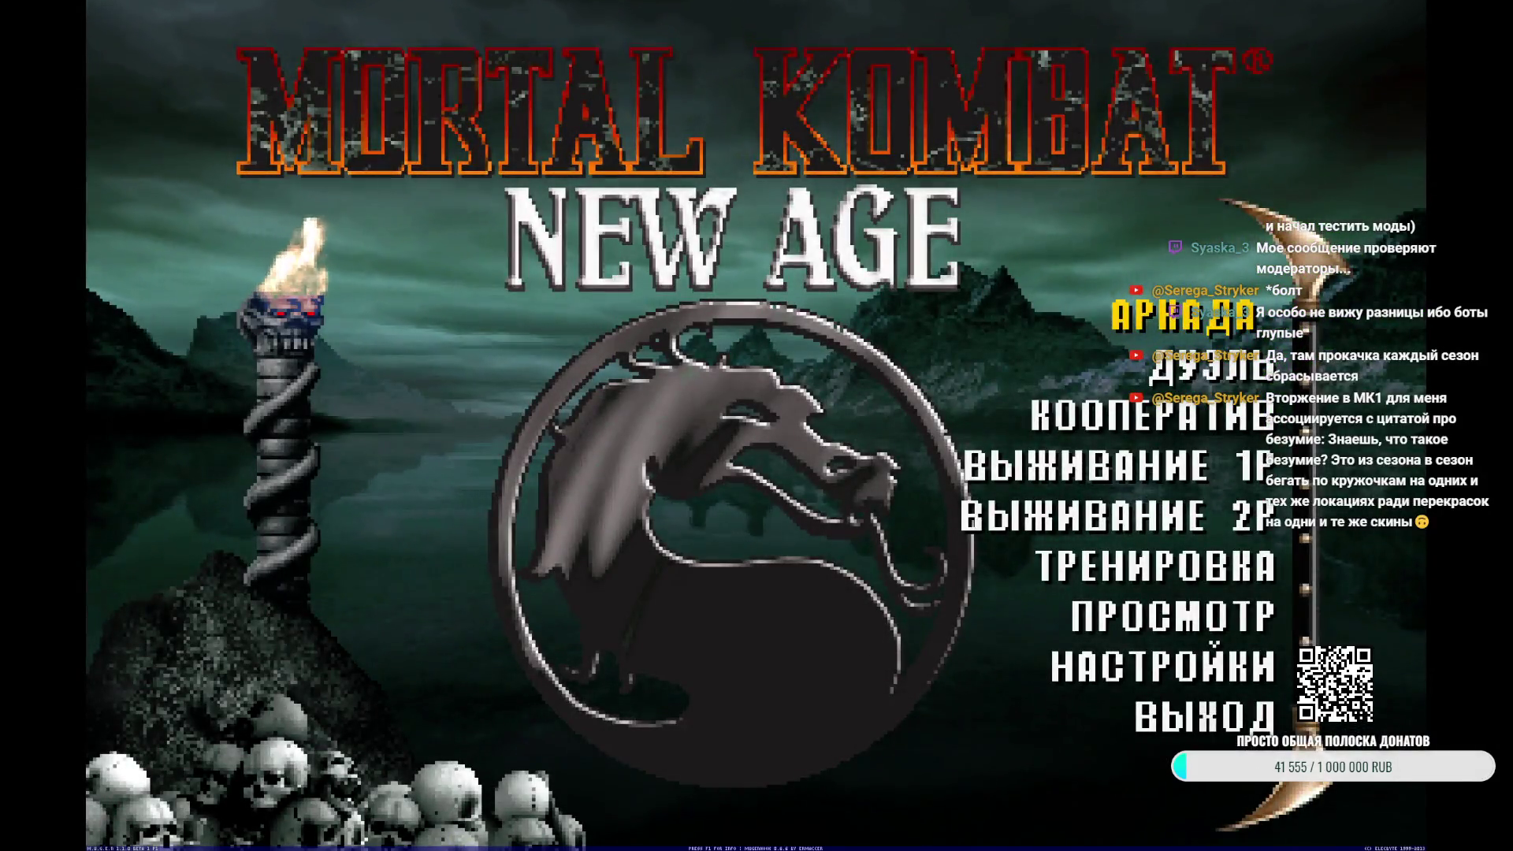
key(Down)
key(Return)
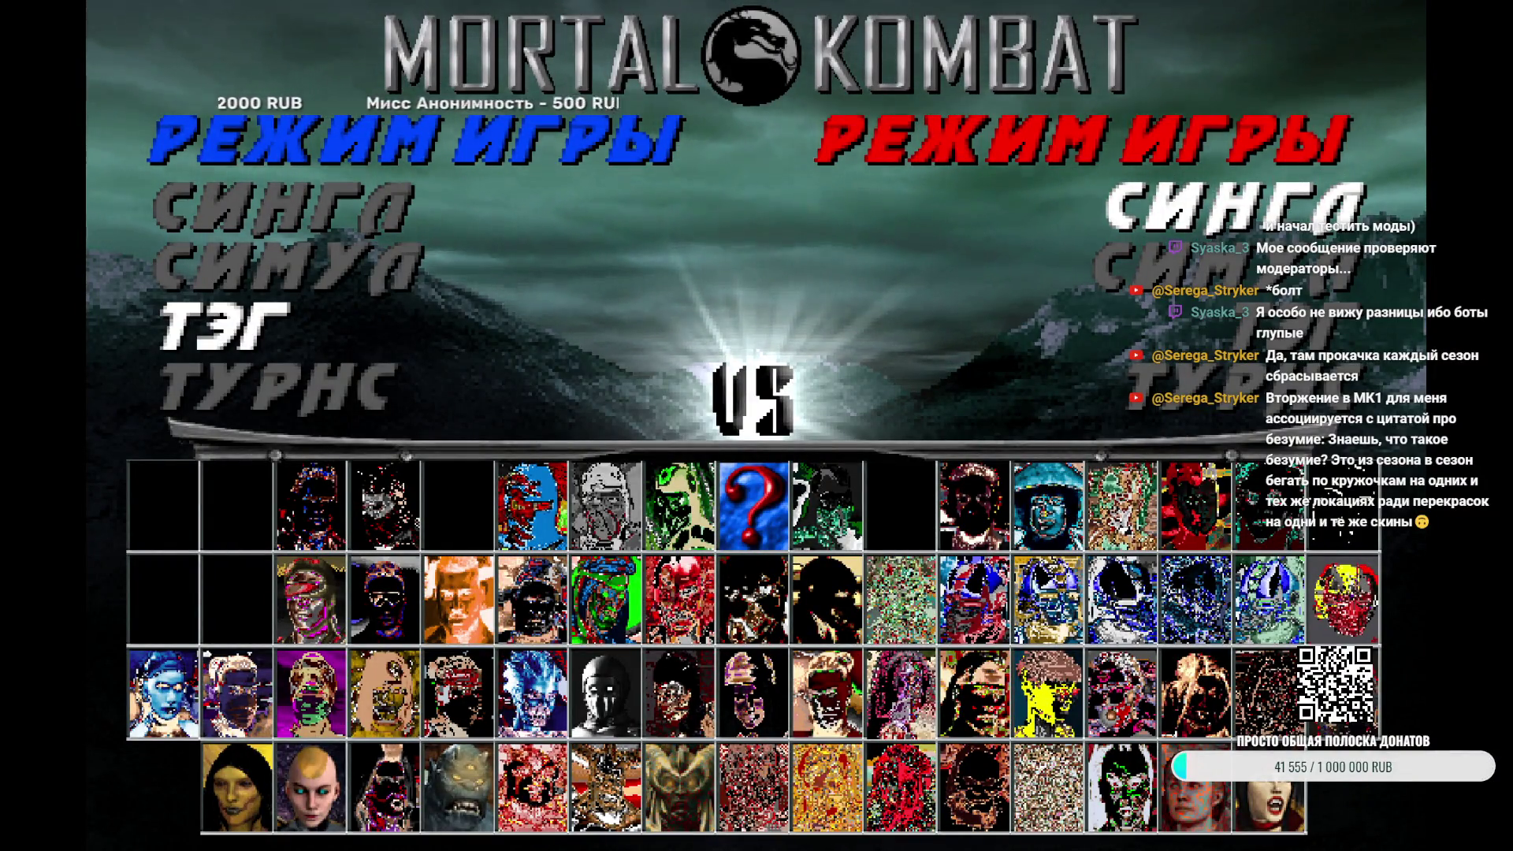
key(Down)
key(Down)
key(Return)
key(Return)
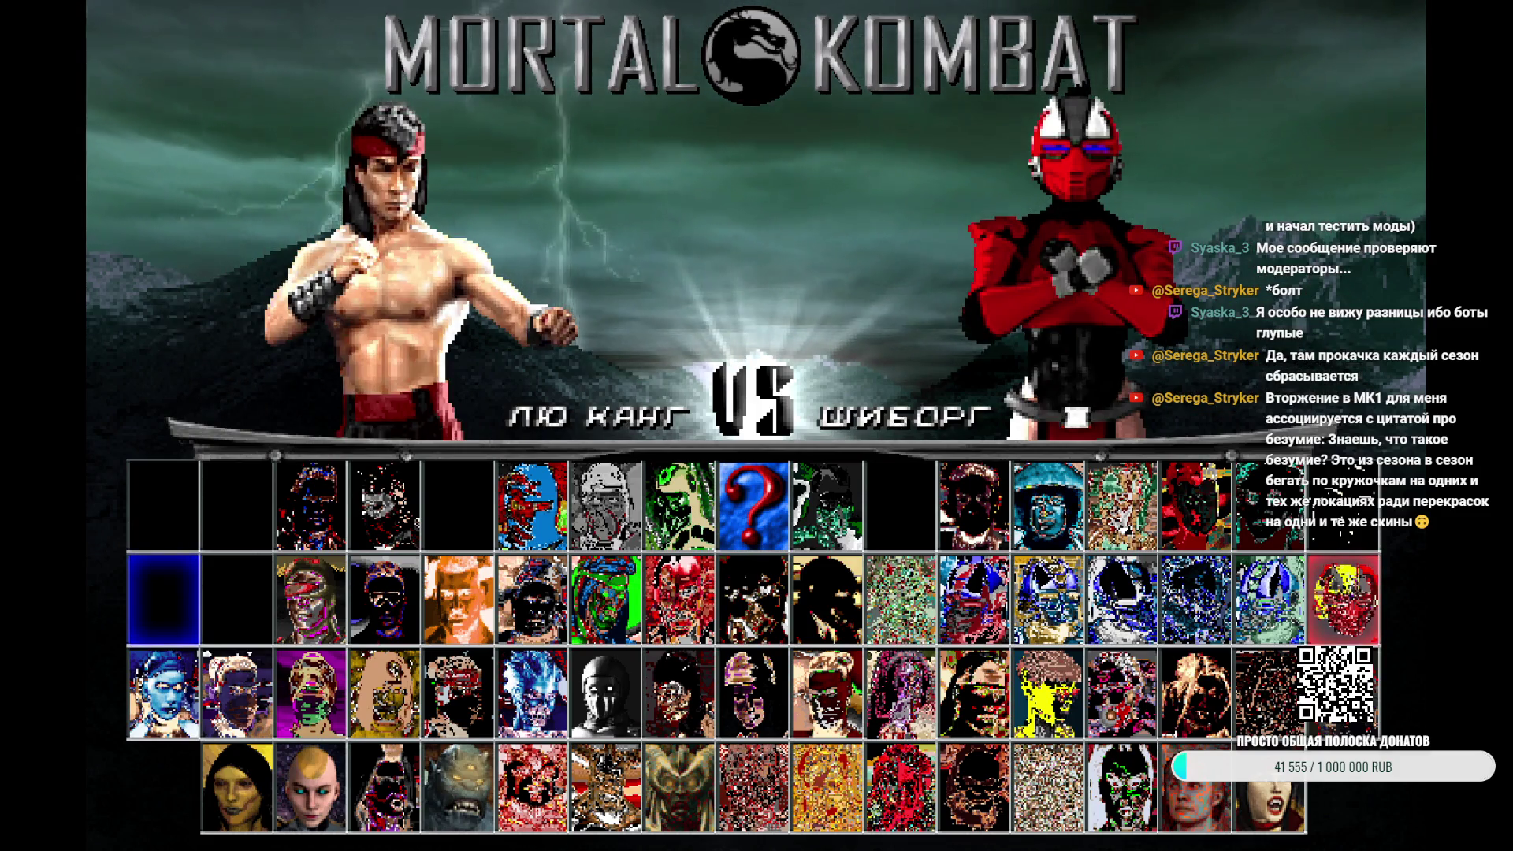
Cycle the left-side fighters past Kintaro and change the right-side fighter to check VS positions
key(Left)
key(Left)
key(Left)
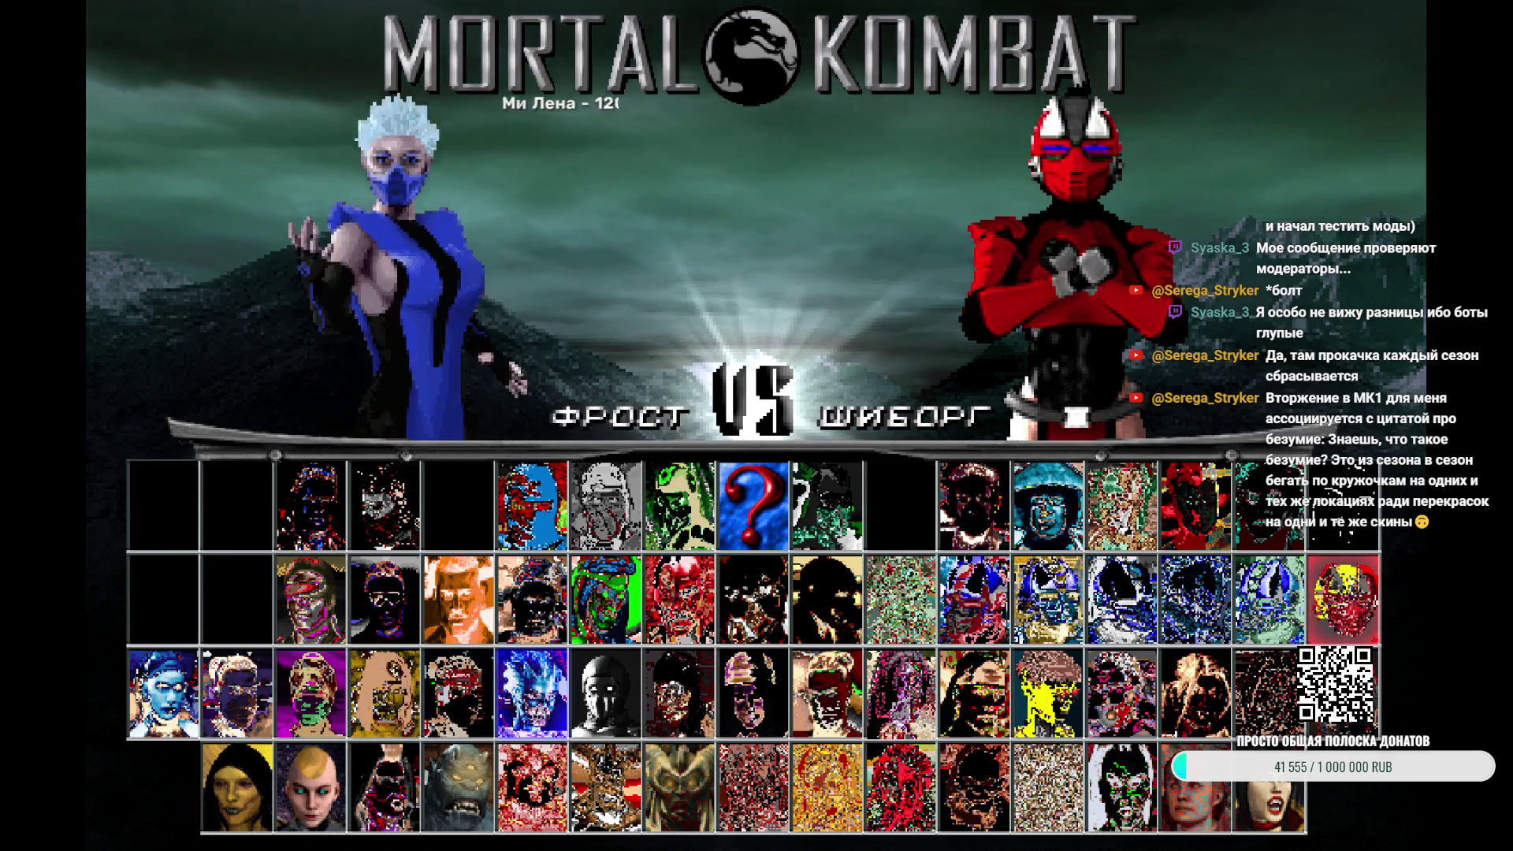
key(Left)
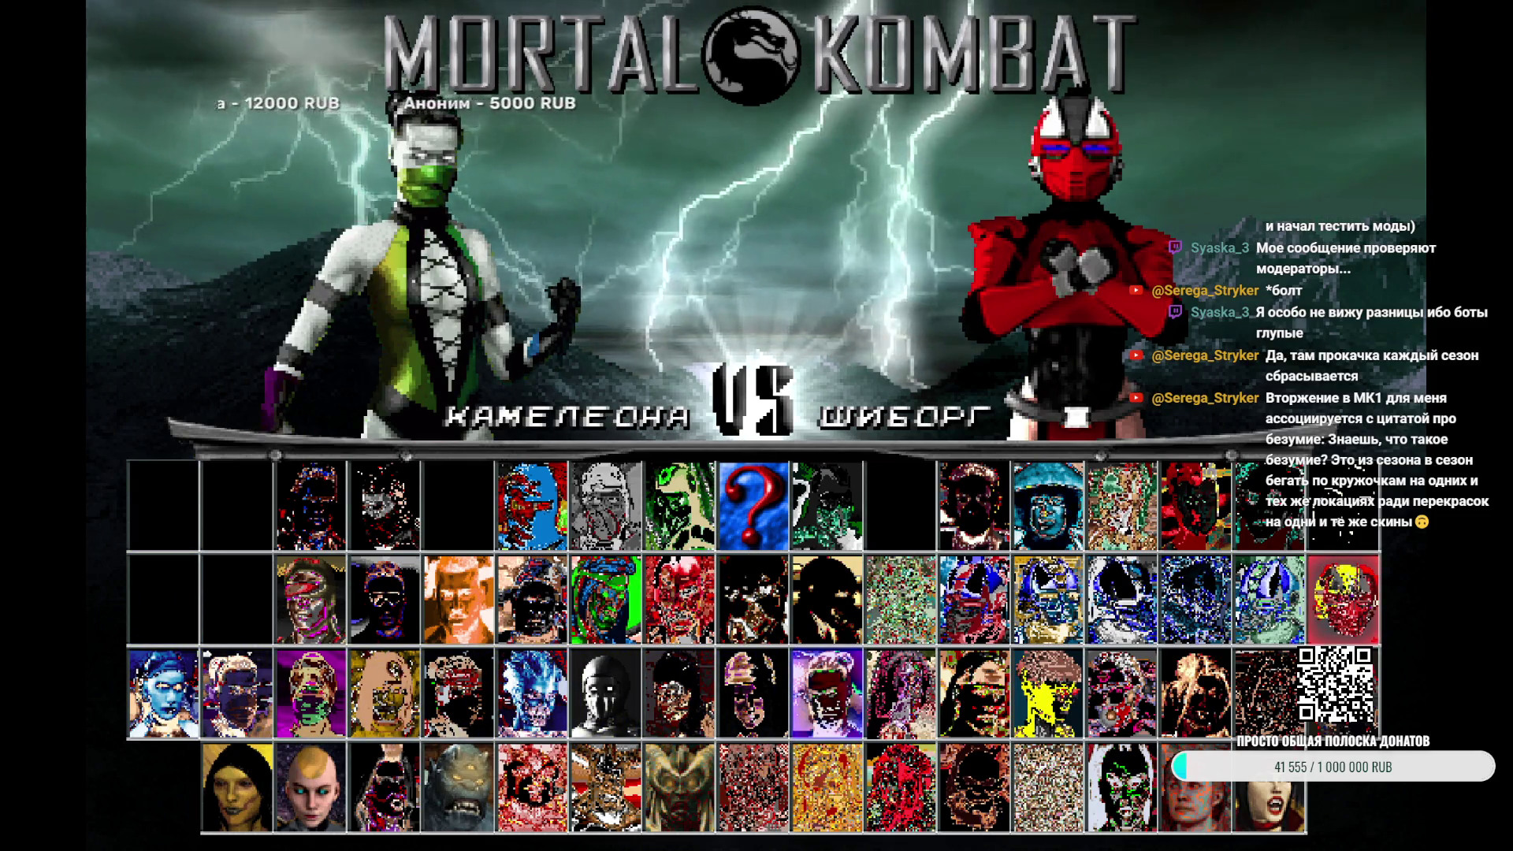
key(Left)
key(Left)
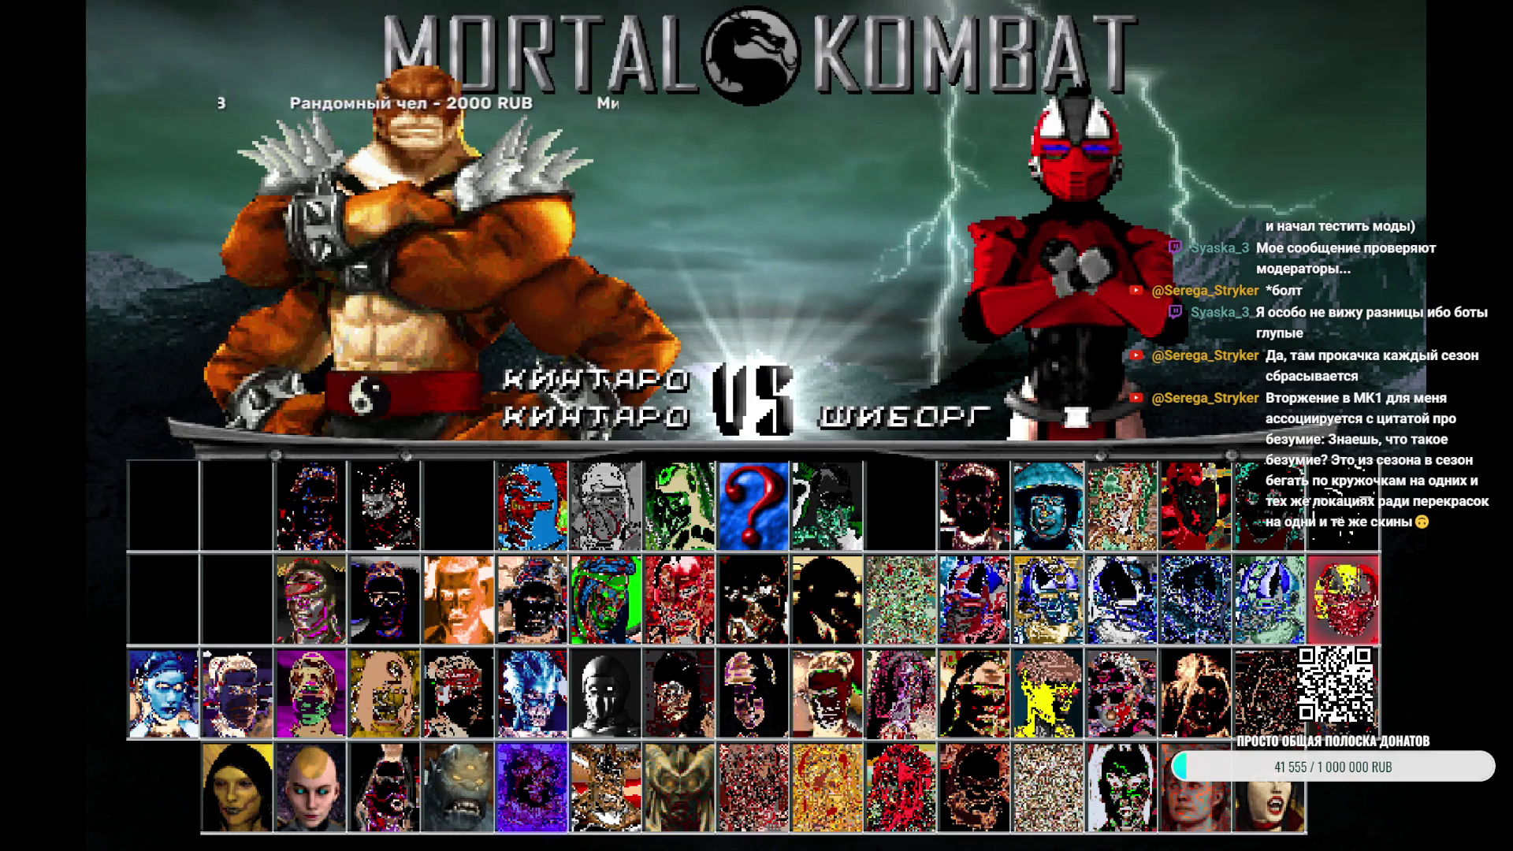
key(Left)
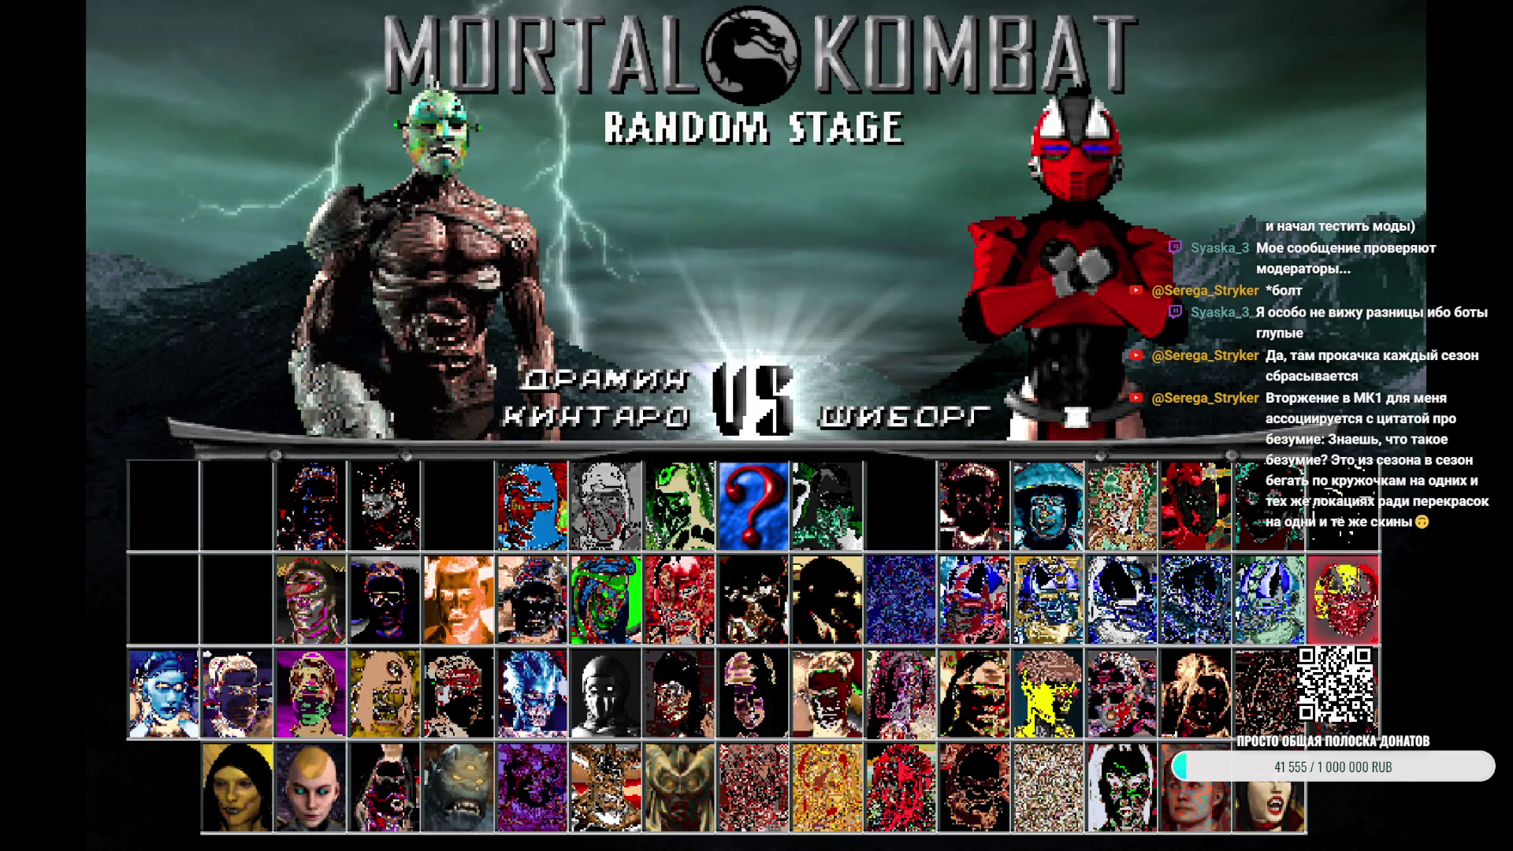
key(Right)
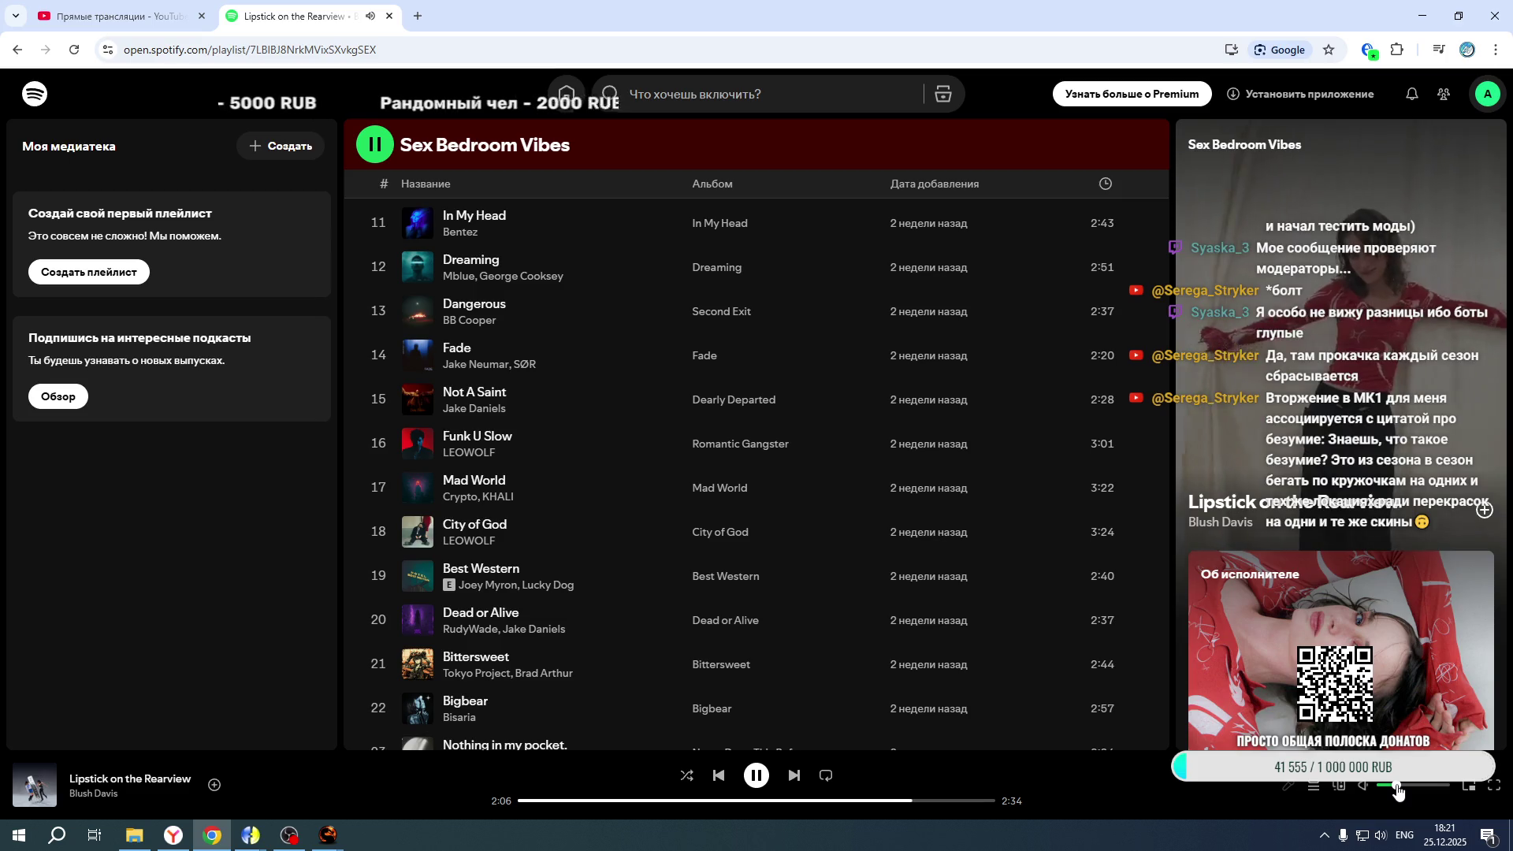
click(1426, 15)
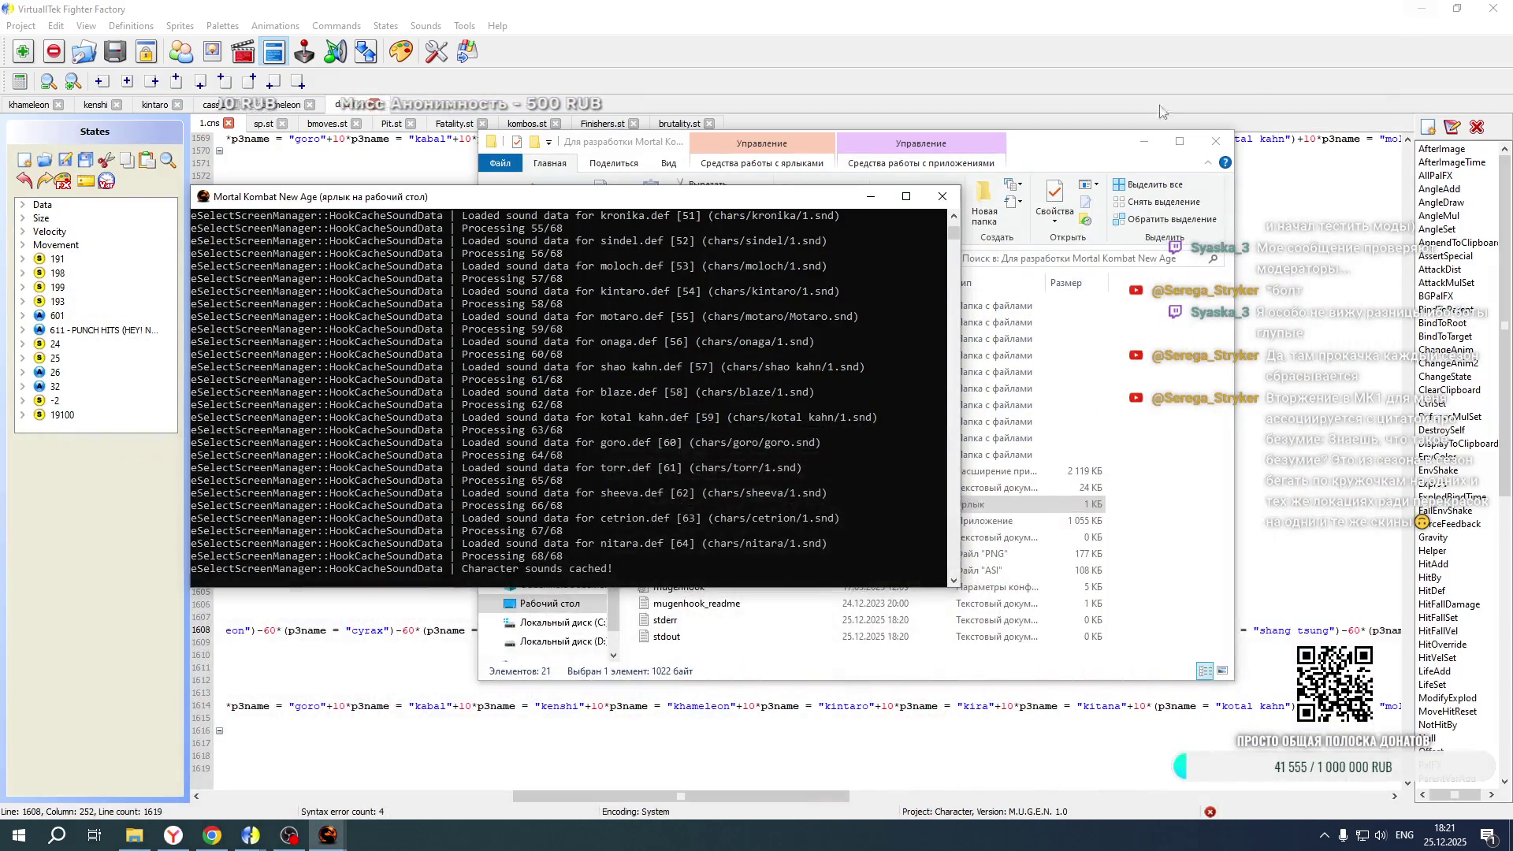
Relaunch Mortal Kombat New Age for another tag VS test, then return to Fighter Factory
click(543, 590)
mouse_move(328, 836)
click(391, 800)
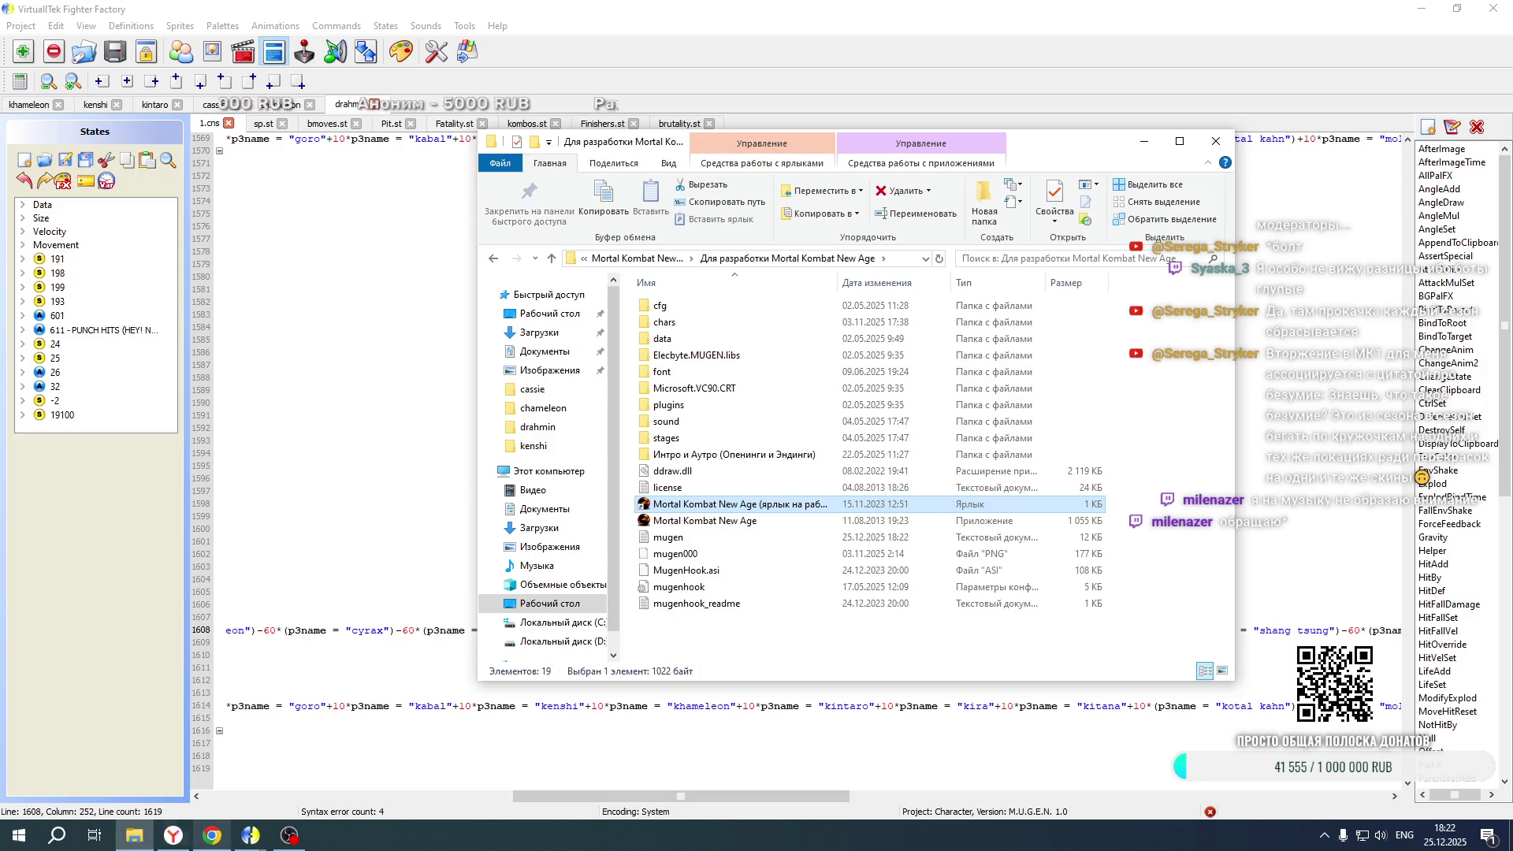
click(651, 812)
drag(623, 796, 313, 797)
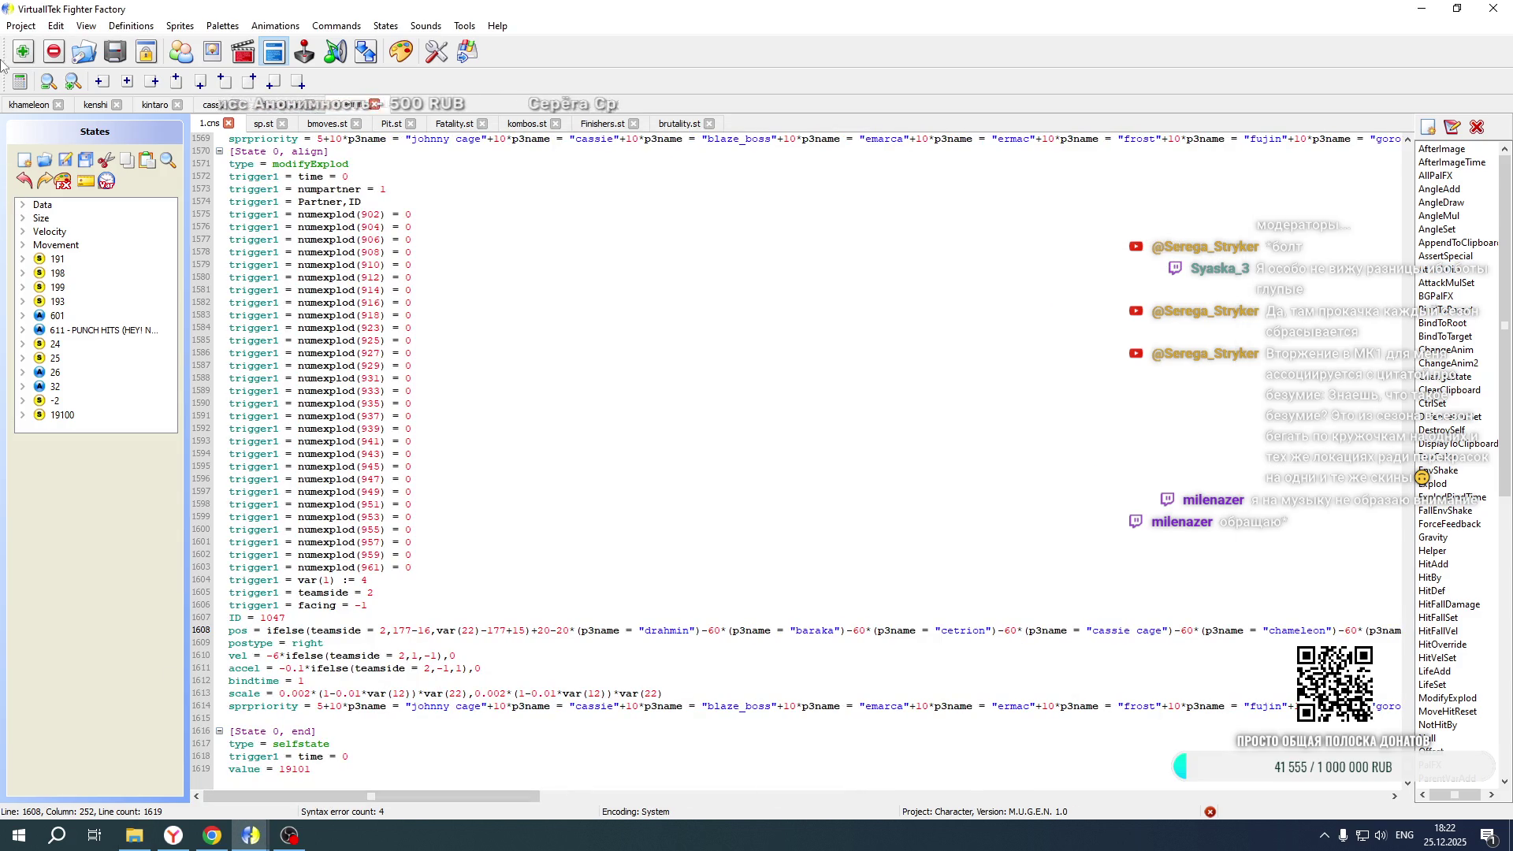
Open emarca's .def file from the chars\emarca folder as a new project
click(21, 25)
click(36, 62)
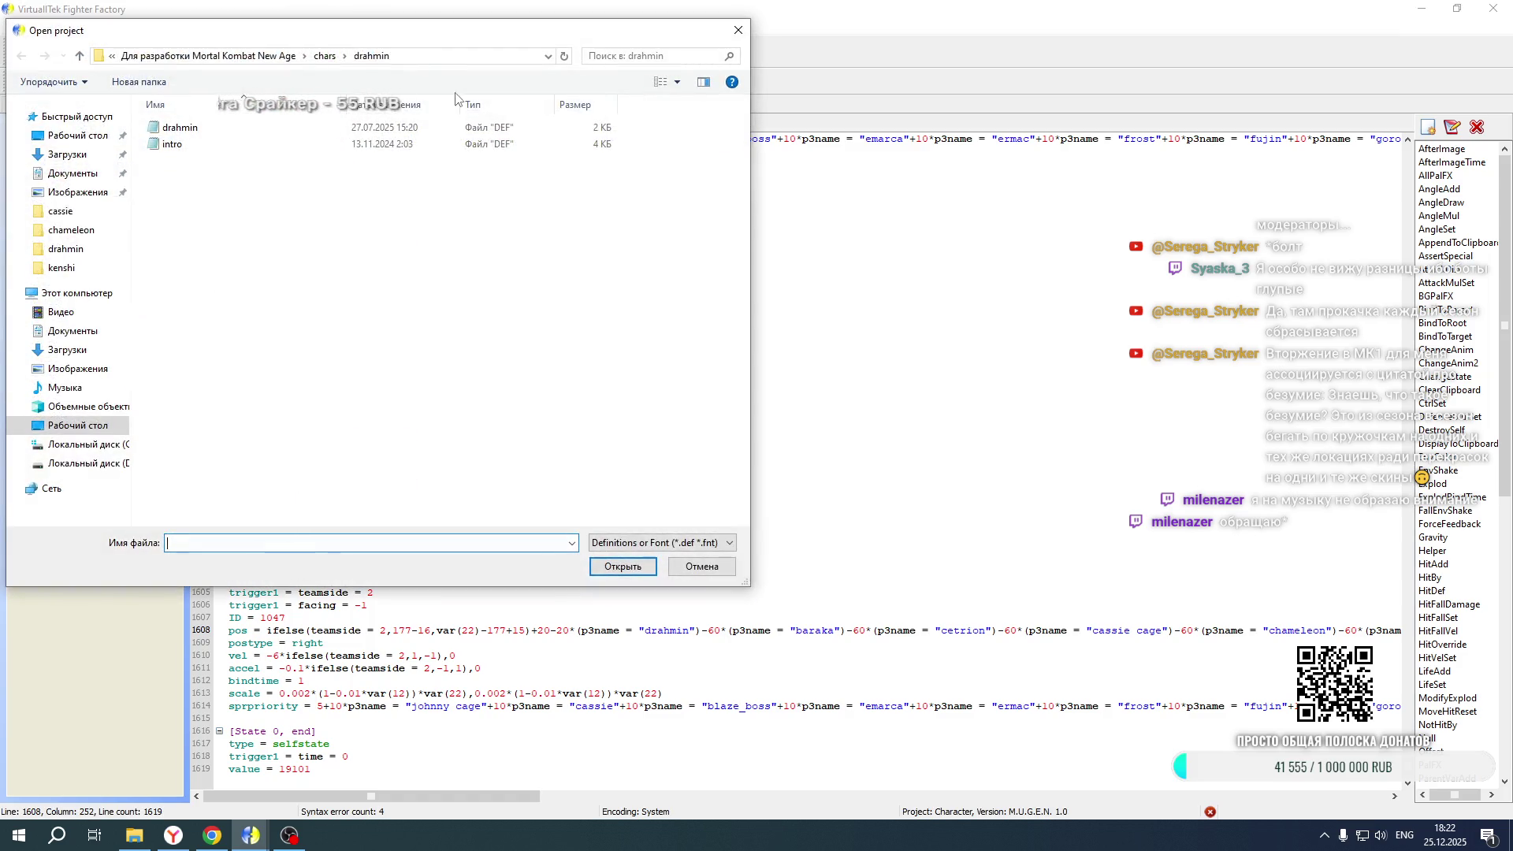
click(326, 57)
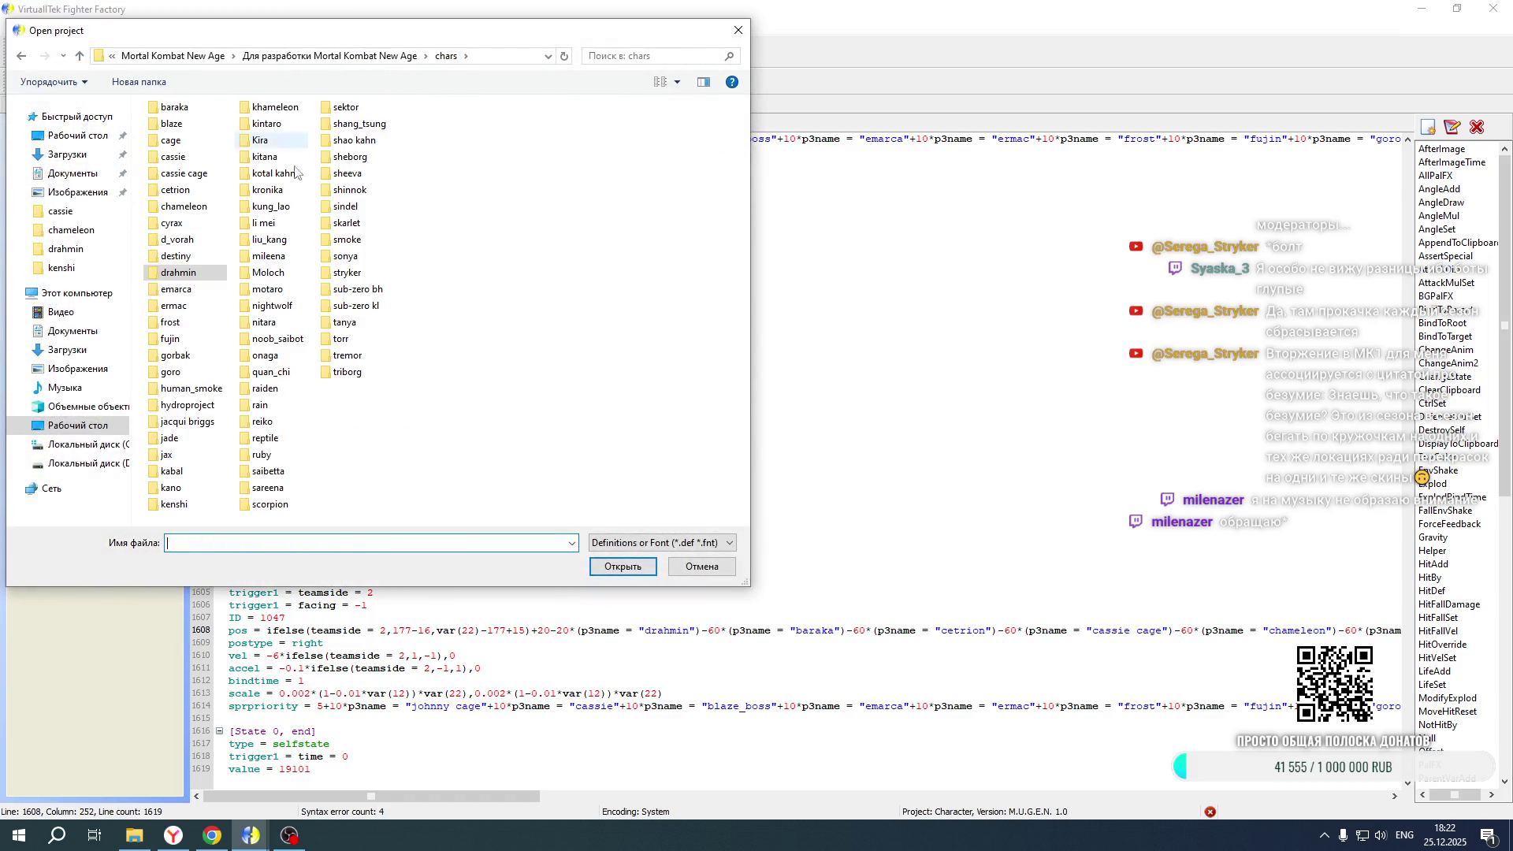
double_click(188, 291)
double_click(185, 137)
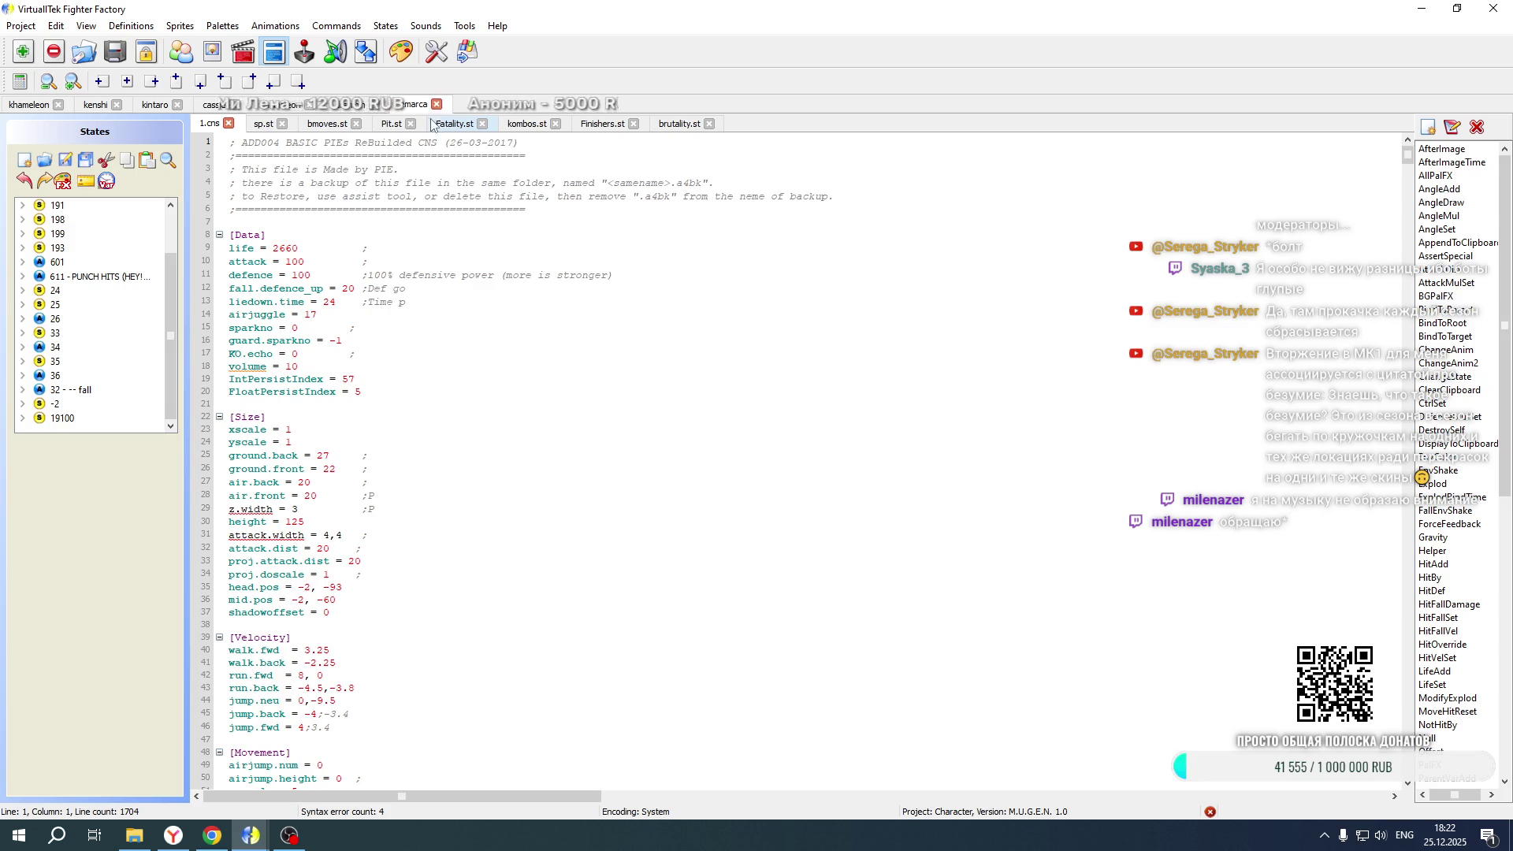
Jump to state 19100 in emarca's 1.cns and edit the 60 offset after kabal on line 1691
click(63, 418)
scroll(431, 468, down, 20)
scroll(431, 465, down, 15)
drag(478, 796, 759, 784)
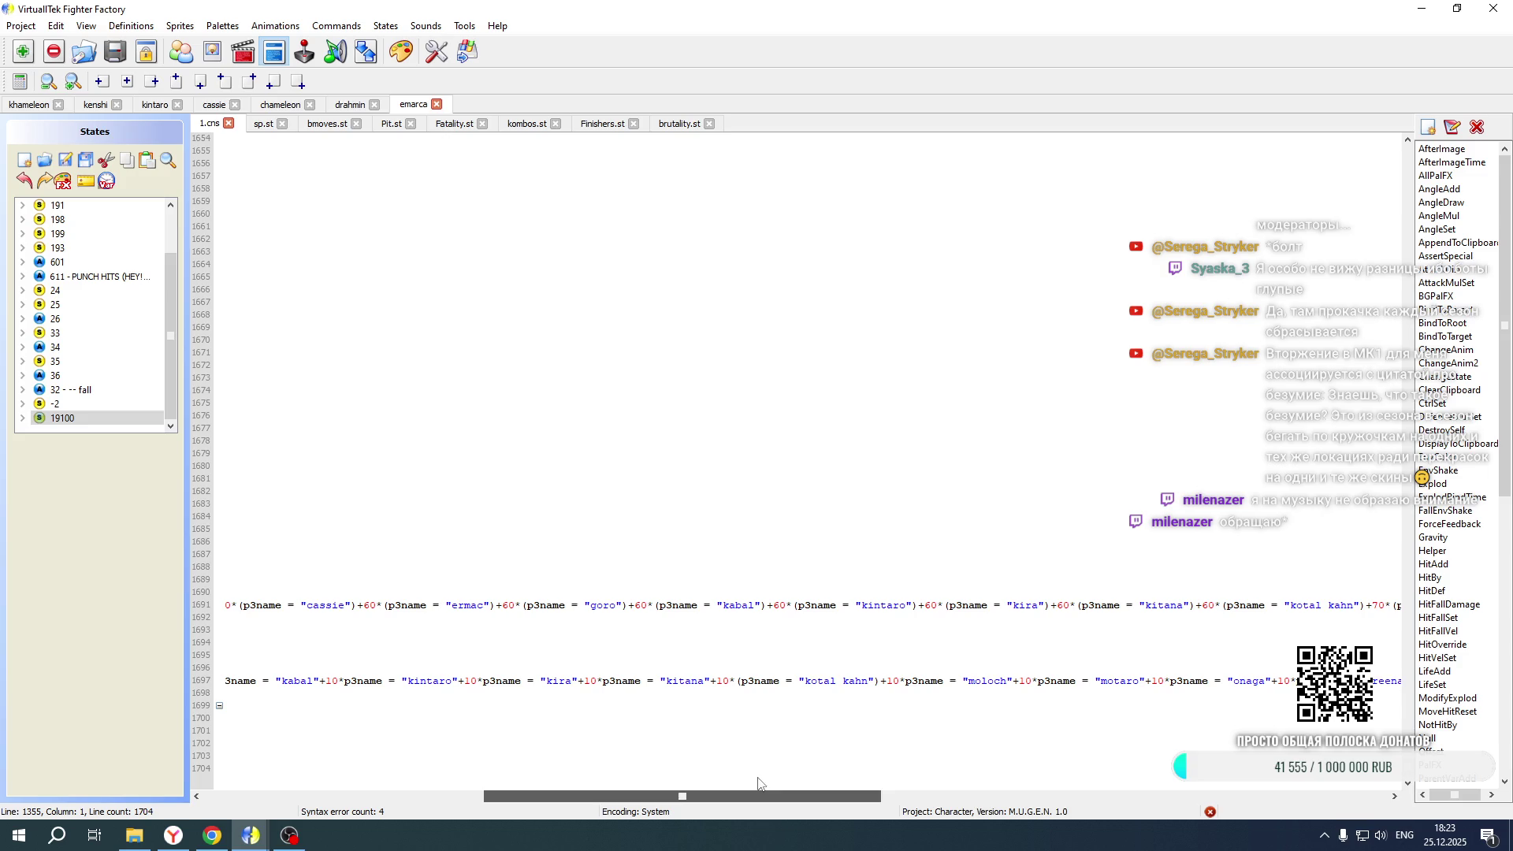
click(778, 606)
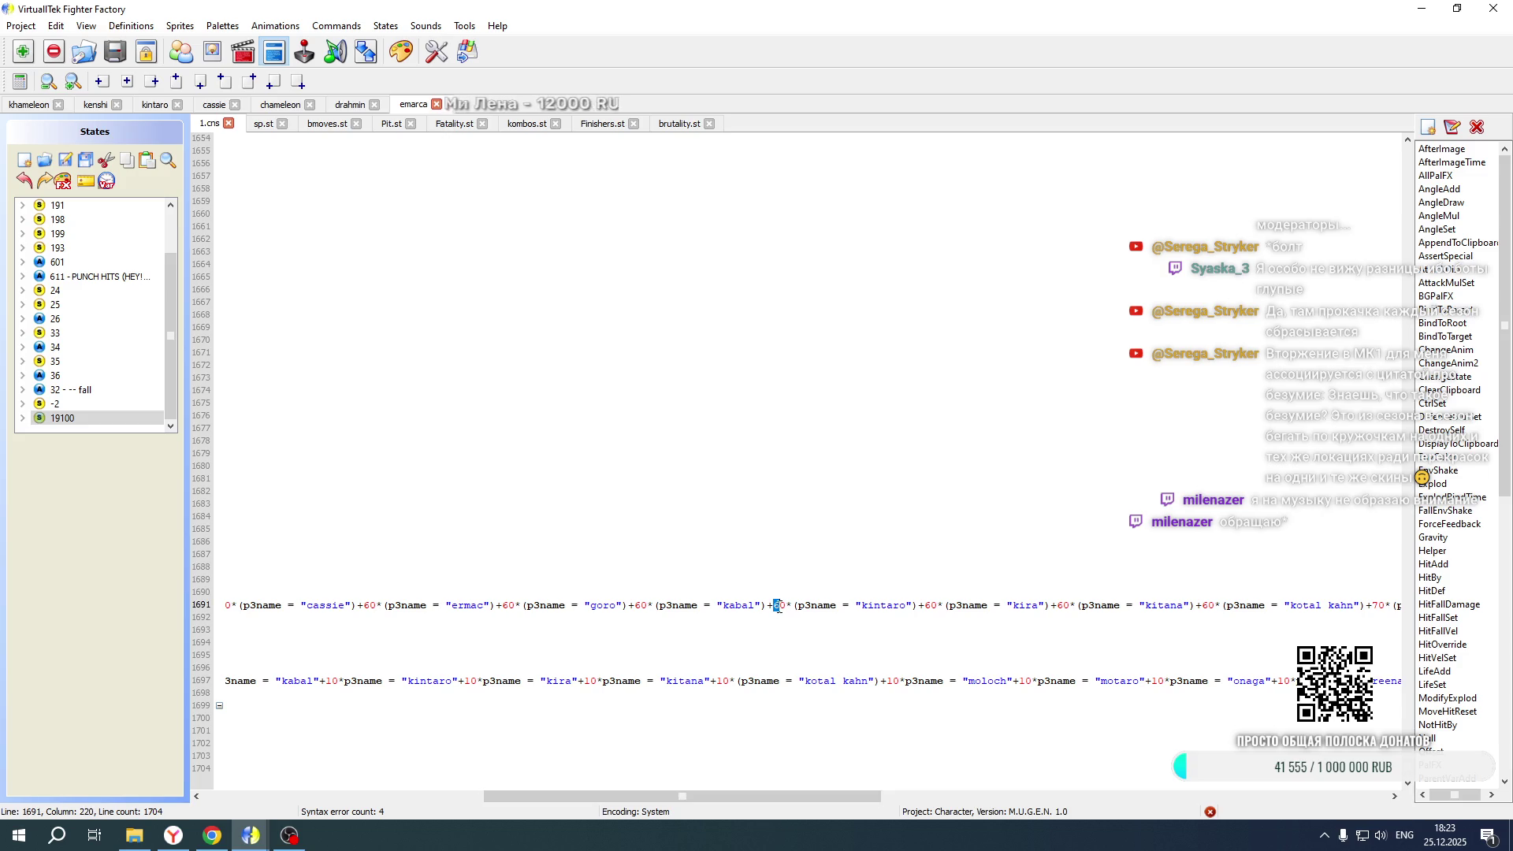
text(5)
scroll(789, 387, up, 20)
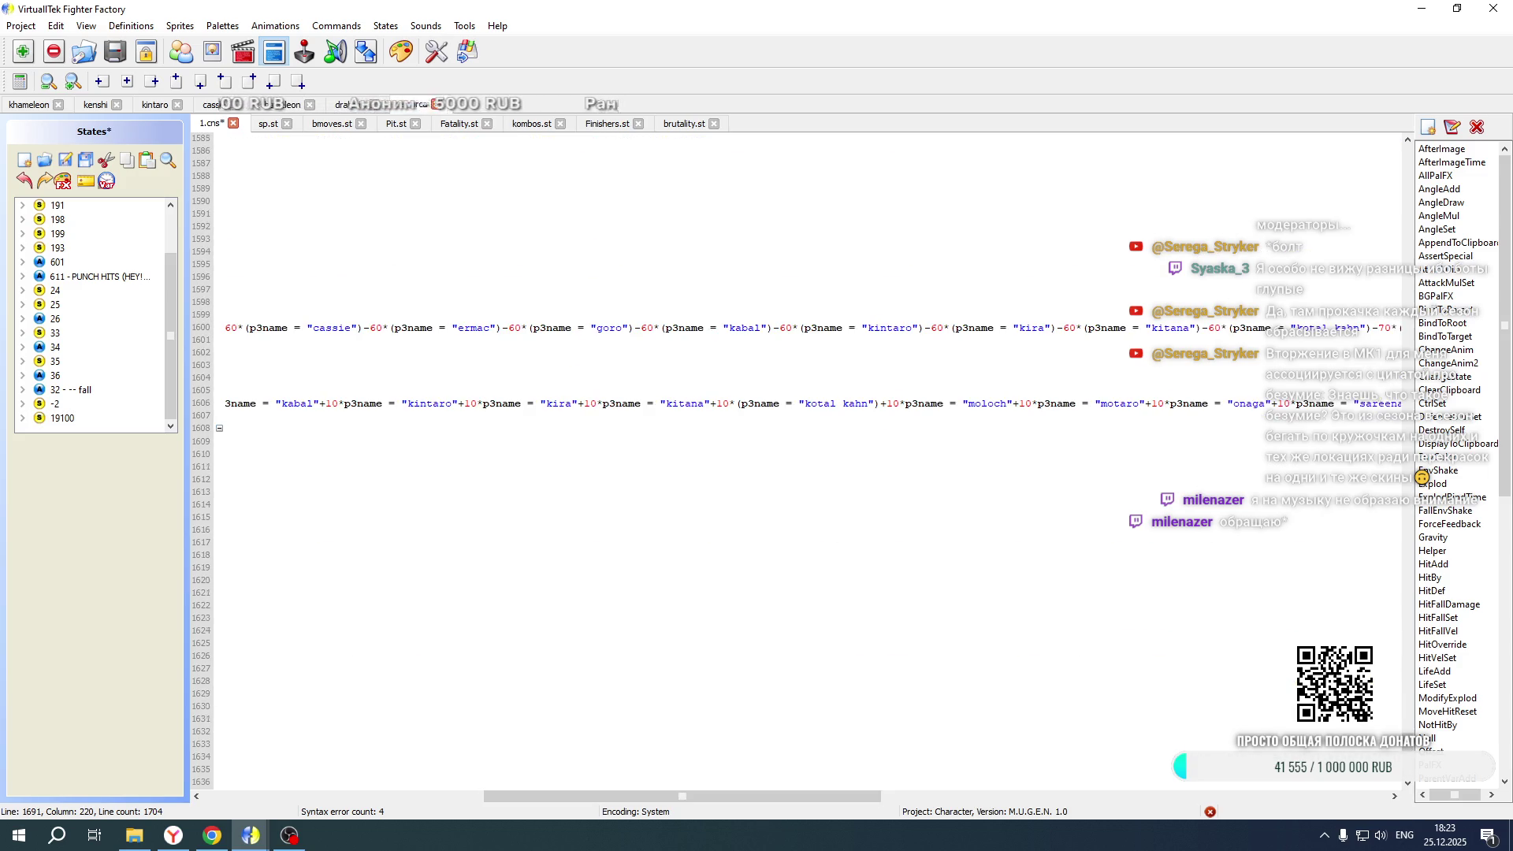
Change khameleon's kabal offset from +60 to +50 in Fatality.st, save, and relaunch the game
click(31, 106)
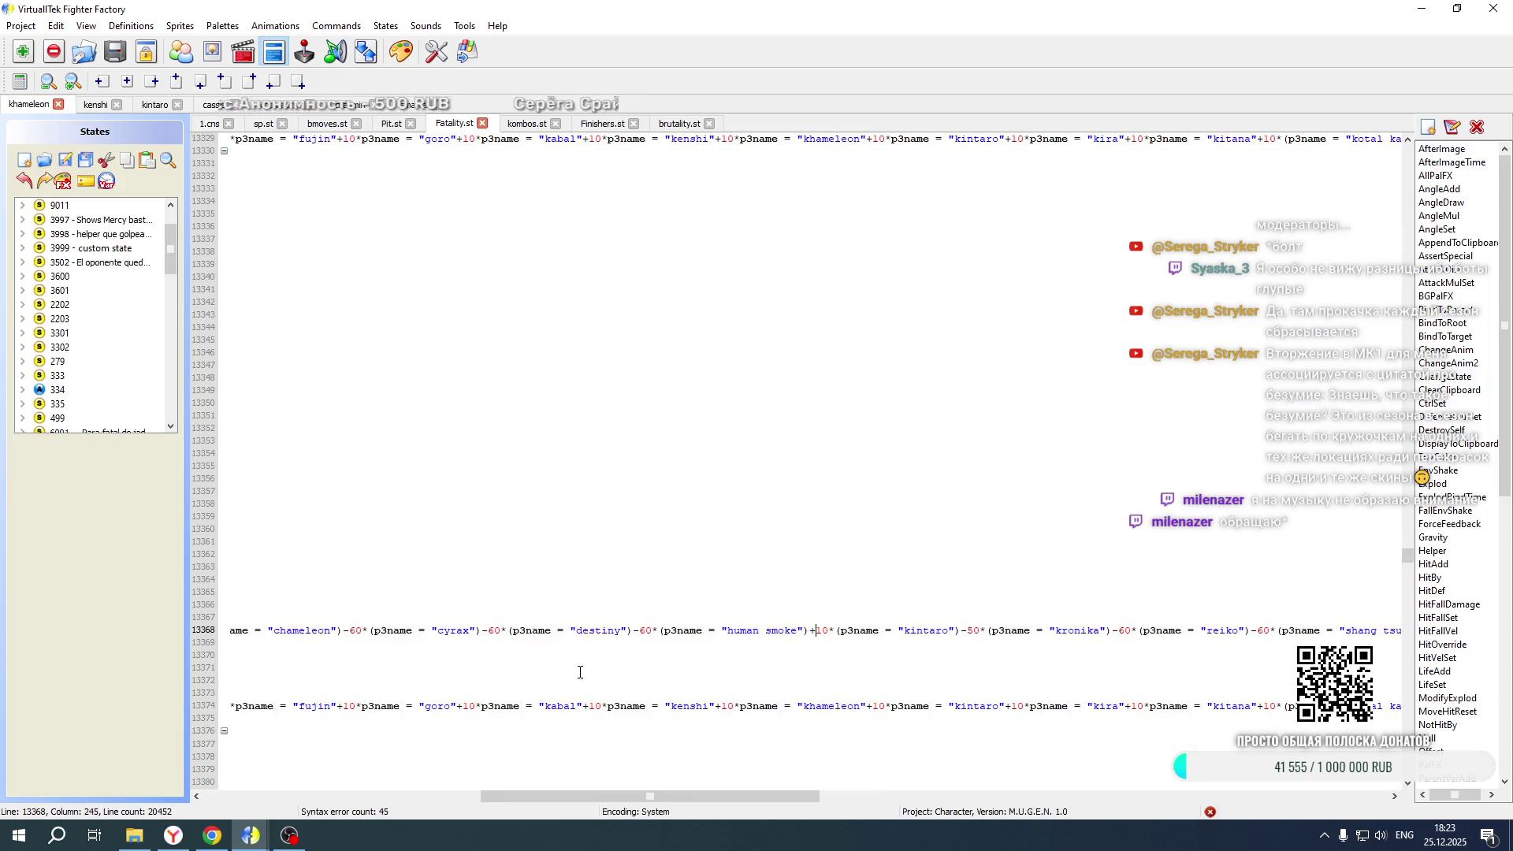
drag(591, 798, 277, 788)
scroll(608, 506, down, 20)
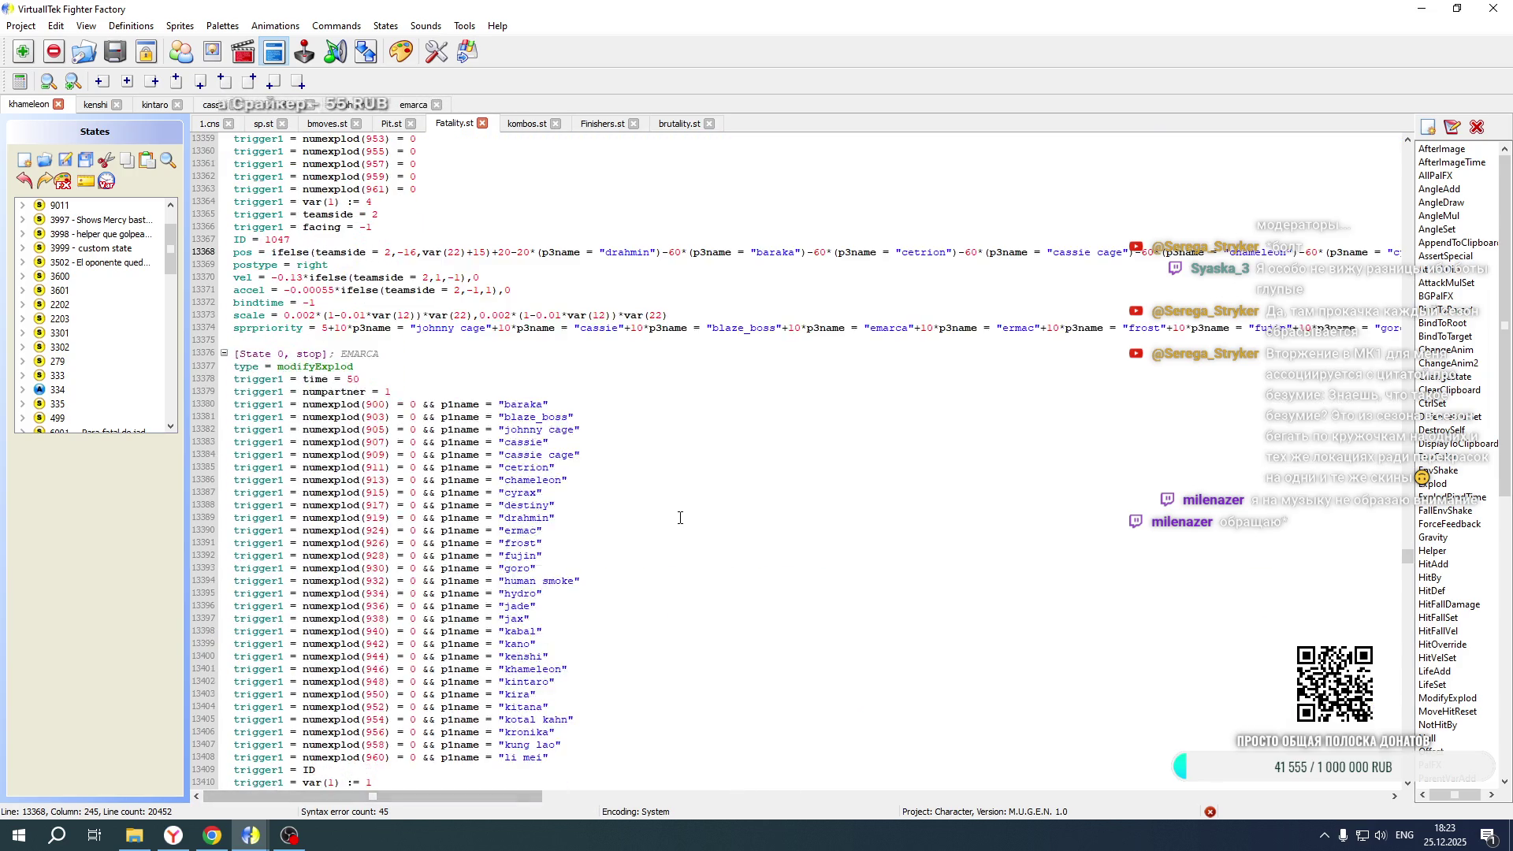
scroll(609, 506, down, 1)
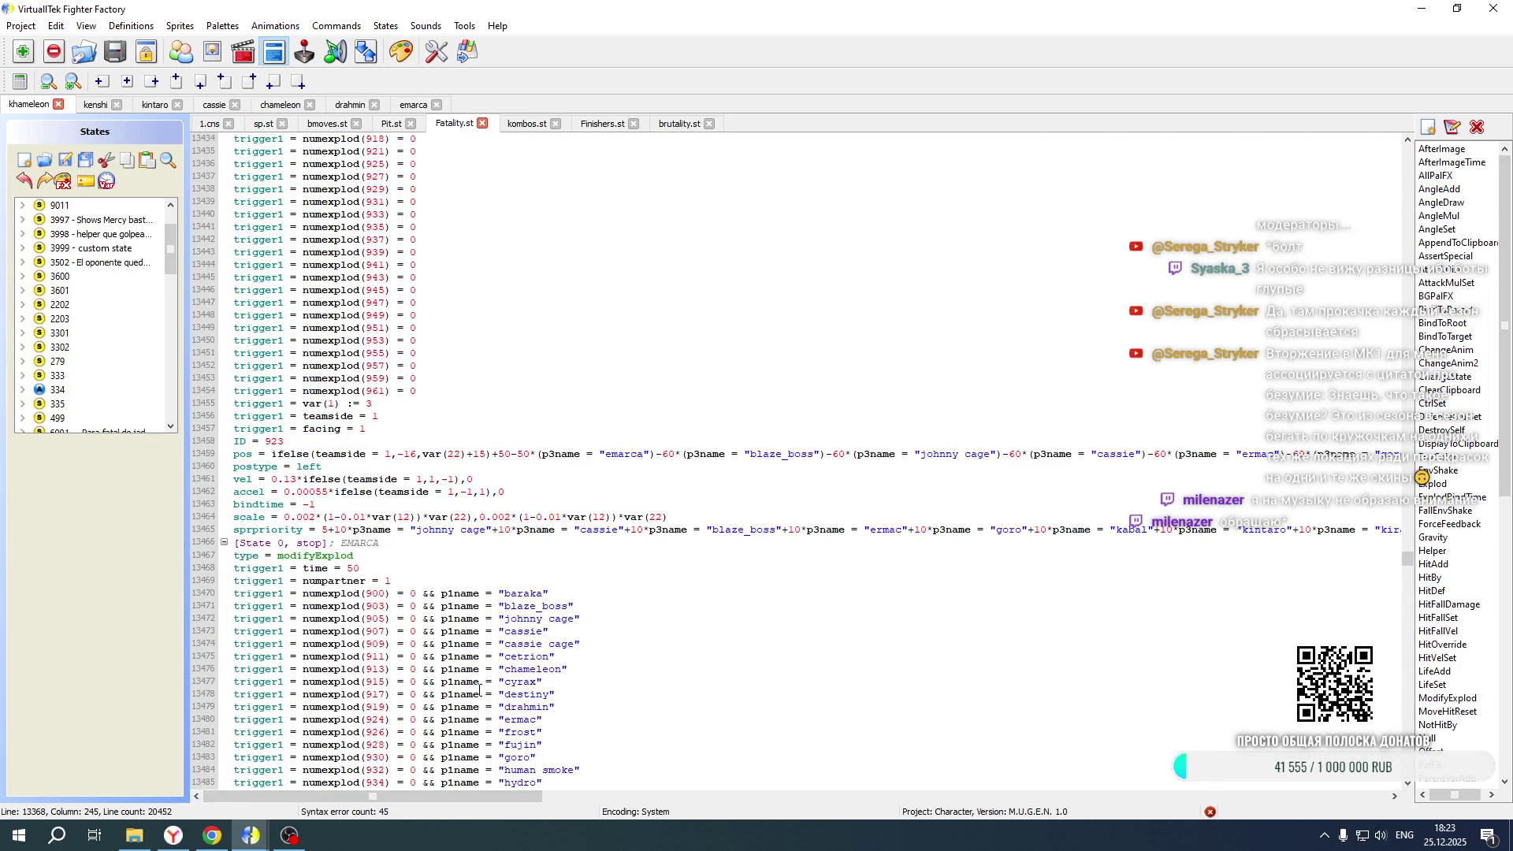
drag(434, 800, 712, 803)
text(+)
scroll(614, 489, down, 20)
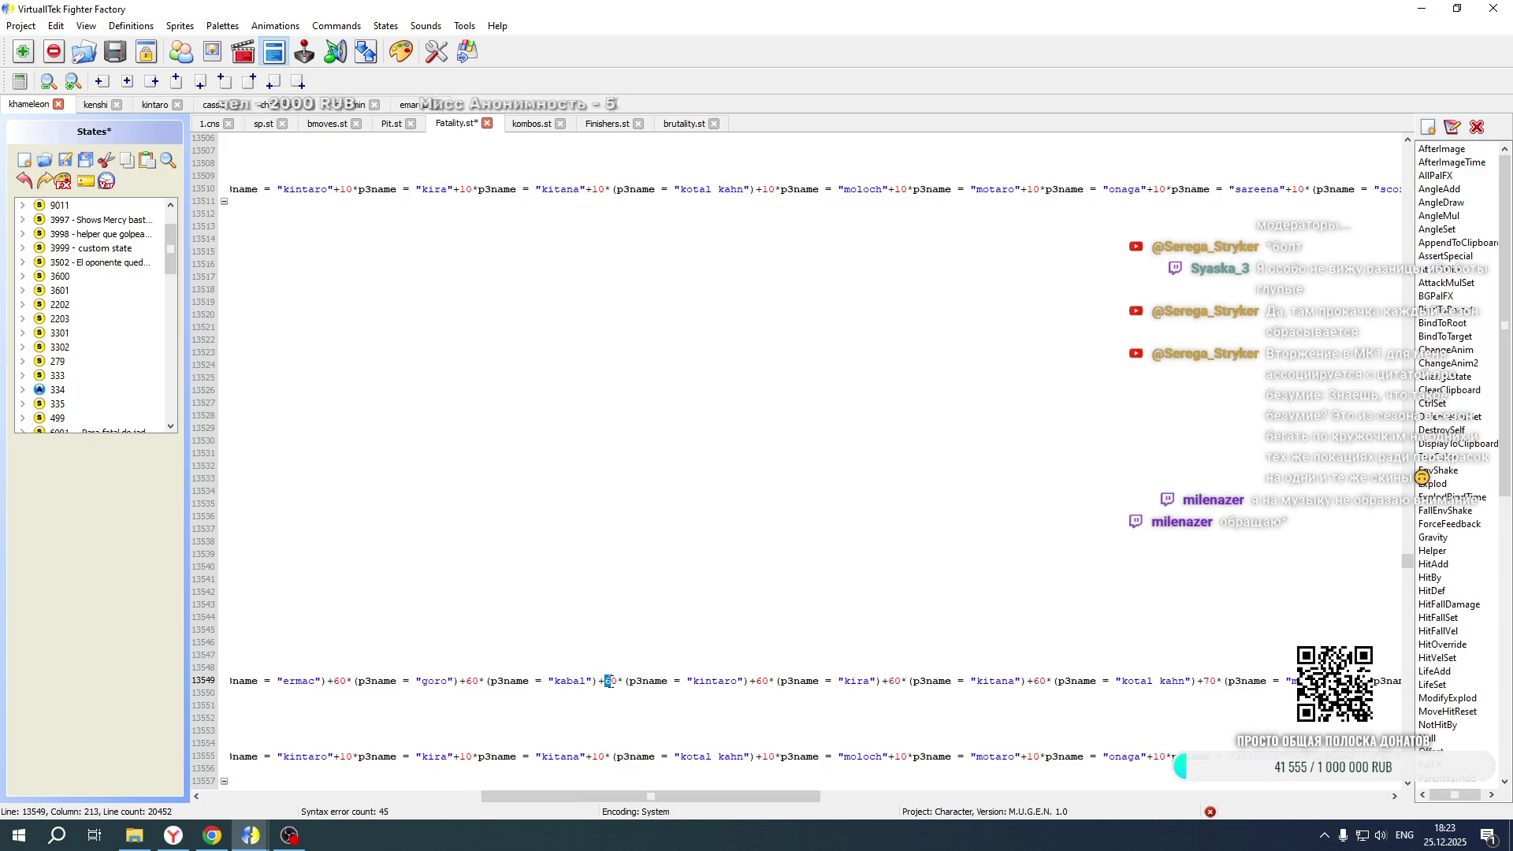
click(85, 160)
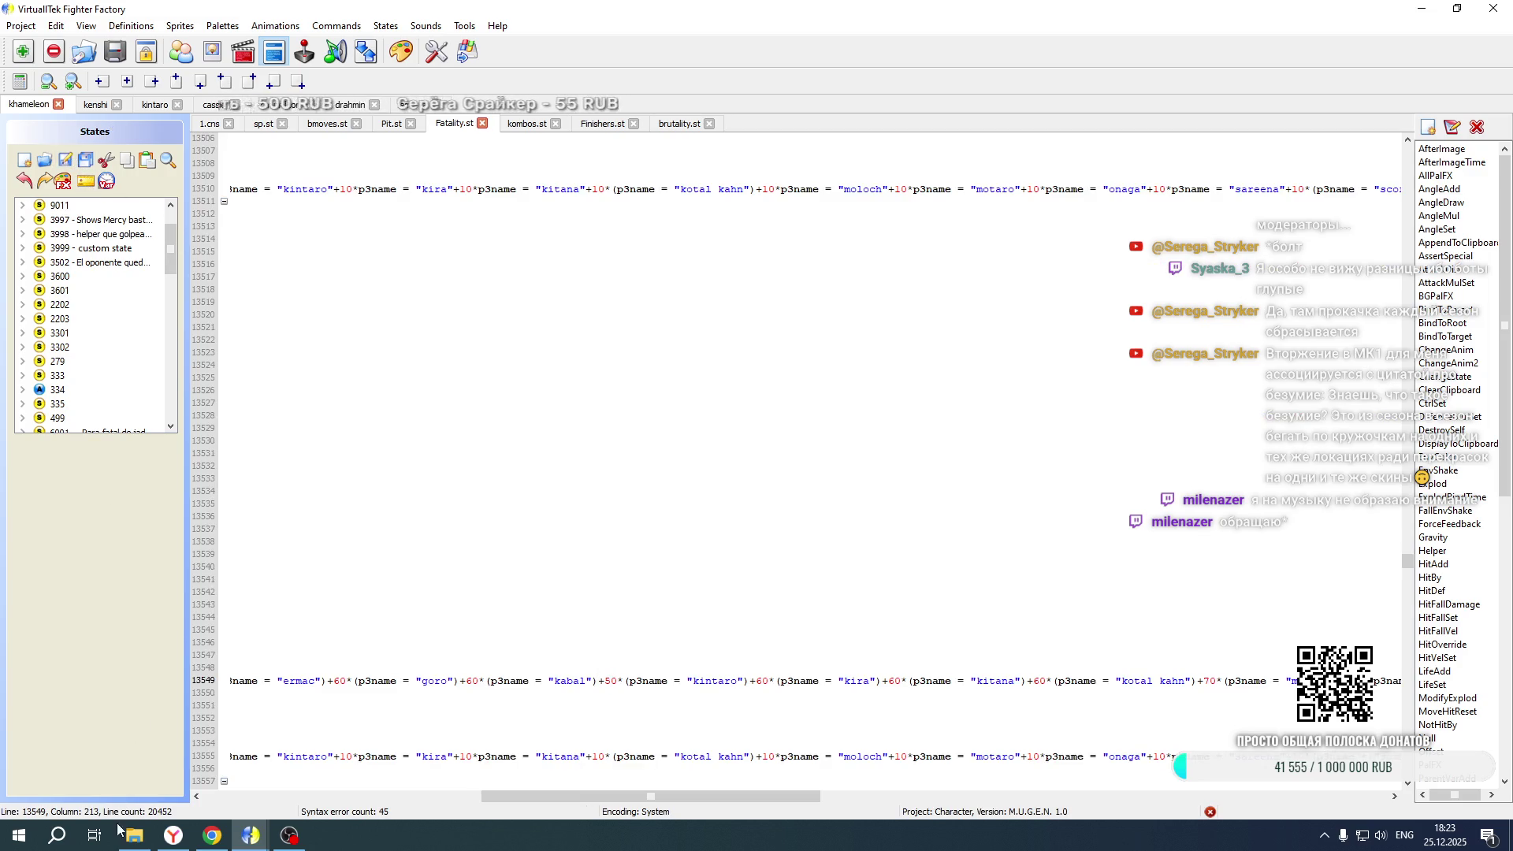
click(134, 835)
double_click(666, 511)
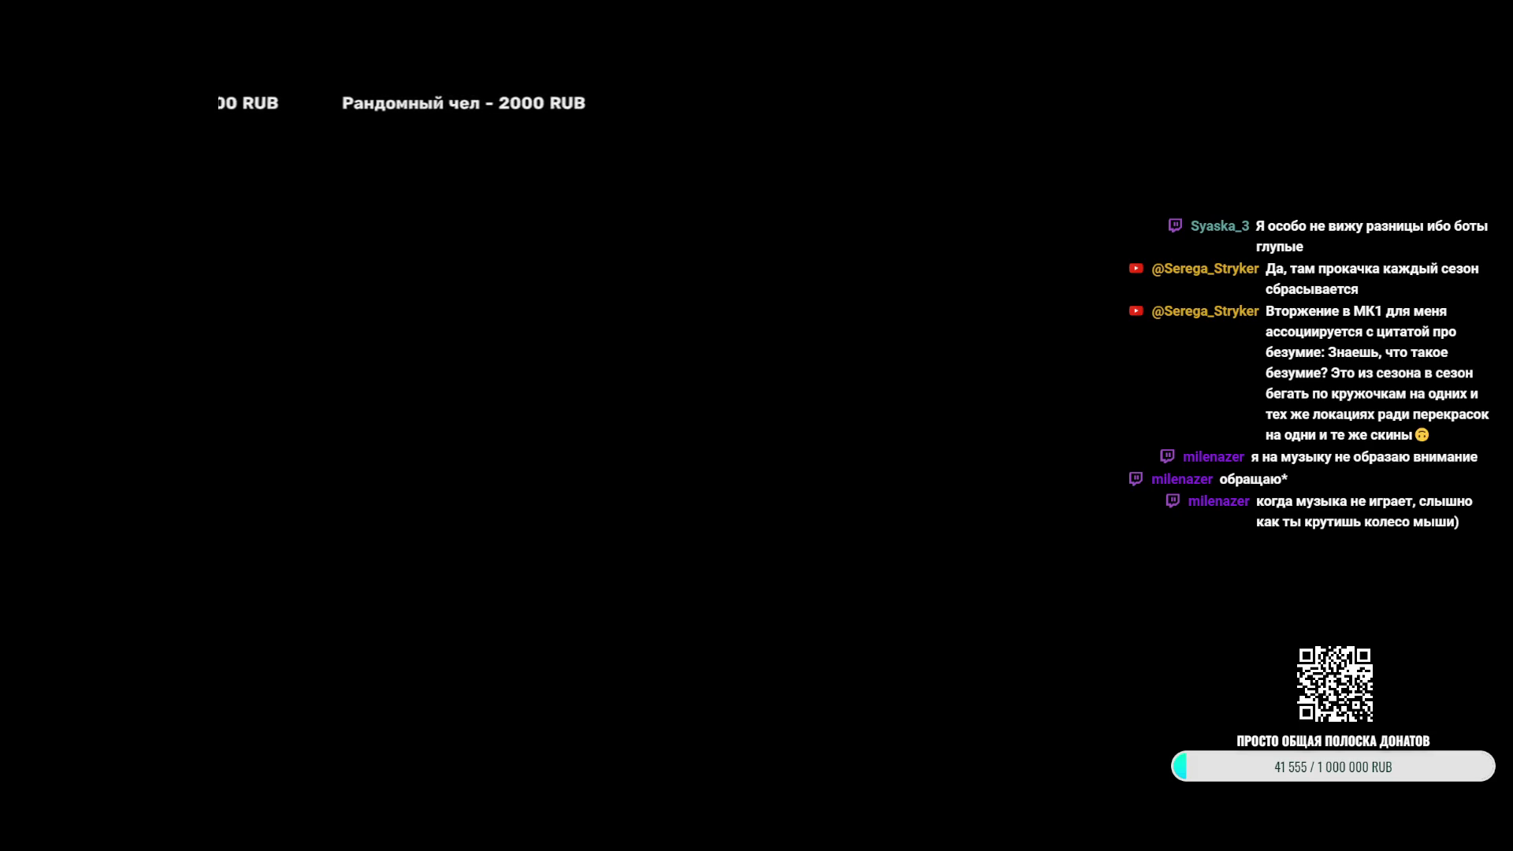
Return to the CloudKid profile in Spotify and open the Badass Villain Vibes! playlist
scroll(575, 544, down, 20)
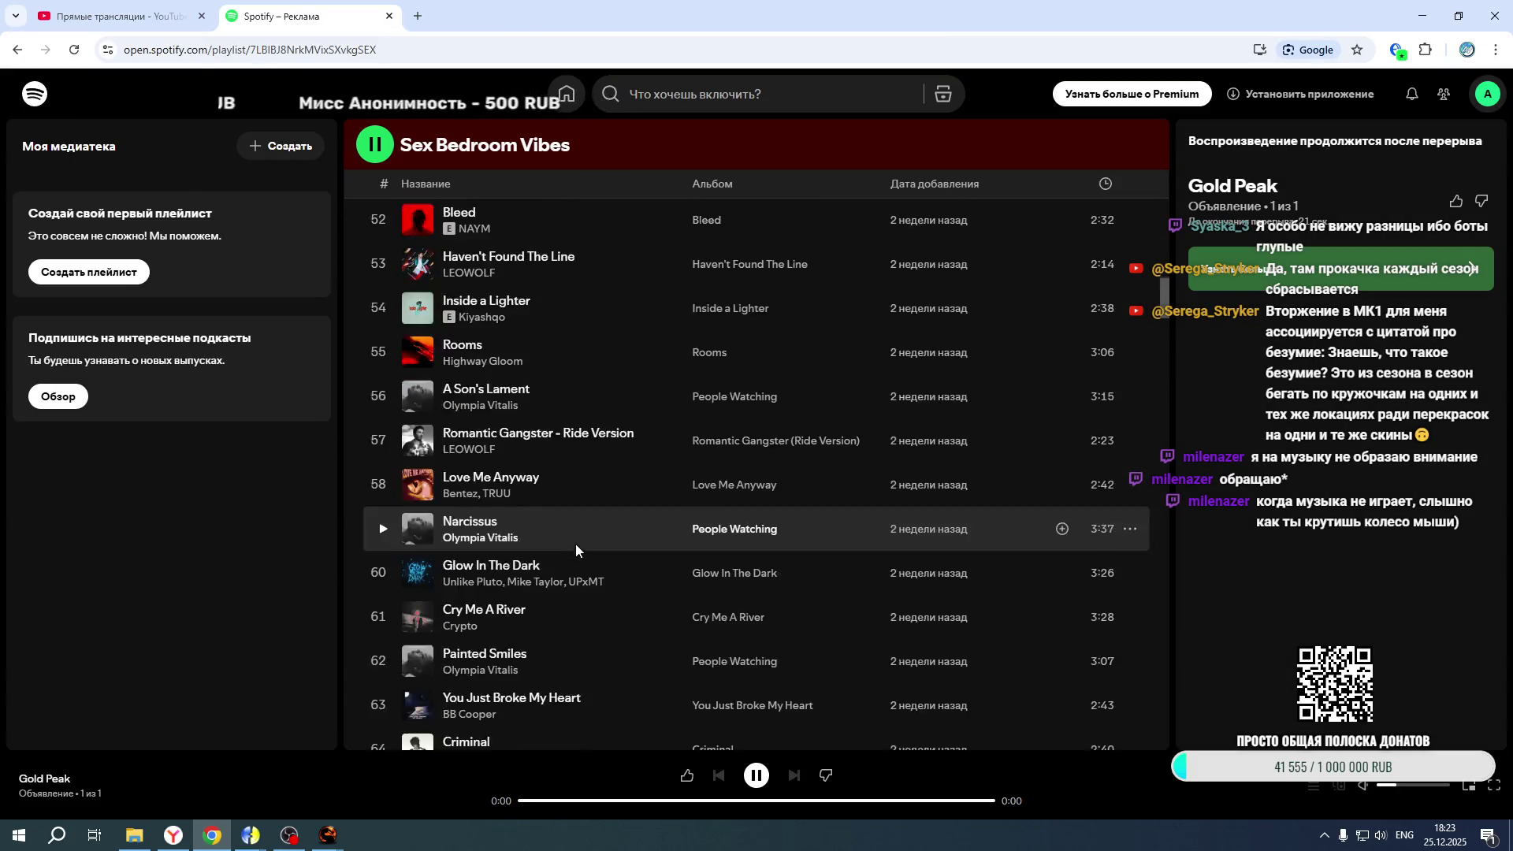
scroll(575, 544, down, 20)
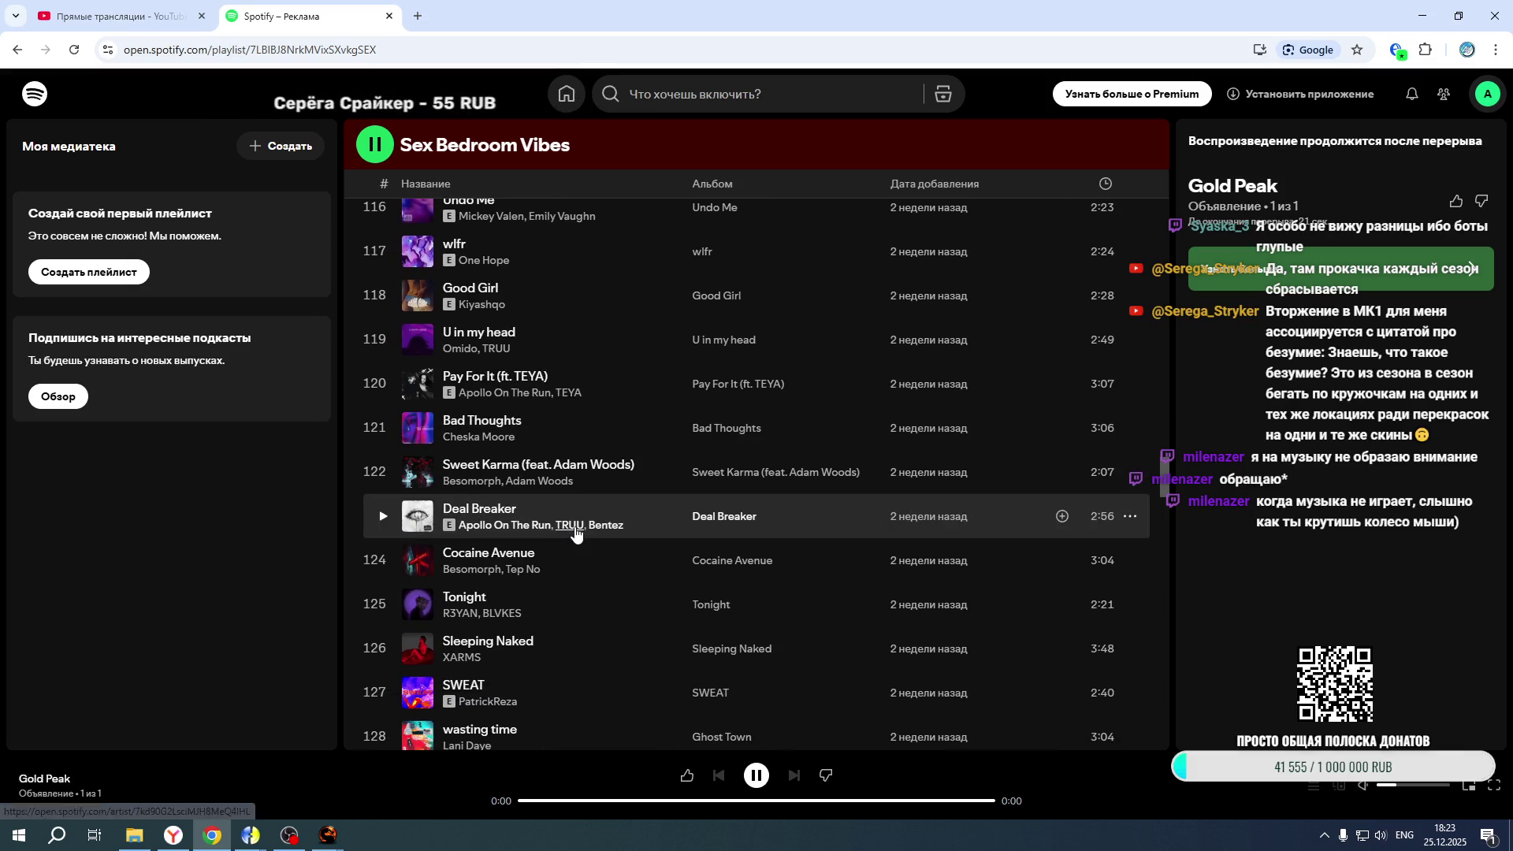
scroll(575, 533, down, 7)
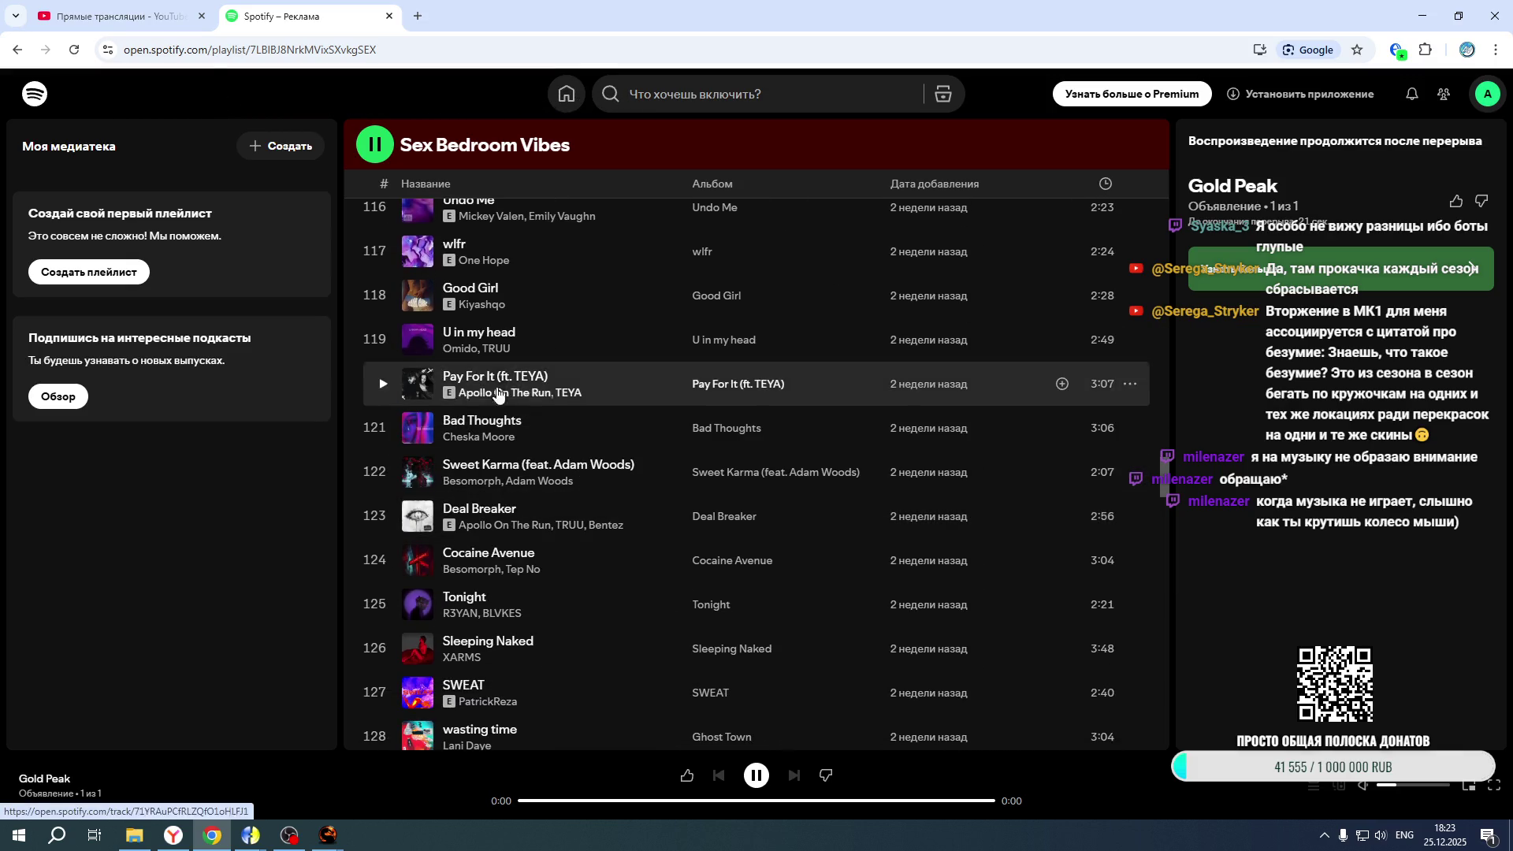
scroll(497, 374, down, 20)
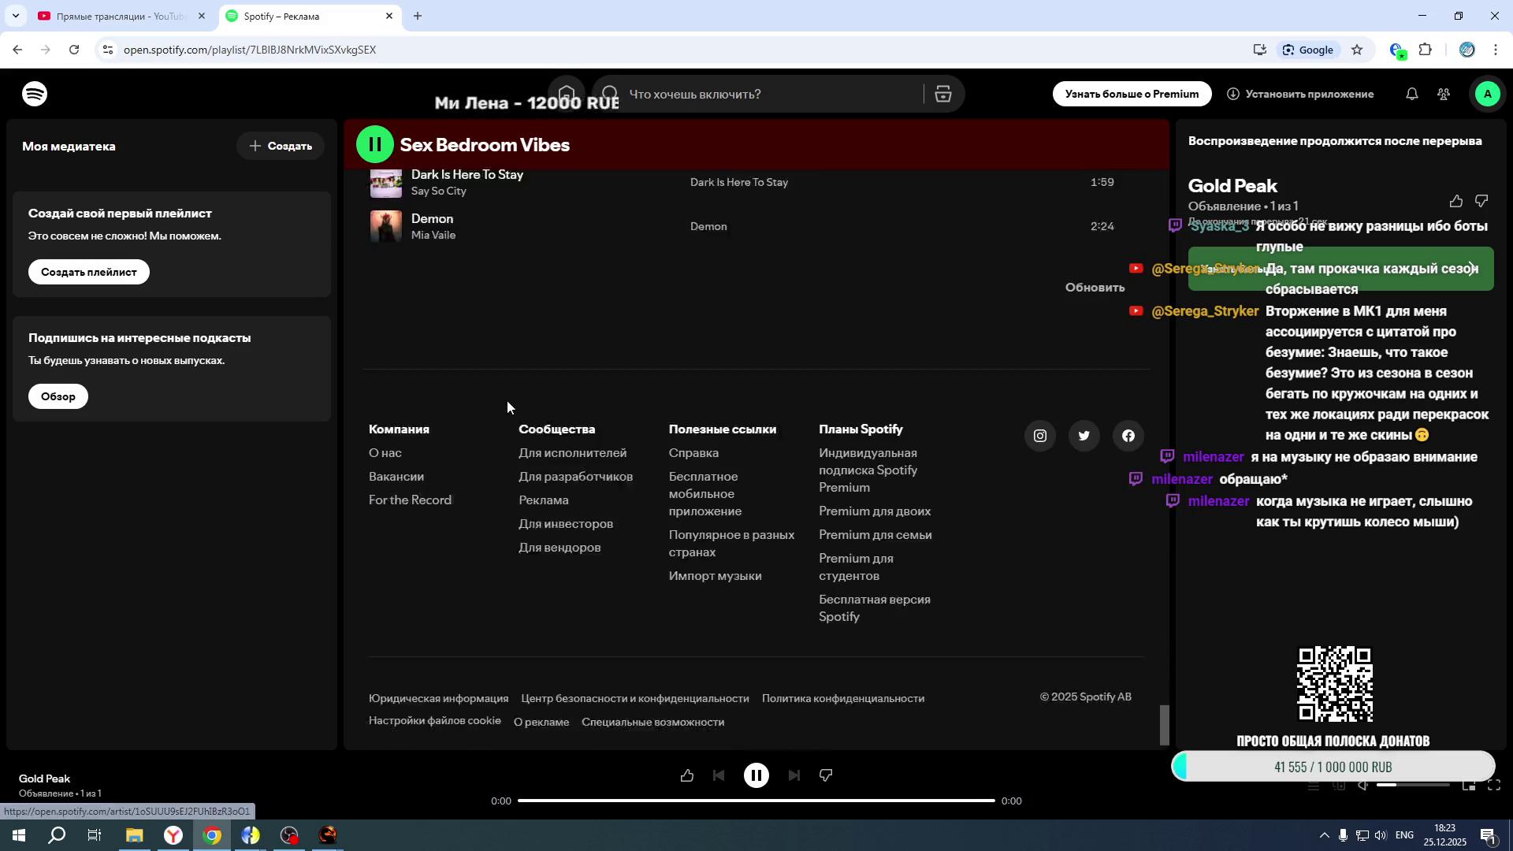
scroll(493, 415, up, 10)
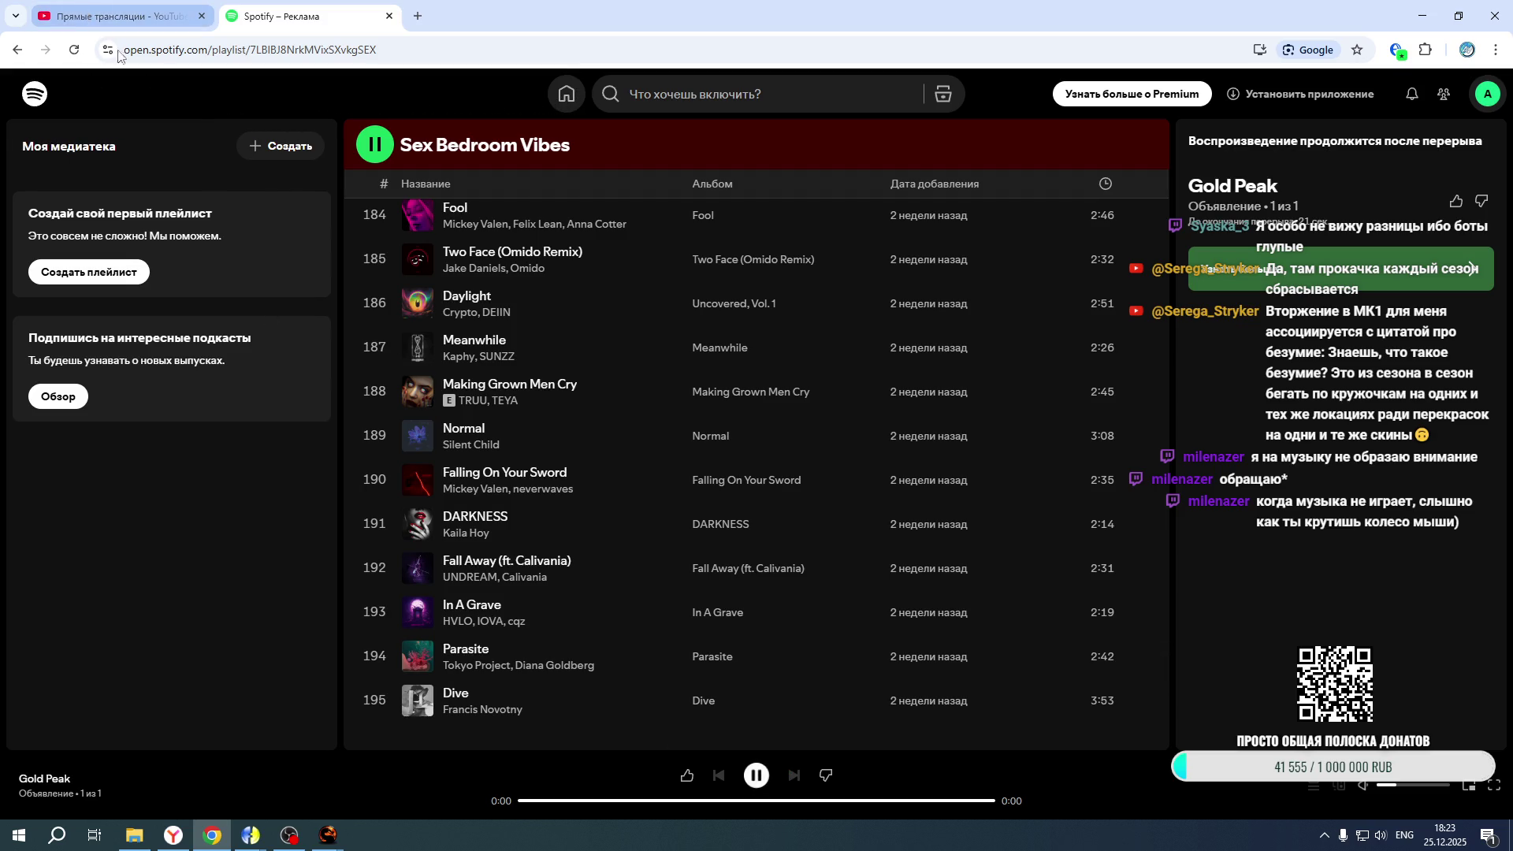
scroll(420, 266, up, 3)
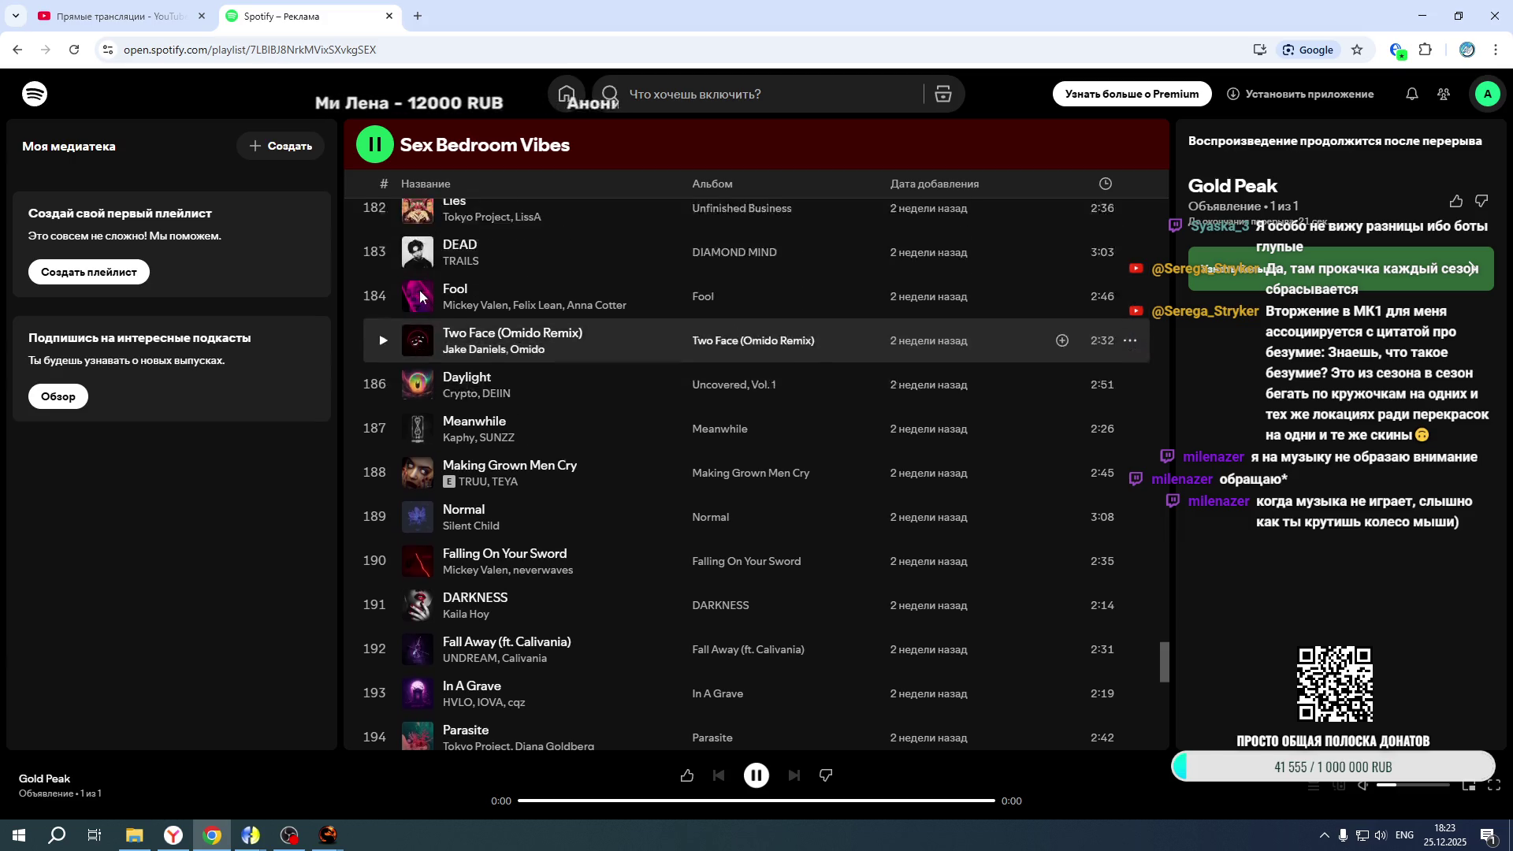
click(16, 49)
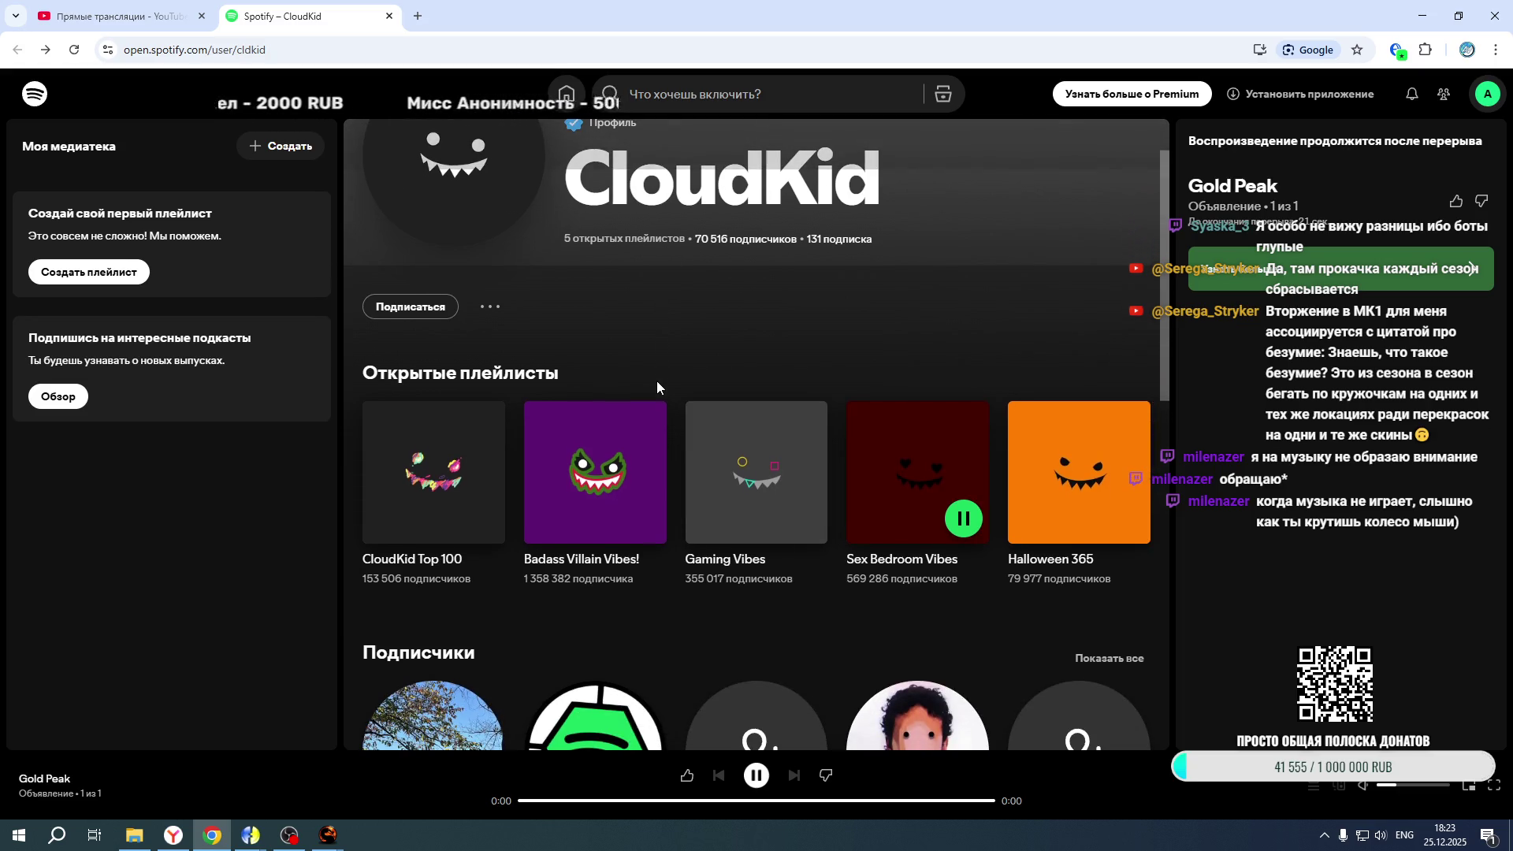
click(595, 543)
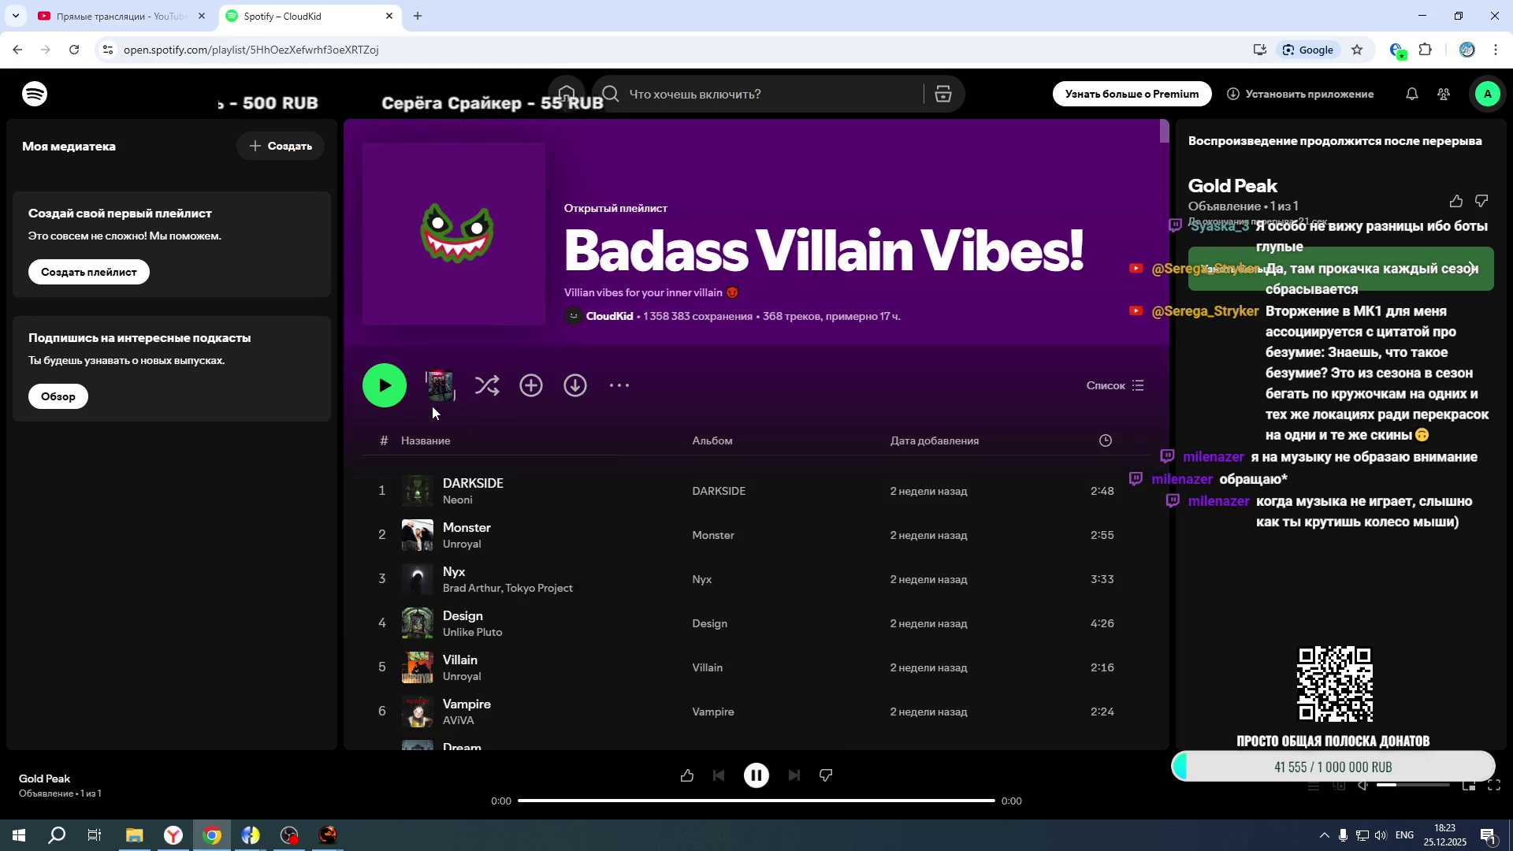
Play the Bad Bitch track from the playlist and minimize Chrome
scroll(423, 404, down, 20)
scroll(417, 409, down, 20)
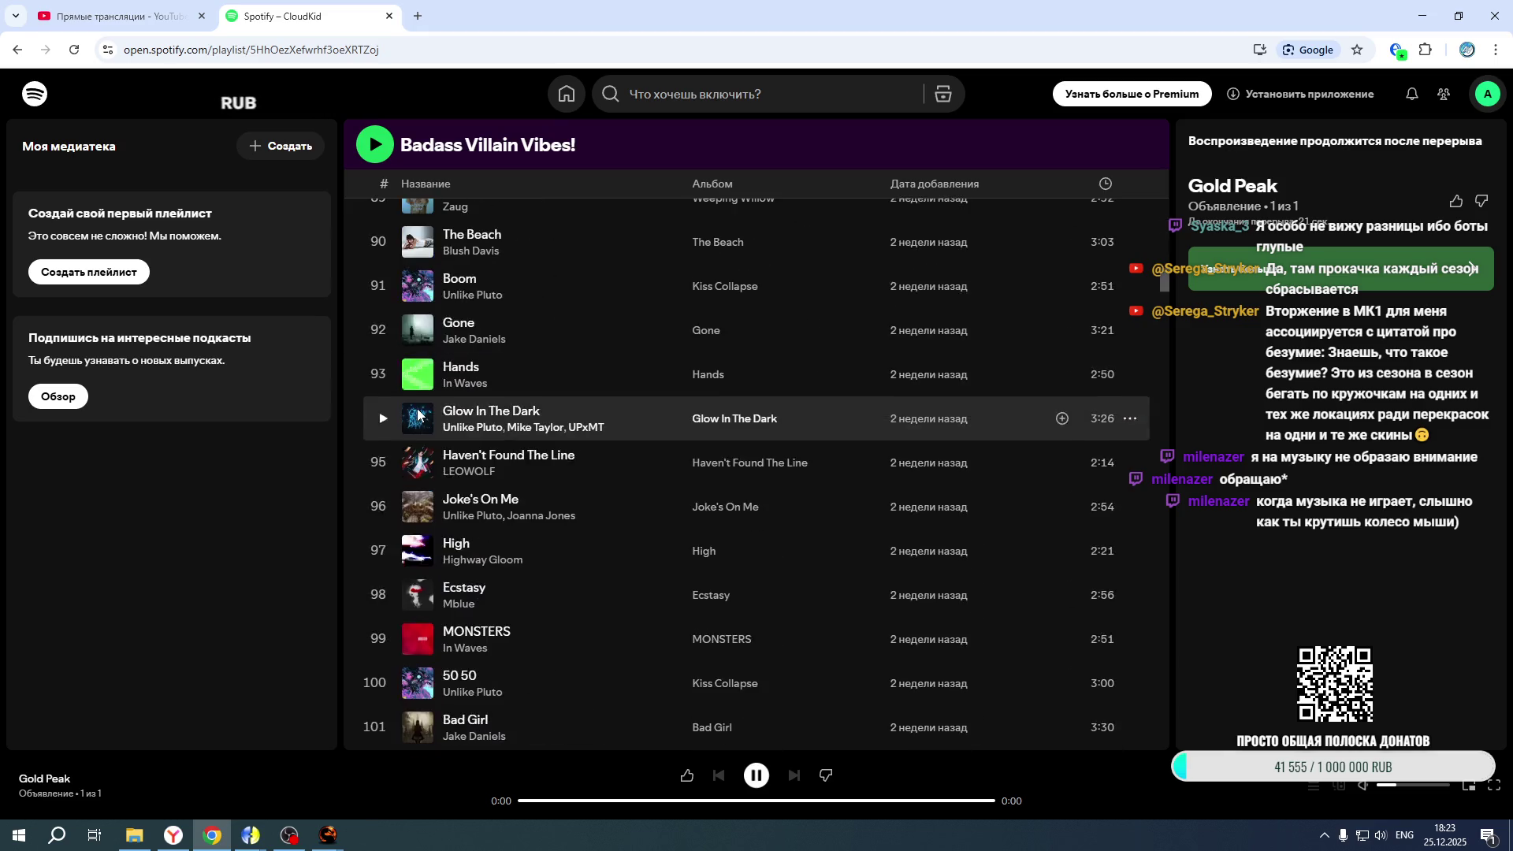
scroll(413, 383, down, 20)
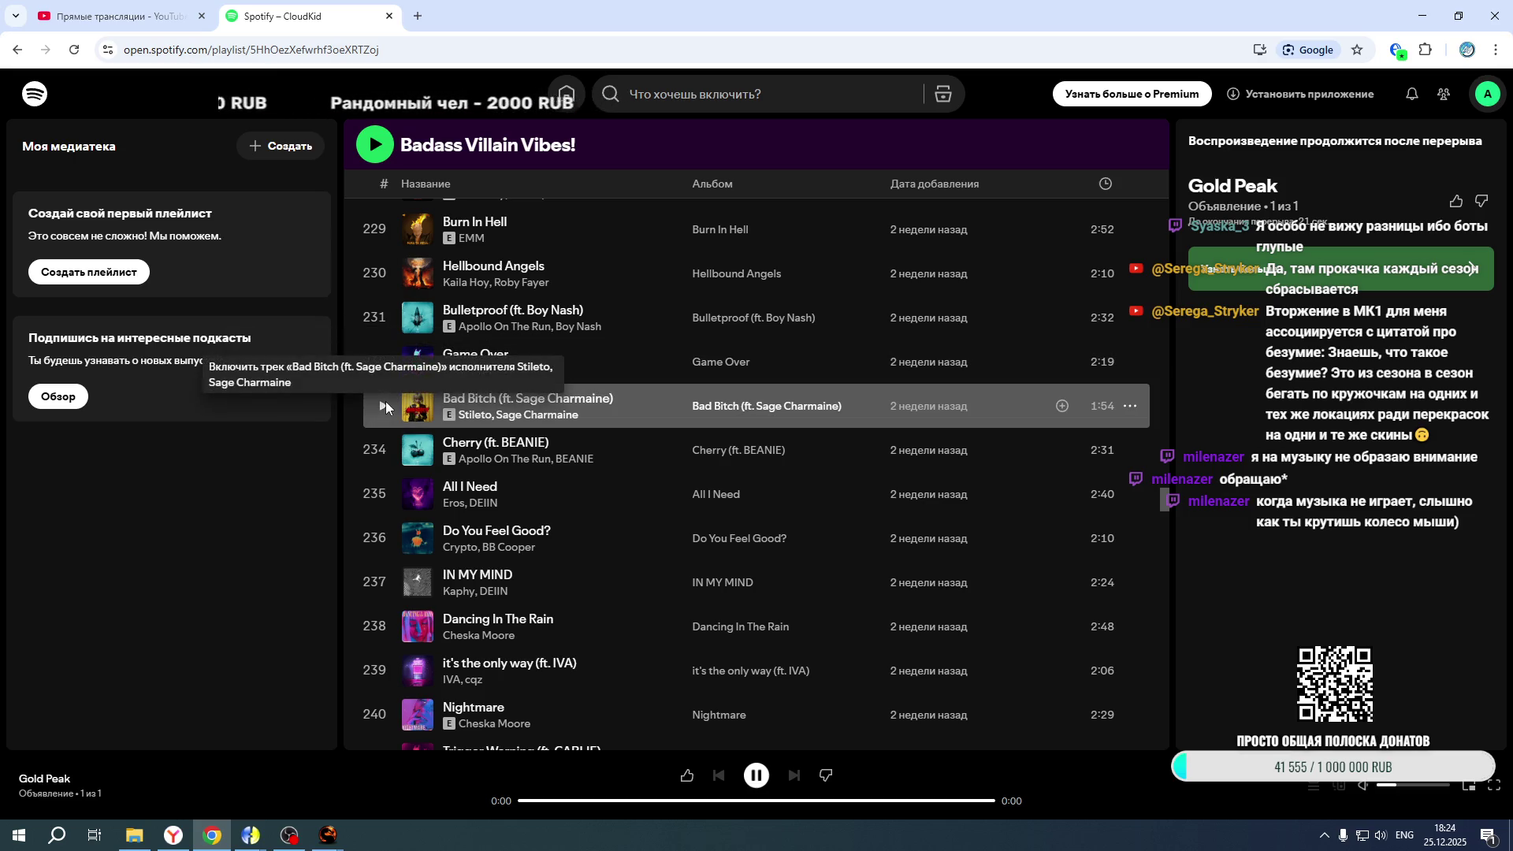
click(383, 407)
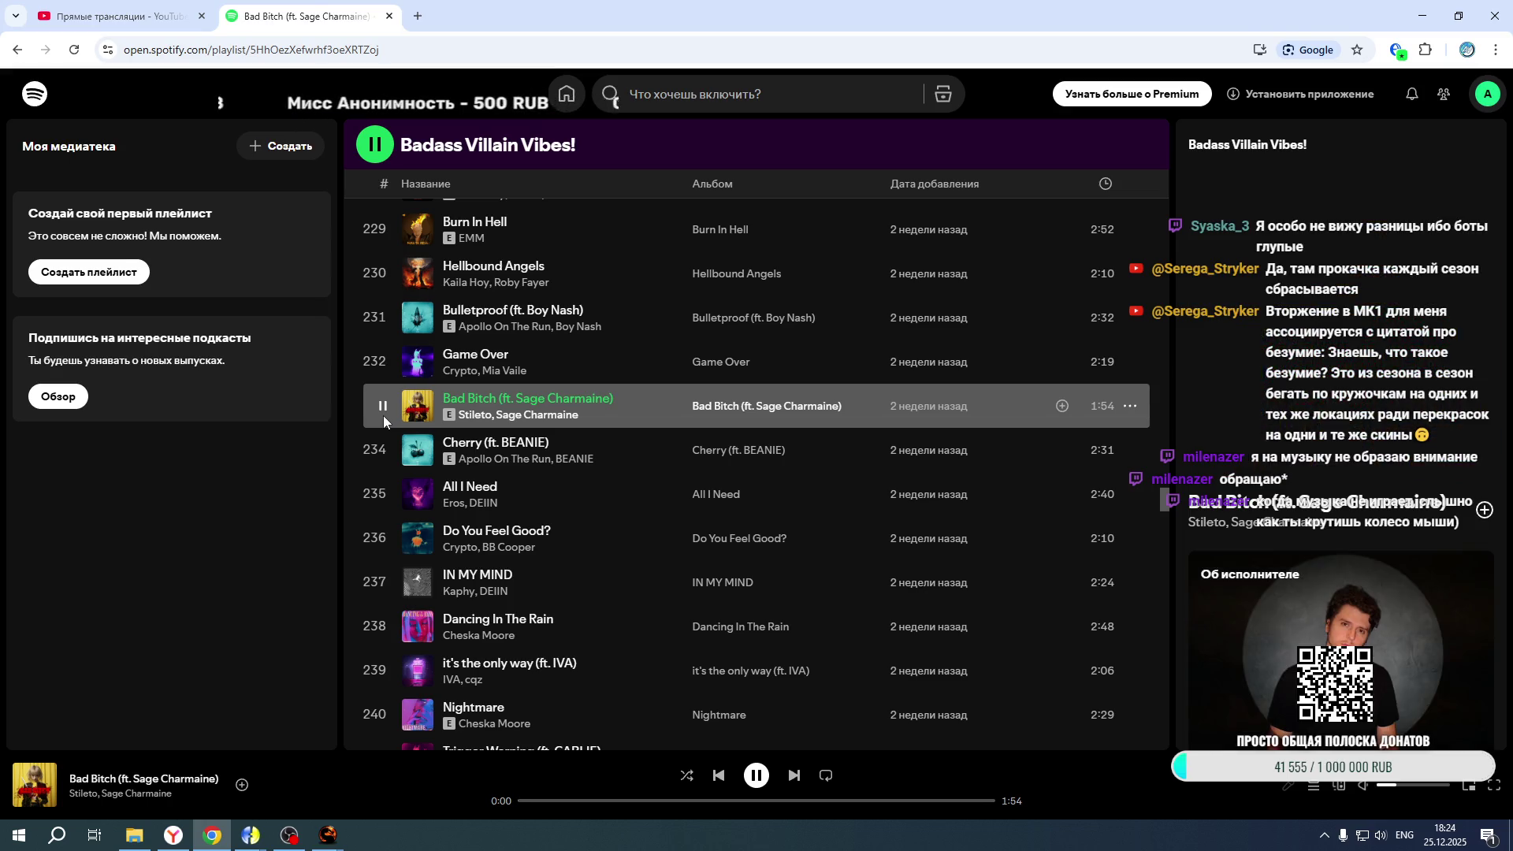
click(1422, 16)
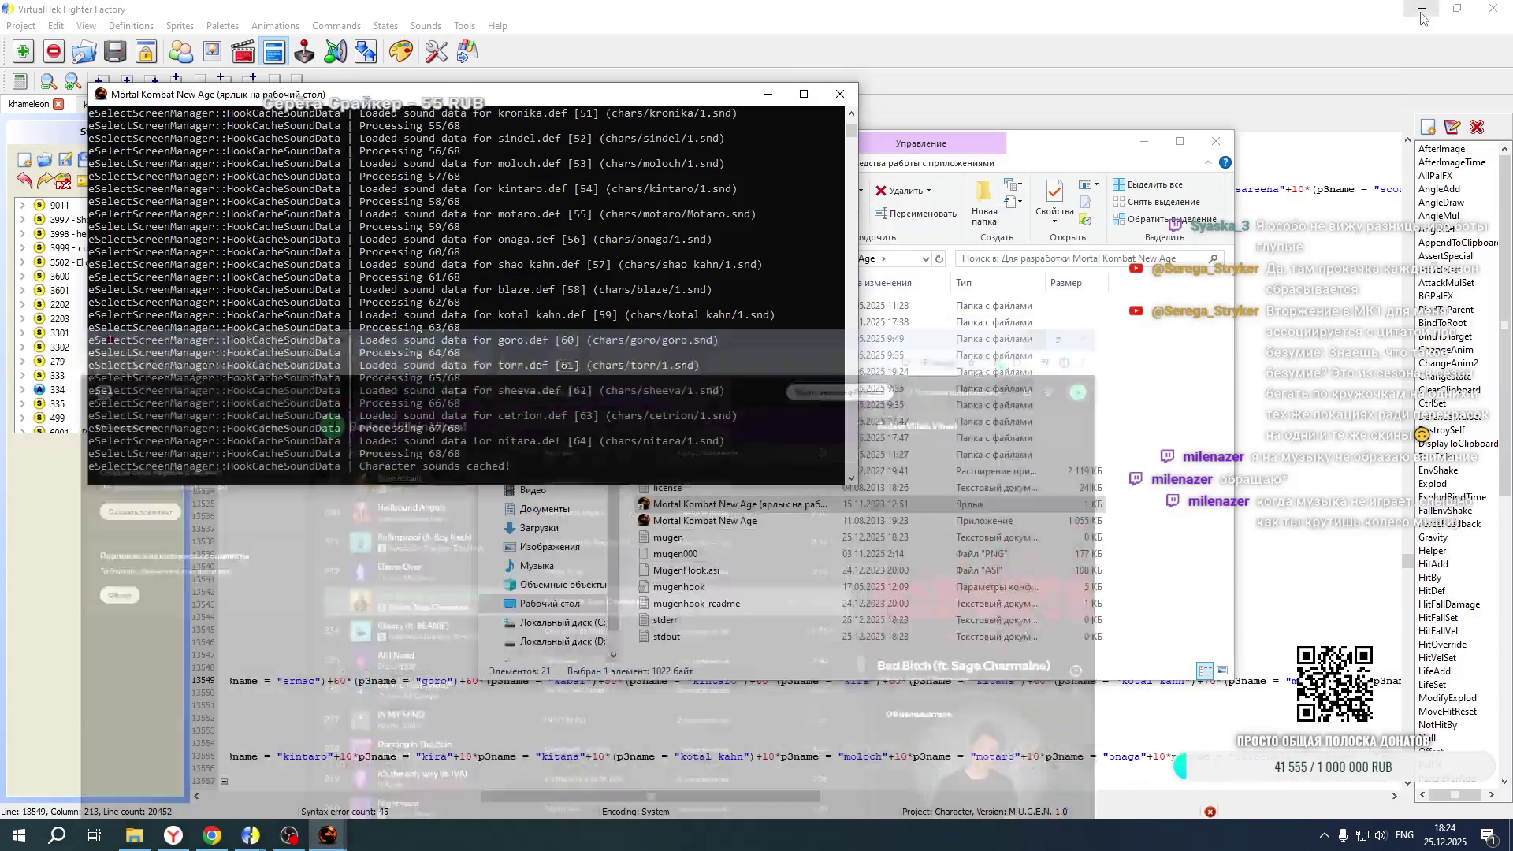
Bring the M.U.G.E.N game window forward and start a Duel in Tag mode
mouse_move(328, 835)
mouse_move(419, 776)
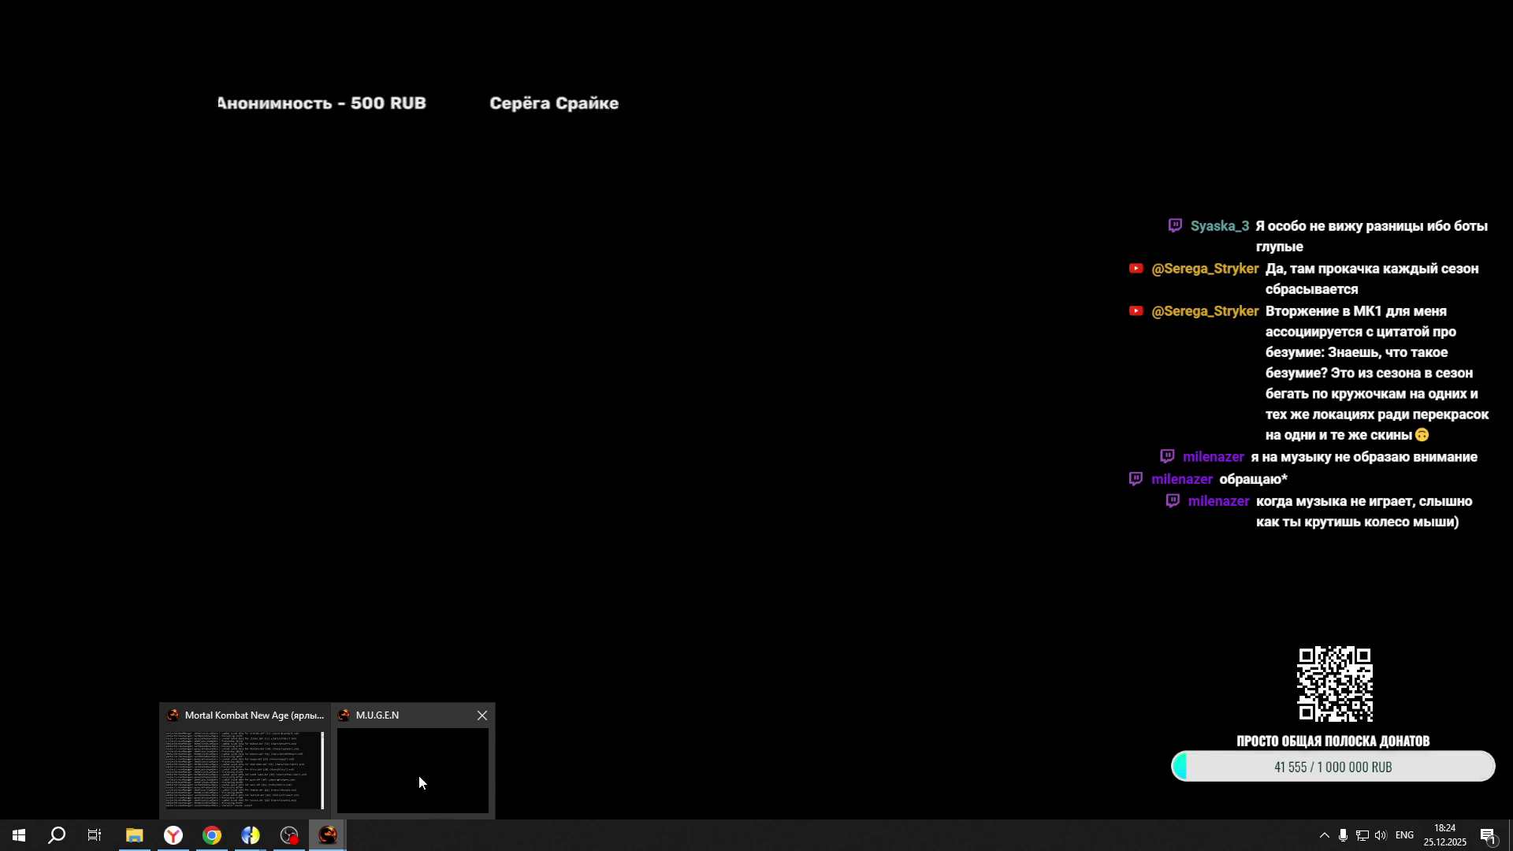
click(418, 773)
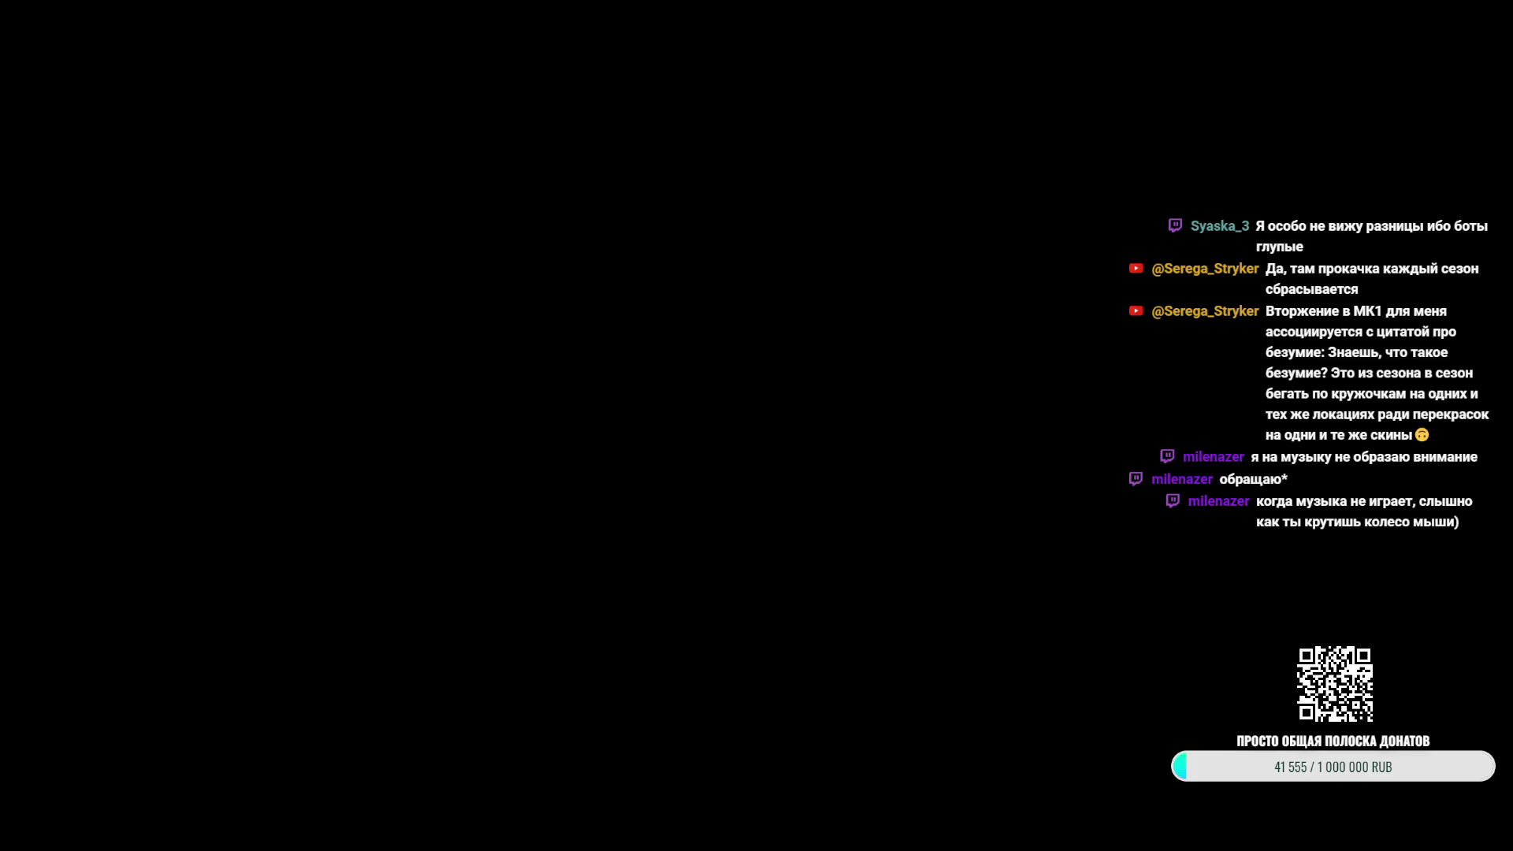
key(Down)
key(Return)
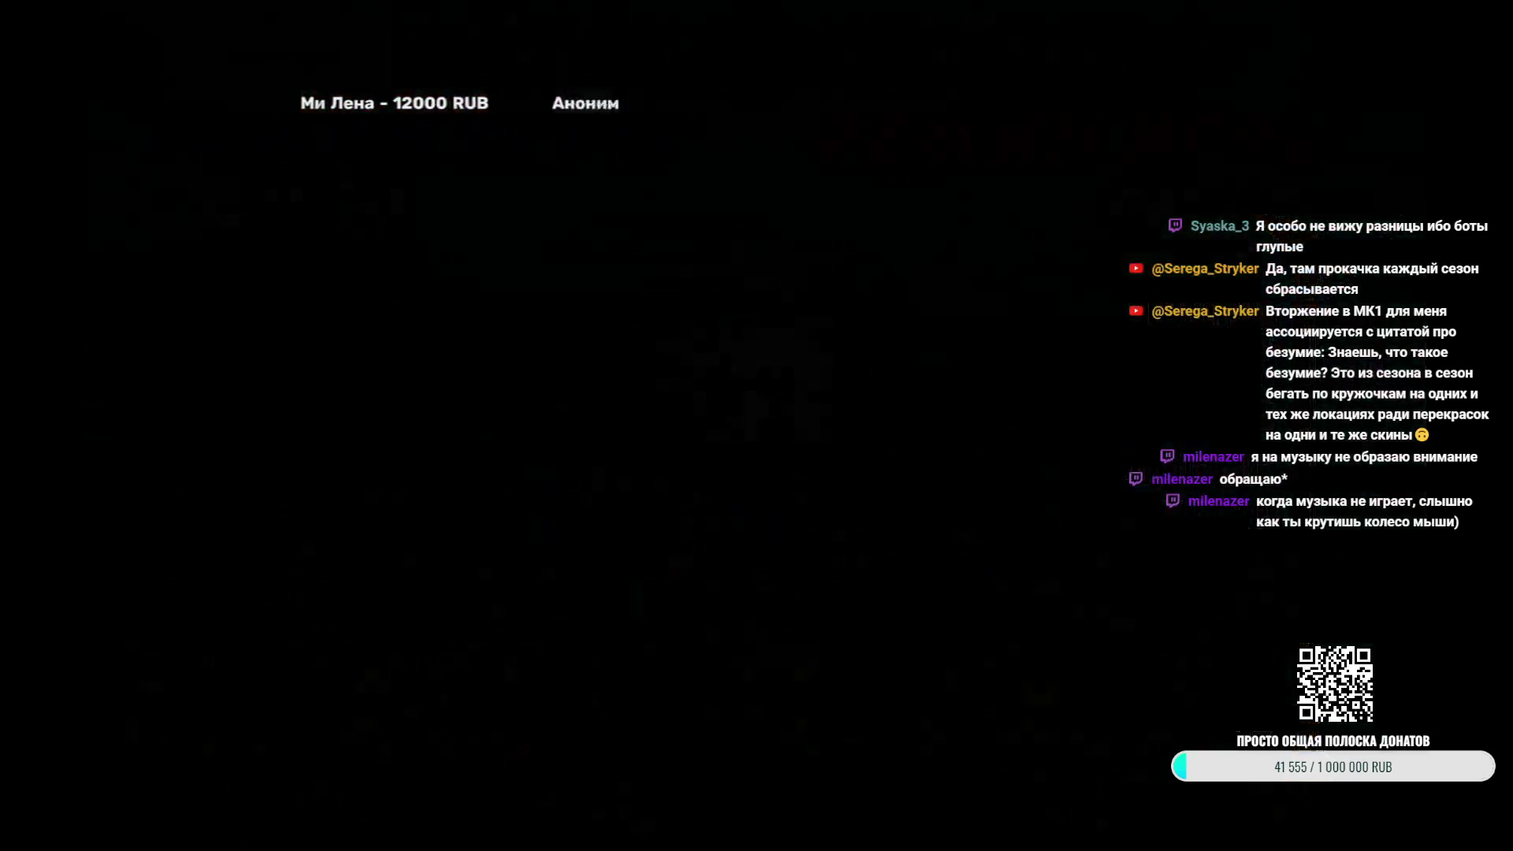
key(Return)
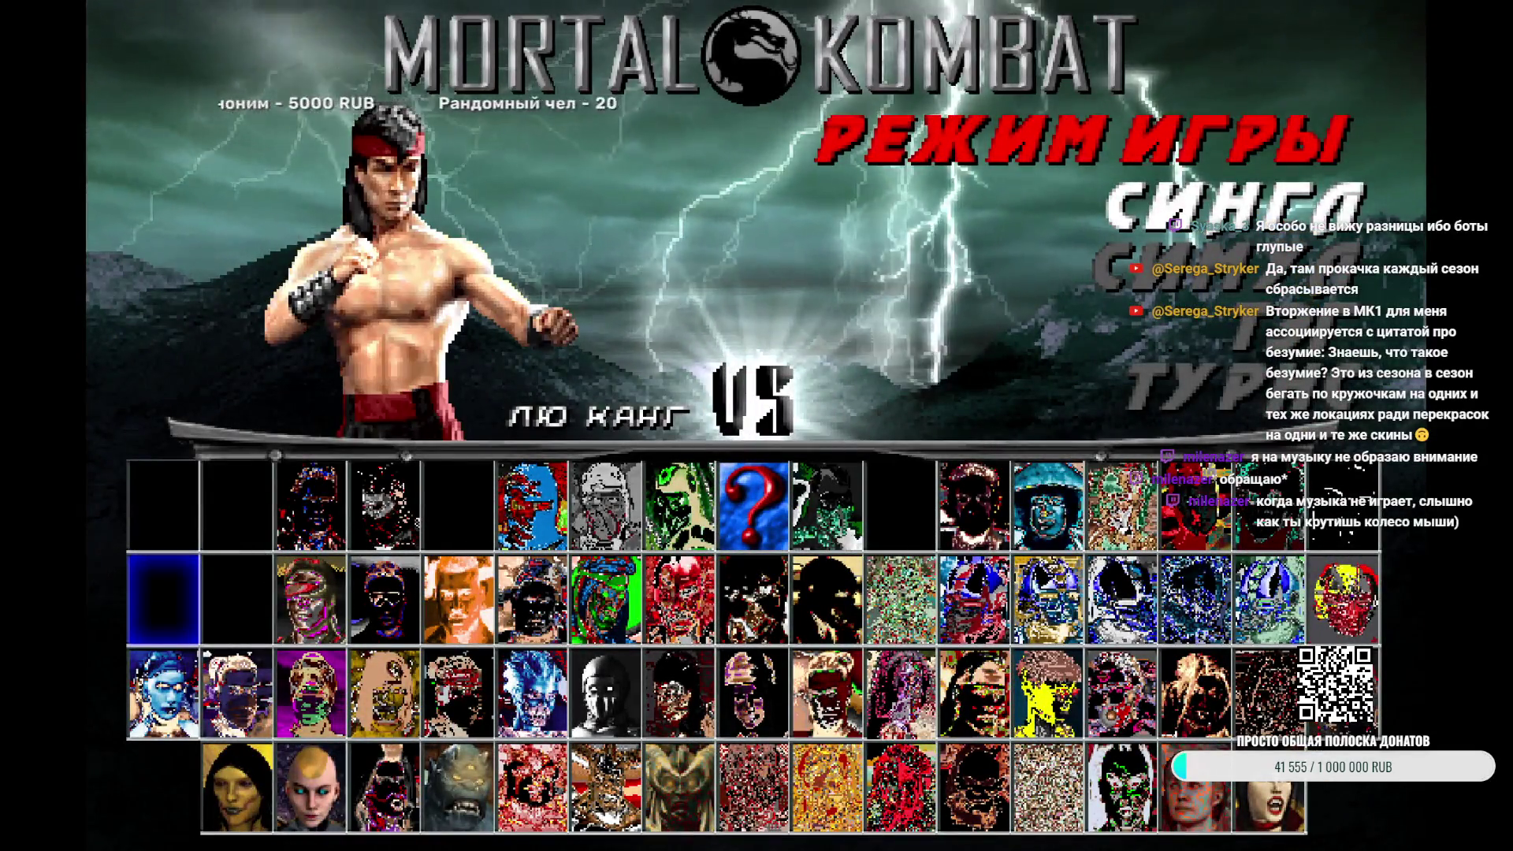
Pick Kintaro and Emarka as the tag team and reach the versus screen
key(Down)
key(Down)
key(Right)
key(Right)
key(Right)
key(Return)
key(Up)
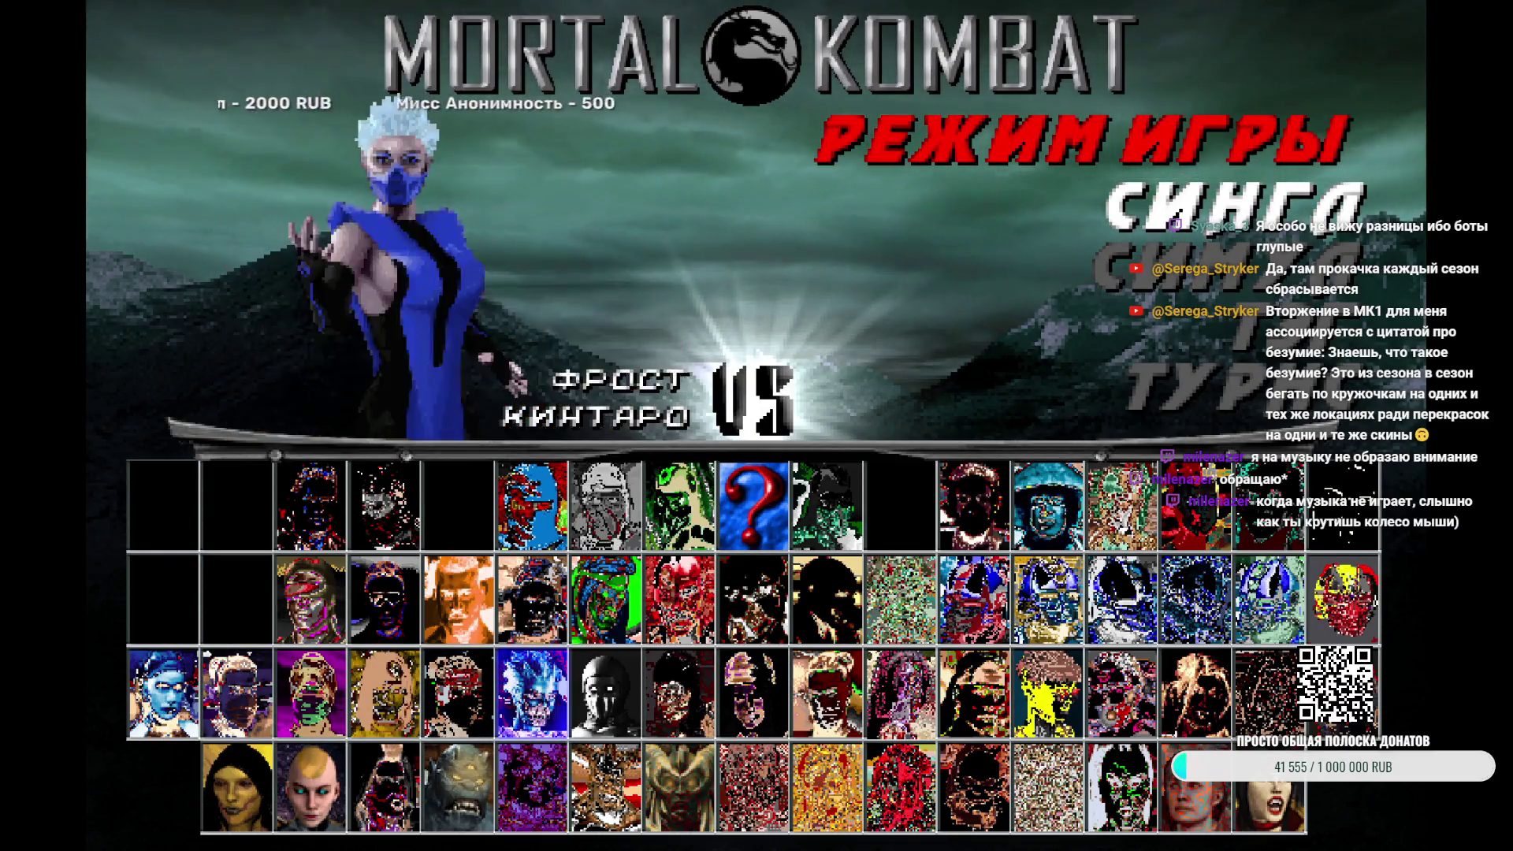
key(Left)
key(Return)
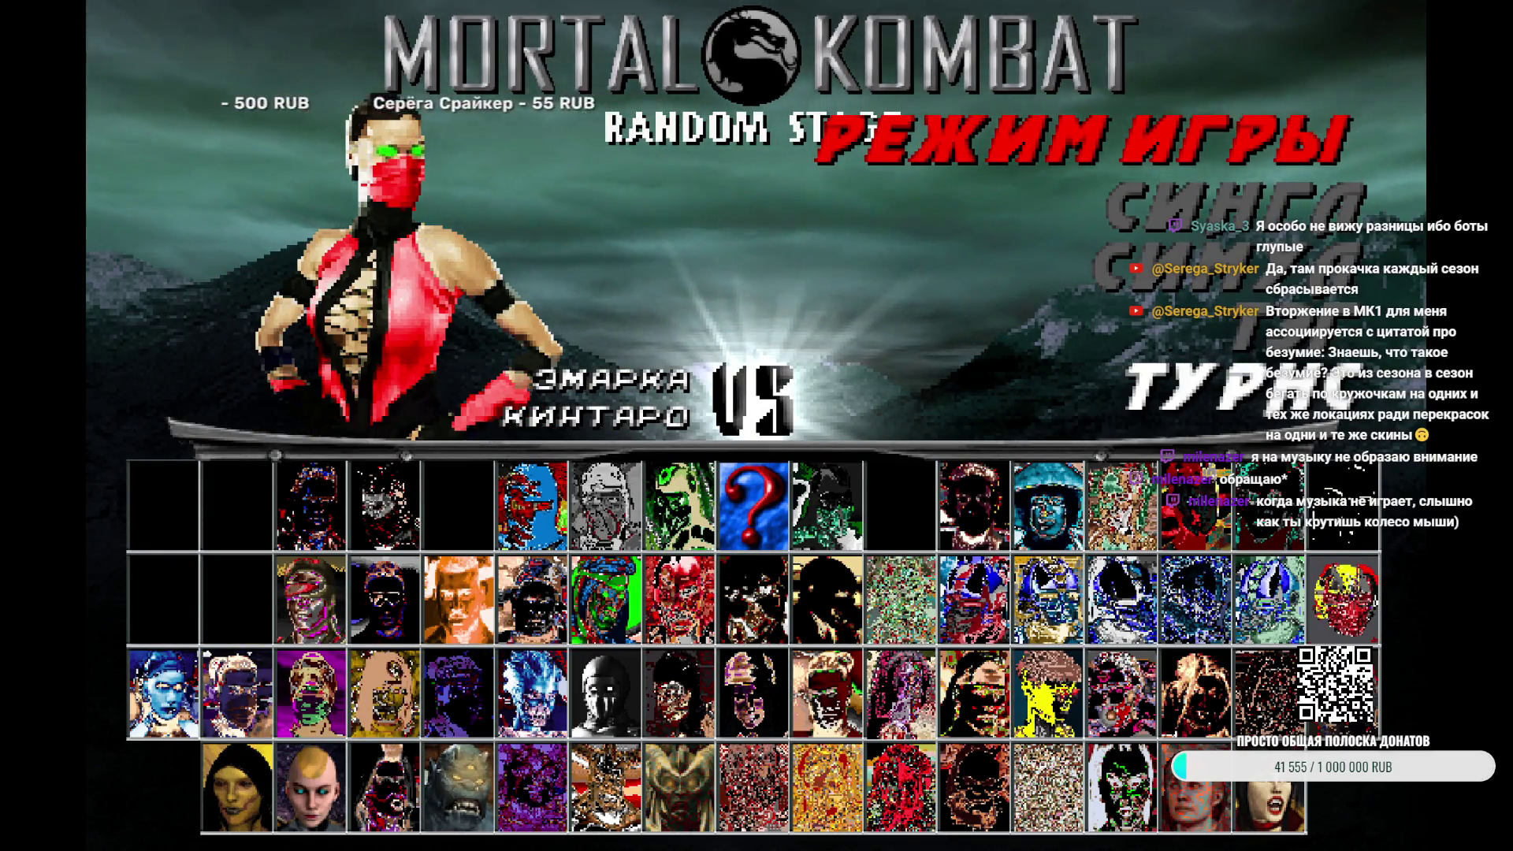
key(Return)
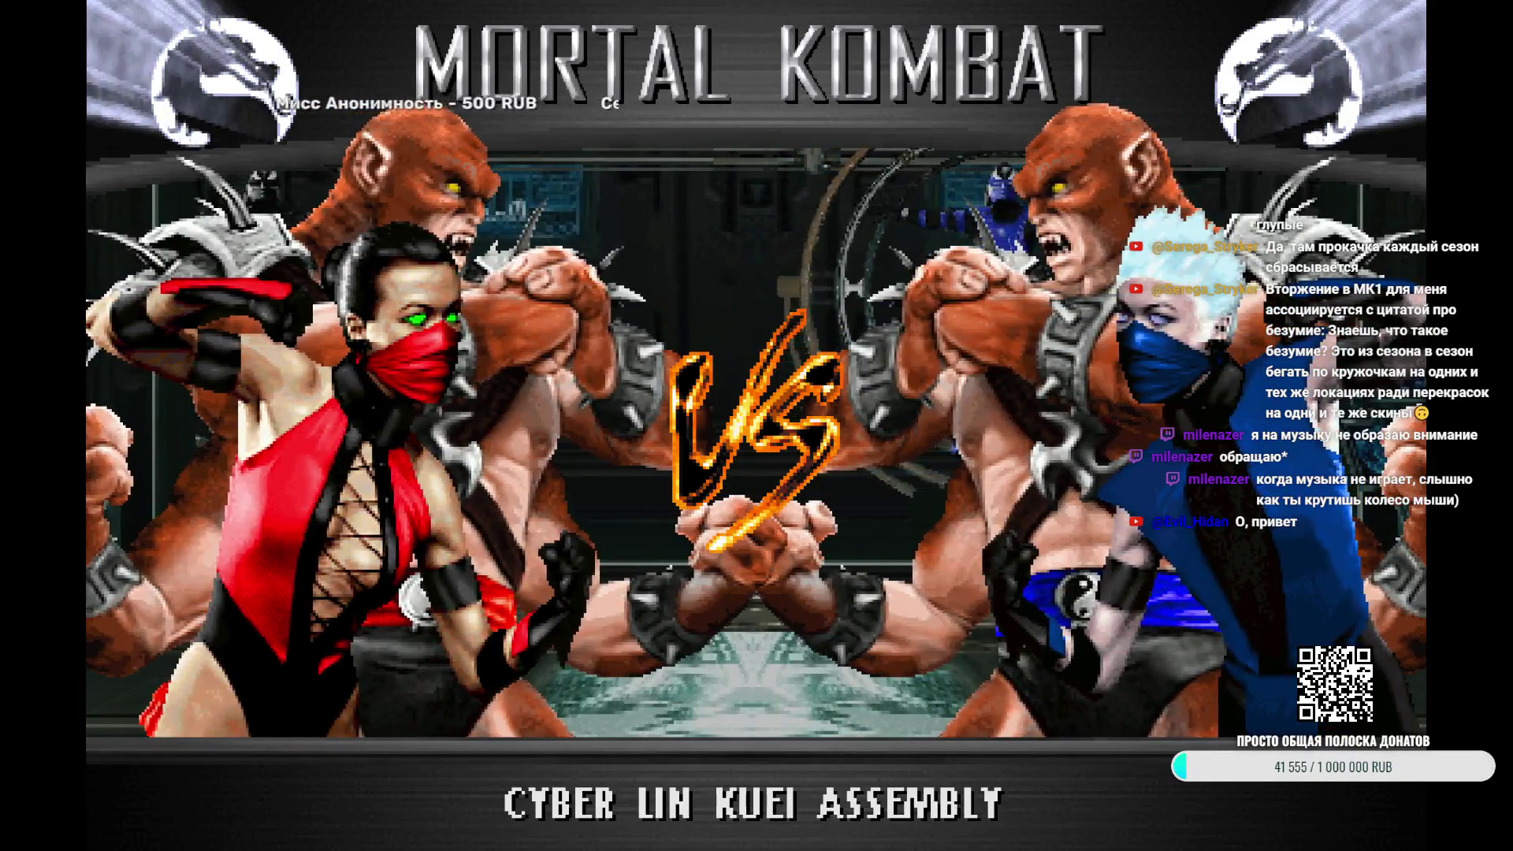
Back out of the fight to the main menu and exit the game
key(Escape)
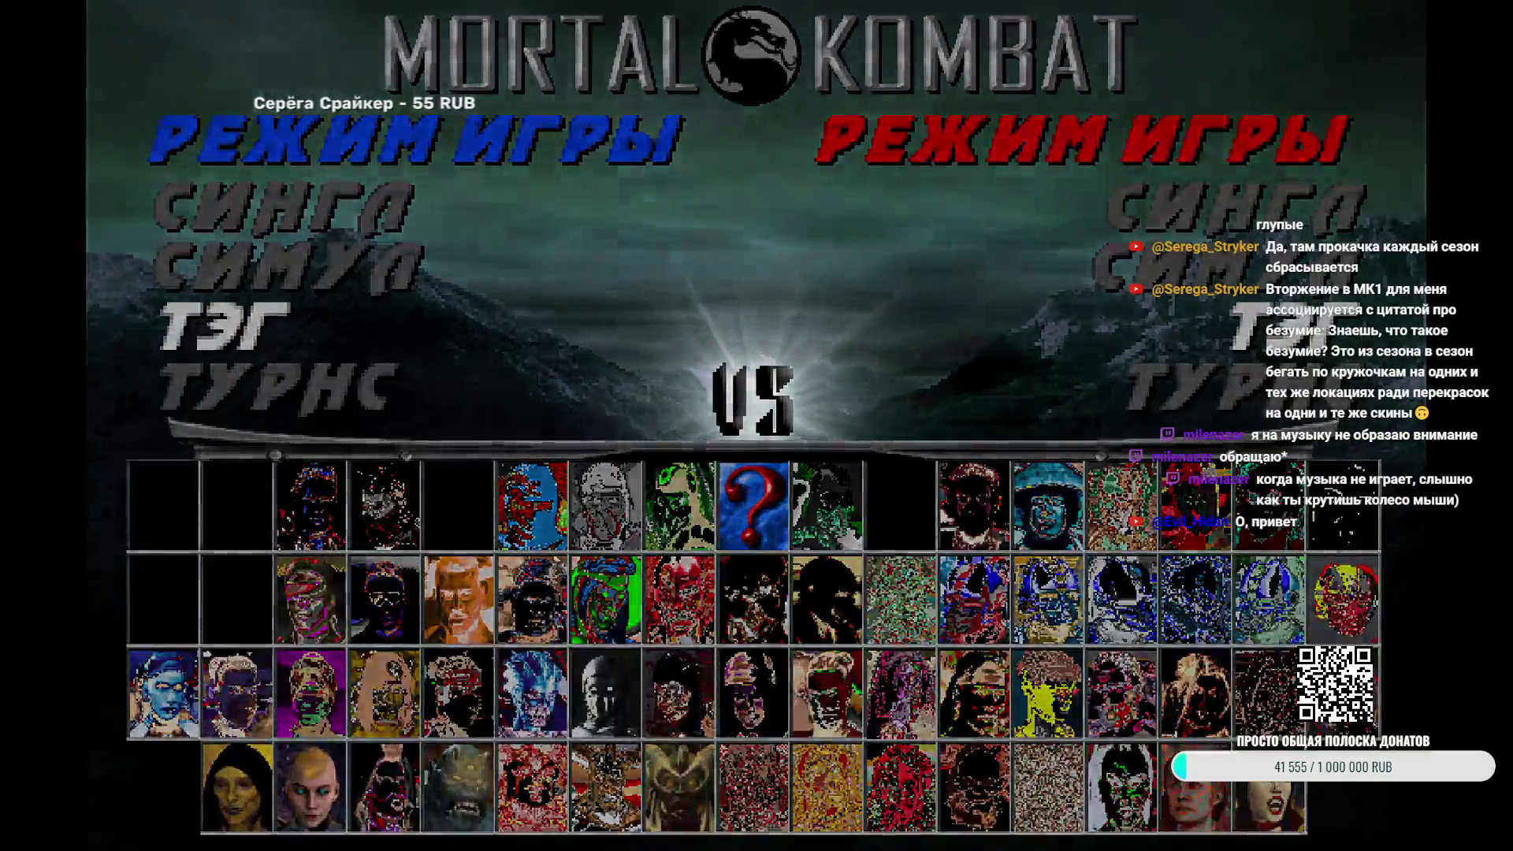
key(Escape)
key(Return)
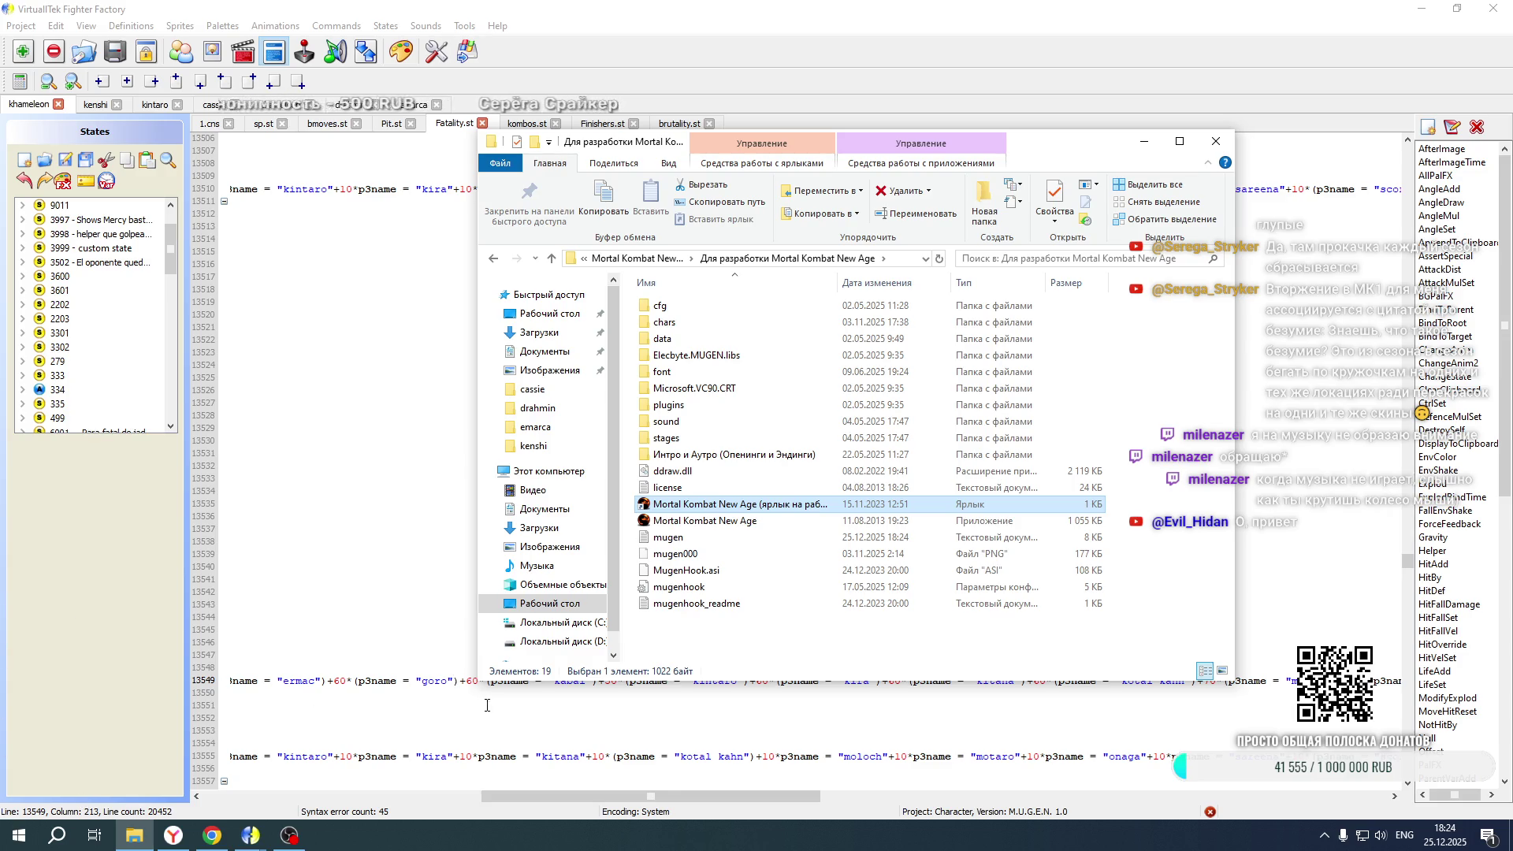
Change the offset on line 13459 of Fatality.st from -50 to -70
click(442, 682)
drag(566, 797, 288, 796)
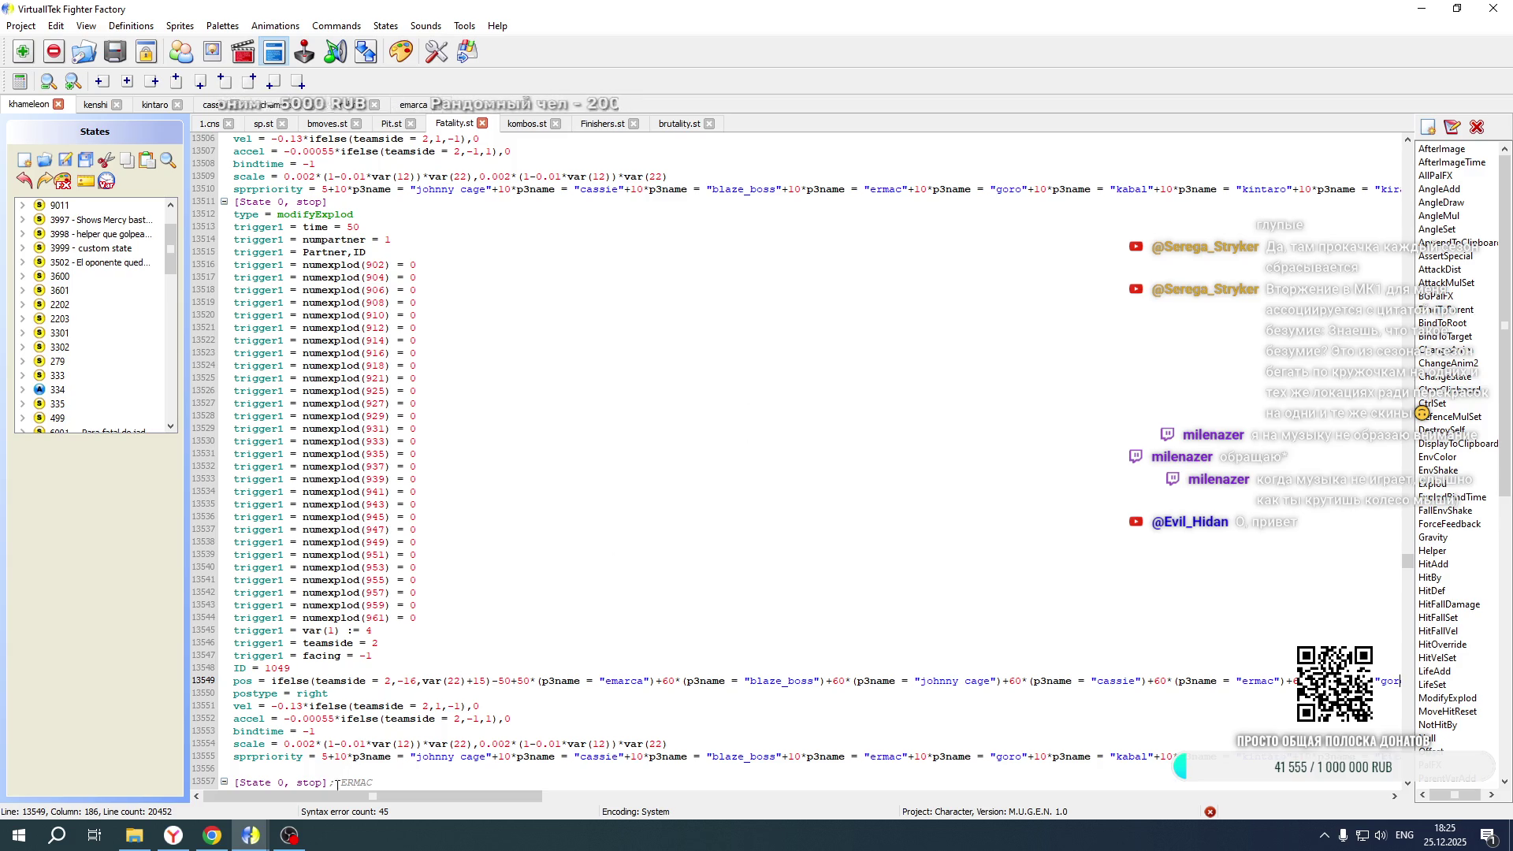
drag(331, 794, 544, 805)
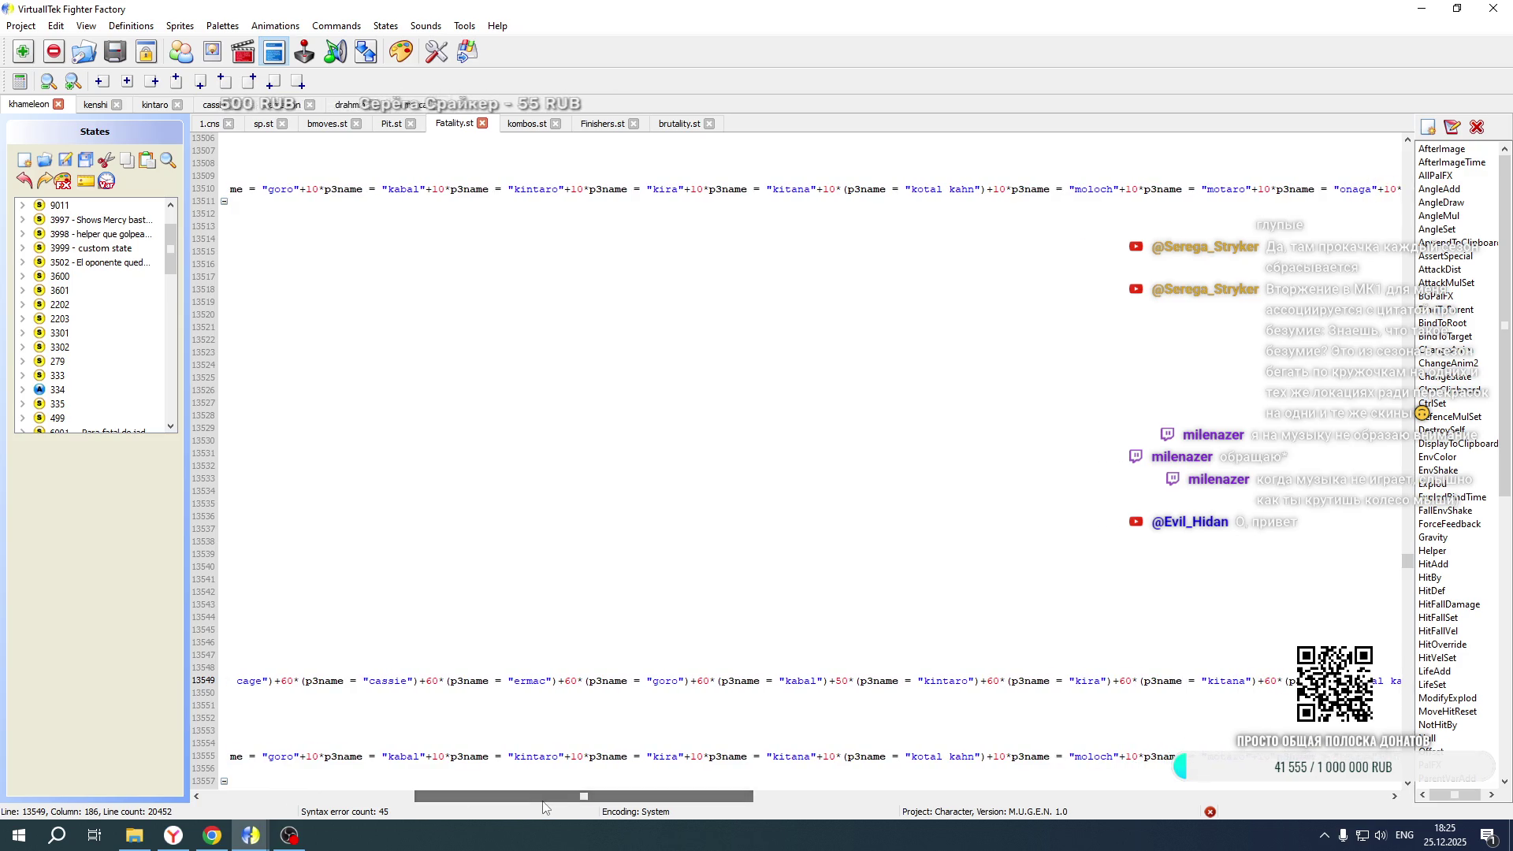
click(838, 680)
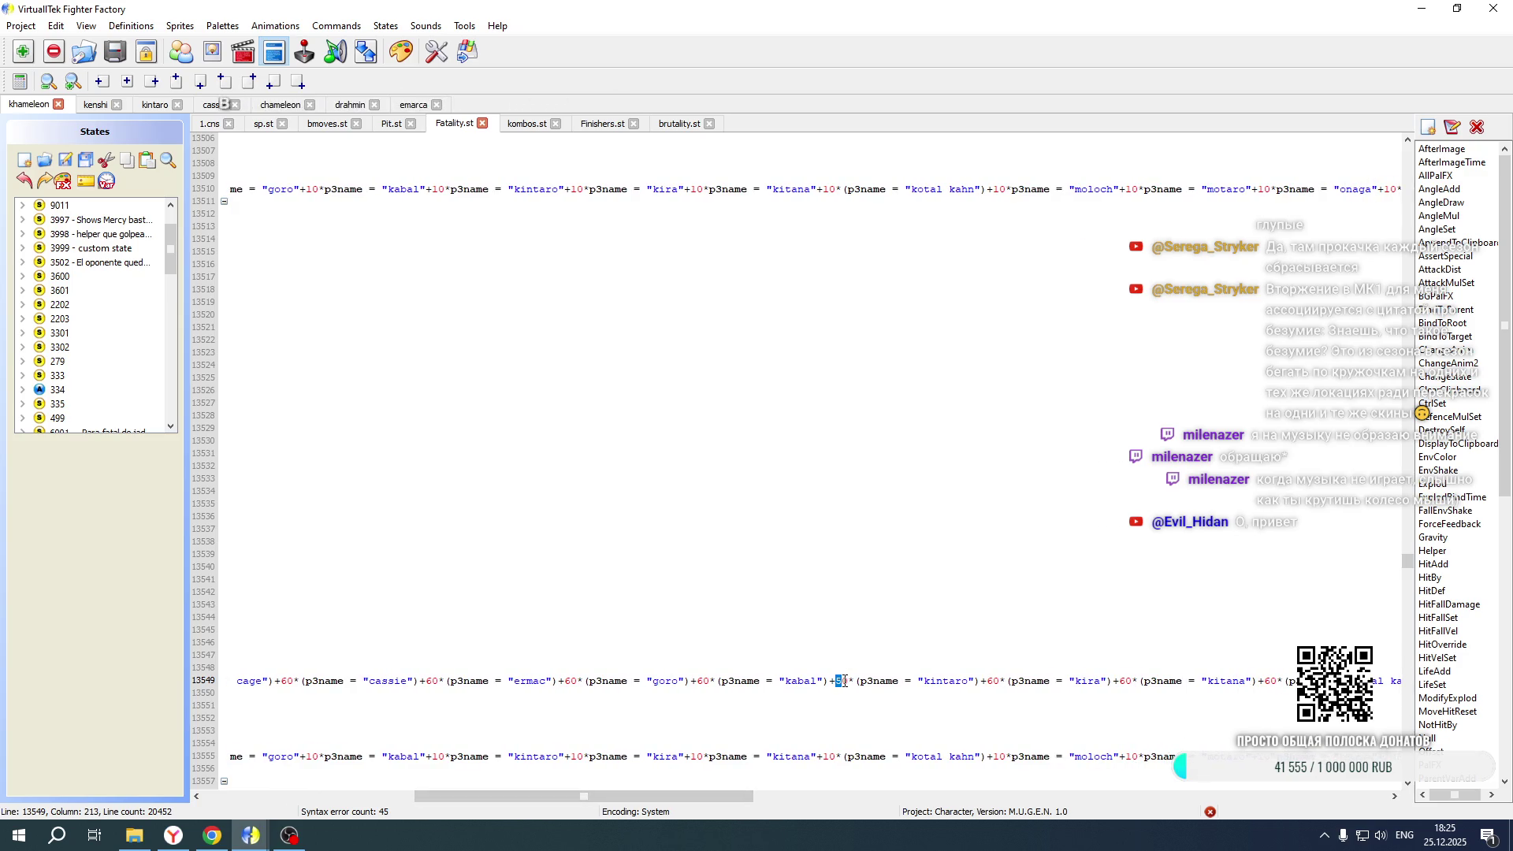
text(7)
scroll(871, 529, up, 20)
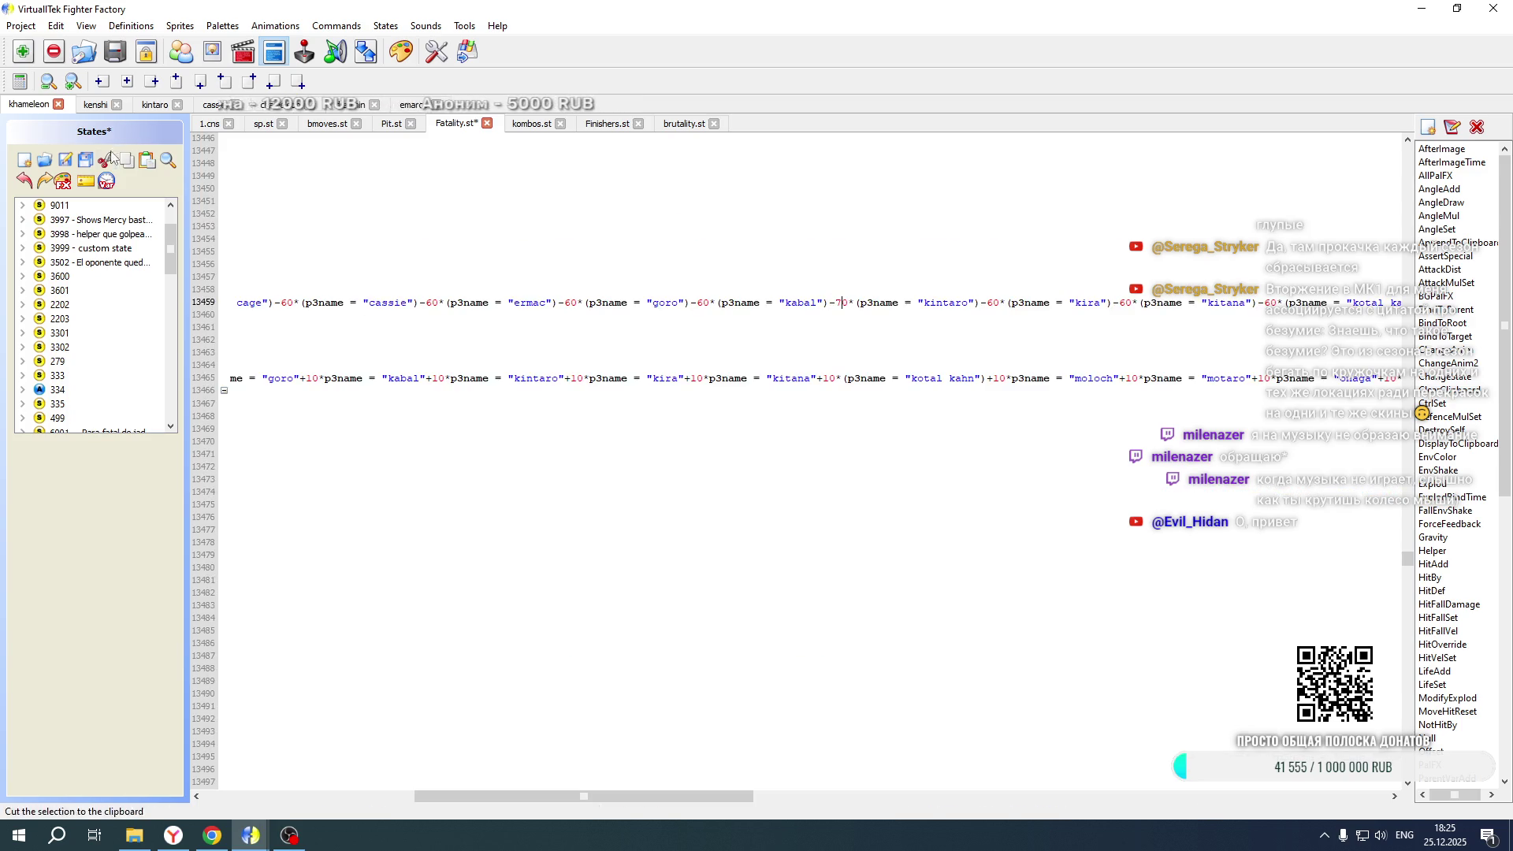
click(22, 25)
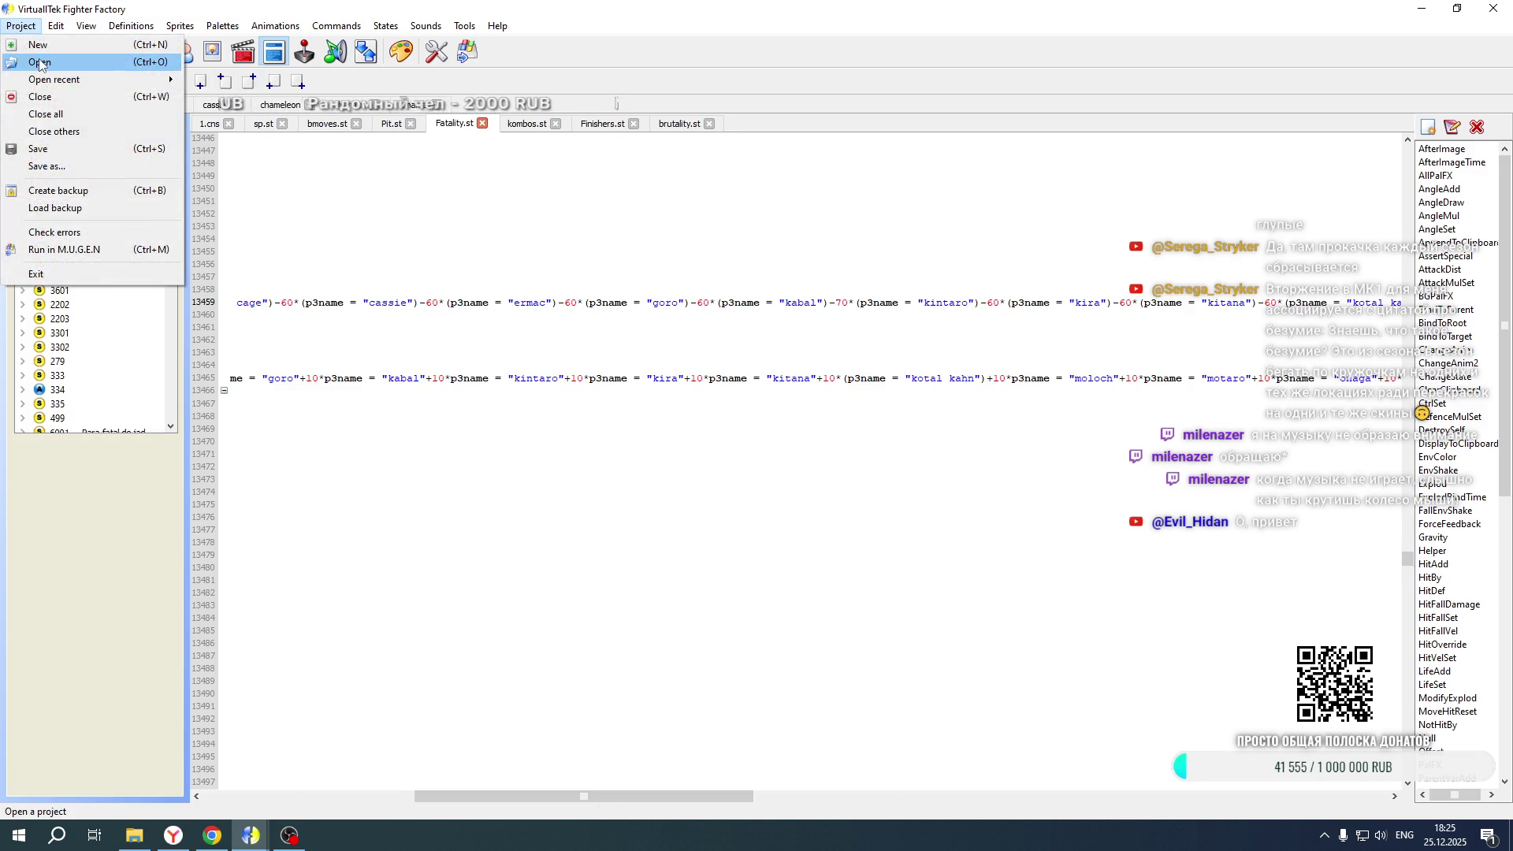
Switch to the open emarca project and adjust the offsets in 1.cns lines 1600 and 1691
click(41, 64)
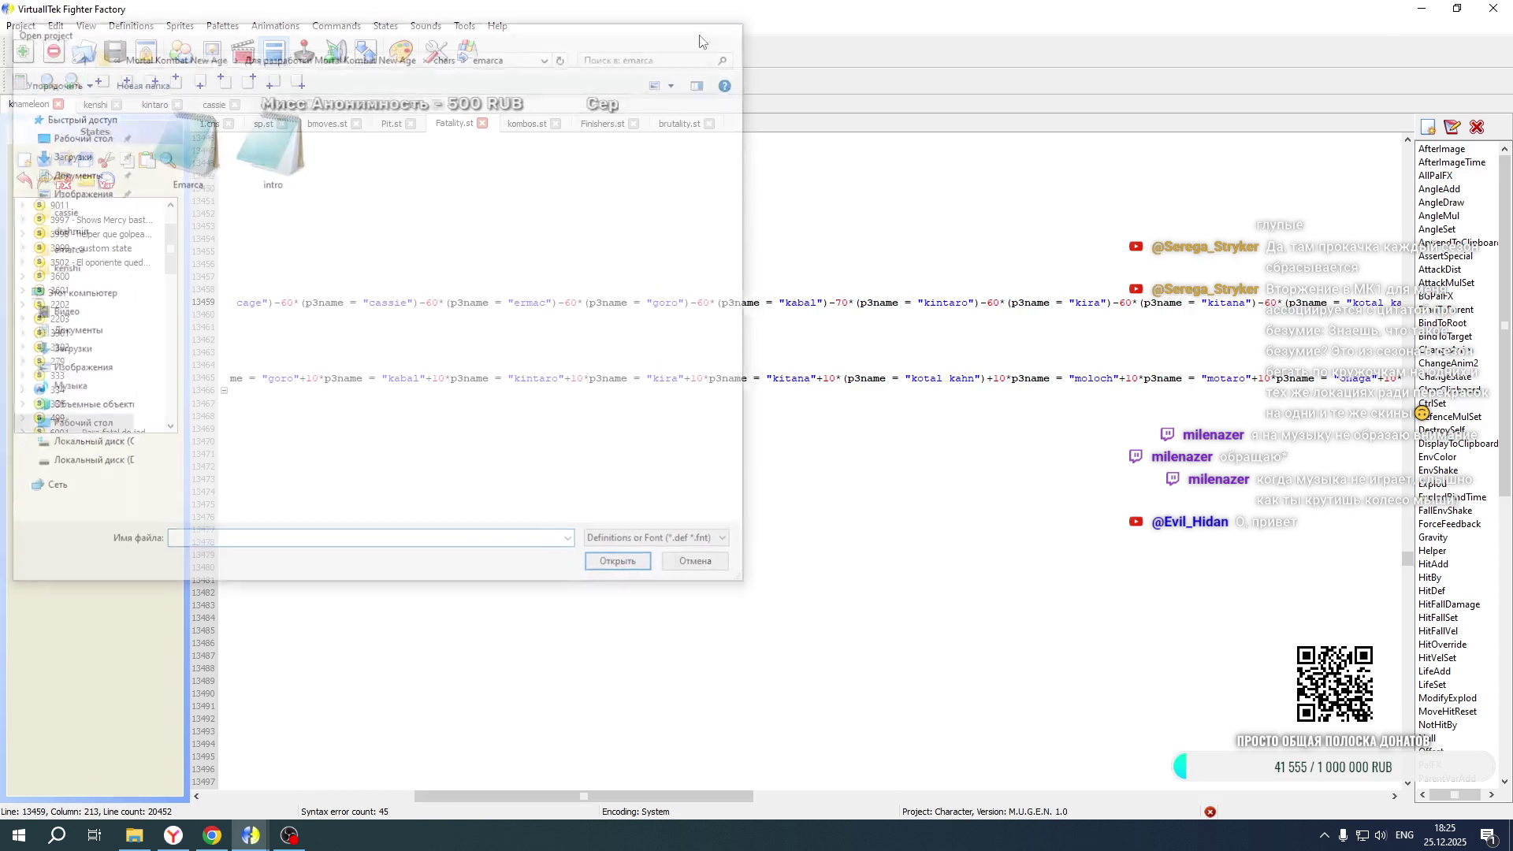
click(738, 29)
click(406, 105)
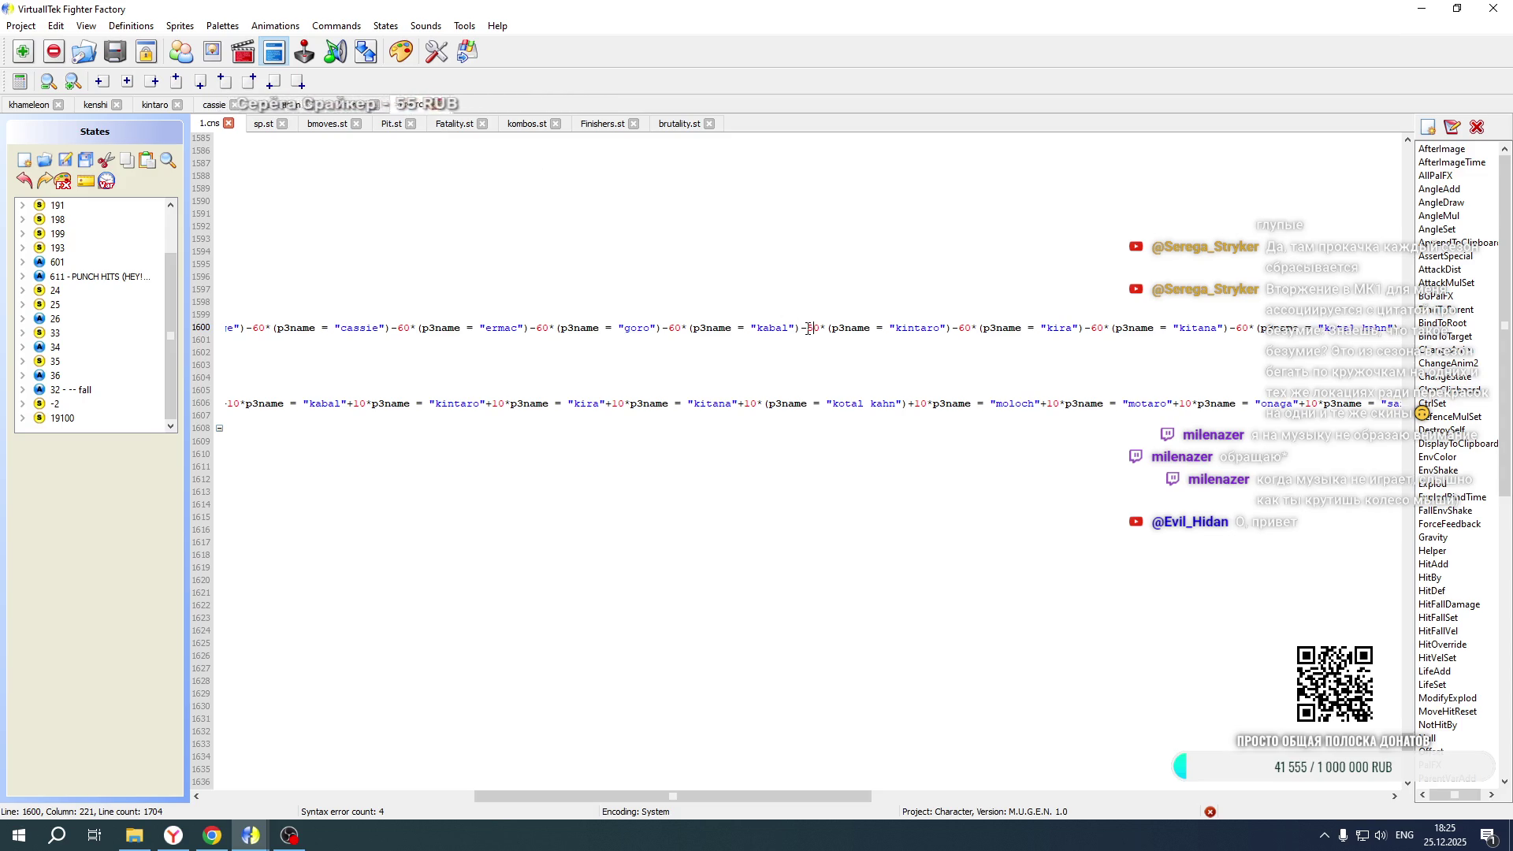
scroll(815, 332, down, 18)
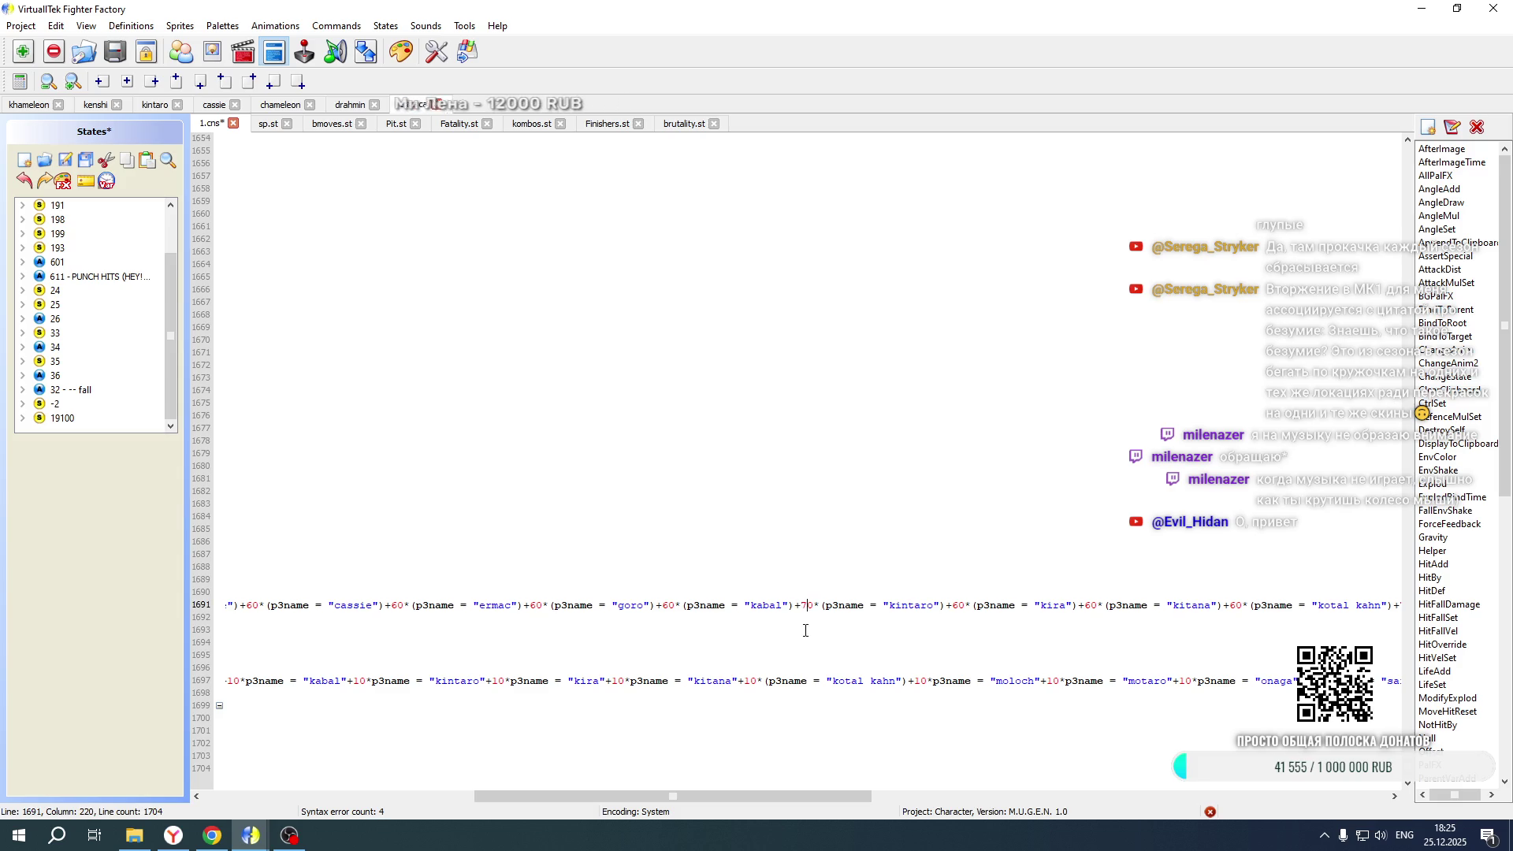
drag(741, 803, 470, 803)
scroll(473, 394, up, 11)
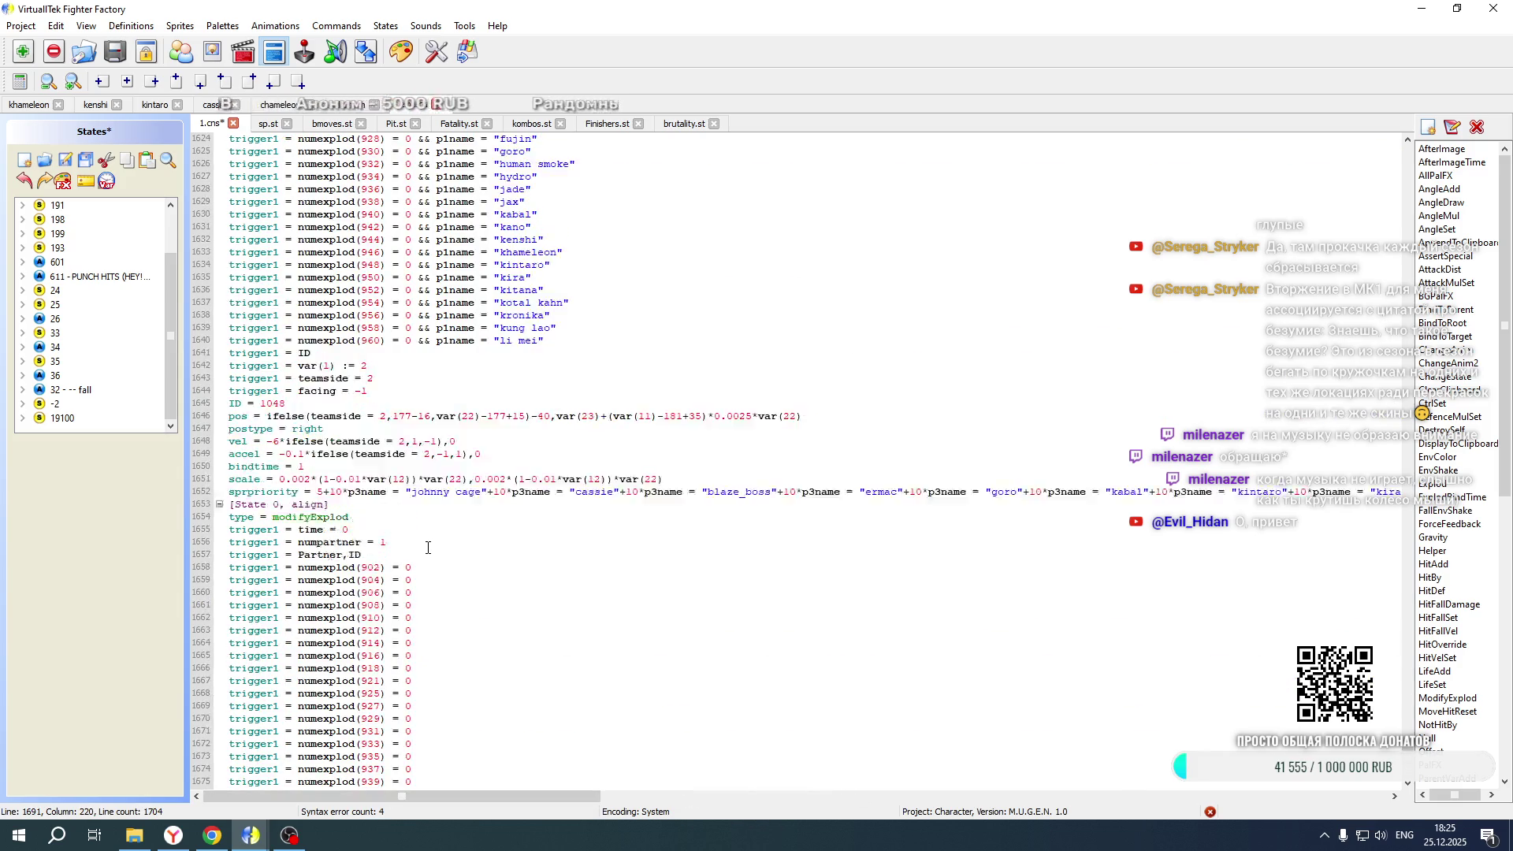
Save emarca's 1.cns and relaunch Mortal Kombat New Age from the game folder
click(65, 161)
click(136, 837)
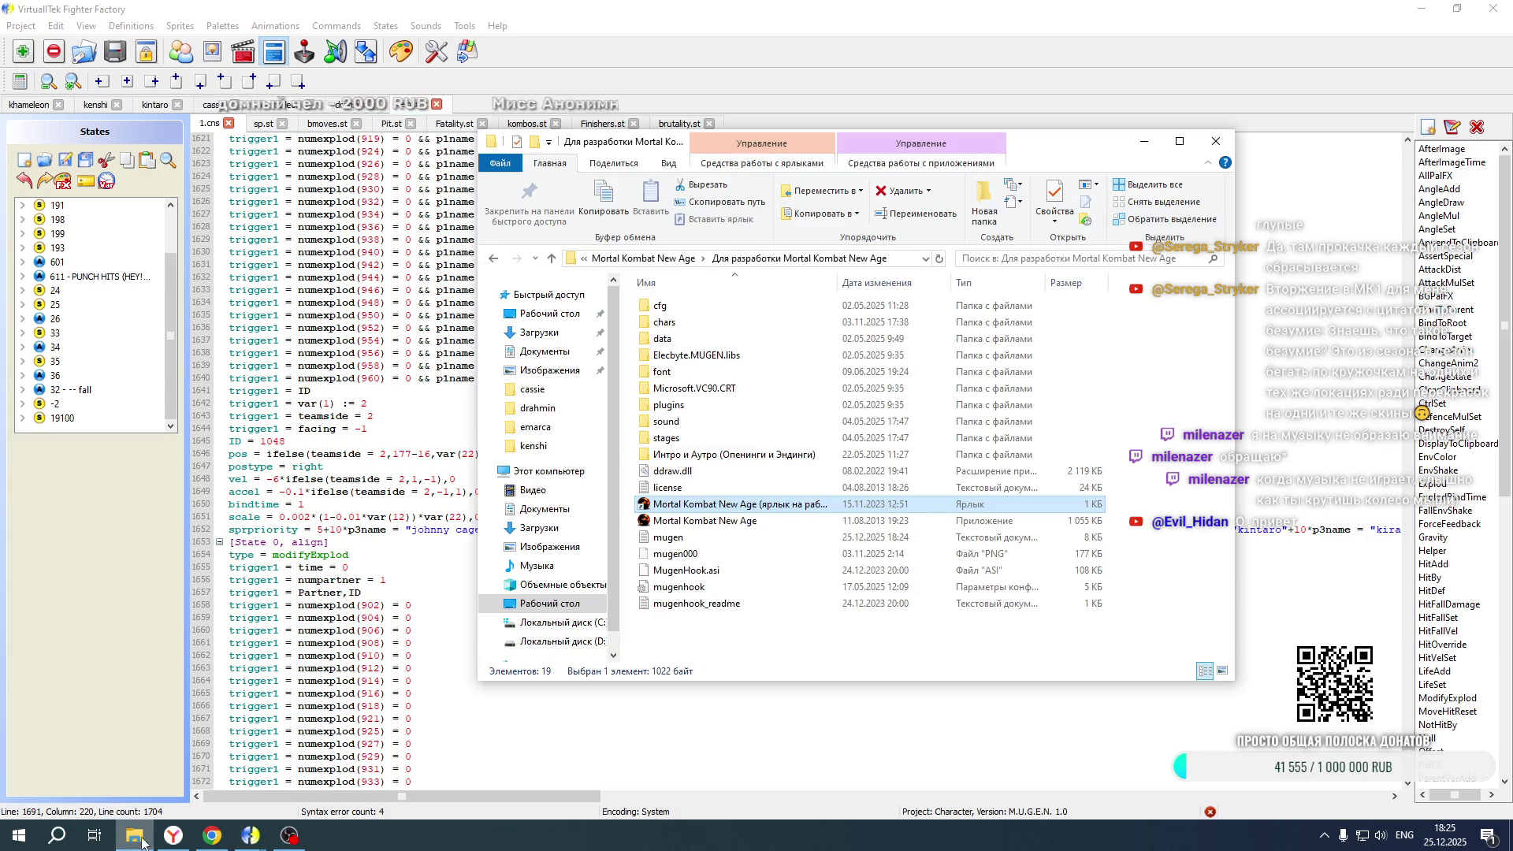
double_click(706, 506)
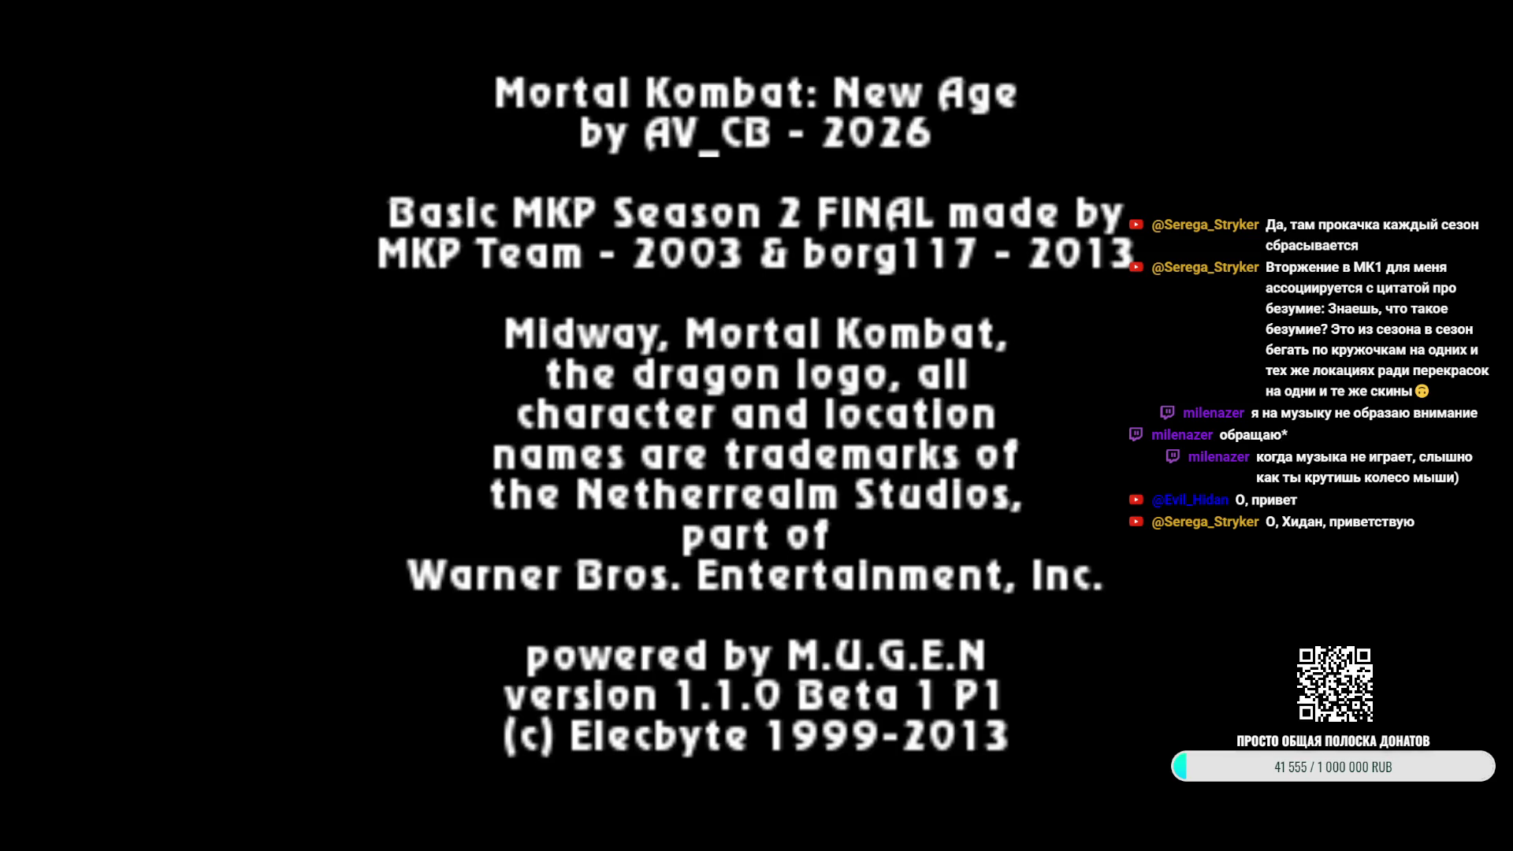
Skip the credits, choose Tag mode, pick Kintaro and Emarka, and accept Random Stage
key(Return)
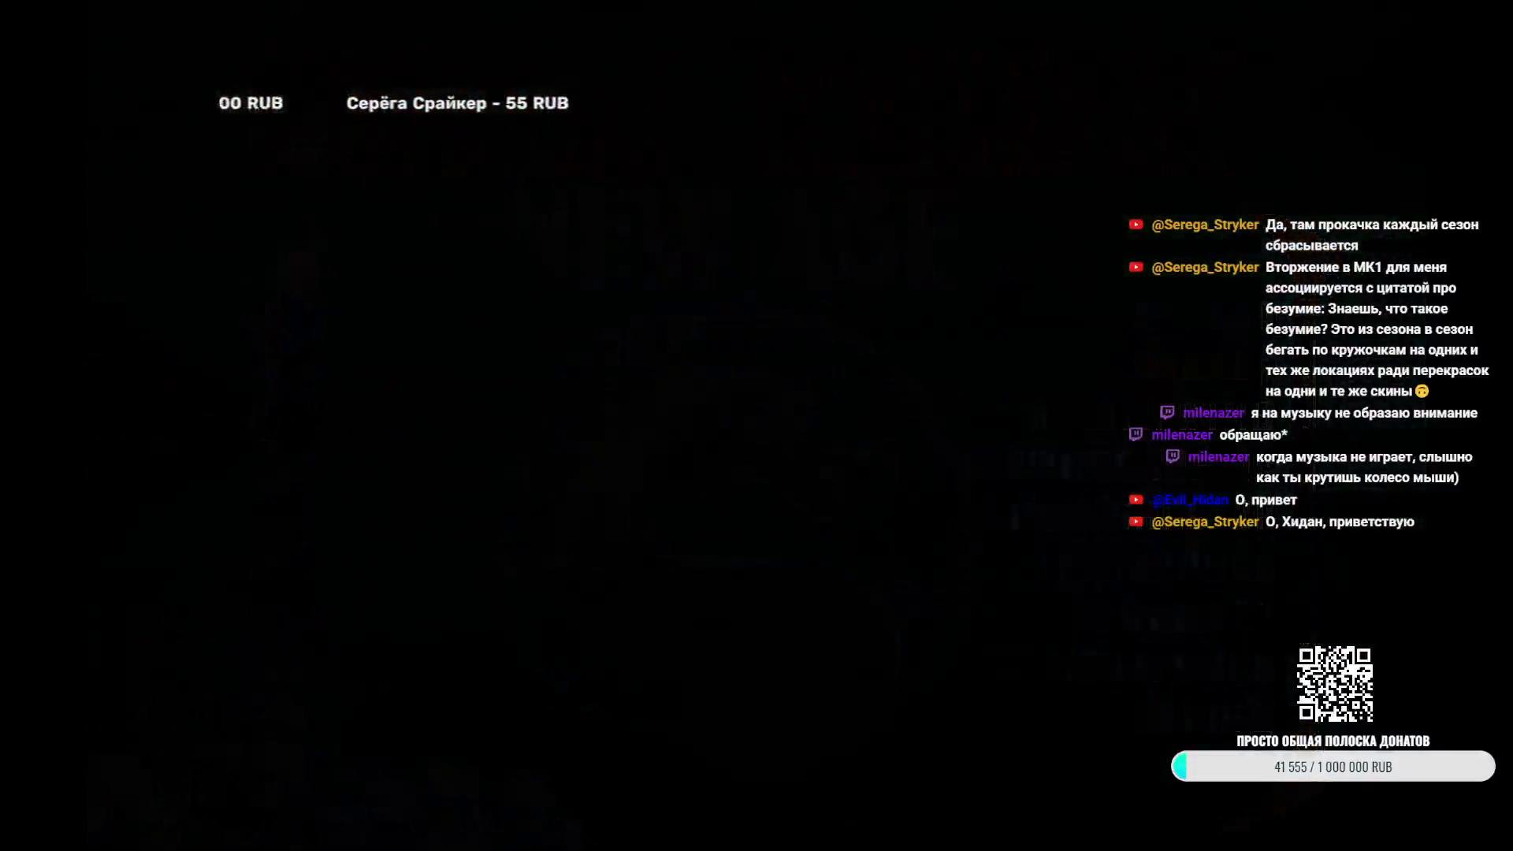
key(Return)
key(Right)
key(Down)
key(Down)
key(Right)
key(Right)
key(Right)
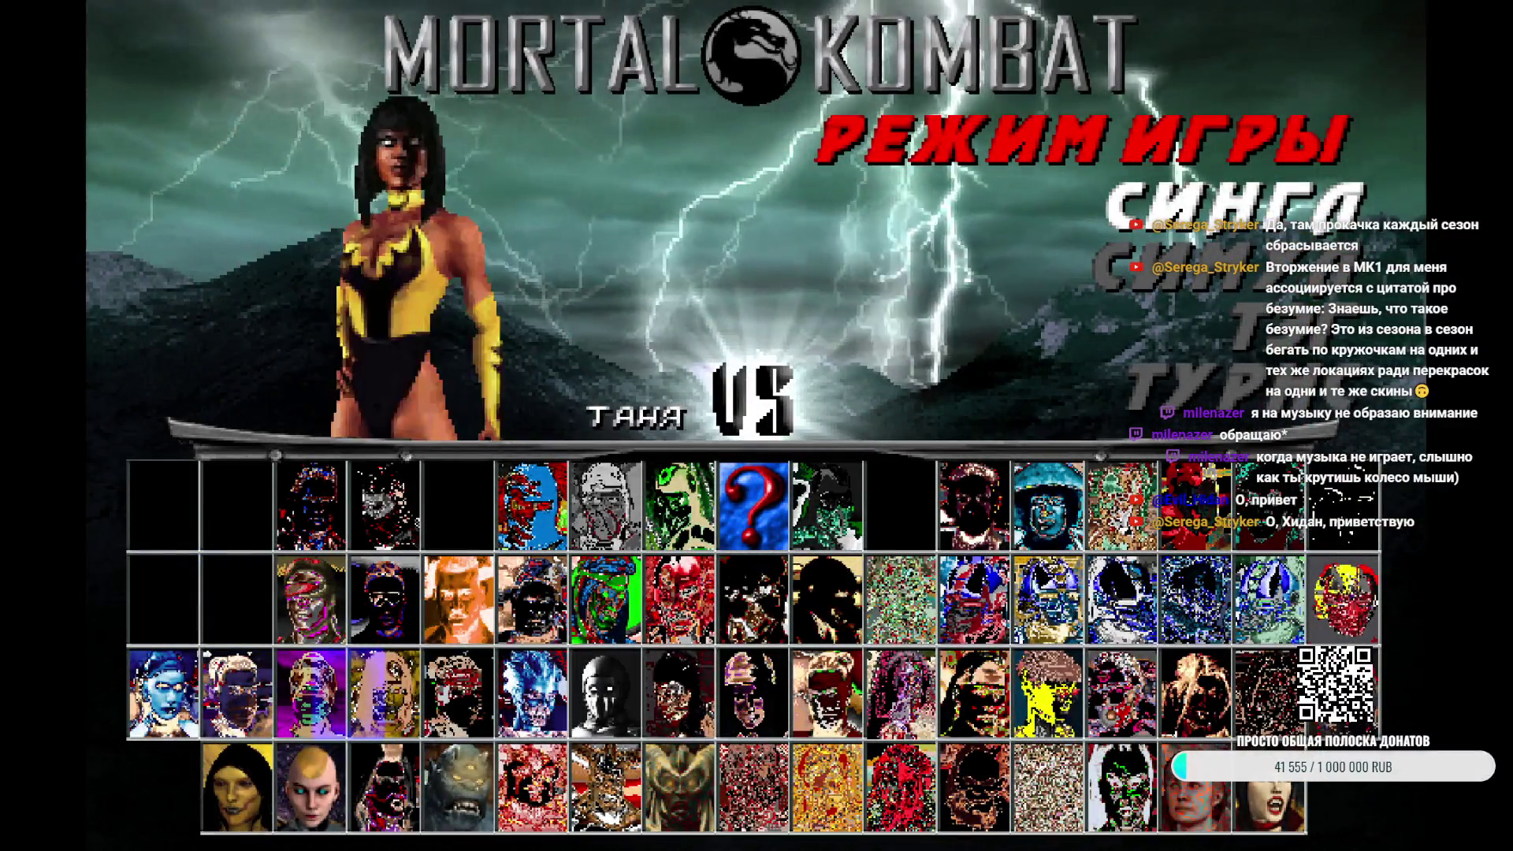
key(Return)
key(Up)
key(Left)
key(Left)
key(Left)
key(Up)
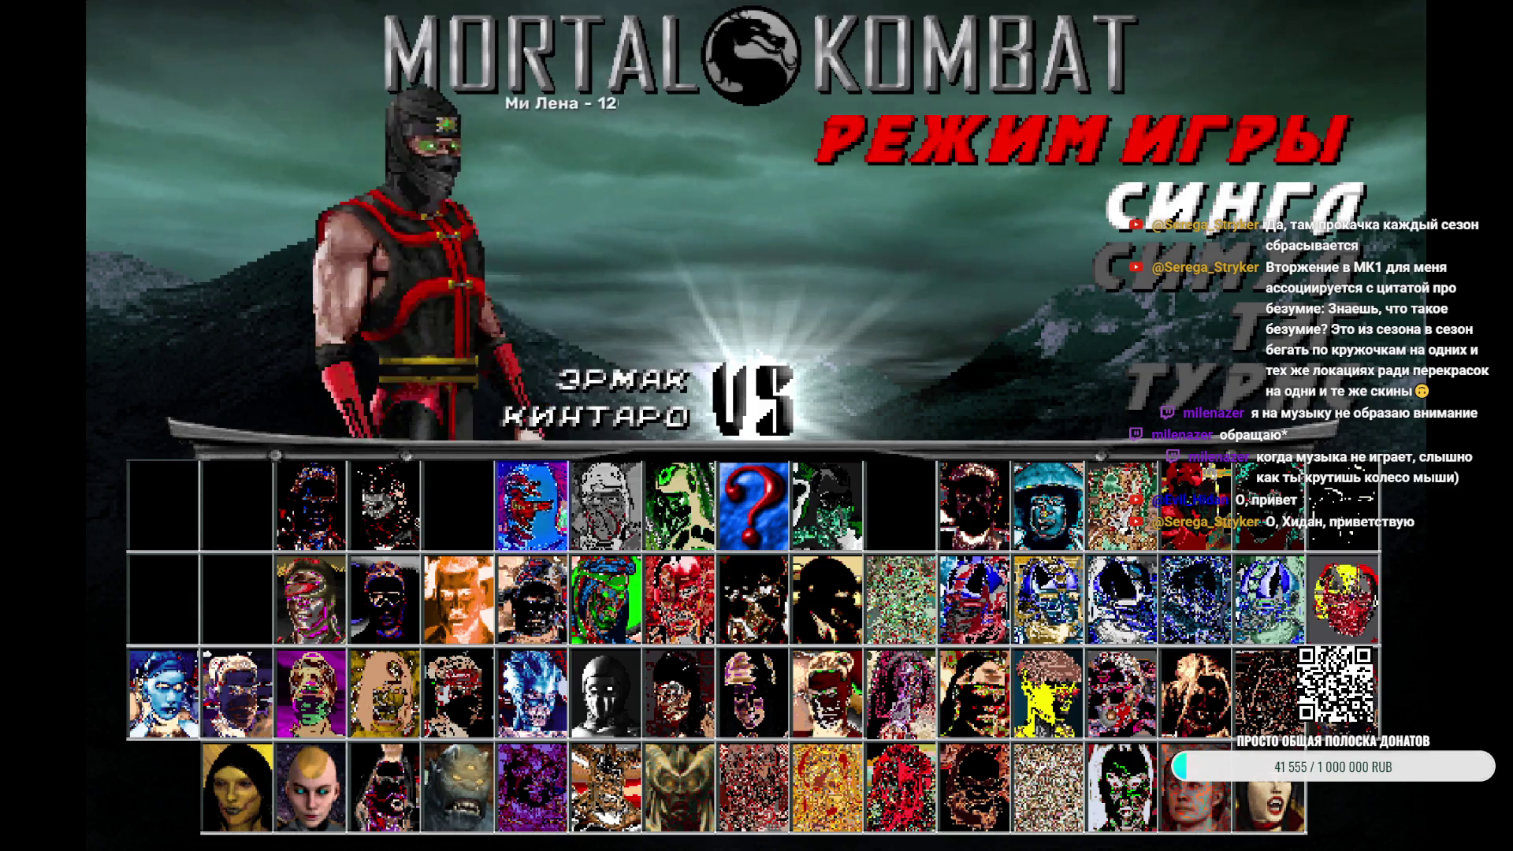
key(Up)
key(Return)
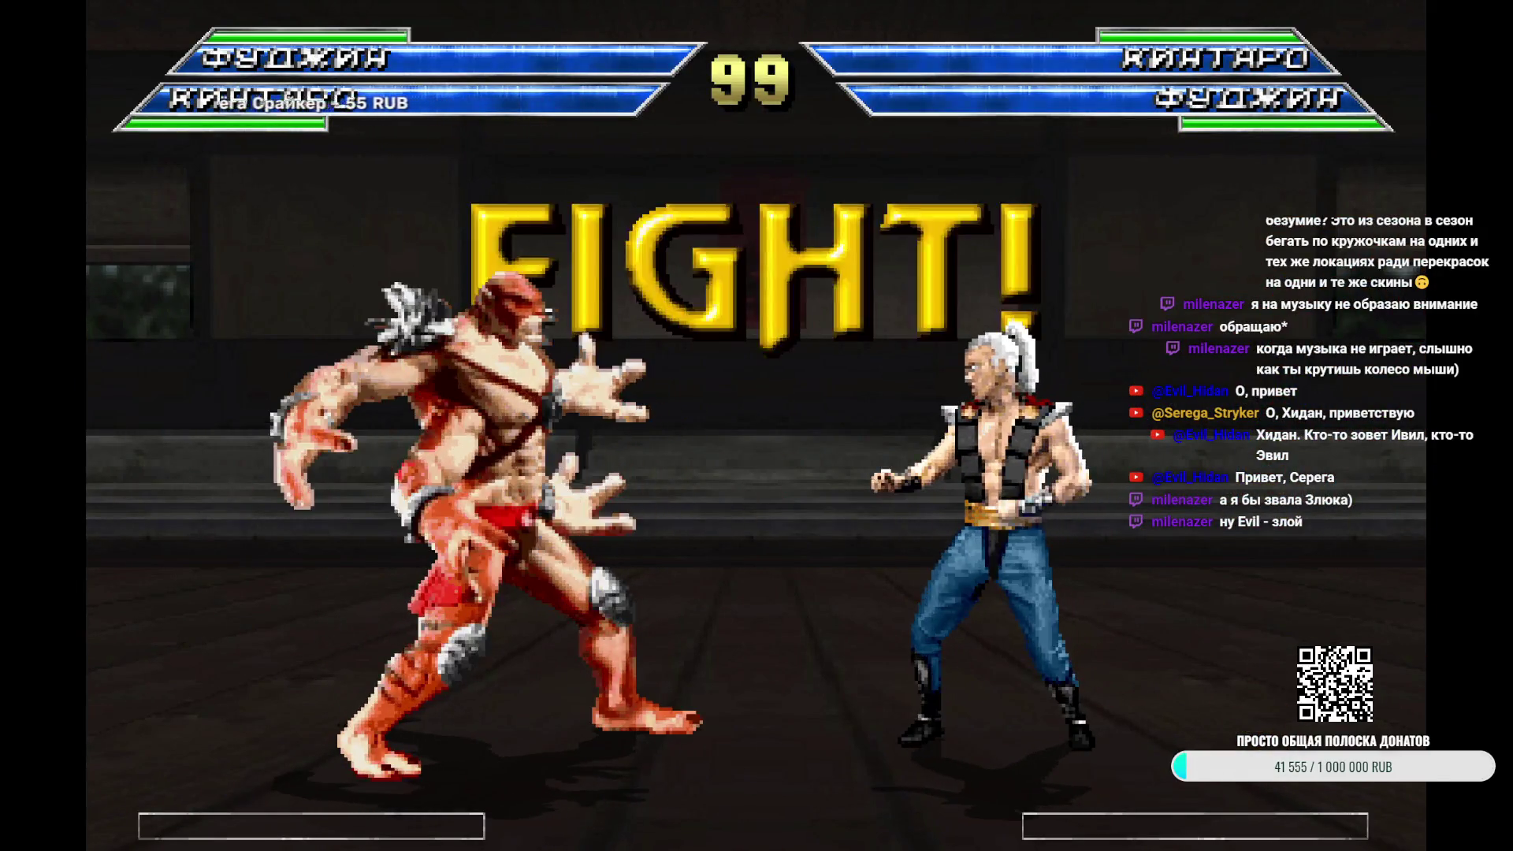
End the Star Bridge test bout and return to the khameleon project's Fatality.st
key(Escape)
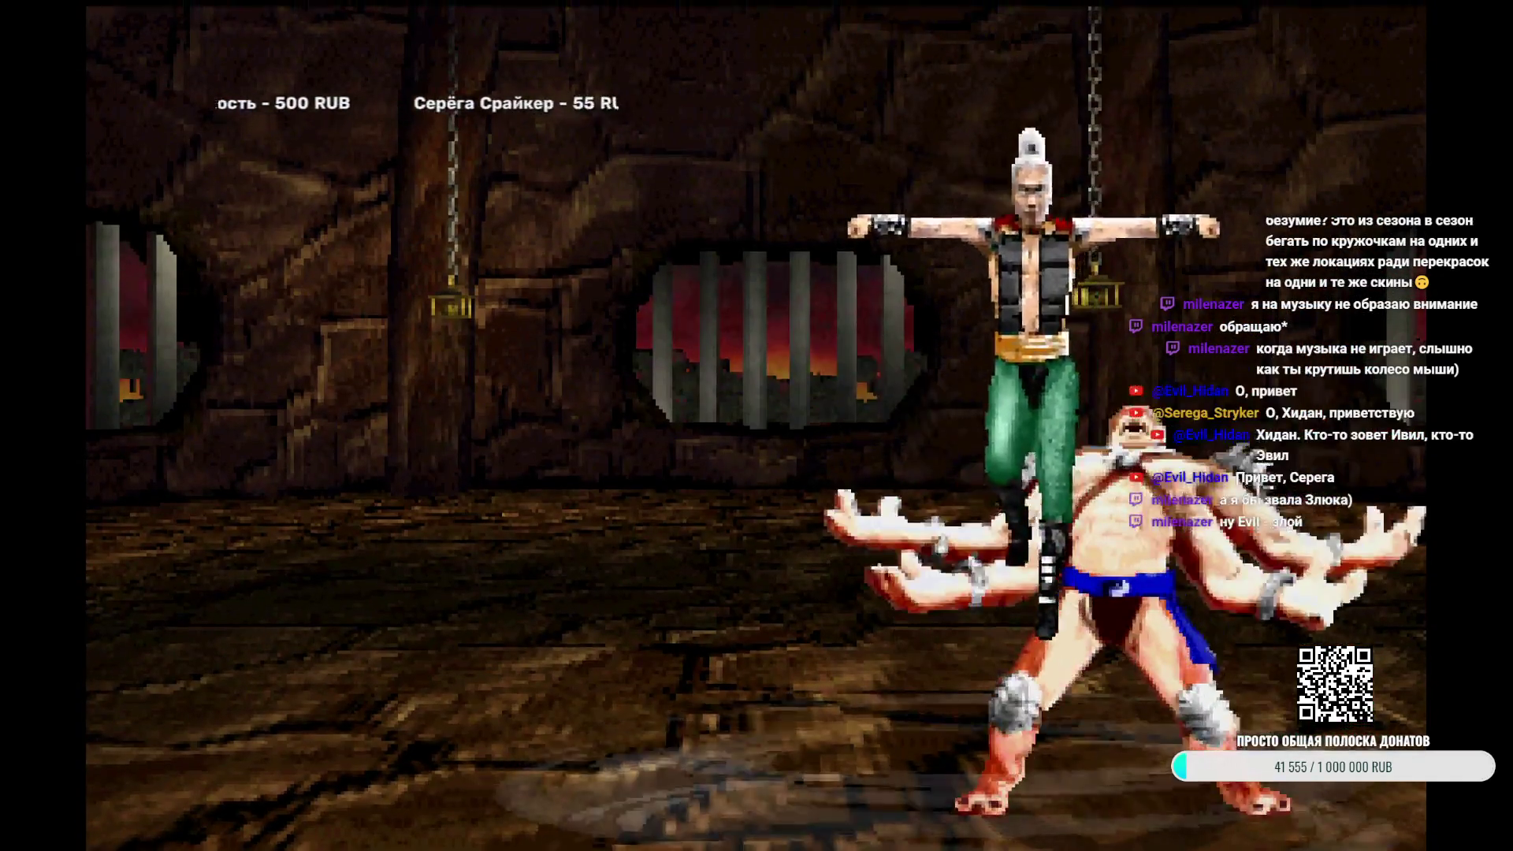
key(Escape)
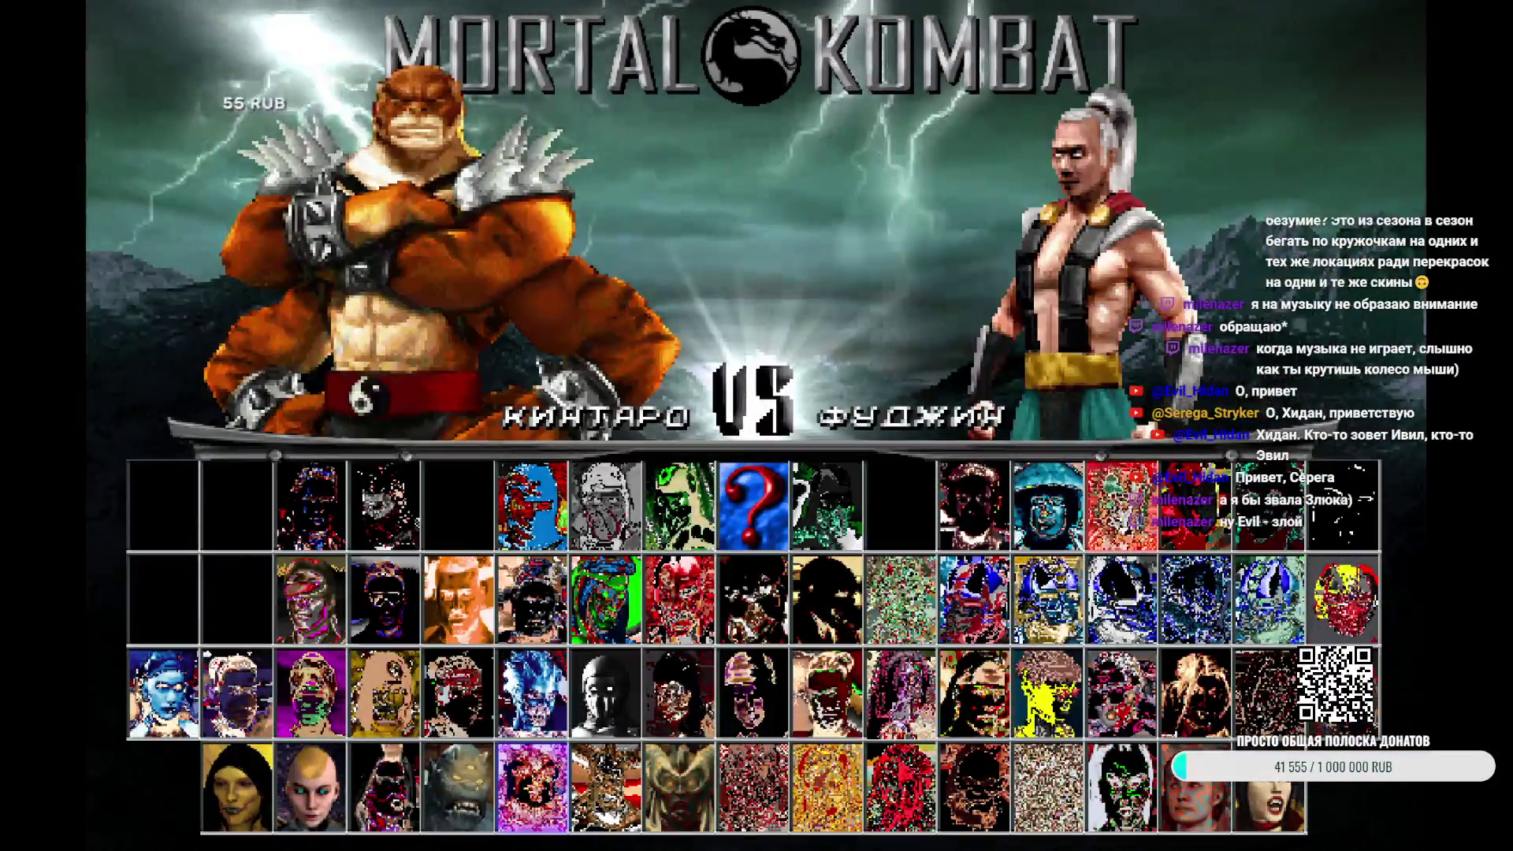
click(1123, 505)
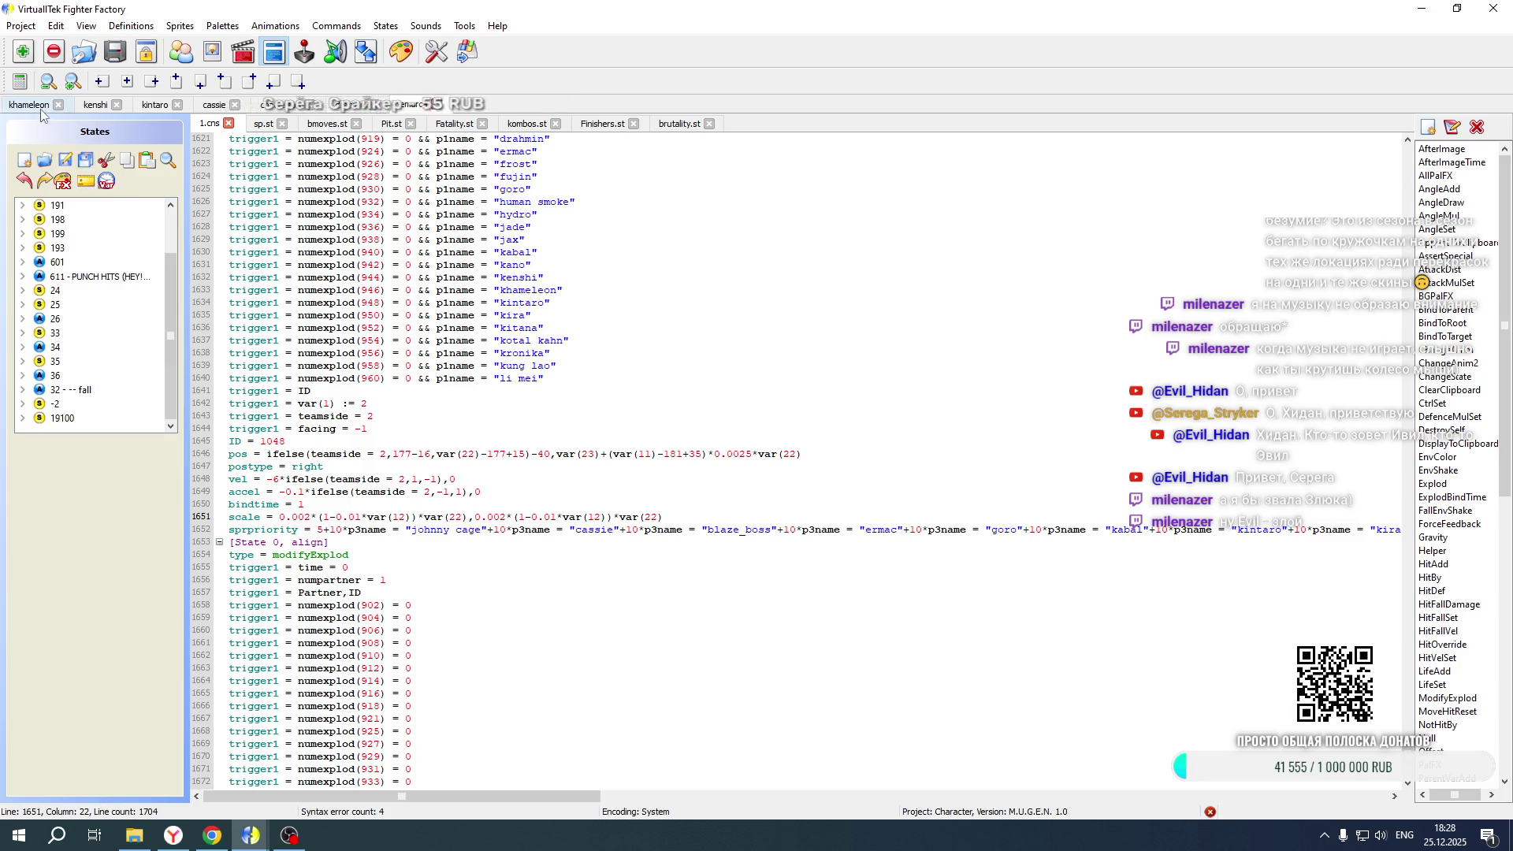
click(41, 110)
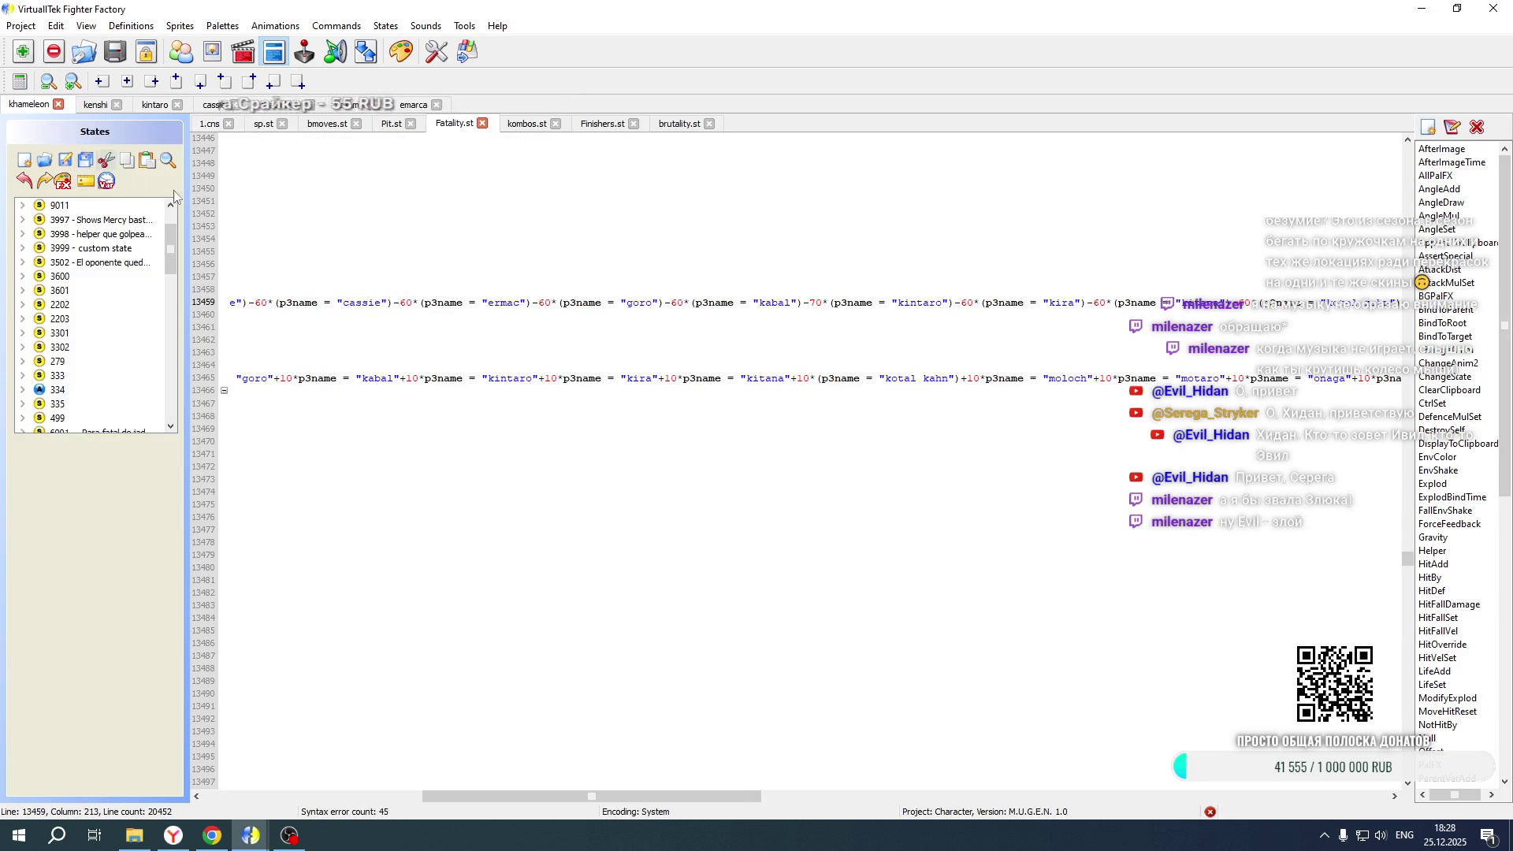
Scroll Fatality.st down to the ID 929 position formula on line 14002
drag(591, 796, 371, 796)
scroll(466, 448, down, 15)
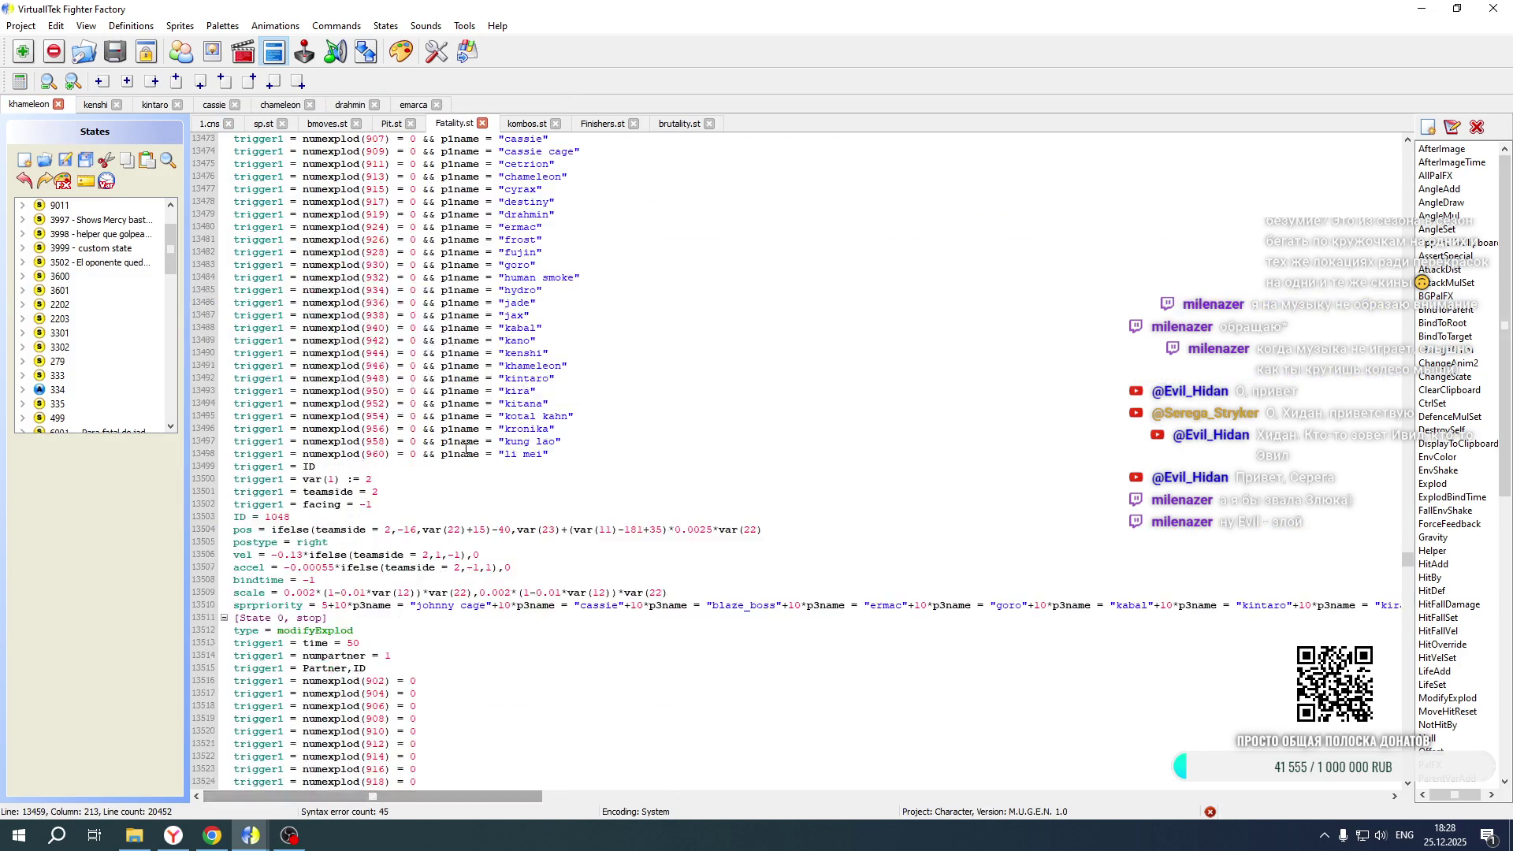
scroll(465, 447, down, 20)
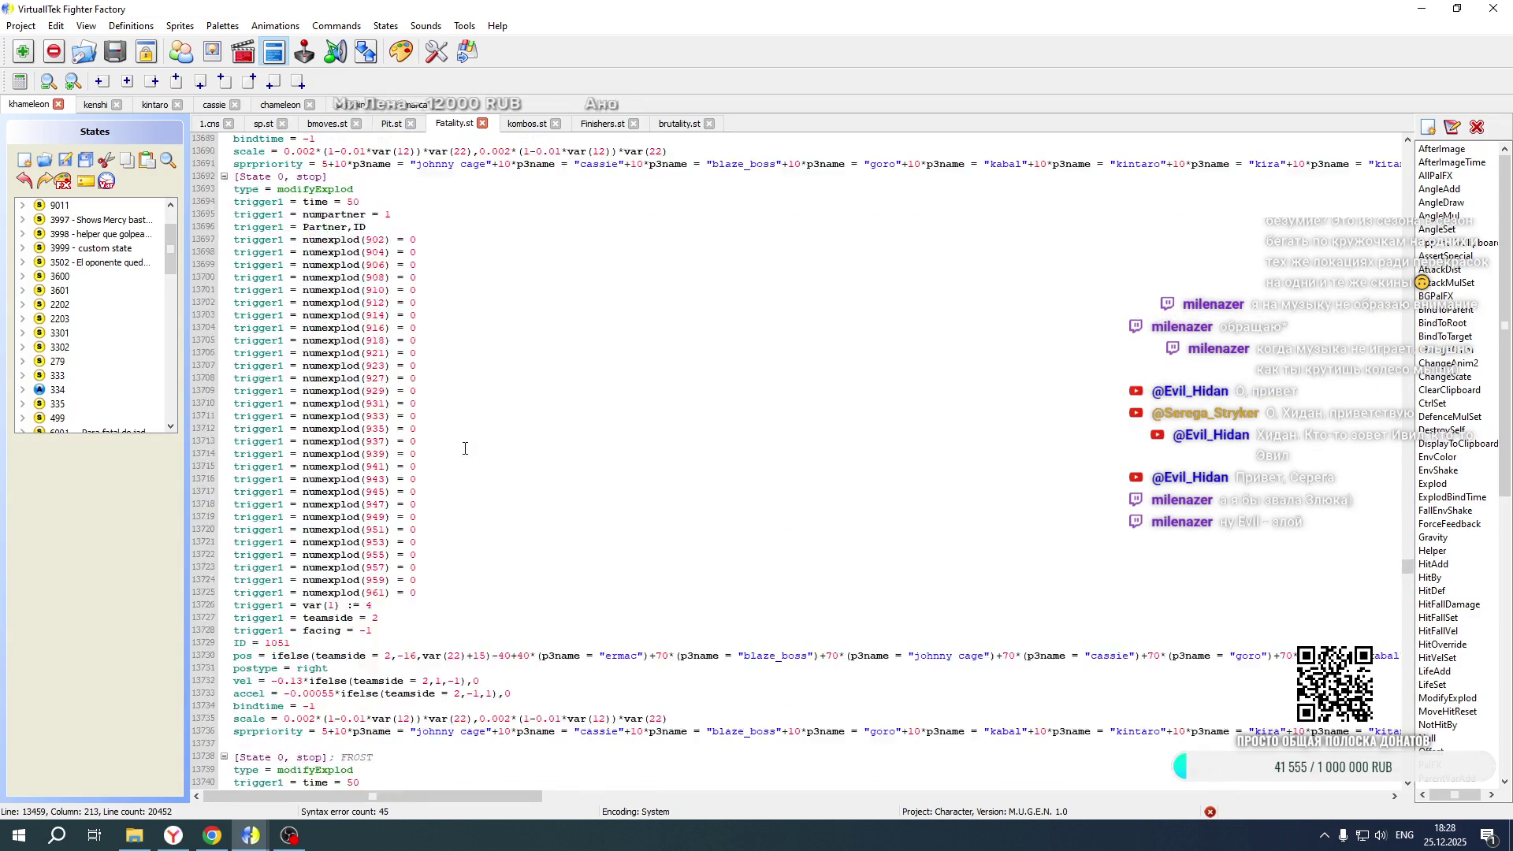
scroll(464, 453, down, 20)
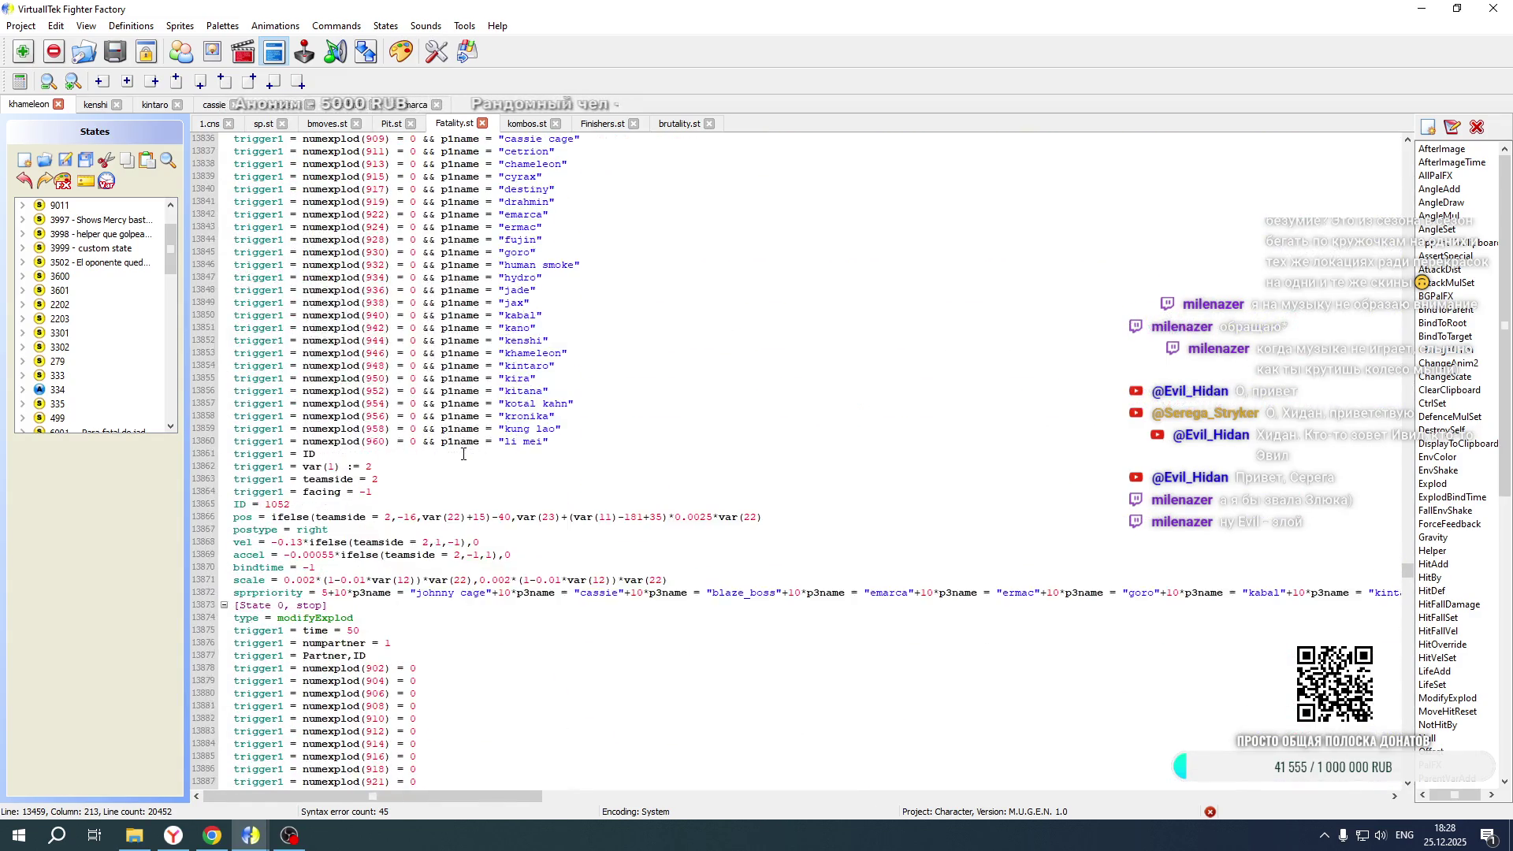
scroll(463, 454, down, 20)
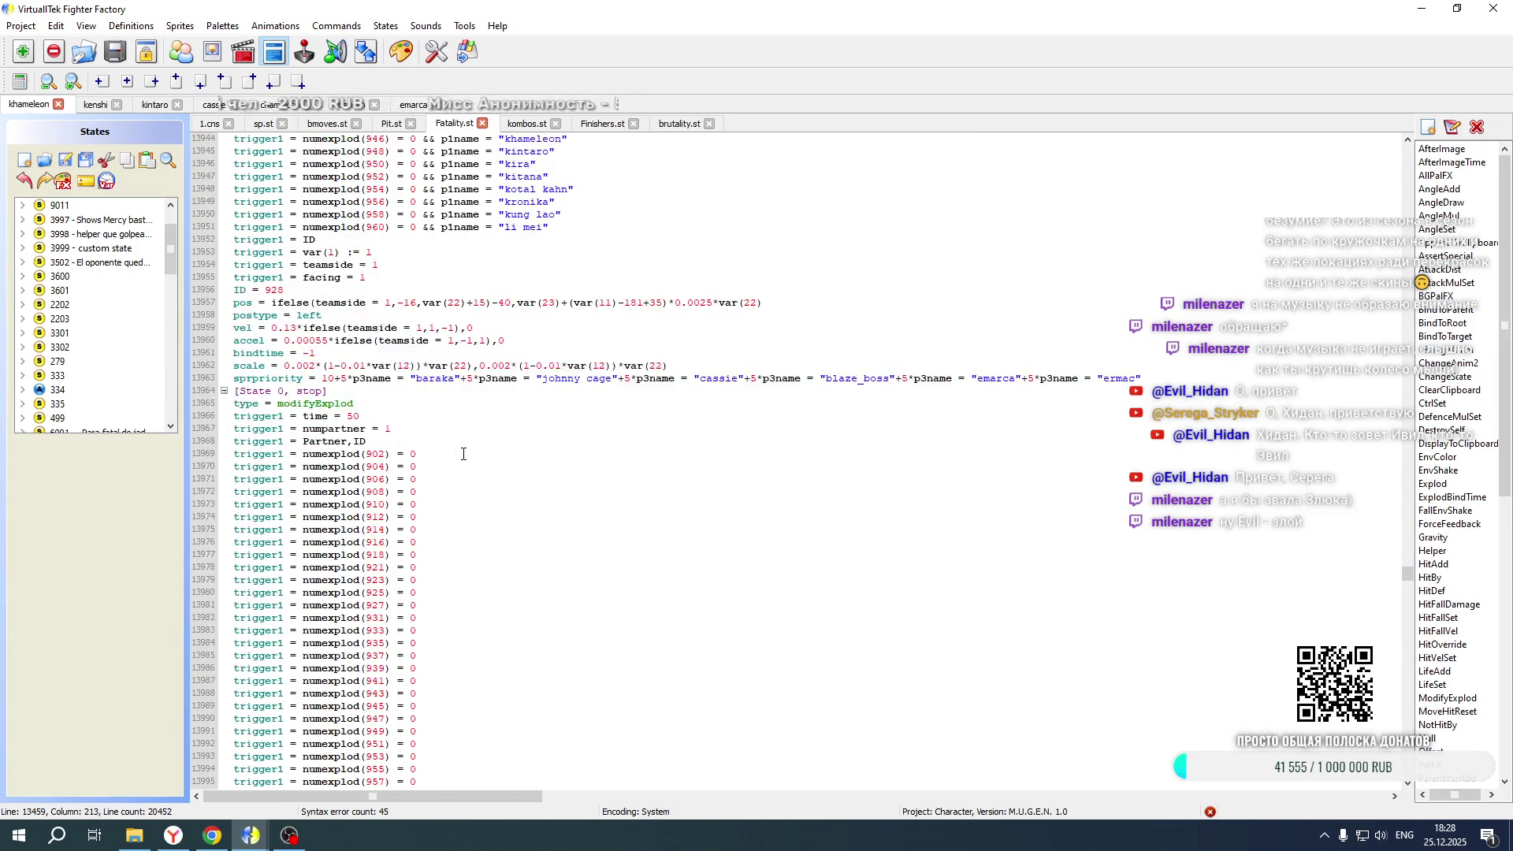
scroll(463, 453, down, 7)
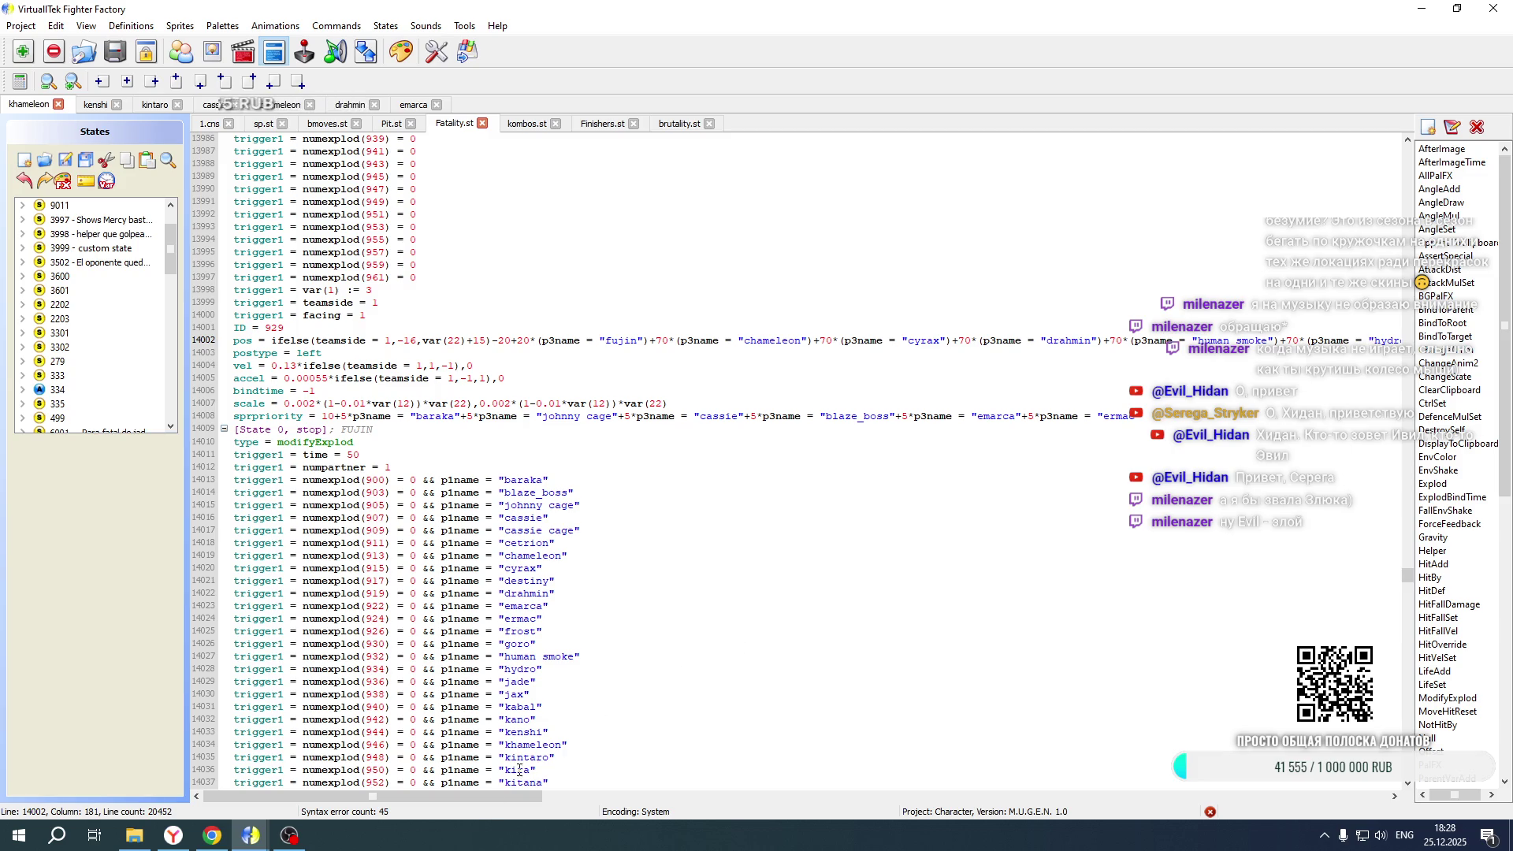
drag(479, 800, 840, 797)
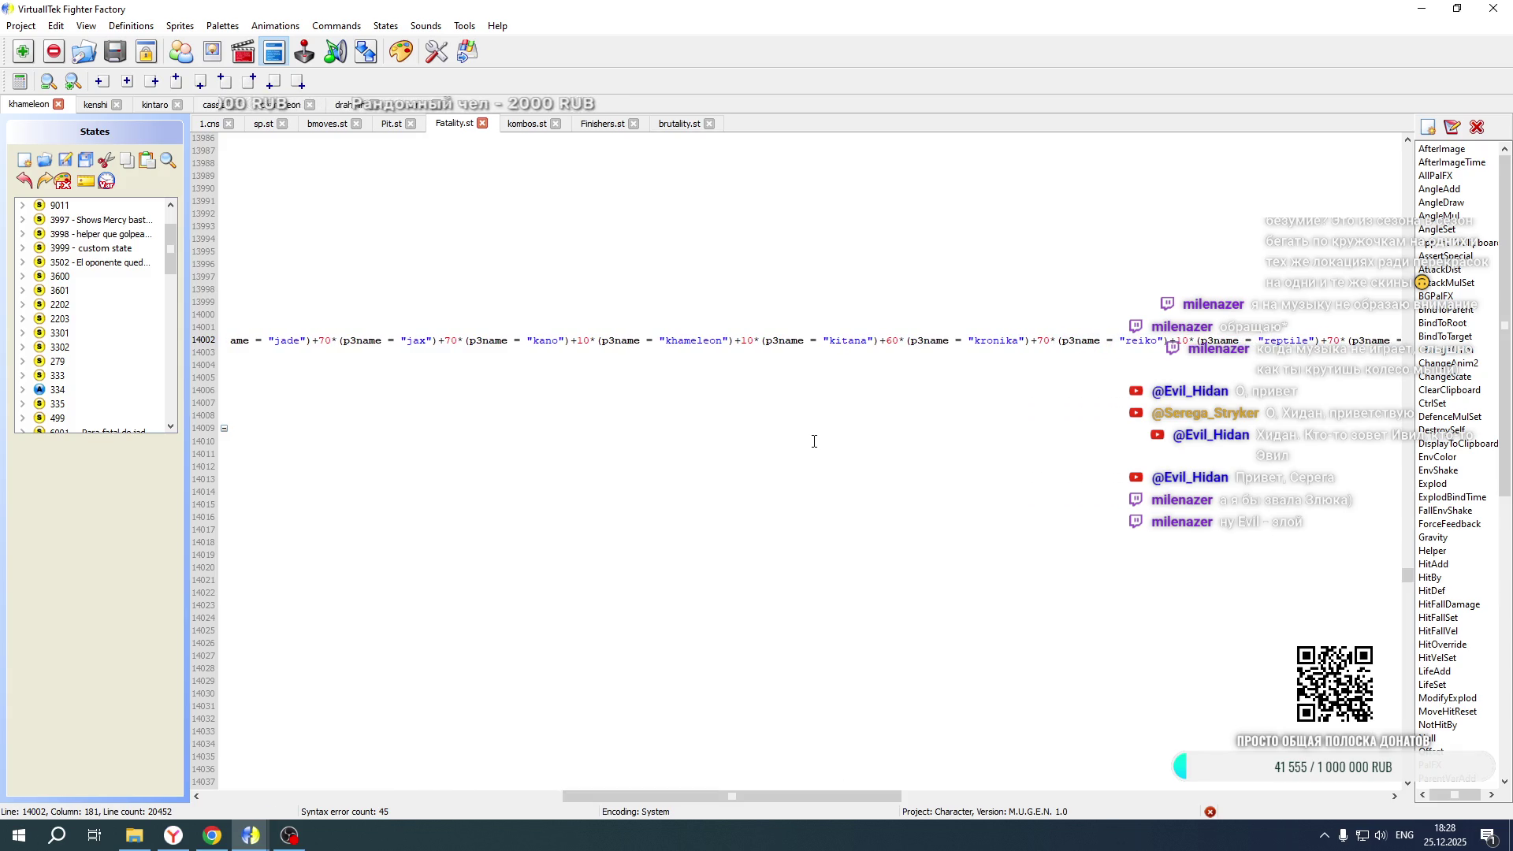
Paste +10*(p3name = "kintaro") right after the khameleon term
click(736, 340)
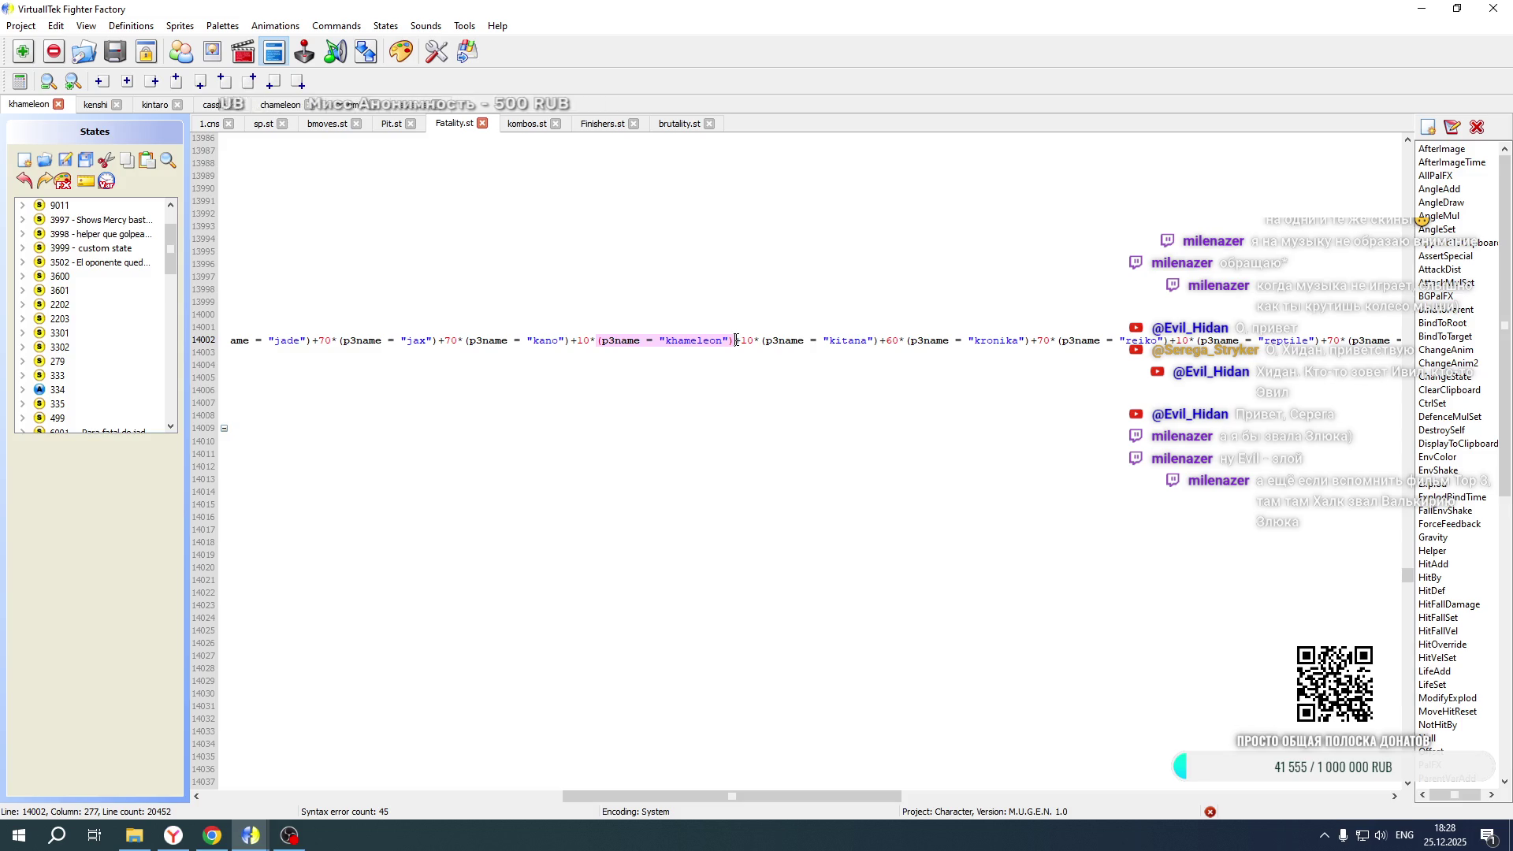
mouse_move(667, 796)
mouse_down()
mouse_move(945, 788)
mouse_move(918, 765)
mouse_move(802, 770)
mouse_move(756, 732)
mouse_move(736, 646)
mouse_up()
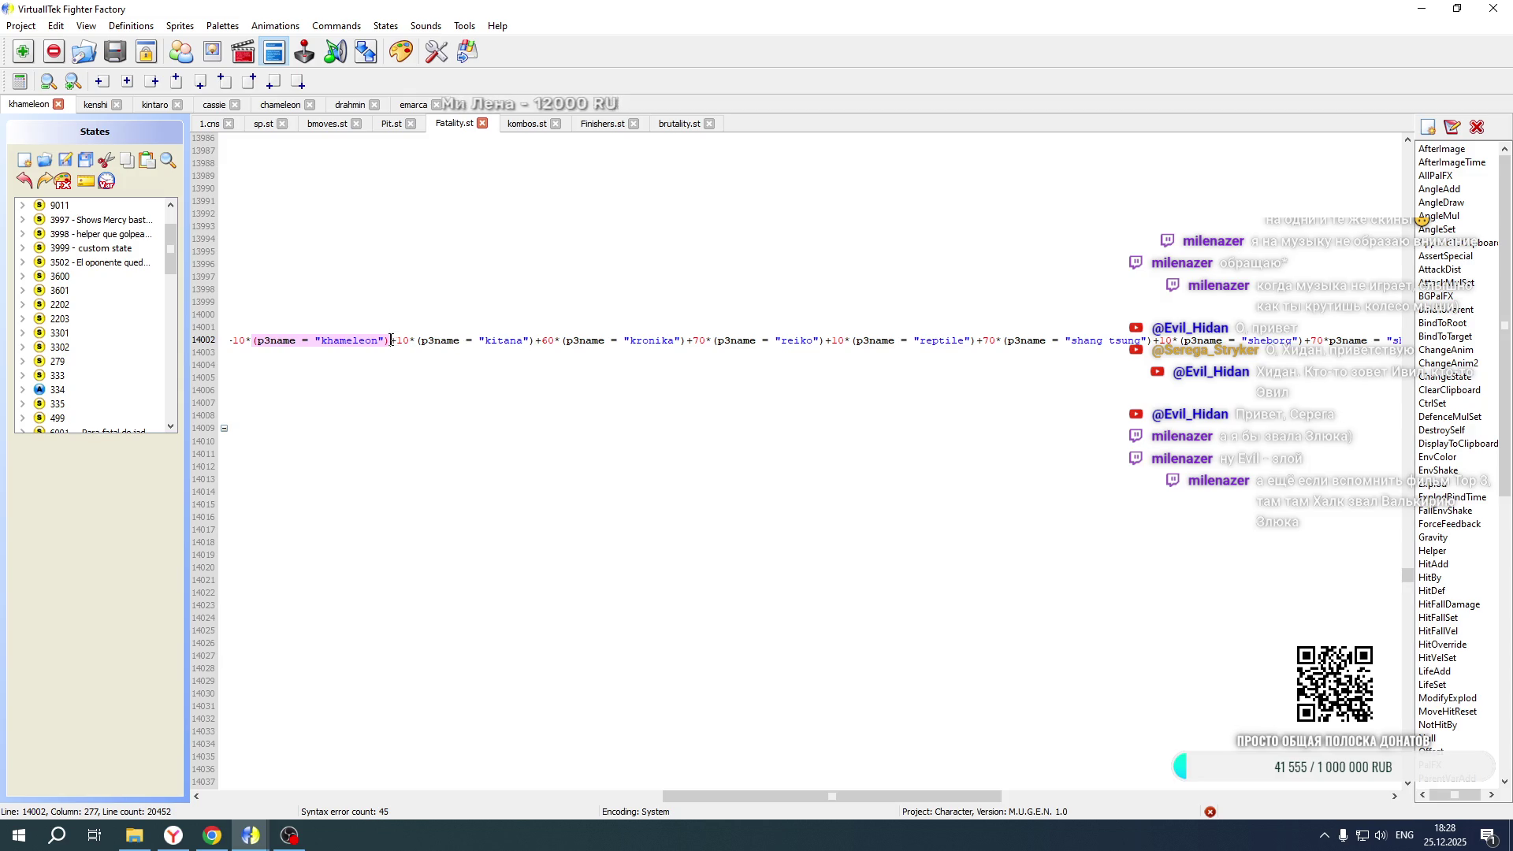
text(-10*(p3name = "kintaro"))
drag(391, 340, 398, 339)
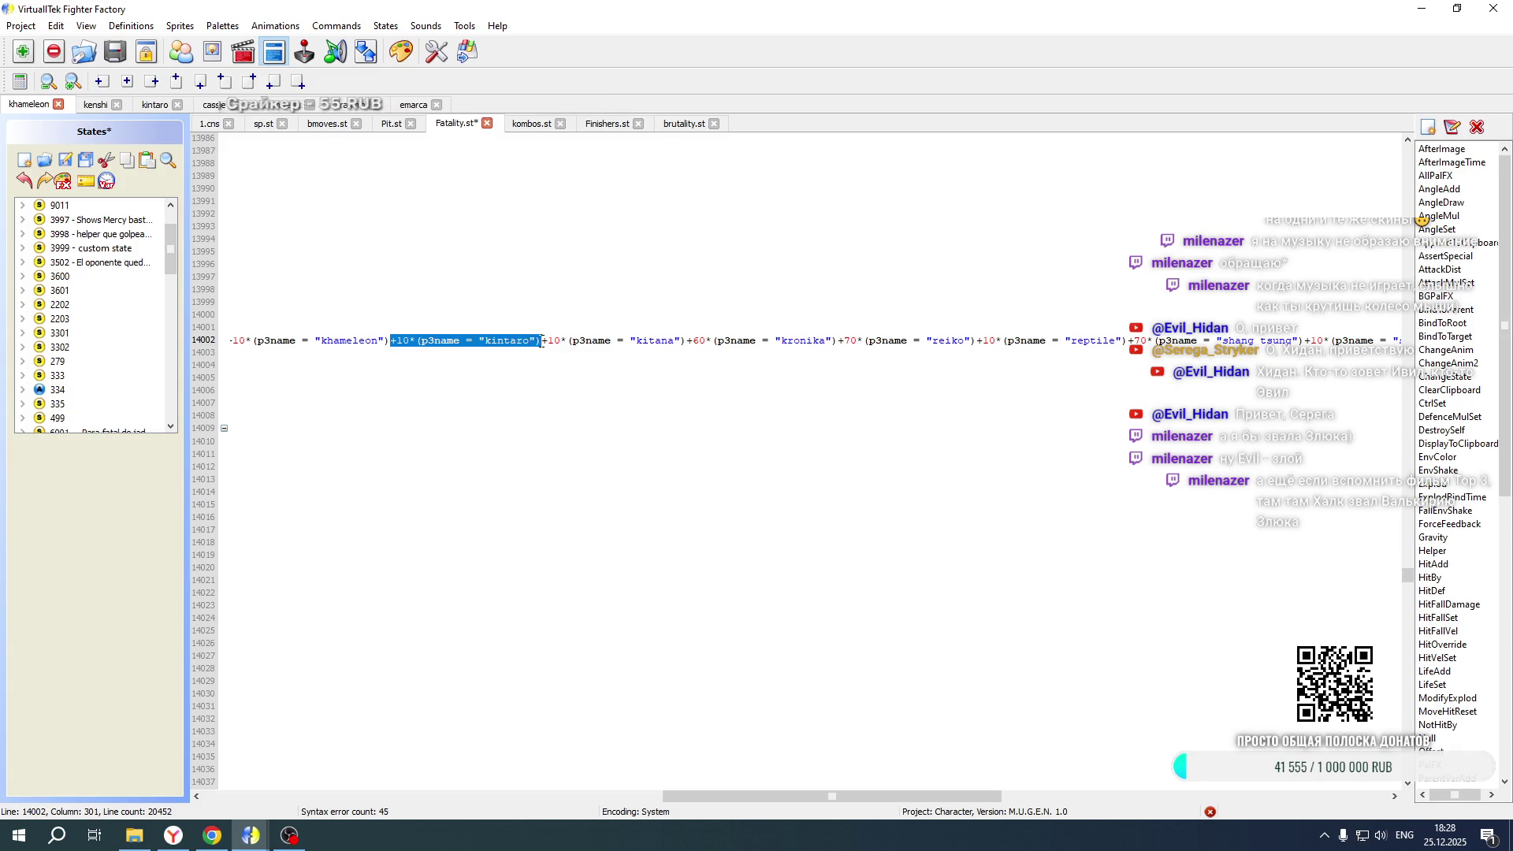
scroll(474, 463, down, 5)
scroll(474, 462, up, 10)
scroll(474, 462, down, 15)
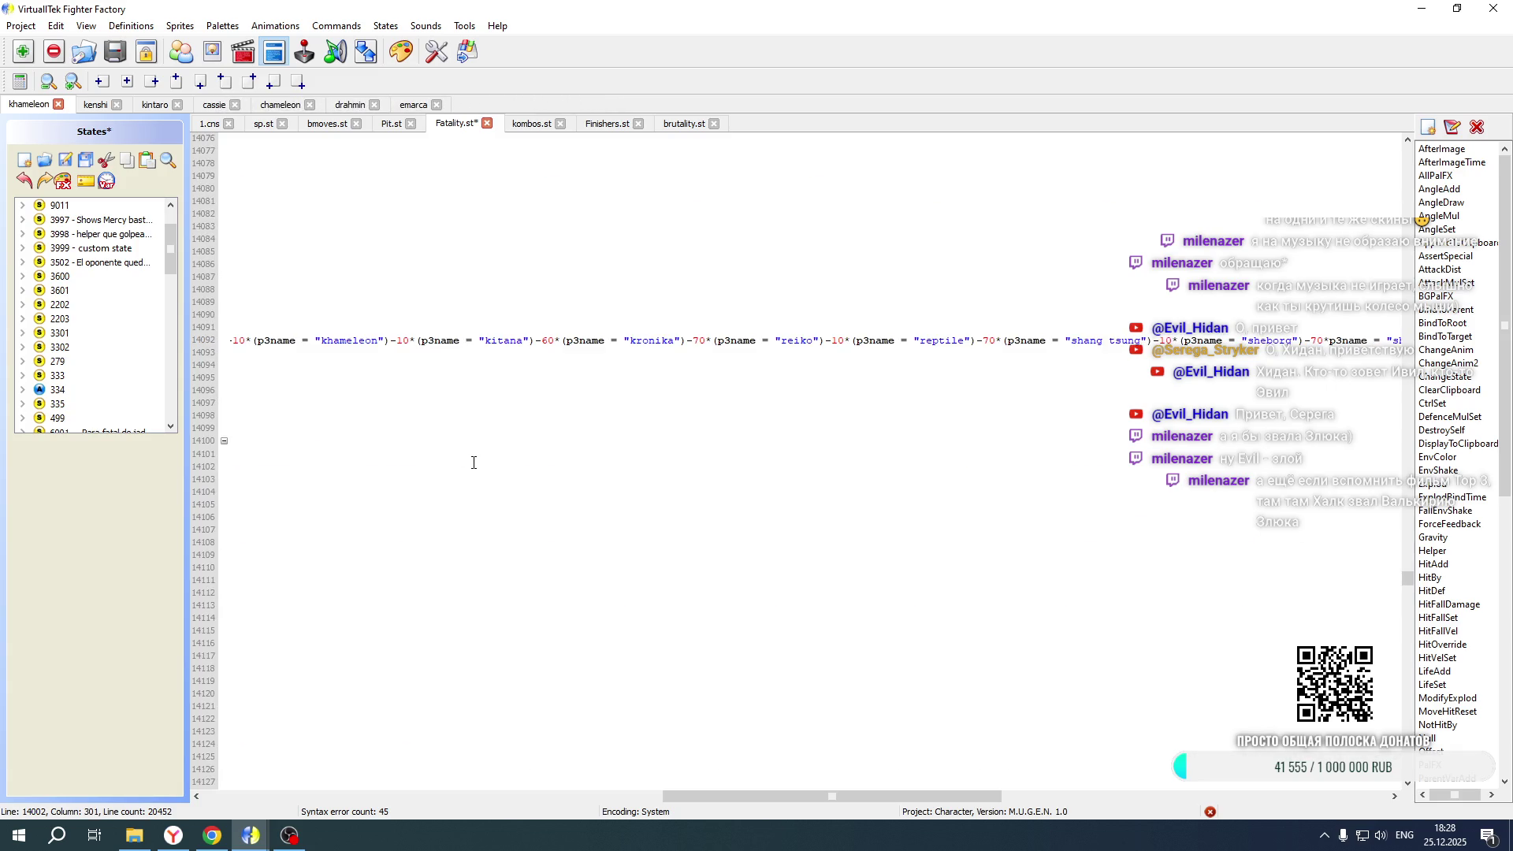
On line 14092, paste the kintaro term after the khameleon group with a -10 multiplier
scroll(629, 650, down, 7)
drag(788, 797, 329, 798)
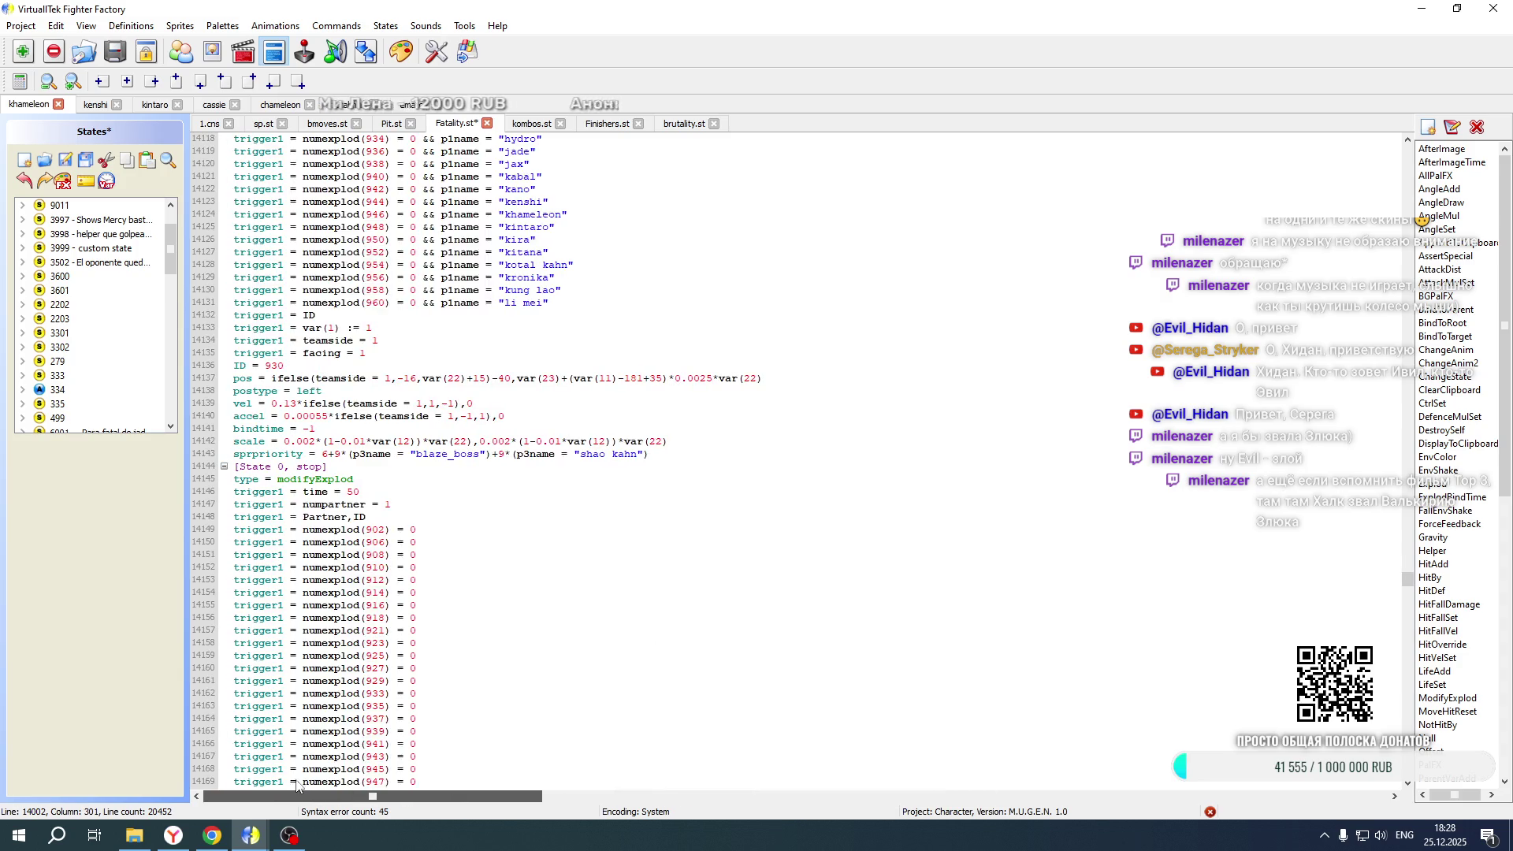
scroll(489, 598, up, 15)
scroll(489, 599, up, 8)
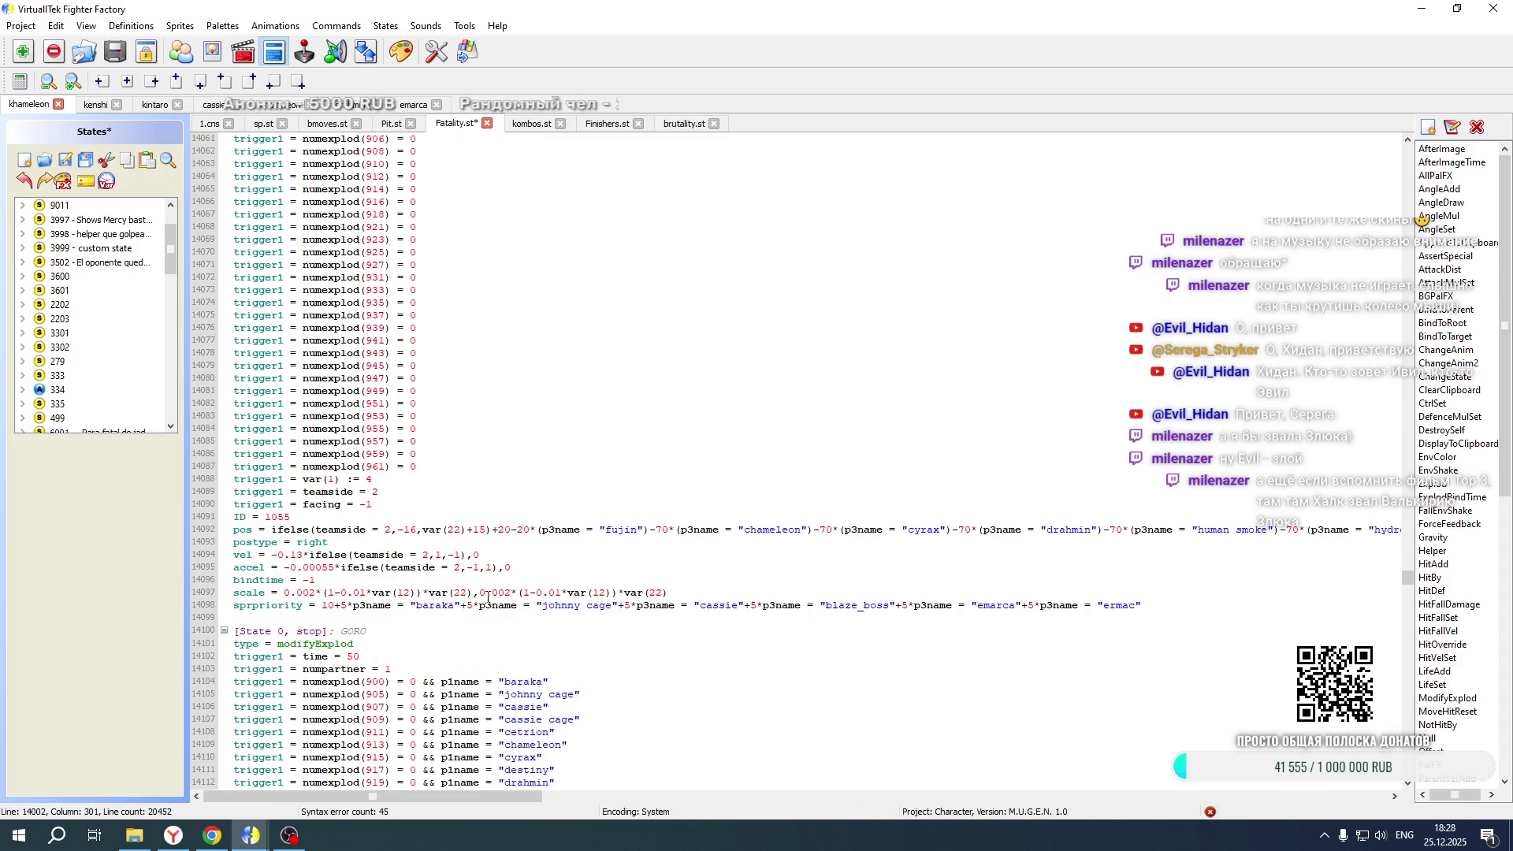
drag(513, 797, 813, 805)
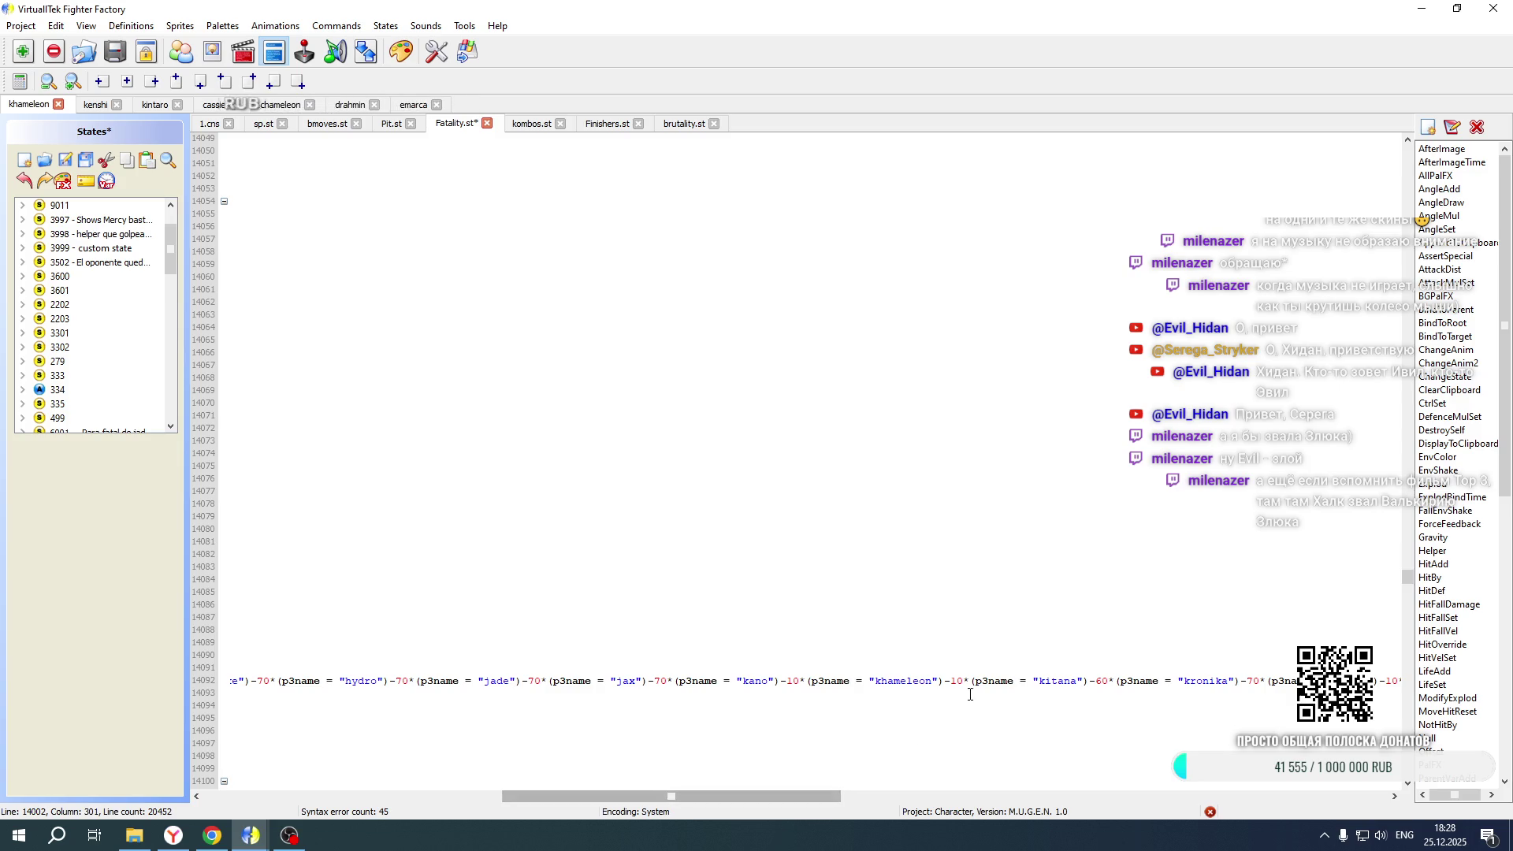
click(948, 681)
text(-10*(p3name = "kintaro"))
click(948, 680)
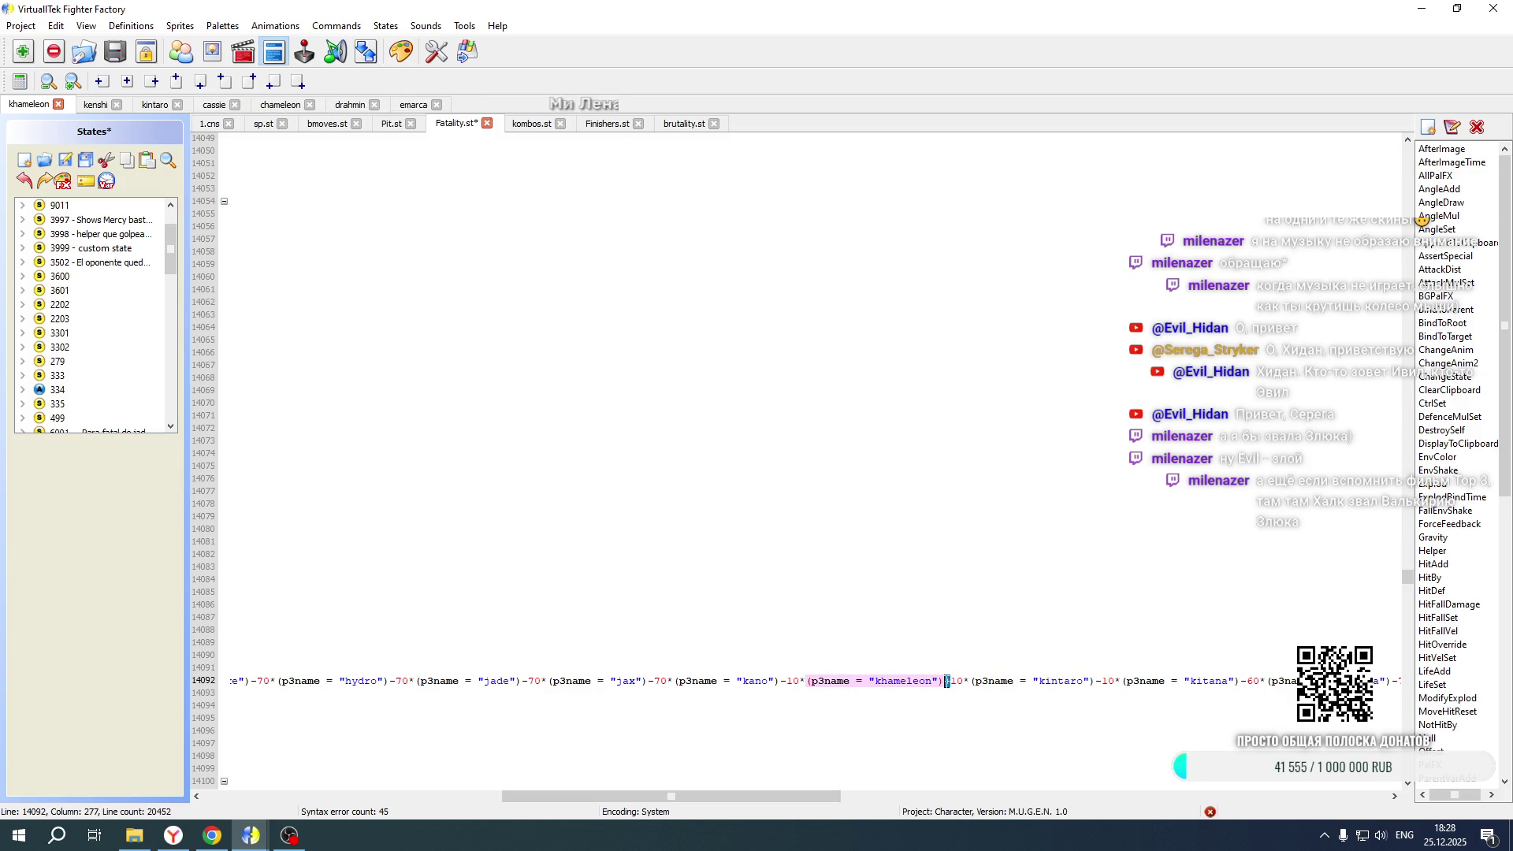
key(Right)
scroll(944, 591, up, 20)
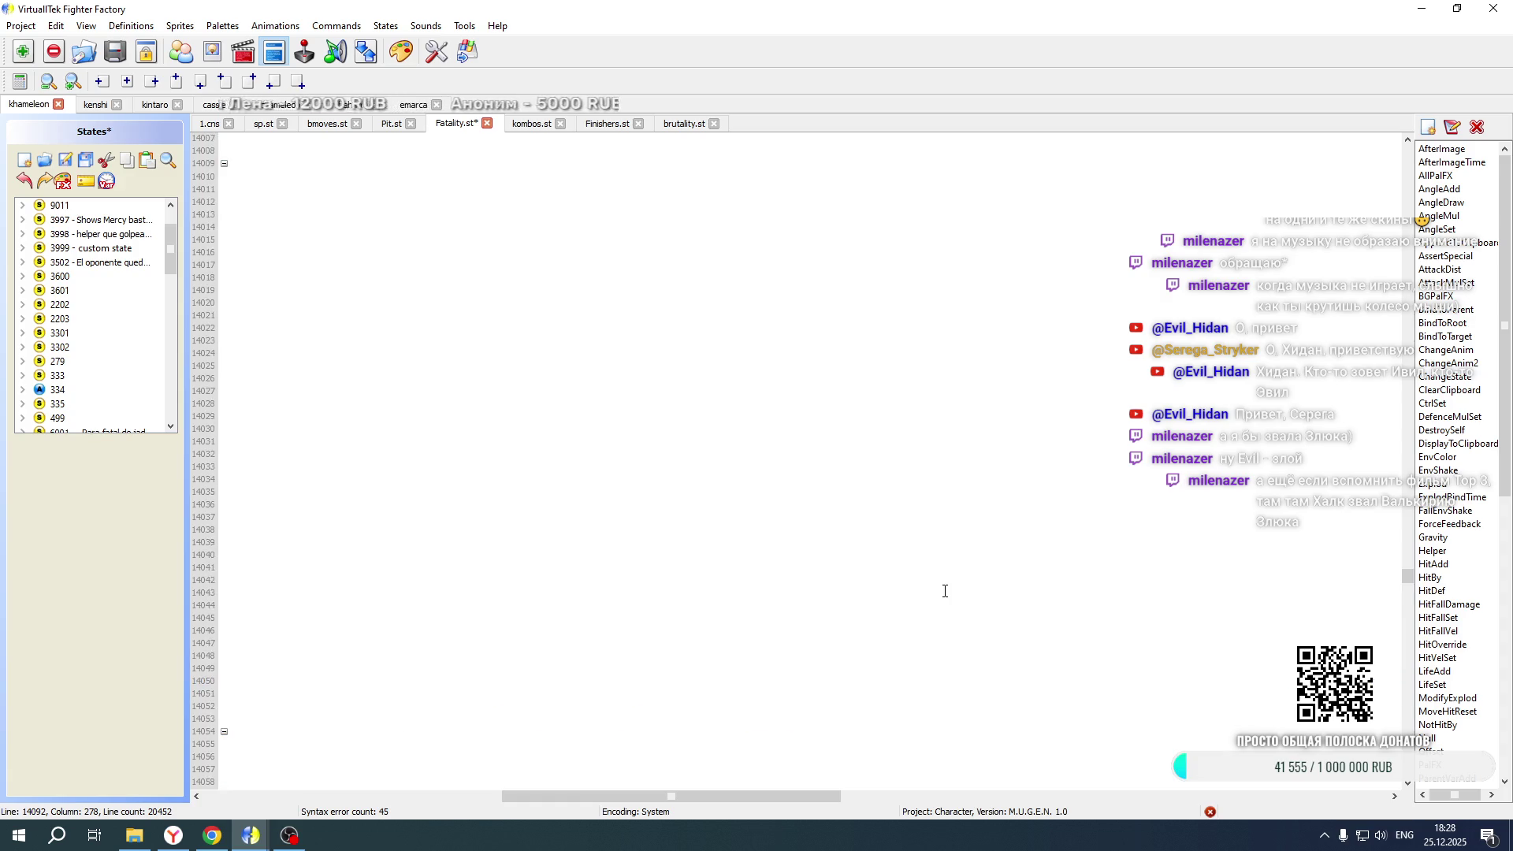
drag(799, 802, 499, 802)
scroll(549, 439, up, 20)
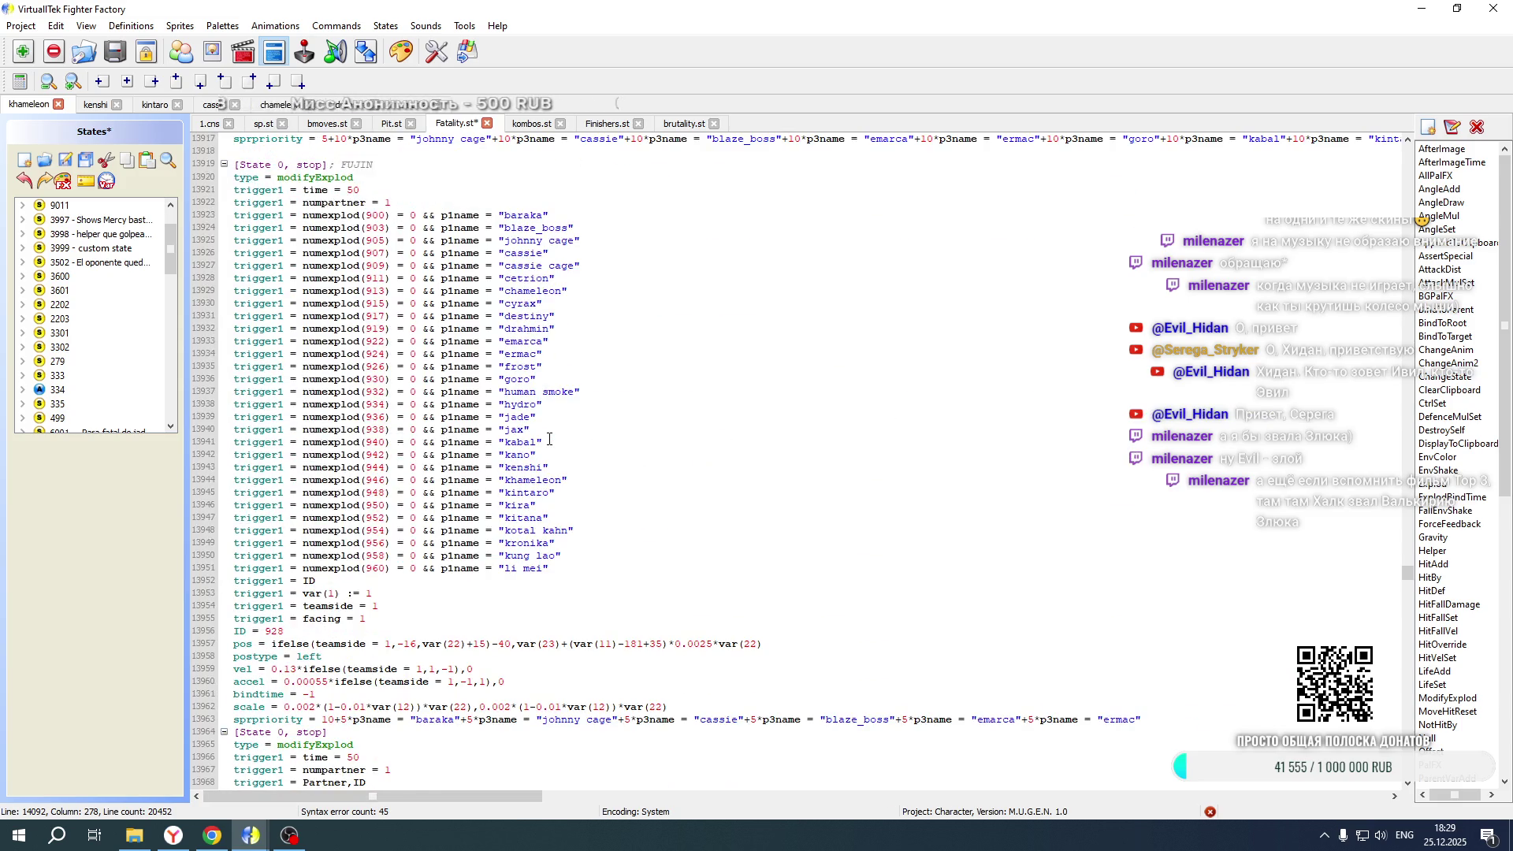
click(22, 25)
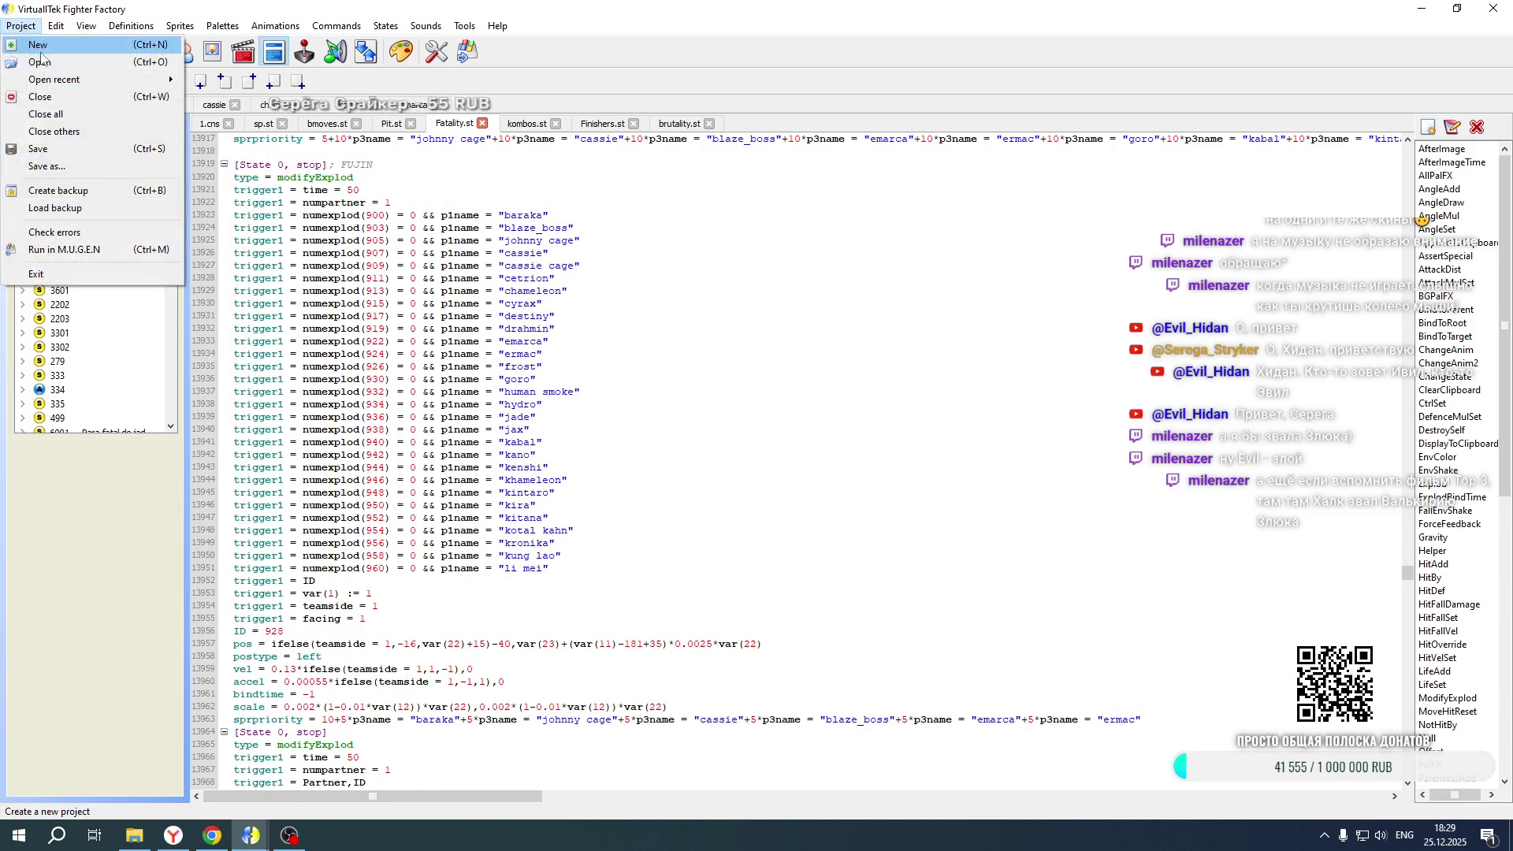
Open the fujin character project and jump to its VS-screen state 19100
click(35, 63)
click(446, 57)
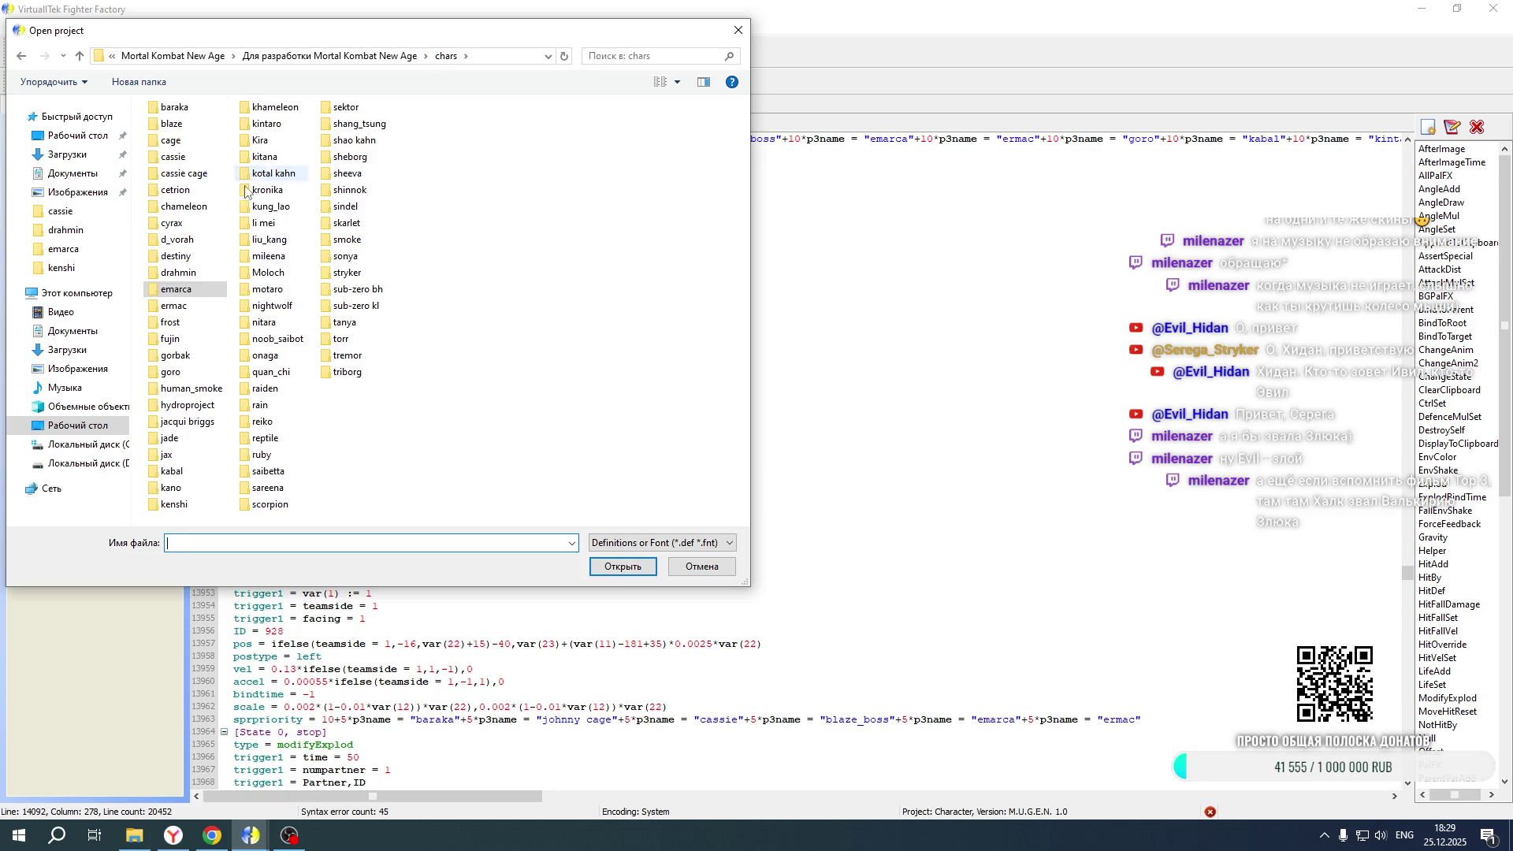
double_click(180, 339)
double_click(175, 177)
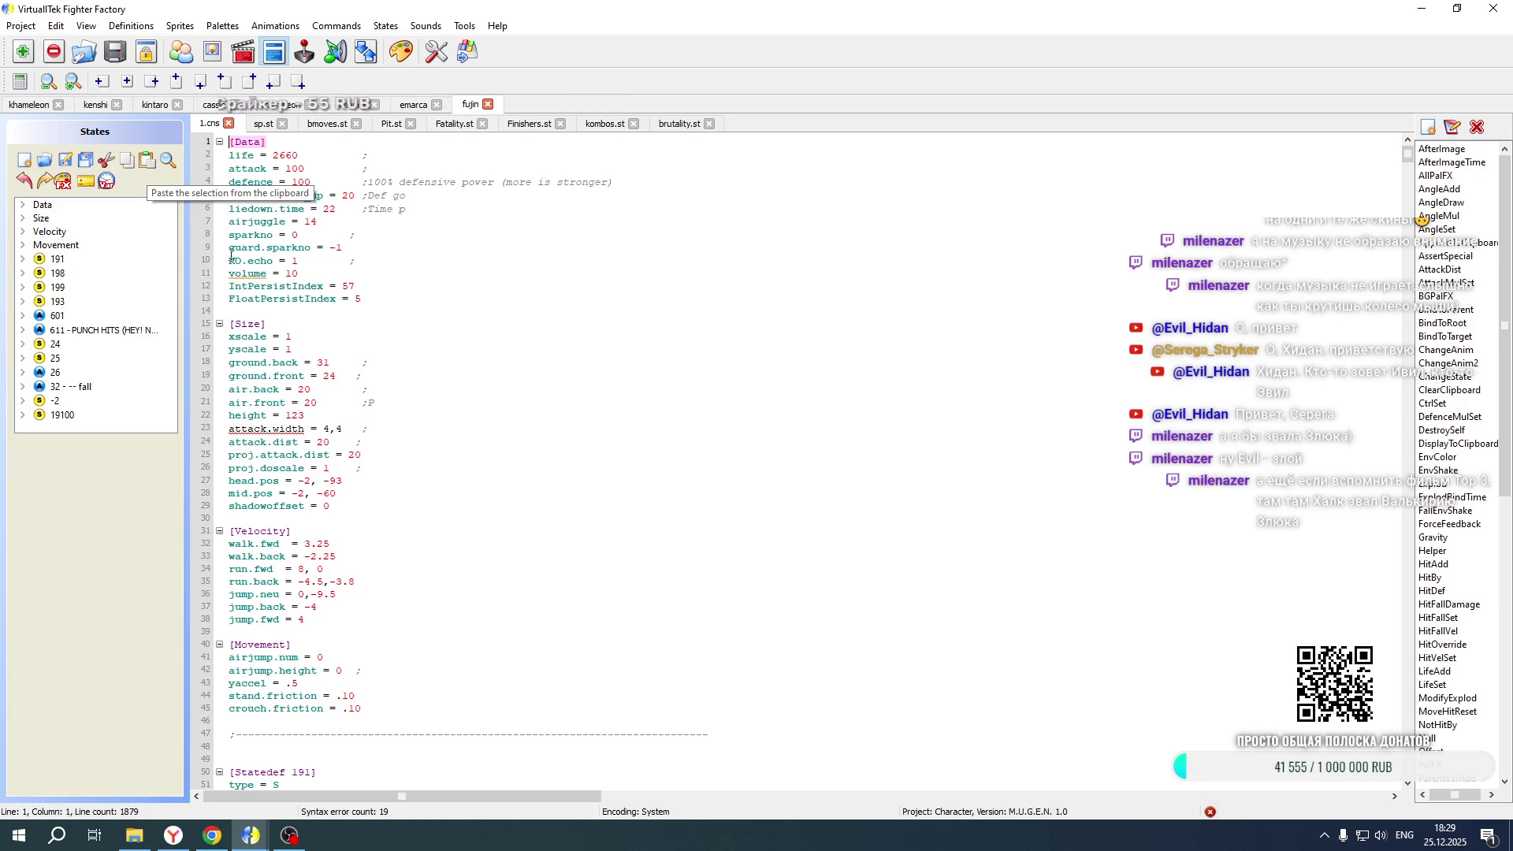
click(79, 401)
click(85, 416)
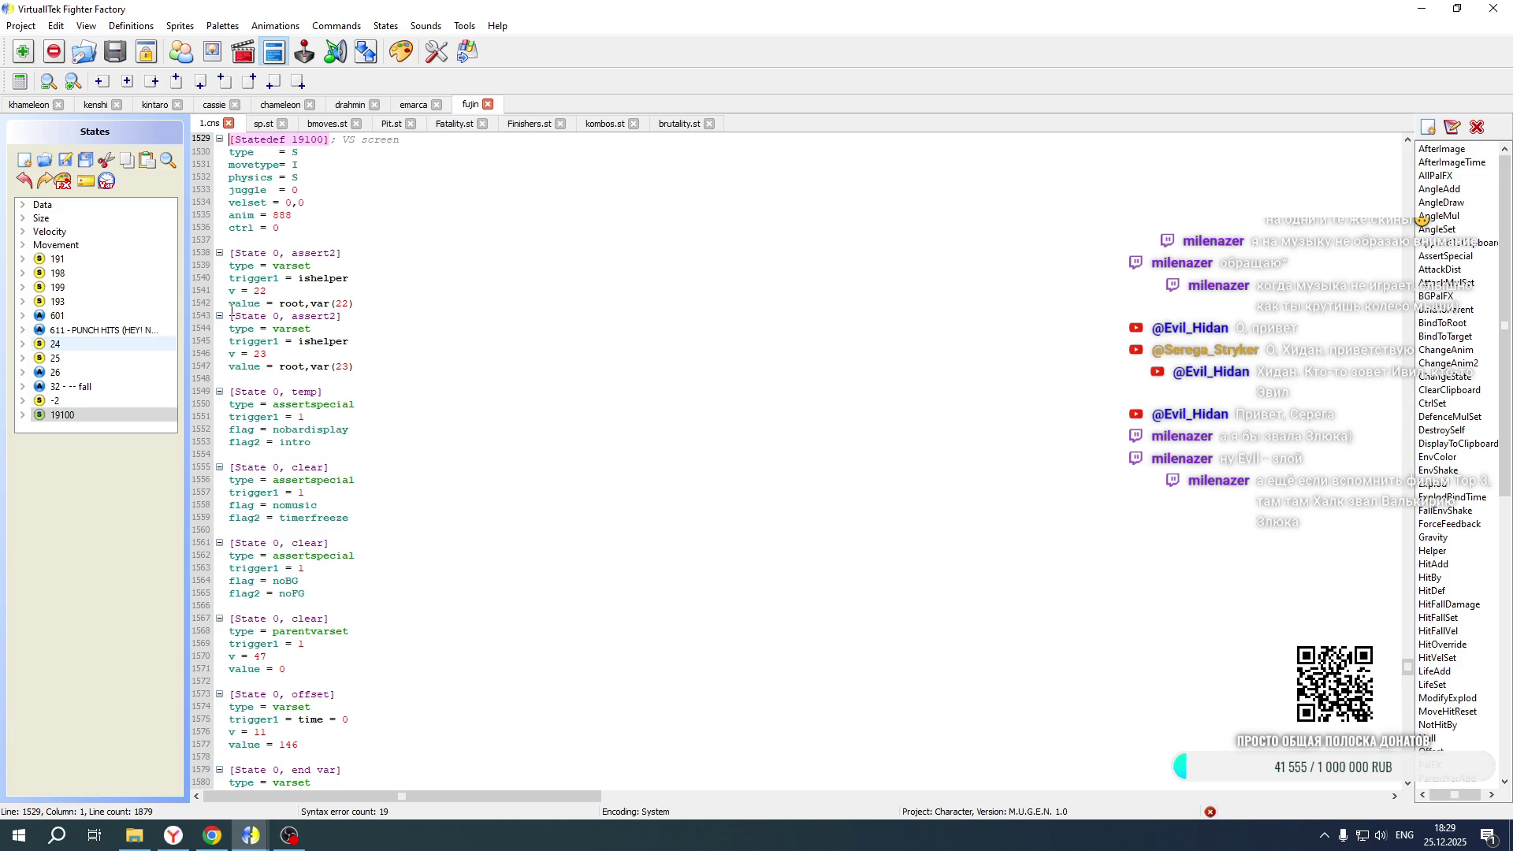
Insert the kintaro offset term after the khameleon term on line 1774 of 1.cns
scroll(312, 249, down, 20)
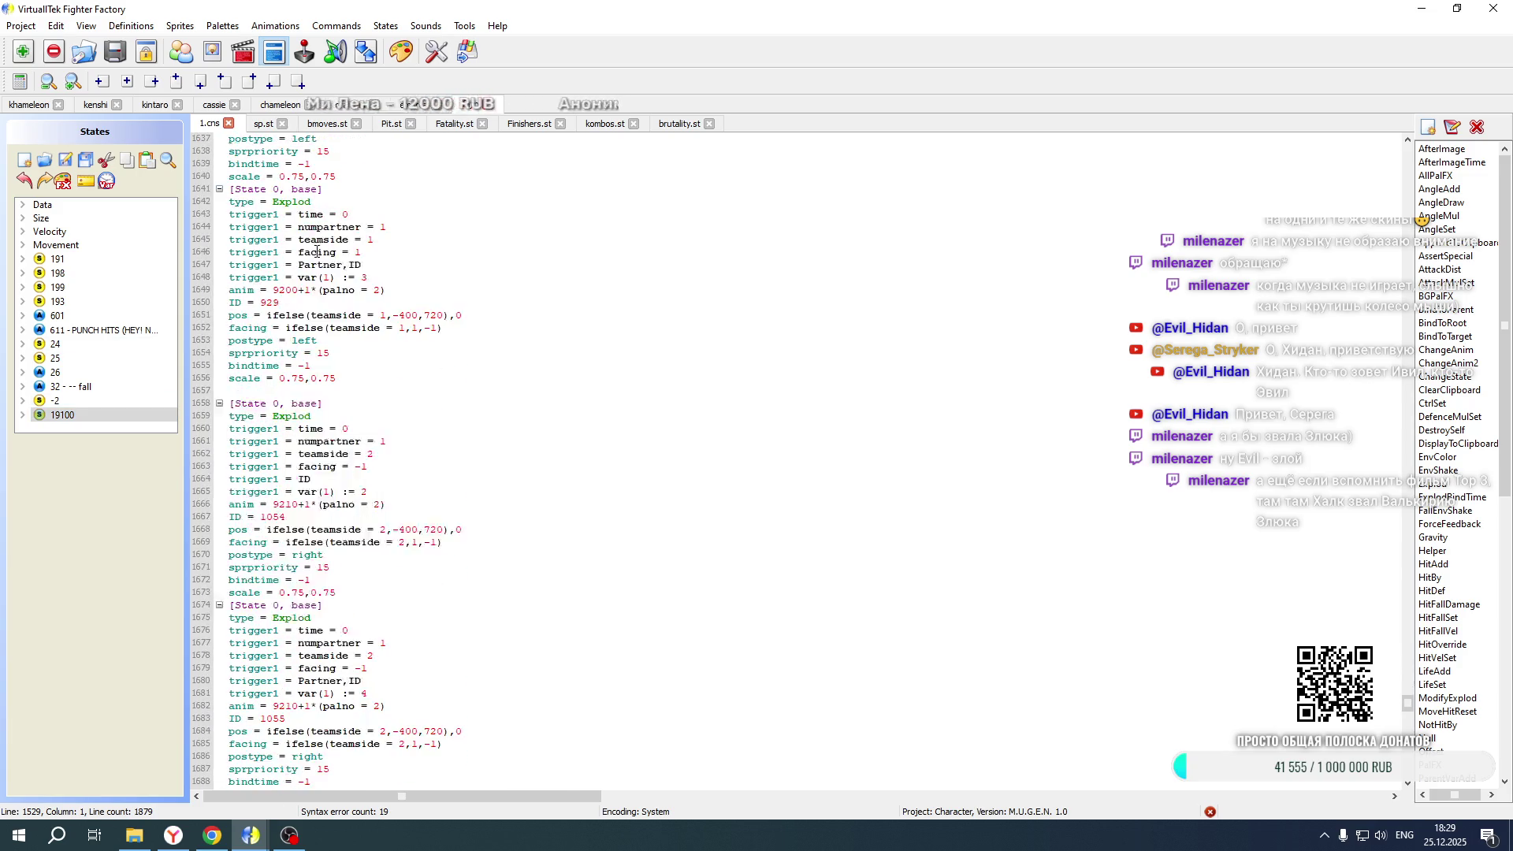
scroll(317, 250, down, 20)
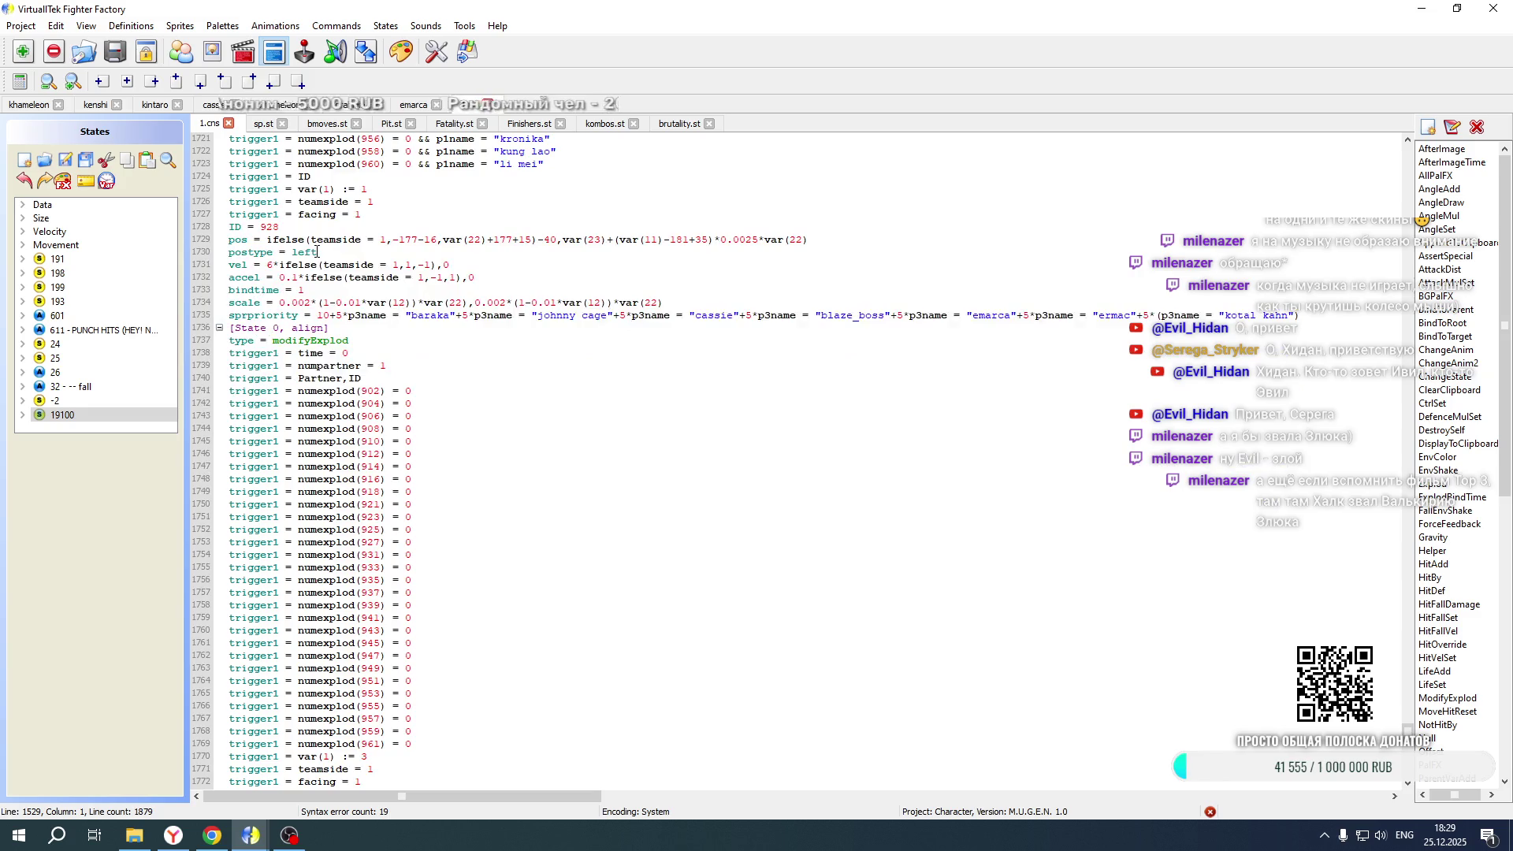
scroll(317, 250, down, 2)
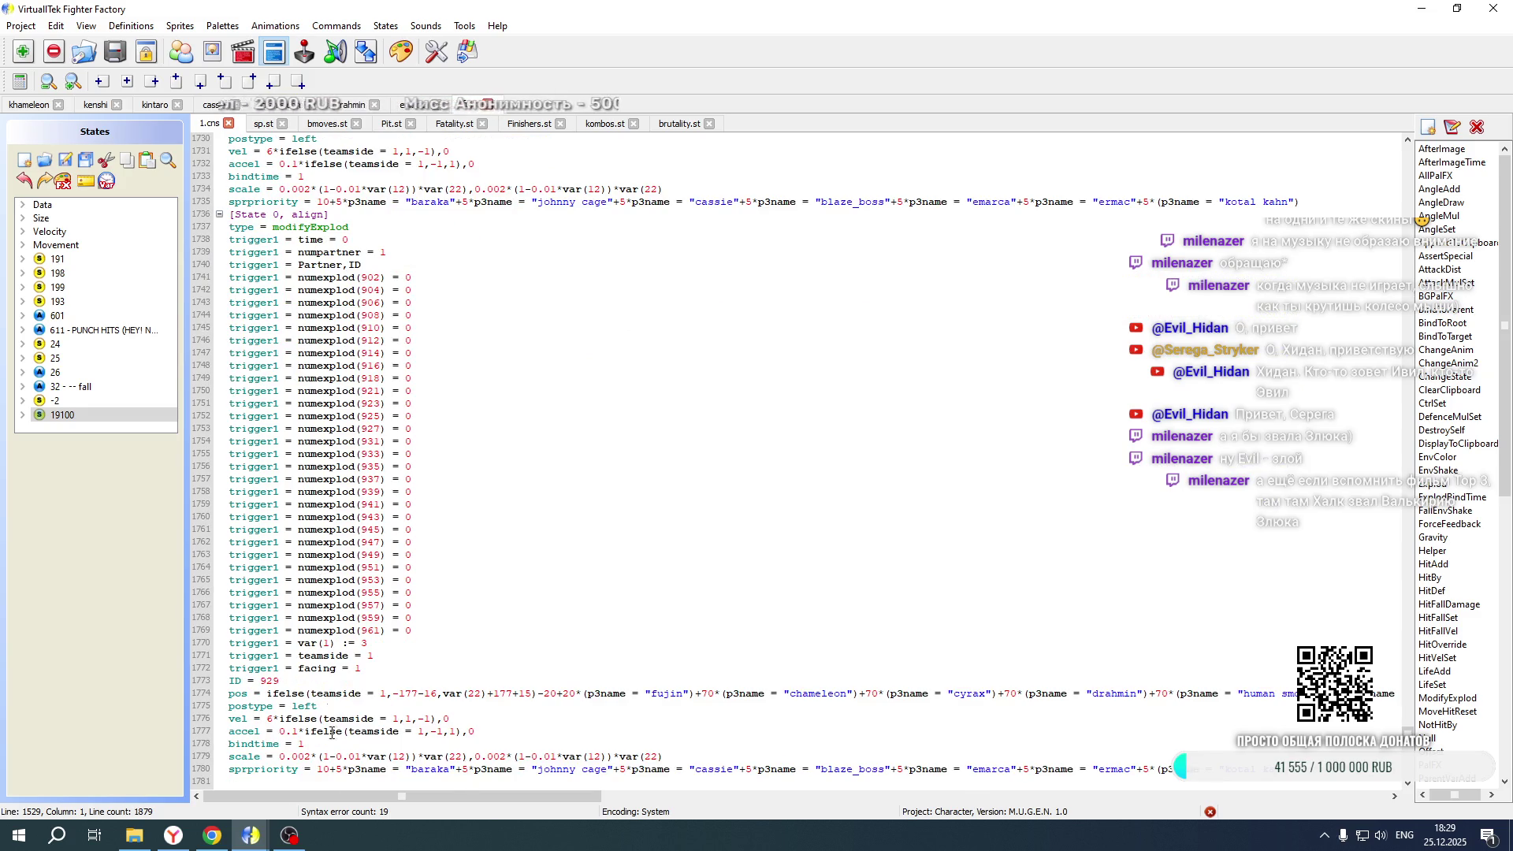
mouse_move(344, 794)
mouse_down()
mouse_move(536, 798)
mouse_move(435, 813)
mouse_move(768, 805)
mouse_up()
click(774, 695)
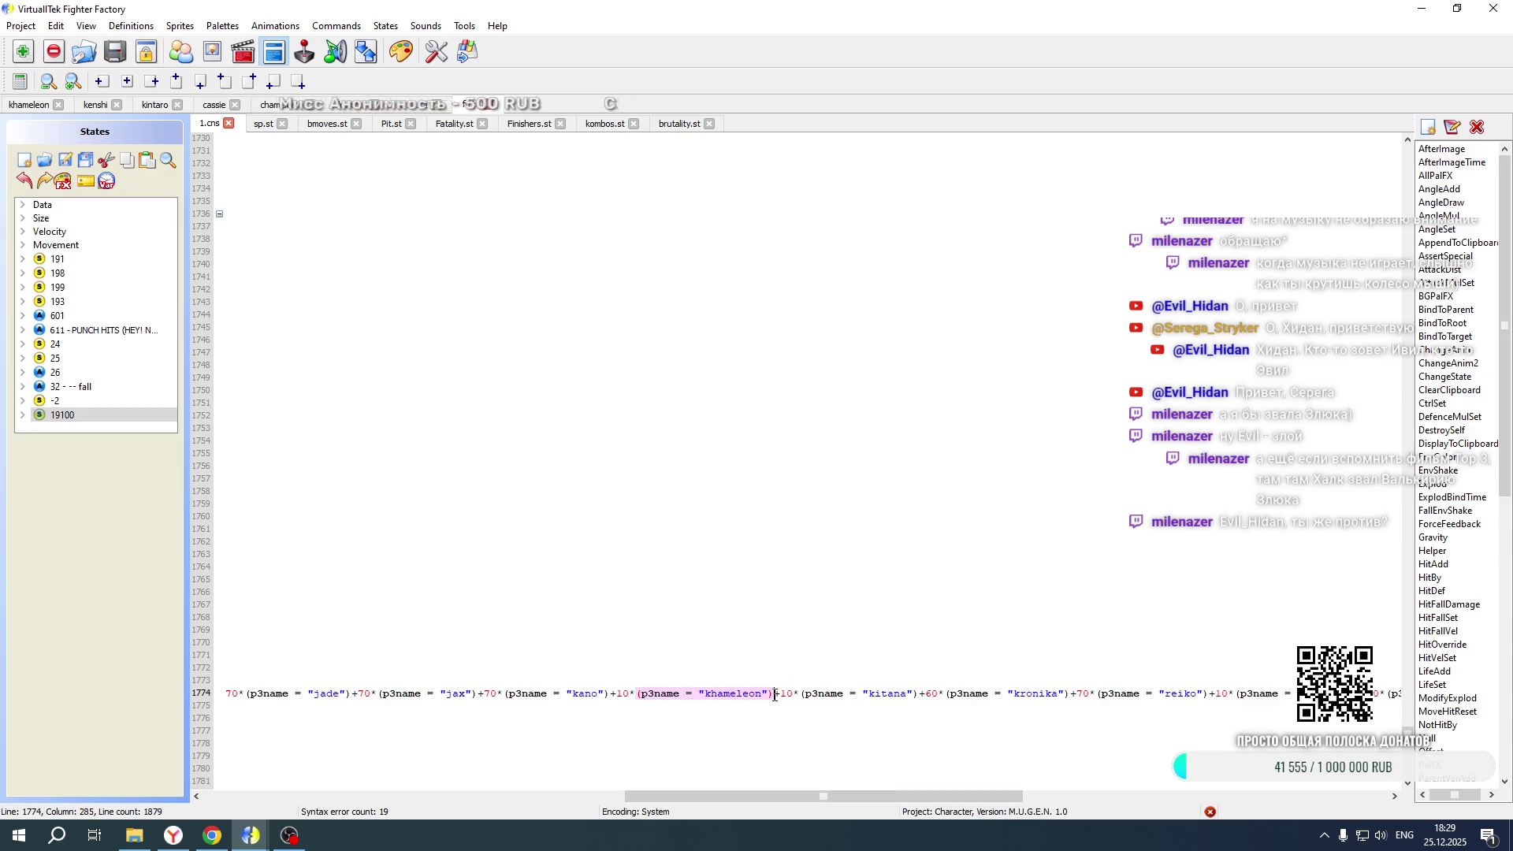
text(+10*(p3name = "kintaro"))
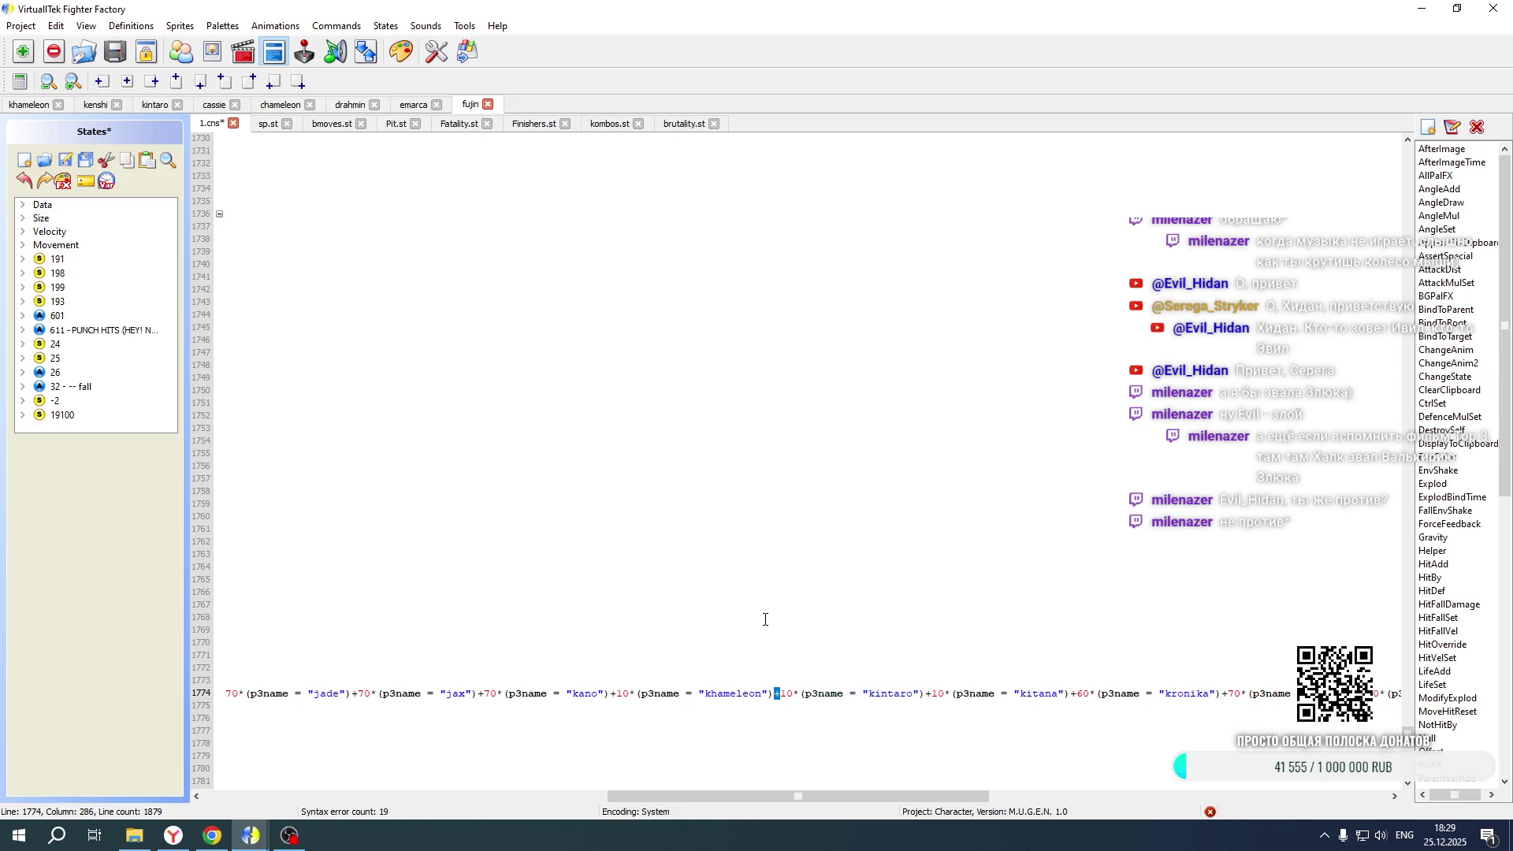
Paste -10*(p3name = "kintaro") after the khameleon term on line 1865
drag(800, 796, 344, 794)
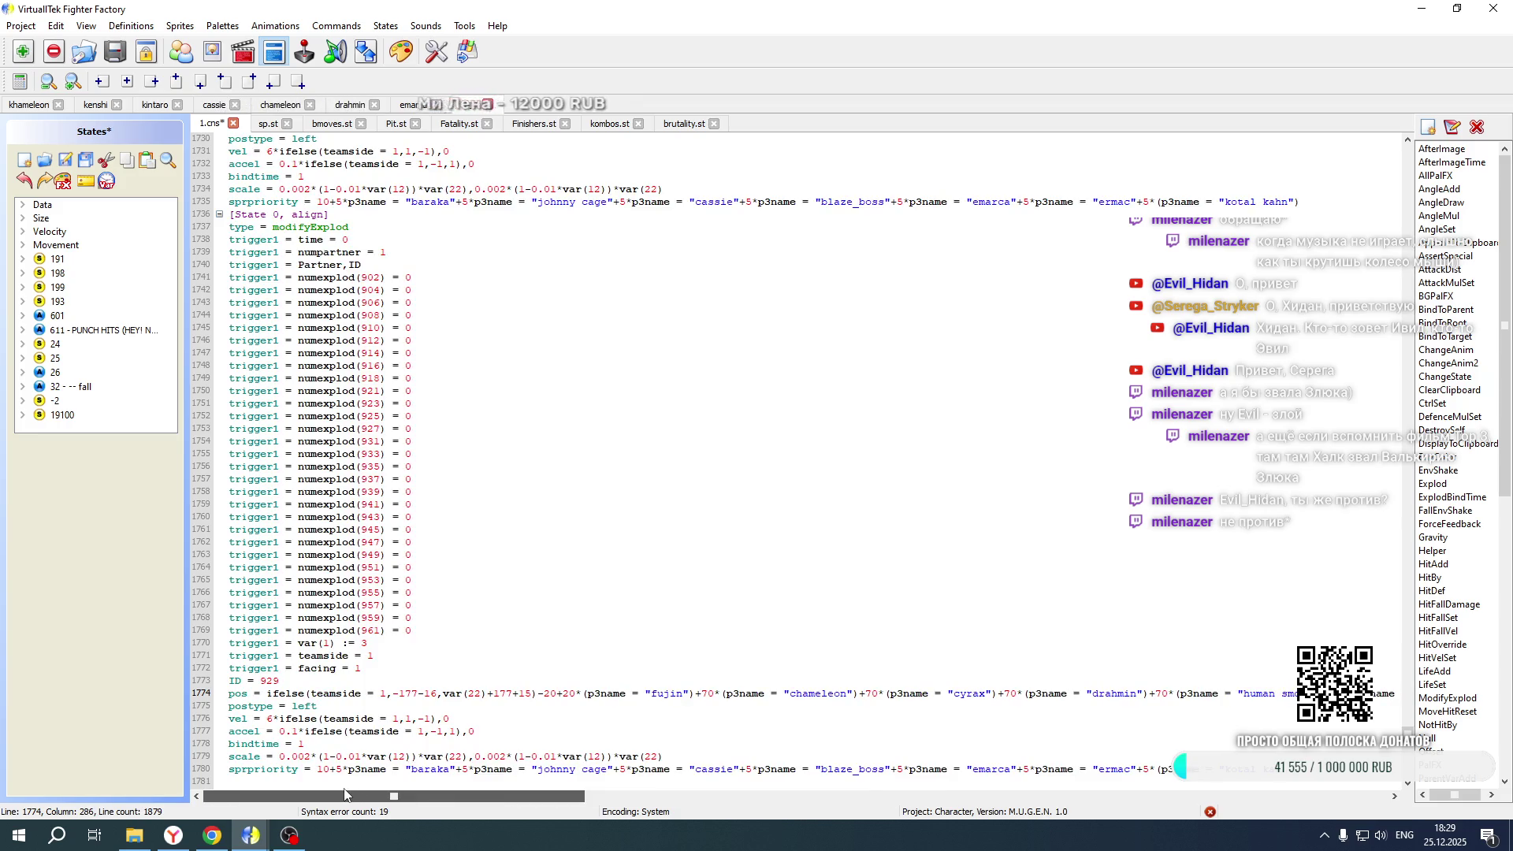
drag(435, 798, 798, 796)
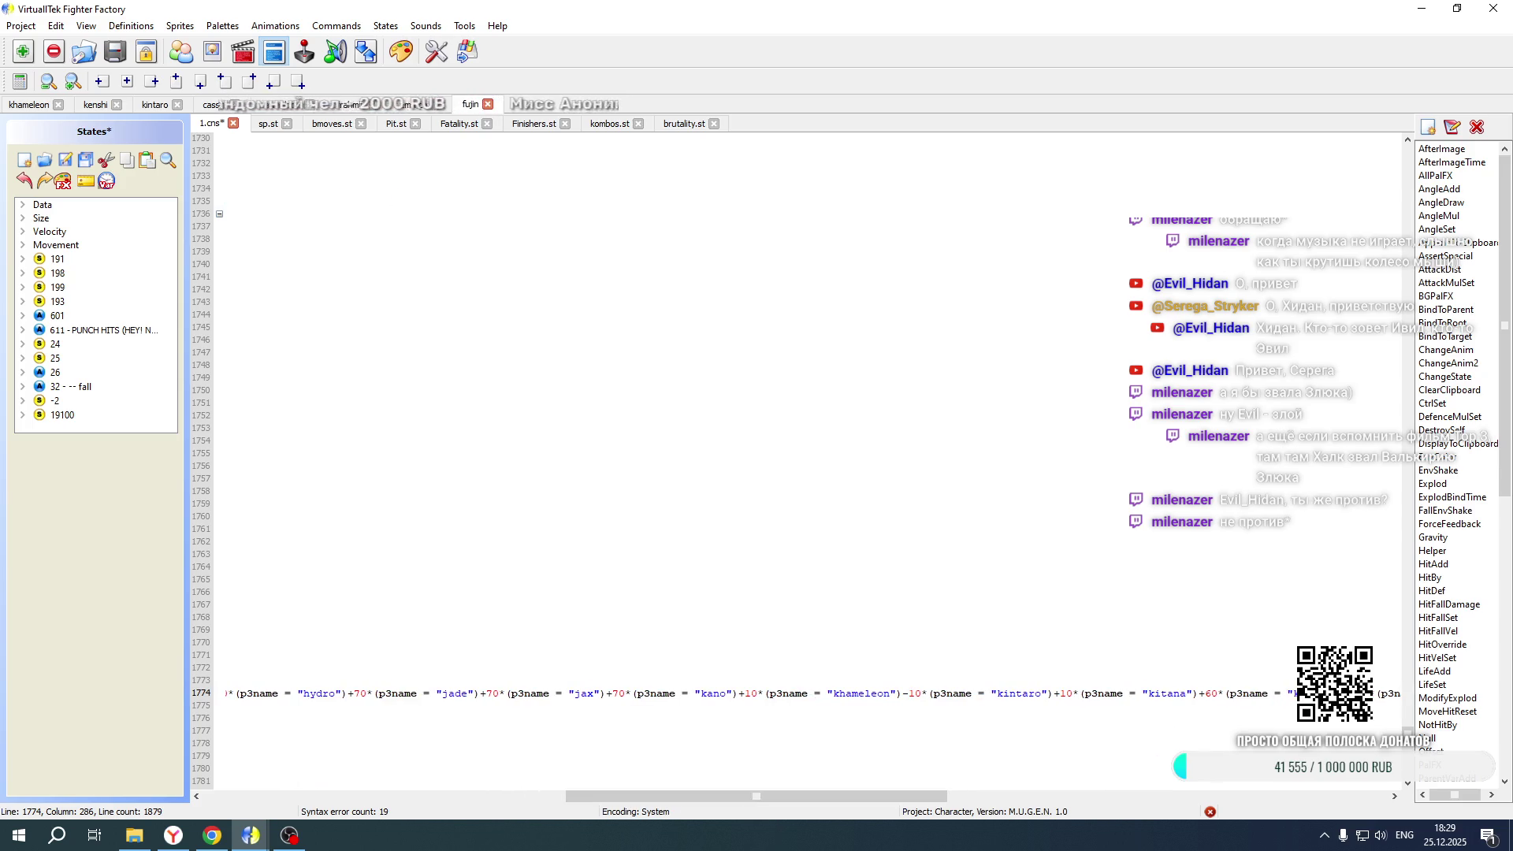
drag(846, 800, 506, 798)
scroll(577, 483, up, 16)
scroll(578, 483, down, 20)
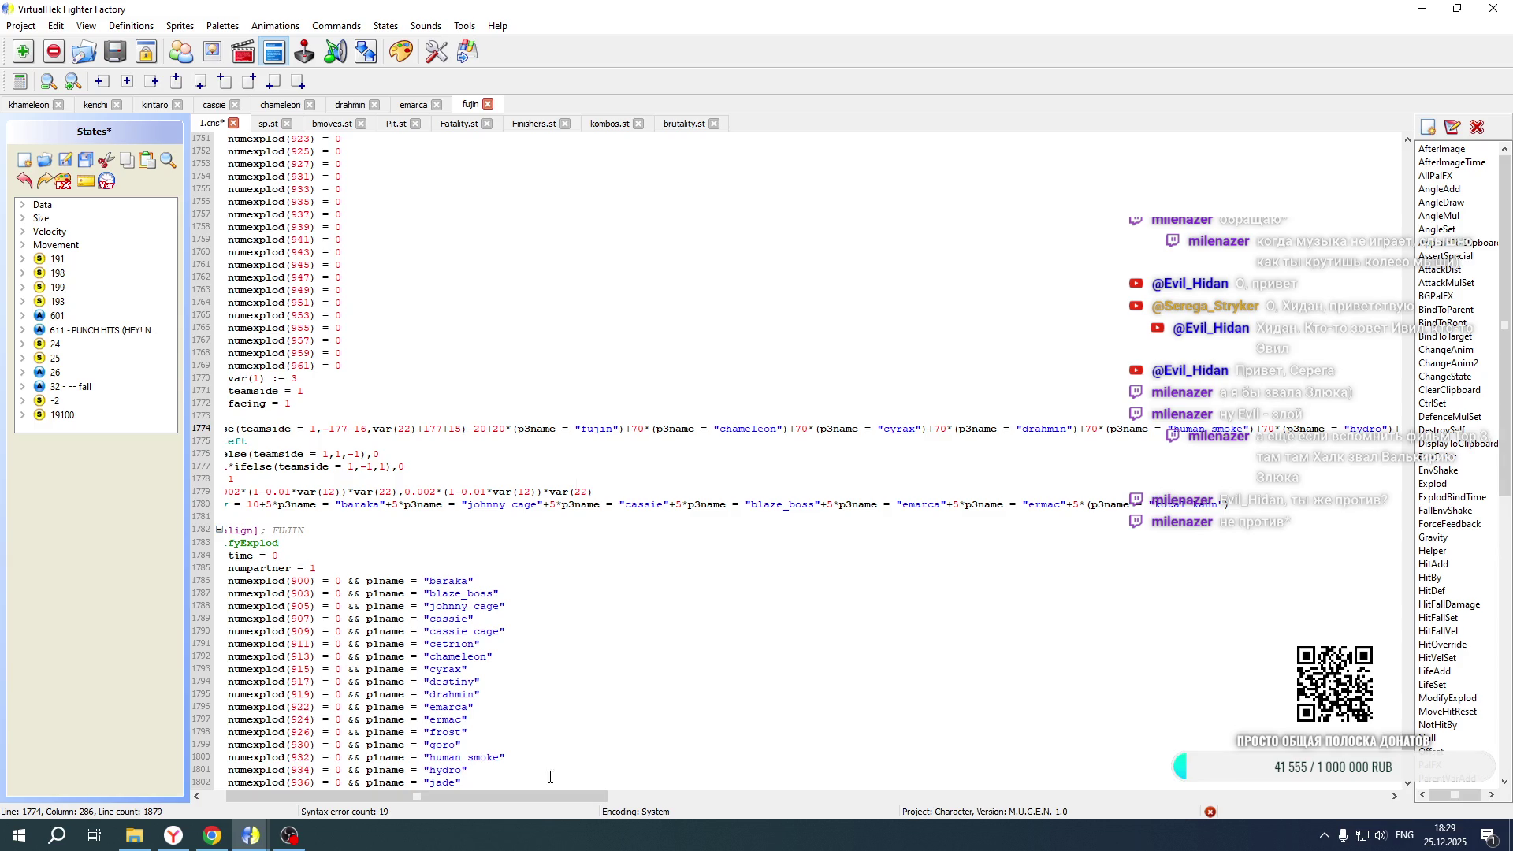
scroll(546, 787, right, 5)
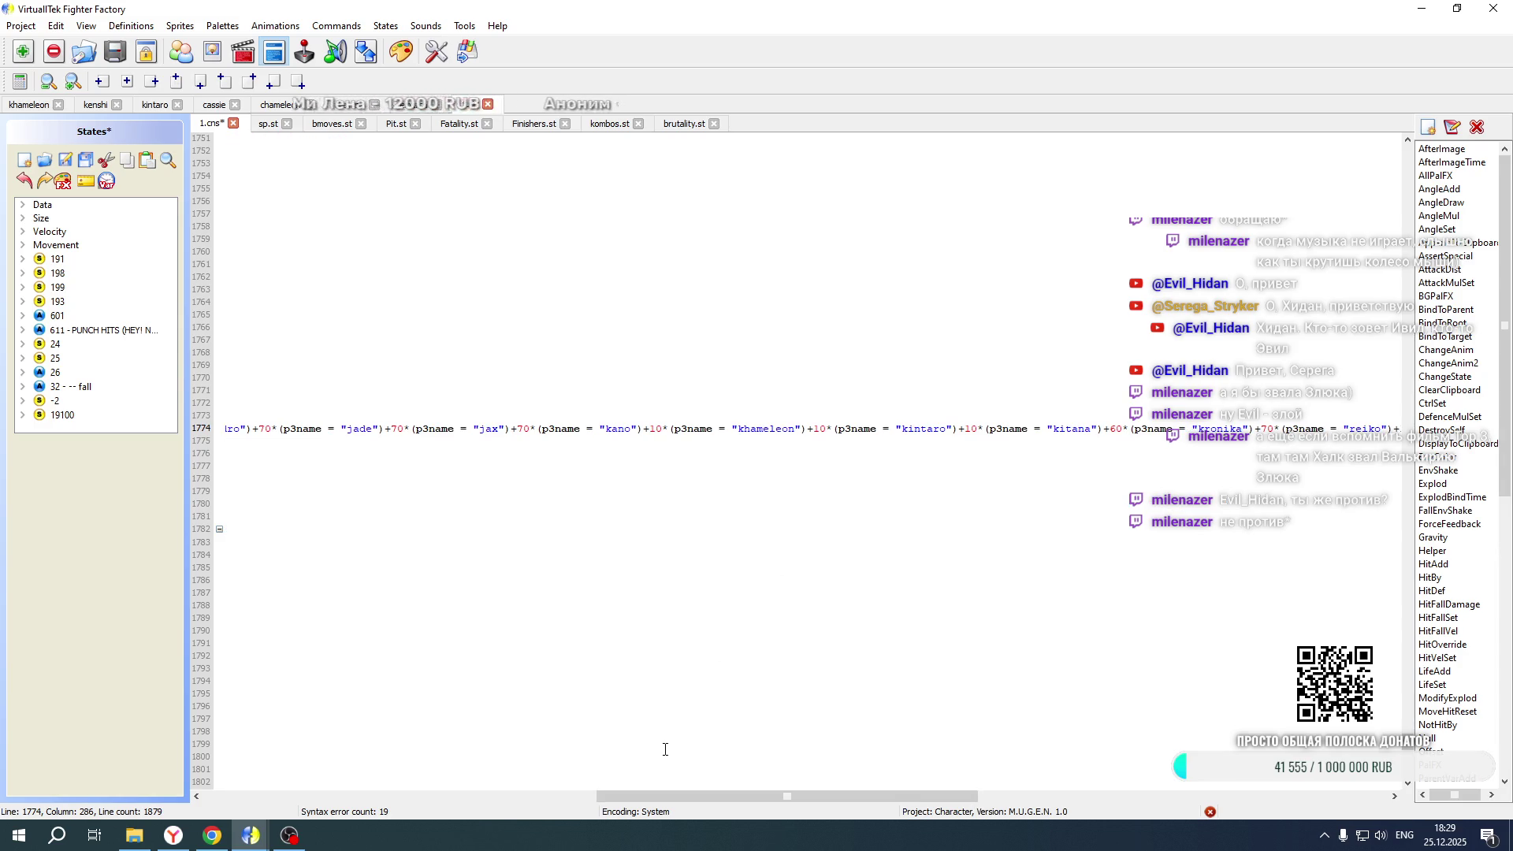
scroll(682, 564, down, 20)
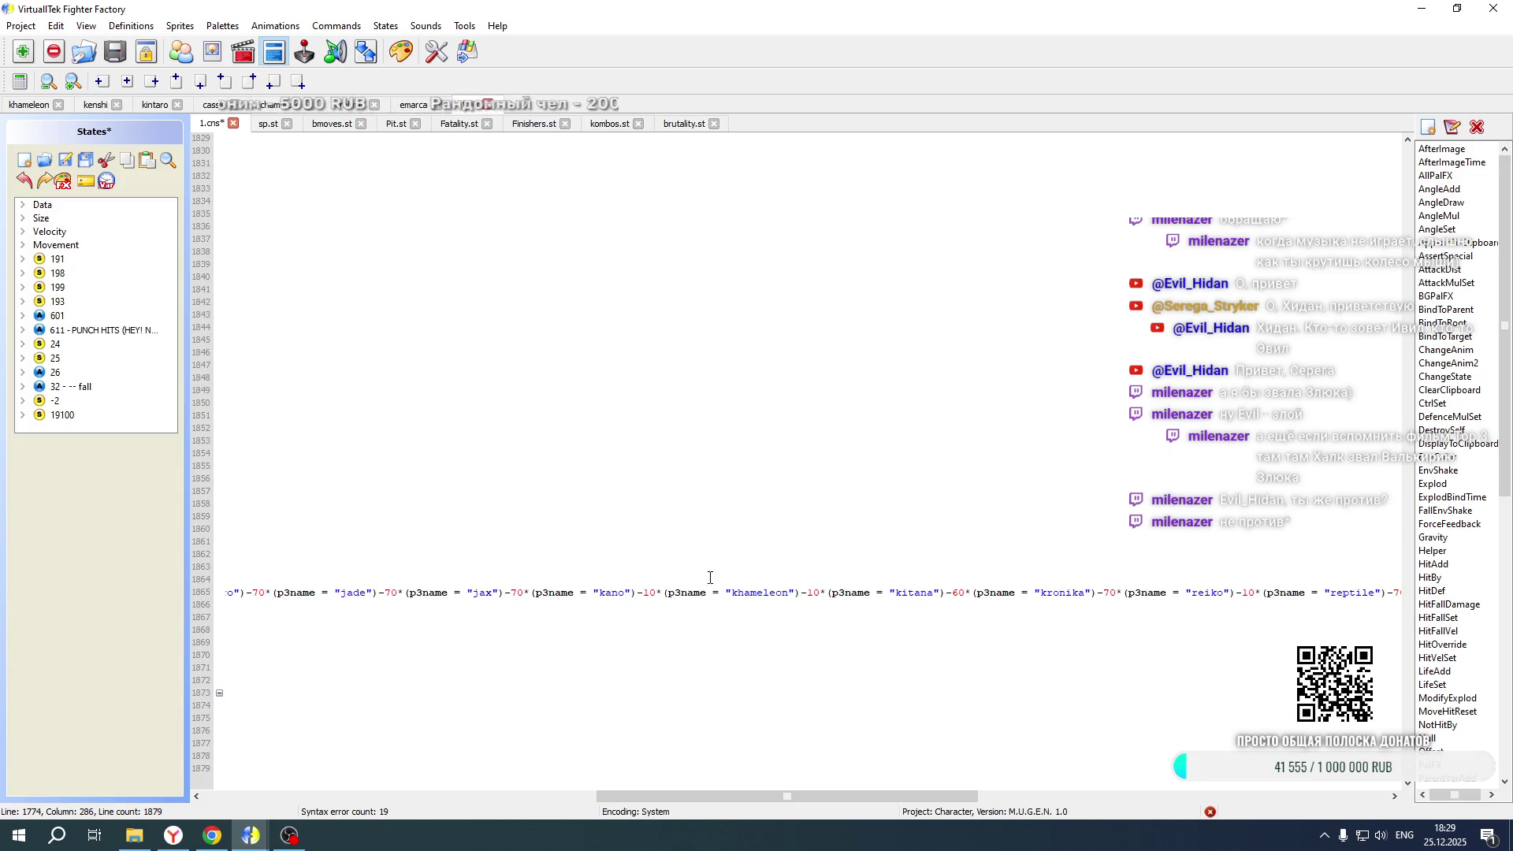
click(805, 593)
text(+10*(p3name = "kintaro"))
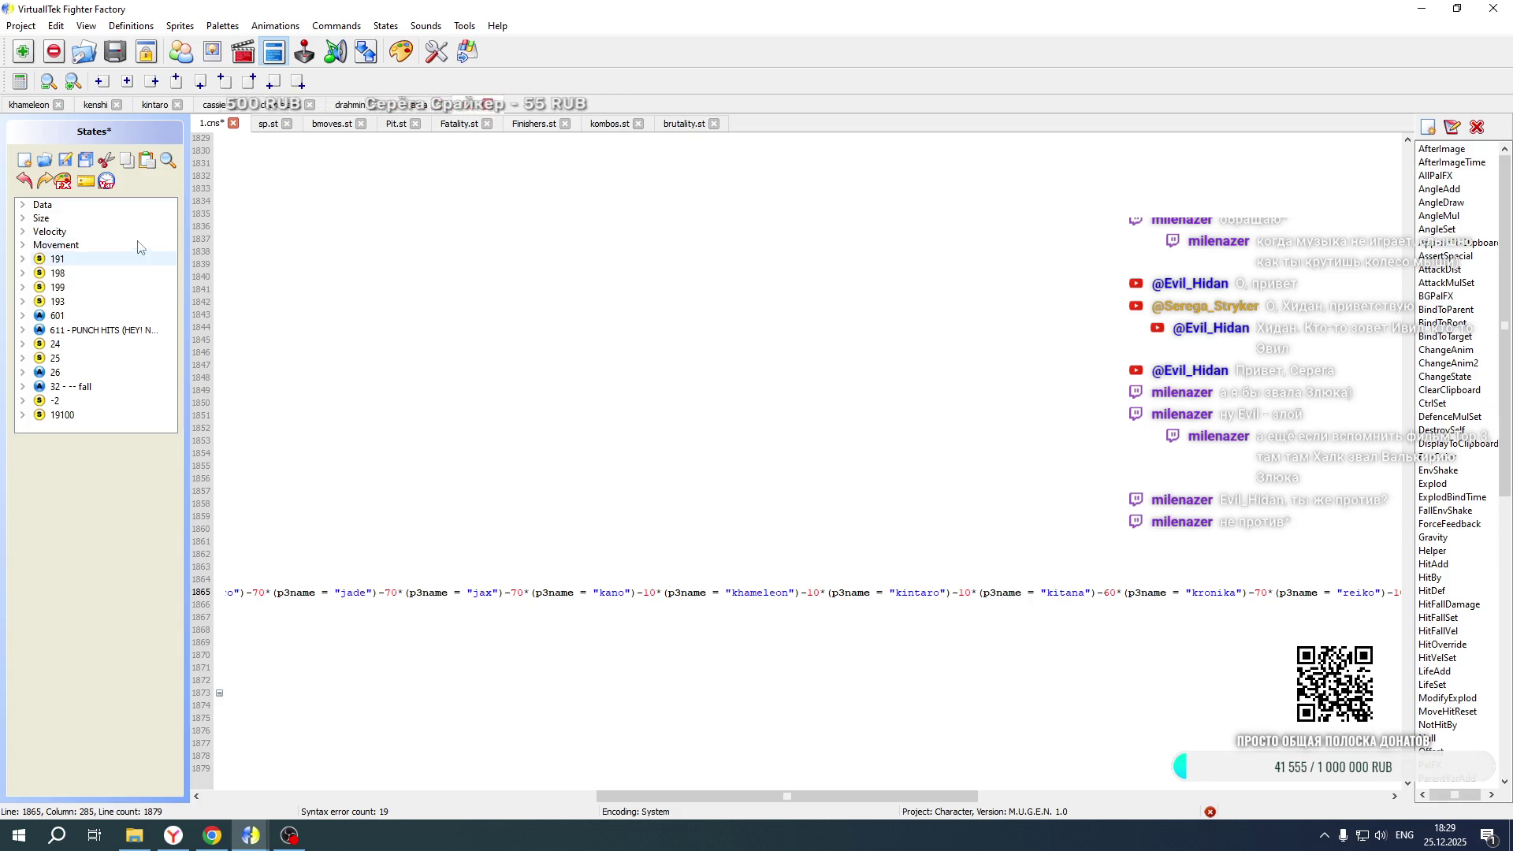
Switch back to the khameleon project and open the game folder in Explorer
click(29, 105)
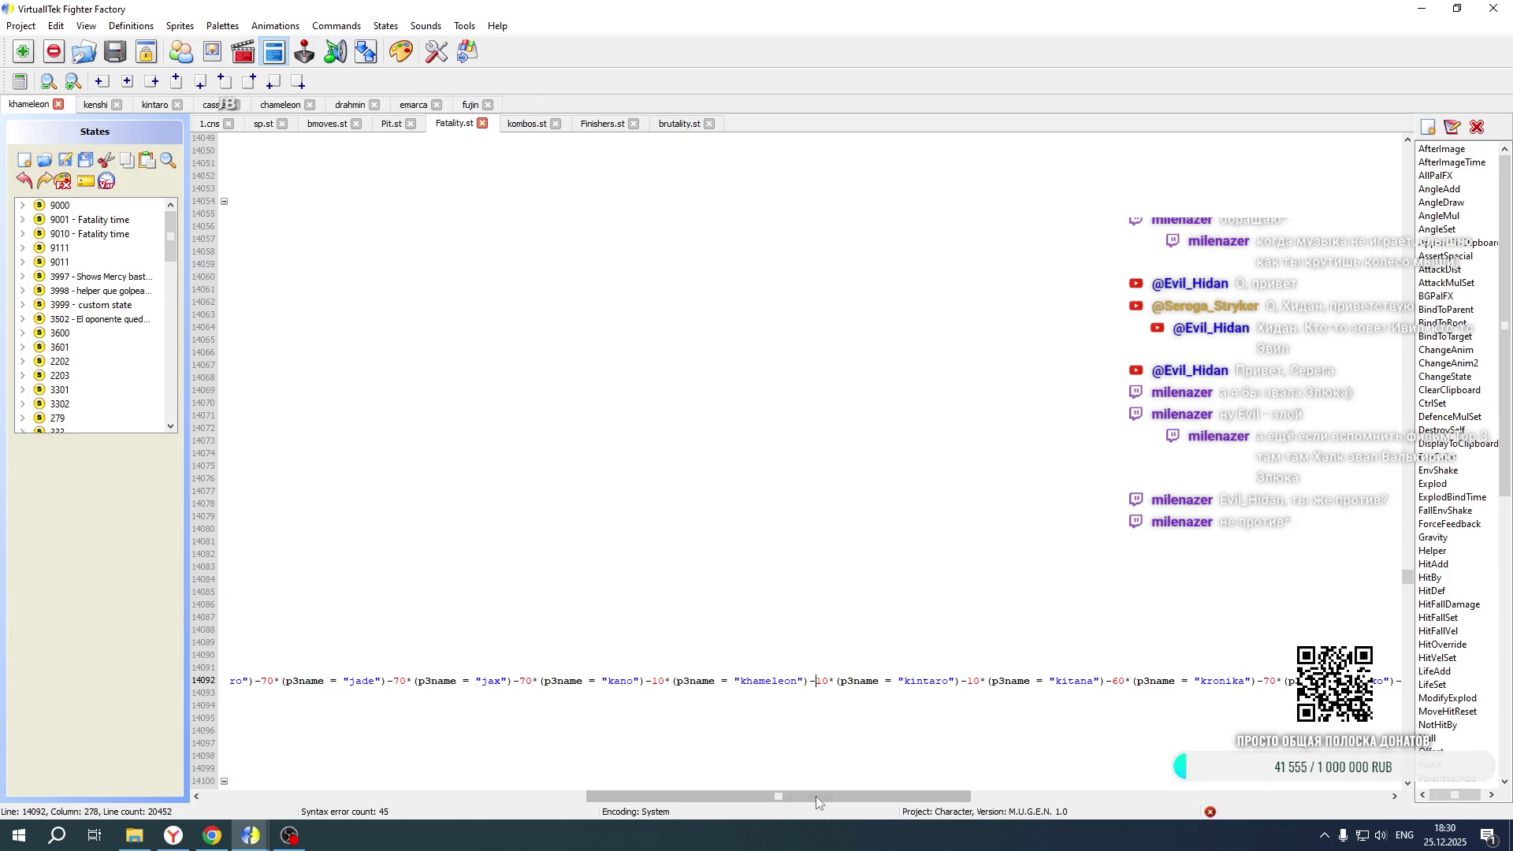
drag(812, 800, 428, 800)
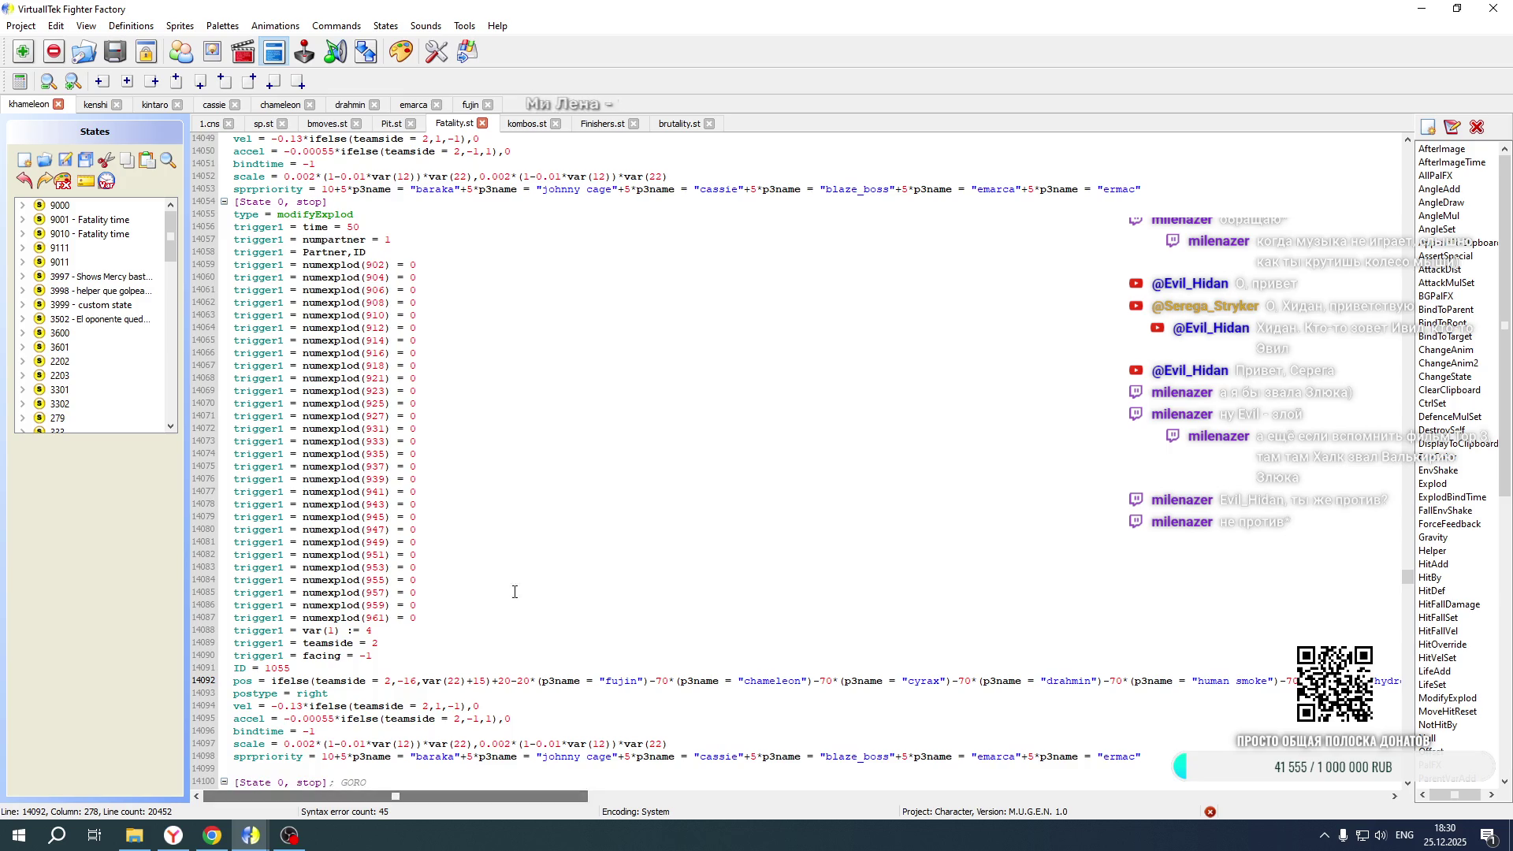
click(134, 835)
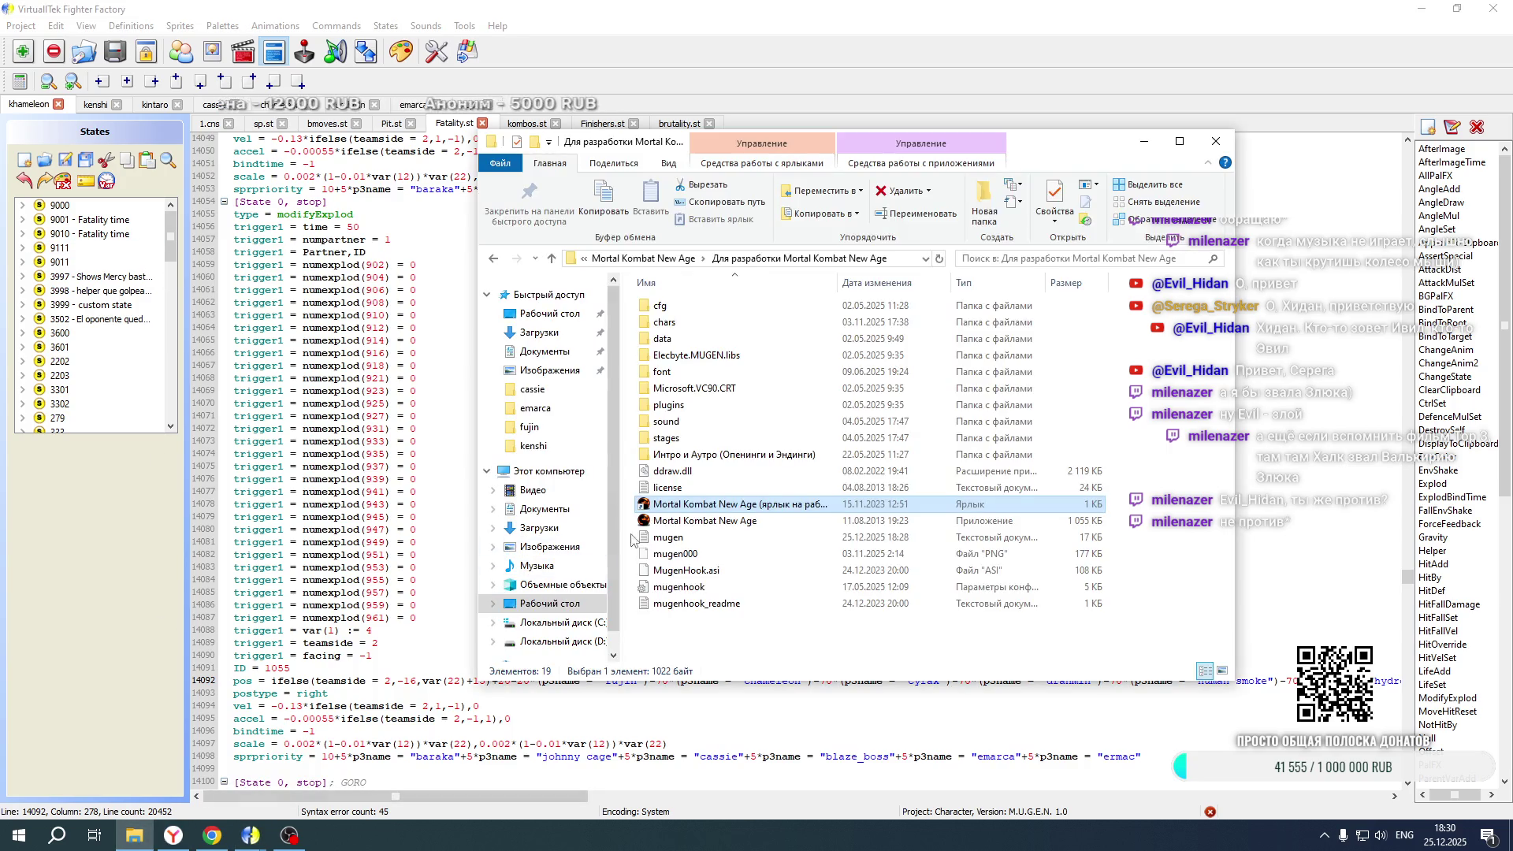
Launch Mortal Kombat New Age, enter Duel, and set player 1 to tag-team mode
double_click(688, 511)
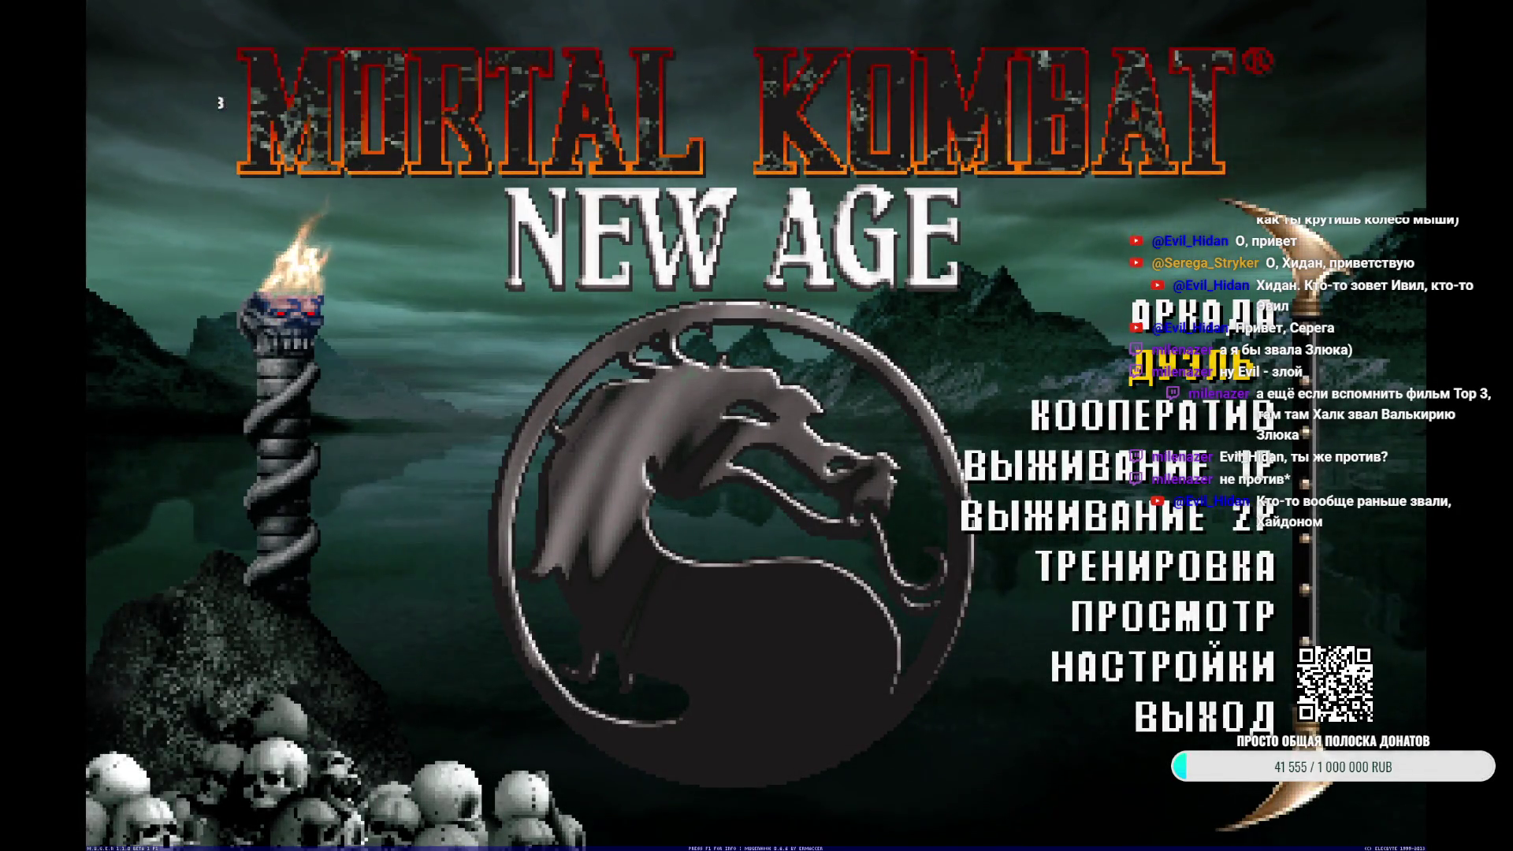
key(Return)
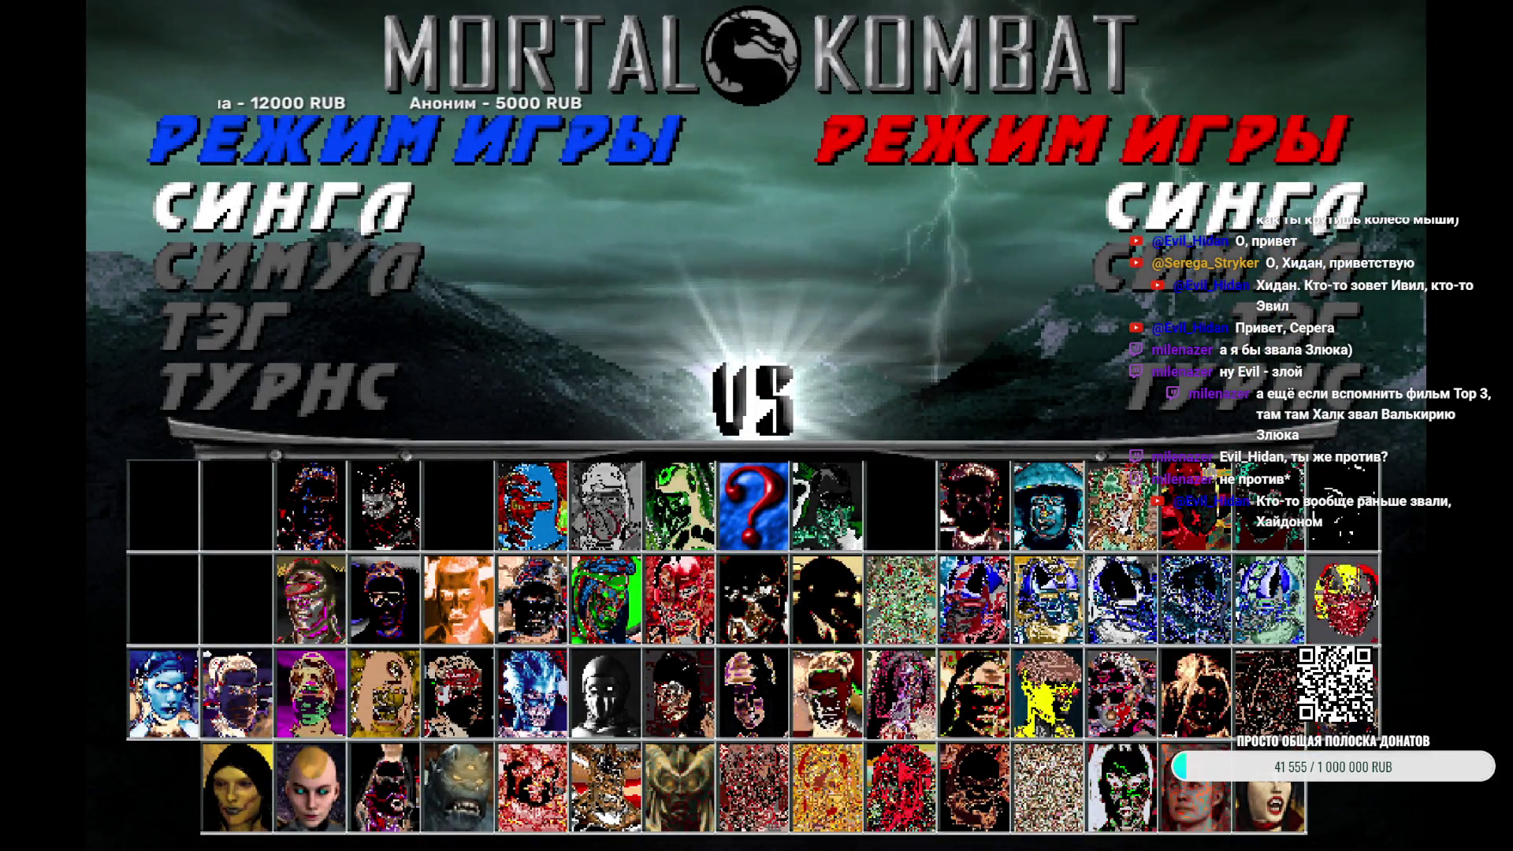
key(Down)
key(Down)
key(Return)
Pick Kintaro and Fujin as player 1's tag team
key(Down)
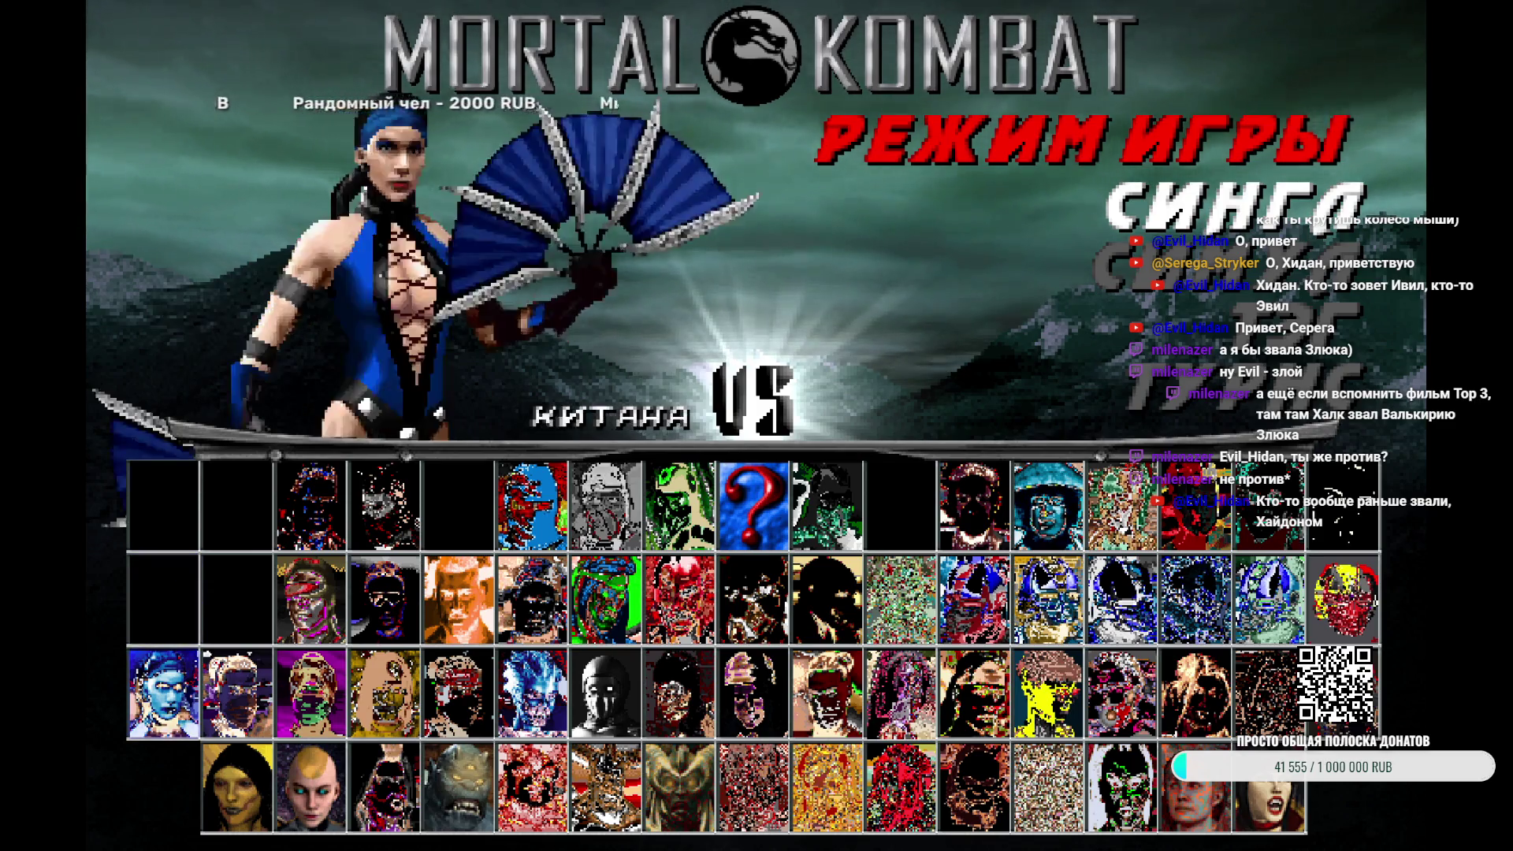
key(Right)
key(Right)
key(Right)
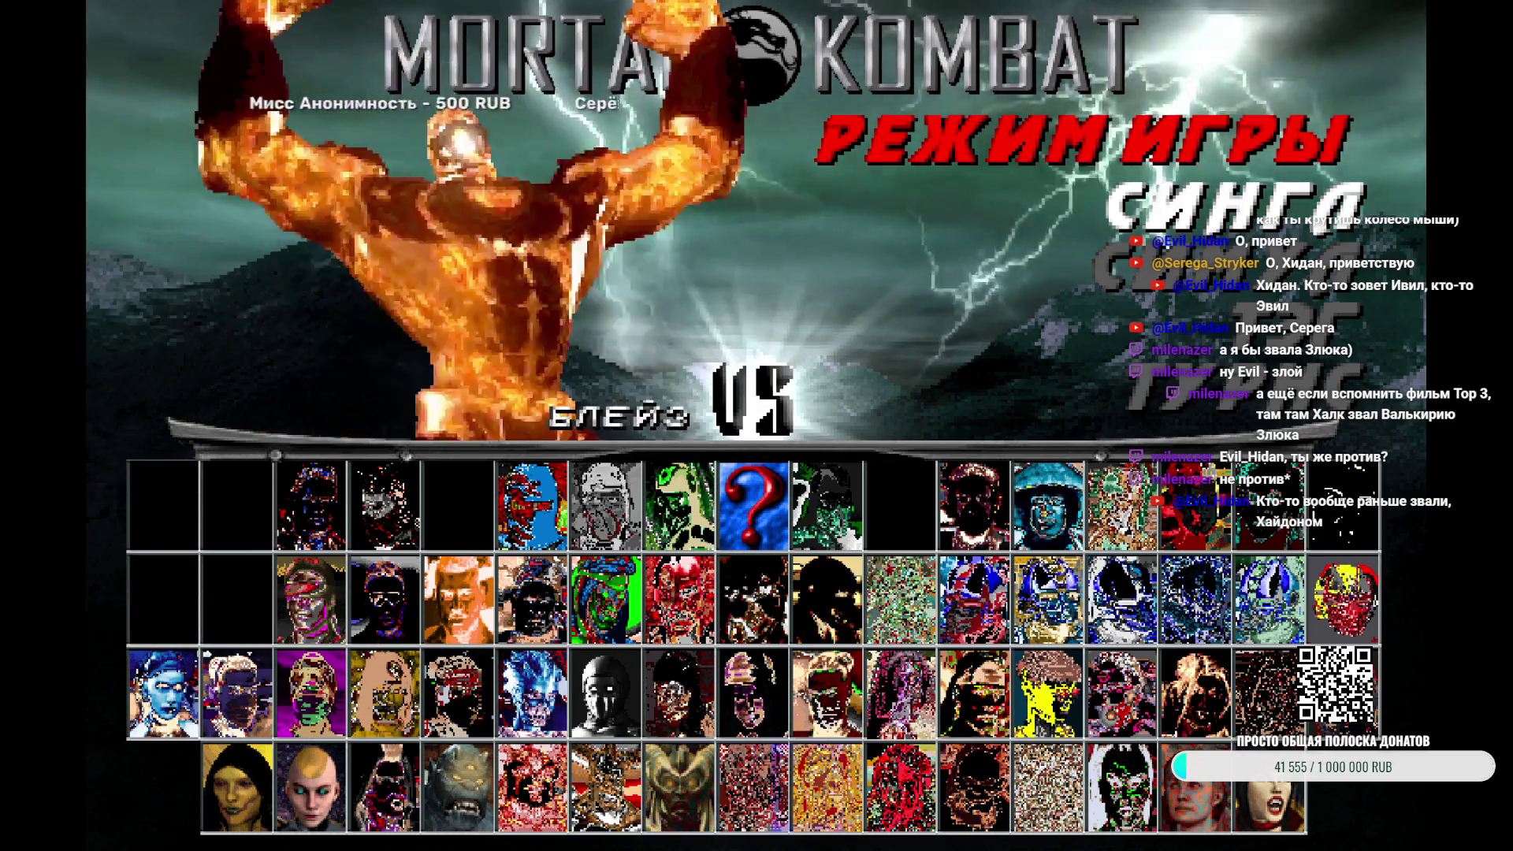
key(Right)
key(Left)
key(Left)
key(Return)
key(Up)
key(Right)
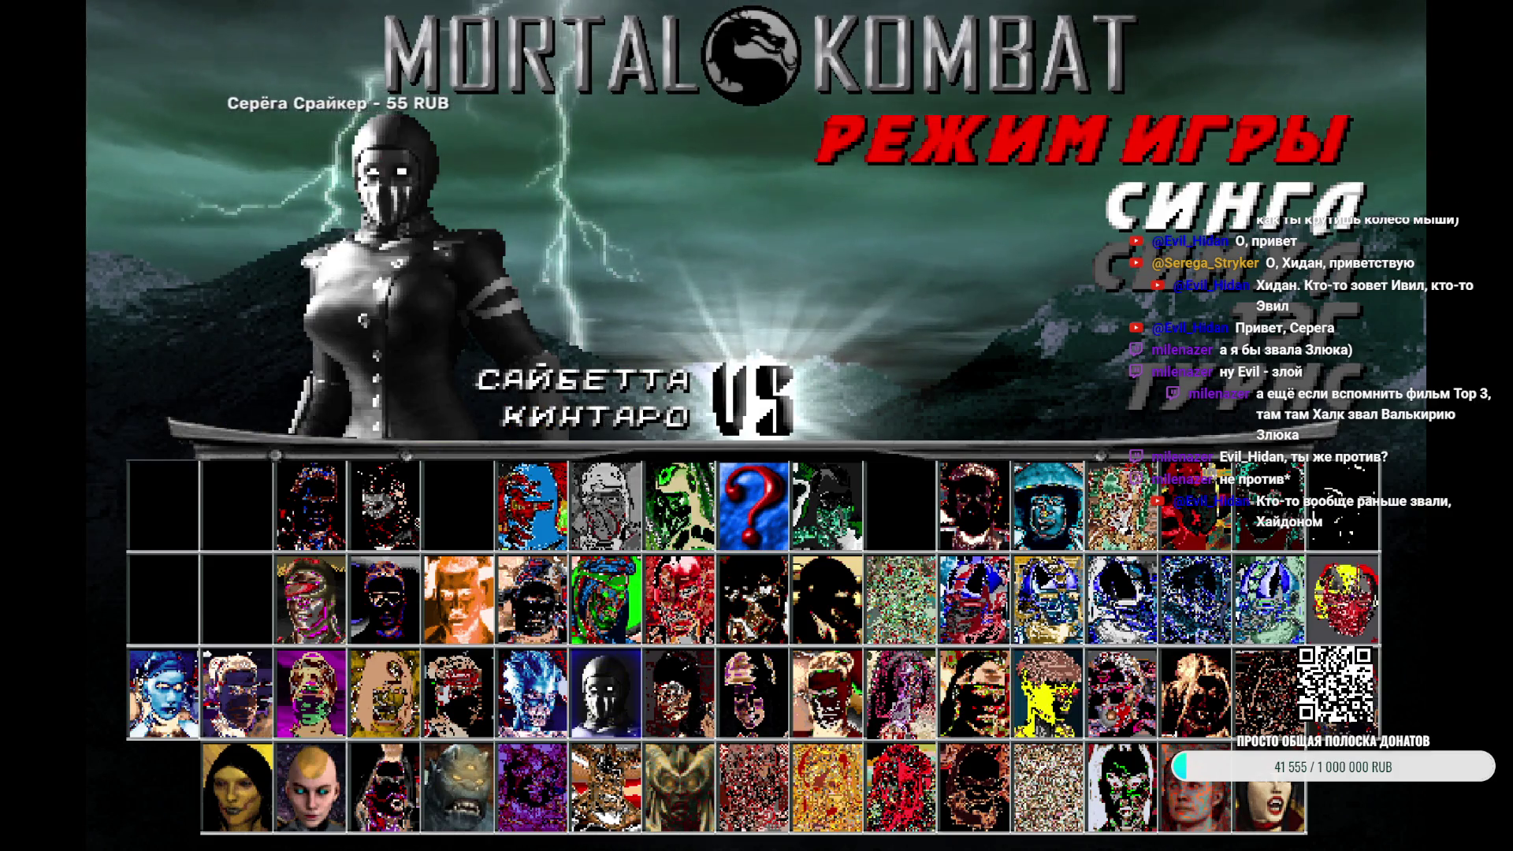
key(Right)
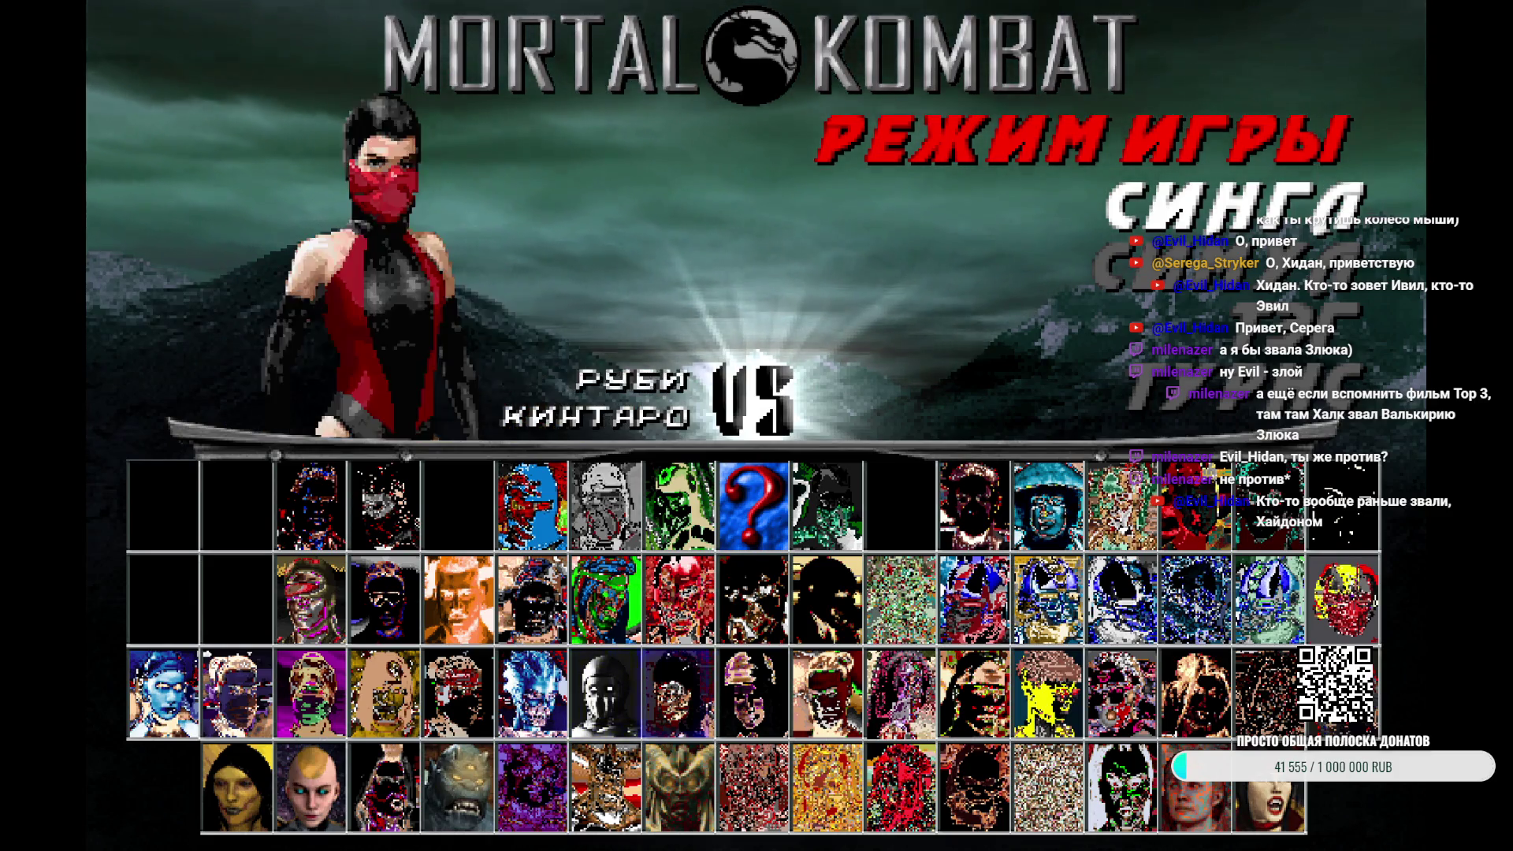
key(Right)
key(Right)
key(Up)
key(Return)
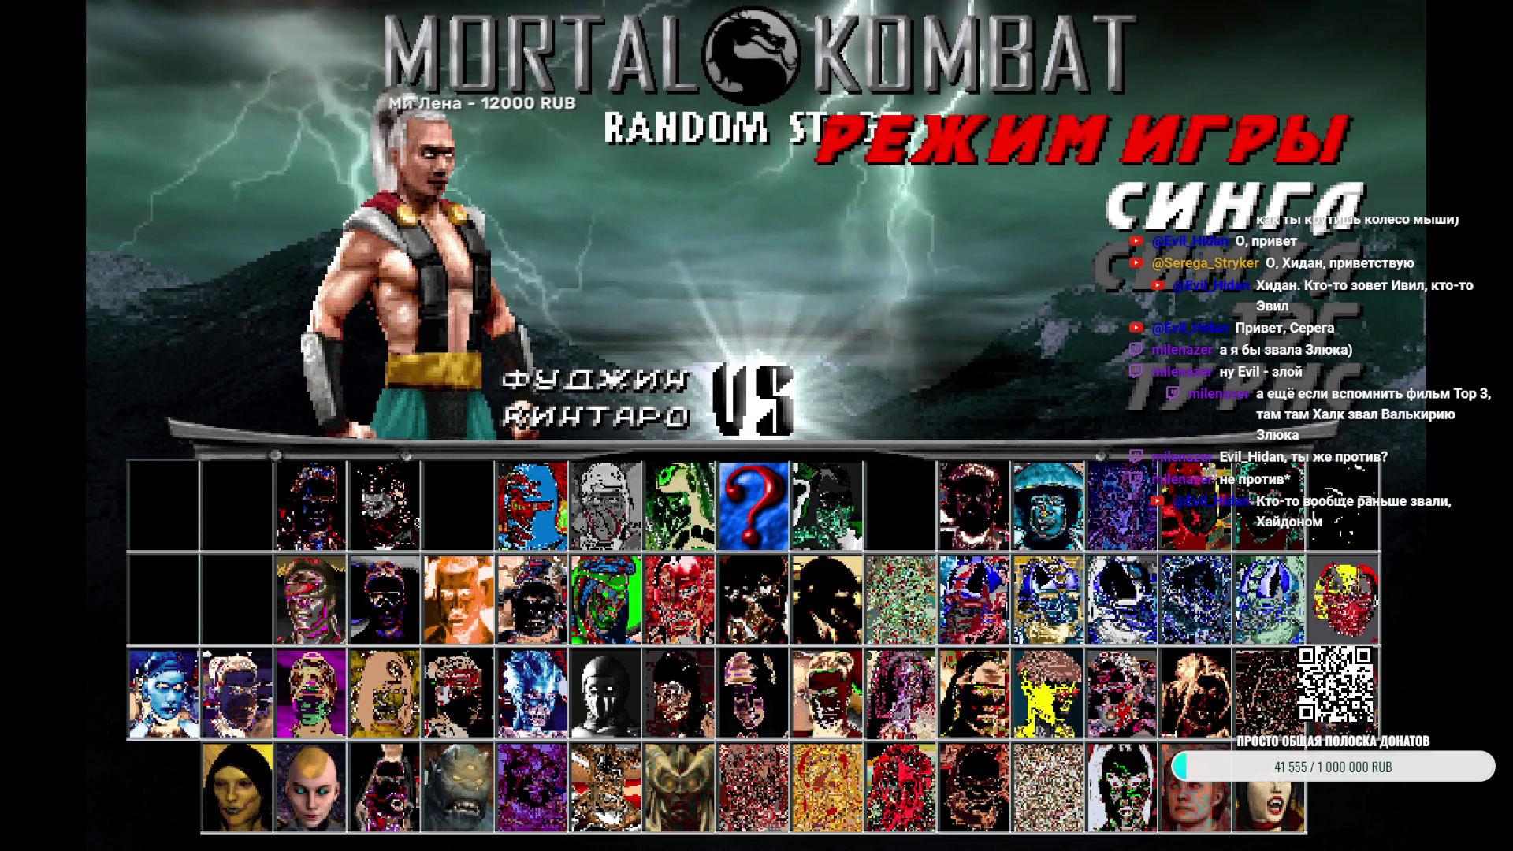
Pick Fujin and Kintaro as player 2's fighters
key(Right)
key(Left)
key(Left)
key(Left)
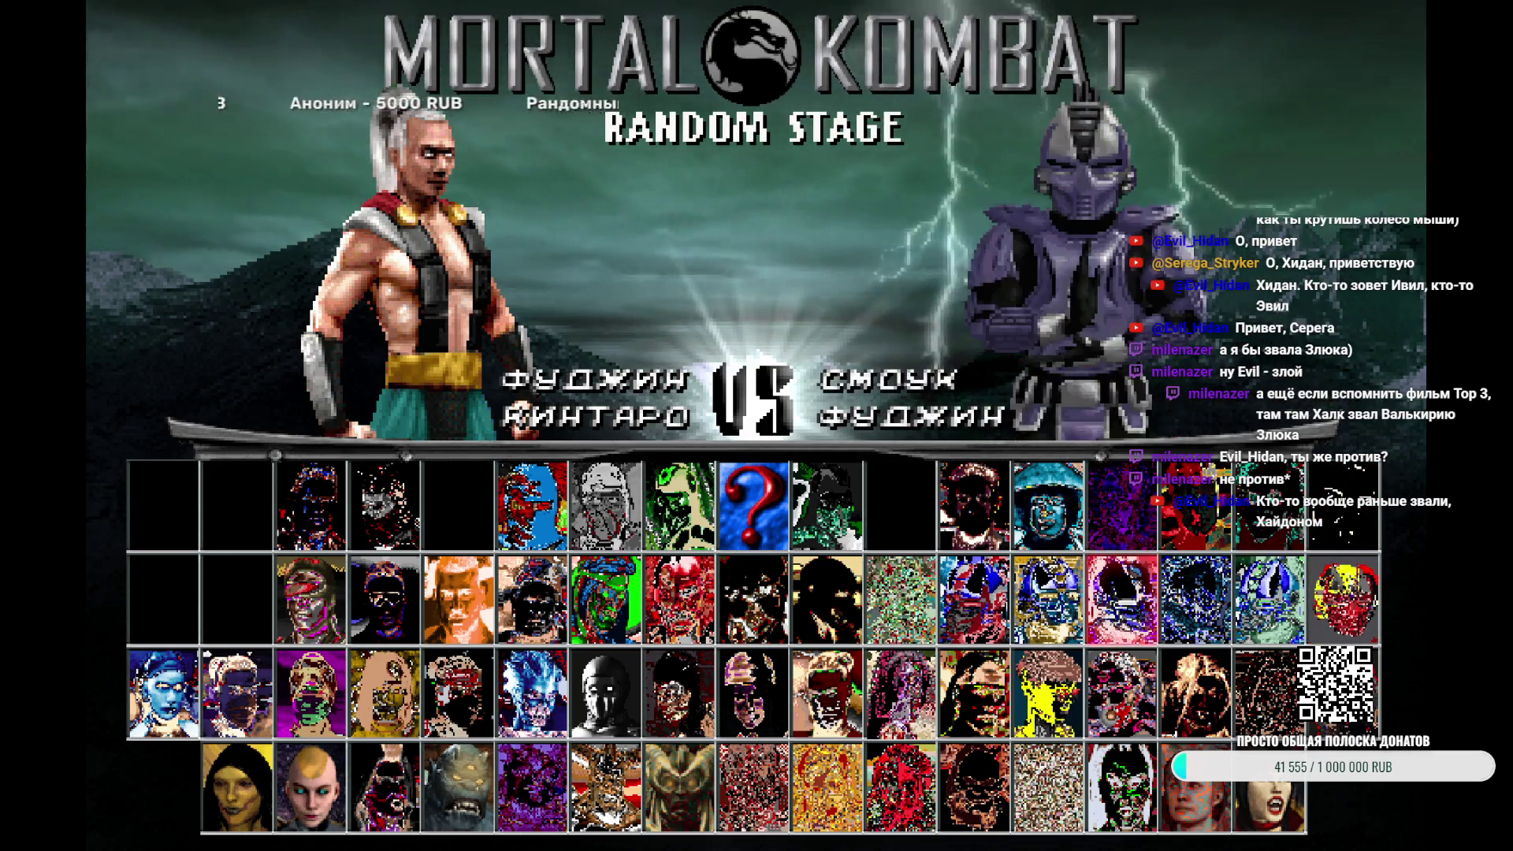
key(Down)
key(Down)
key(Left)
key(Return)
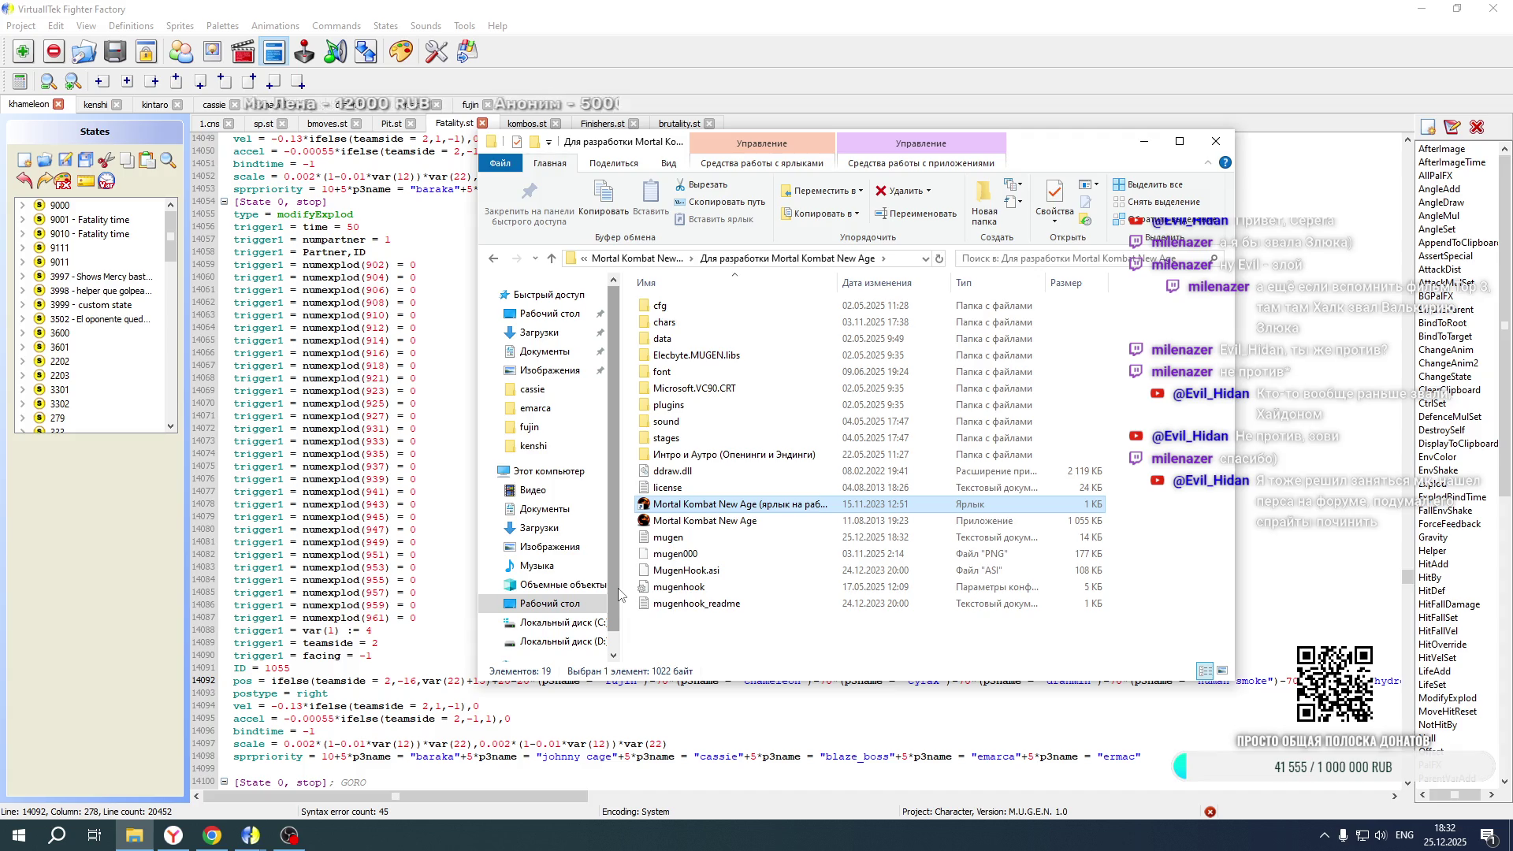
Scroll Khameleon's Fatality.st to the KINTARO modifyExplod blocks near lines 15772 and 15858
click(442, 436)
scroll(449, 426, down, 20)
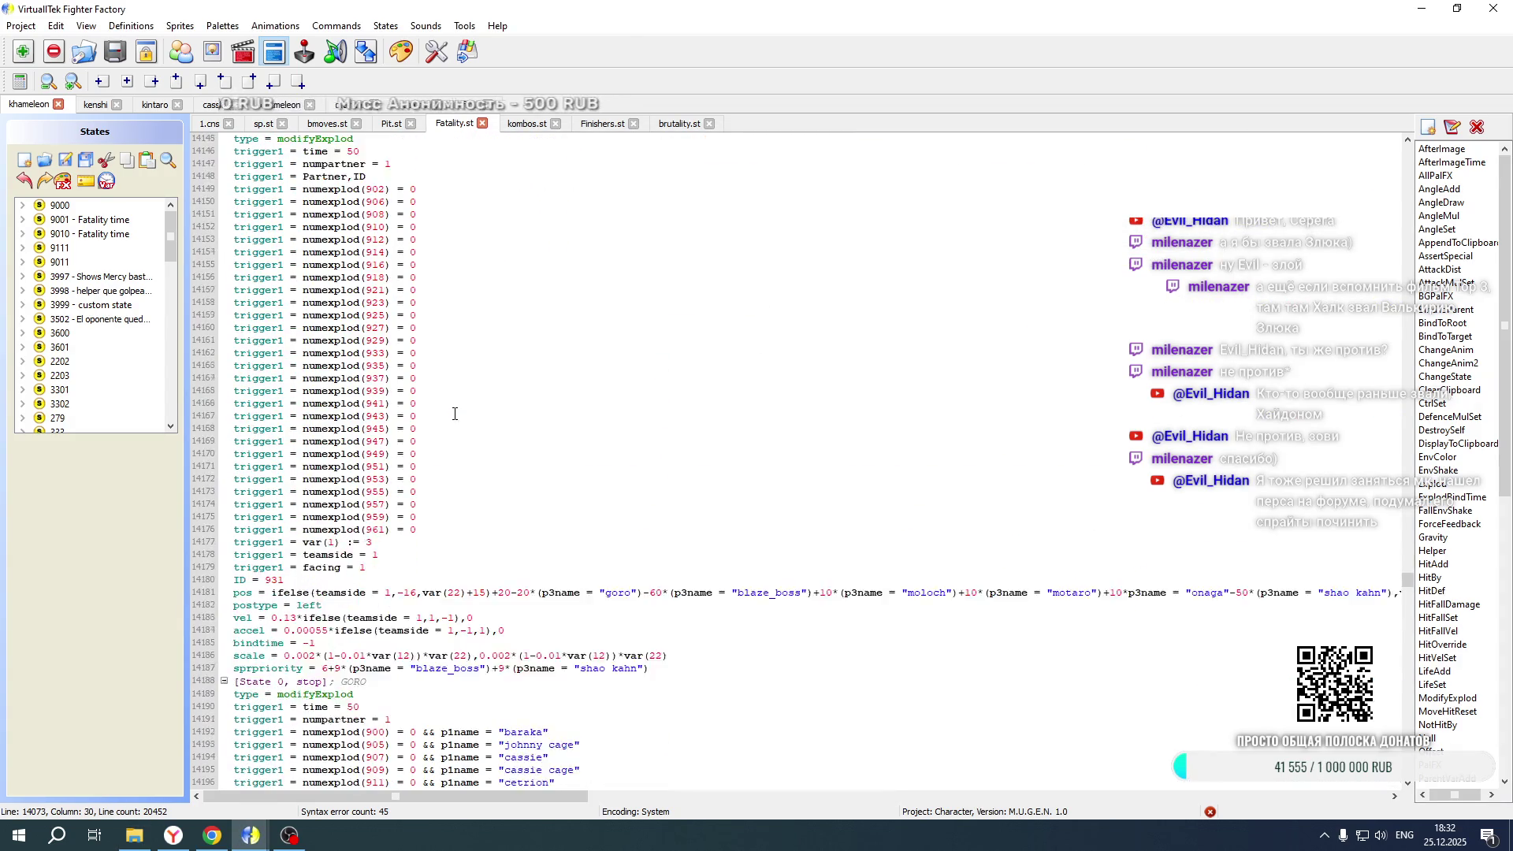
scroll(455, 414, down, 1)
scroll(455, 414, up, 20)
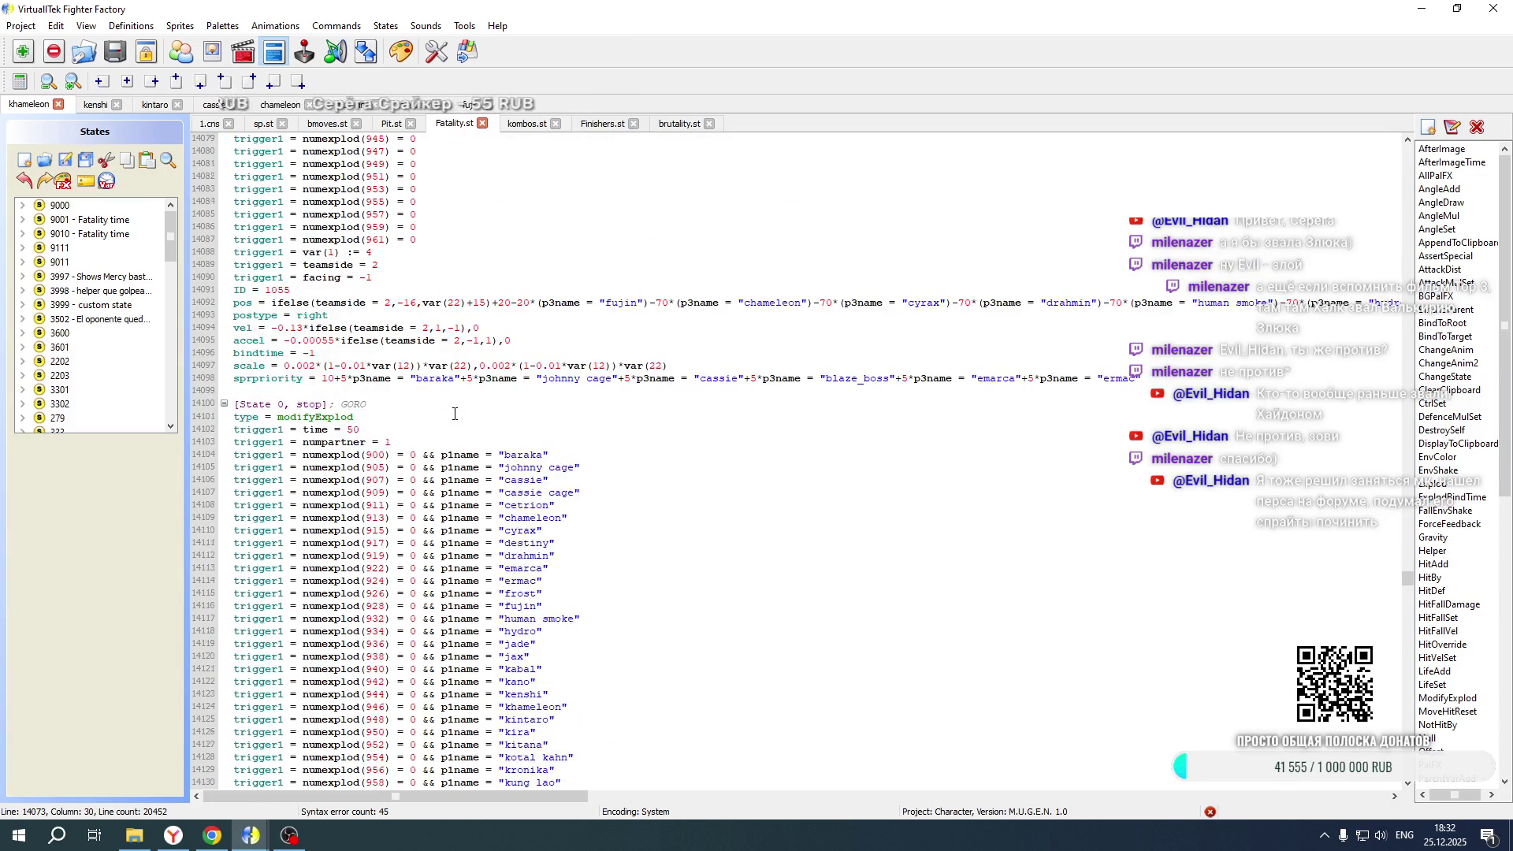
scroll(455, 414, up, 20)
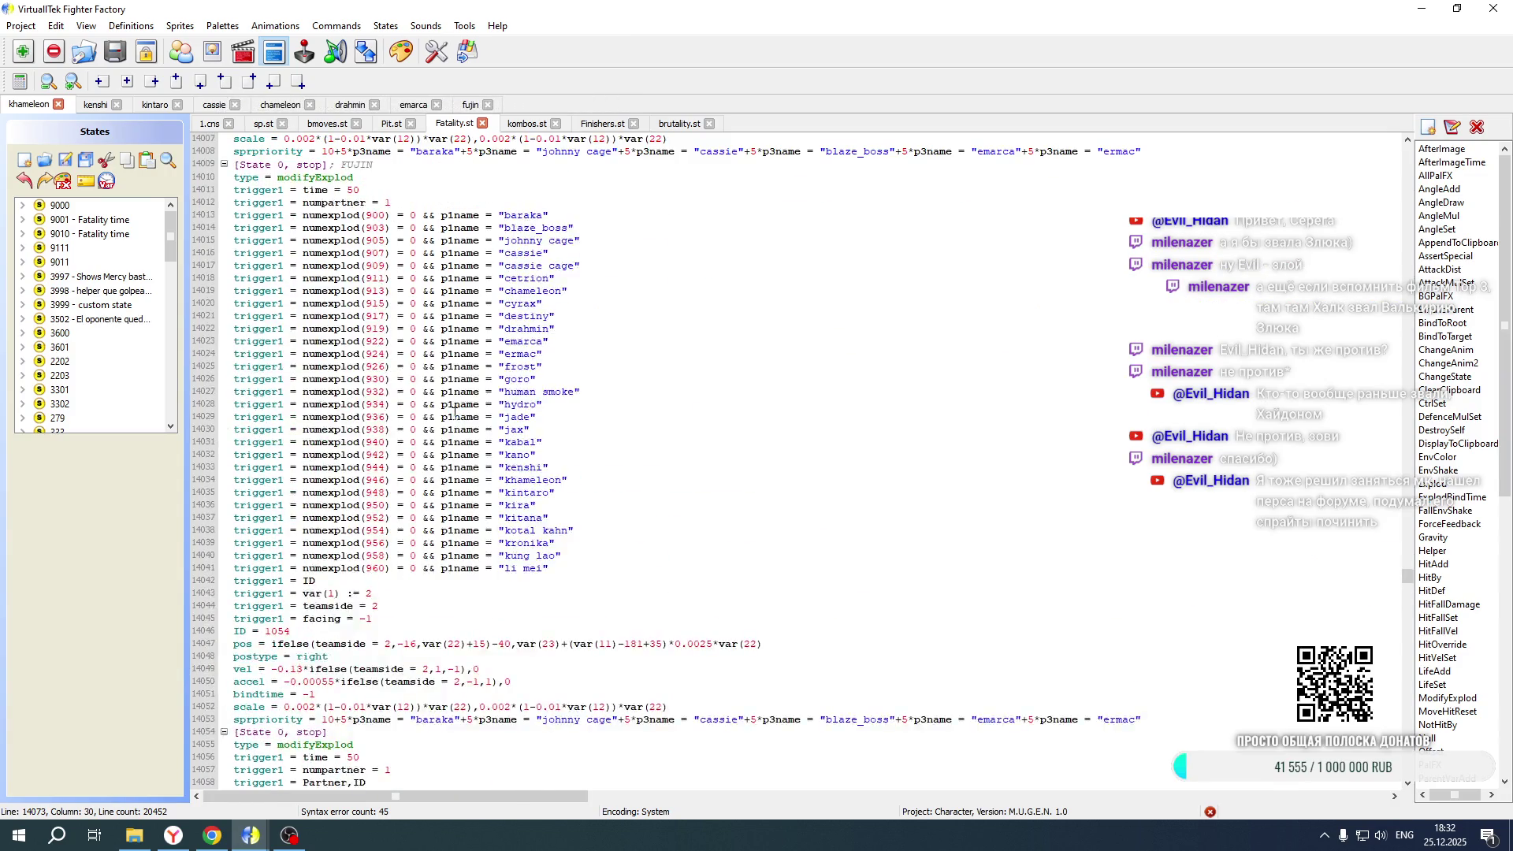
scroll(455, 414, up, 16)
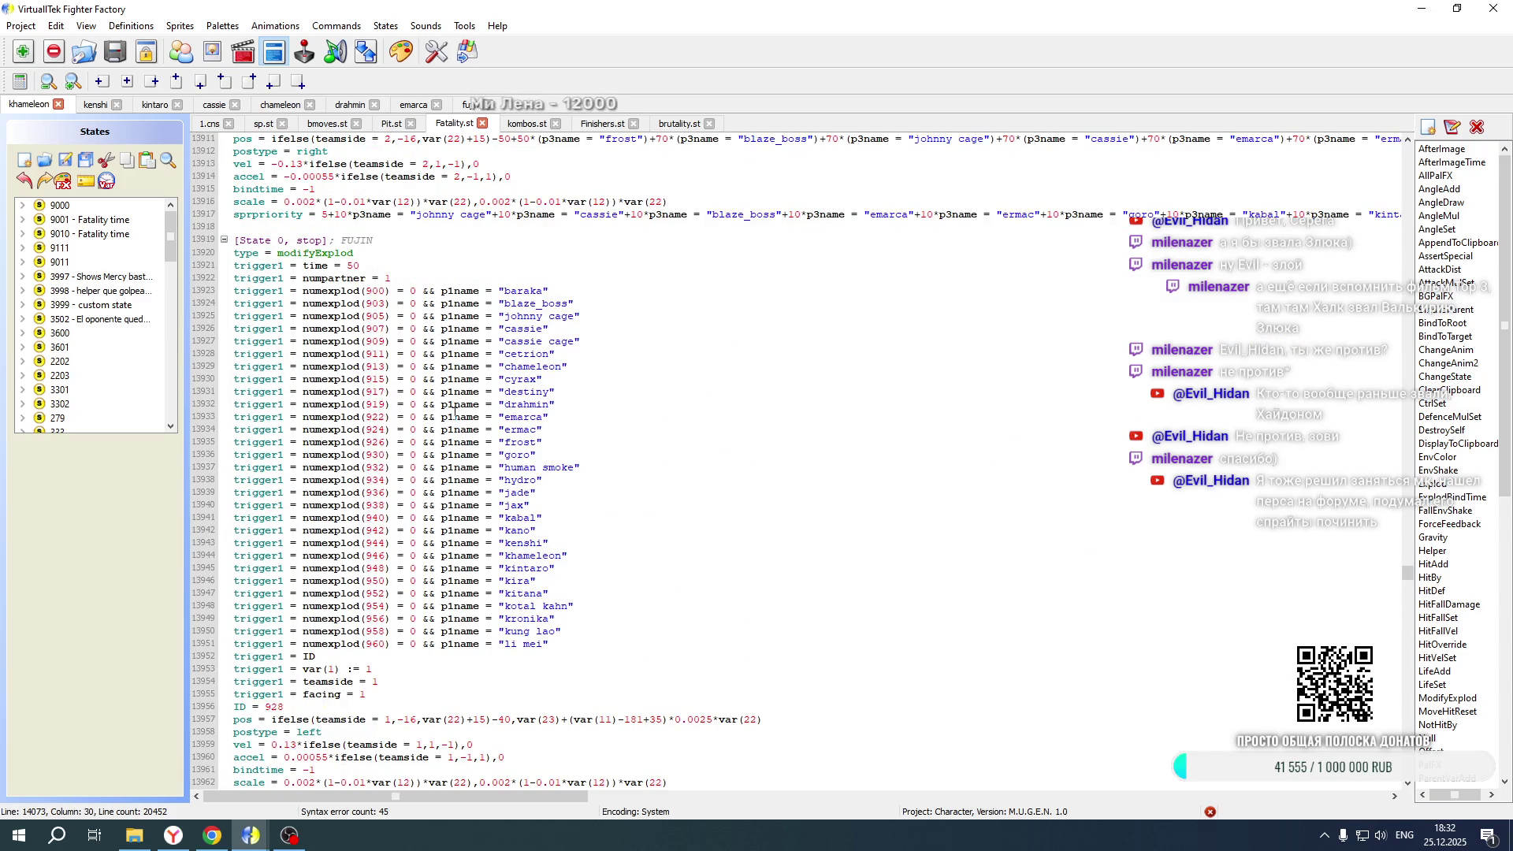
drag(1411, 562, 1409, 630)
scroll(475, 336, up, 15)
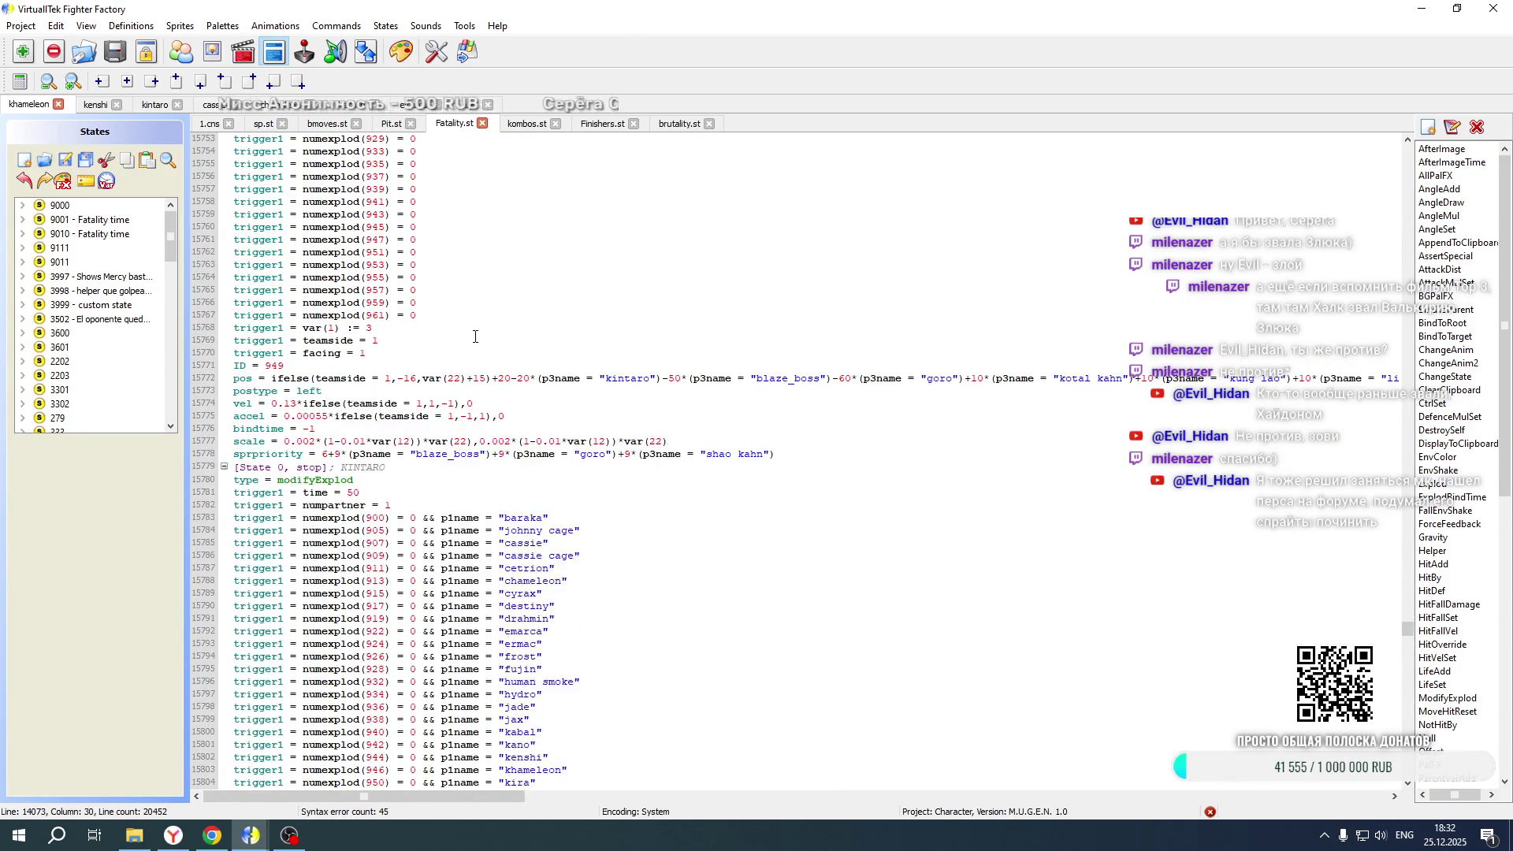
scroll(476, 336, down, 20)
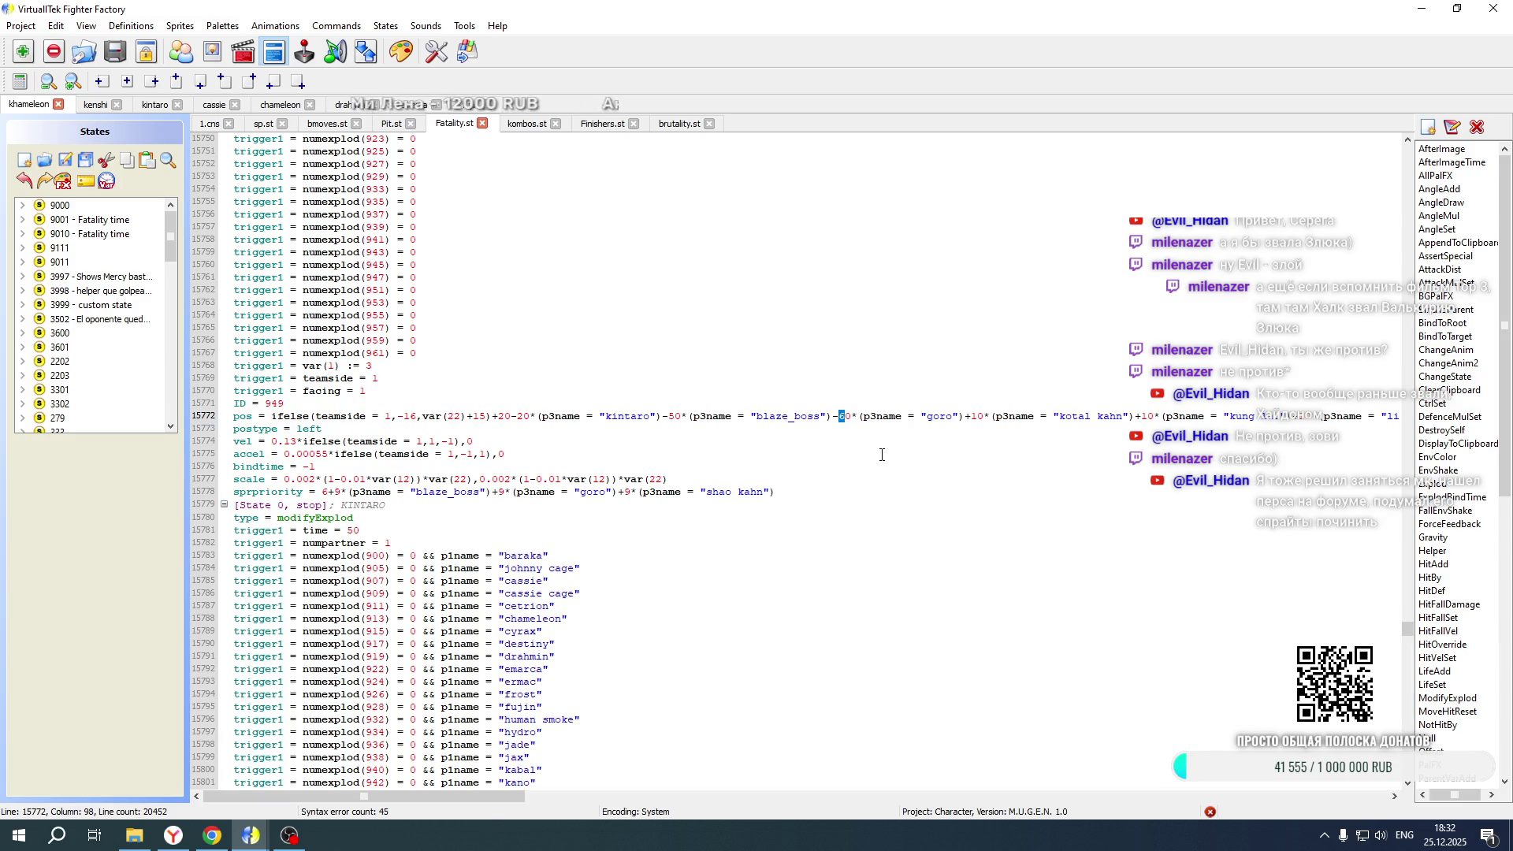
scroll(877, 410, down, 20)
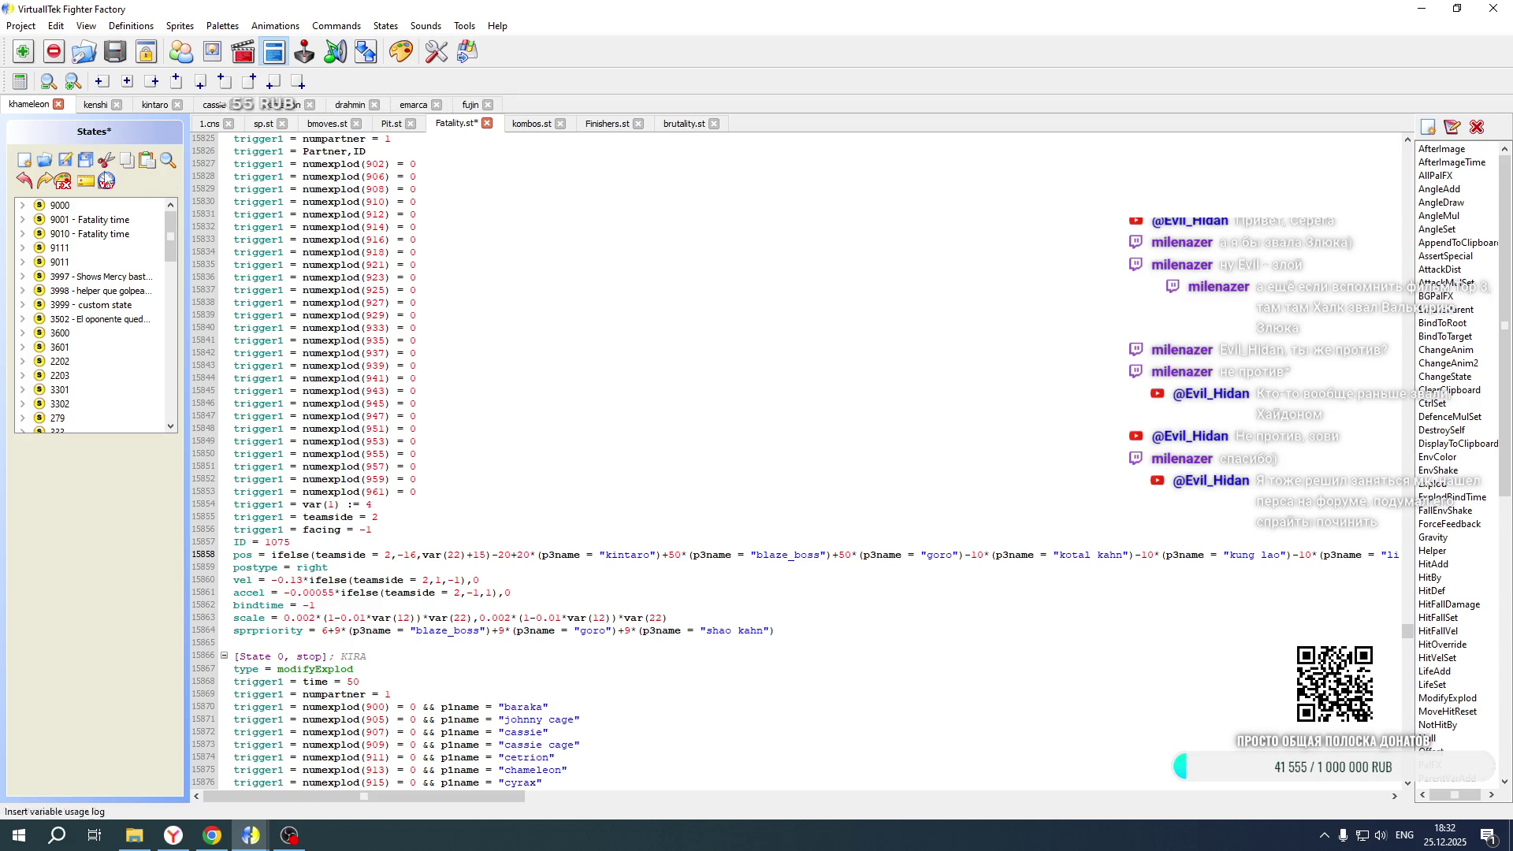
Change the offset digit to 6 on line 1134 of Kintaro's 1.cns, save, and relaunch the game
click(144, 106)
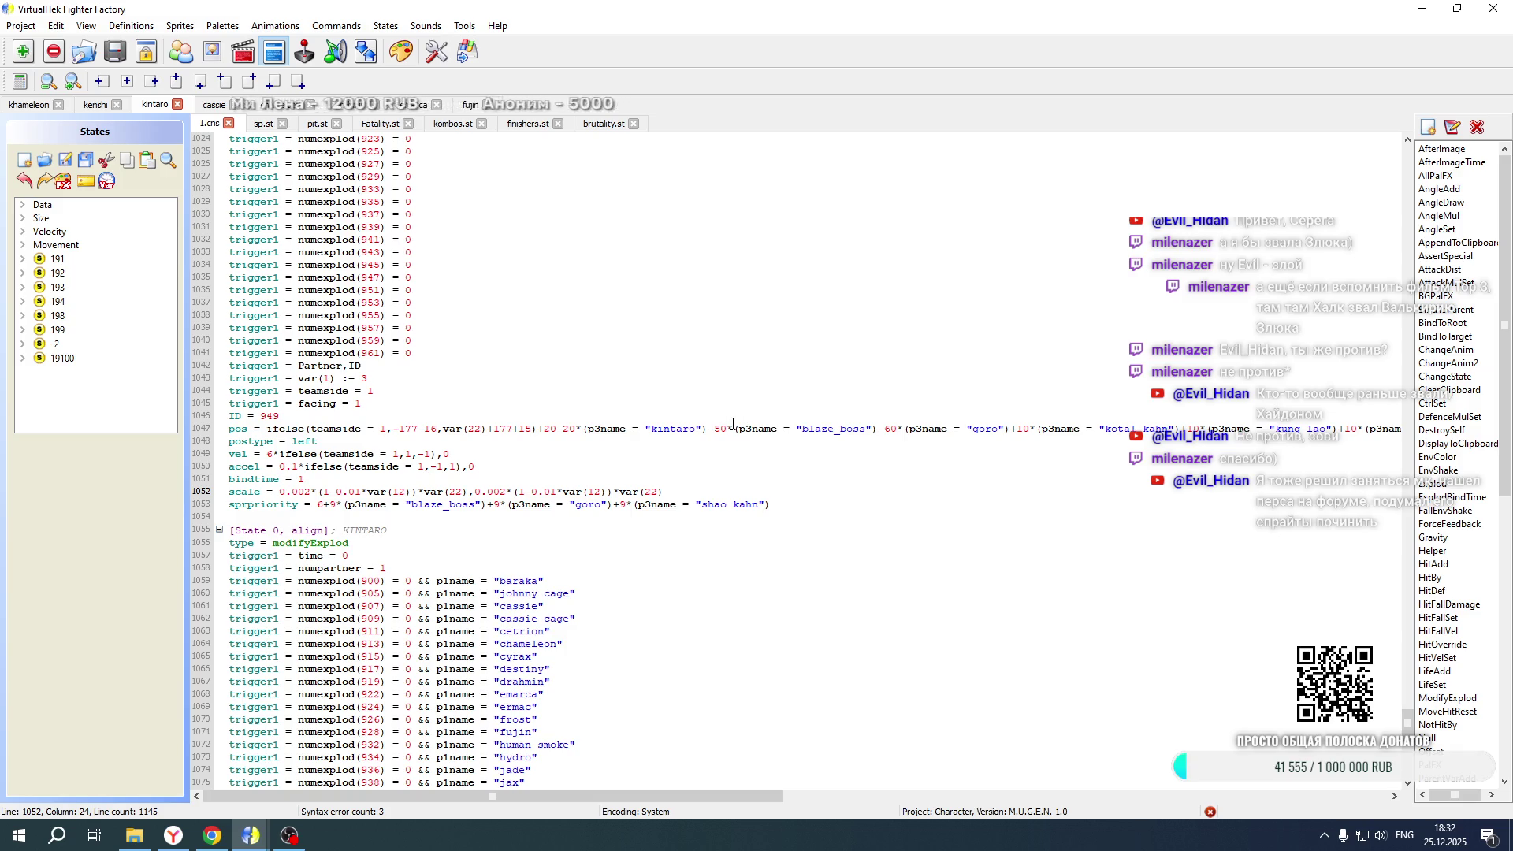
scroll(733, 424, down, 20)
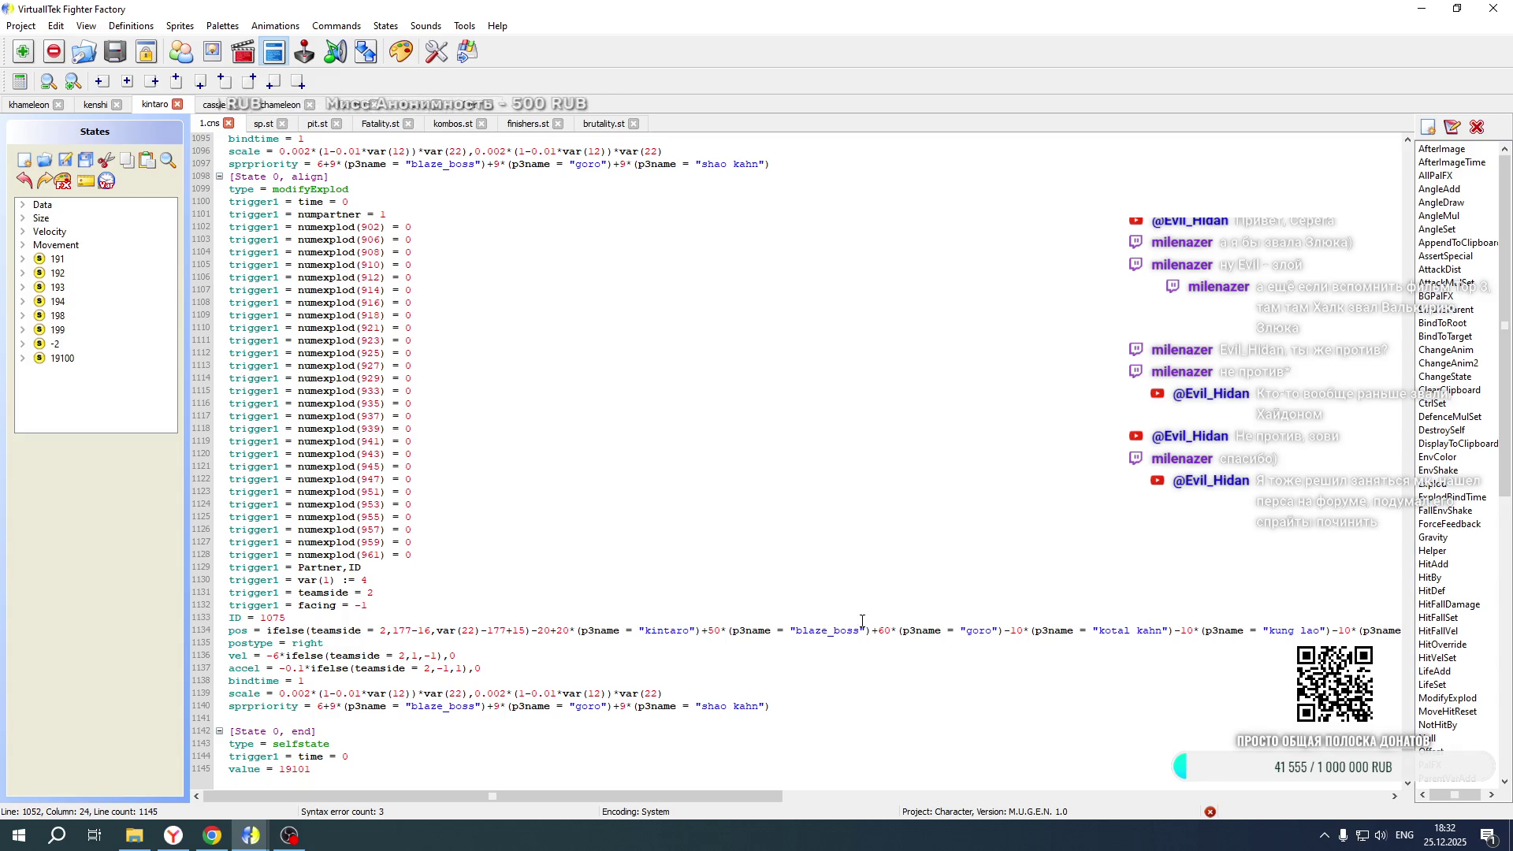
text(6)
scroll(874, 480, up, 20)
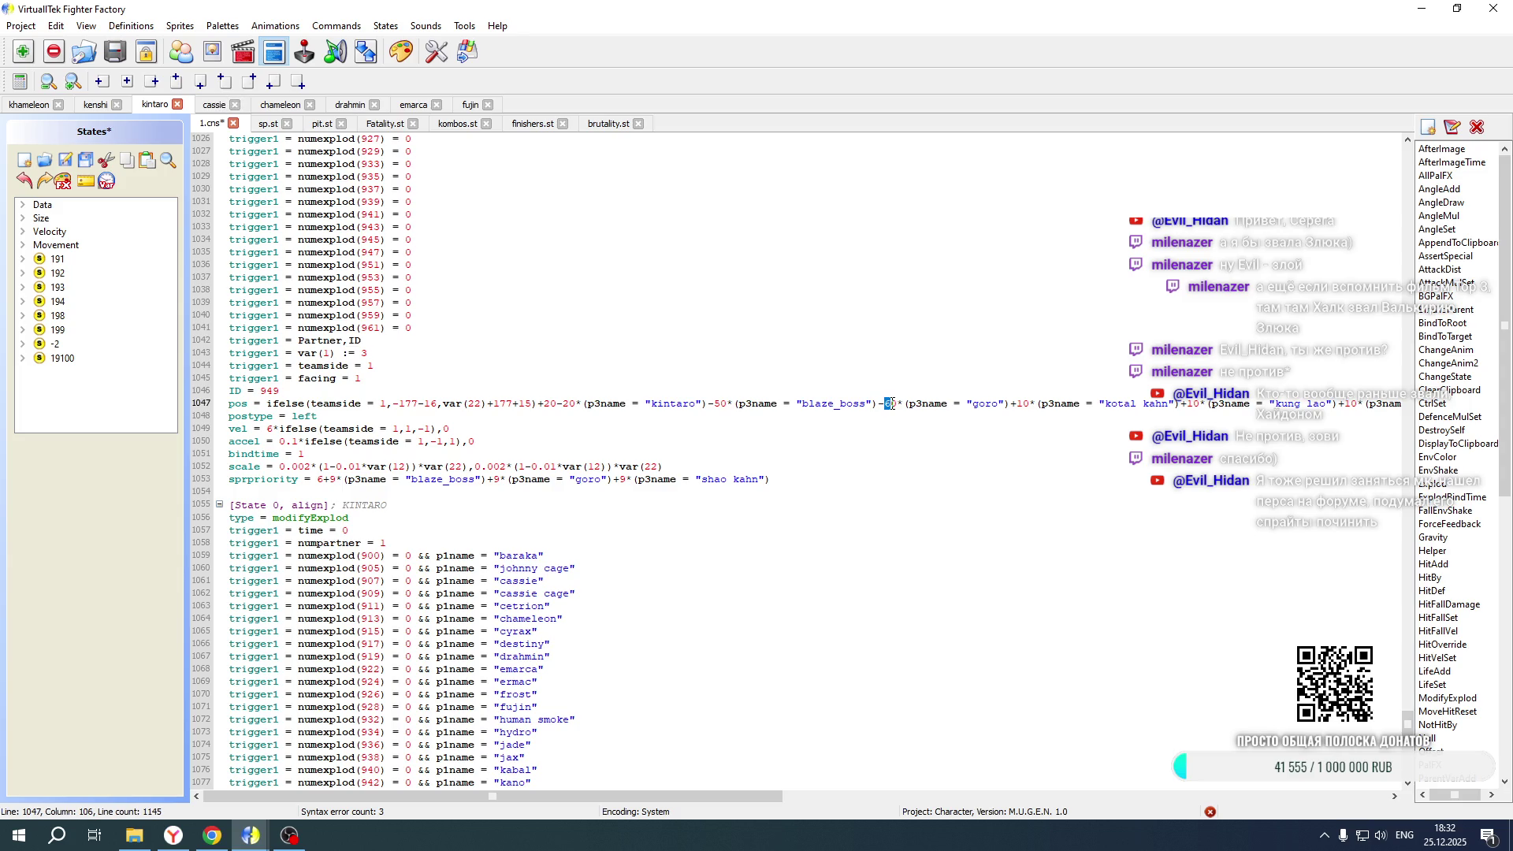
drag(597, 795, 1158, 790)
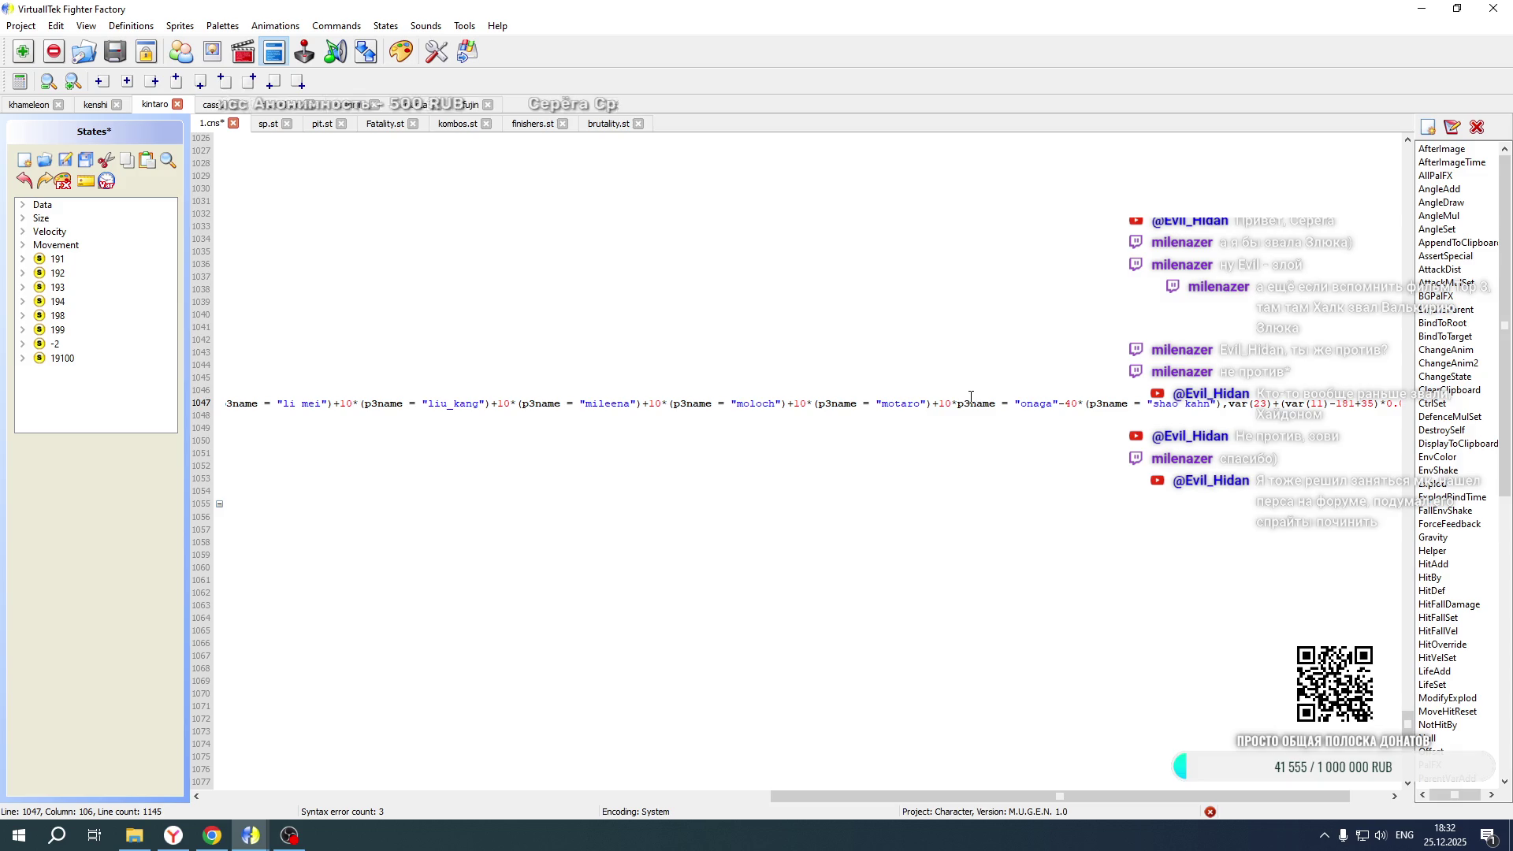
key(ctrl+s)
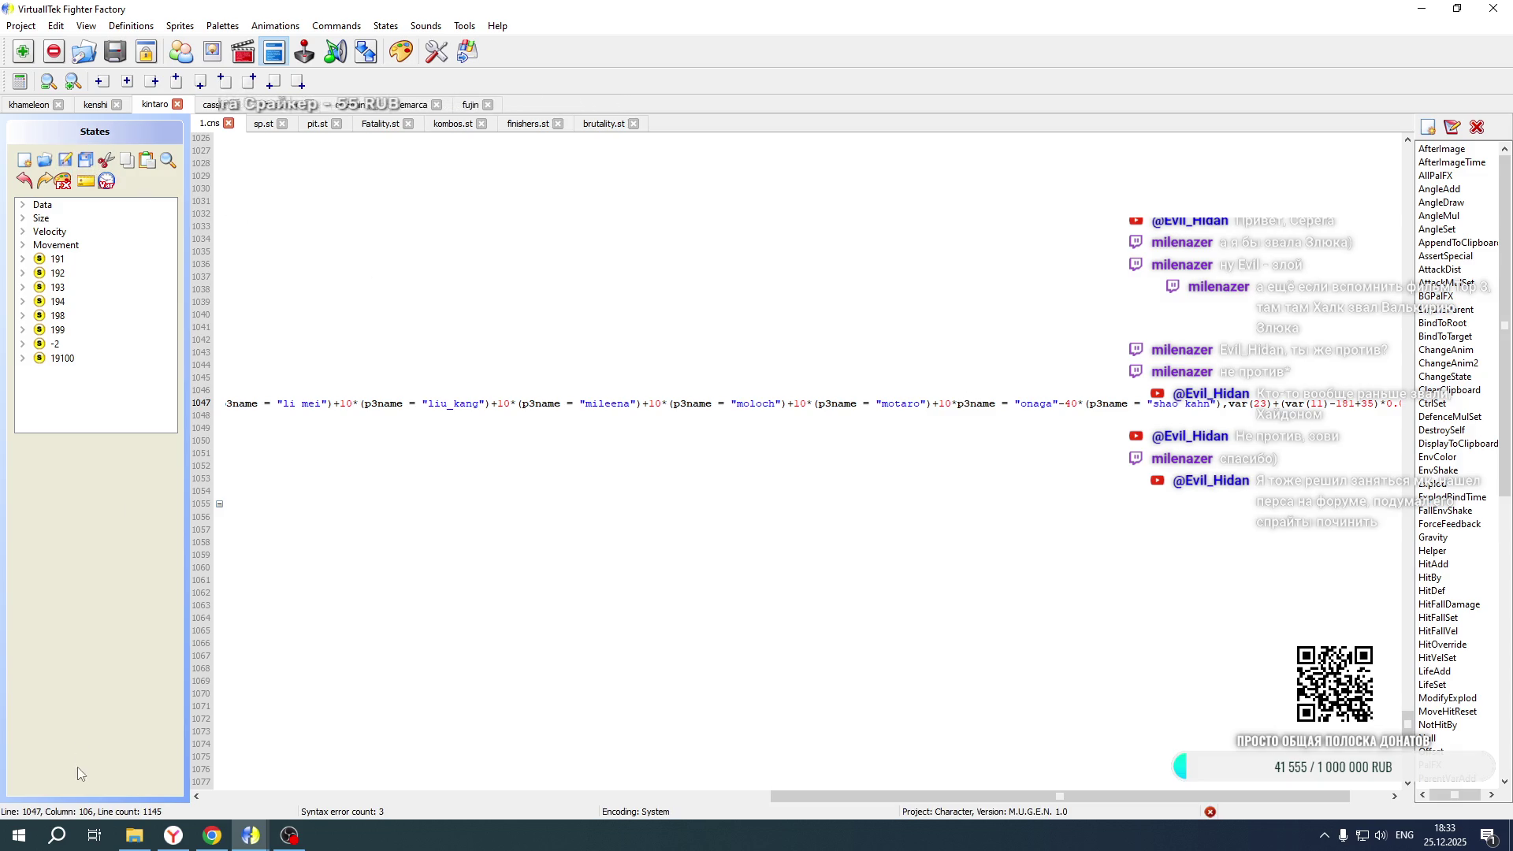
click(134, 835)
double_click(800, 504)
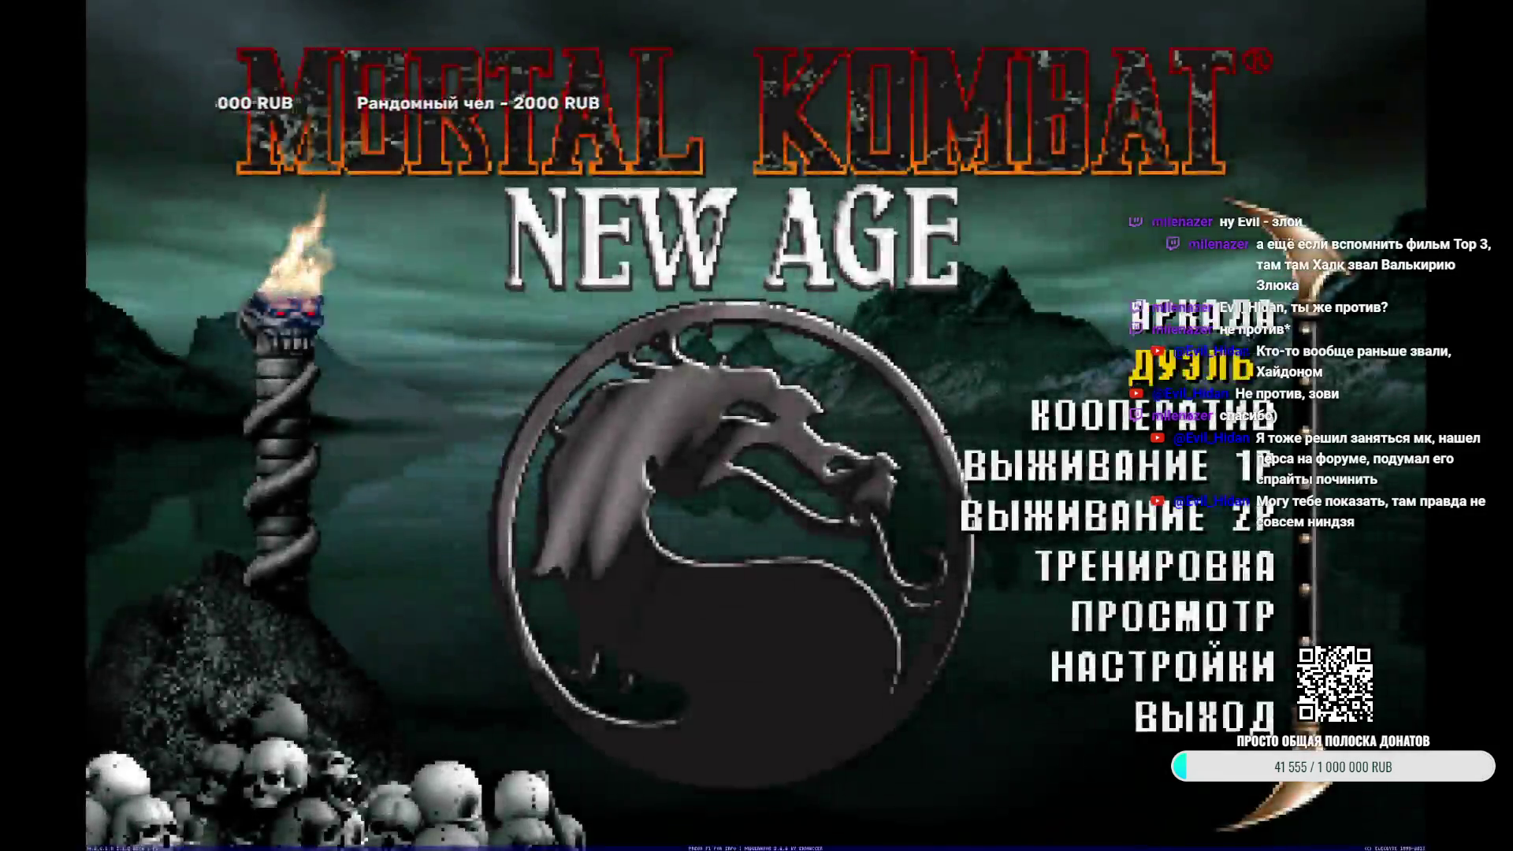
Confirm tag mode, team Kintaro with Goro, and choose Kronika as the opponent
key(Return)
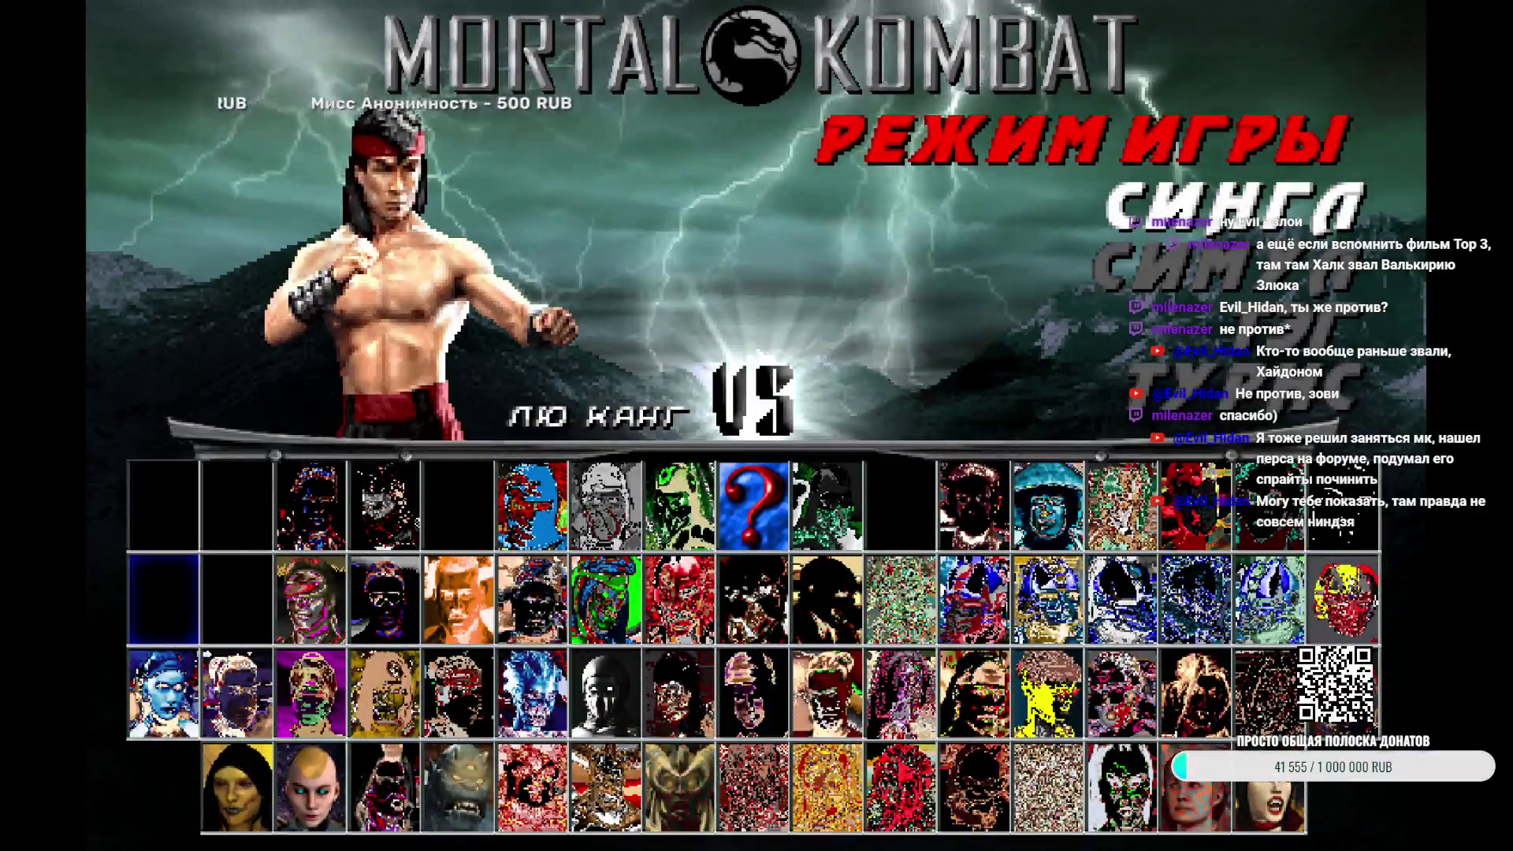
key(Right)
key(Down)
key(Down)
key(Right)
key(Right)
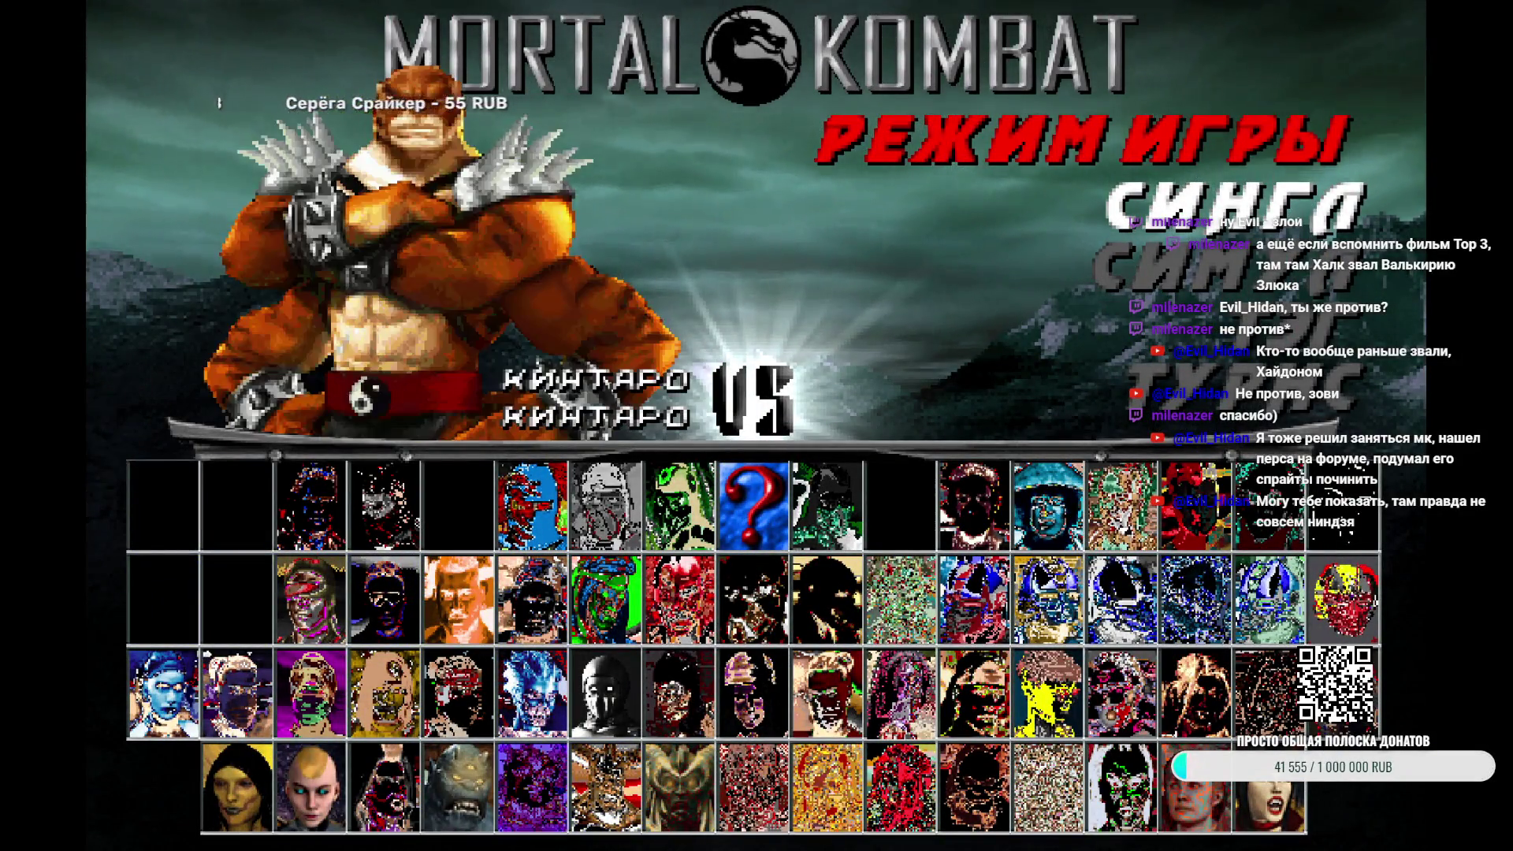
key(Right)
key(Right)
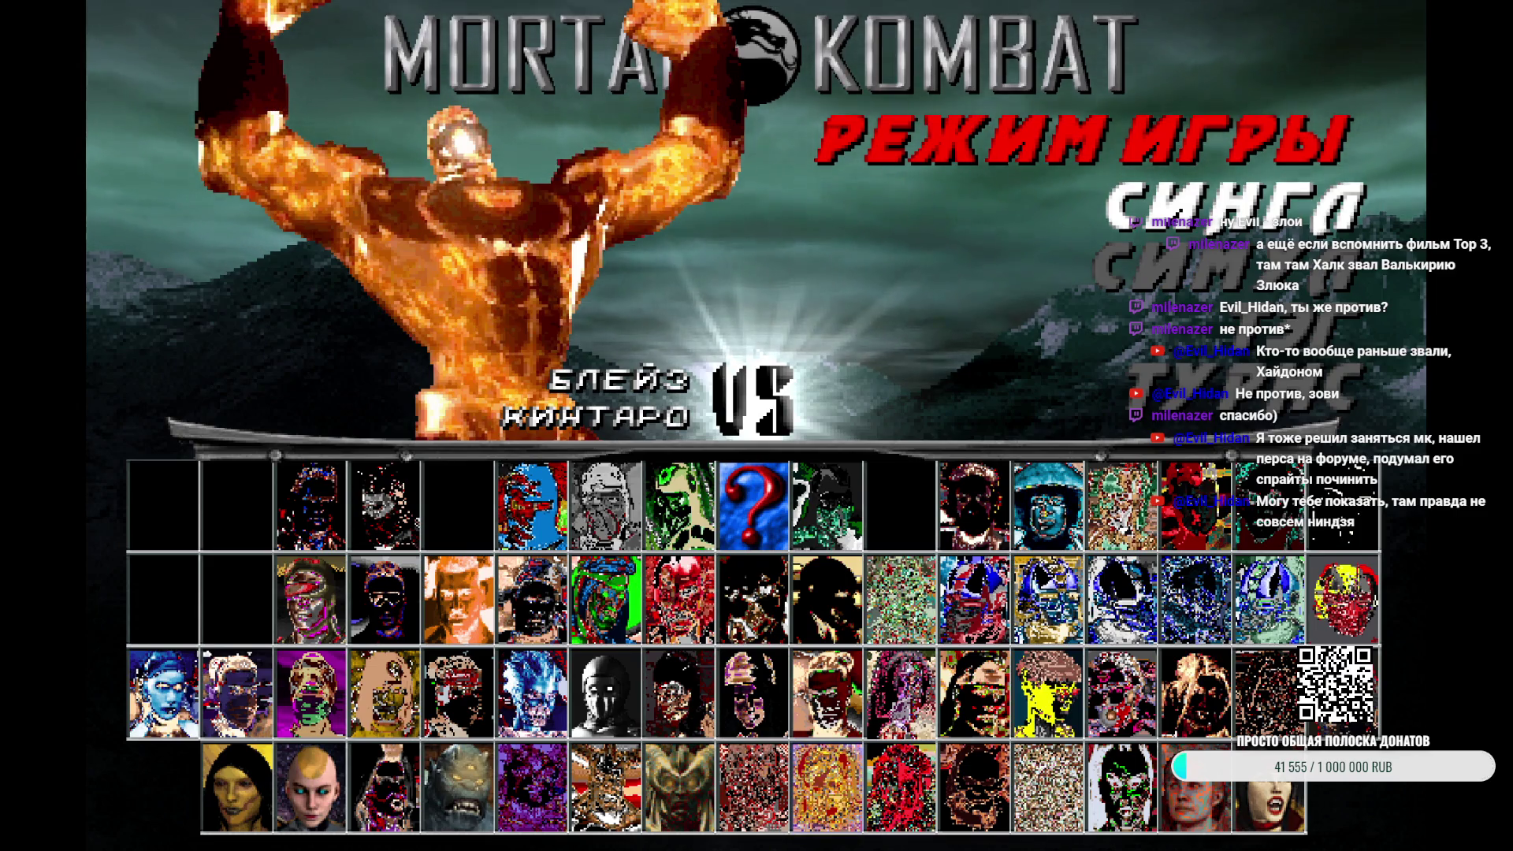
key(Right)
key(Right)
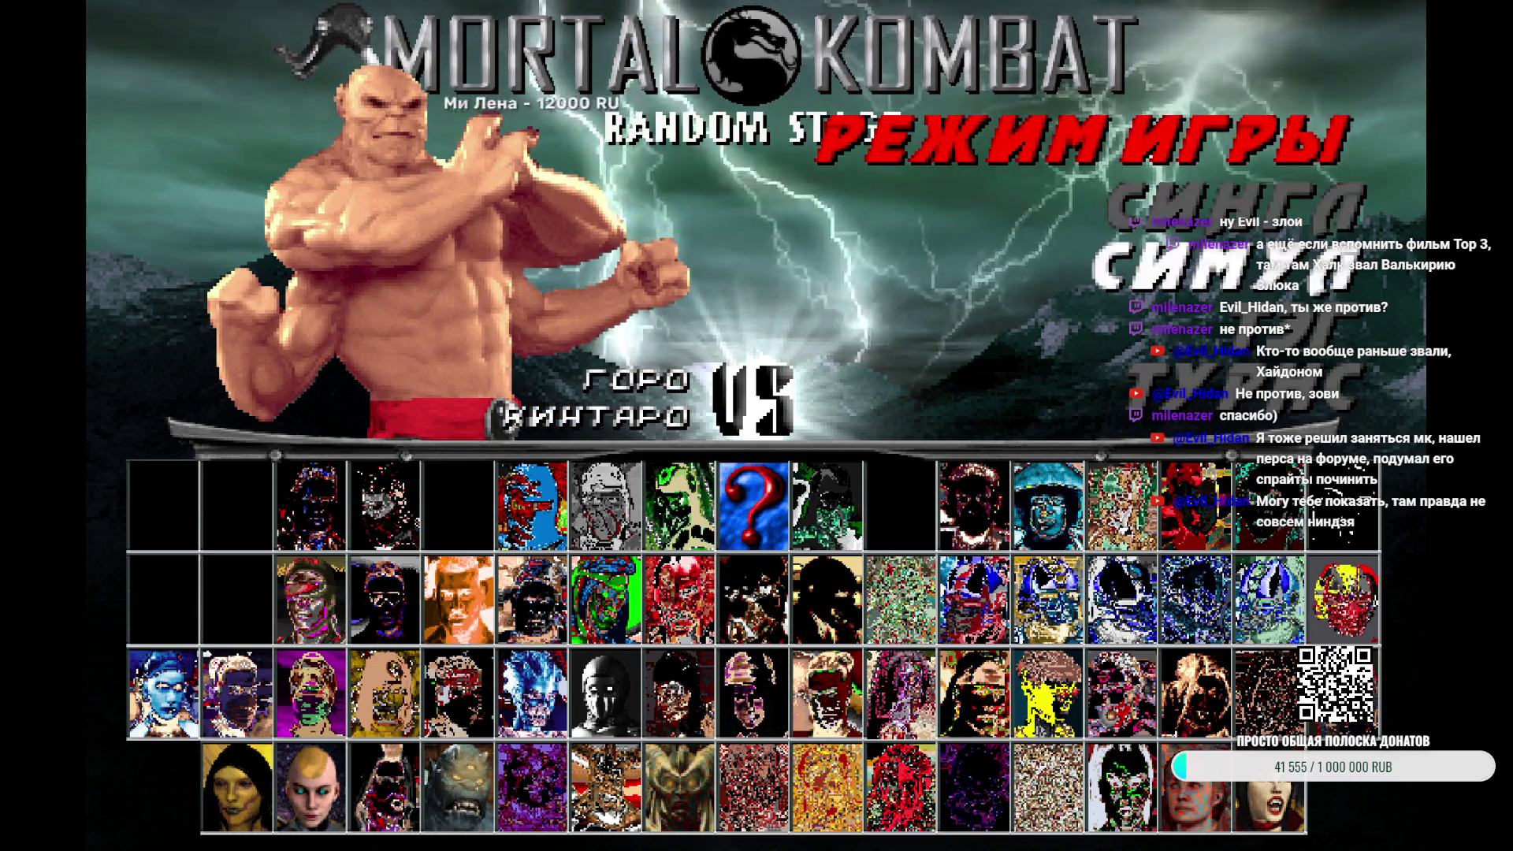
key(Down)
key(Down)
key(Right)
key(Right)
key(Right)
key(Left)
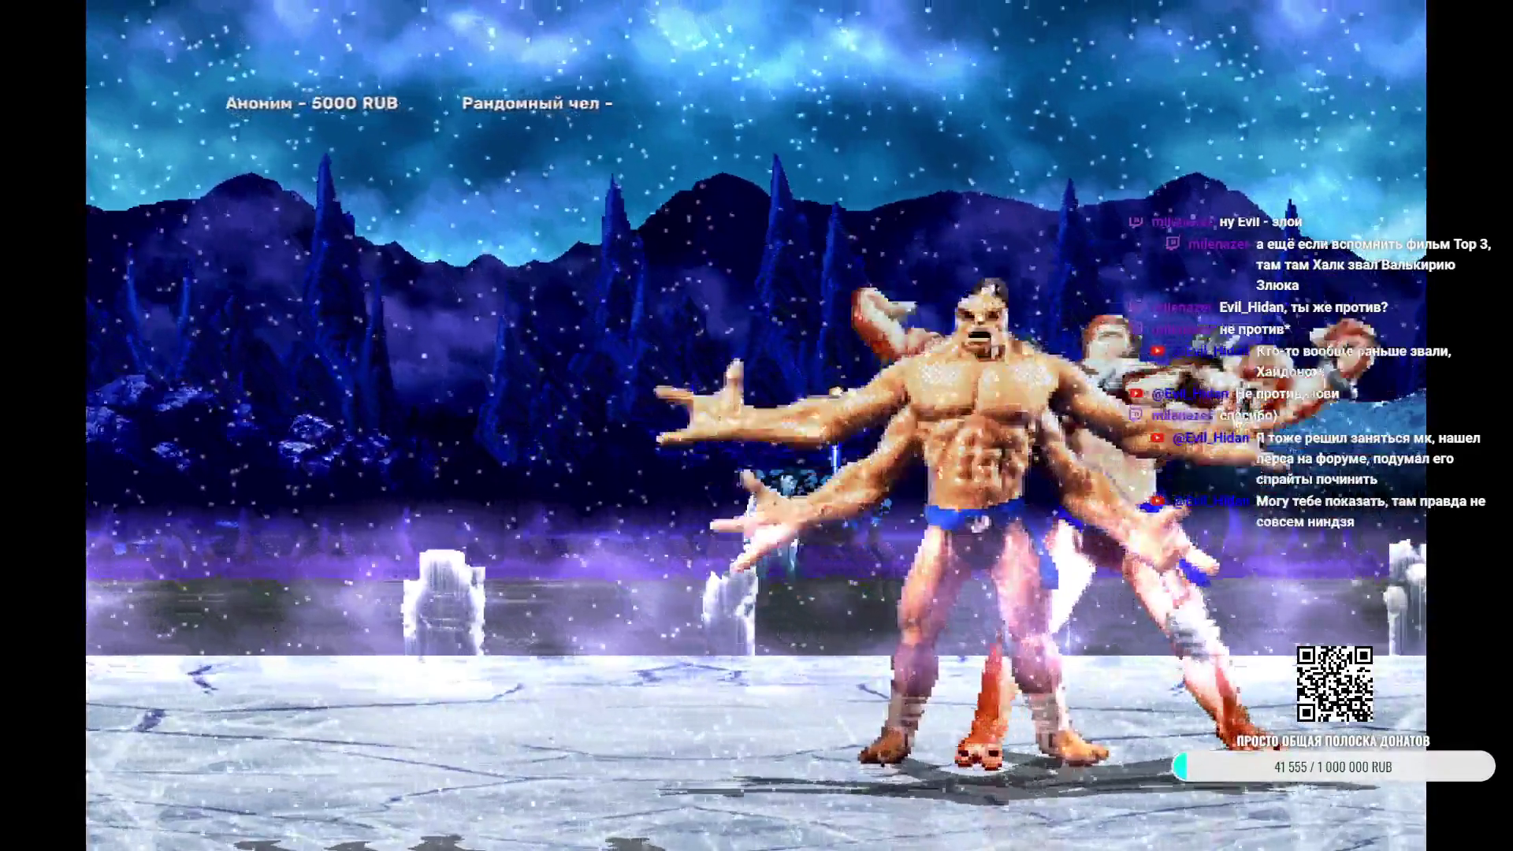
Exit the snowy-arena fight and confirm a new tag team on character select
key(Escape)
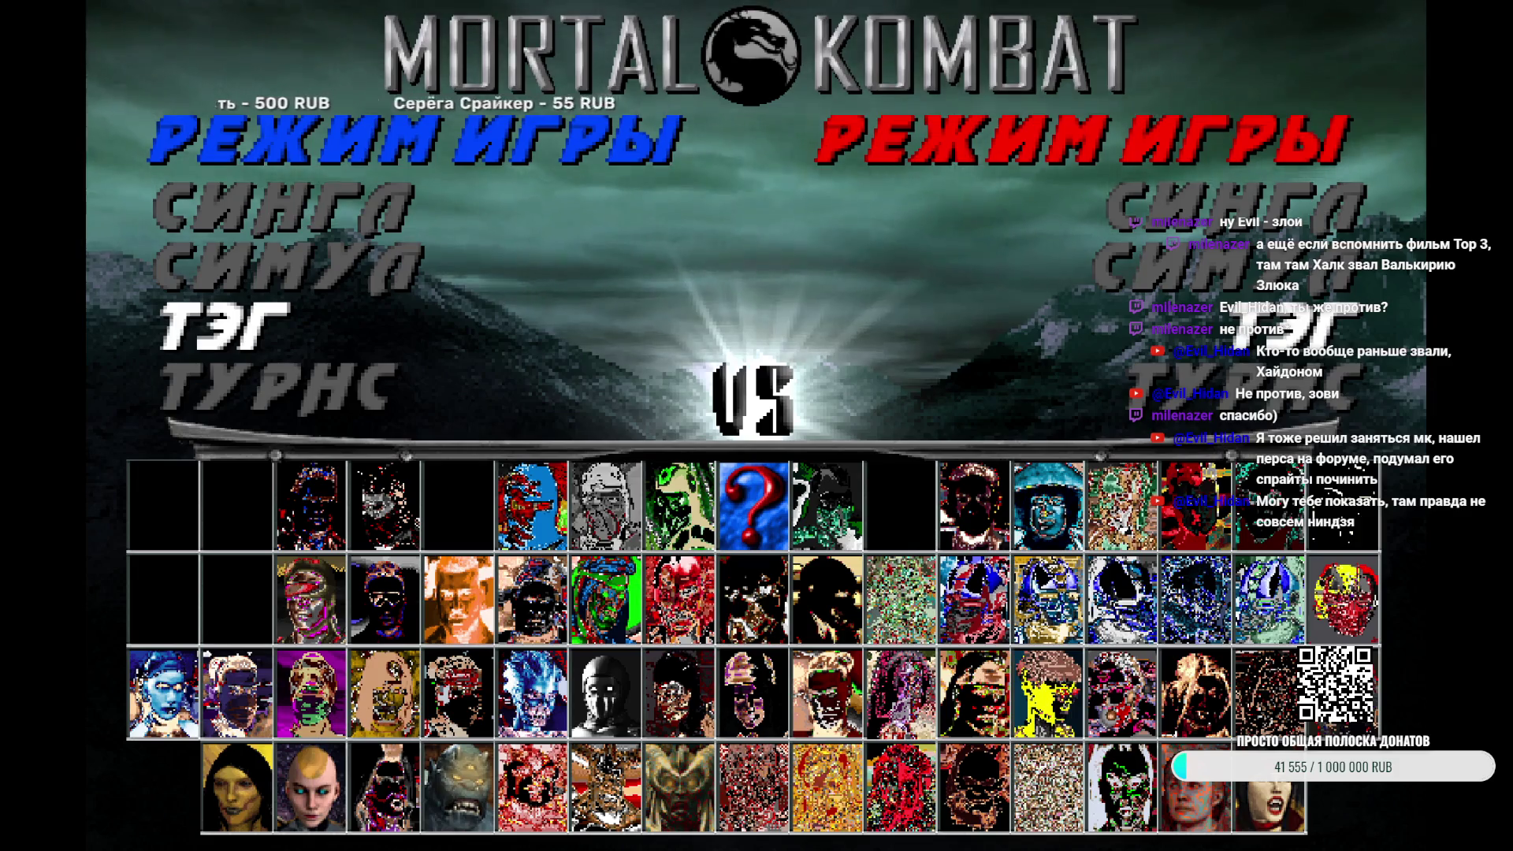
key(Right)
key(Right)
key(Right)
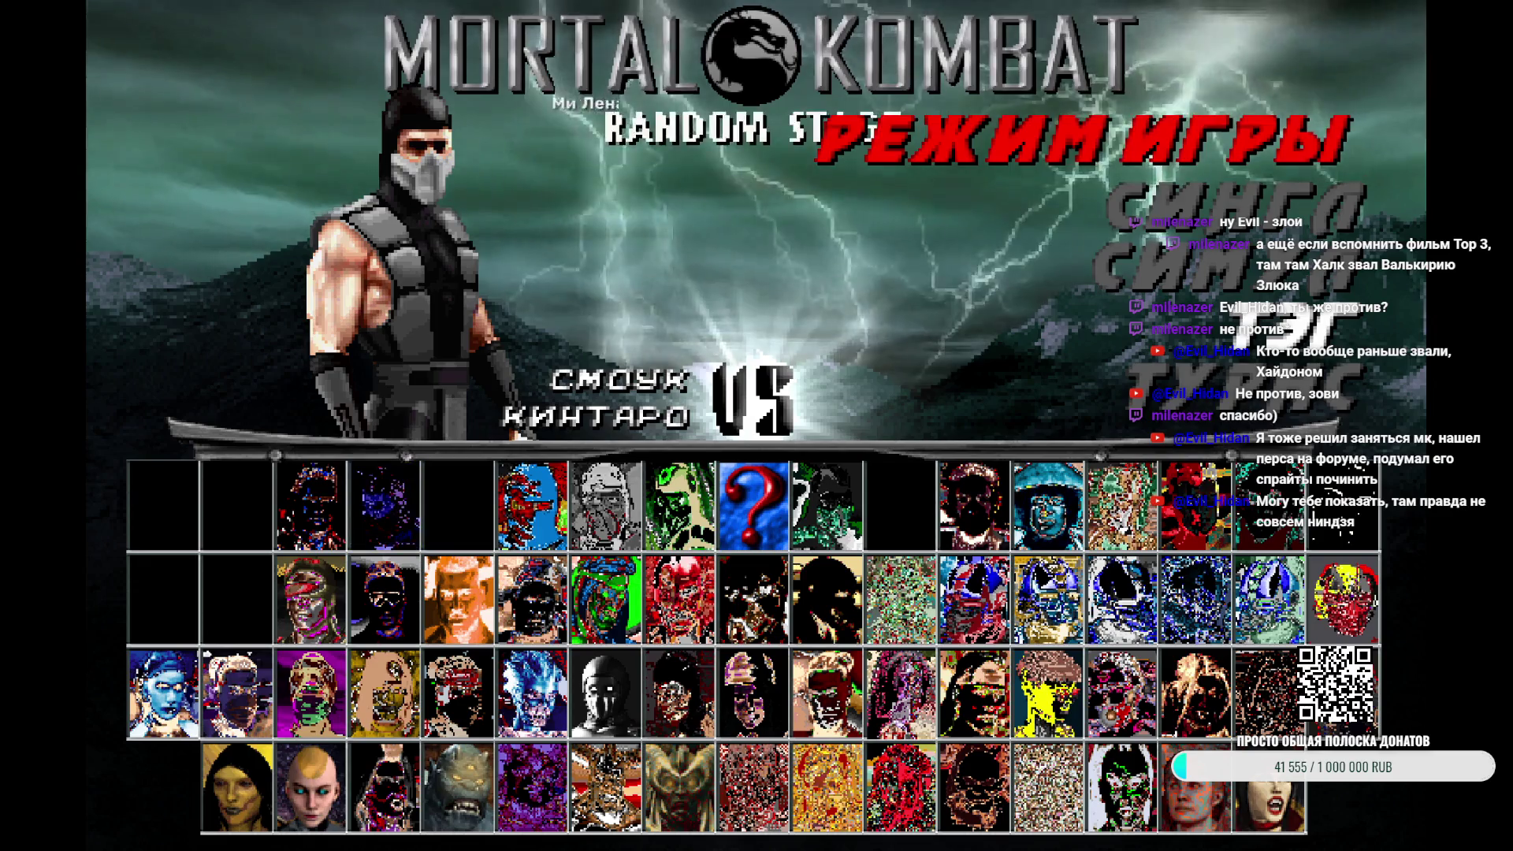
key(Return)
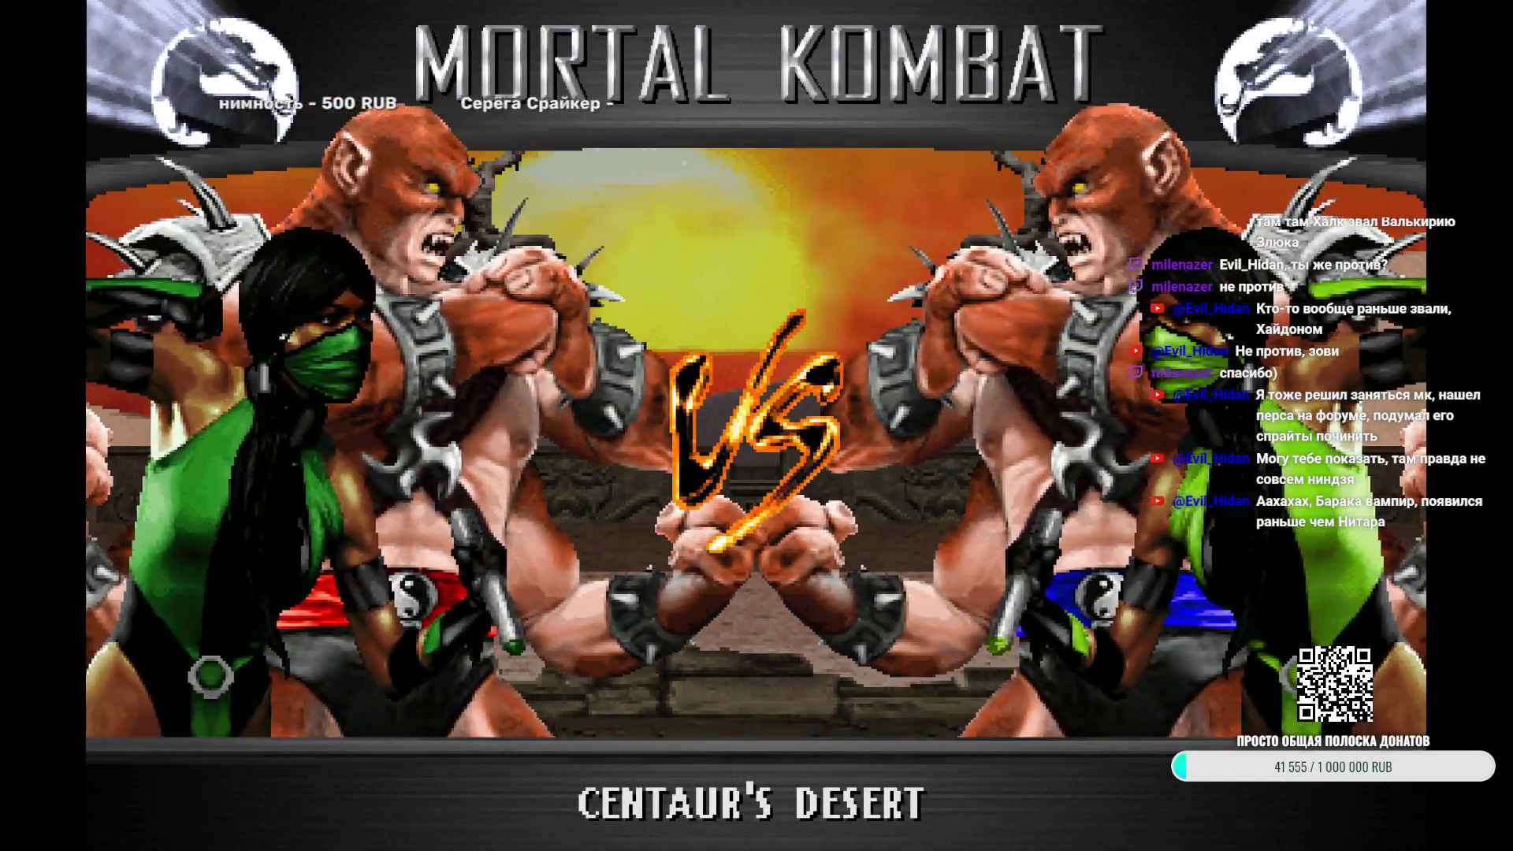
Skip past the VS screen, then quit the running tag match
key(Escape)
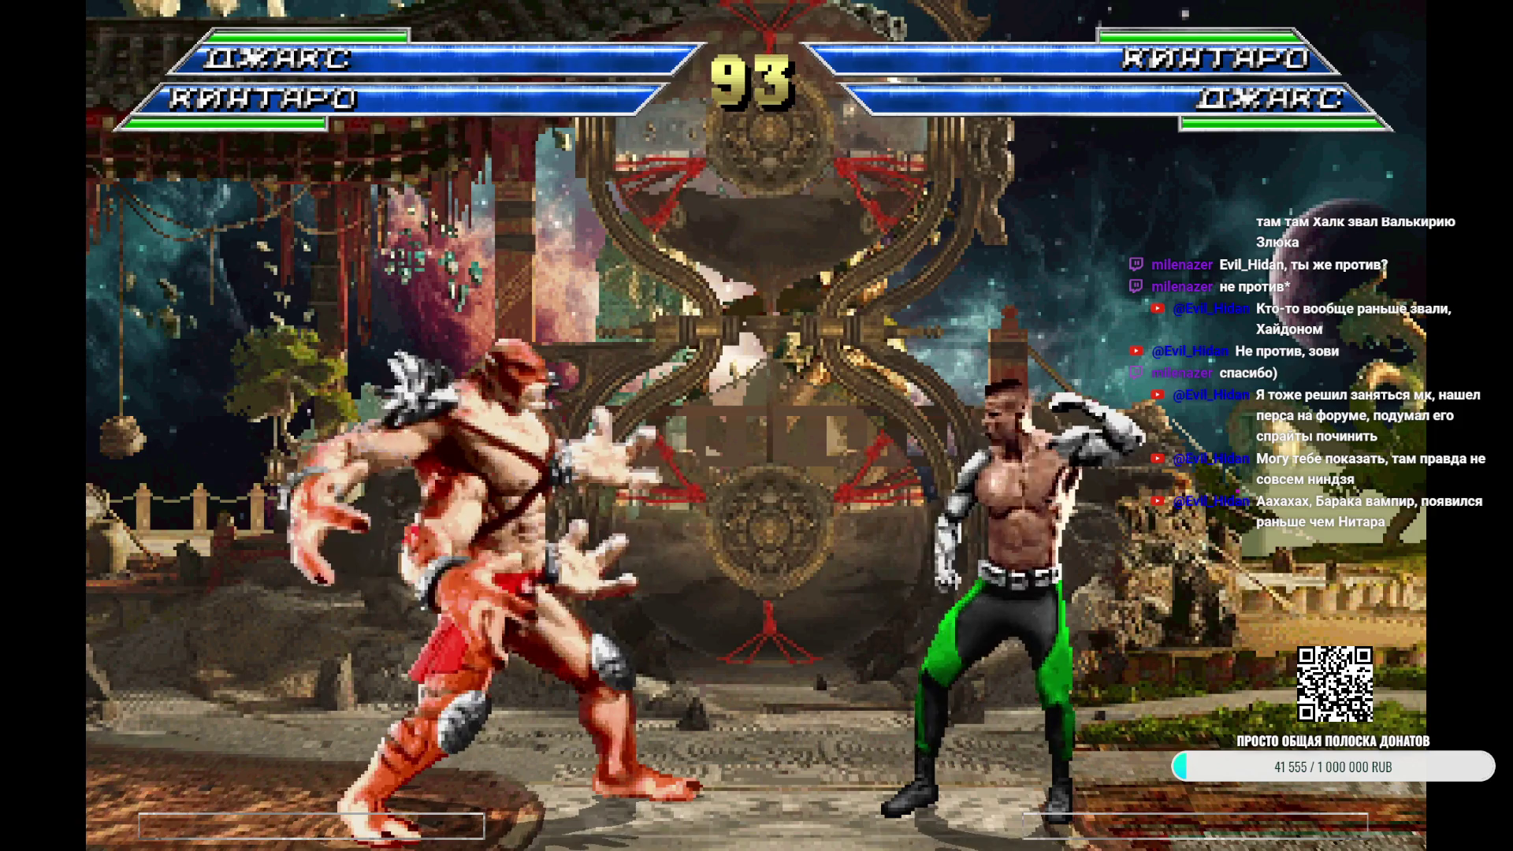
key(Escape)
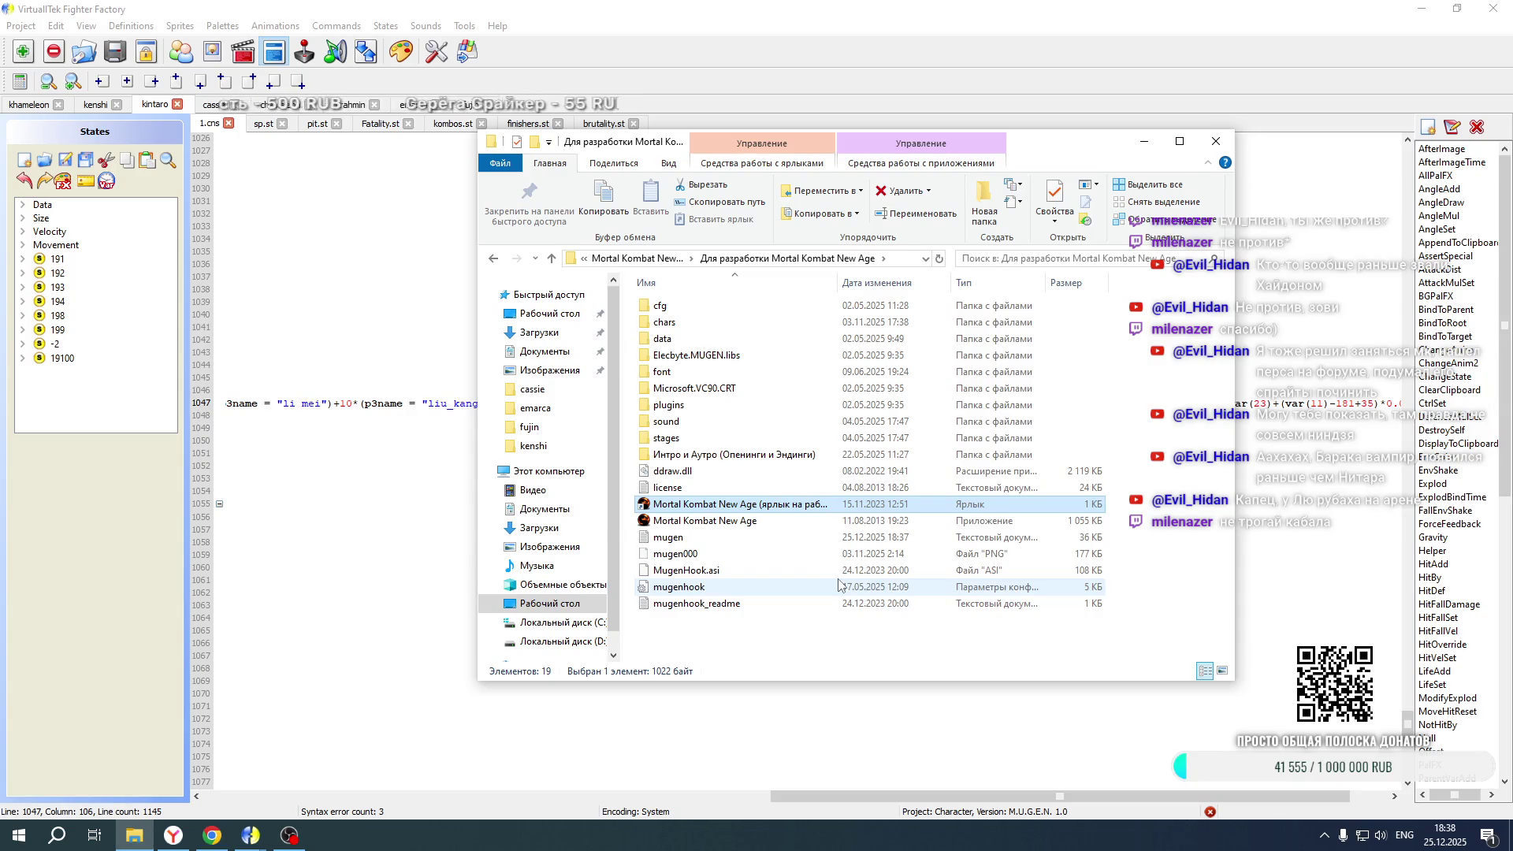
Relaunch Mortal Kombat New Age from its shortcut in the game folder
double_click(774, 506)
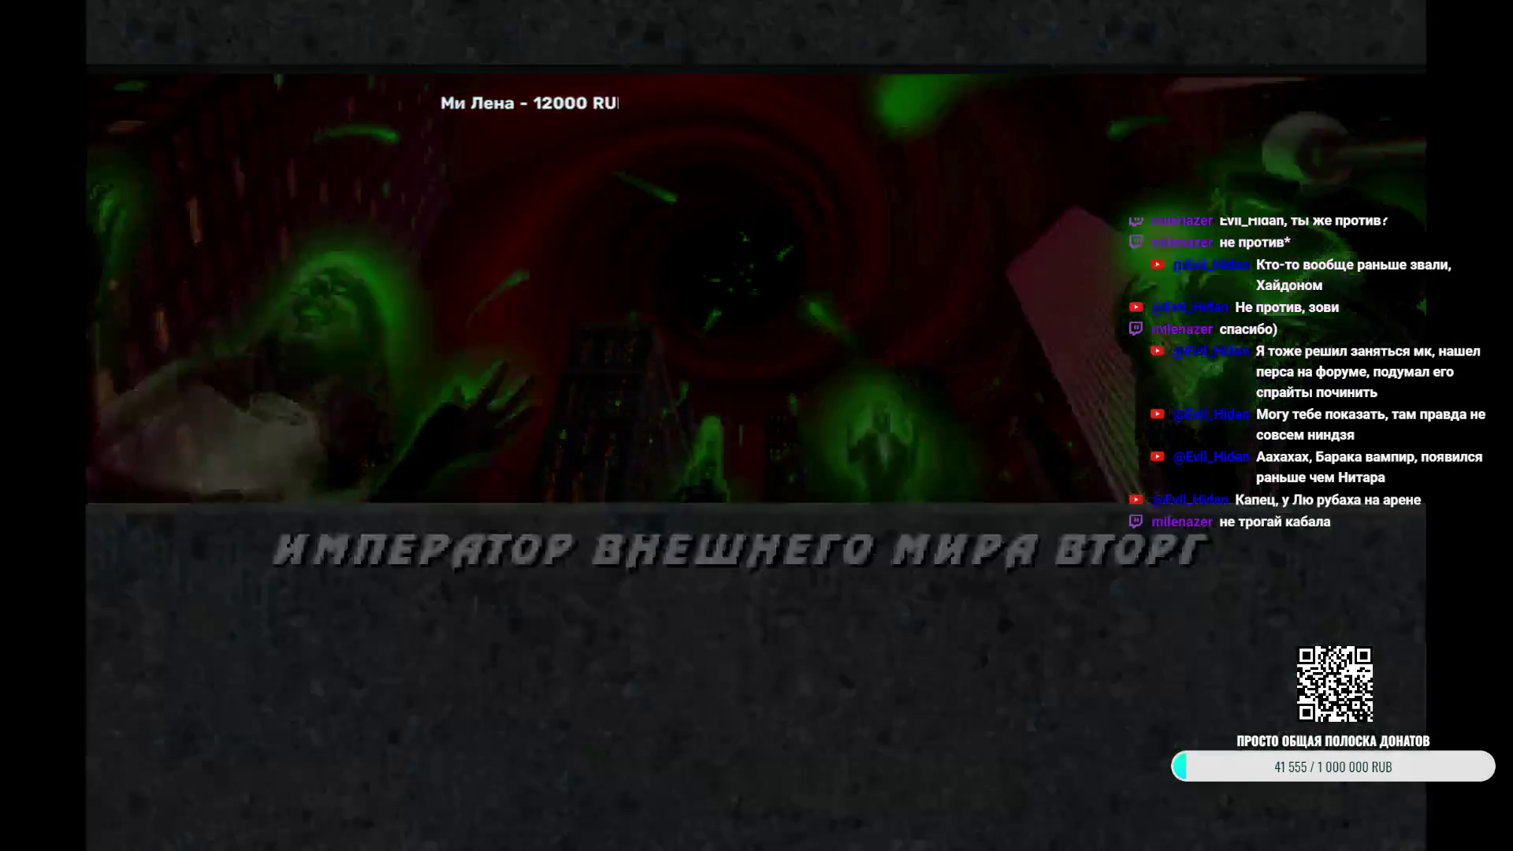
Skip the intro, pick Kintaro and Kano for a tag team, then close the game
key(Return)
key(Return)
key(Down)
key(Down)
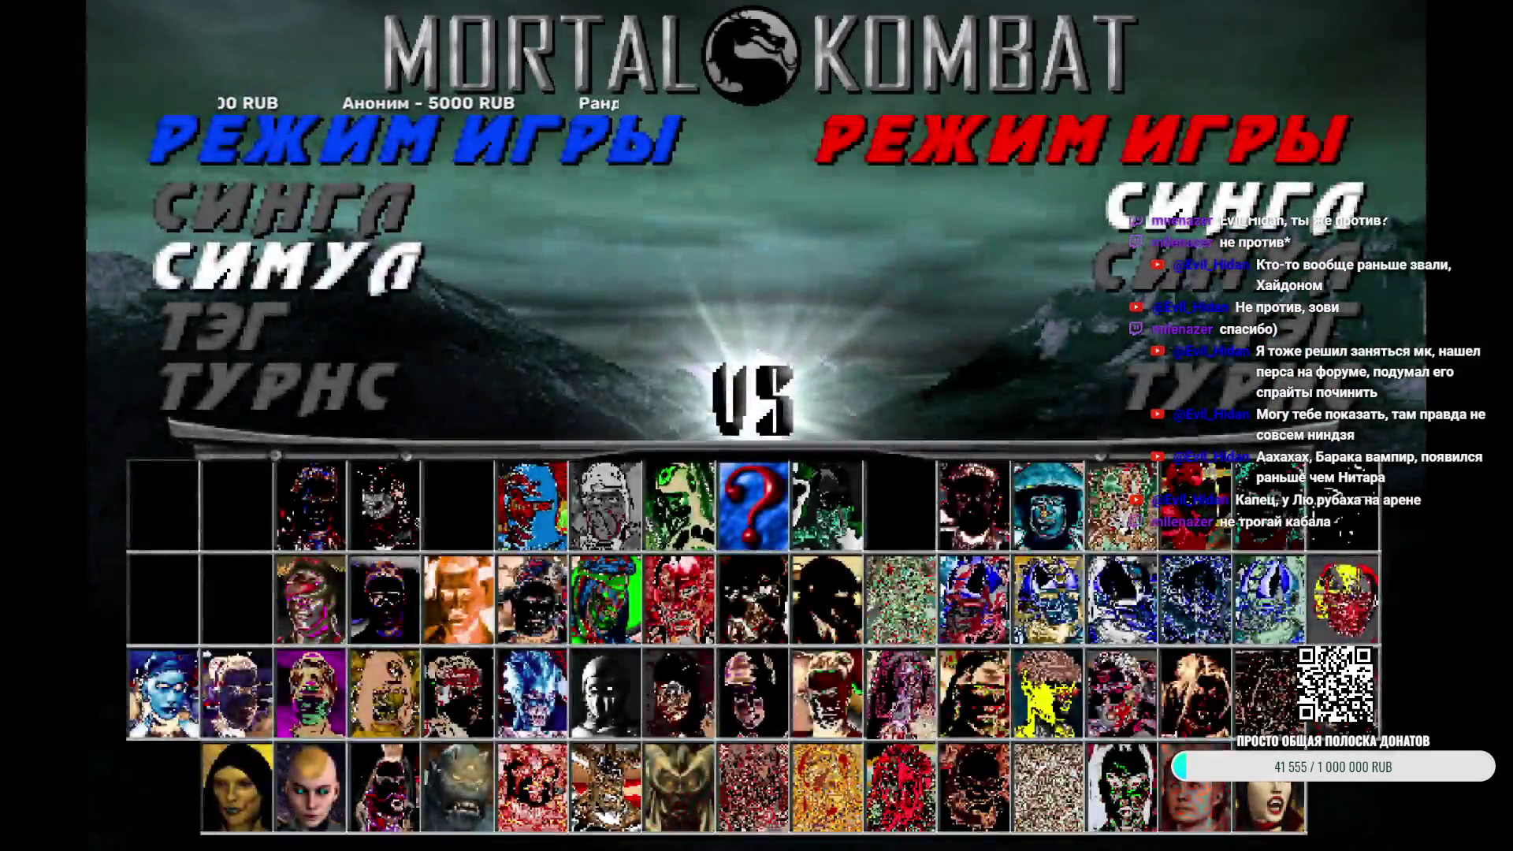
key(Return)
key(Right)
key(Down)
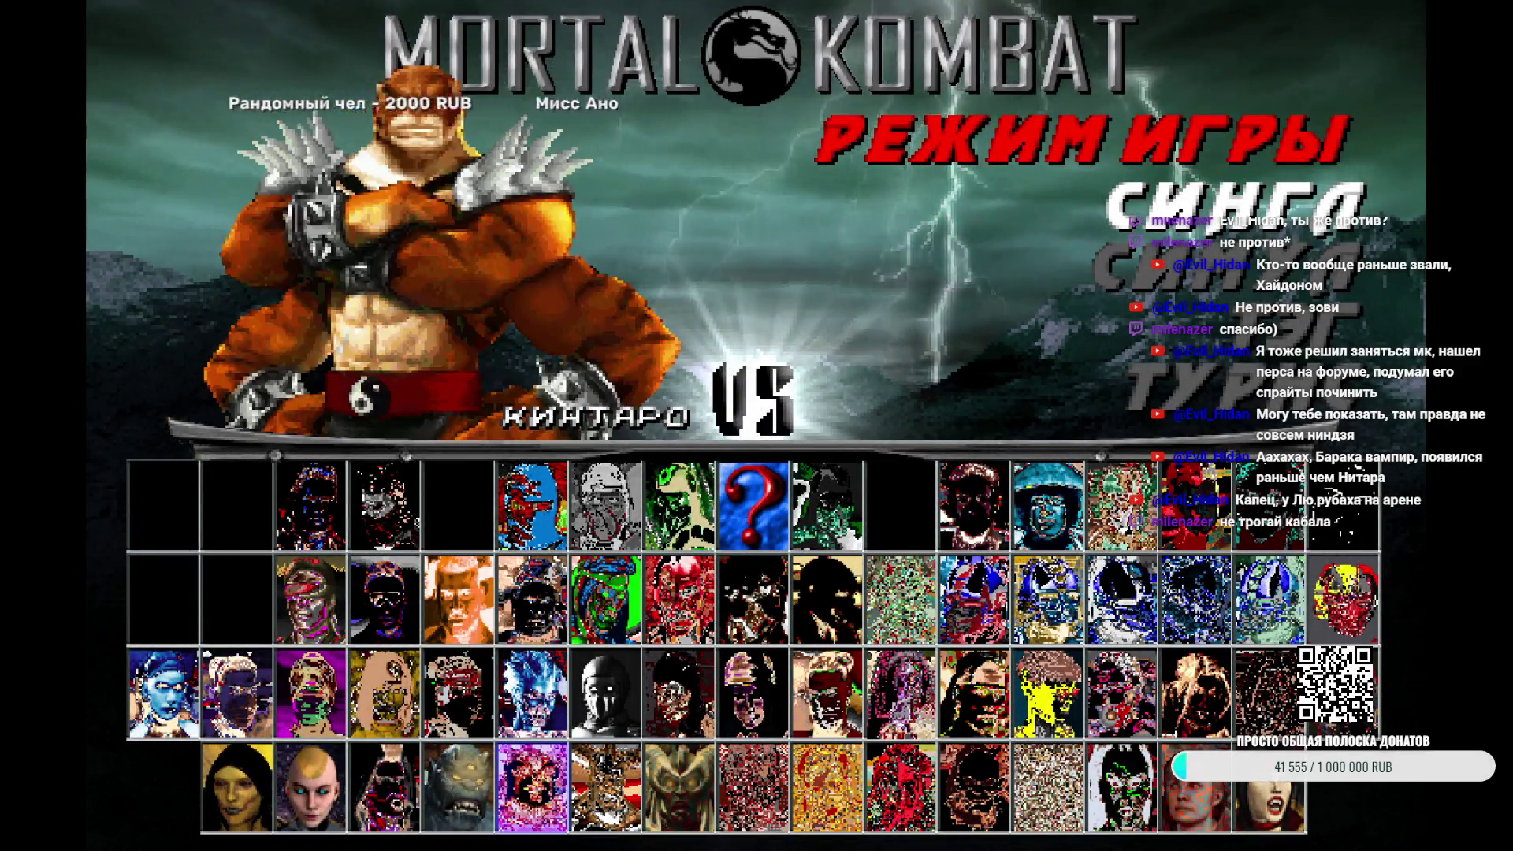
key(Return)
key(Up)
key(Up)
key(Right)
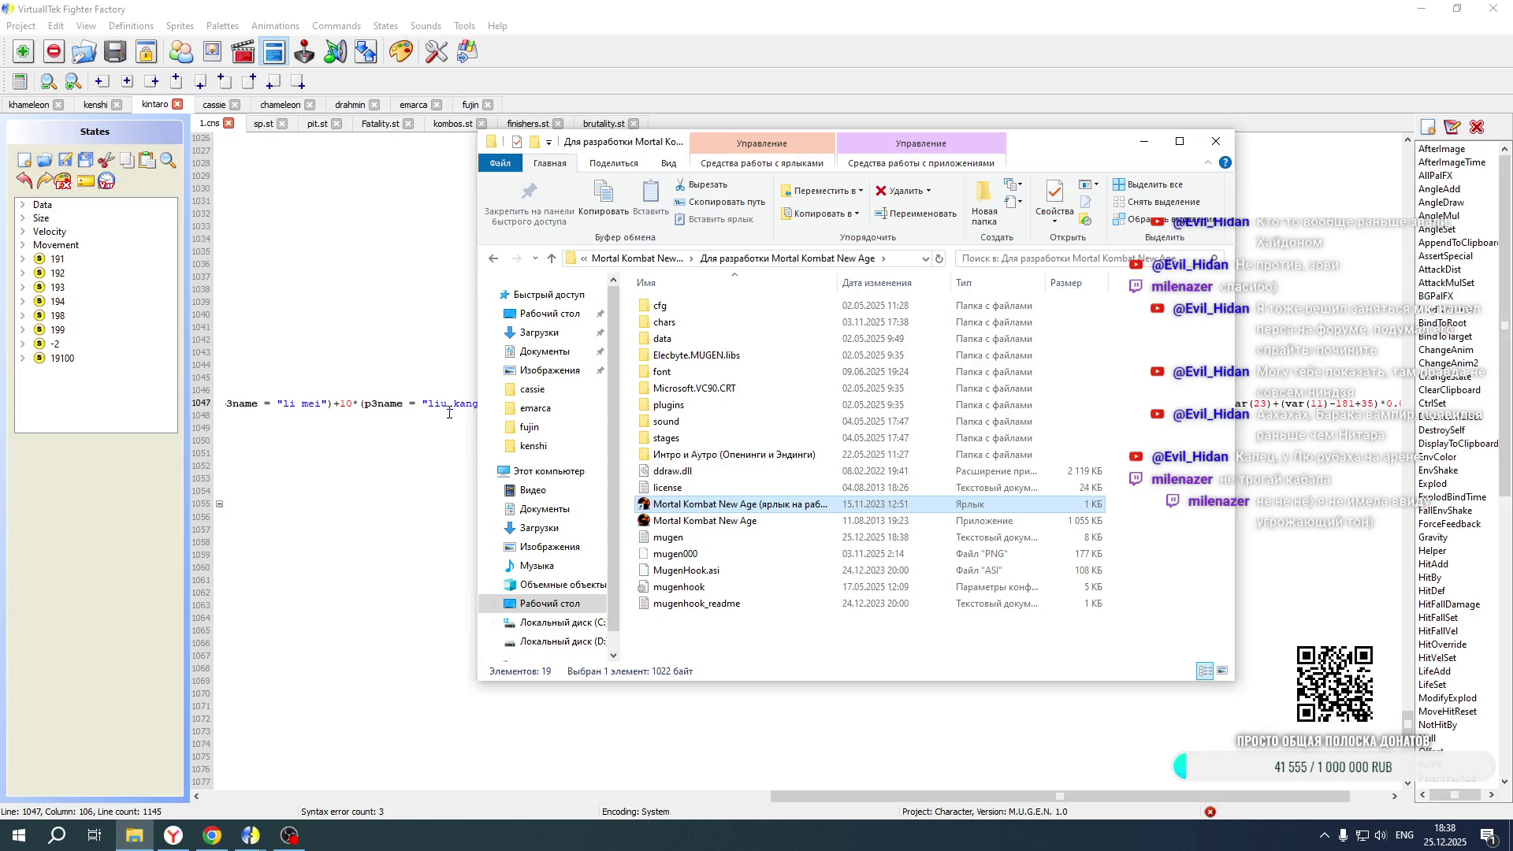
click(938, 800)
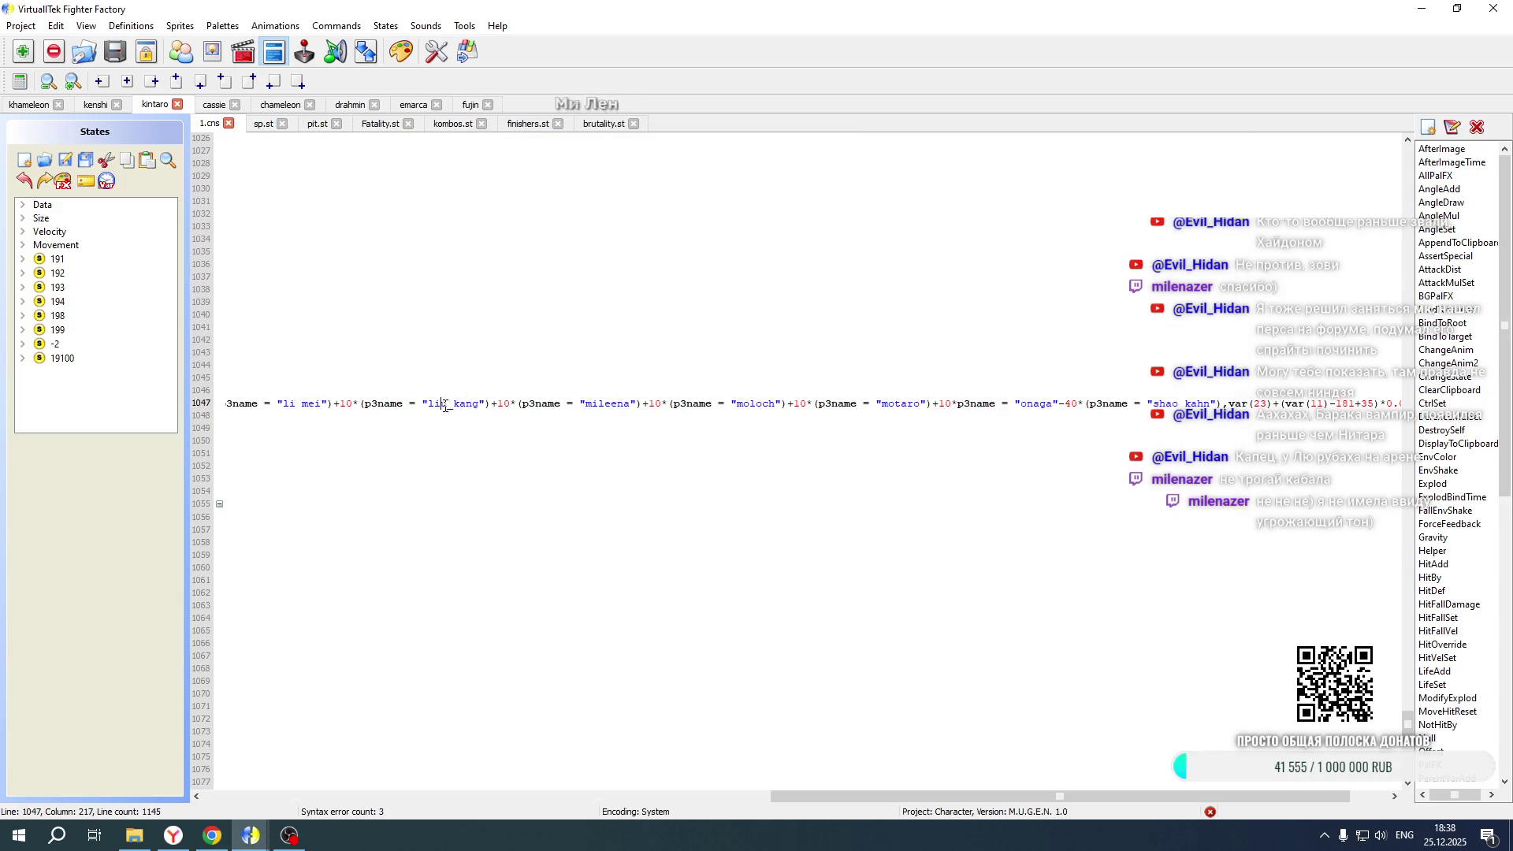
Switch to Khameleon's Fatality.st and locate the position formulas near lines 15243 and 15331
drag(905, 802, 337, 801)
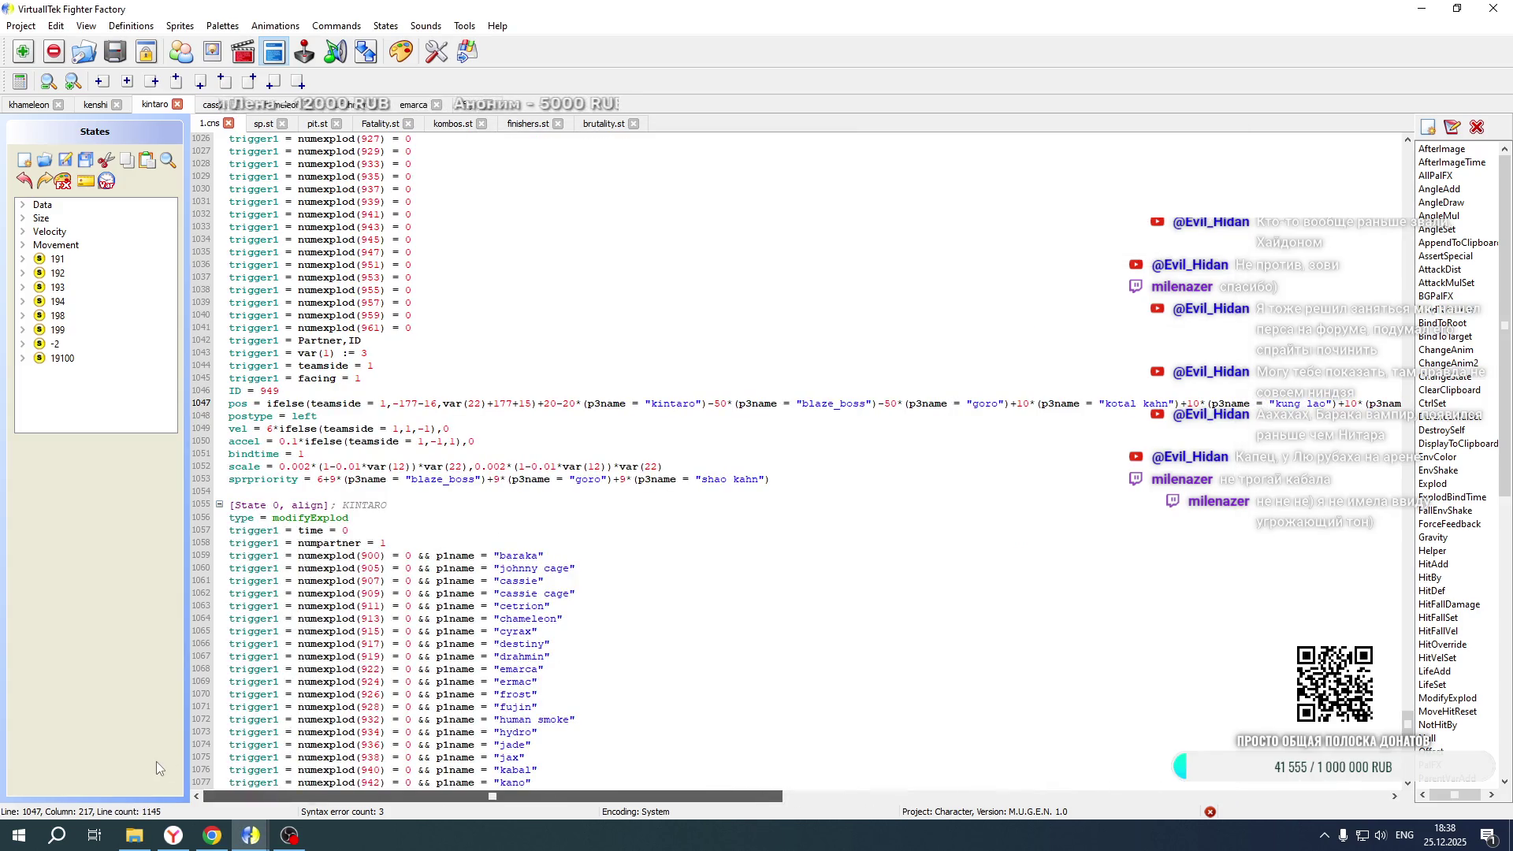
scroll(340, 496, down, 20)
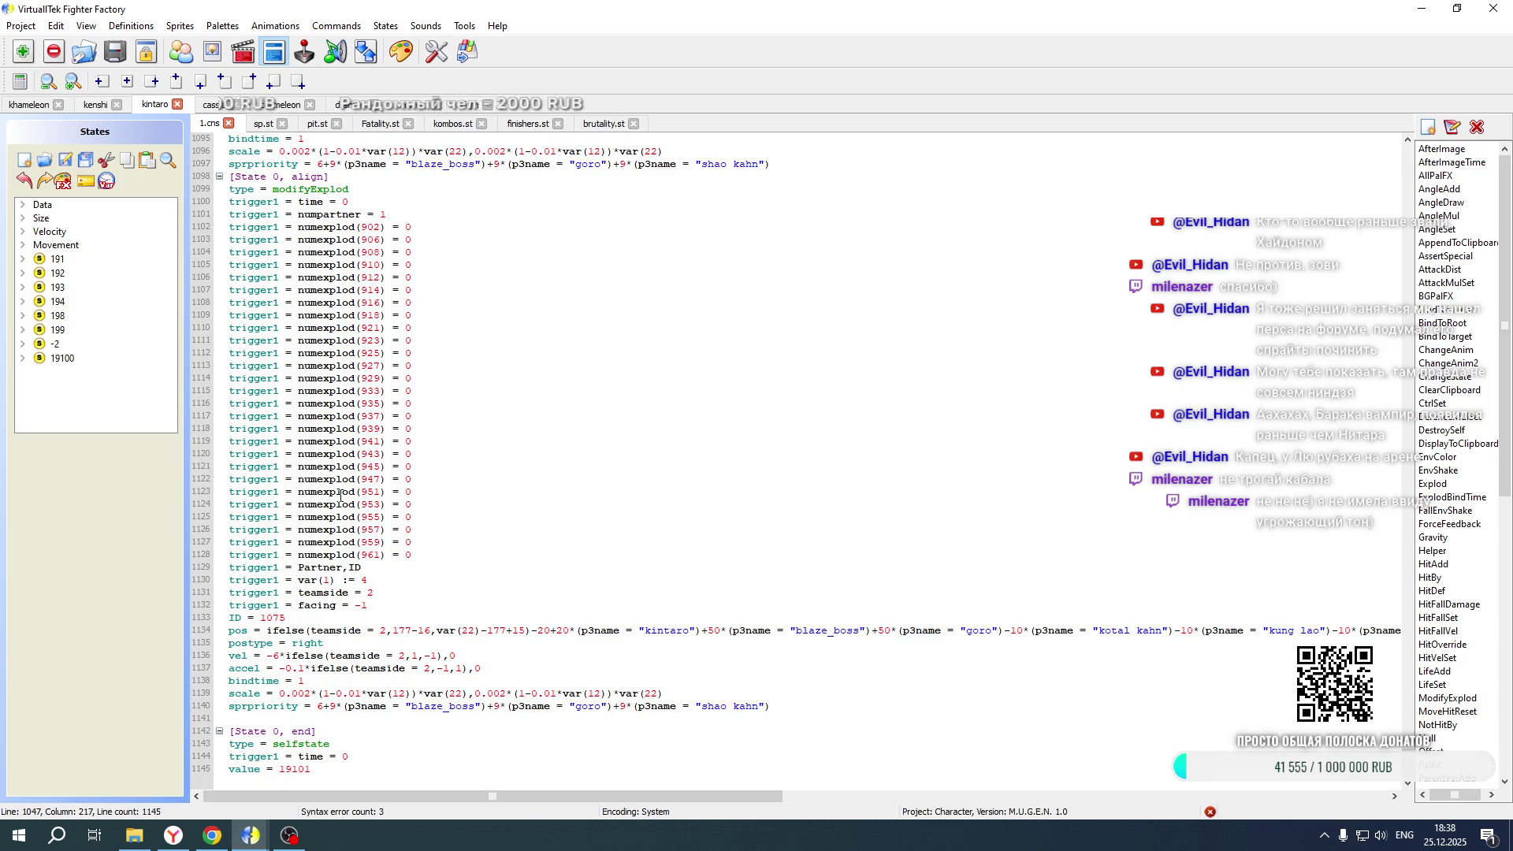
click(29, 104)
scroll(431, 297, down, 10)
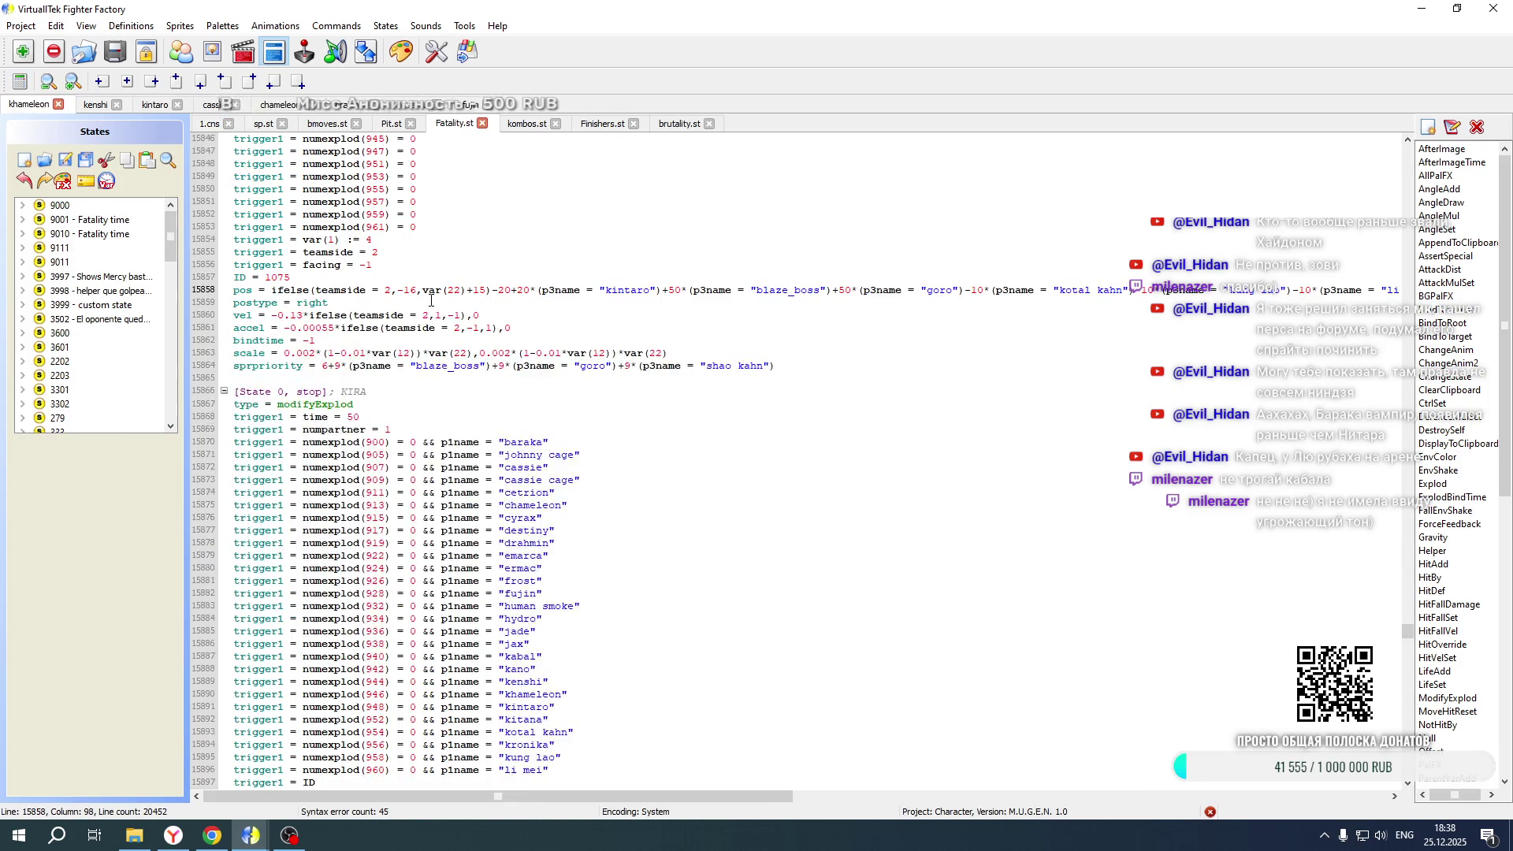
scroll(431, 298, up, 20)
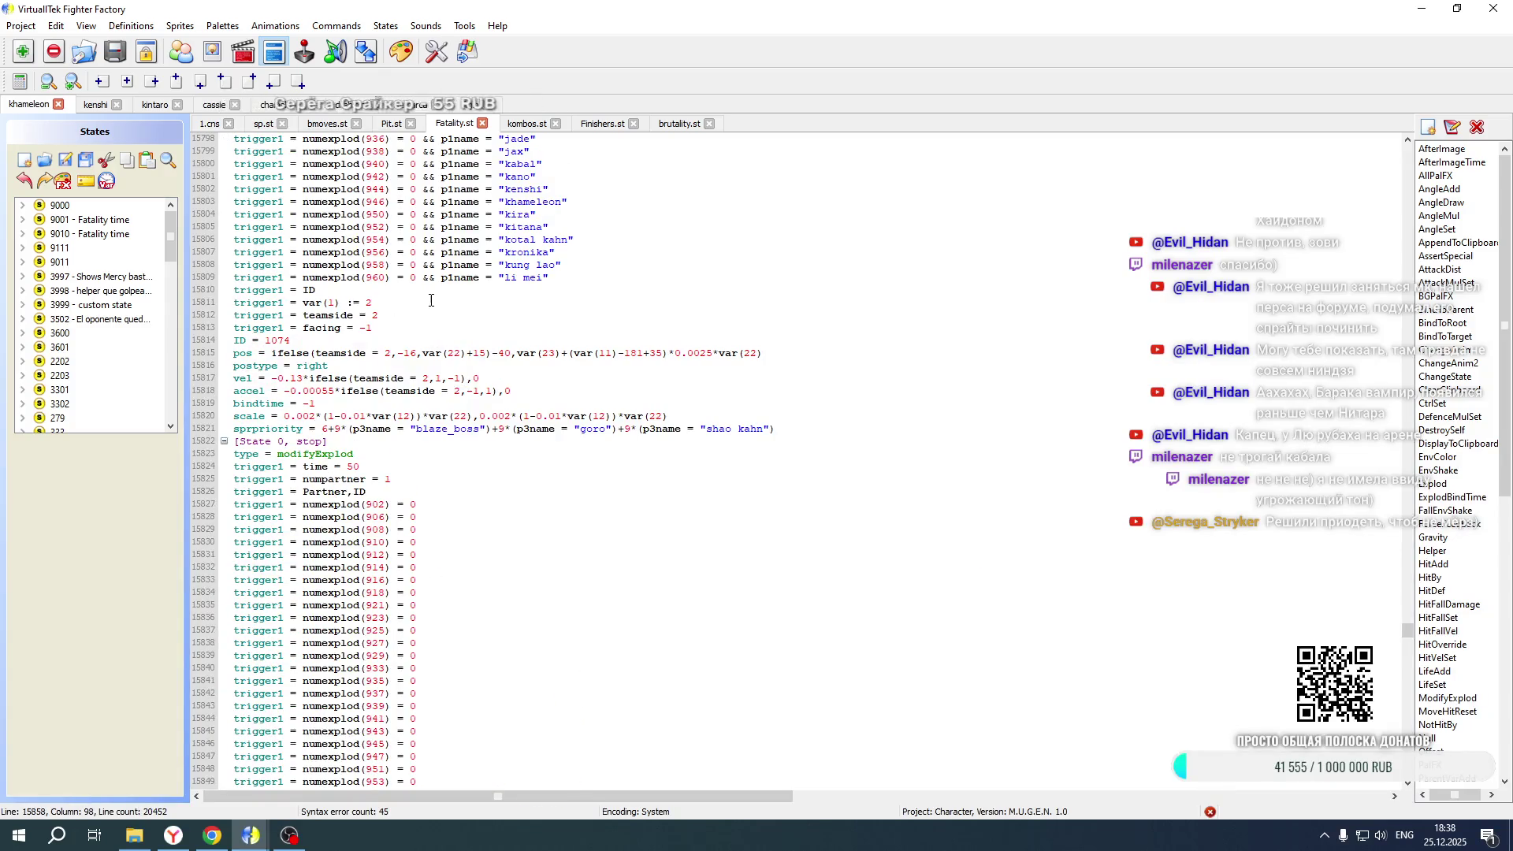
scroll(431, 300, up, 20)
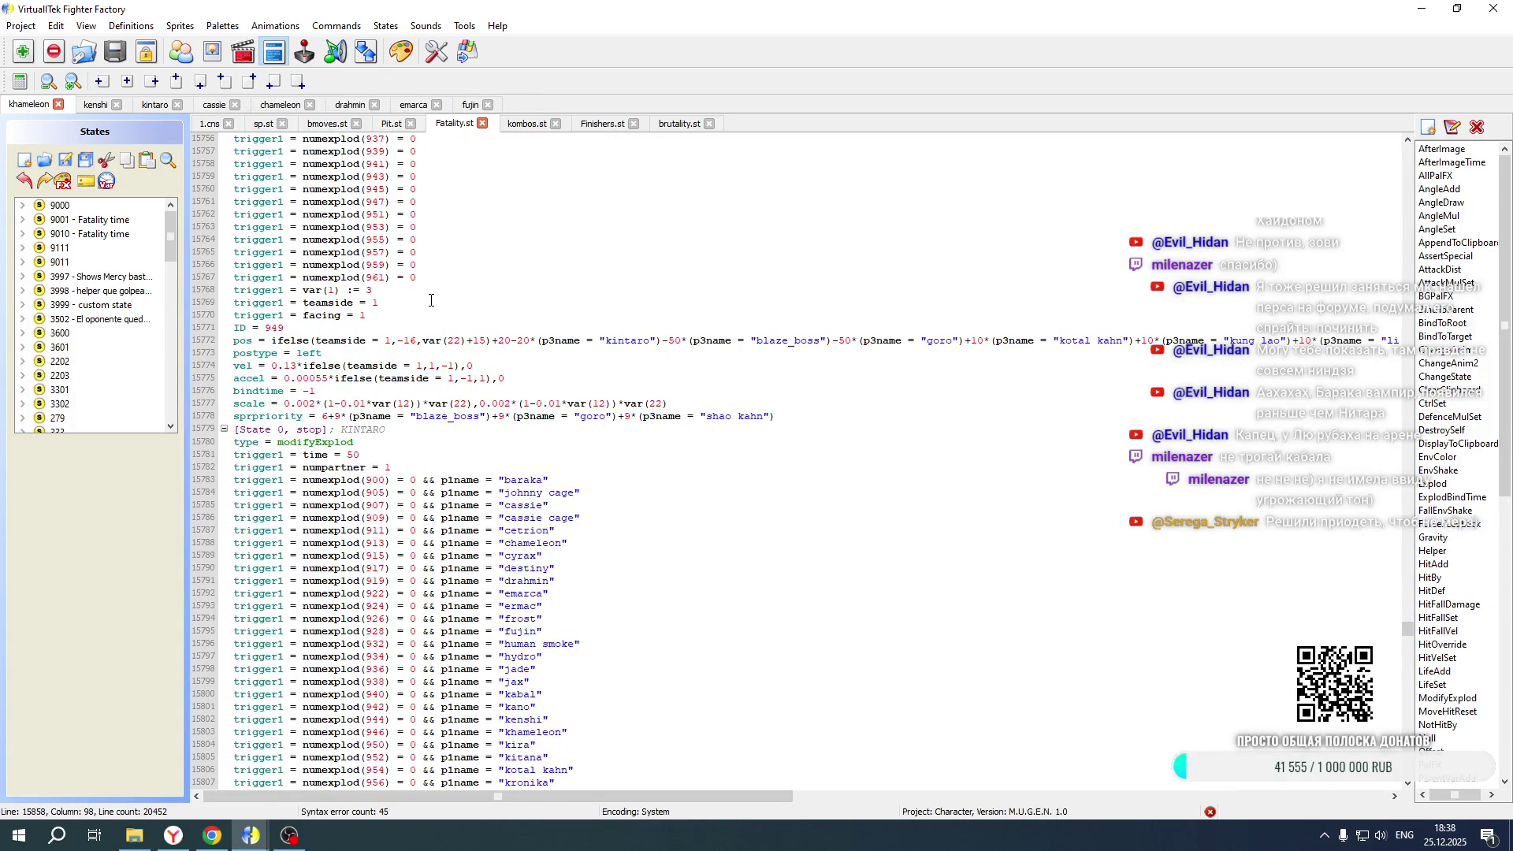
scroll(431, 299, up, 5)
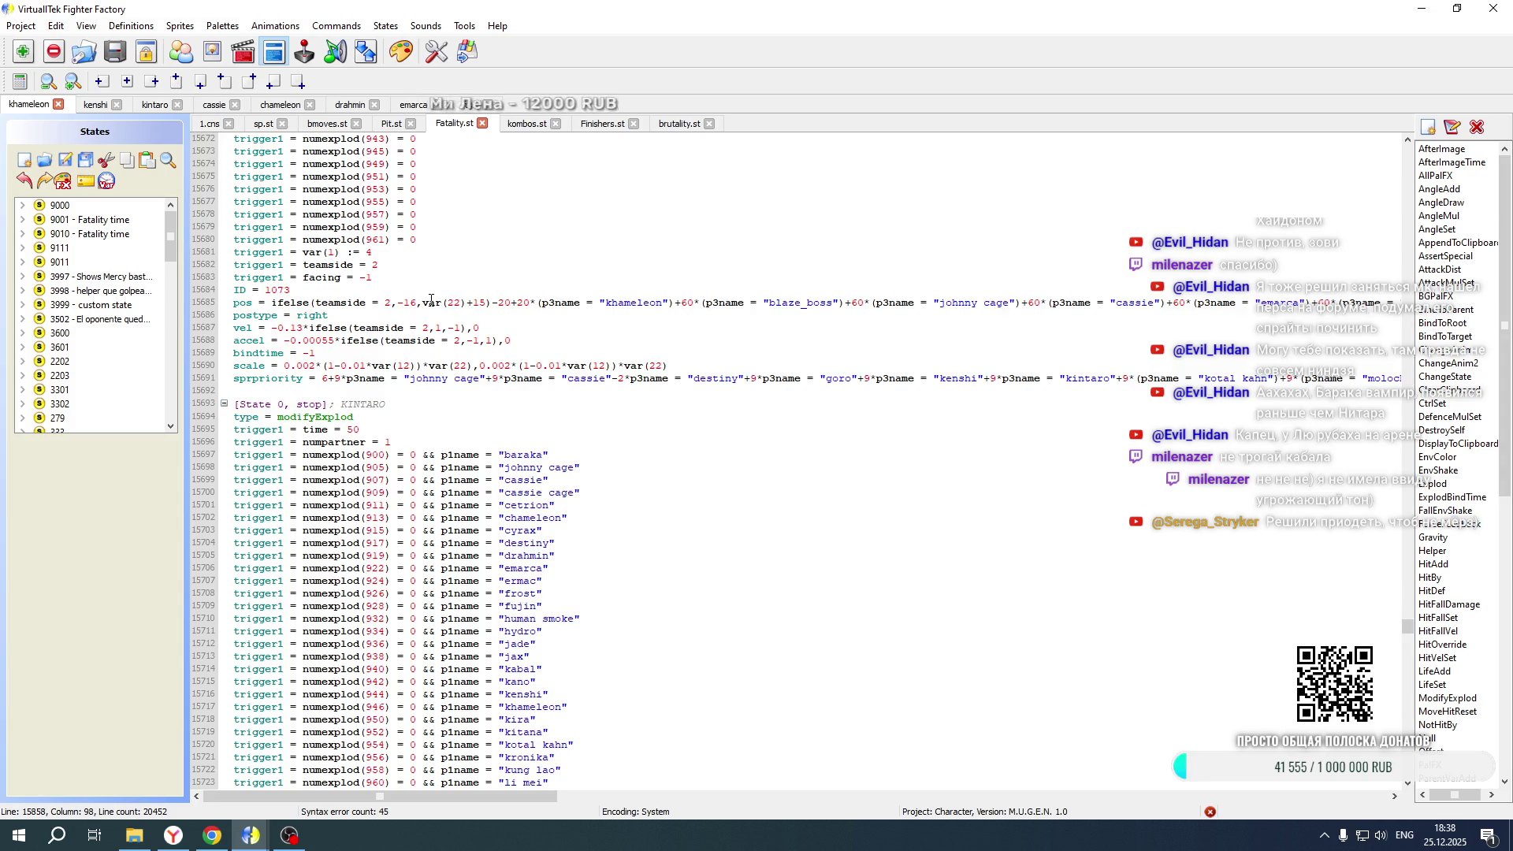
scroll(431, 299, up, 20)
scroll(431, 301, up, 20)
scroll(431, 300, up, 20)
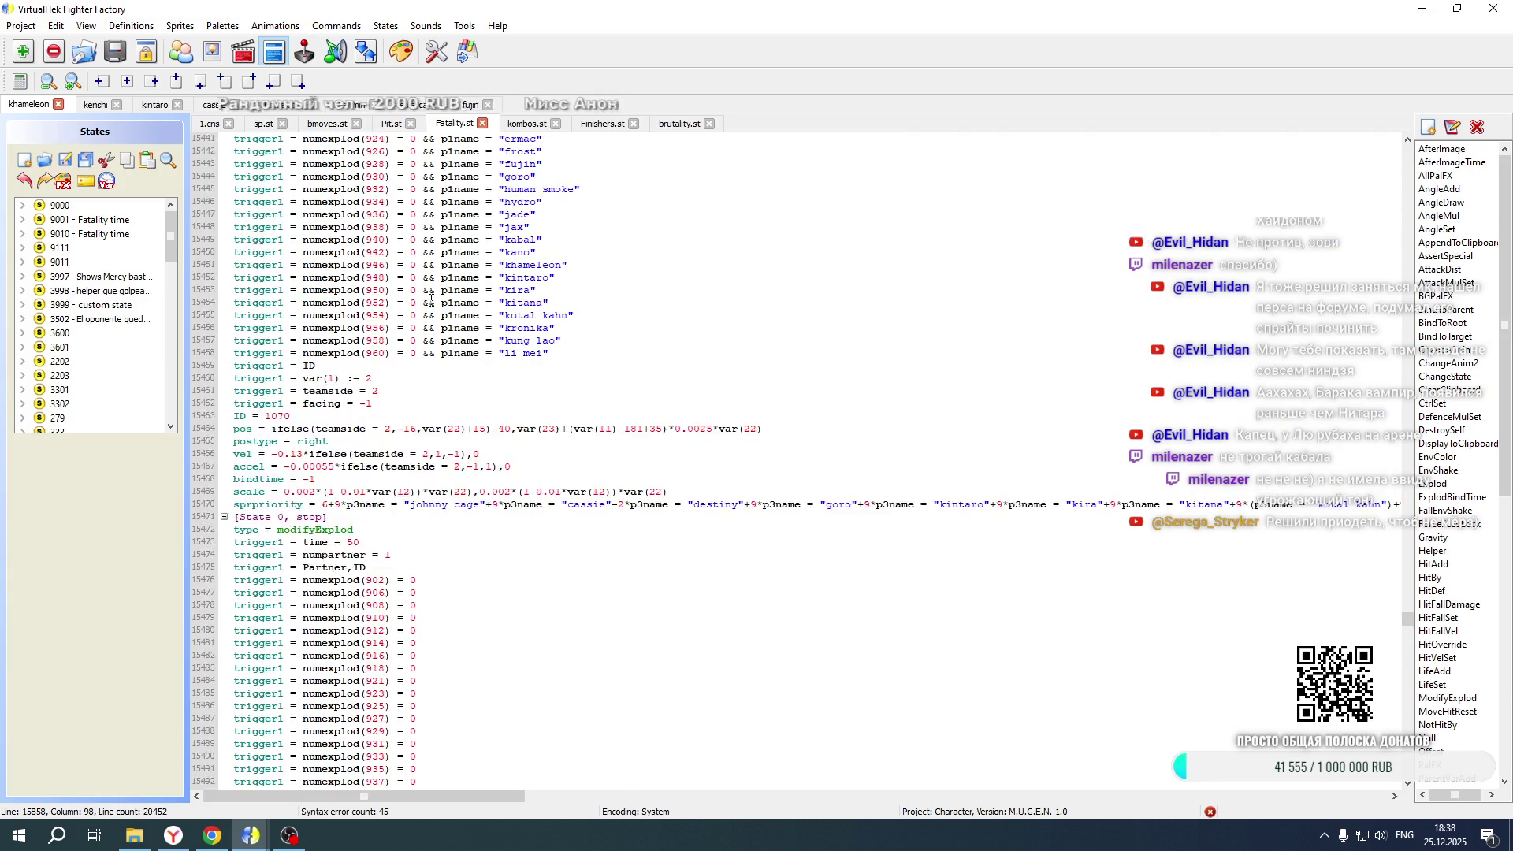
scroll(431, 300, up, 20)
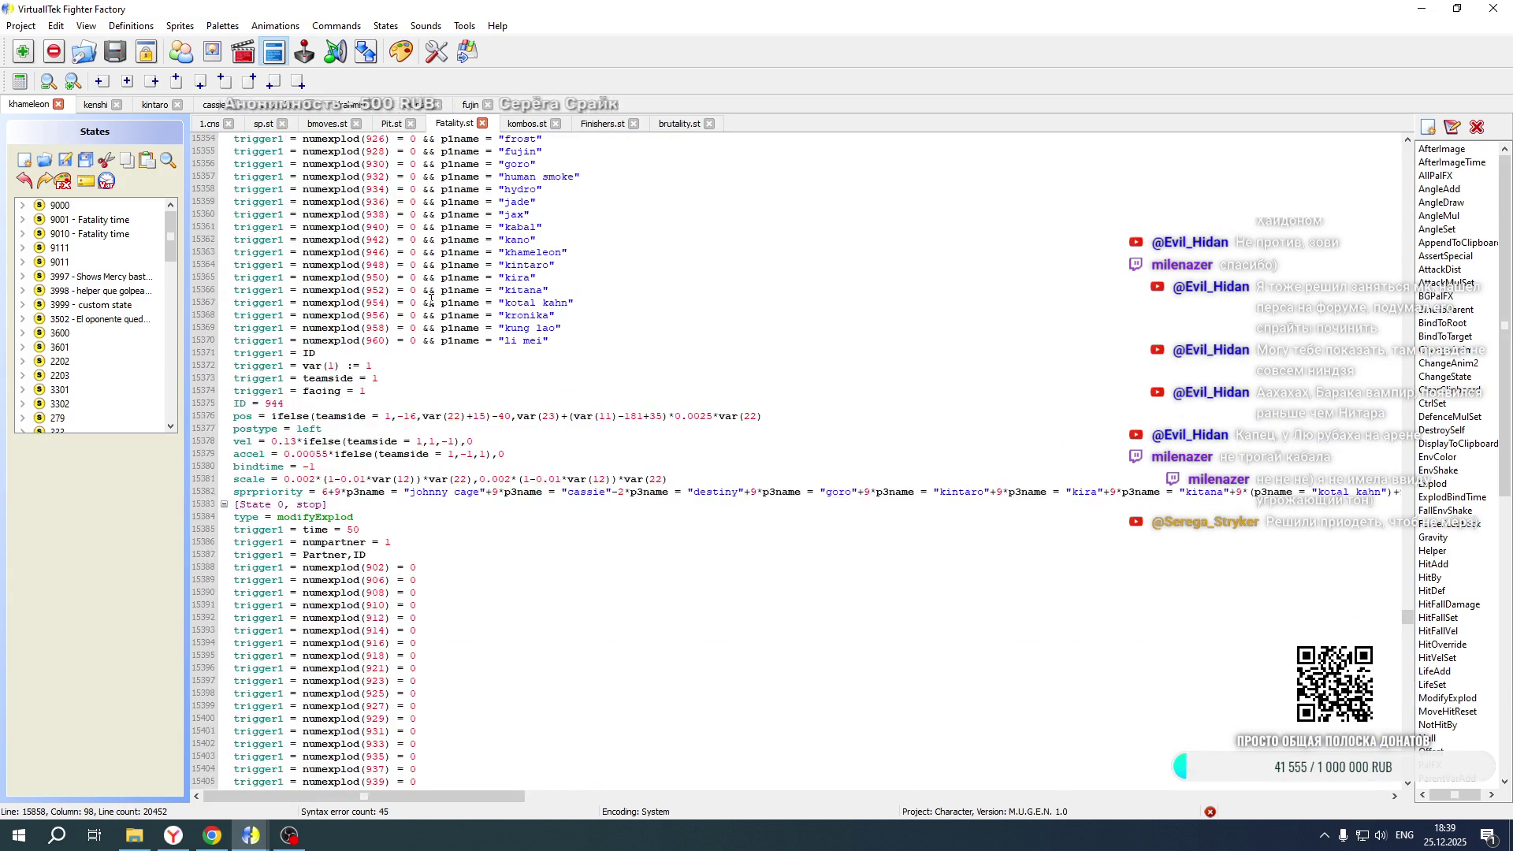
scroll(431, 299, up, 6)
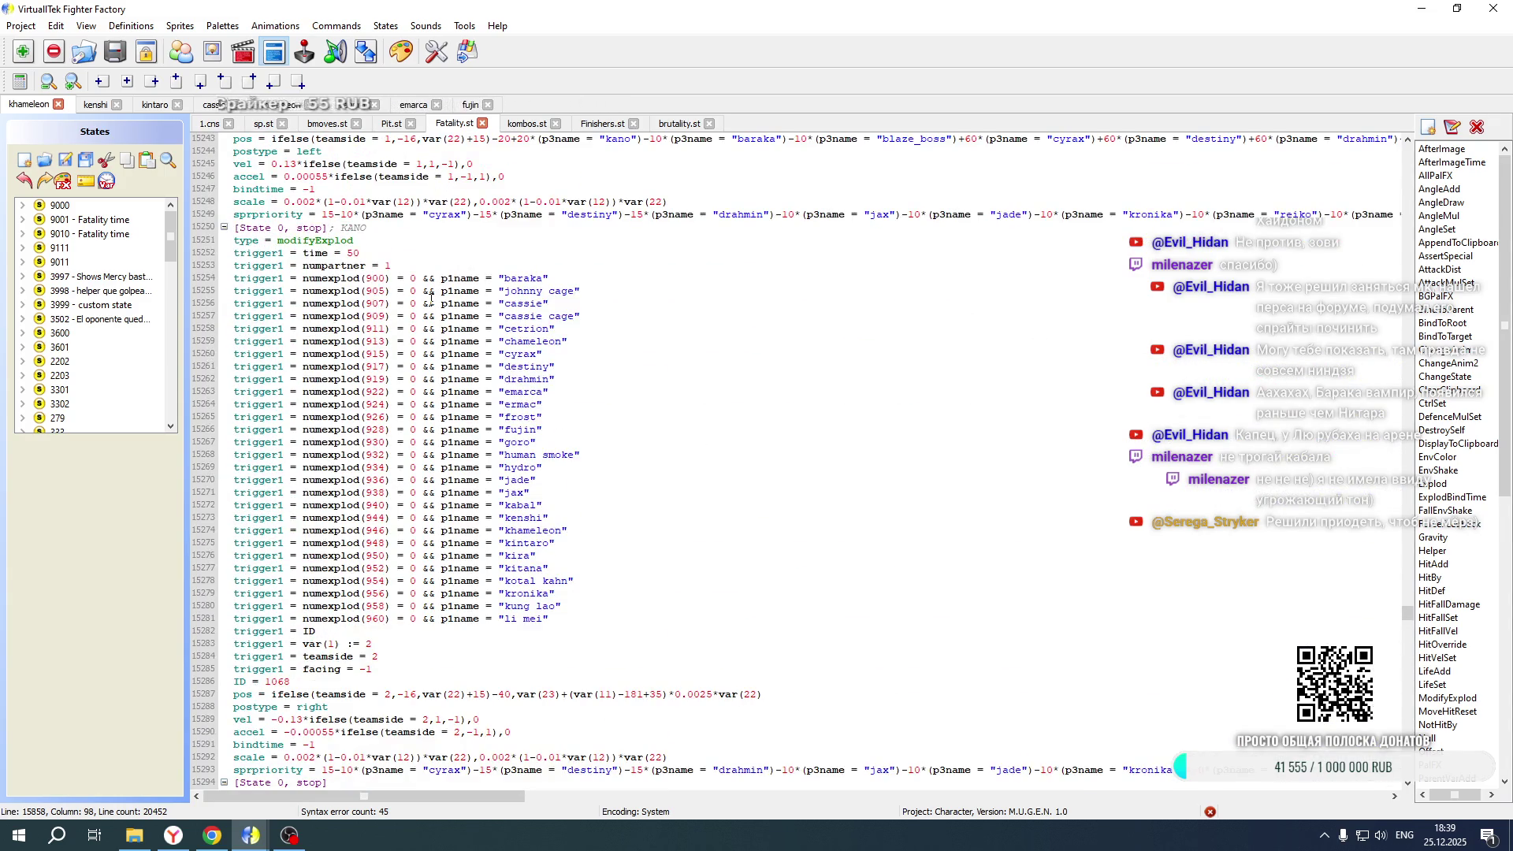
scroll(431, 298, up, 20)
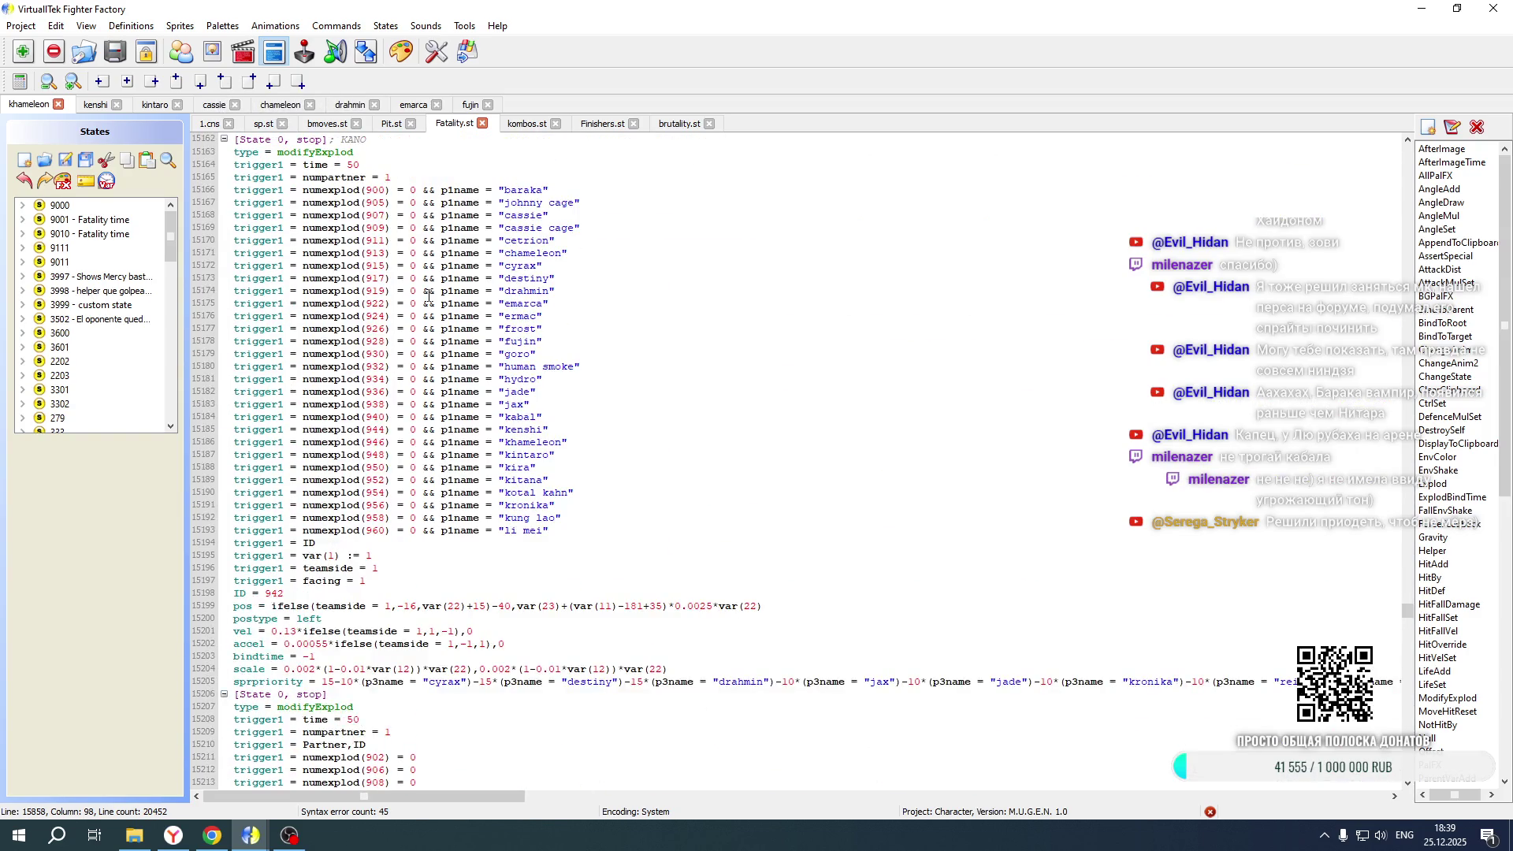
scroll(426, 290, down, 20)
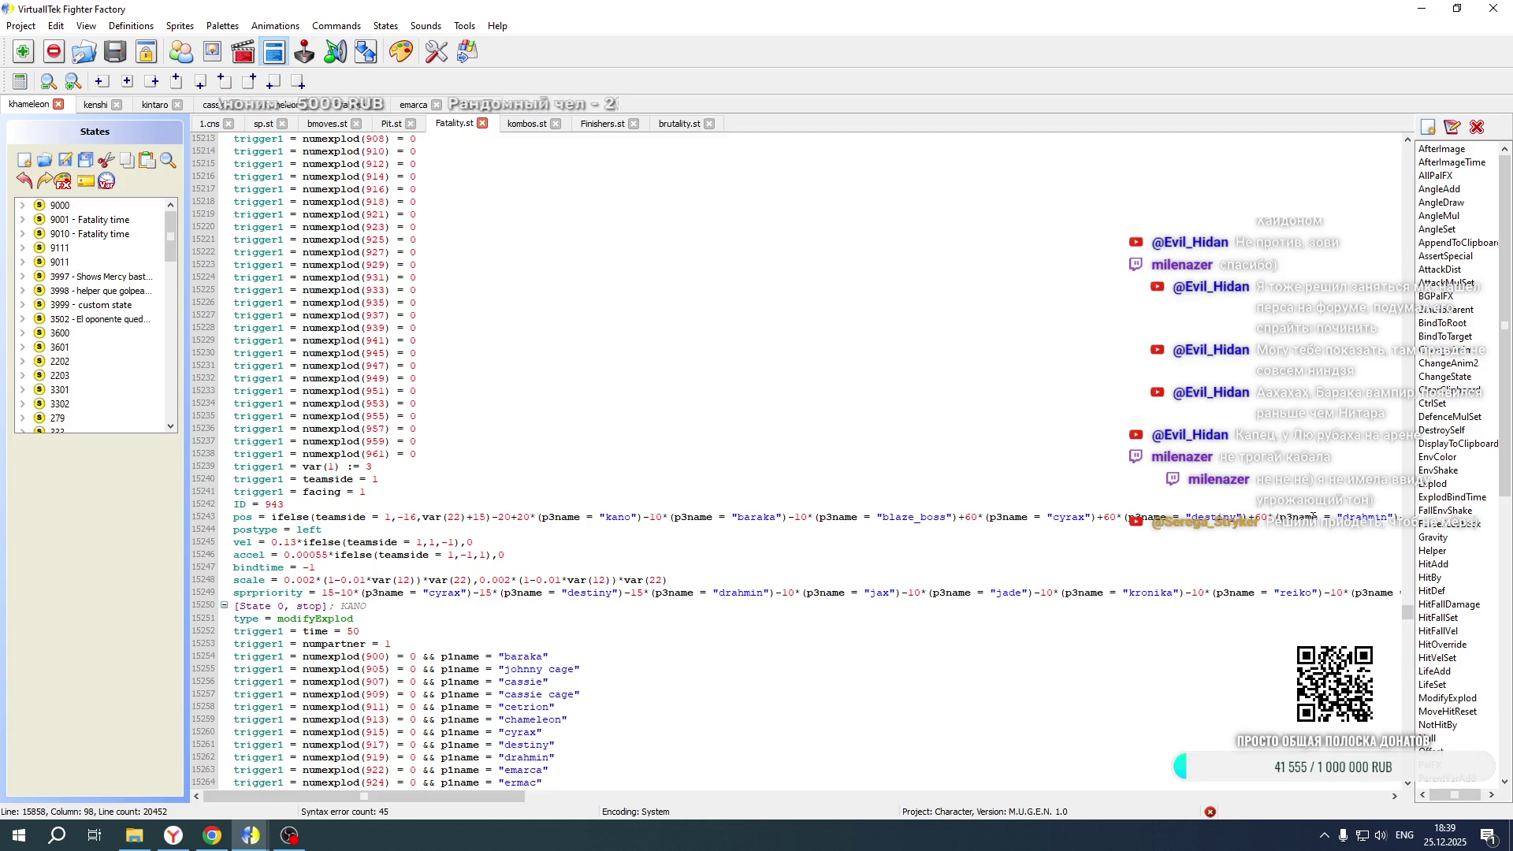
drag(433, 796, 794, 812)
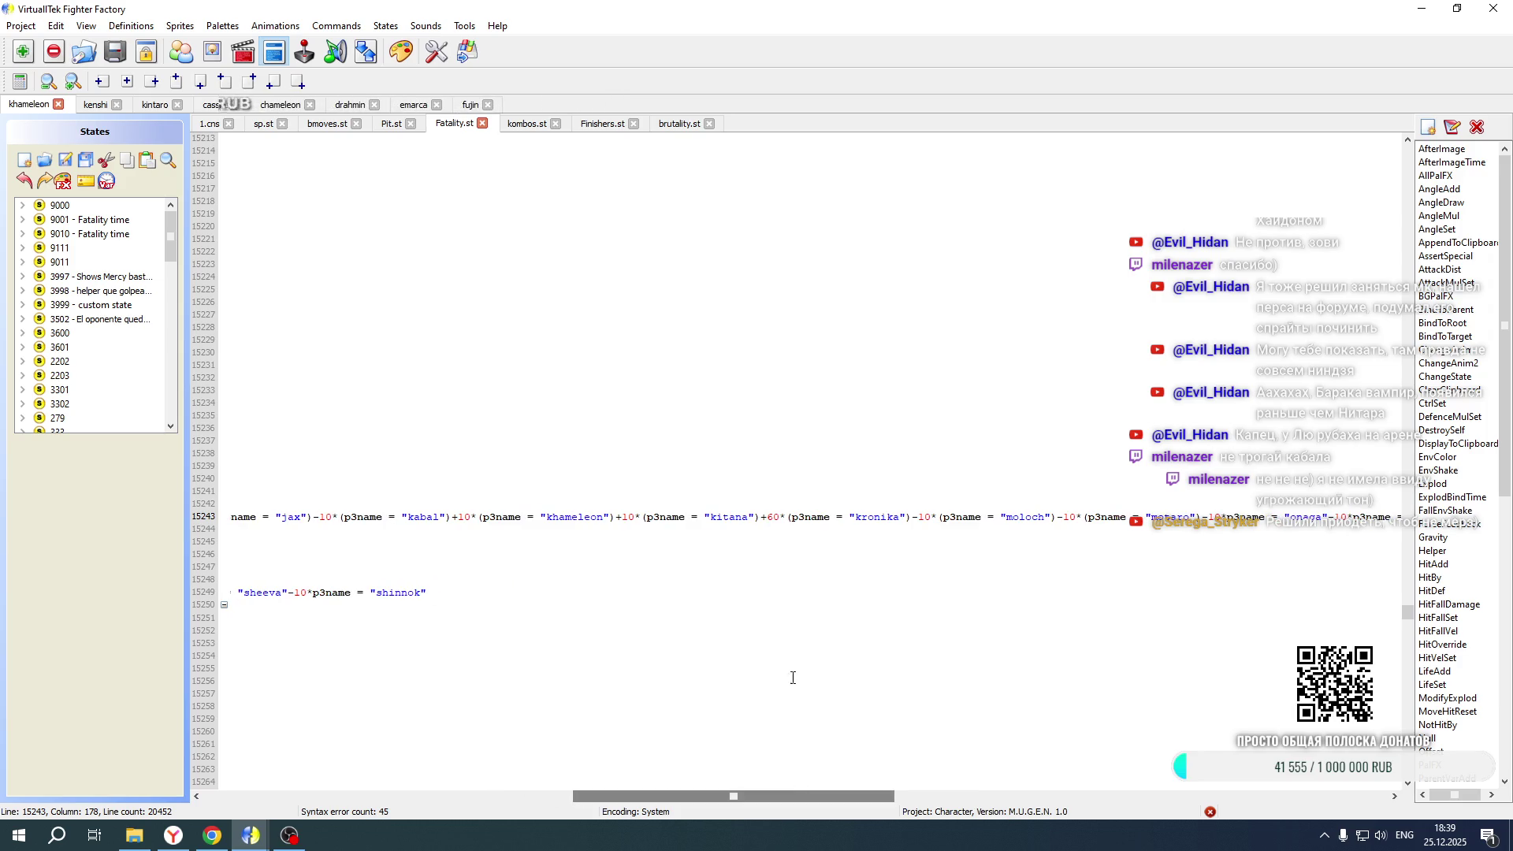
Paste the kintaro +10 offset after khameleon in both formulas, save, and open the kano project
text(+10*(p3name = "kintaro"))
click(619, 517)
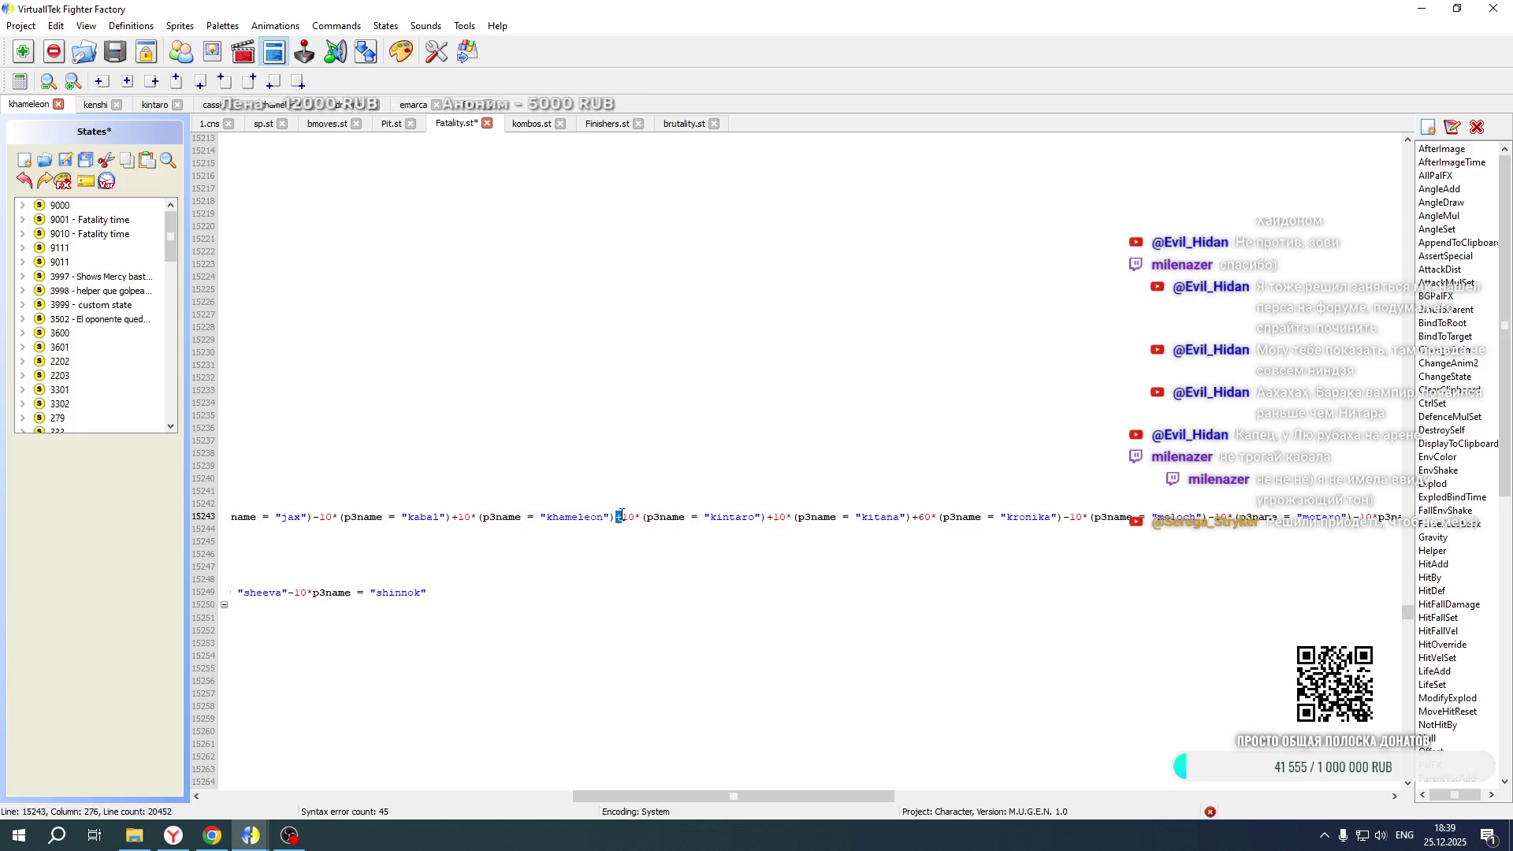
scroll(626, 516, down, 20)
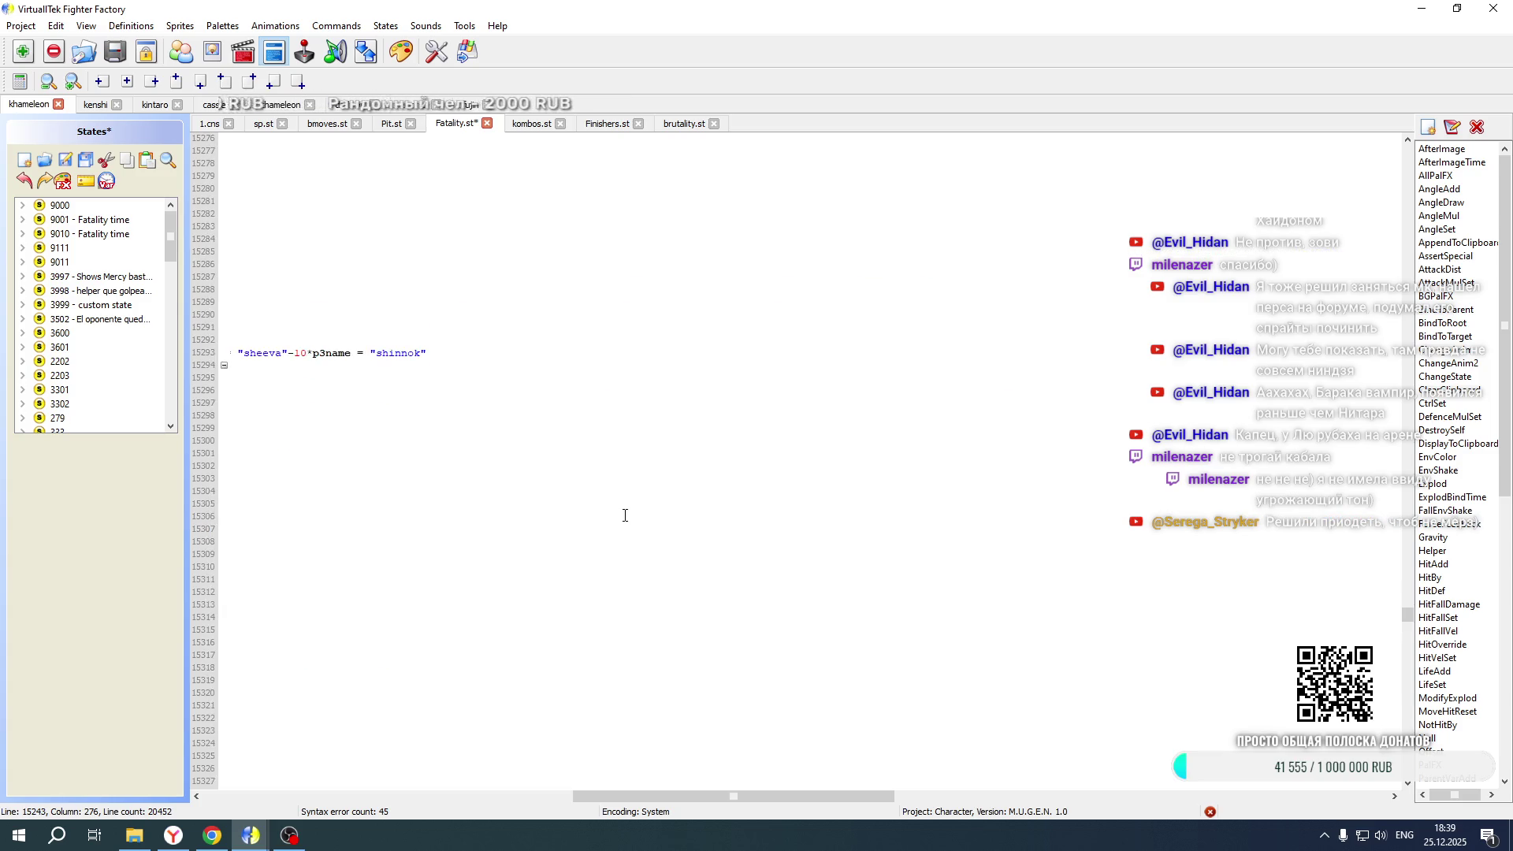
text(+10*(p3name = "kintaro"))
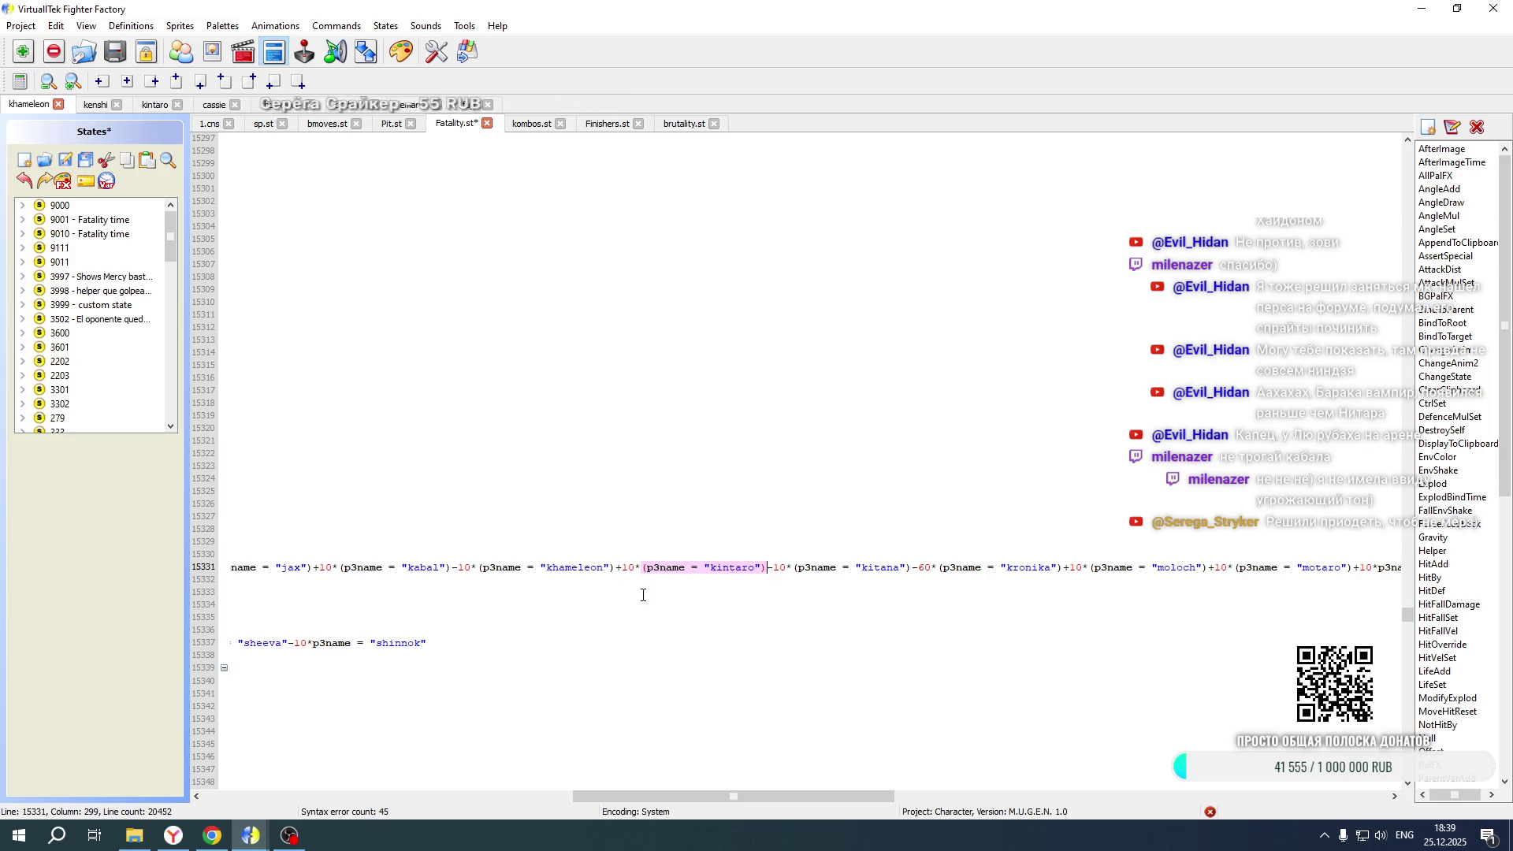
key(ctrl+s)
click(85, 52)
double_click(187, 160)
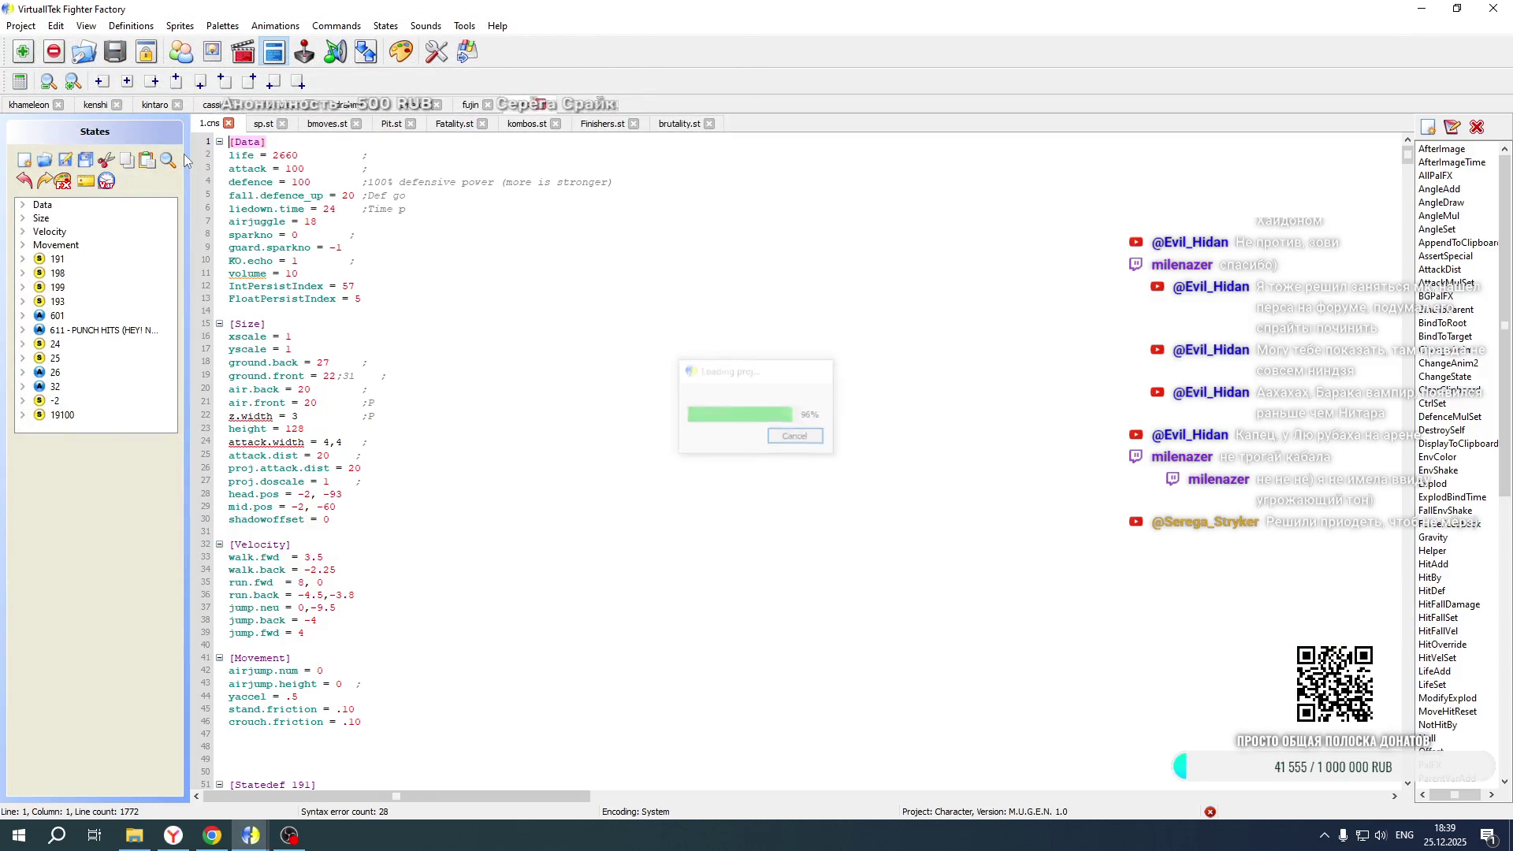
Jump to state 19100 in kano's 1.cns and scroll to its pos formulas
click(62, 415)
scroll(644, 414, down, 20)
scroll(644, 413, down, 20)
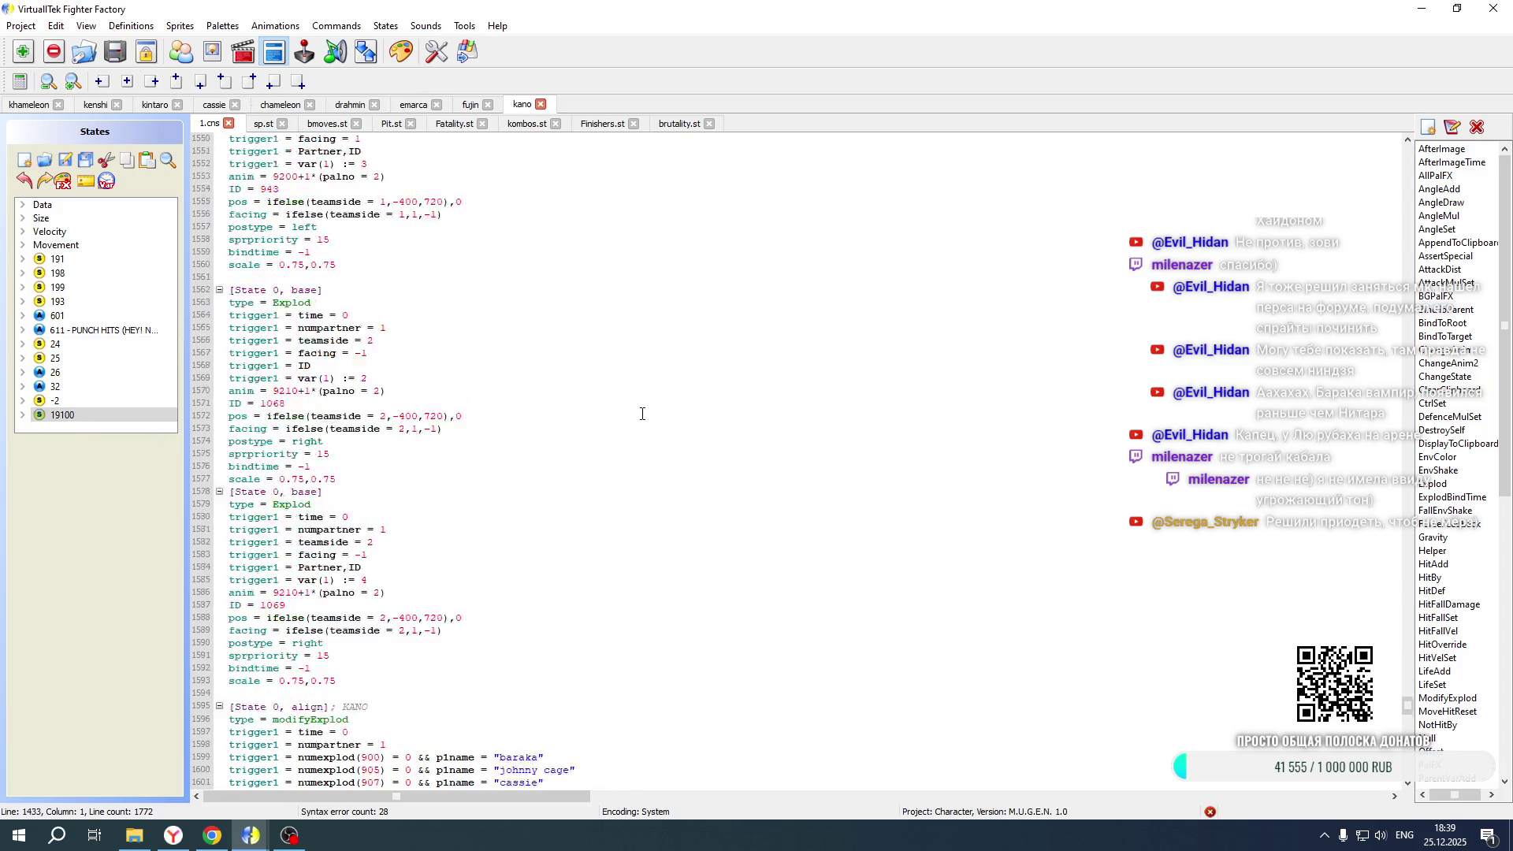
scroll(642, 413, down, 8)
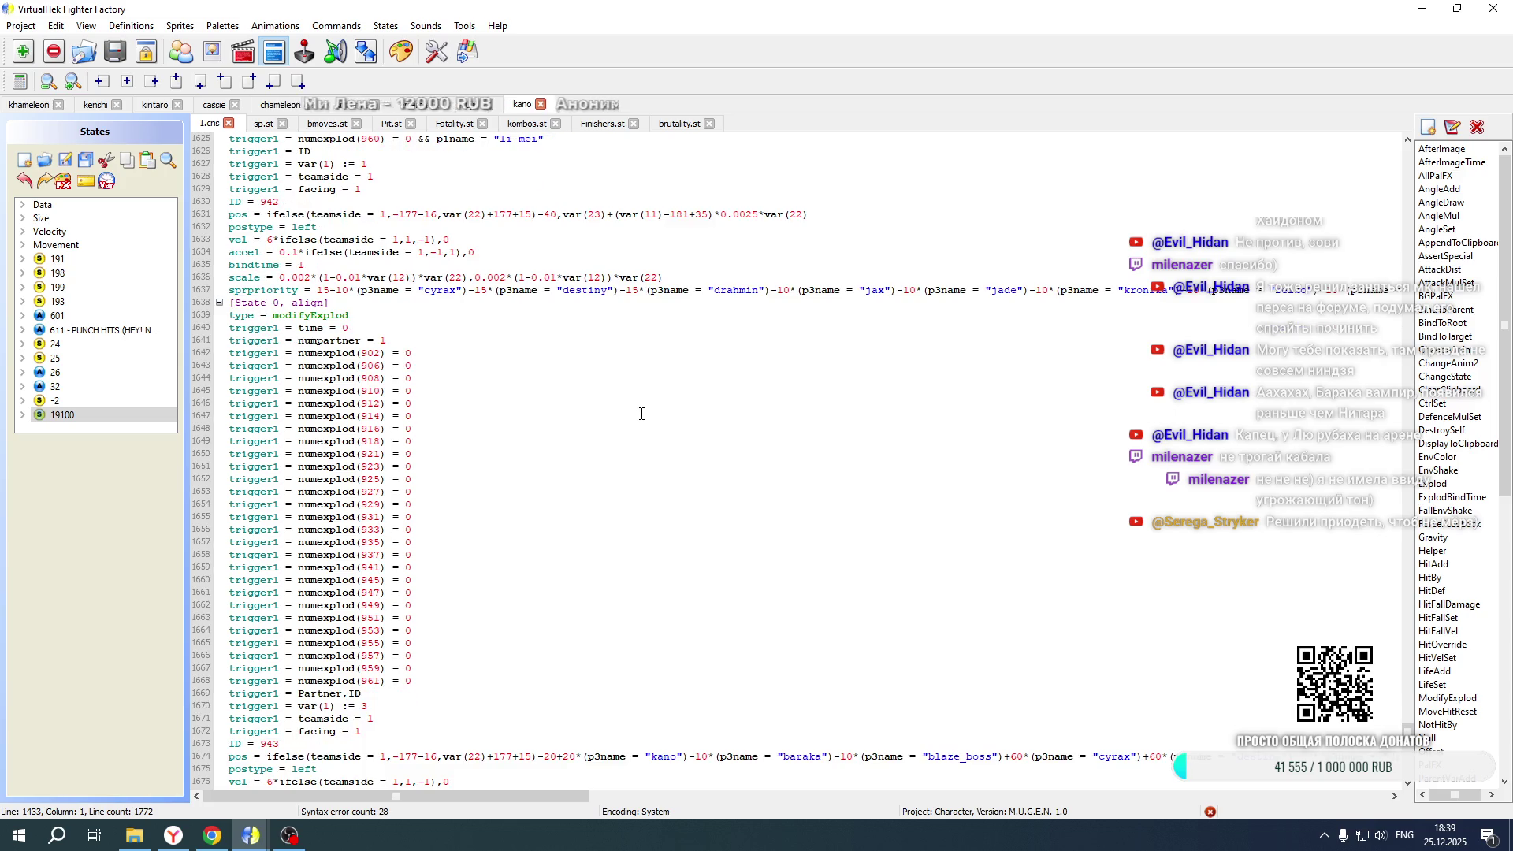
scroll(641, 412, down, 3)
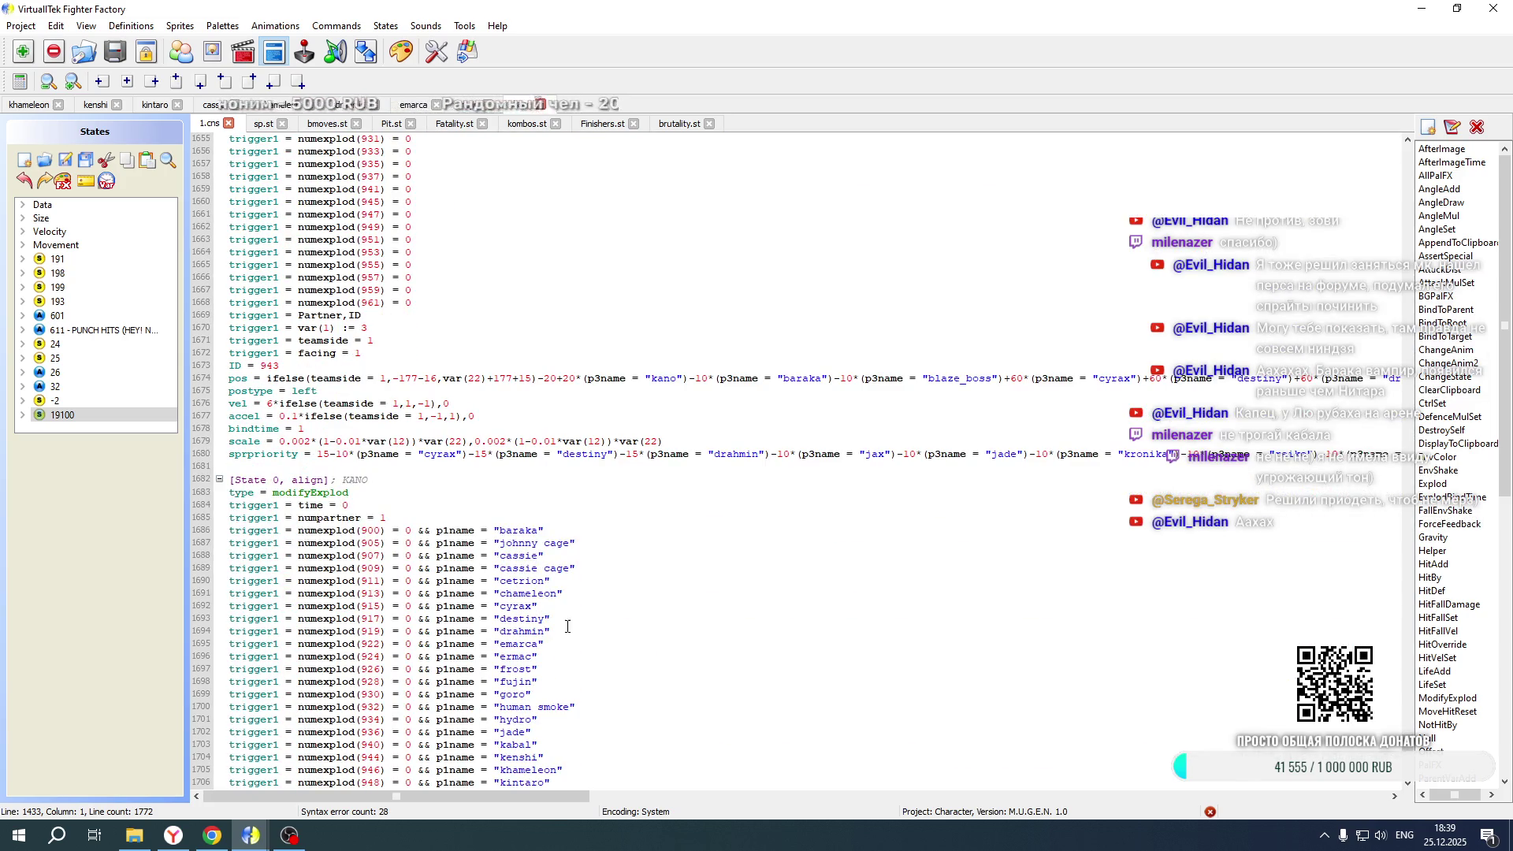
drag(405, 792, 809, 799)
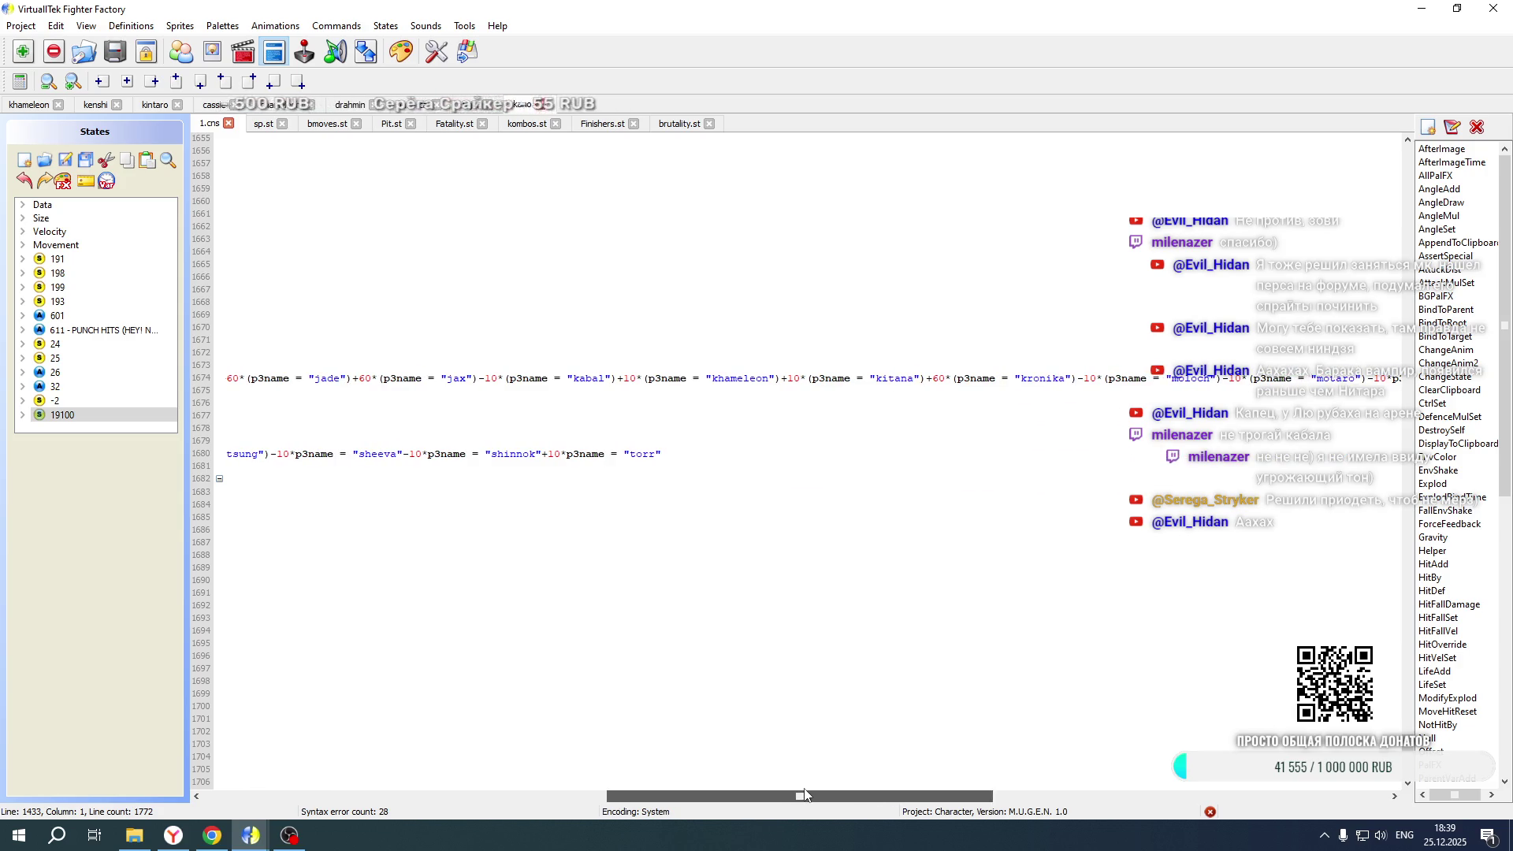
Paste +10*(p3name = "kintaro") after the khameleon term on lines 1674 and 1761
click(784, 379)
text(+10*(p3name = "kintaro"))
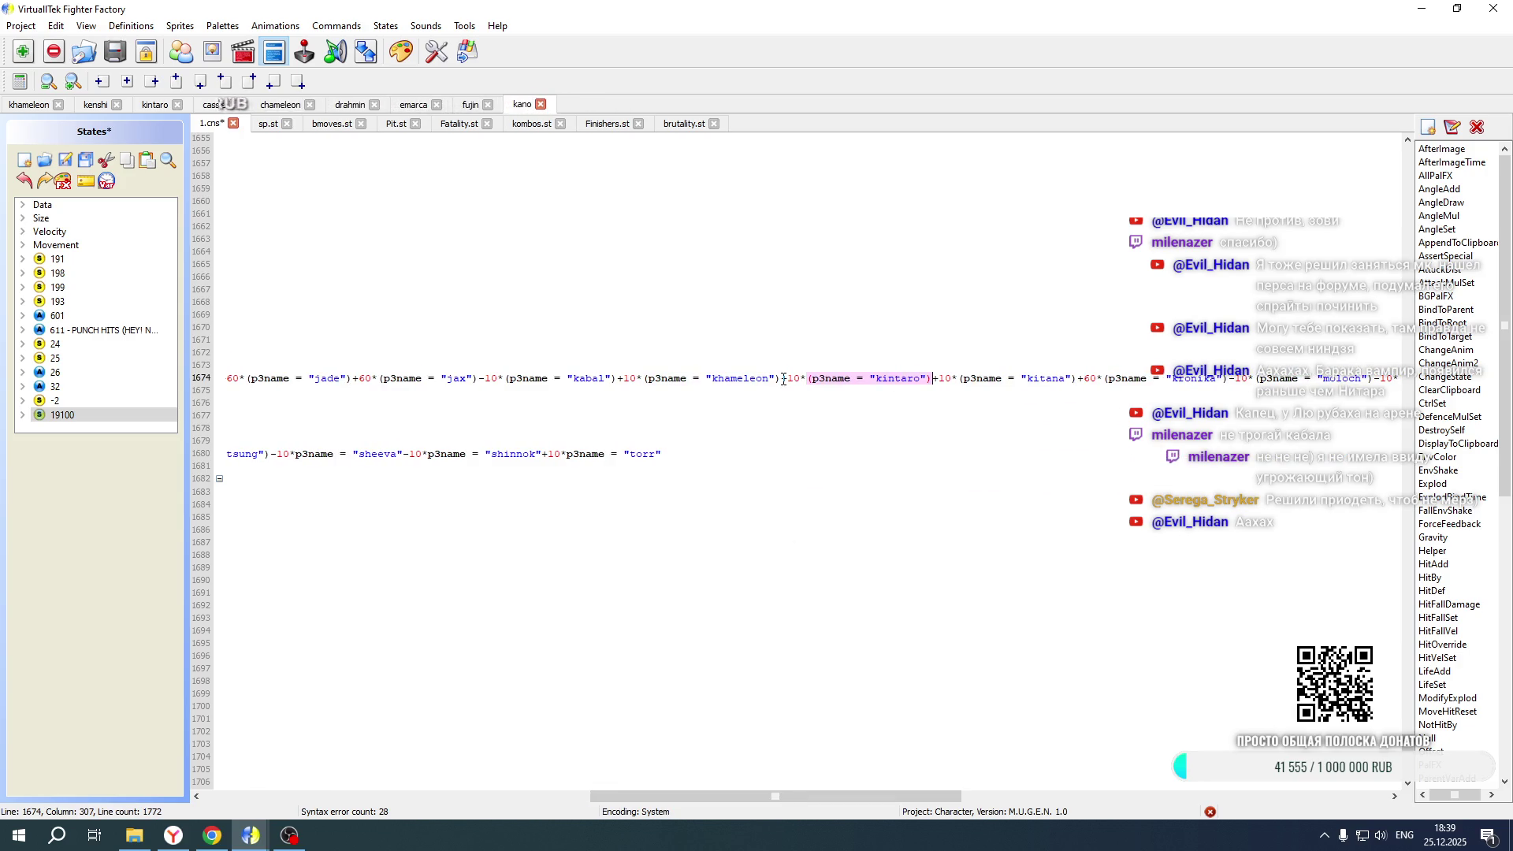
scroll(788, 380, down, 20)
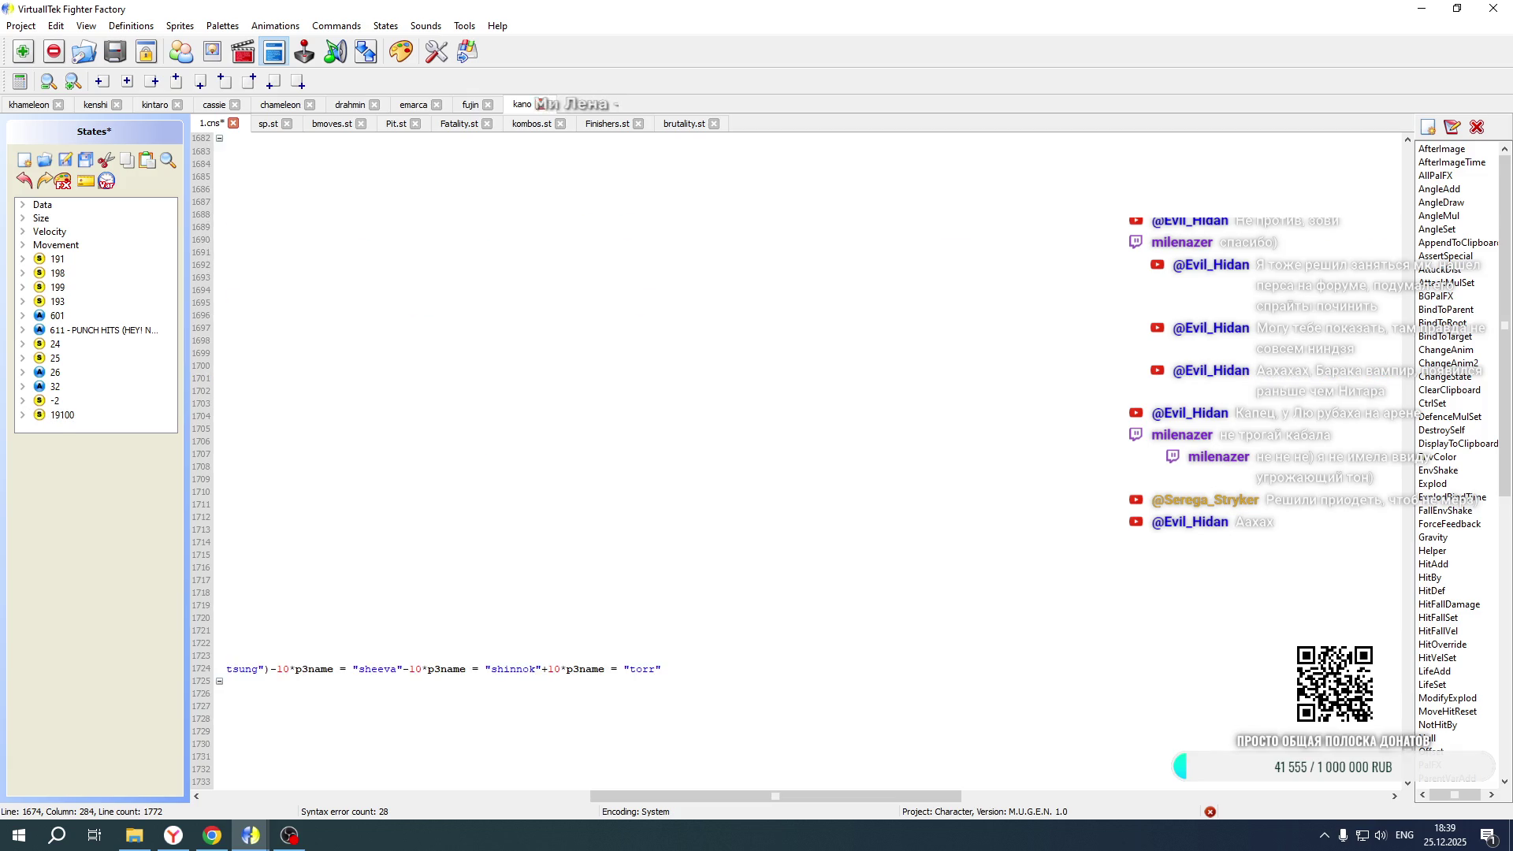
click(776, 631)
text(+10*(p3name = "kintaro"))
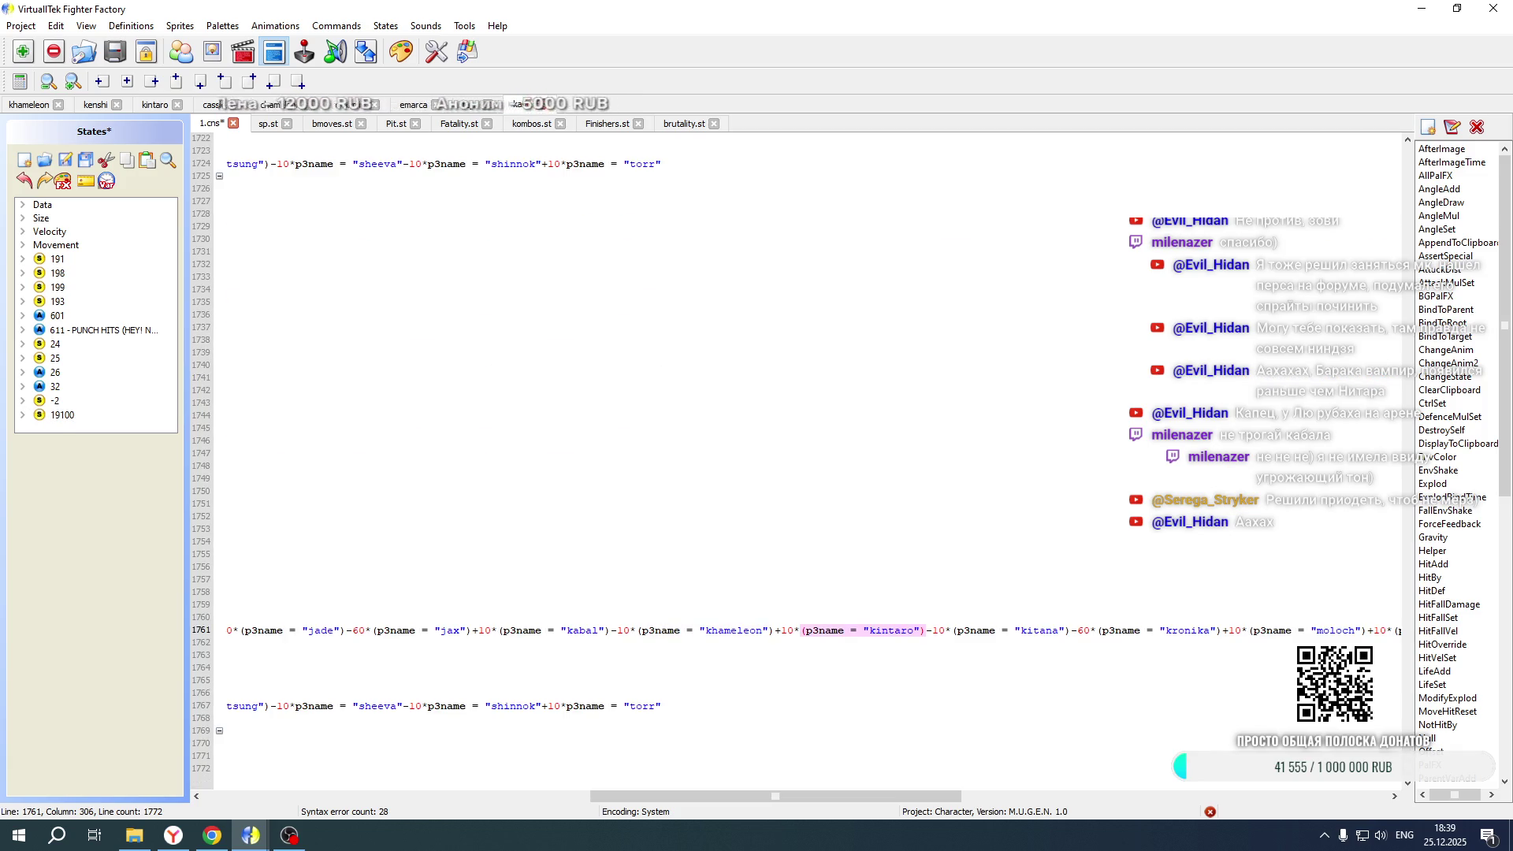
click(134, 836)
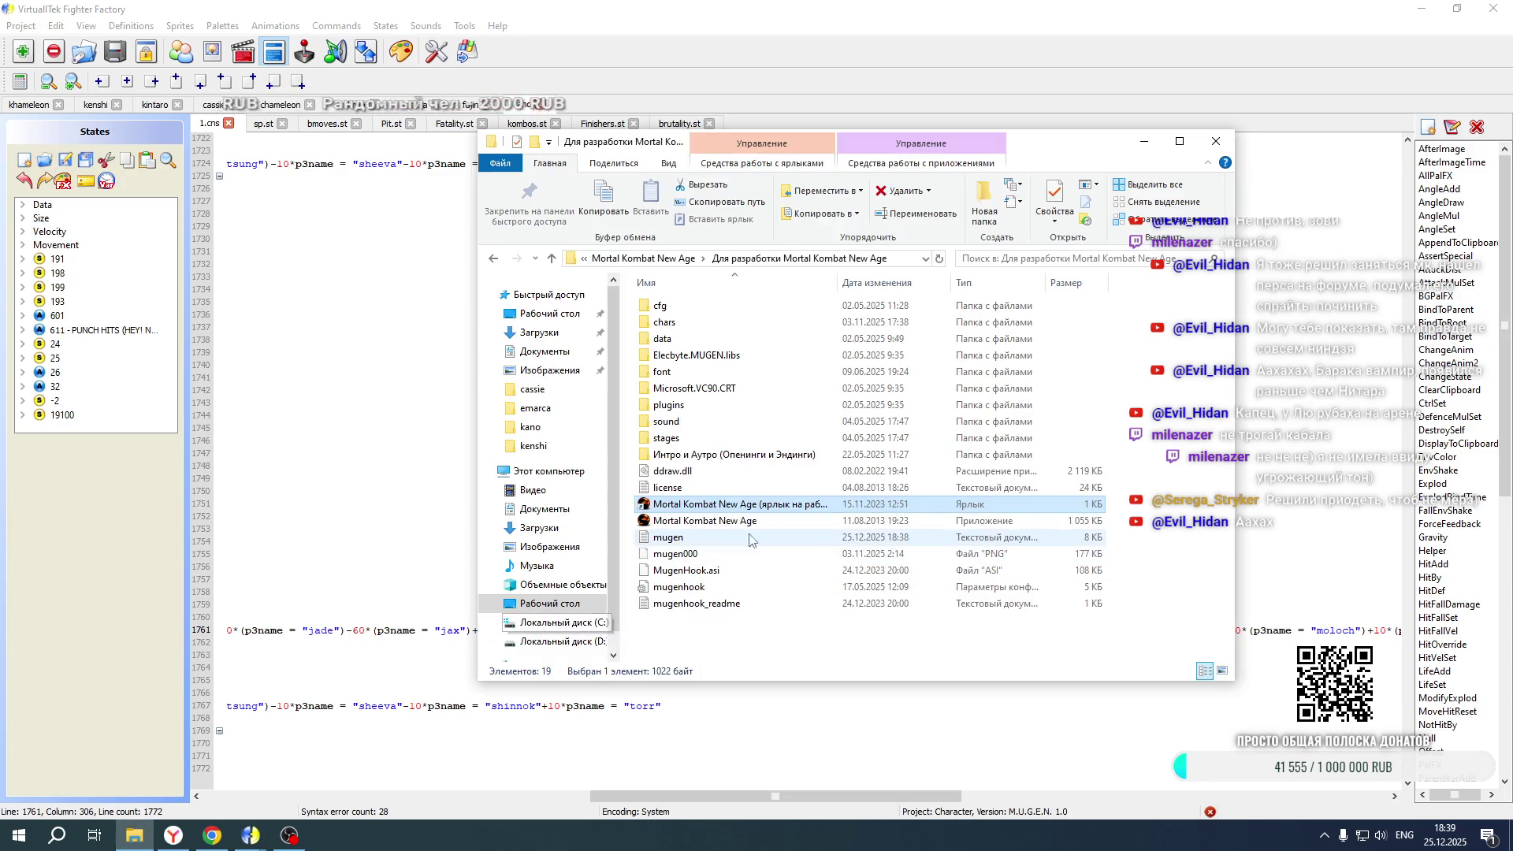
Launch the game and check the Kano-and-Kintaro tag VS screen on The Train, then leave the game
double_click(747, 505)
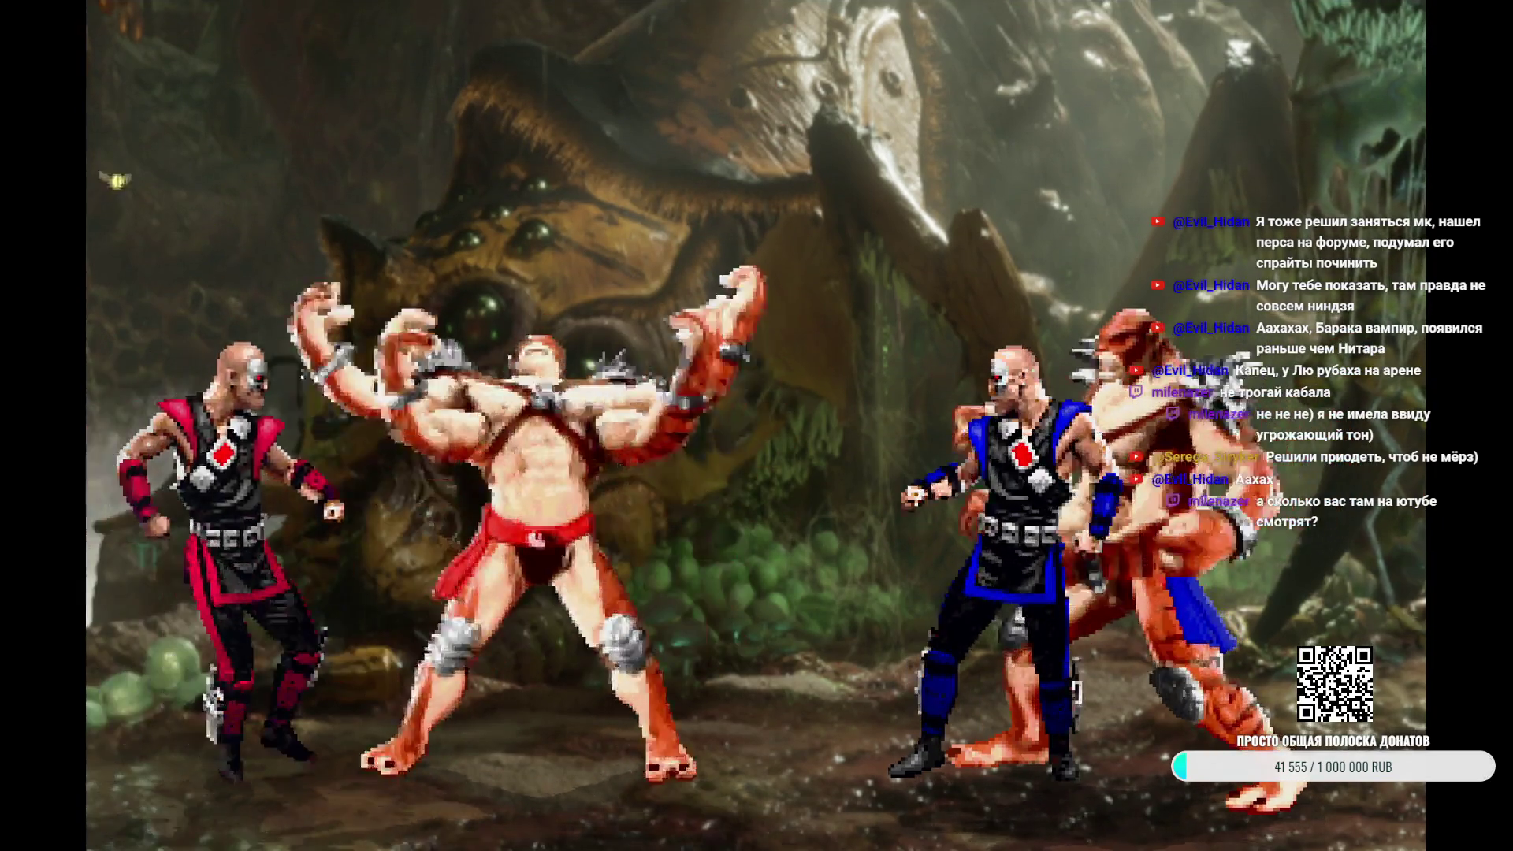
key(Escape)
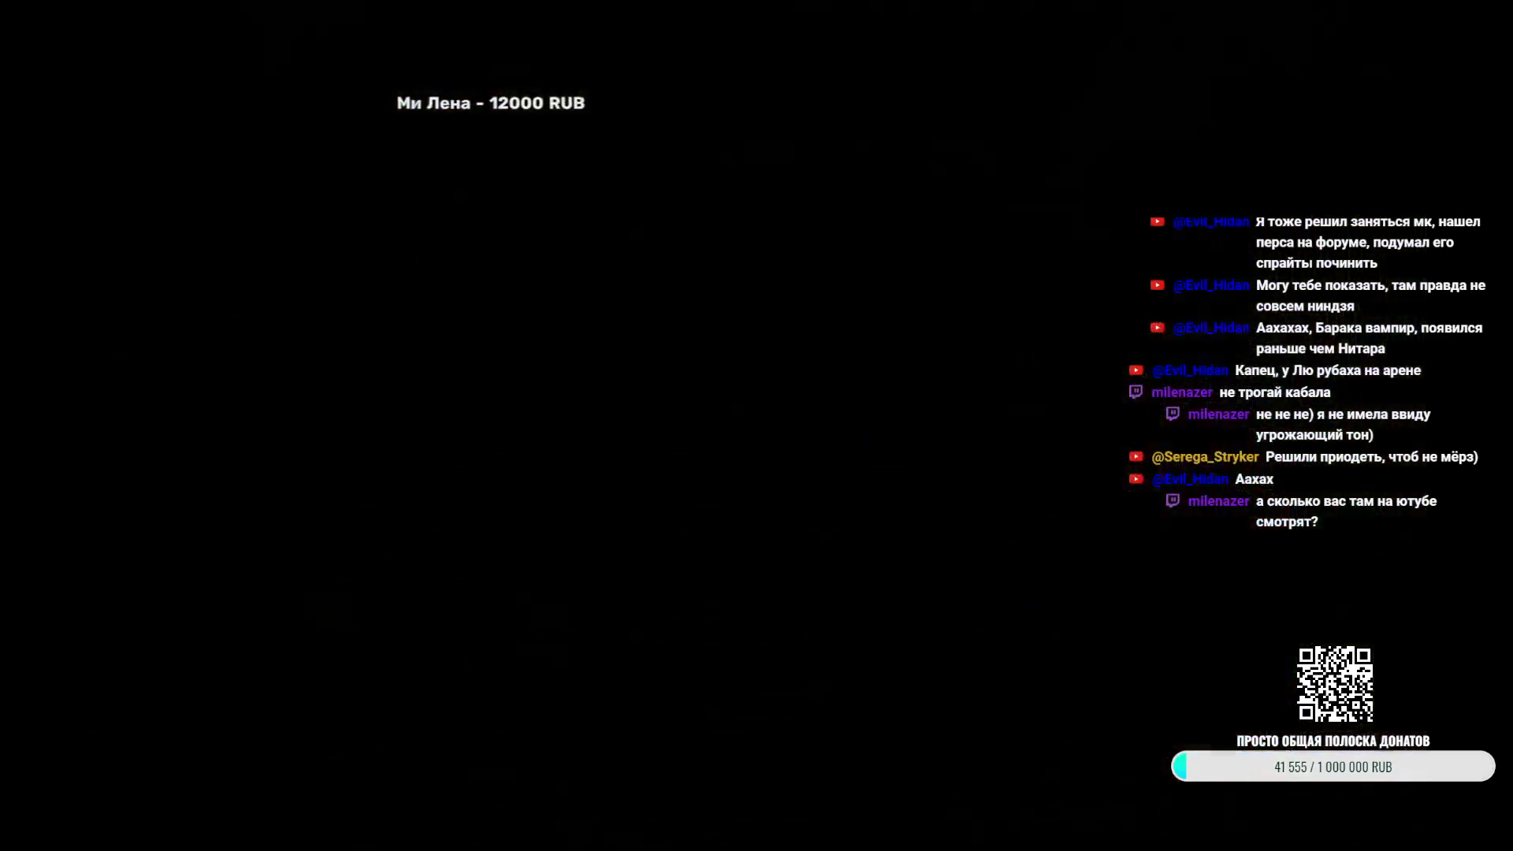
key(Return)
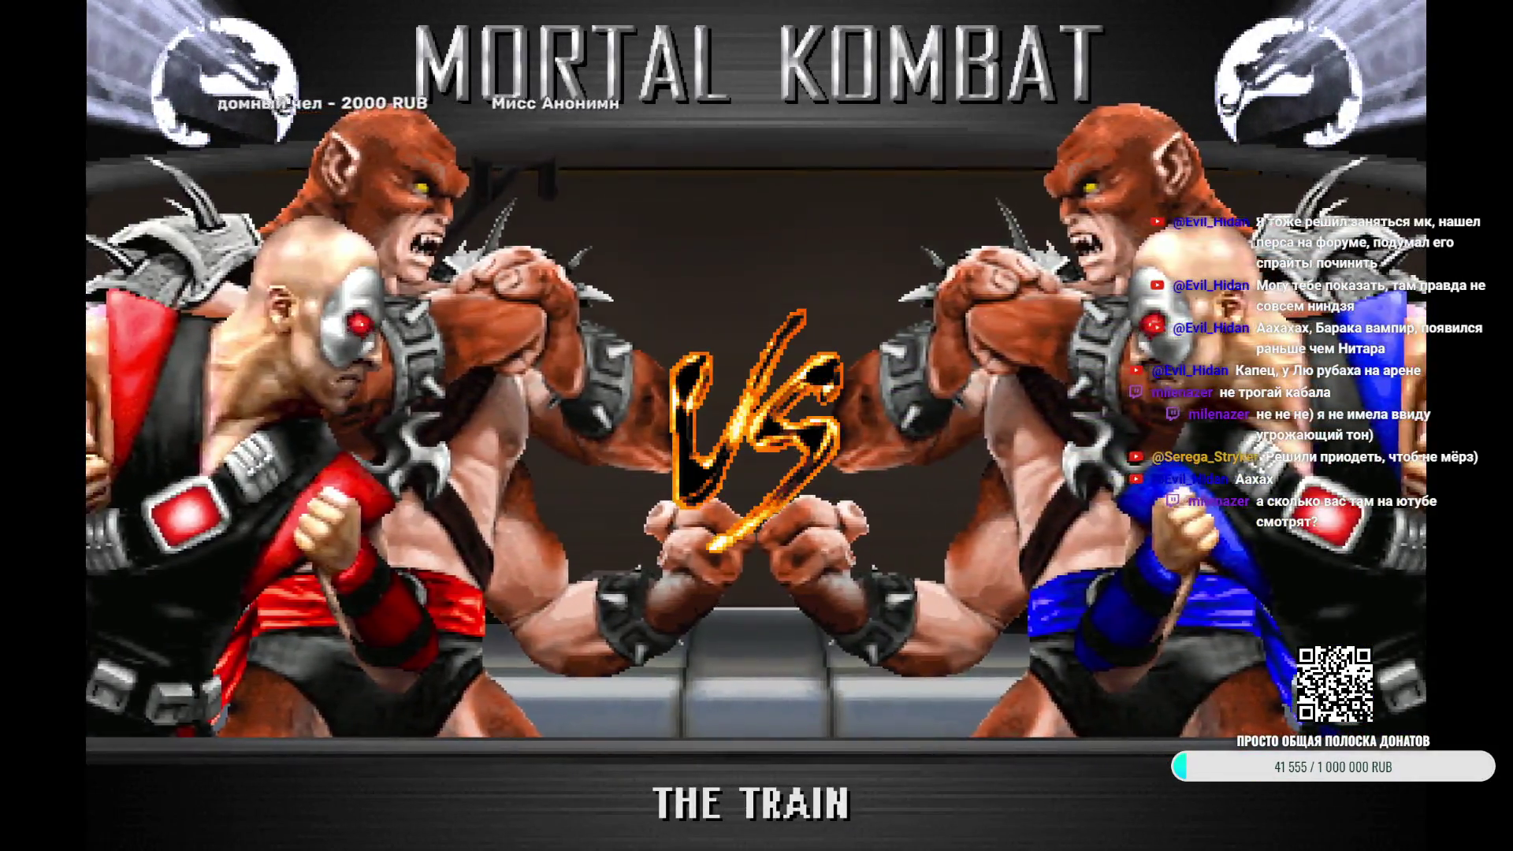
key(Escape)
key(Escape)
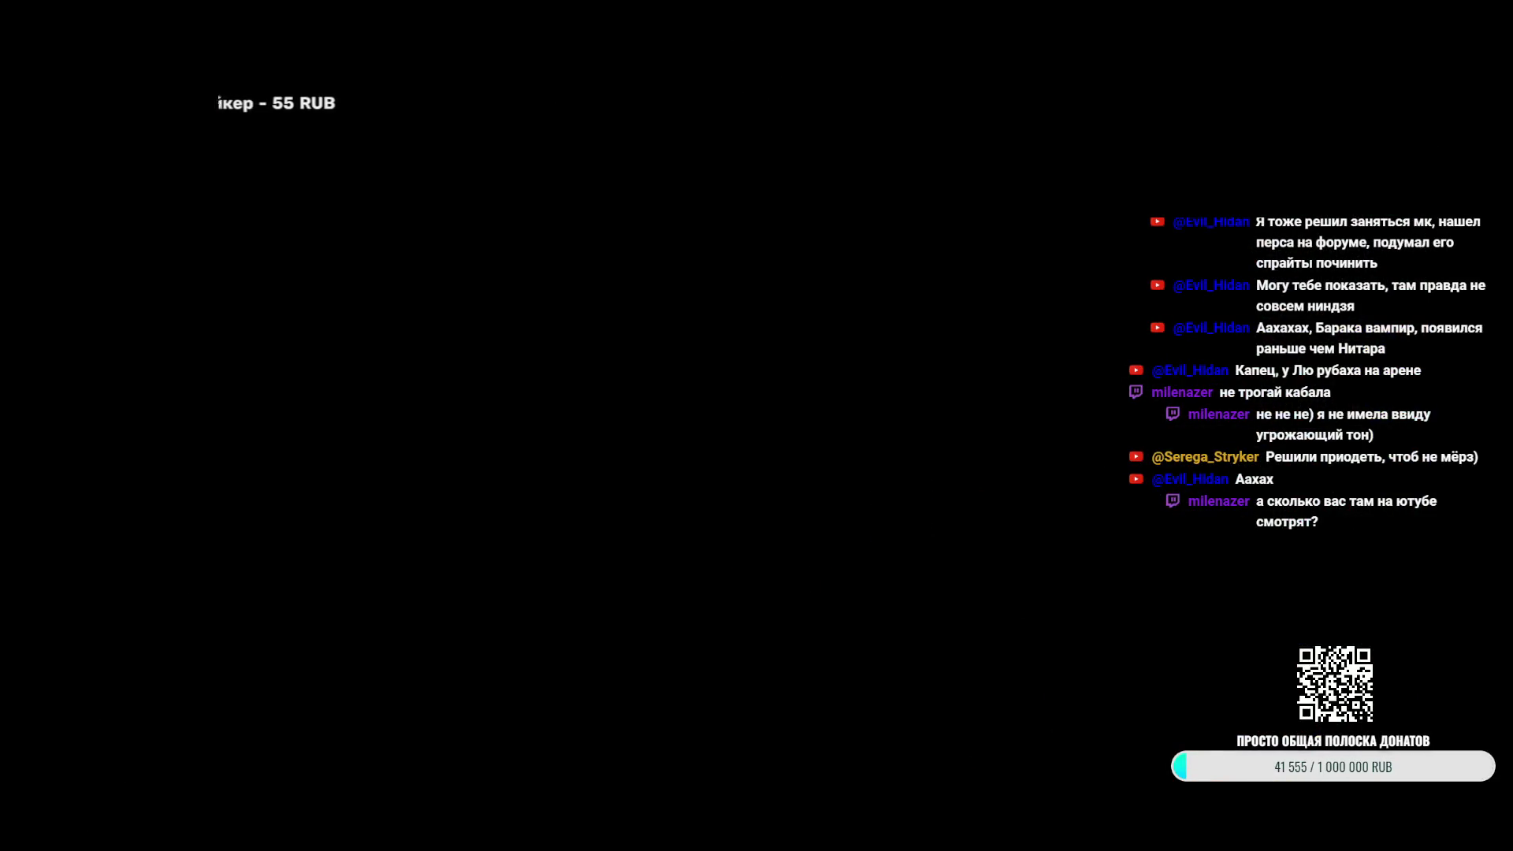
key(super)
click(212, 835)
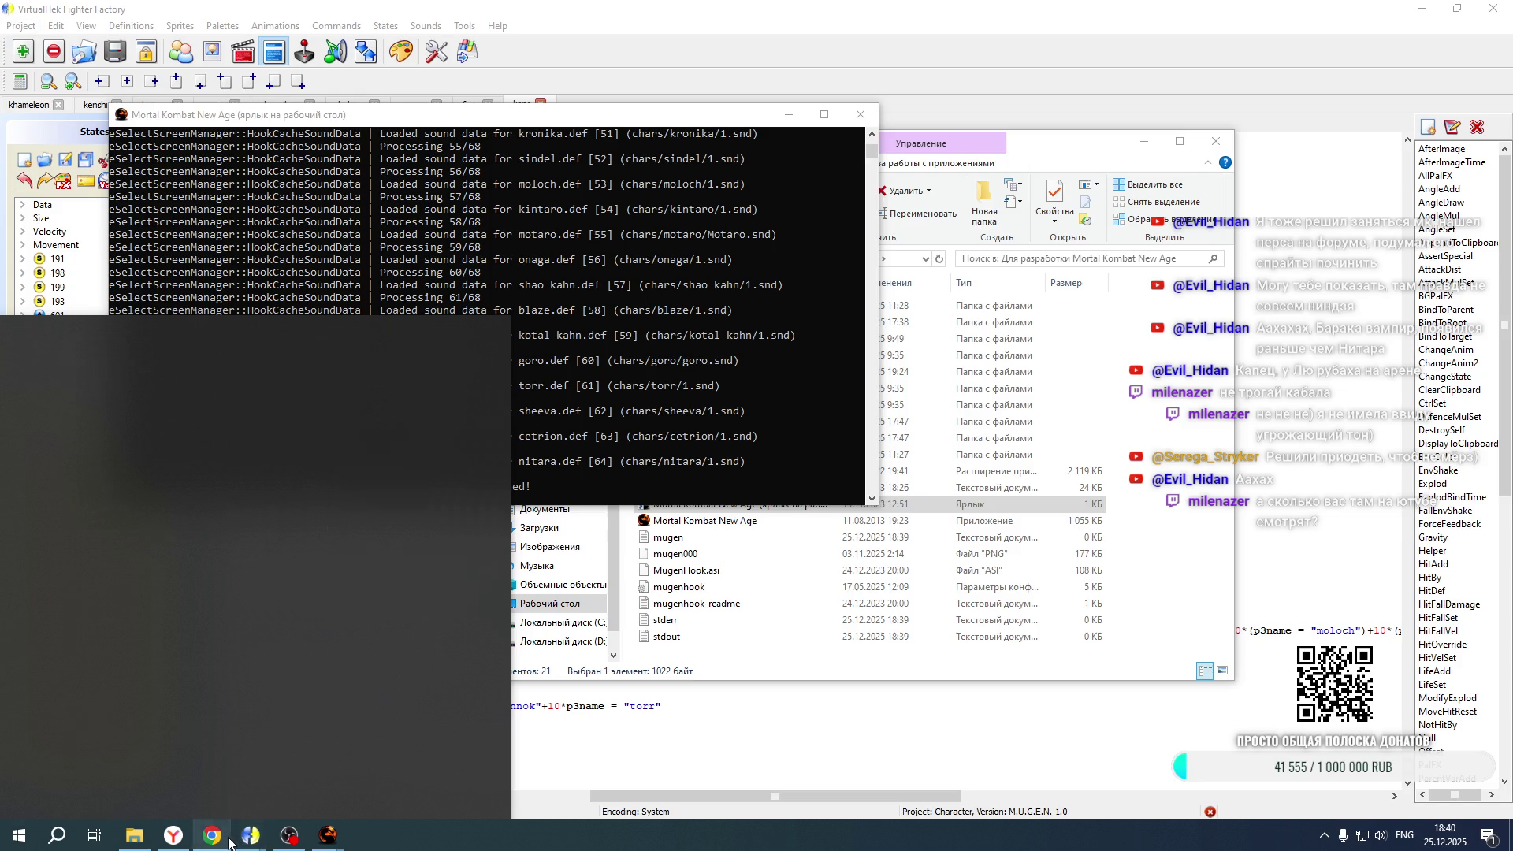
Switch to the YouTube Studio live stream analytics tab, which shows 2 viewers and 29 views
key(ctrl+1)
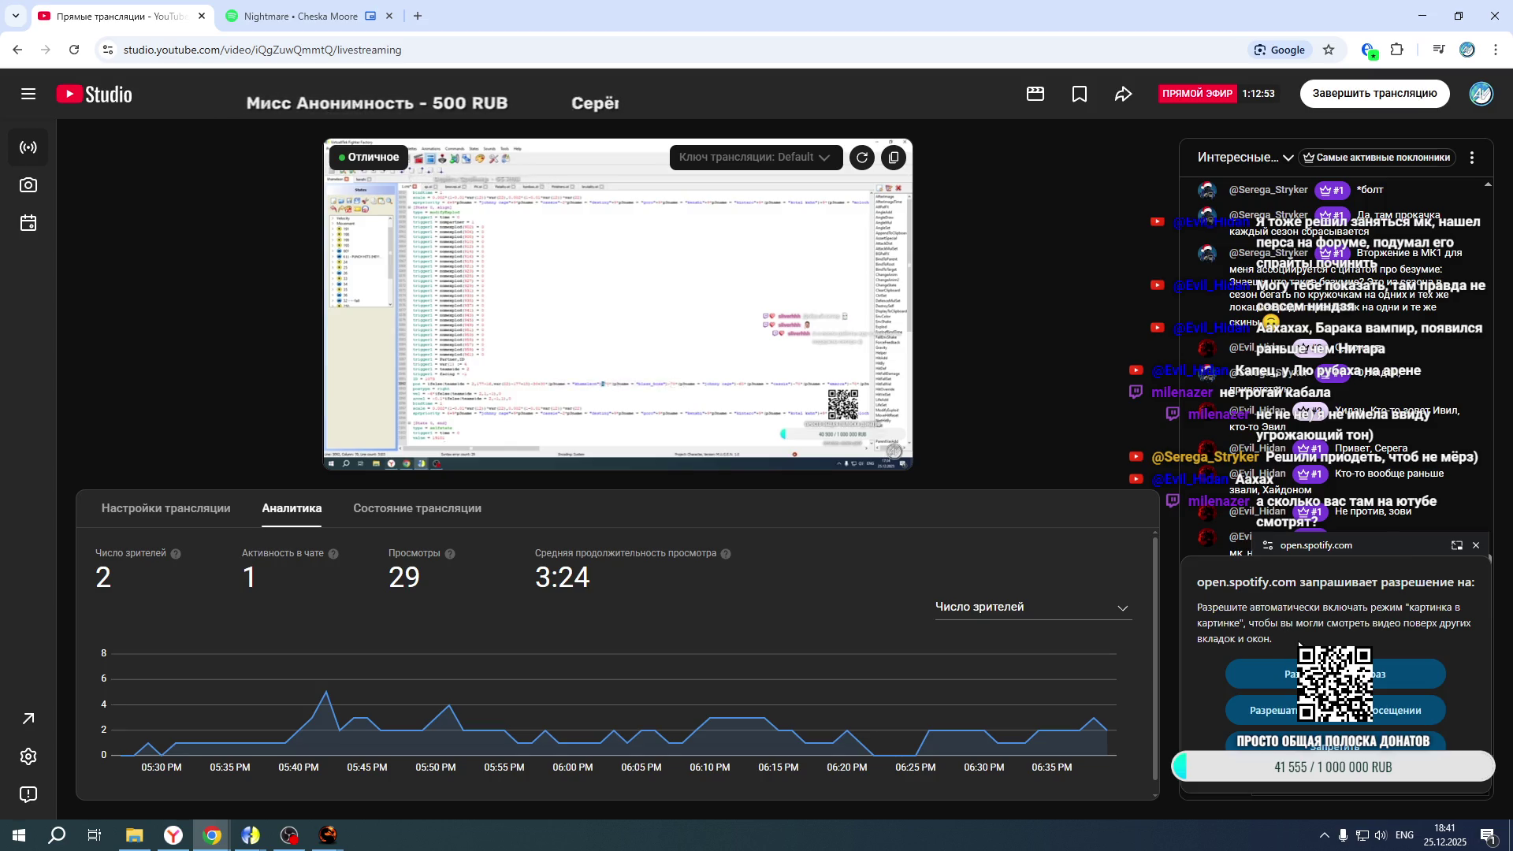
Dismiss the Spotify picture-in-picture permission prompt and minimize Chrome
click(1431, 672)
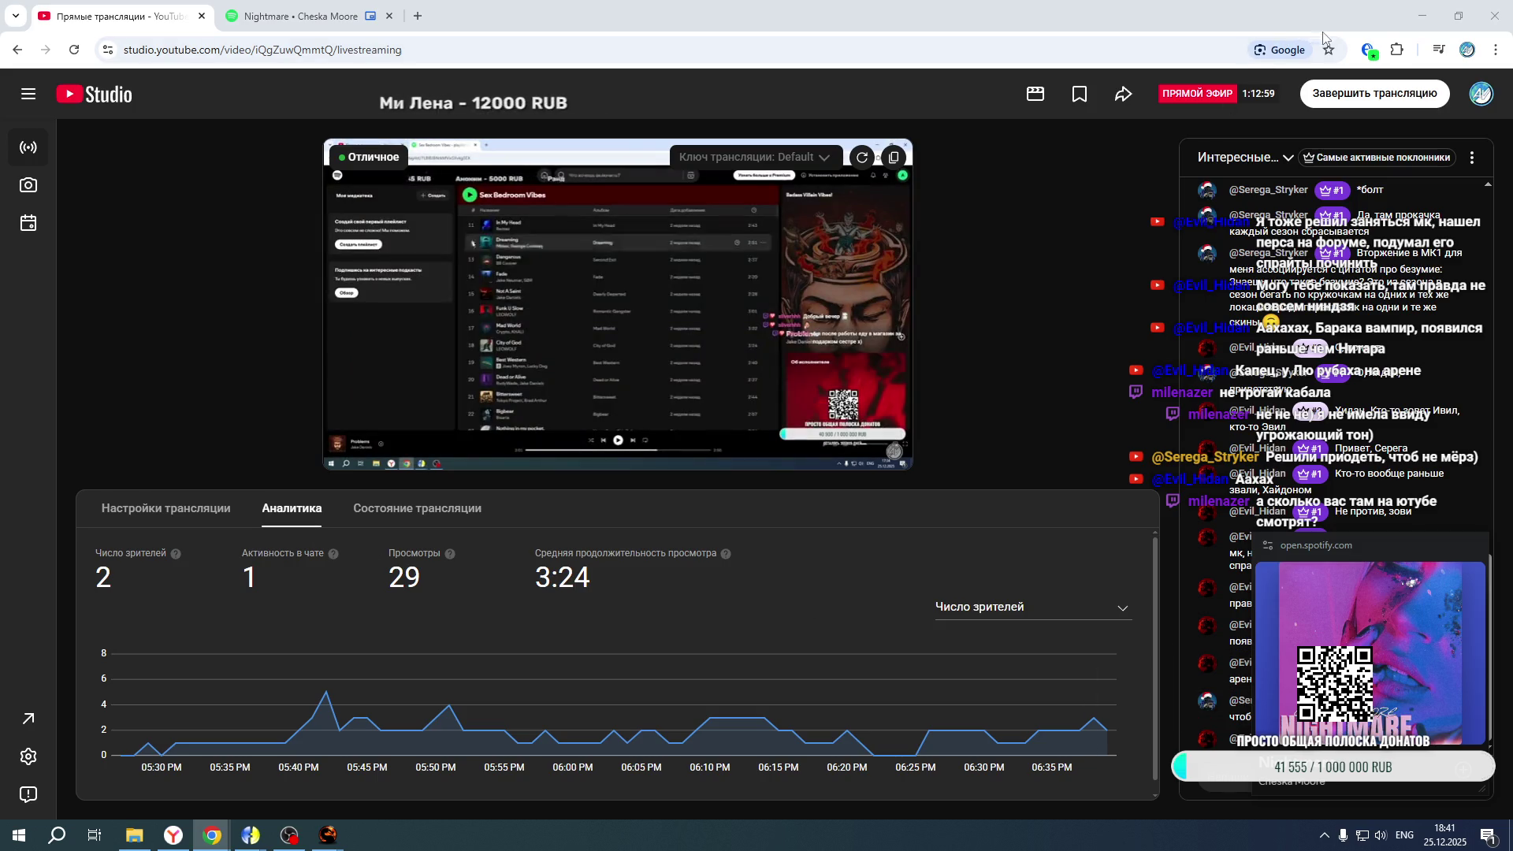
click(1422, 15)
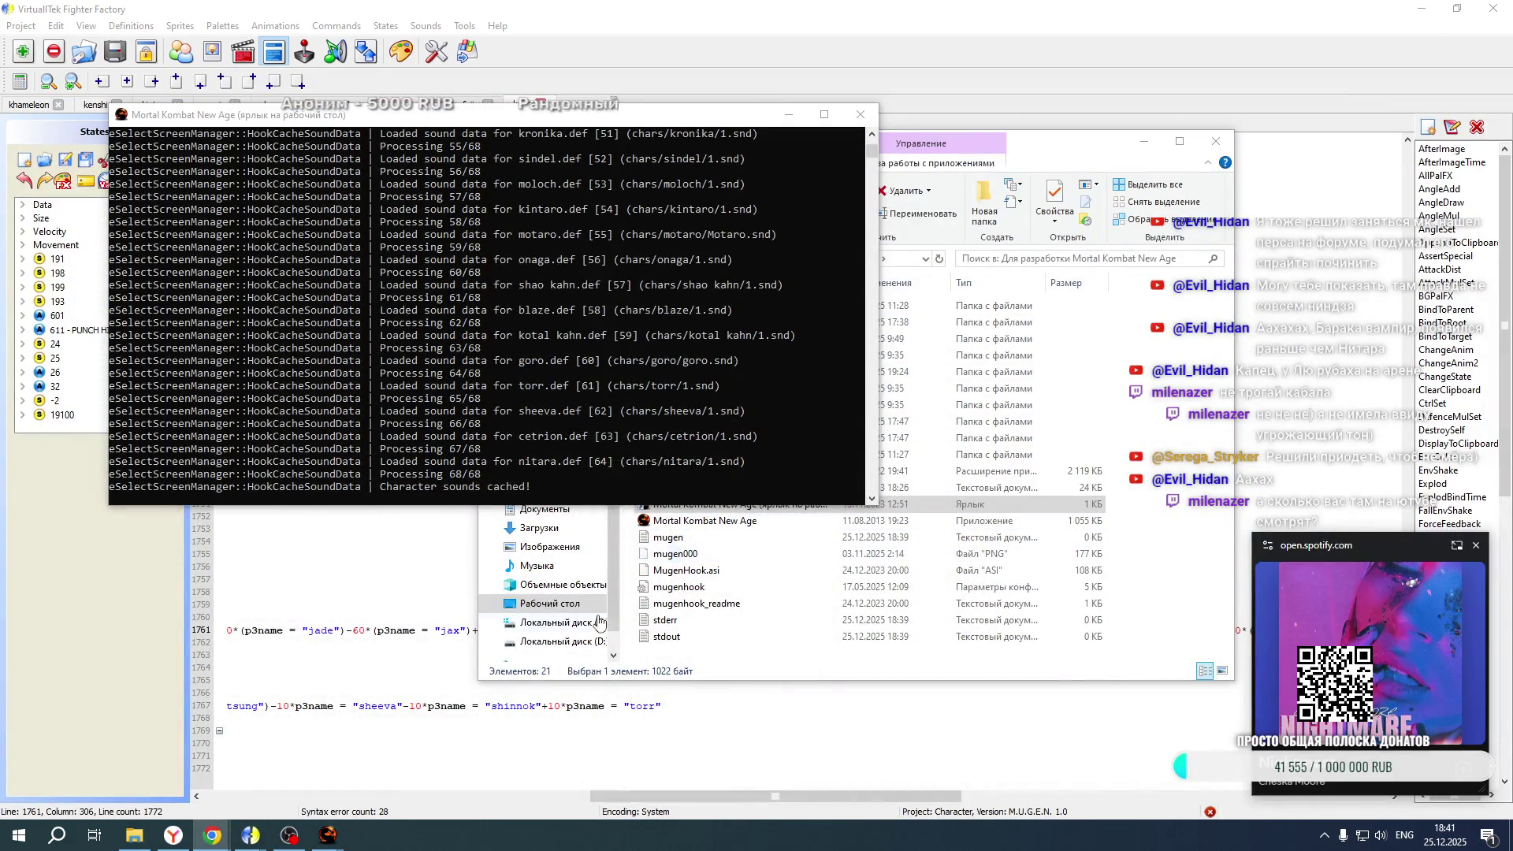
Bring Mortal Kombat New Age back and pick a Tag team of Kintaro and Kenshi
mouse_move(328, 834)
click(382, 787)
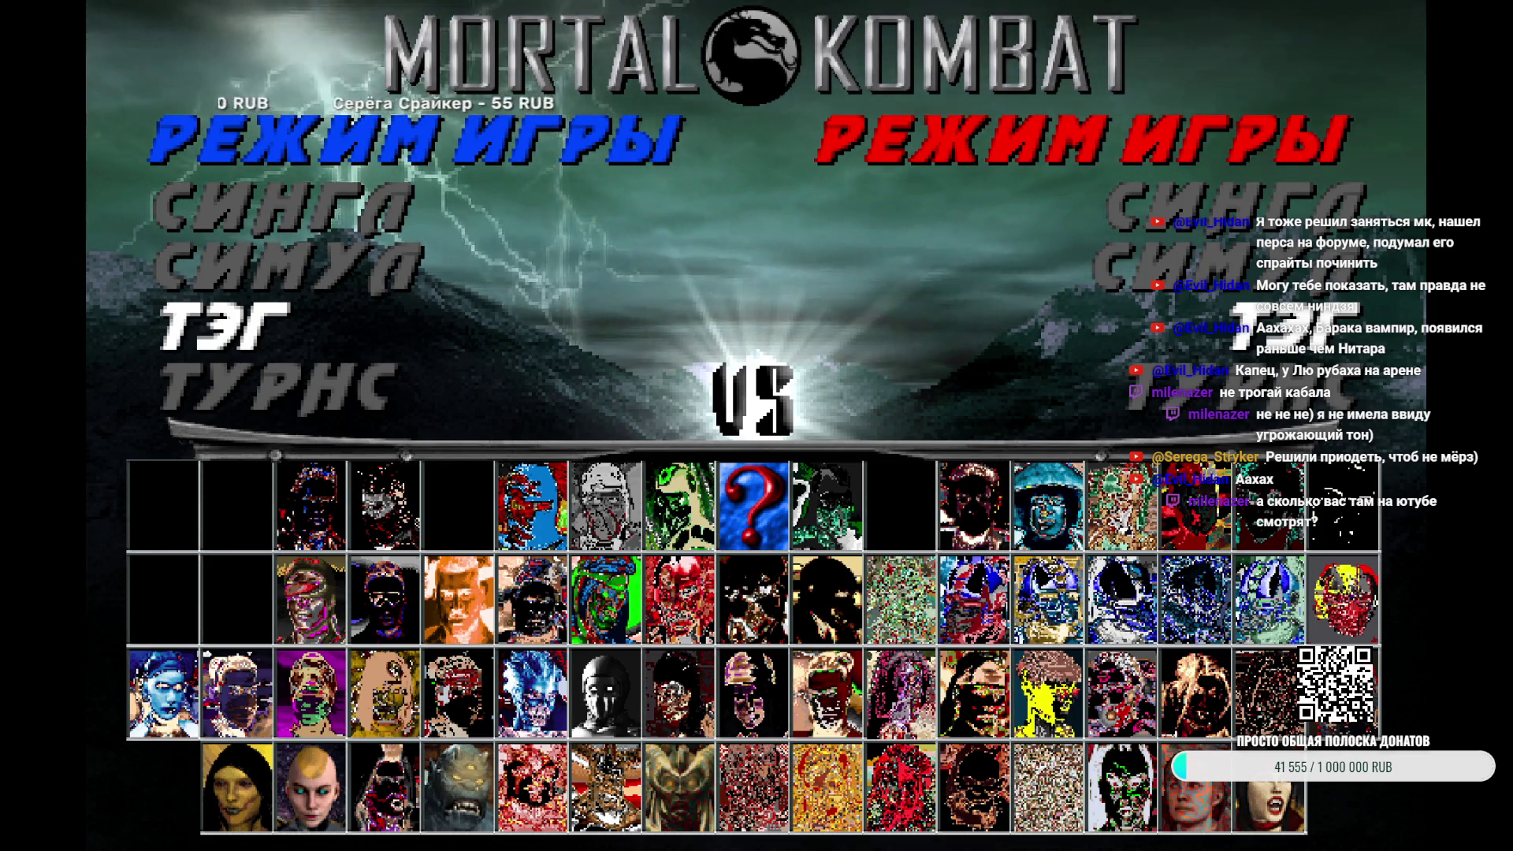
key(Return)
key(Up)
key(Up)
key(Right)
key(Right)
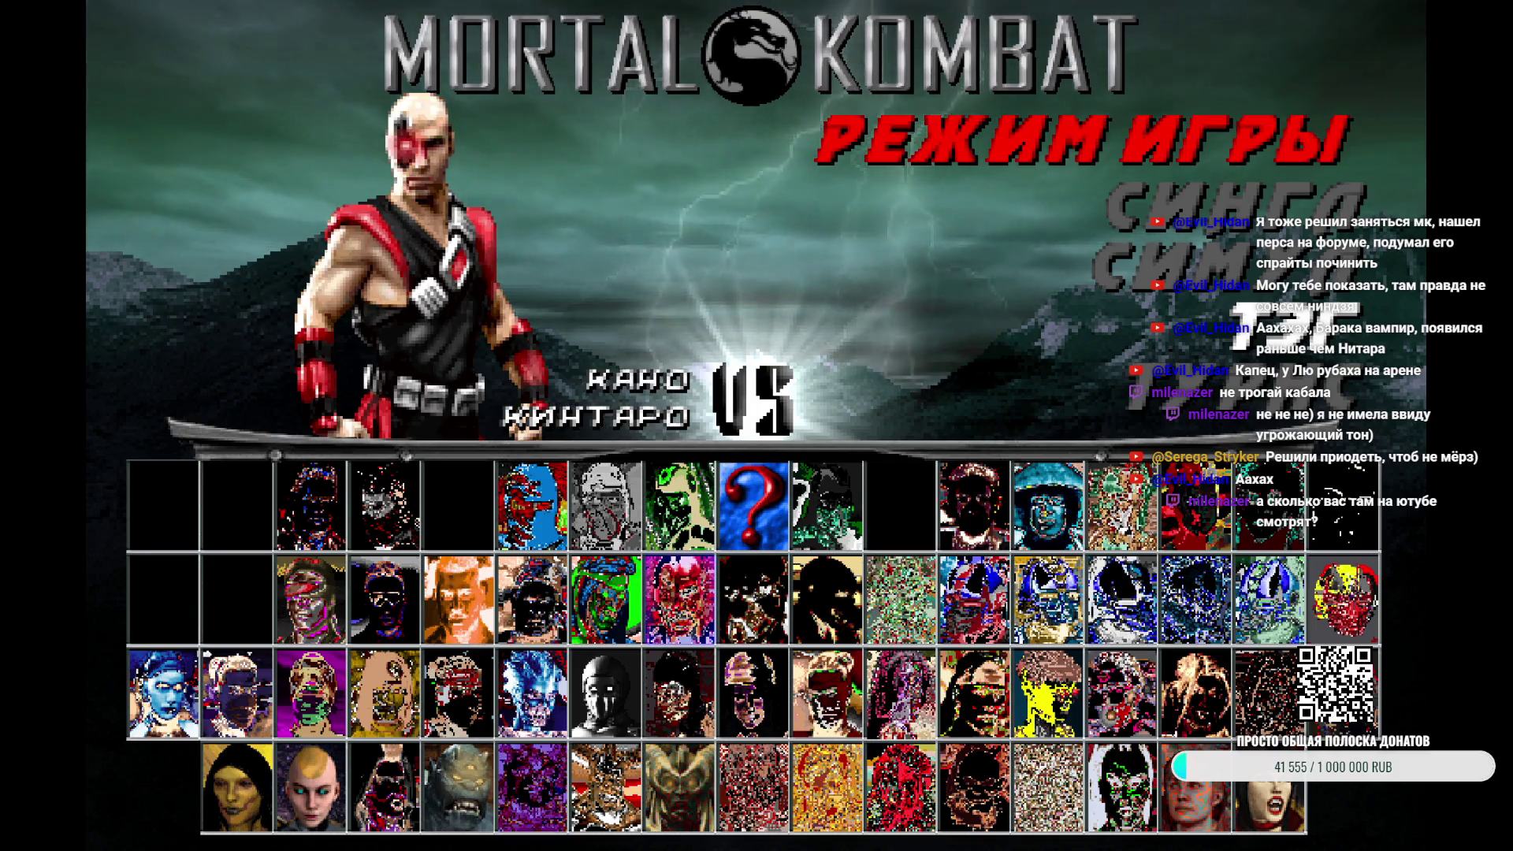
key(Left)
key(Left)
key(Left)
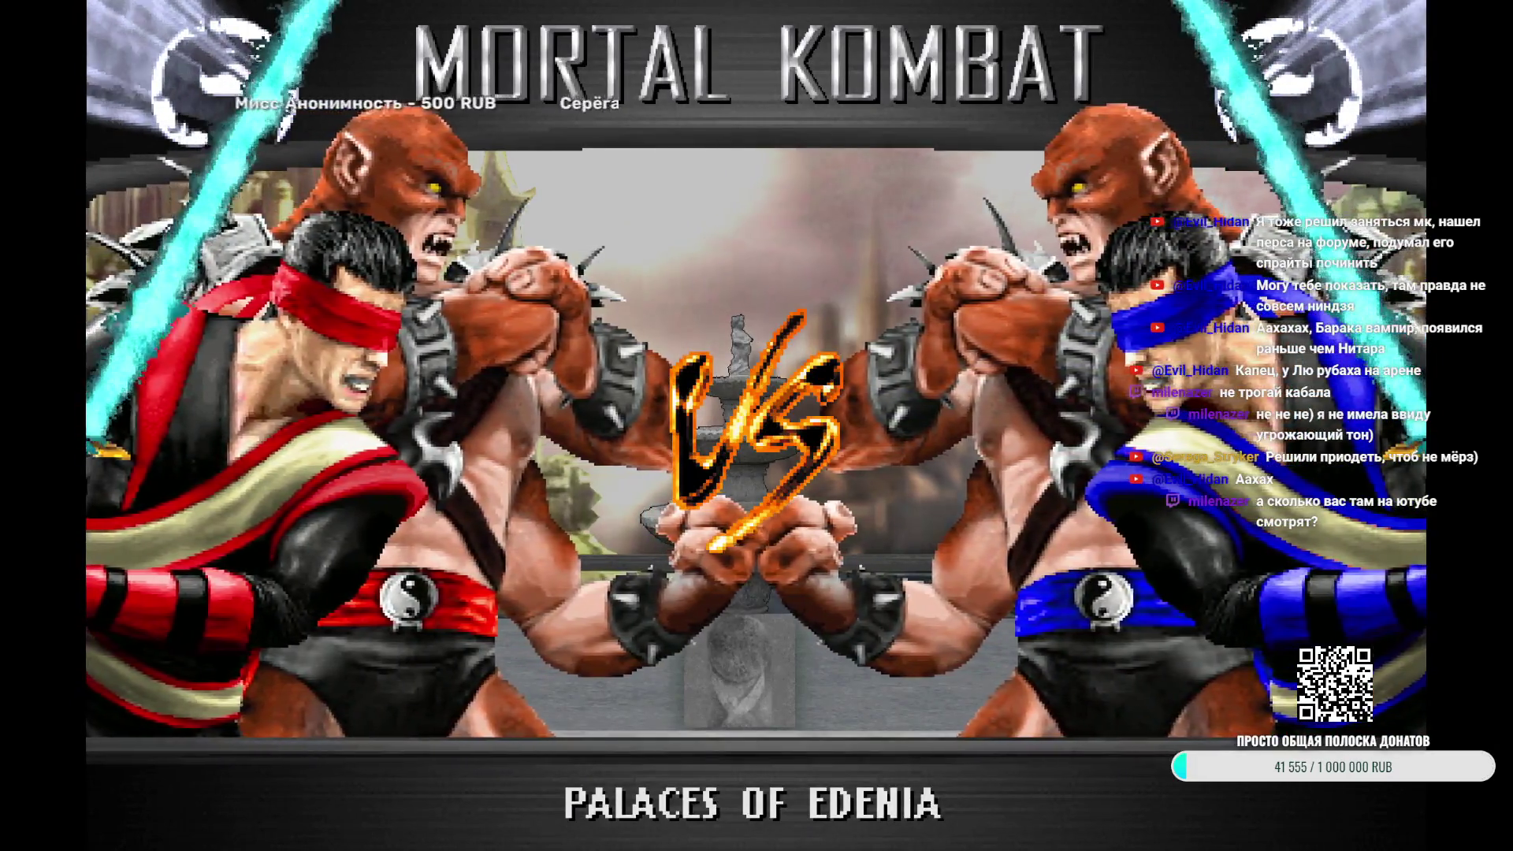
Skip the VS intro and return to Khameleon's Fatality.st in Fighter Factory
key(Escape)
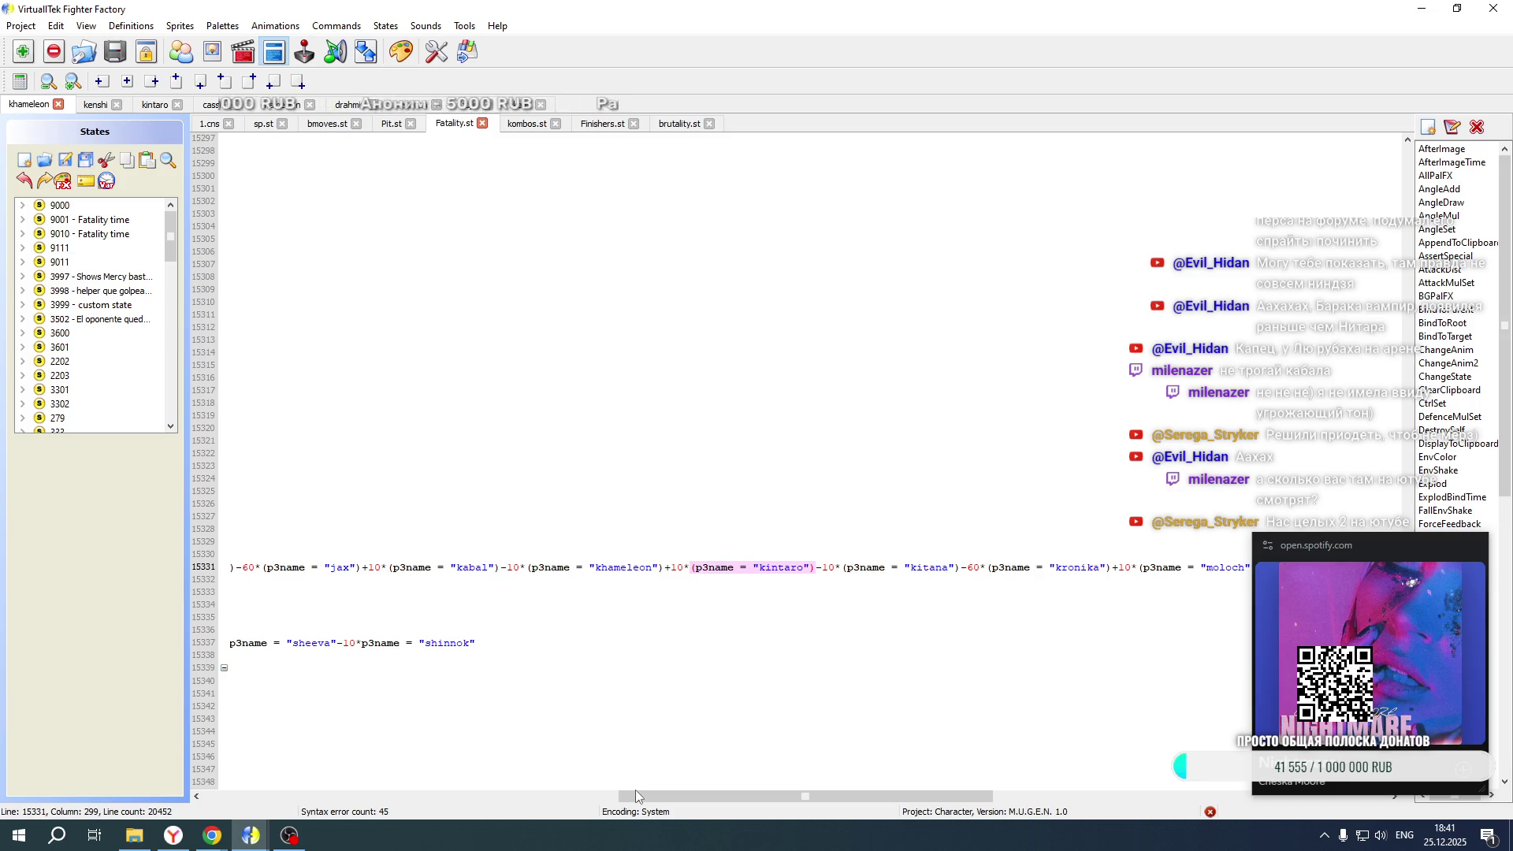
drag(636, 796, 229, 796)
scroll(442, 554, down, 14)
scroll(443, 554, down, 20)
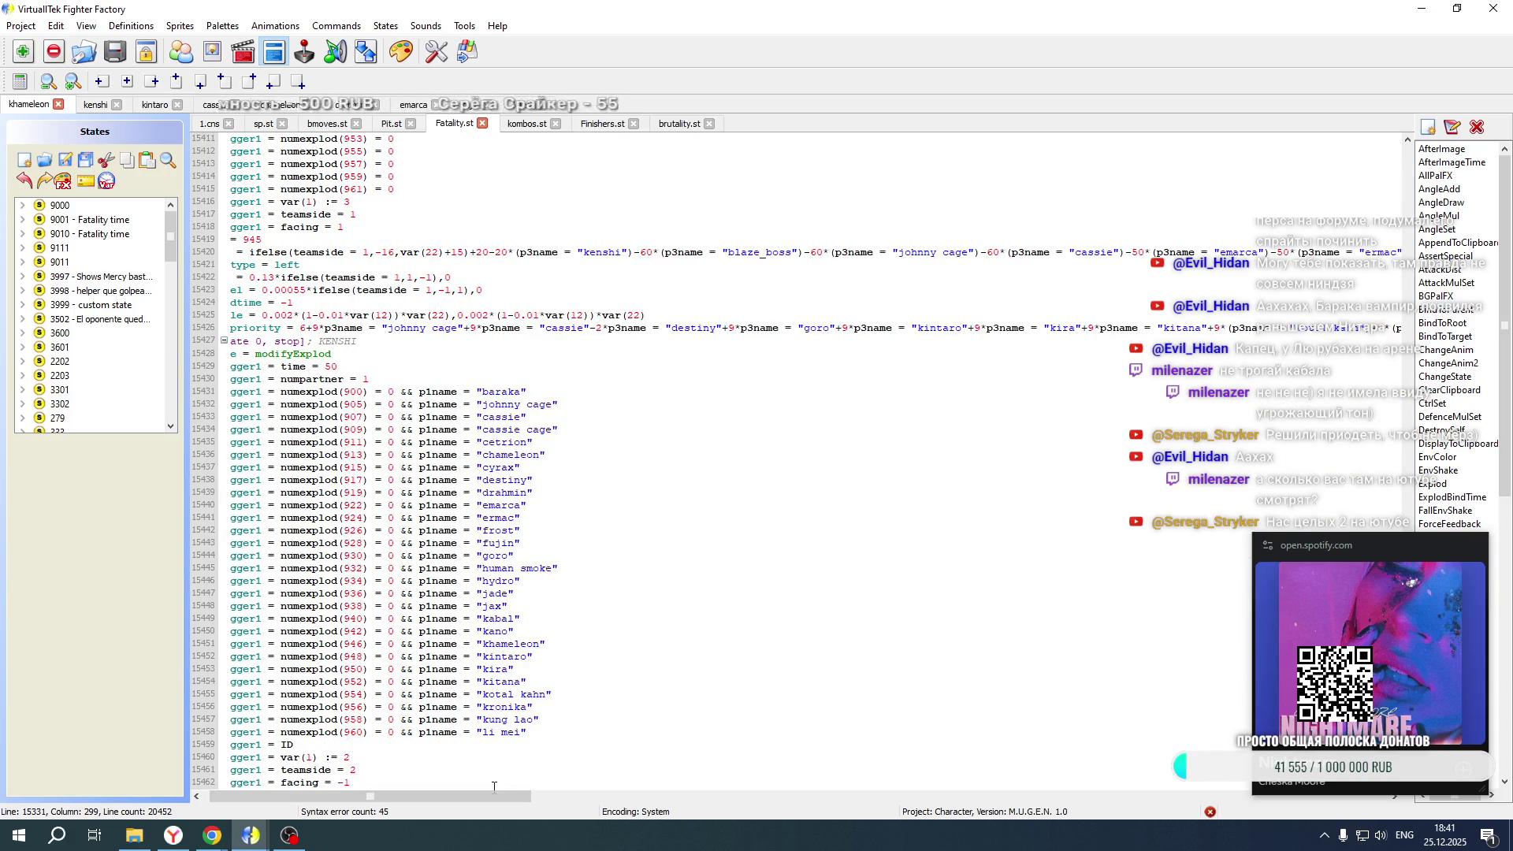
Switch to the kenshi project and jump to the code of state 19100
drag(494, 794, 807, 789)
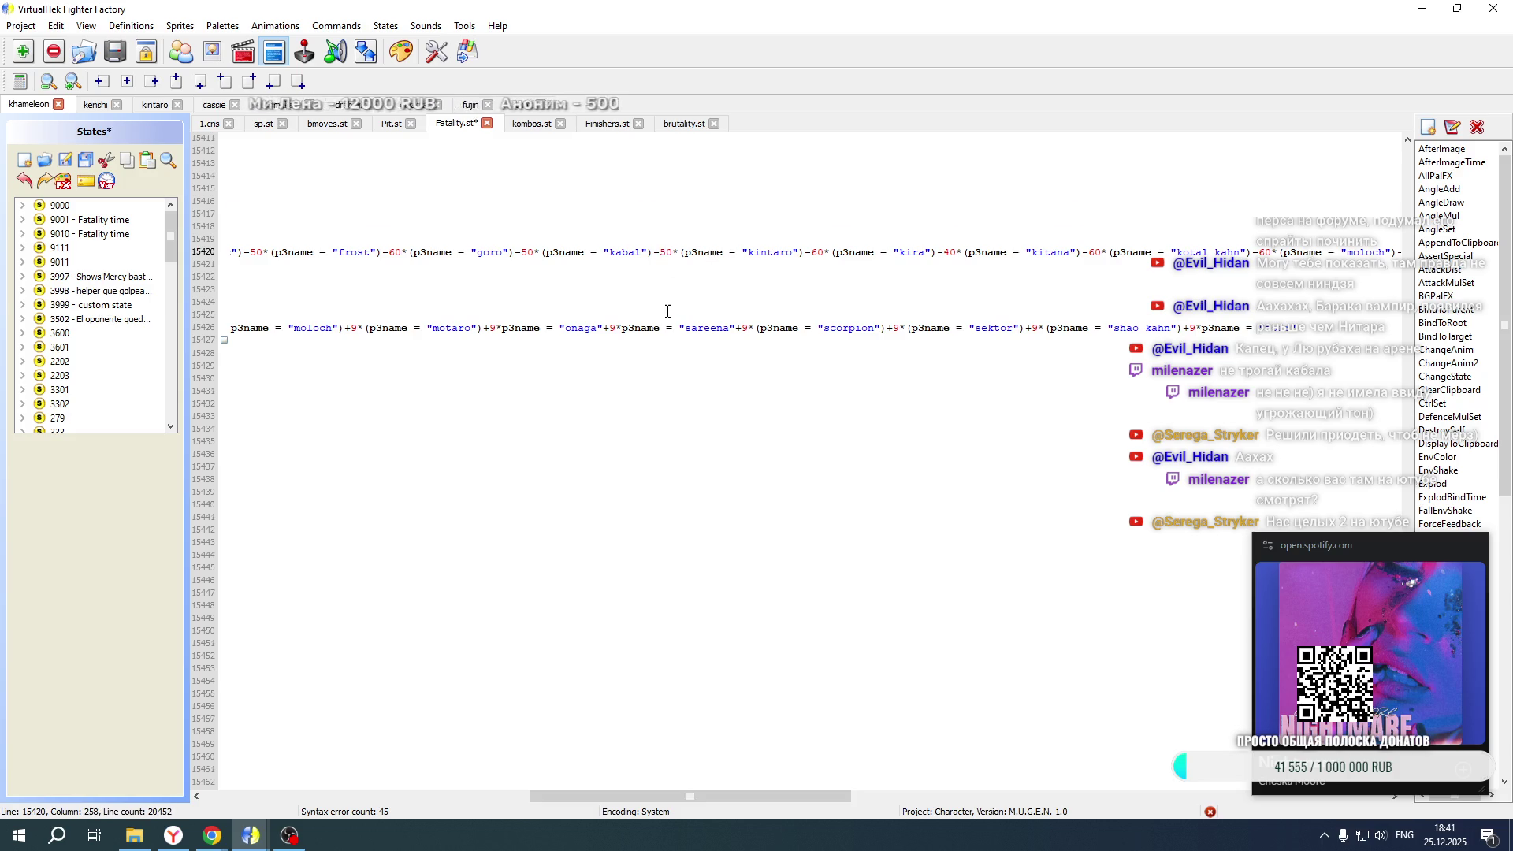
scroll(668, 306, down, 20)
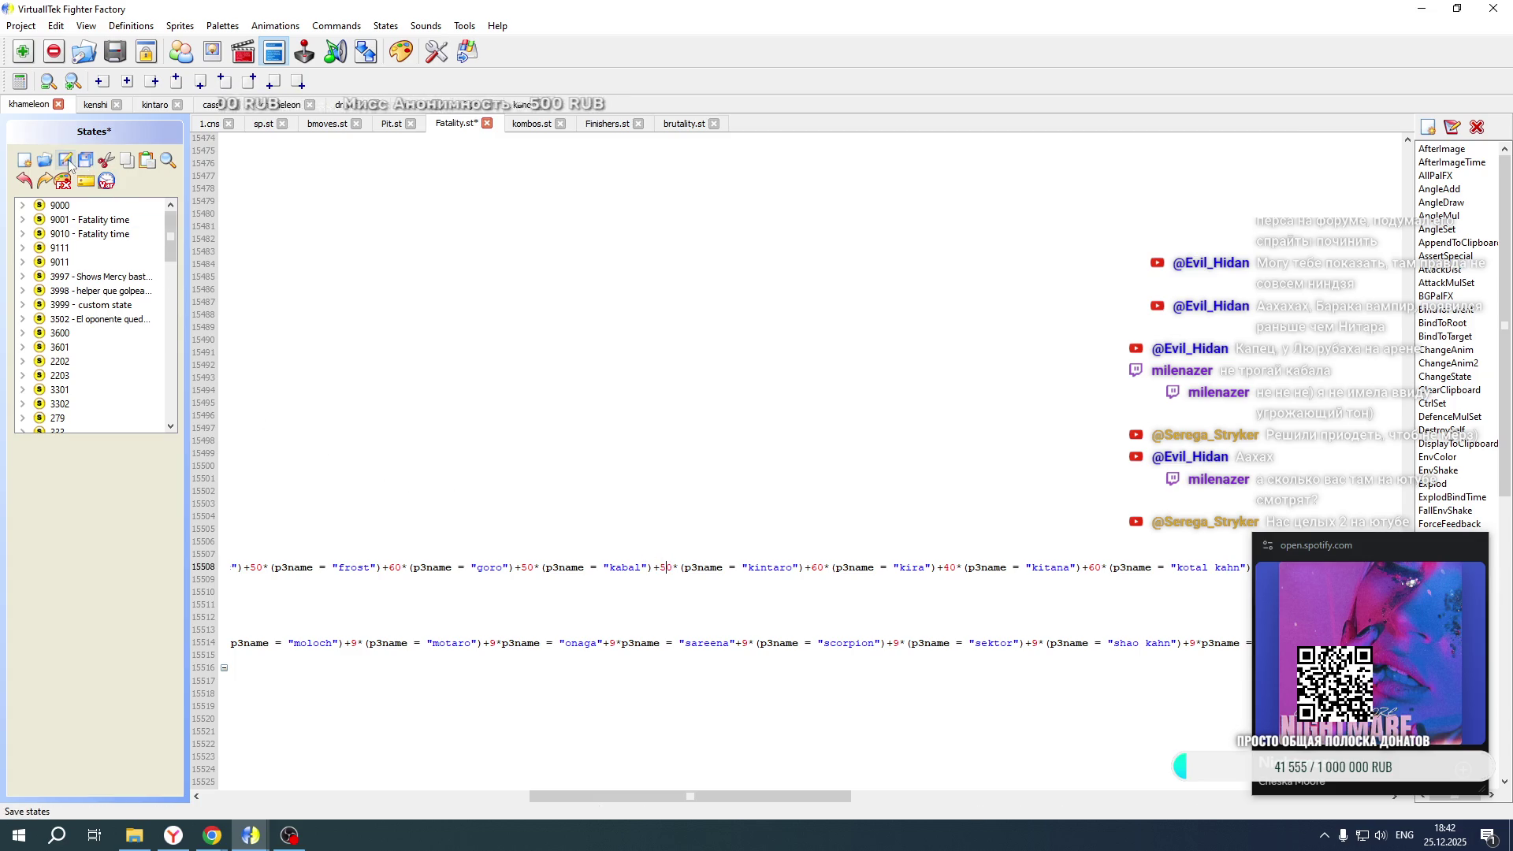
click(93, 105)
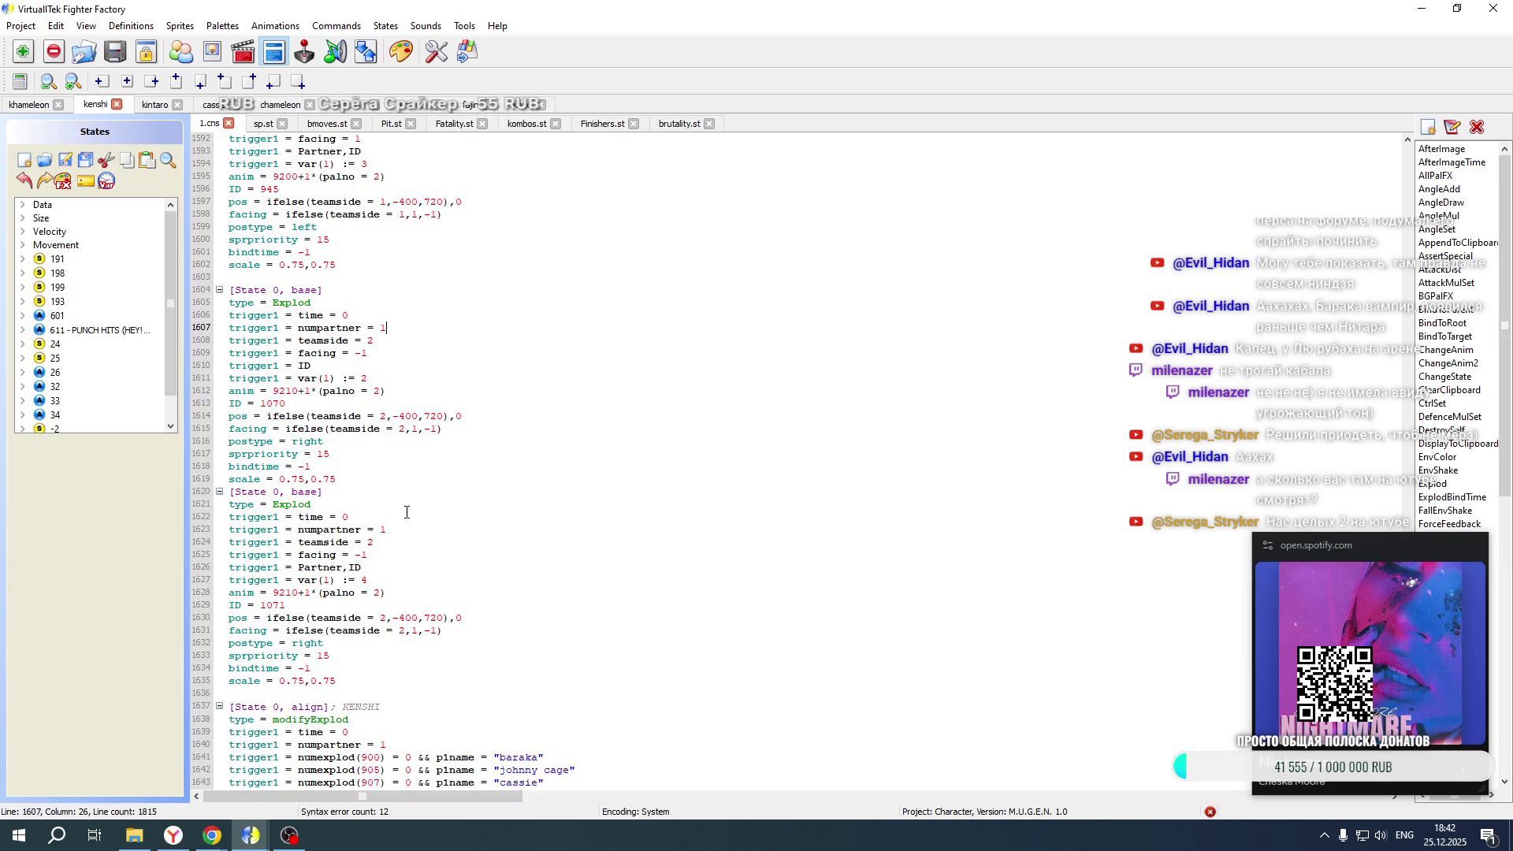
scroll(118, 378, down, 1)
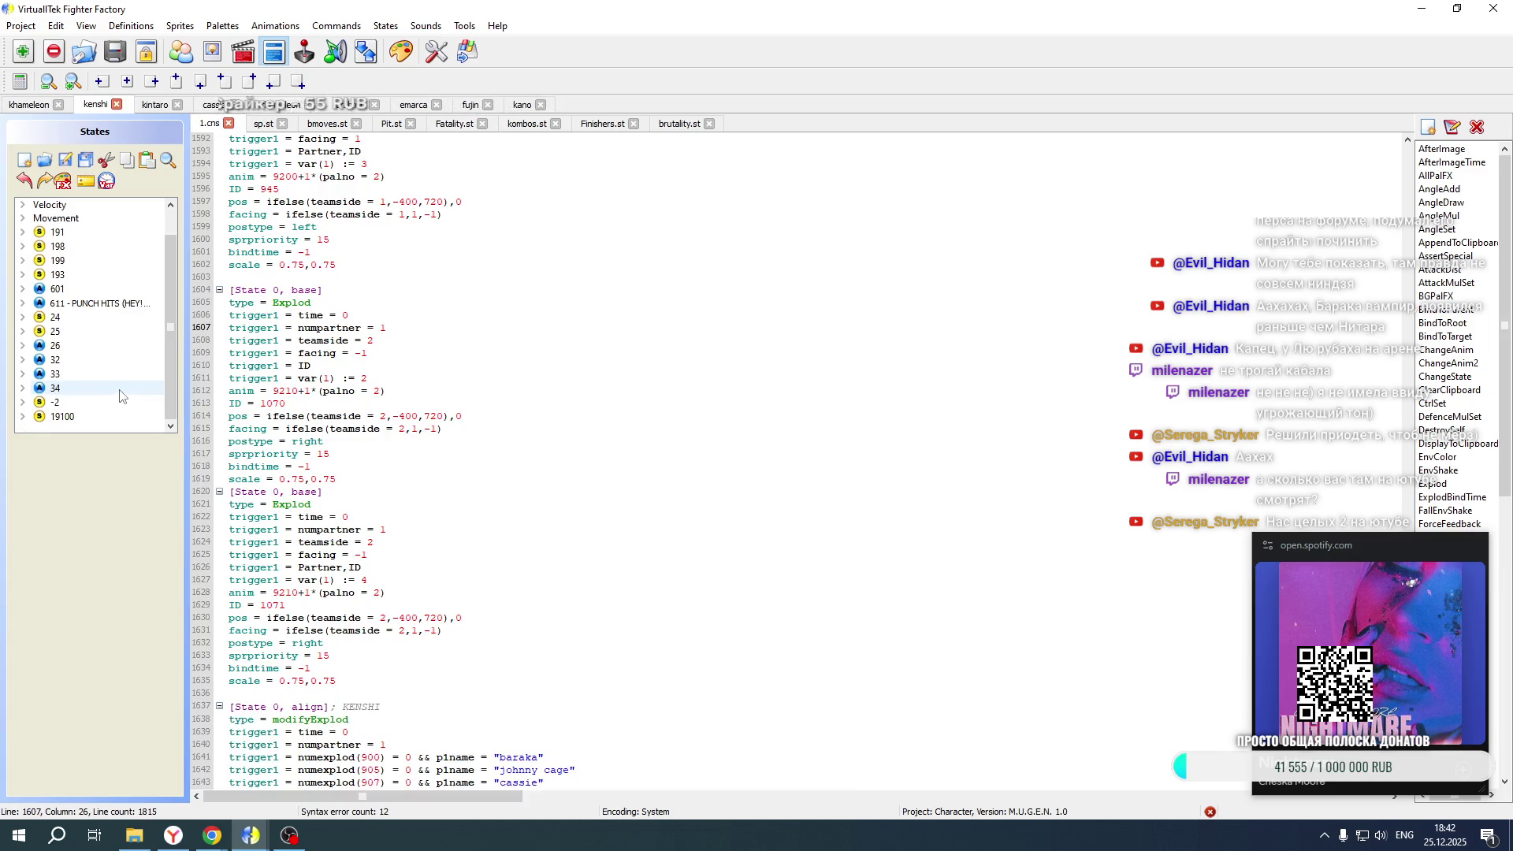
click(63, 416)
Edit the partner offsets on 1.cns line 1803, giving kabal a +50 offset
scroll(470, 442, down, 20)
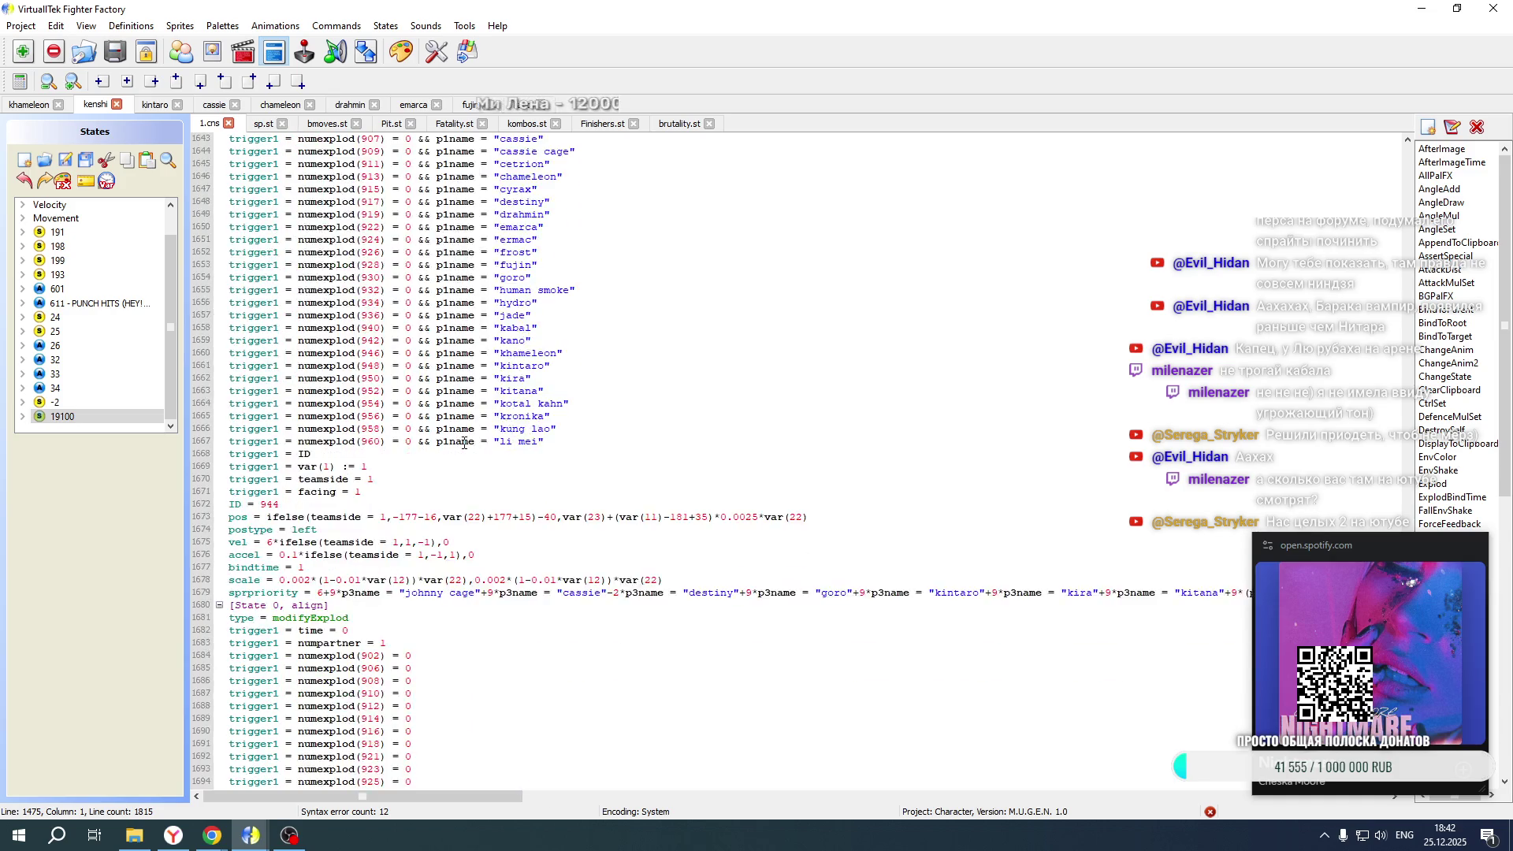
scroll(464, 443, down, 7)
drag(435, 796, 707, 798)
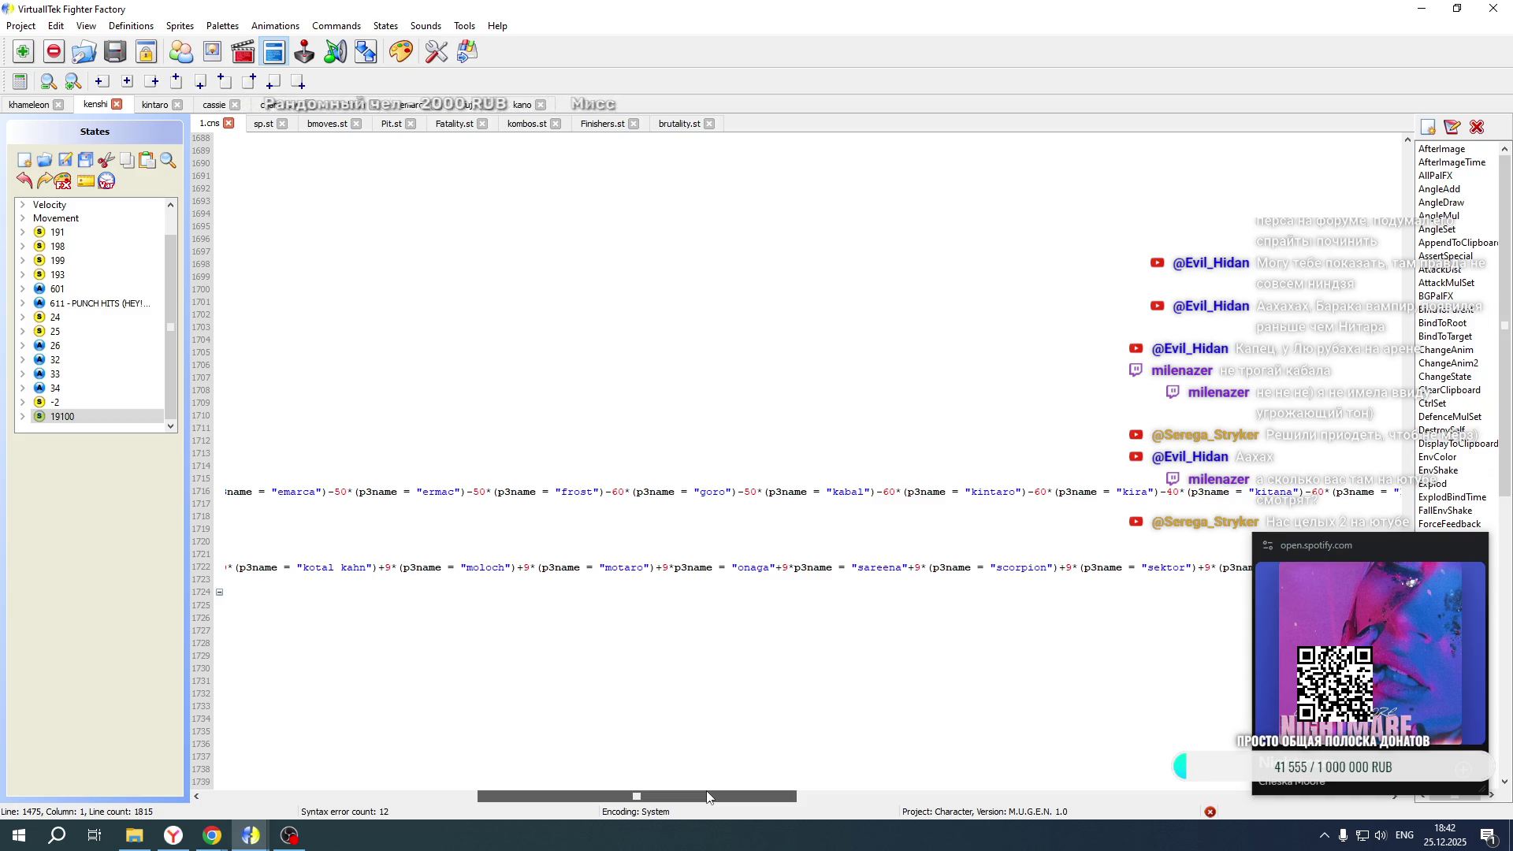
click(886, 490)
scroll(800, 465, down, 20)
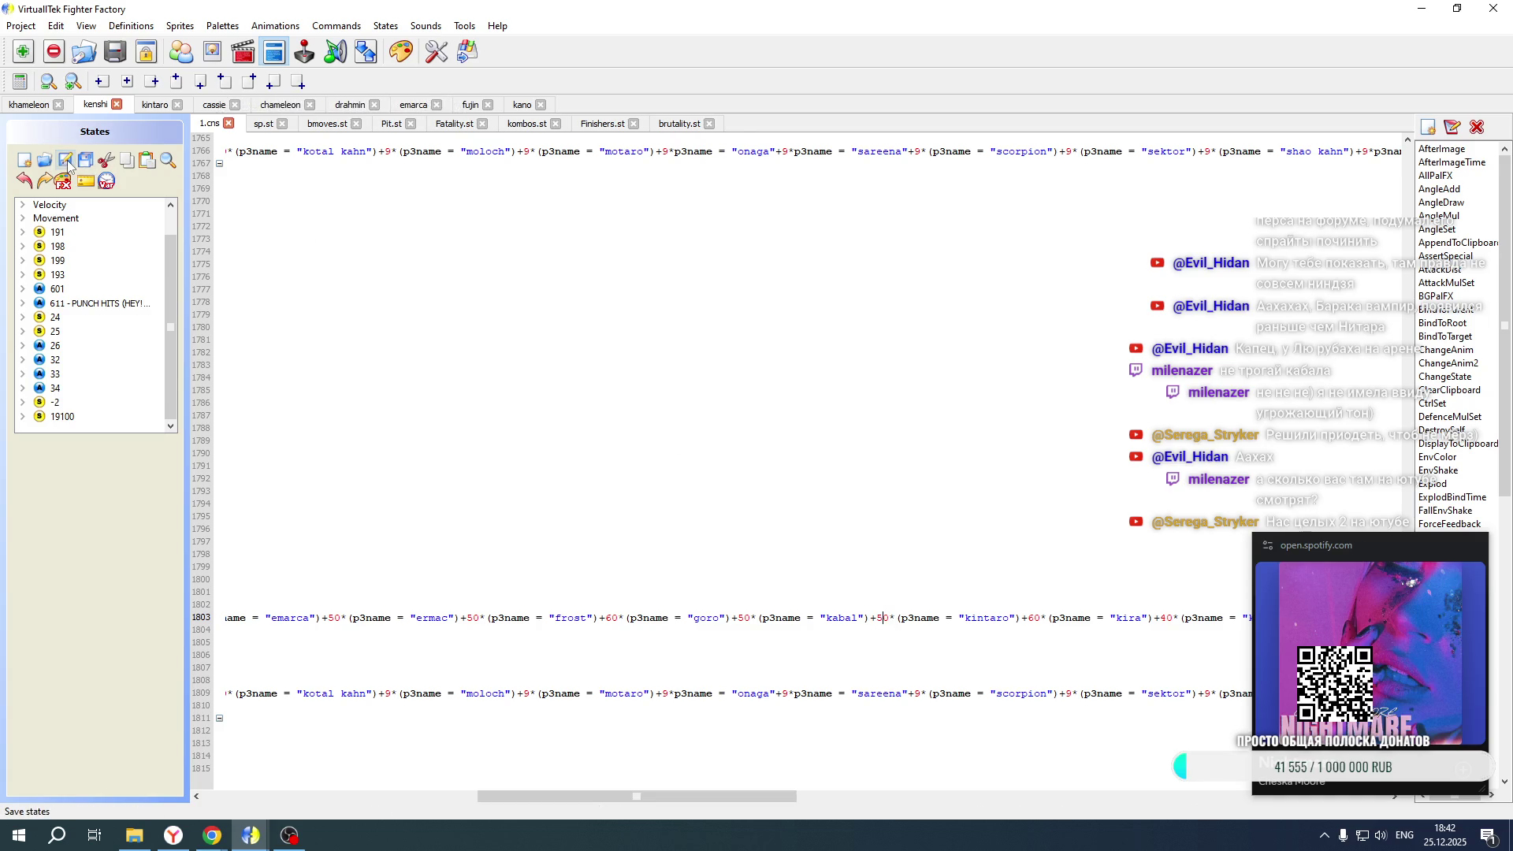
mouse_move(1444, 552)
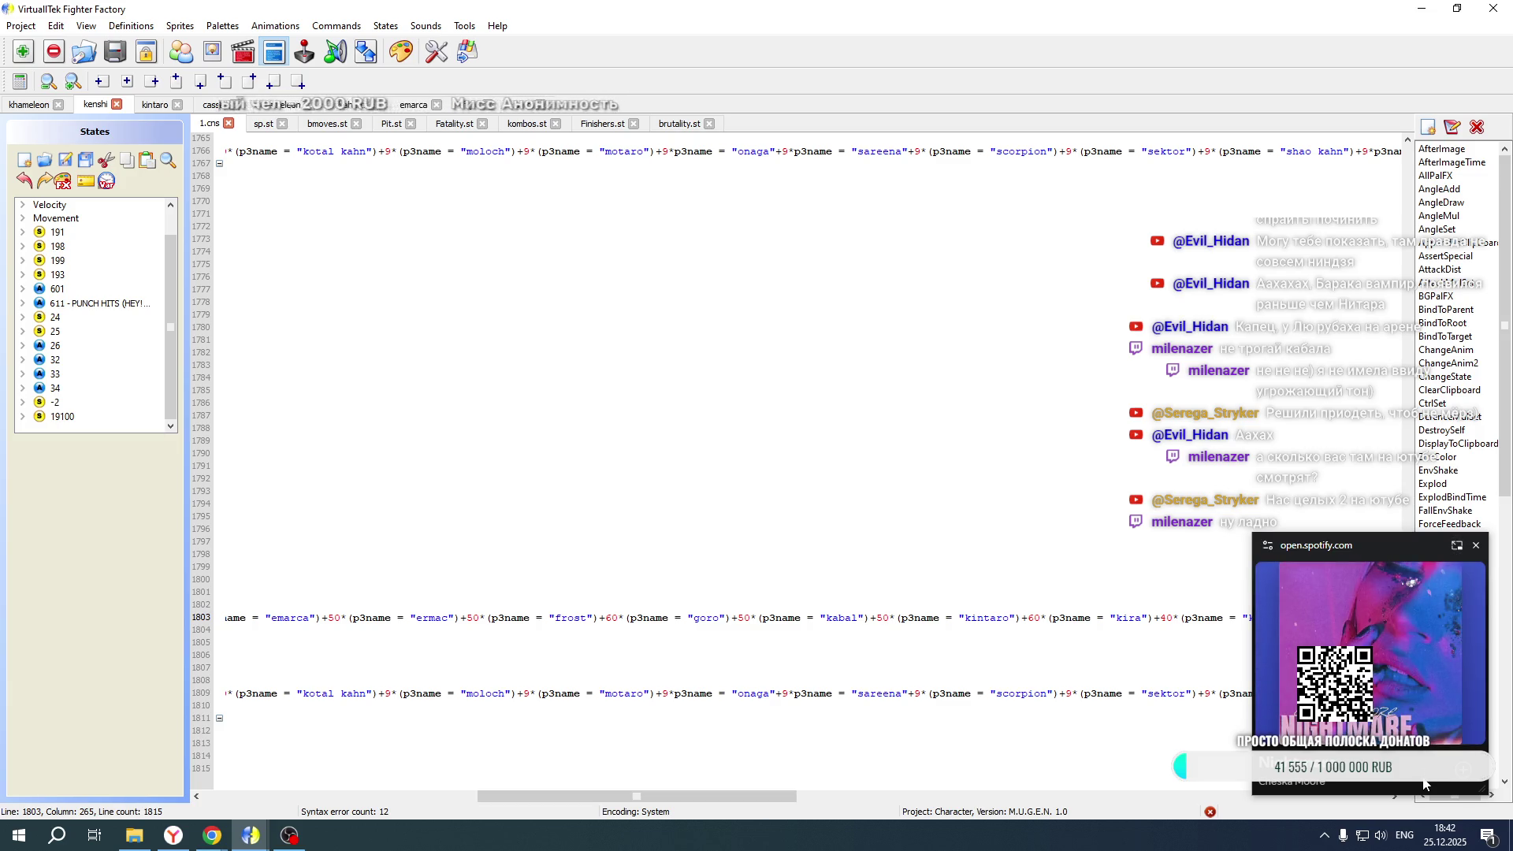
Check the Badass Villain Vibes playlist, then hide Chrome and restore Fighter Factory
click(1457, 546)
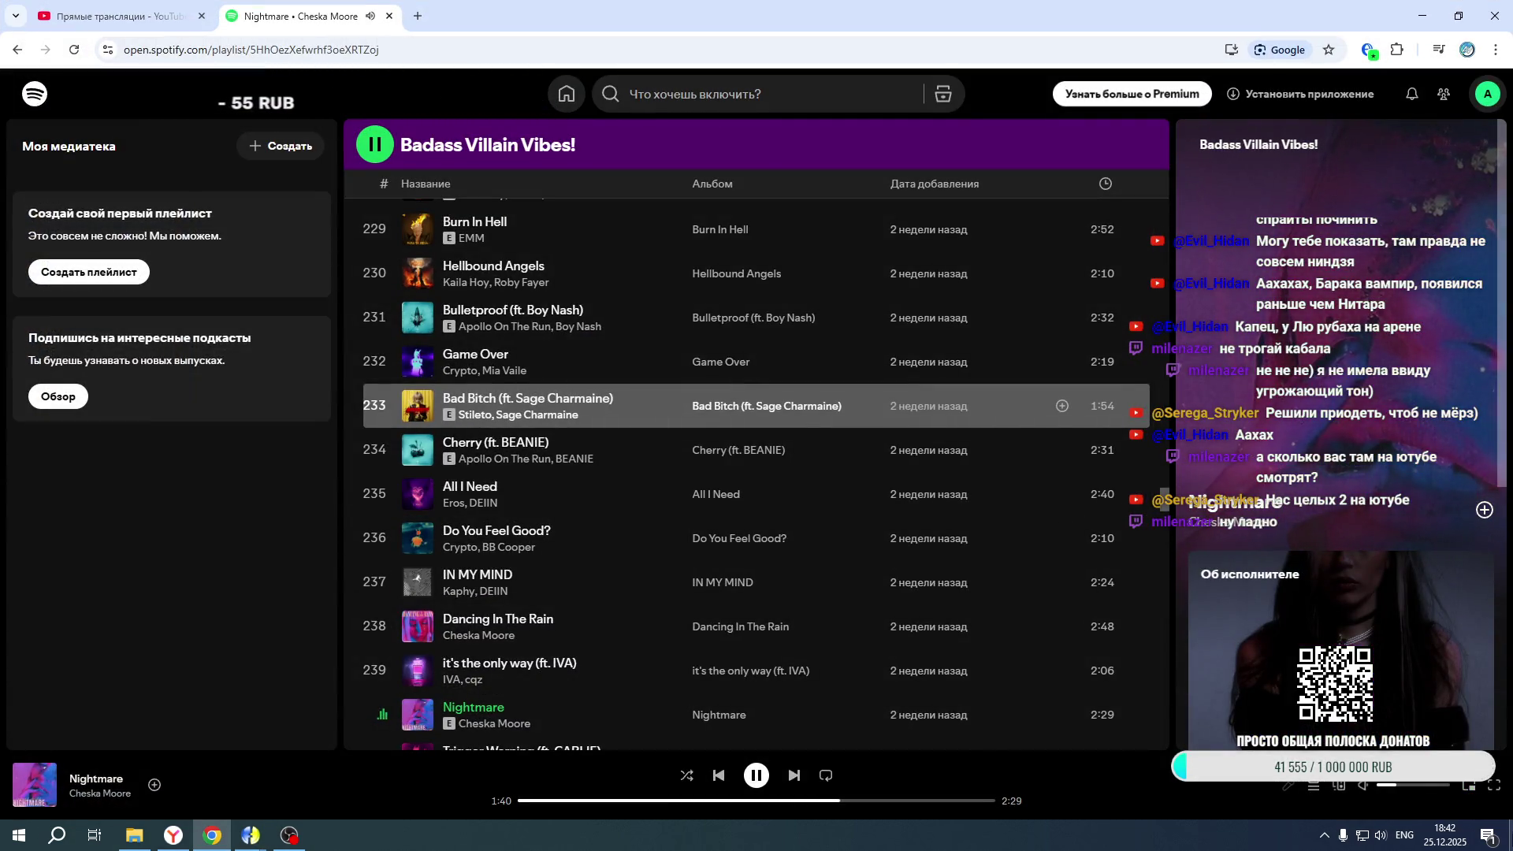
key(super+d)
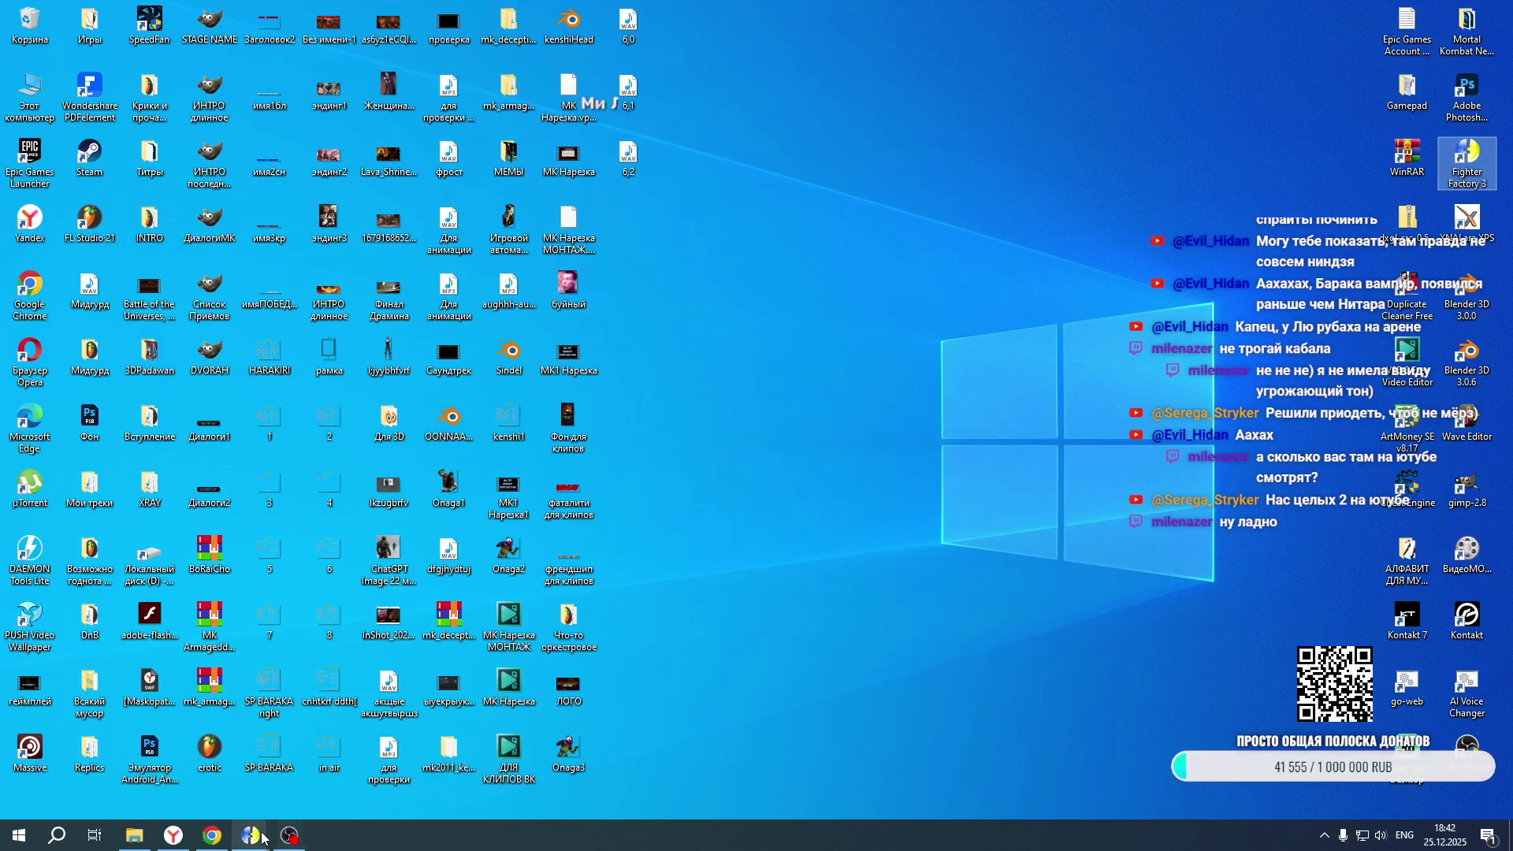
mouse_move(250, 835)
click(939, 773)
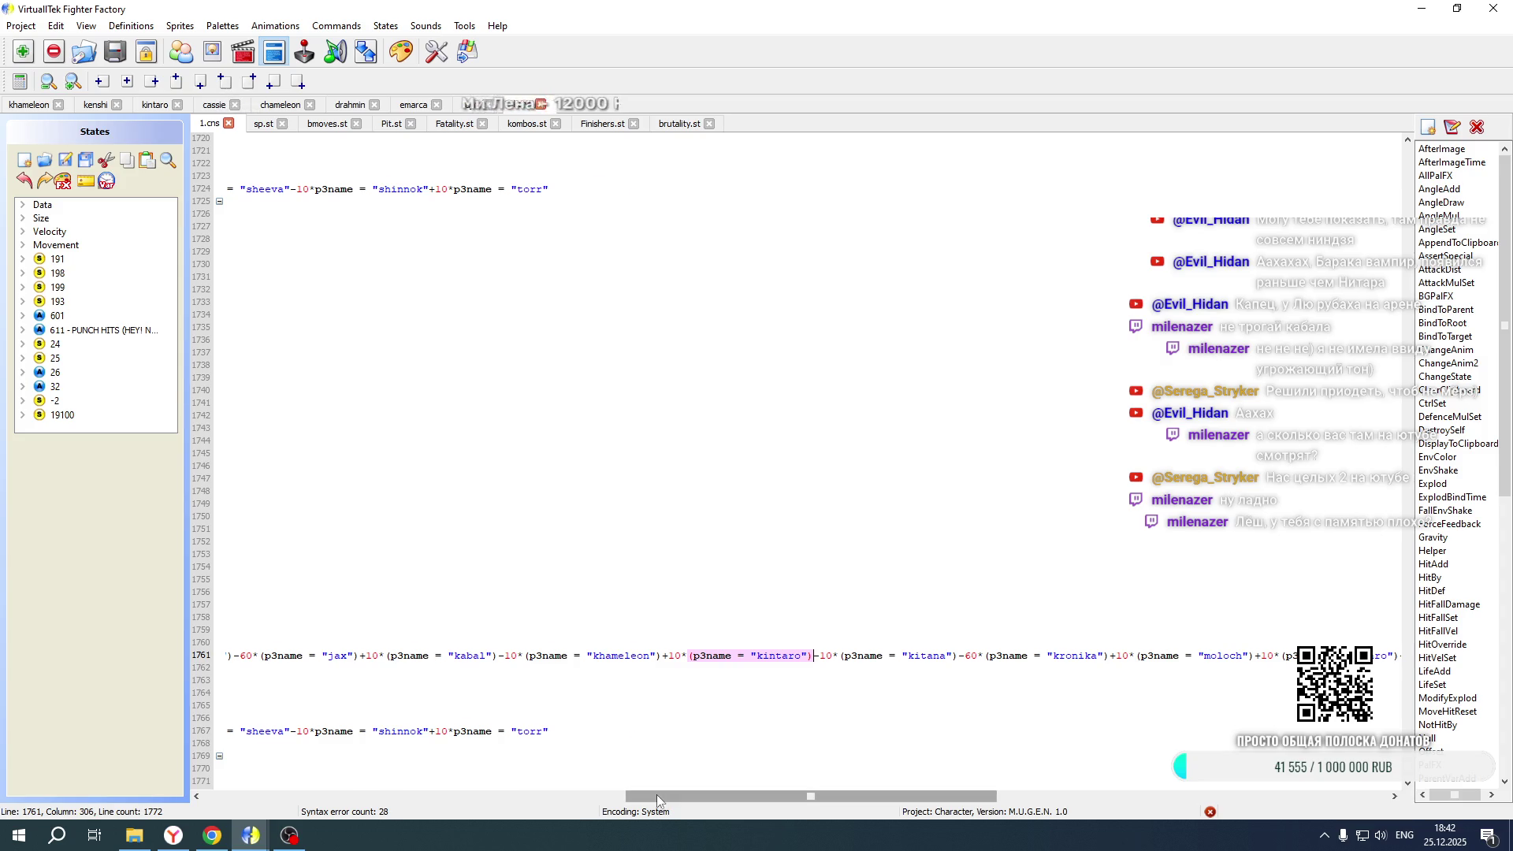
Review Khameleon's Fatality.st offsets, then launch Mortal Kombat New Age from the game folder
drag(670, 796, 194, 804)
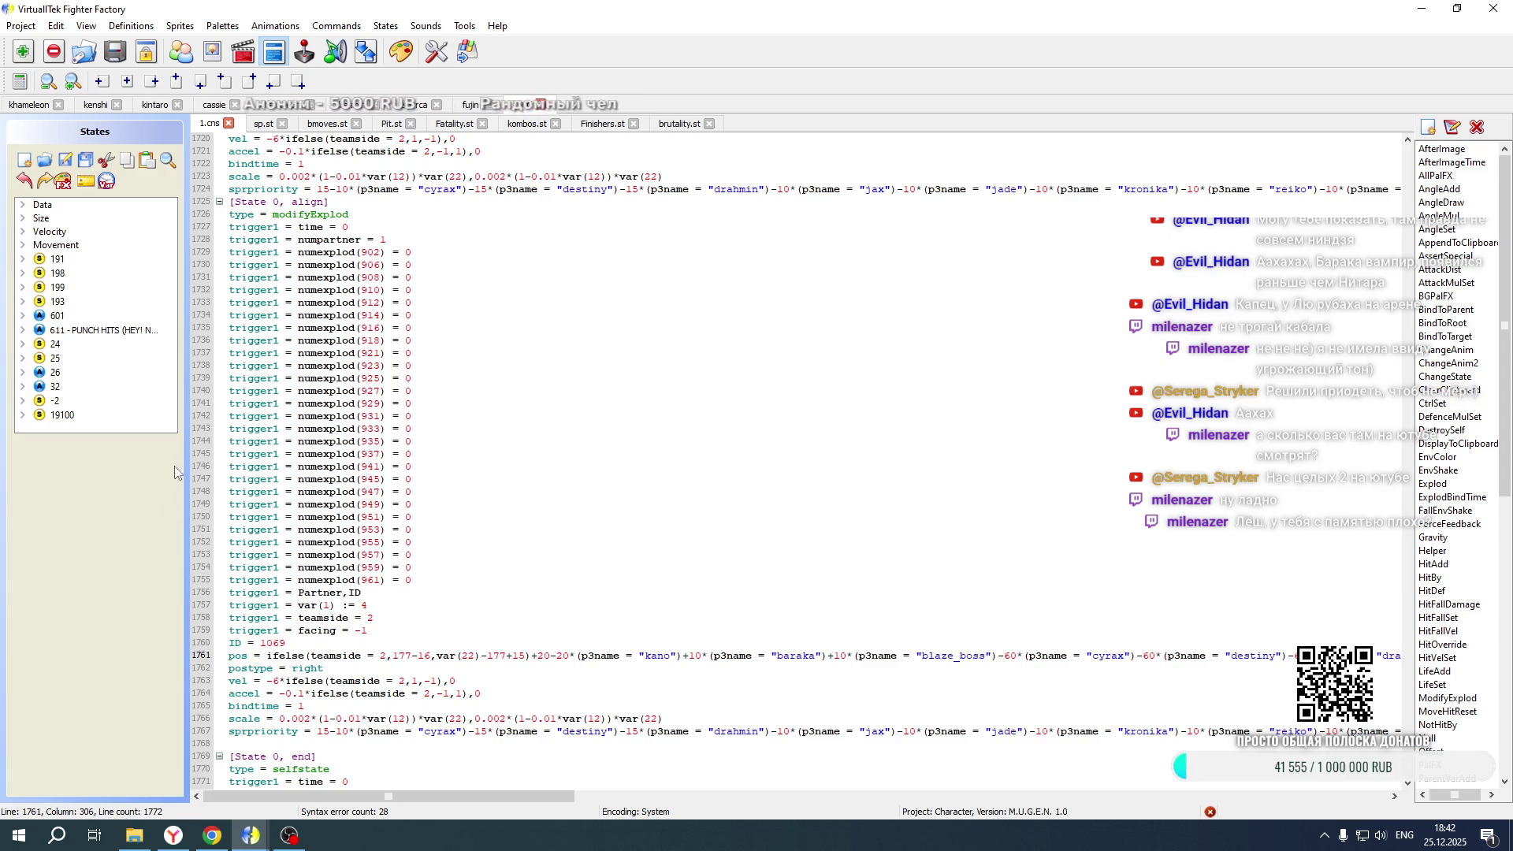
key(ctrl+Tab)
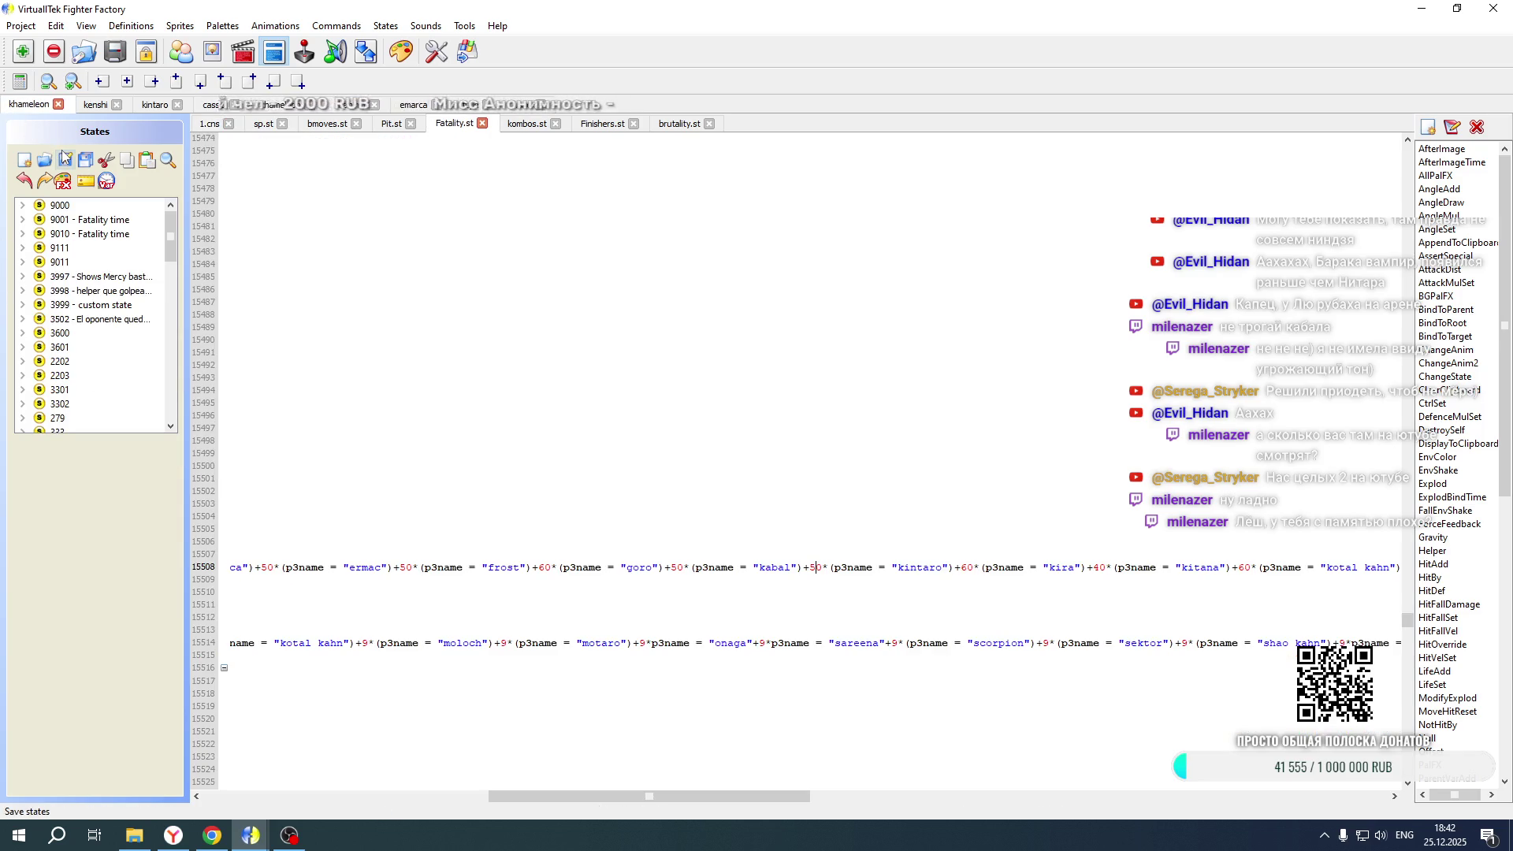
click(134, 837)
double_click(777, 601)
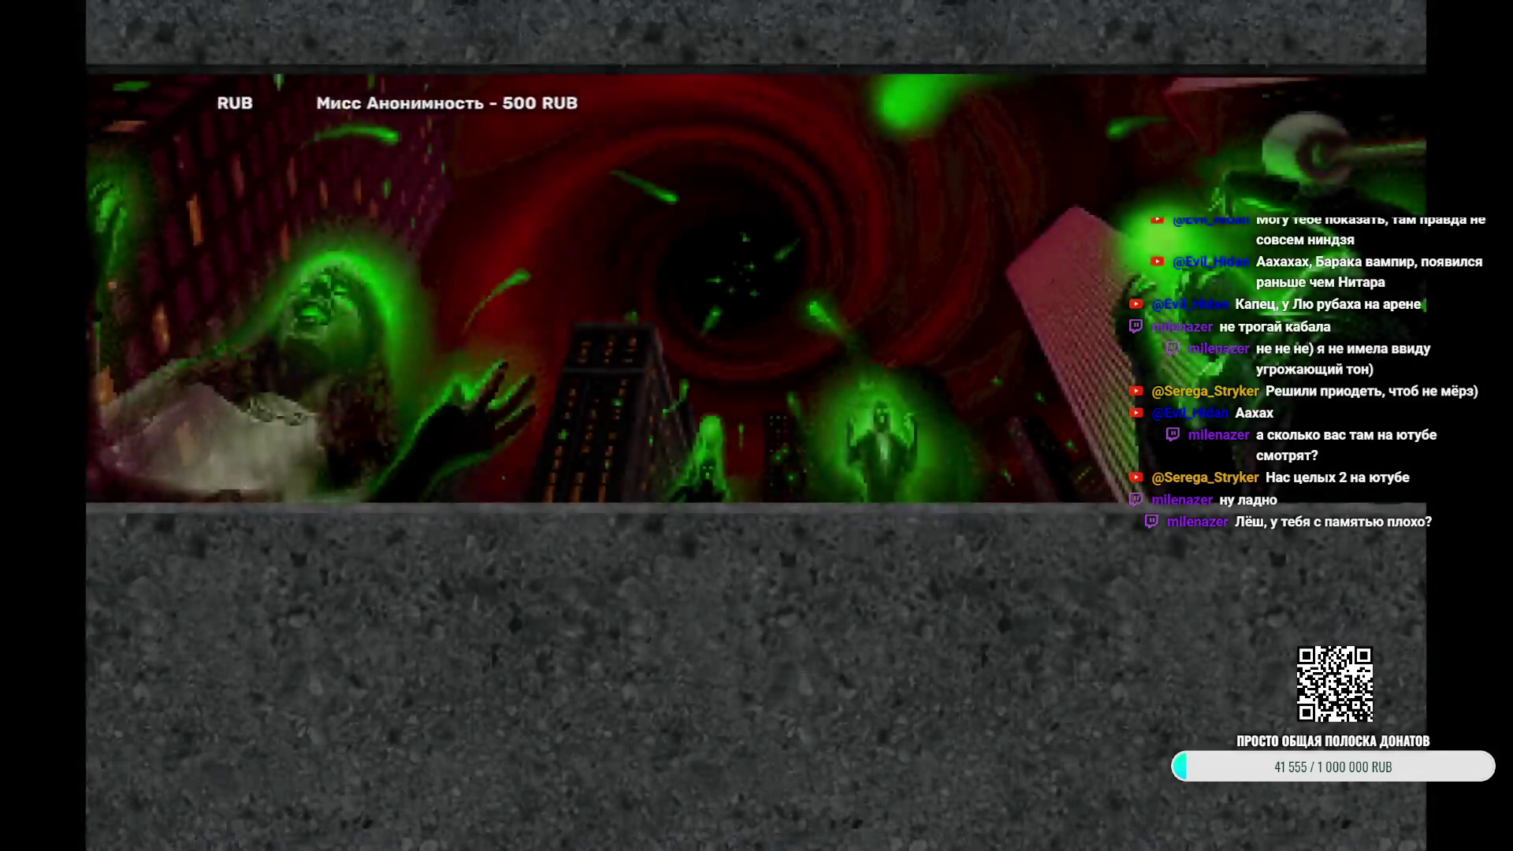
Open Duel character select, pick a Frost and Kintaro tag team, and start the match
key(Return)
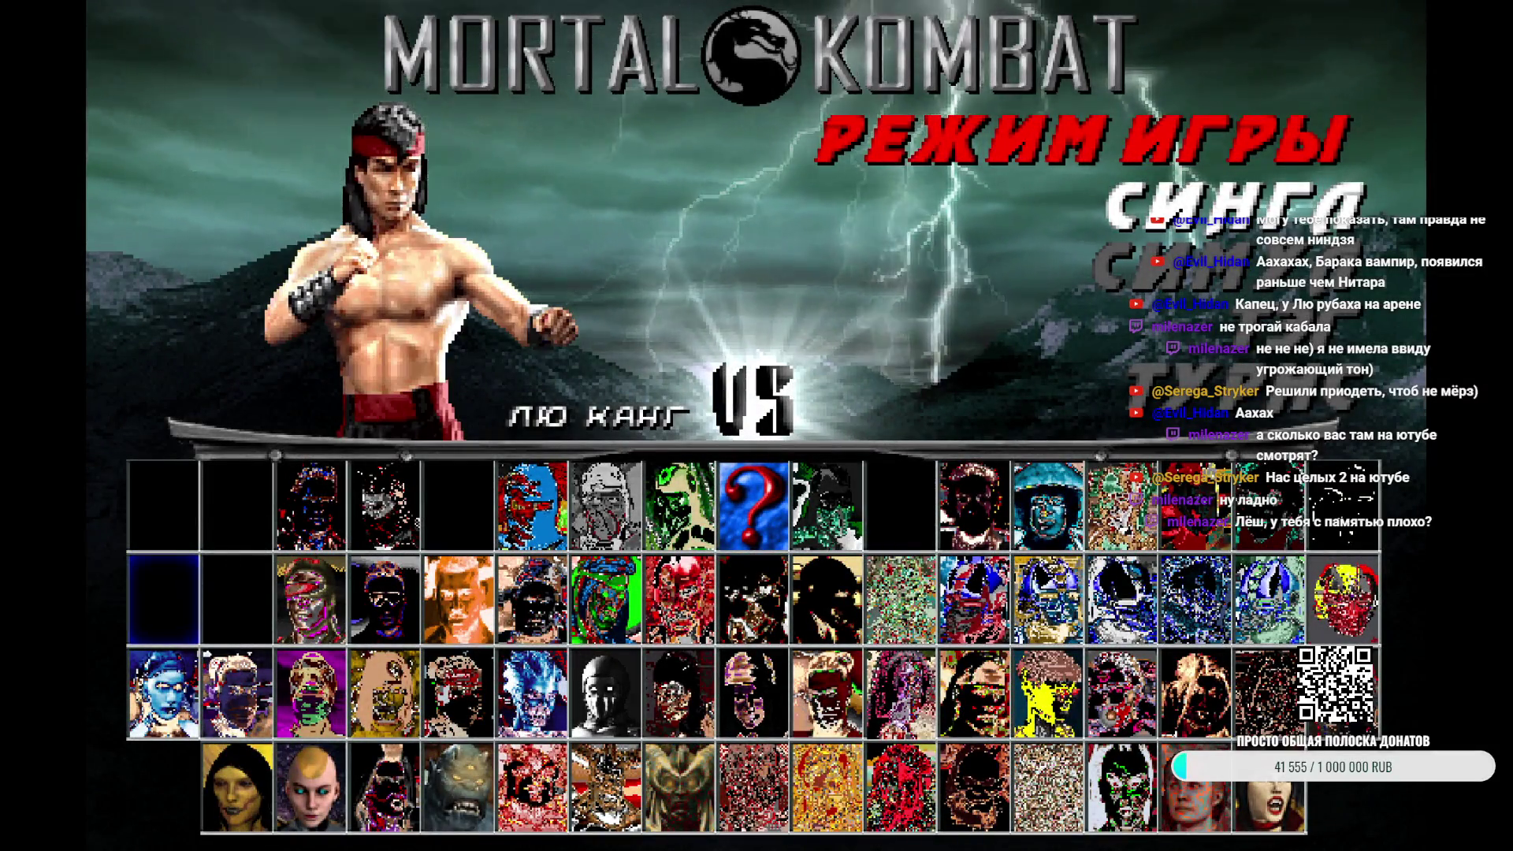
key(Right)
key(Right)
key(Right)
key(Right)
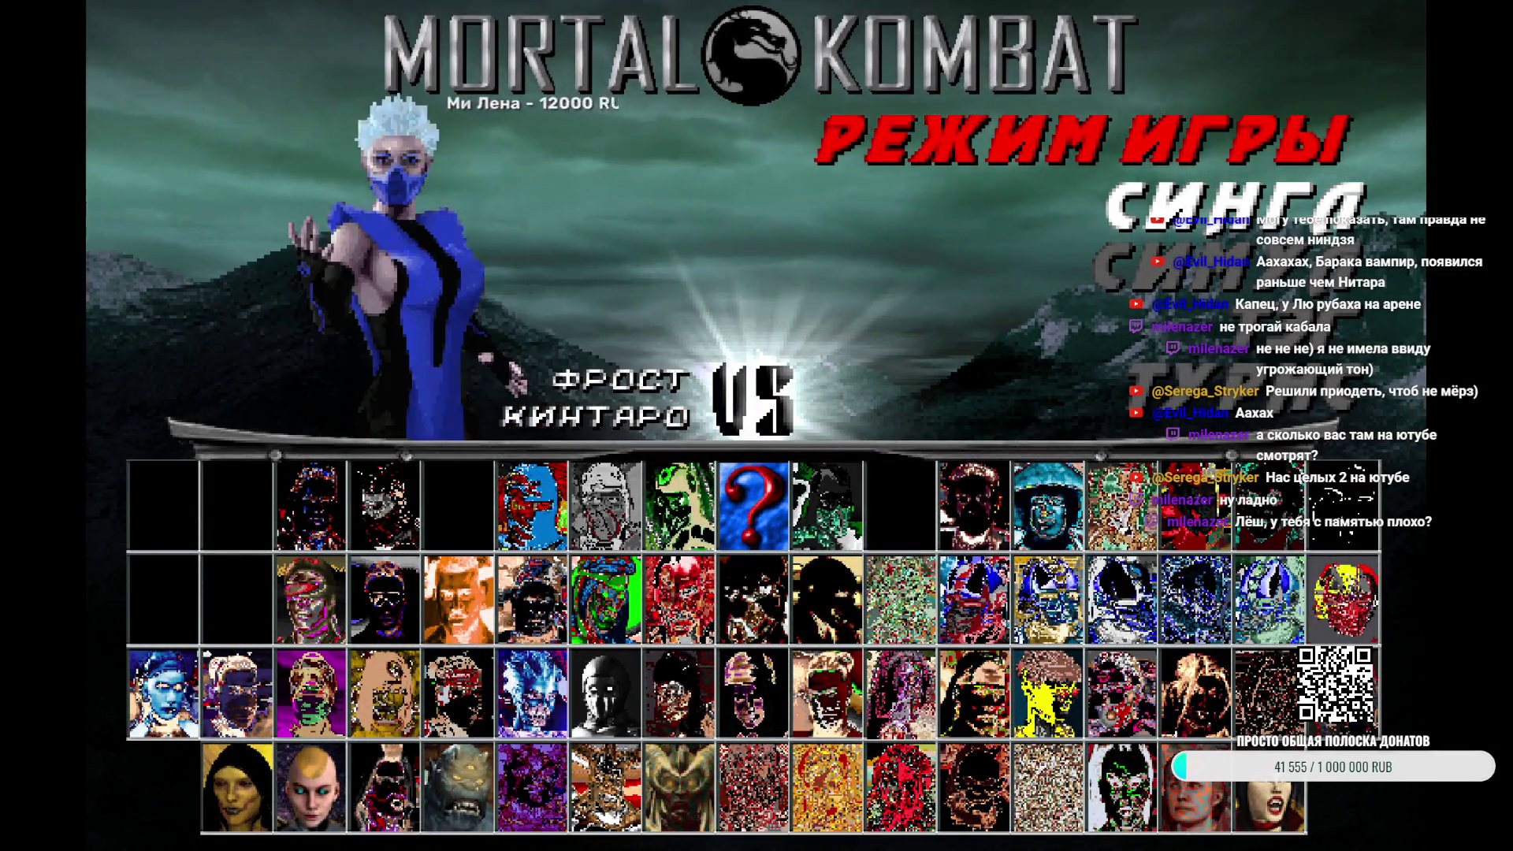
key(Right)
key(Right)
key(Return)
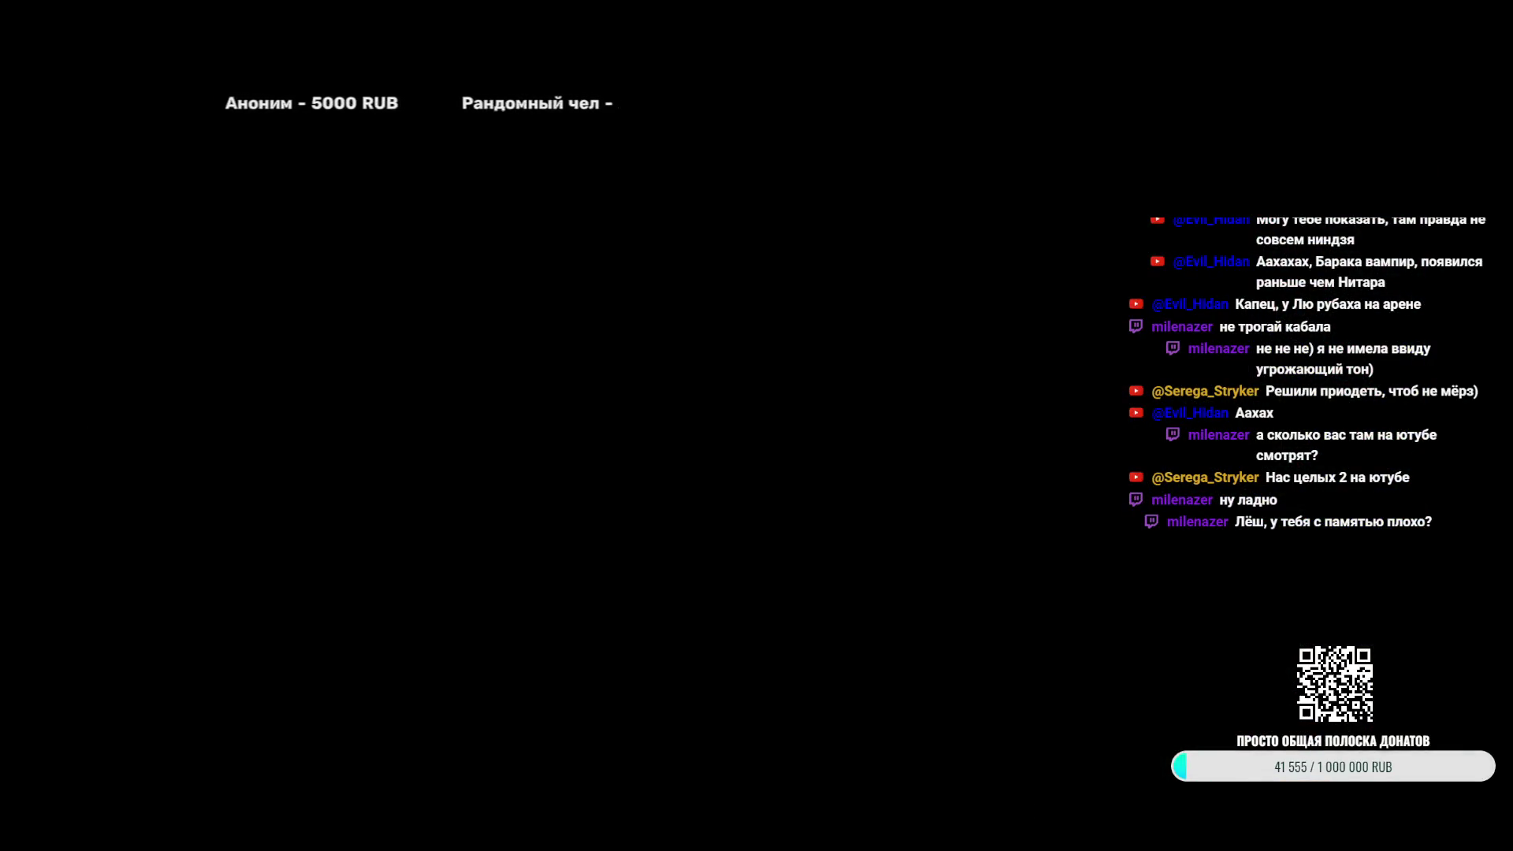
In the kenshi project's 1.cns, change Kabal's line 1803 offset from +50 to +70
scroll(834, 475, up, 20)
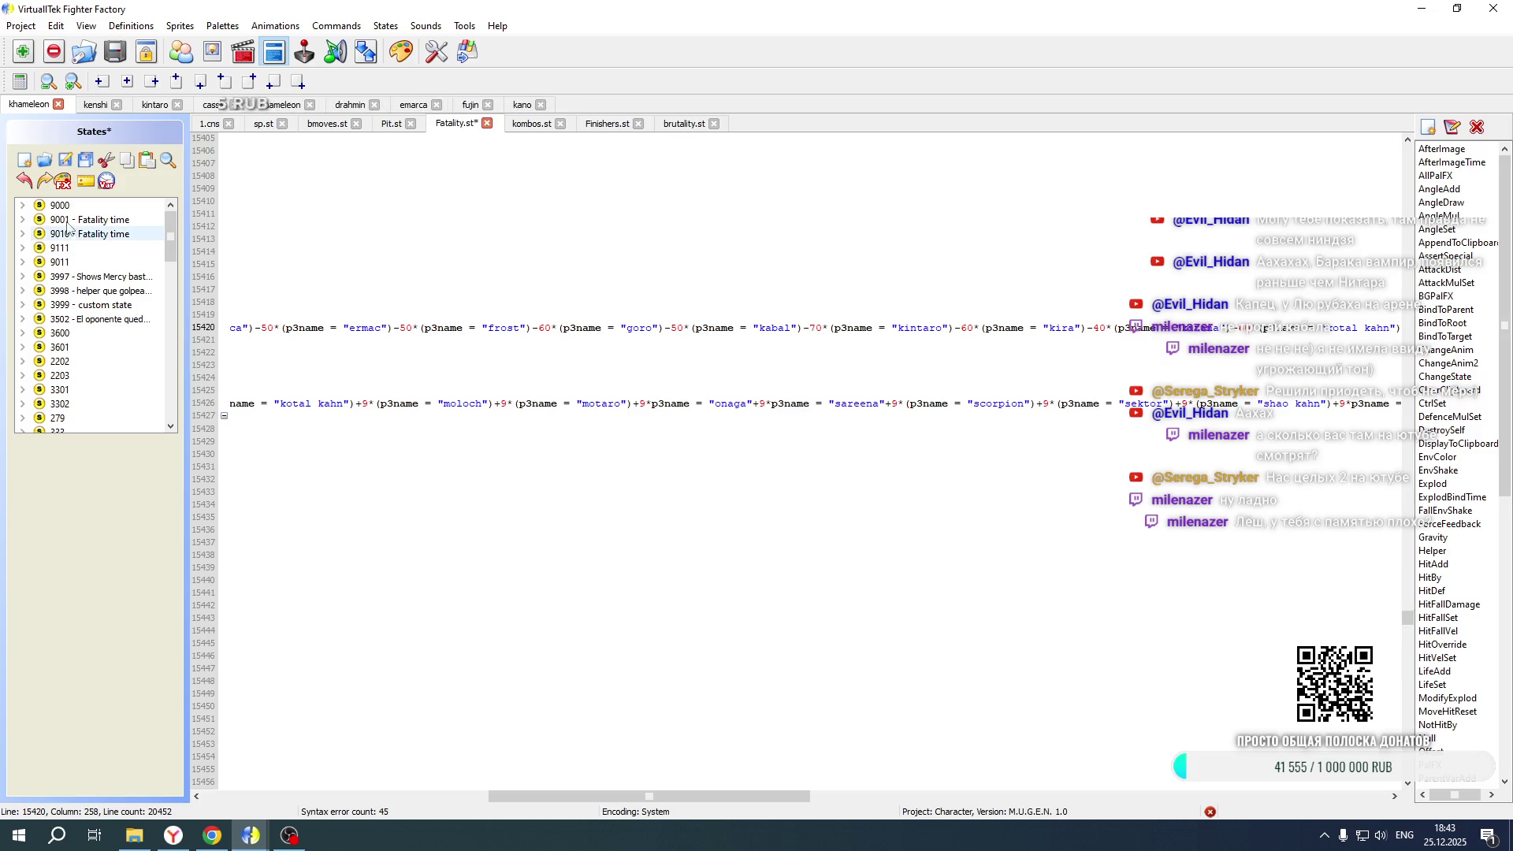
drag(761, 796, 475, 796)
scroll(549, 495, up, 20)
click(96, 104)
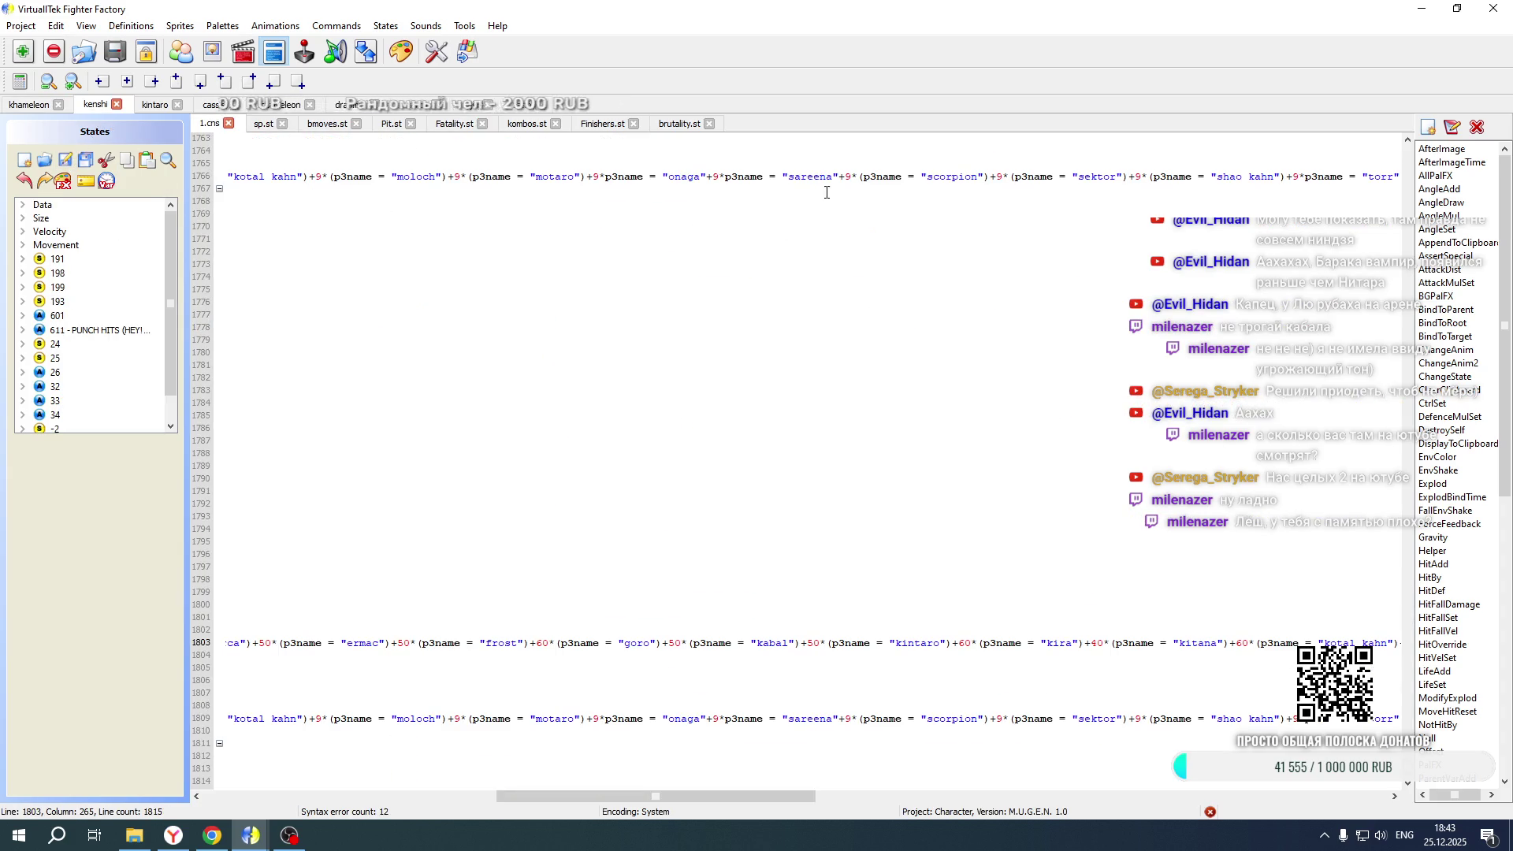
scroll(850, 458, up, 20)
Save Kenshi's code, relaunch Mortal Kombat New Age, and skip ahead to character select
key(ctrl+s)
click(136, 837)
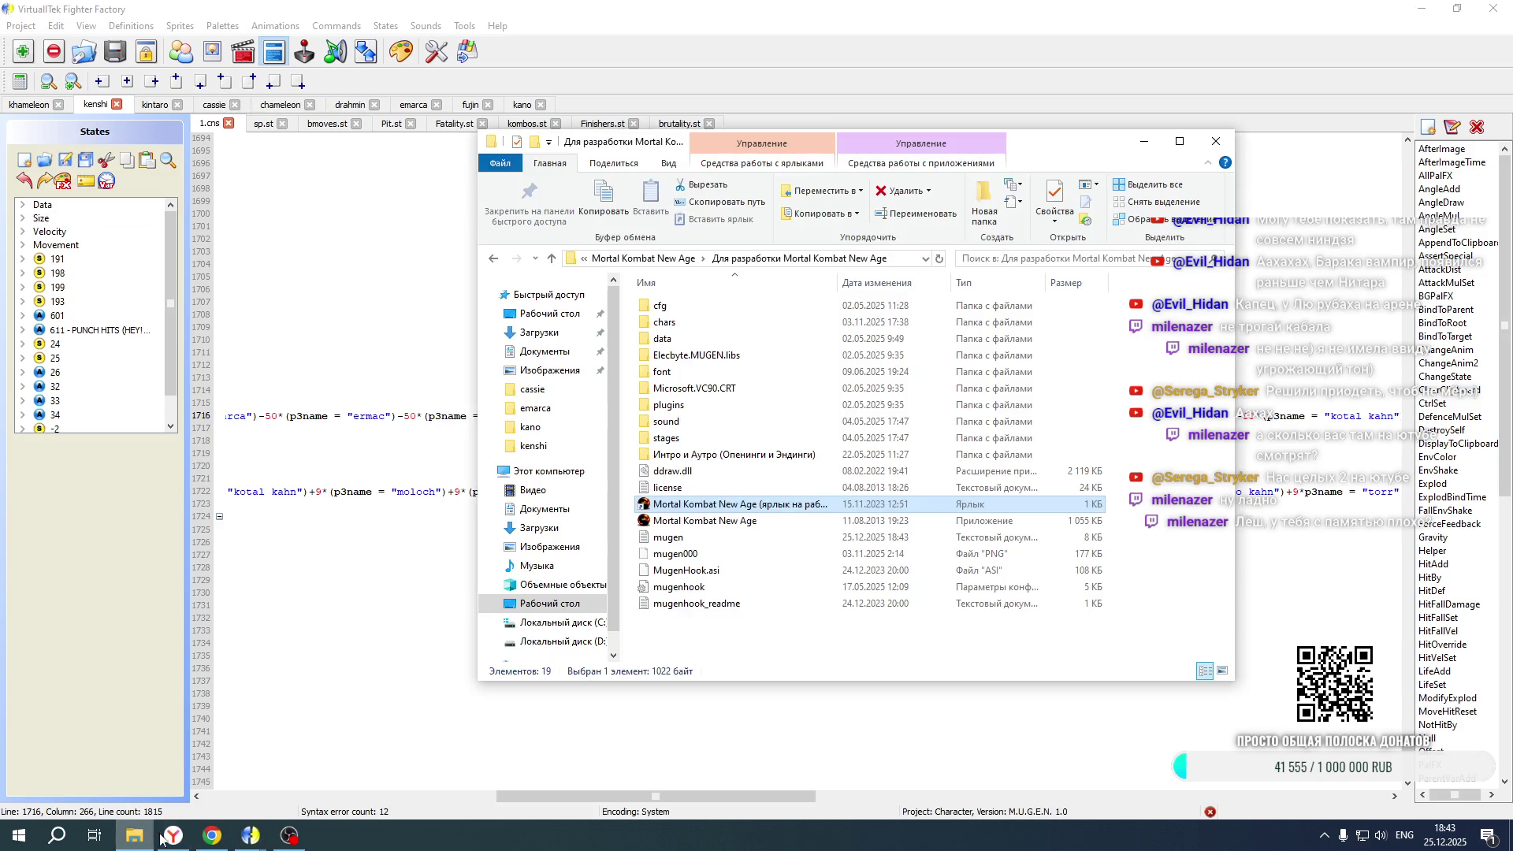
double_click(713, 509)
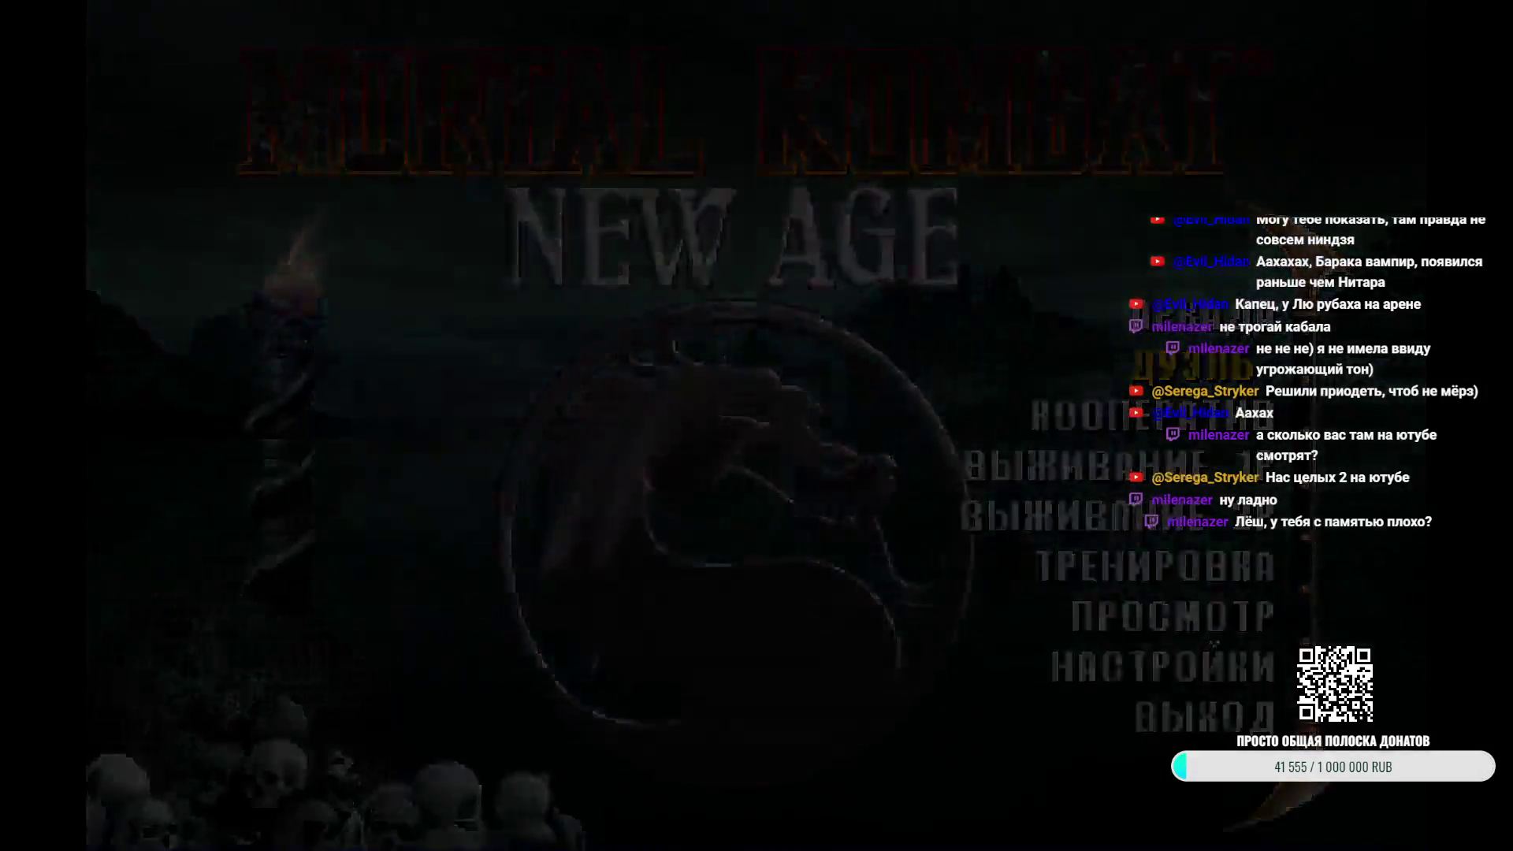
key(Return)
key(Return)
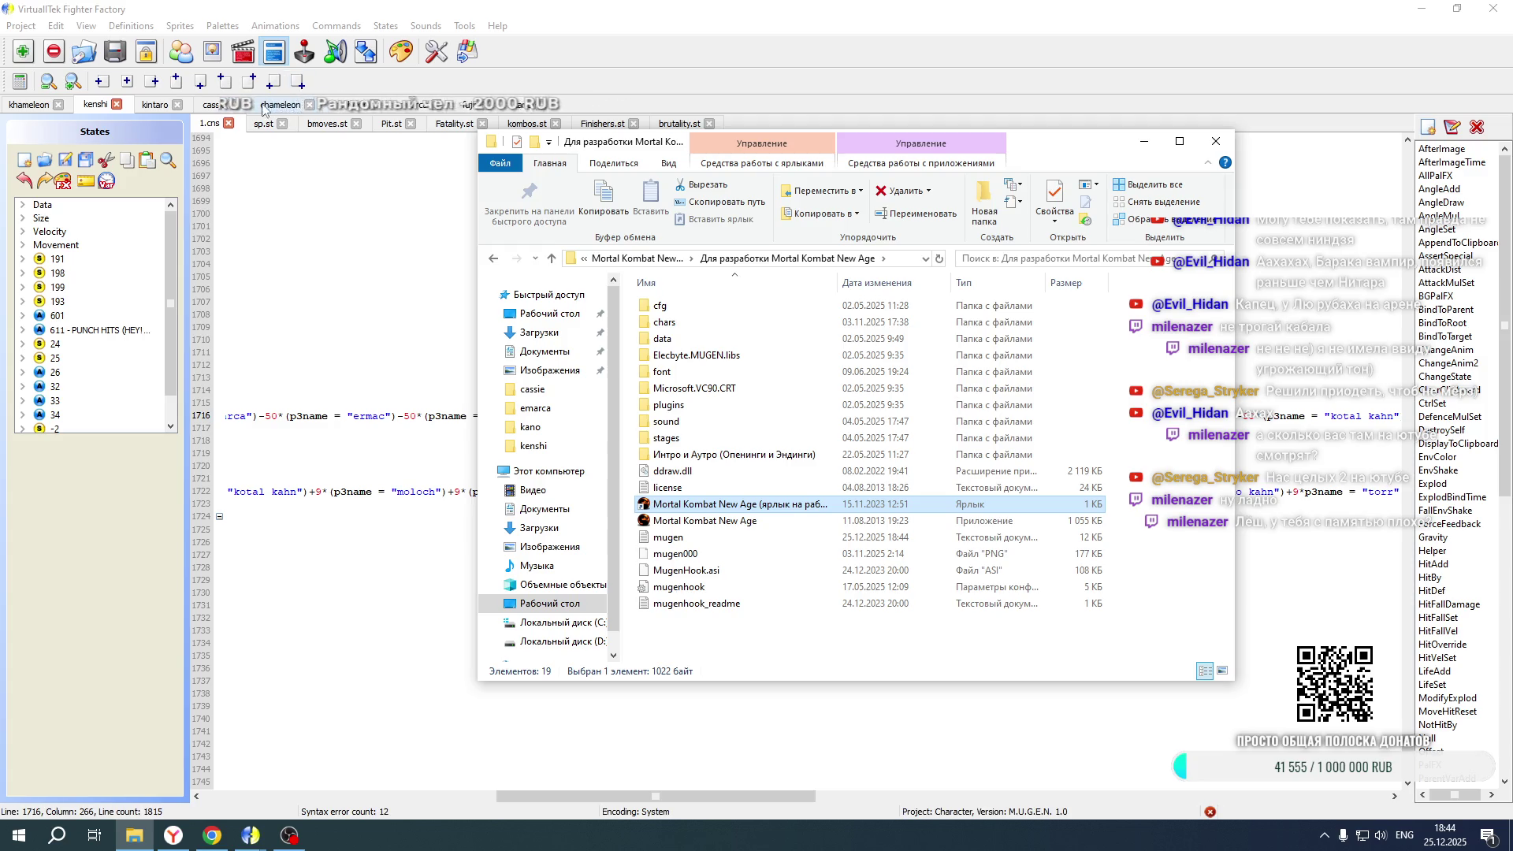
In the khameleon project, edit Kenshi's partner offset values in Fatality.st
click(15, 110)
drag(653, 796, 366, 796)
scroll(461, 521, down, 8)
scroll(461, 521, down, 20)
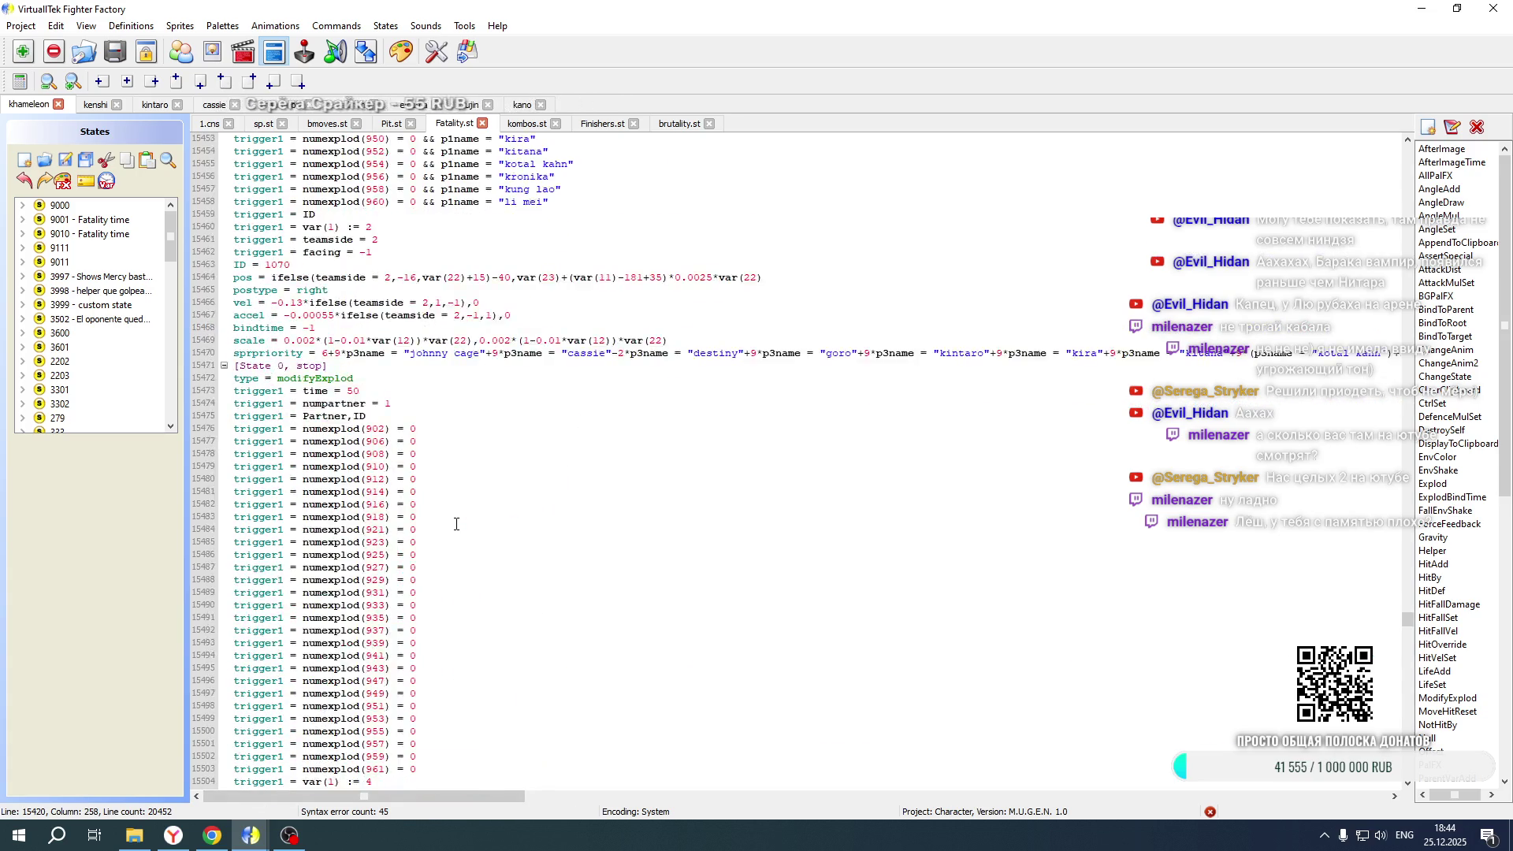
scroll(454, 523, down, 16)
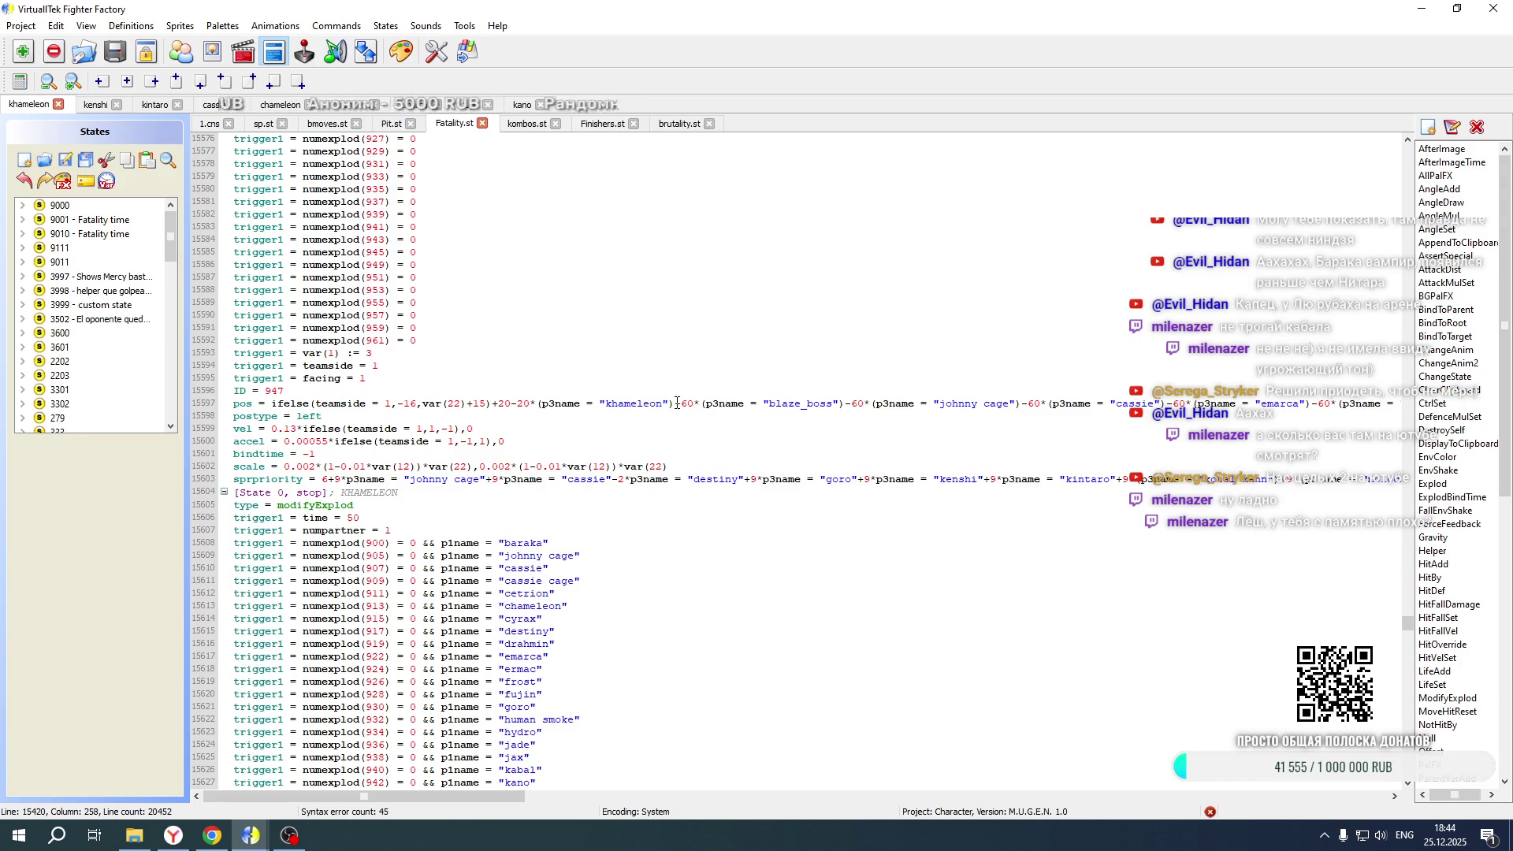
drag(497, 796, 837, 795)
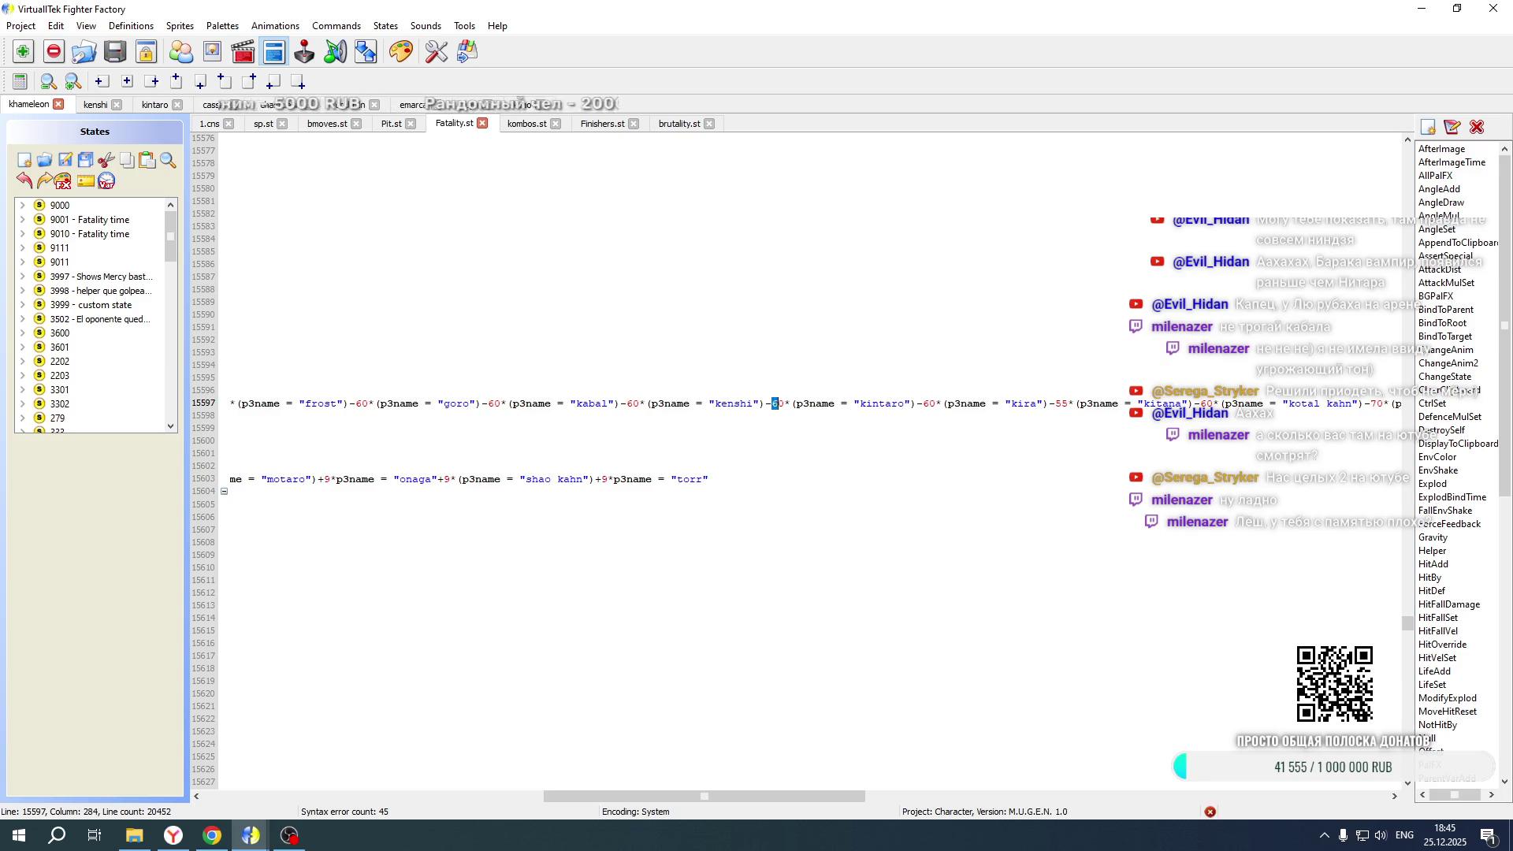
text(6)
scroll(788, 457, down, 20)
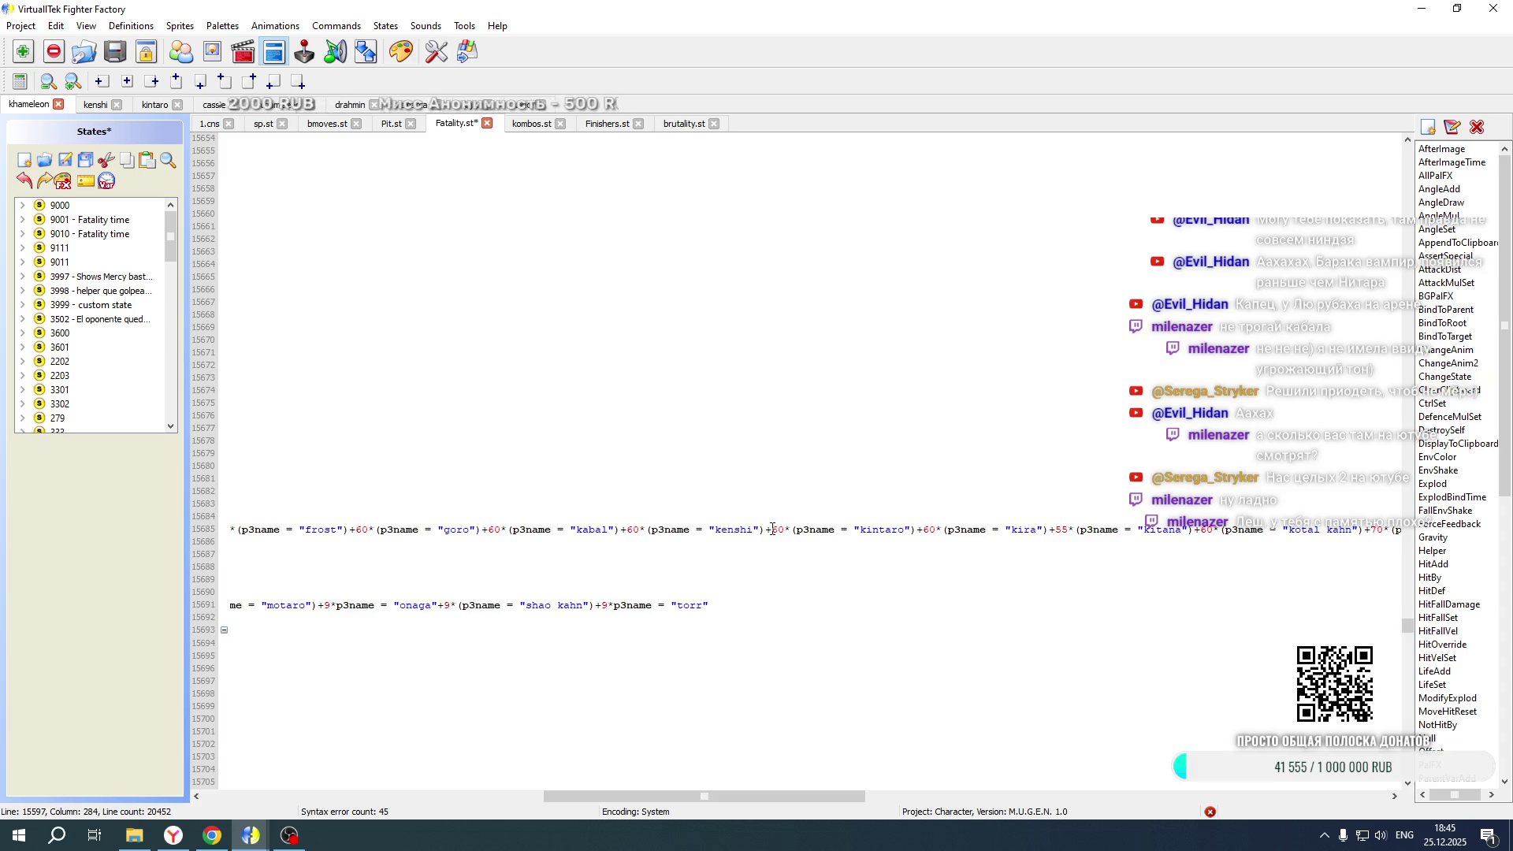
drag(704, 796, 364, 796)
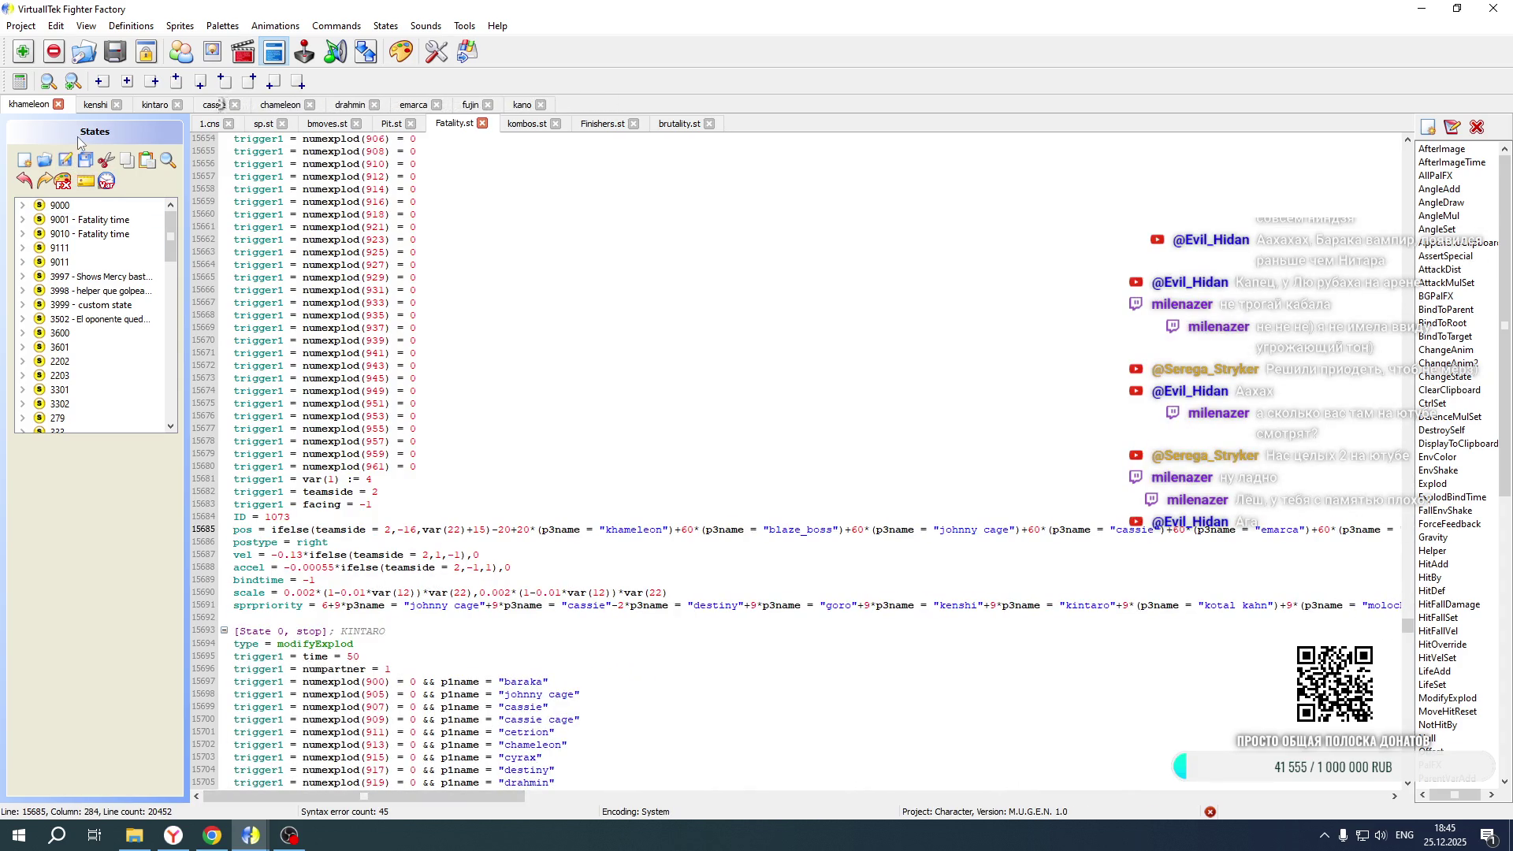
Set line 3005 of Khameleon's 1.cns to -70 and save the project
click(236, 125)
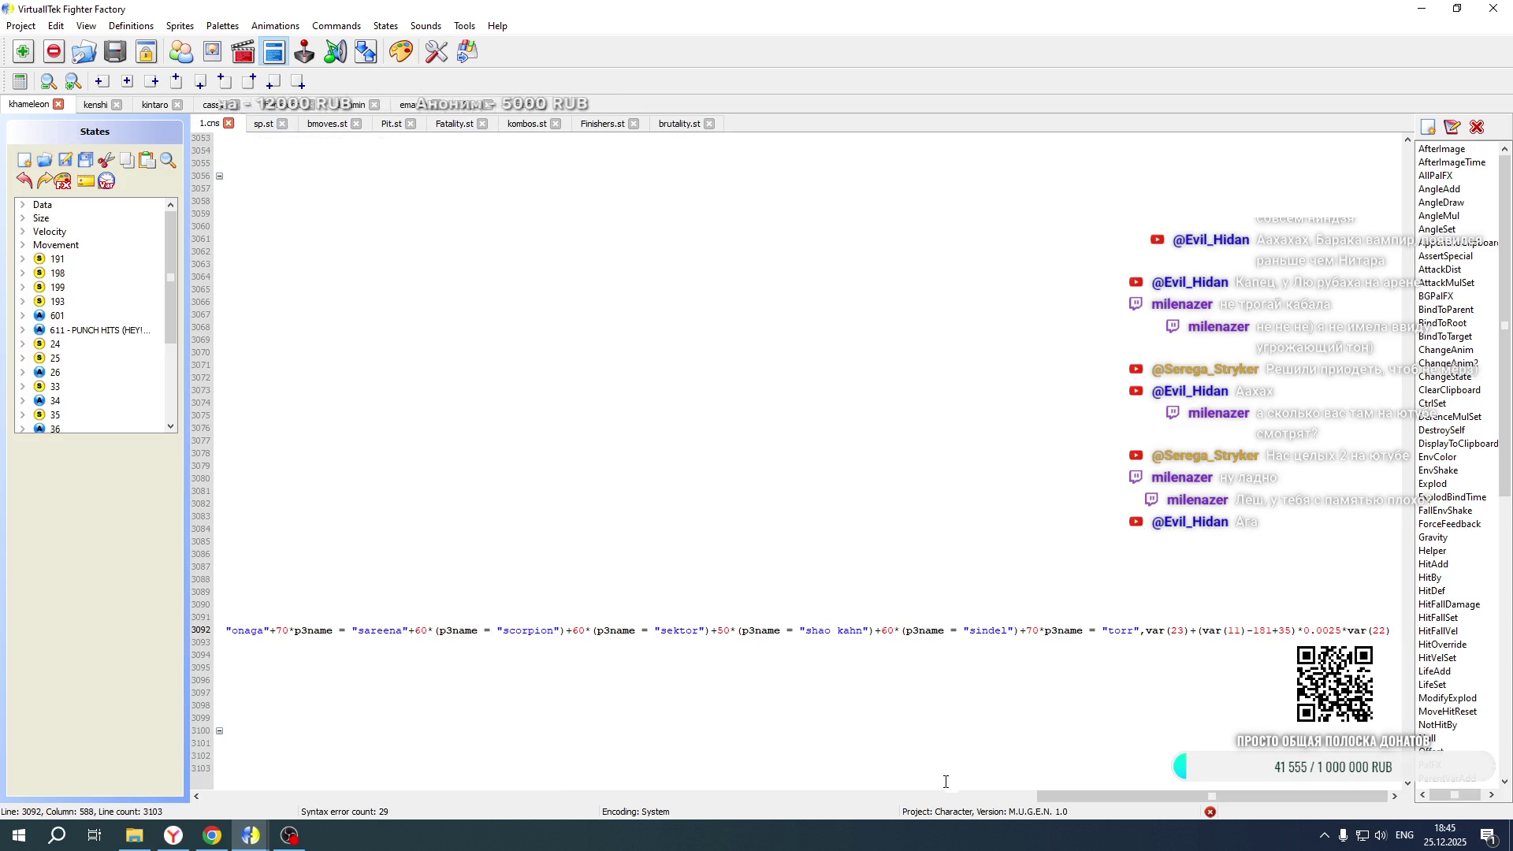
drag(1055, 804, 711, 785)
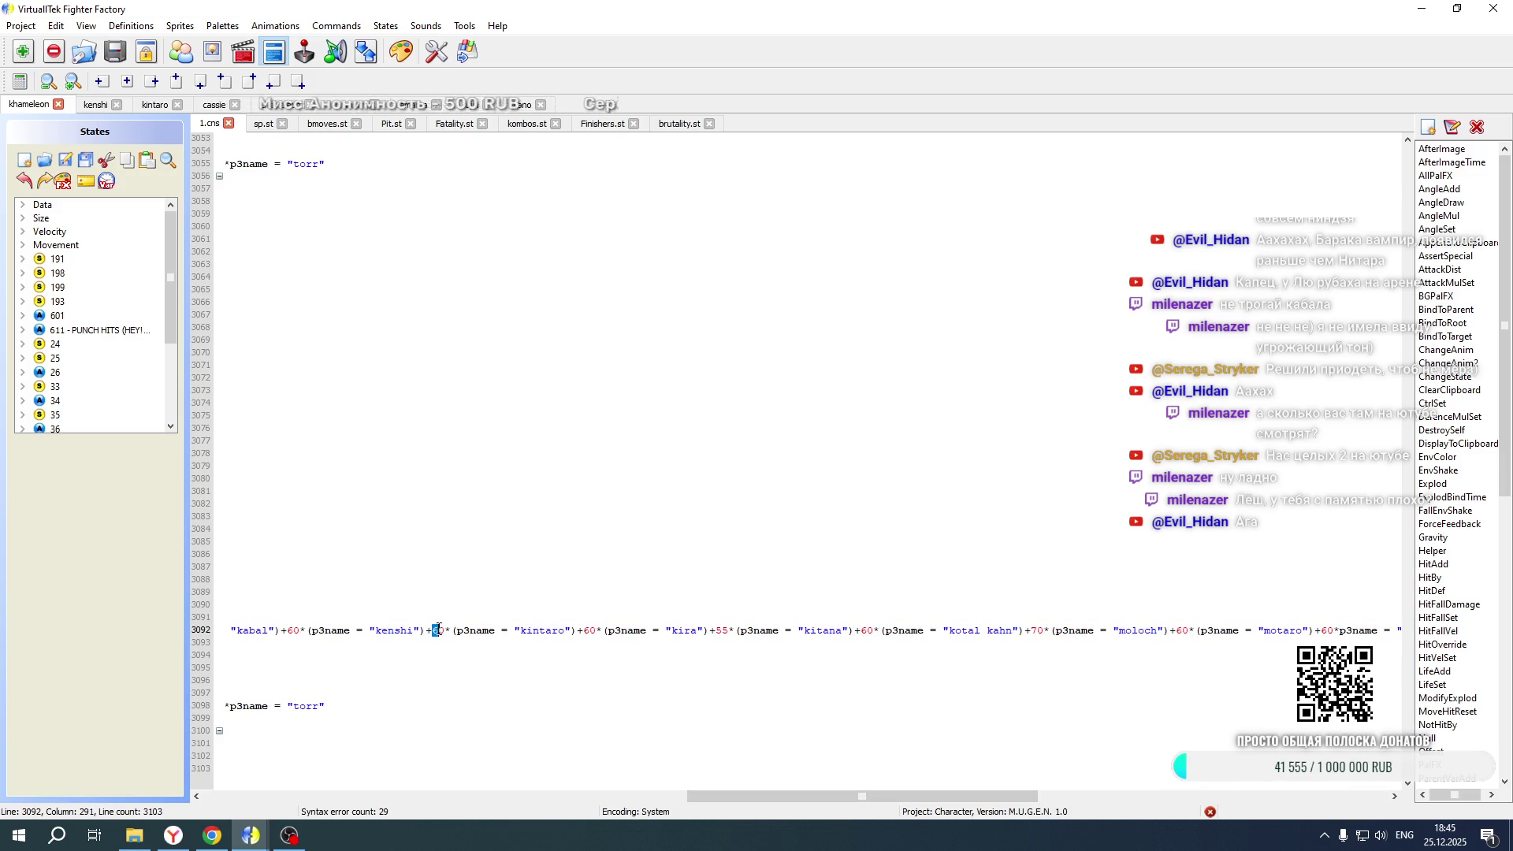
scroll(454, 555, up, 20)
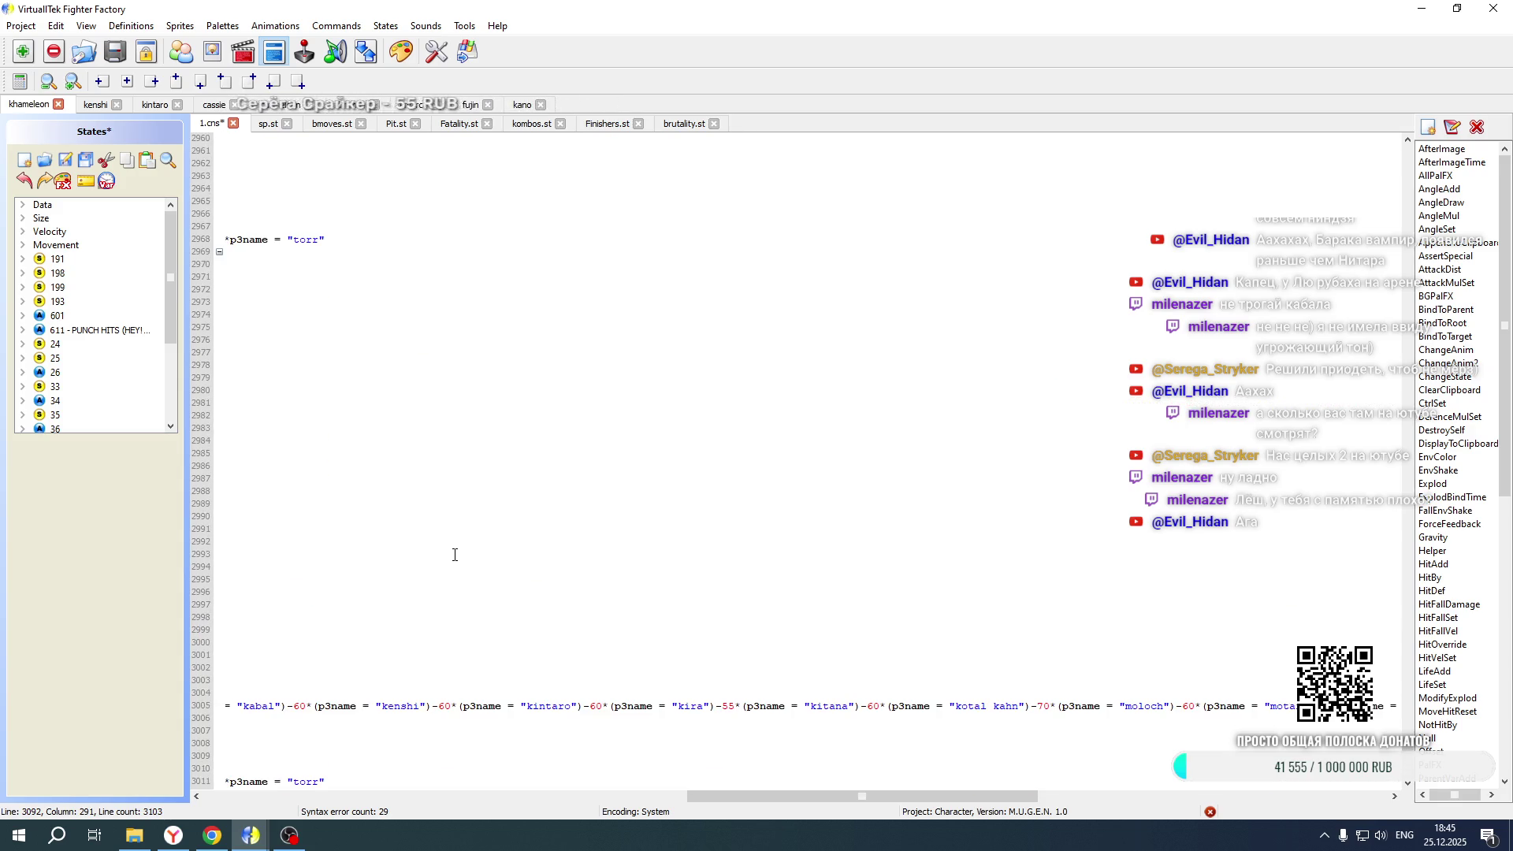
click(66, 160)
Relaunch Mortal Kombat New Age from its folder and skip the intro to the duel character select
click(133, 835)
double_click(808, 505)
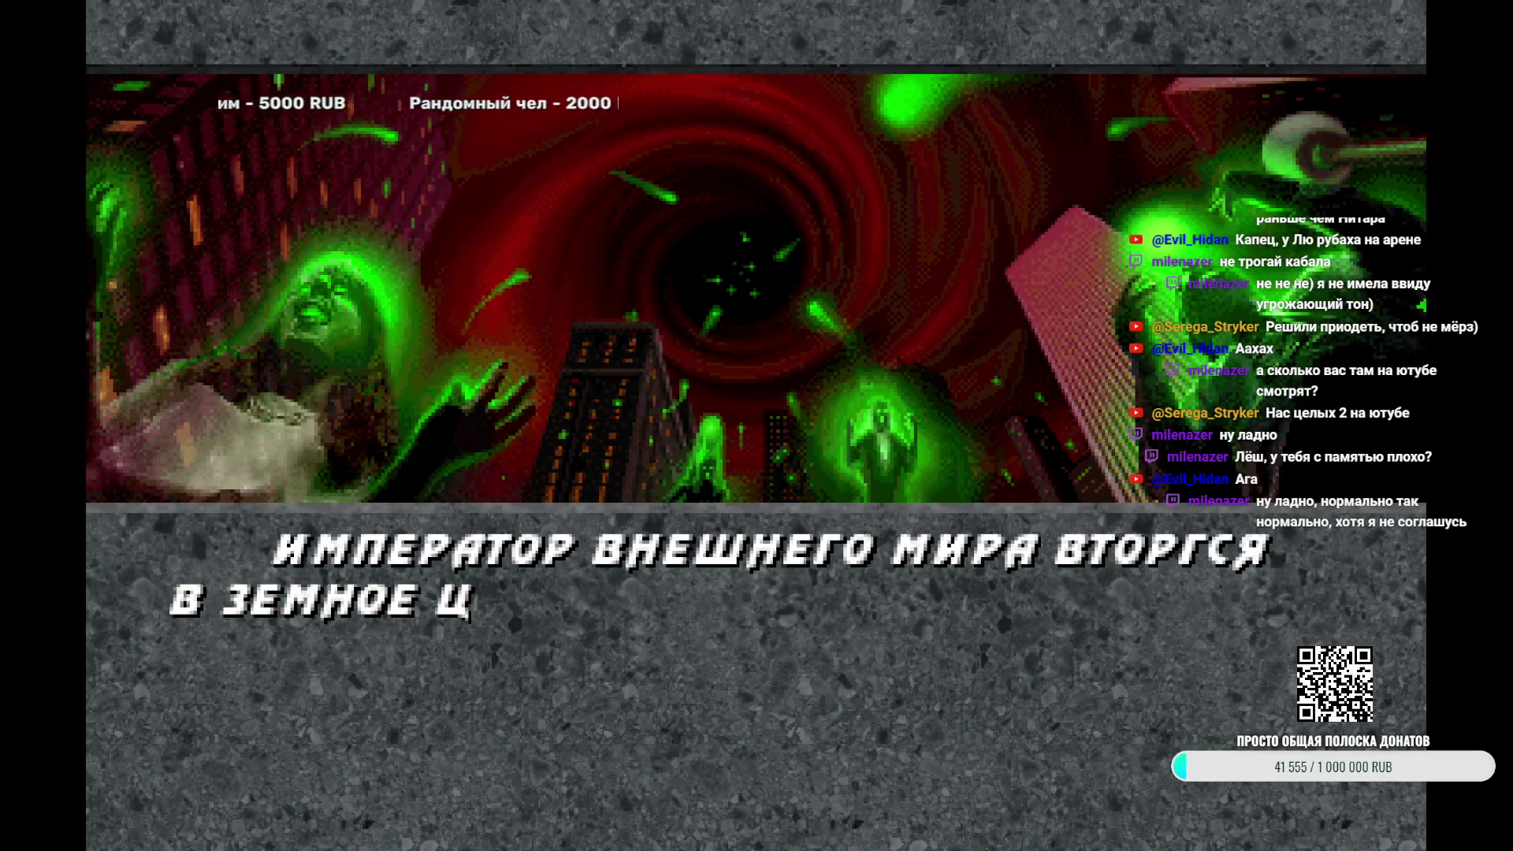
key(Return)
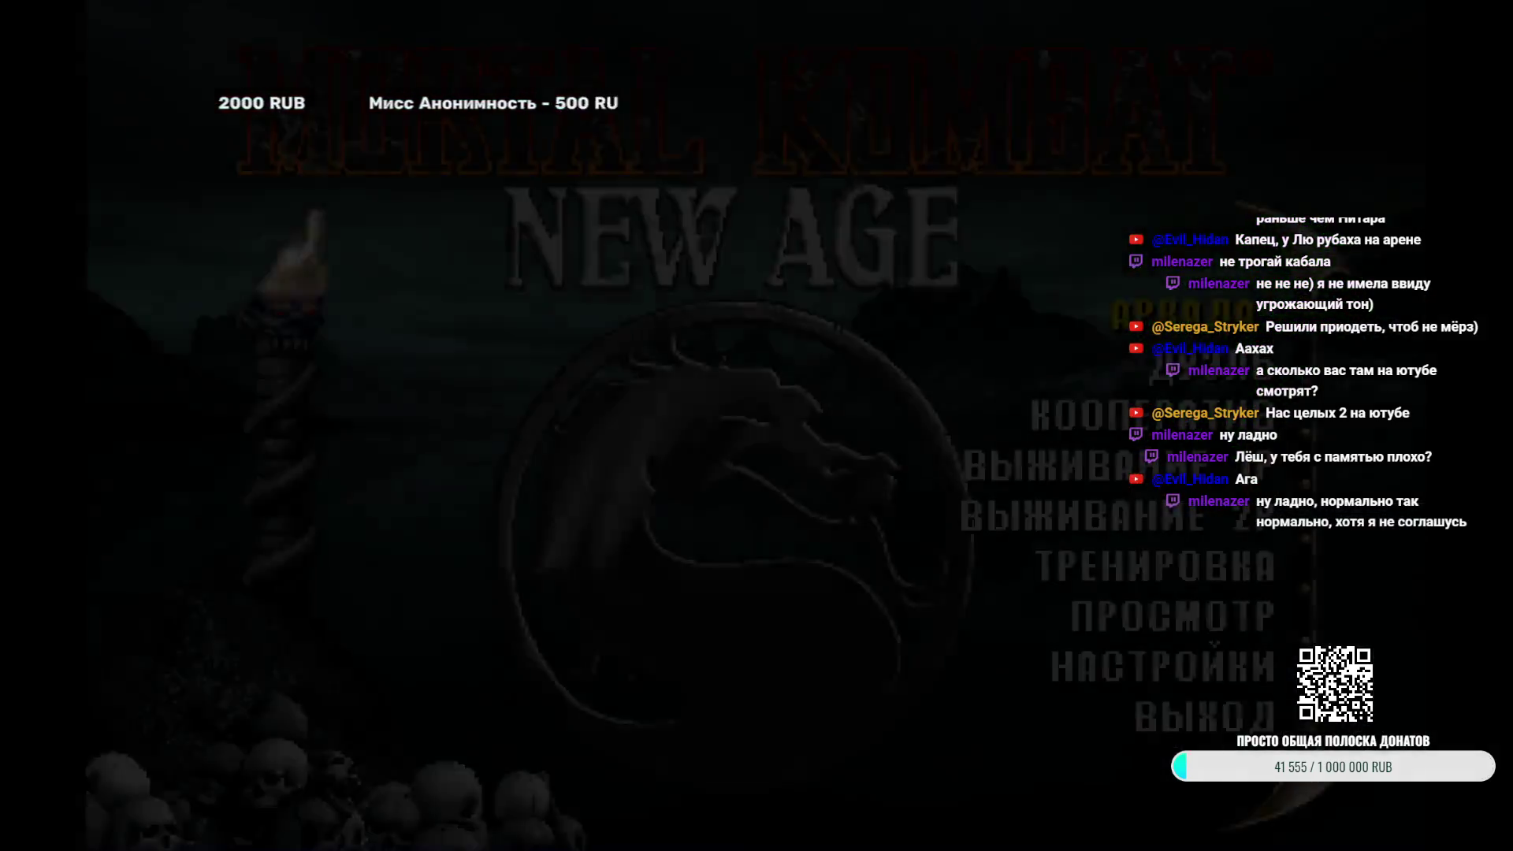
key(Return)
key(Return)
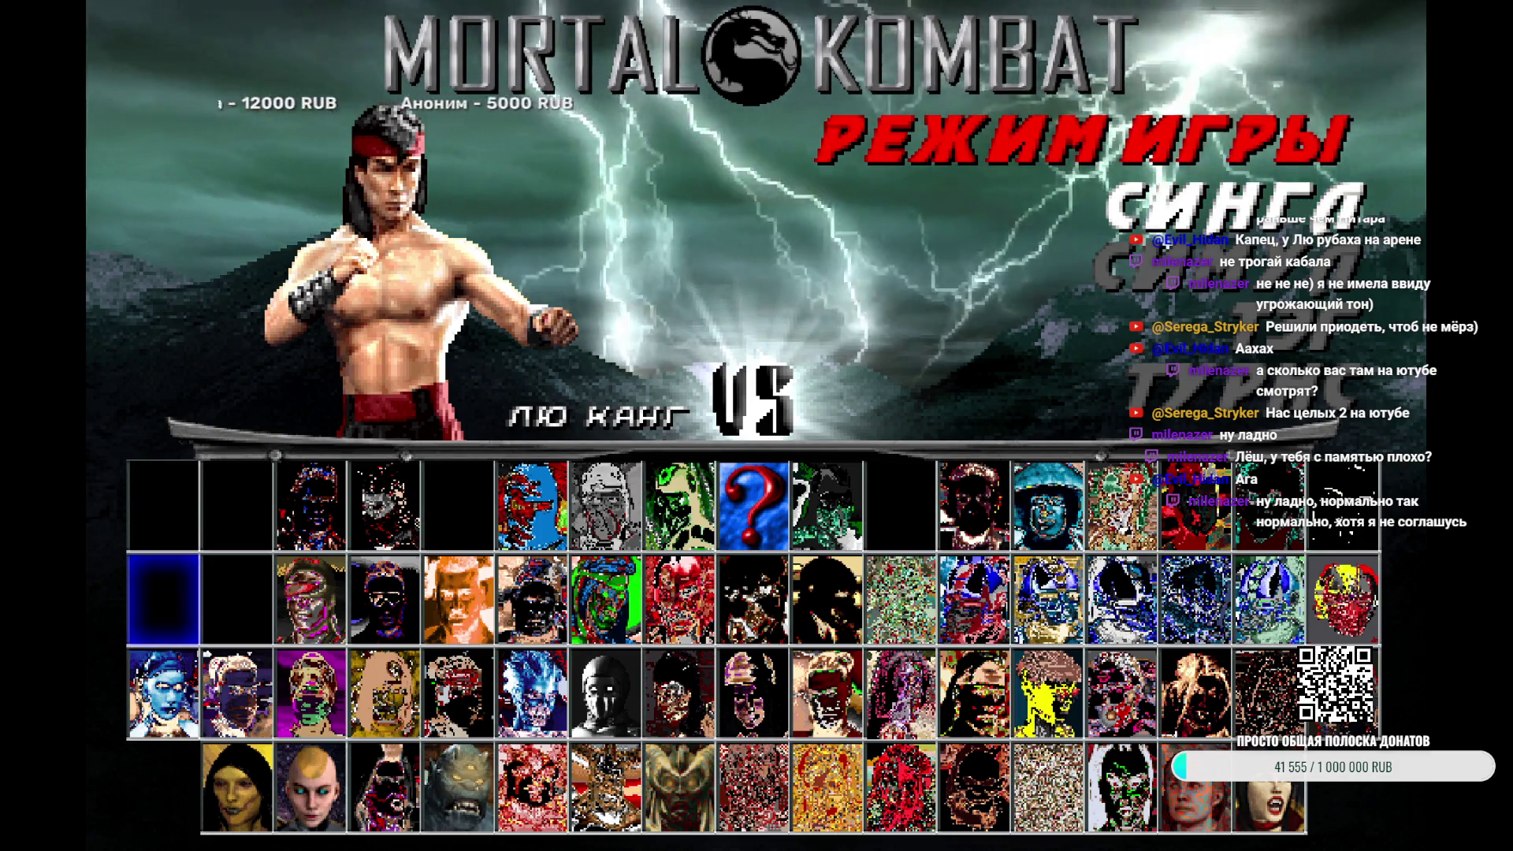
key(Return)
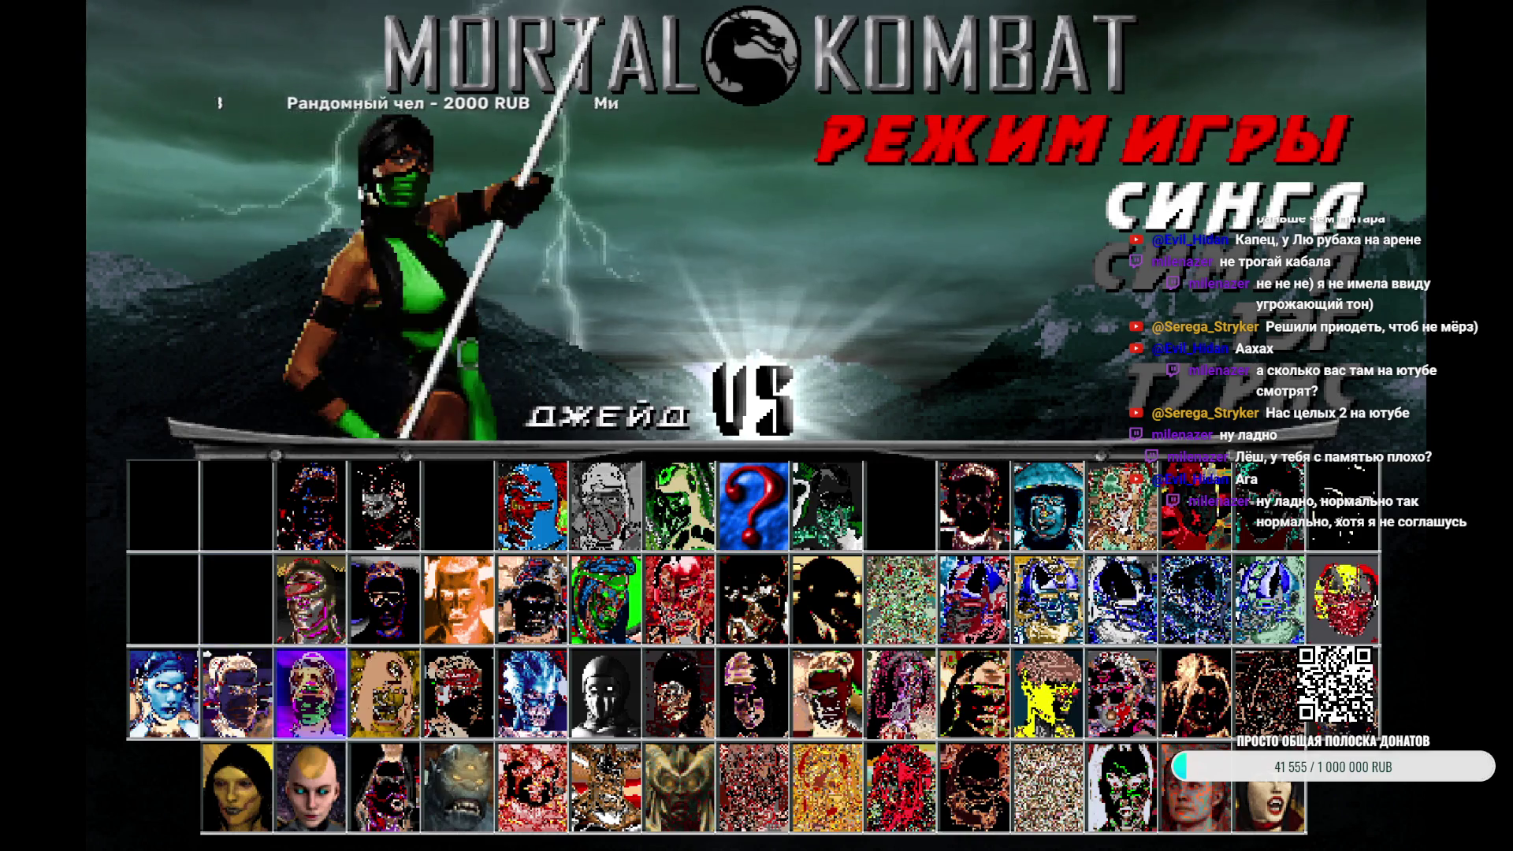
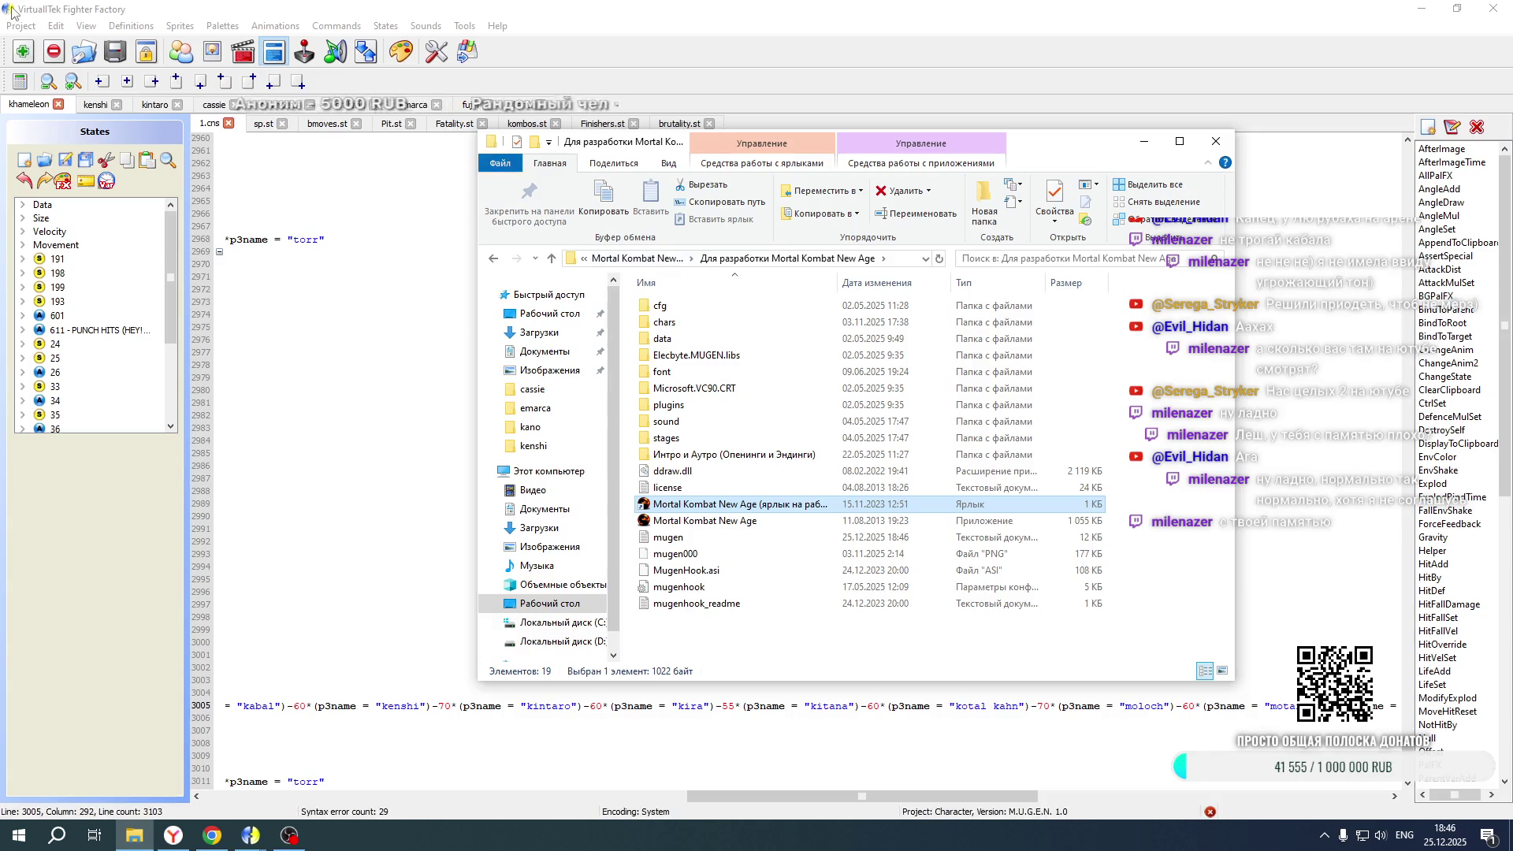
Quit the running game and open Kira's .def project from the chars folder
key(alt+p)
key(Down)
key(Return)
click(446, 56)
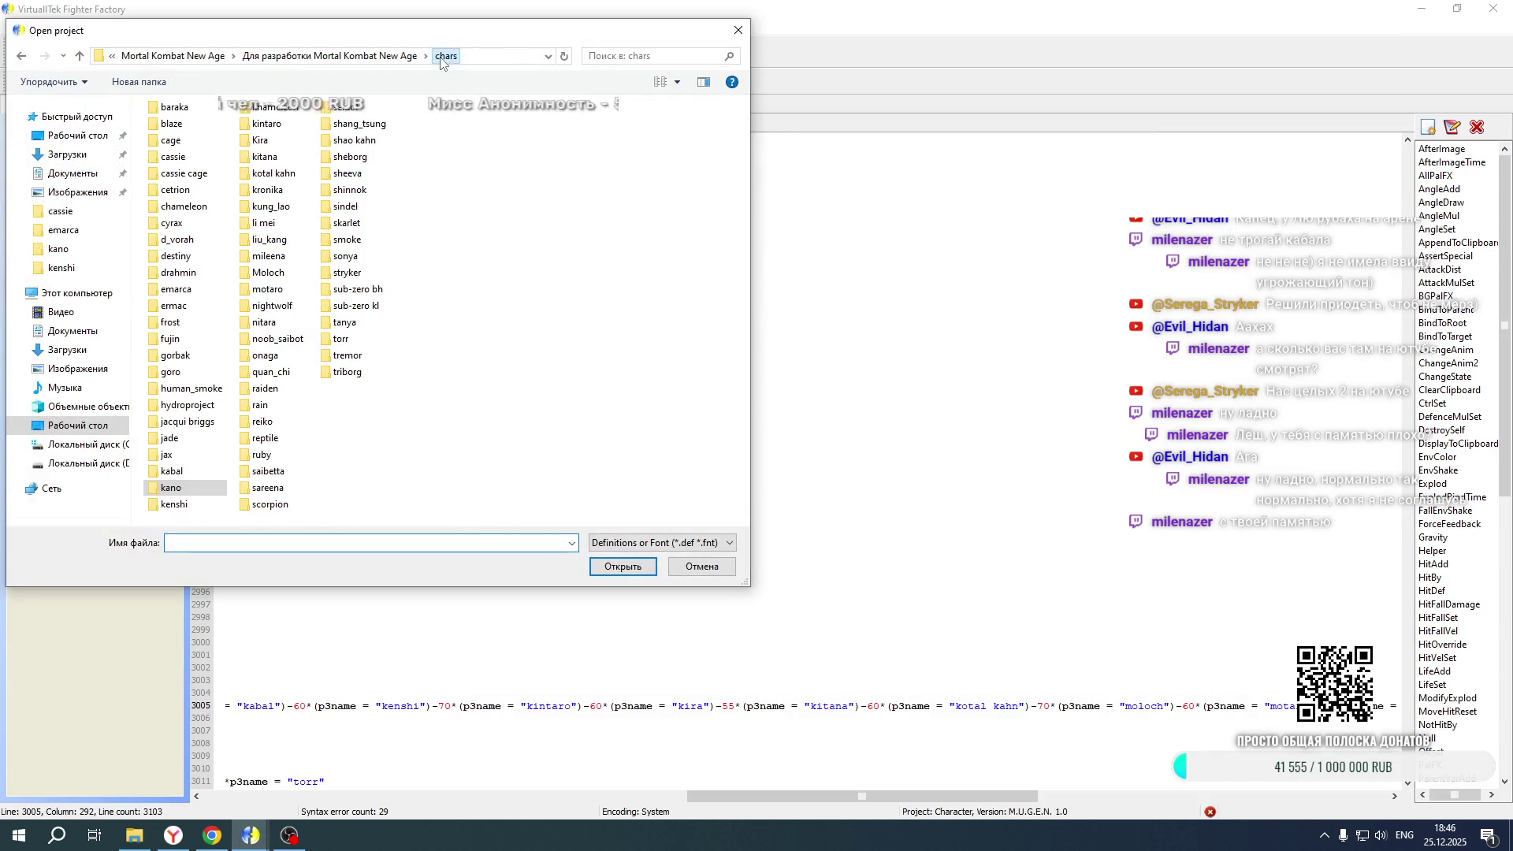
double_click(281, 144)
double_click(184, 127)
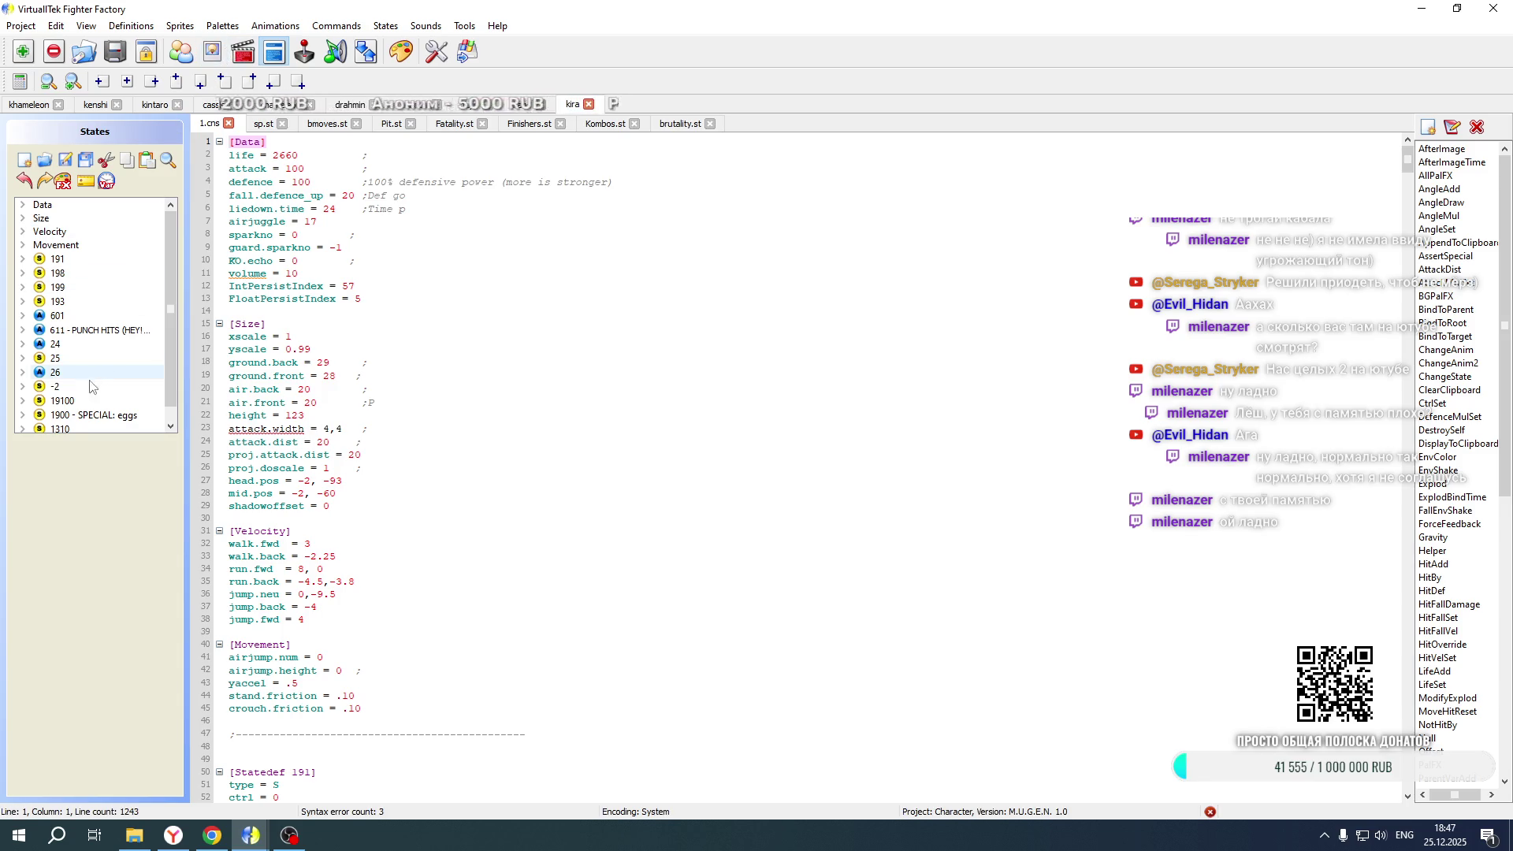
Review the side-dependent portrait Explod blocks in state 19100's code
click(62, 400)
scroll(416, 348, down, 18)
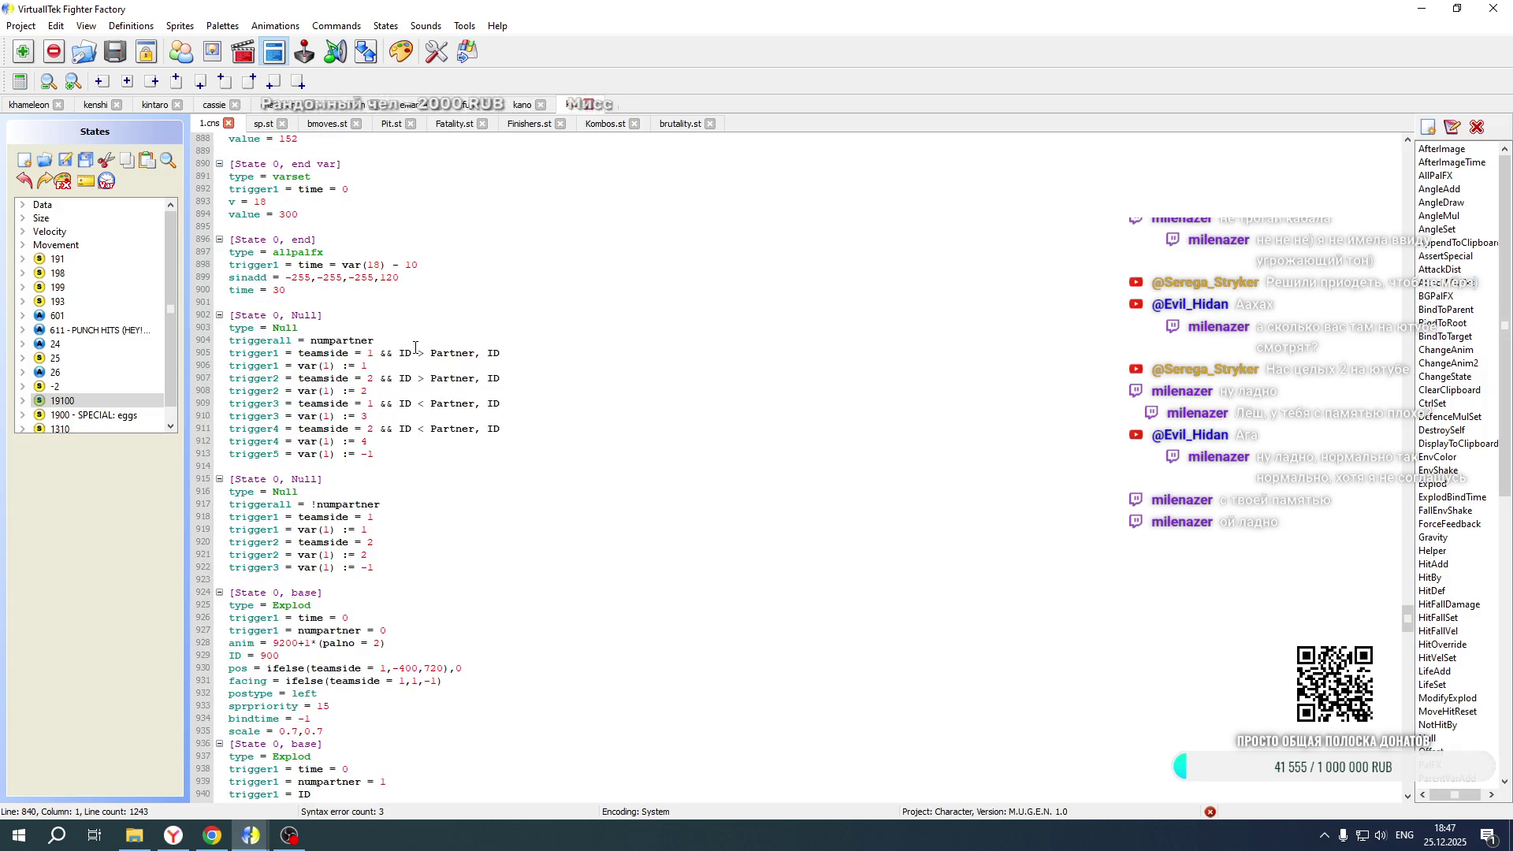
scroll(415, 348, down, 6)
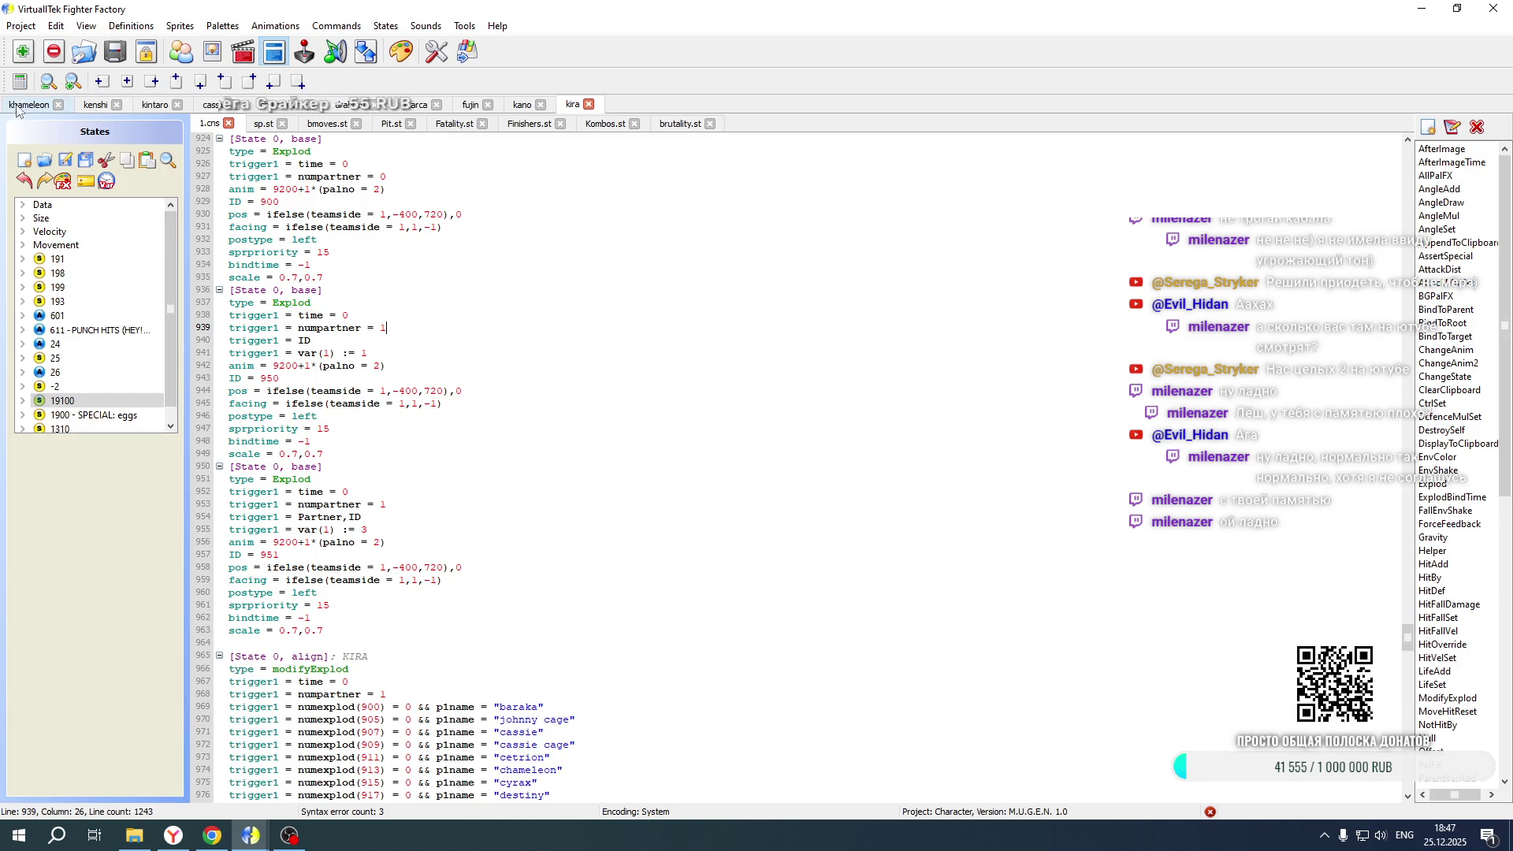
Look at kano's kombos.st, then bring up Kira's animations editor and browse forward
click(516, 105)
drag(810, 796, 389, 796)
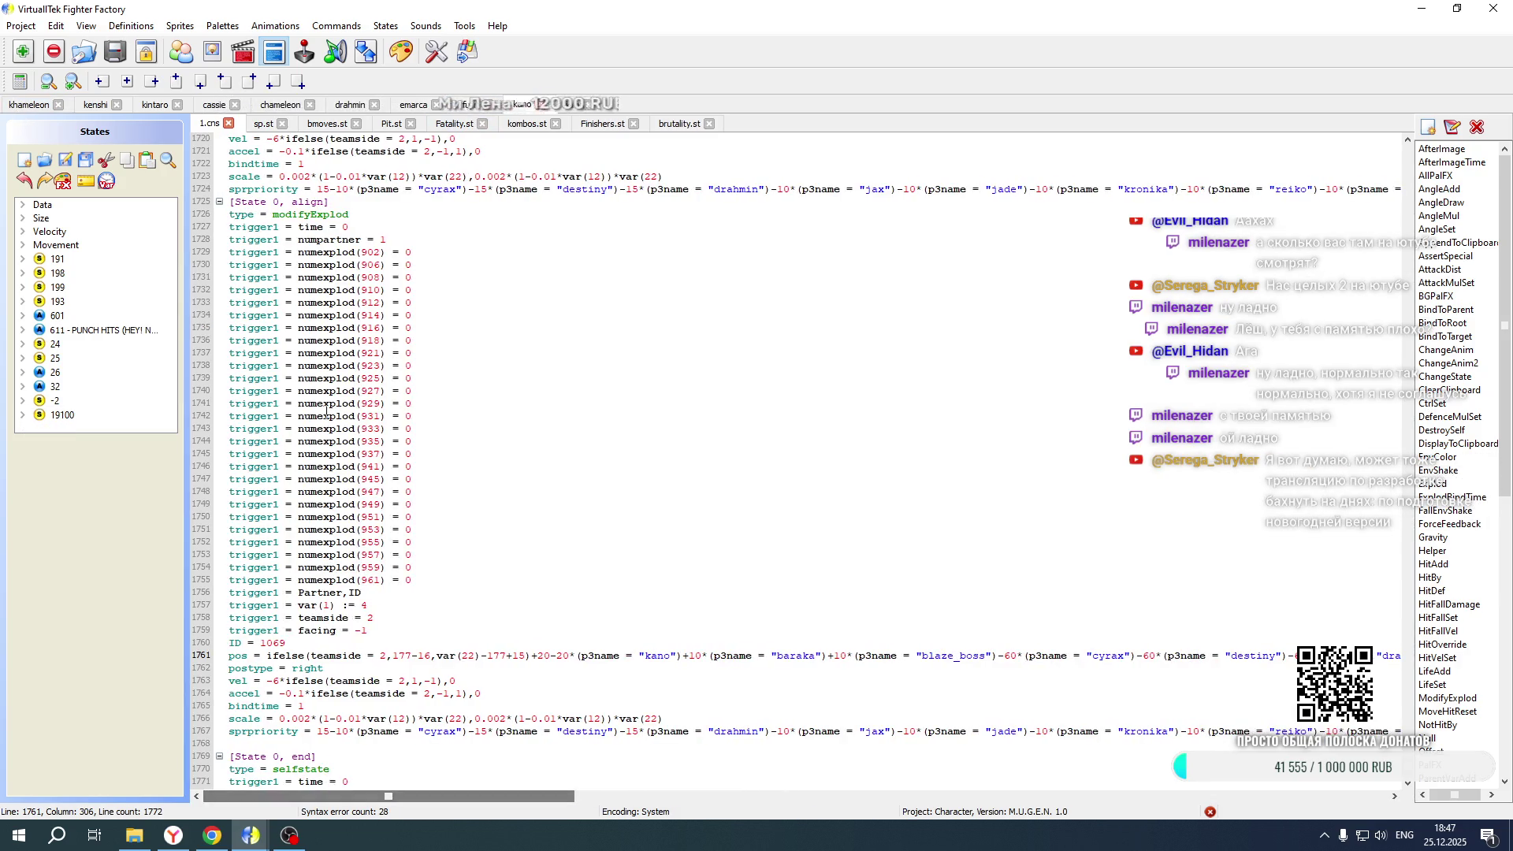
click(538, 126)
click(243, 51)
drag(67, 186, 88, 186)
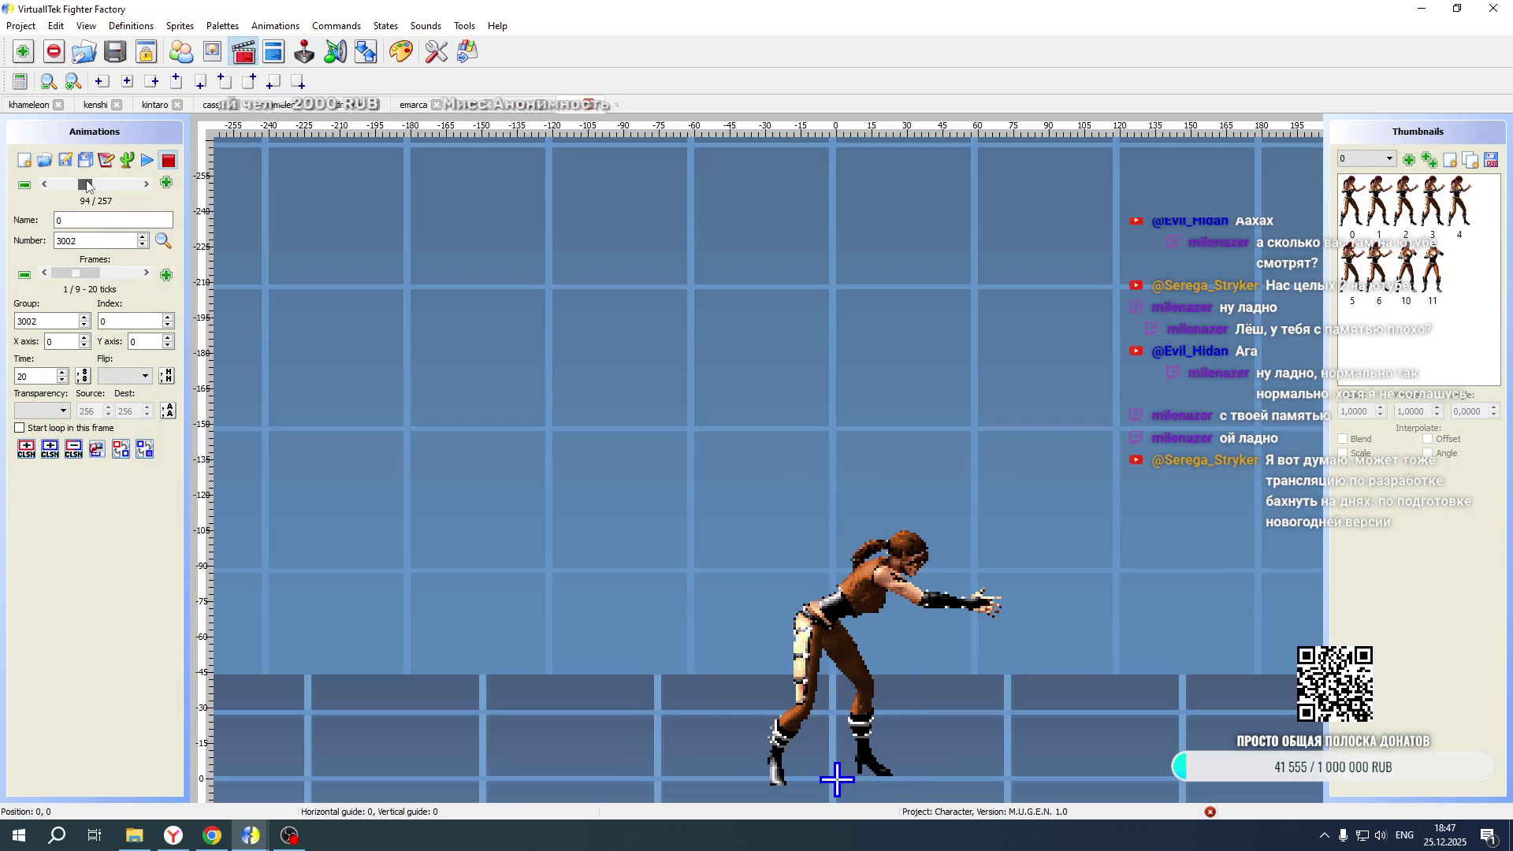
Step through the animations to portrait 9200 and view its frame line 9002,0, 0,-40, -1 as text
scroll(911, 562, up, 1)
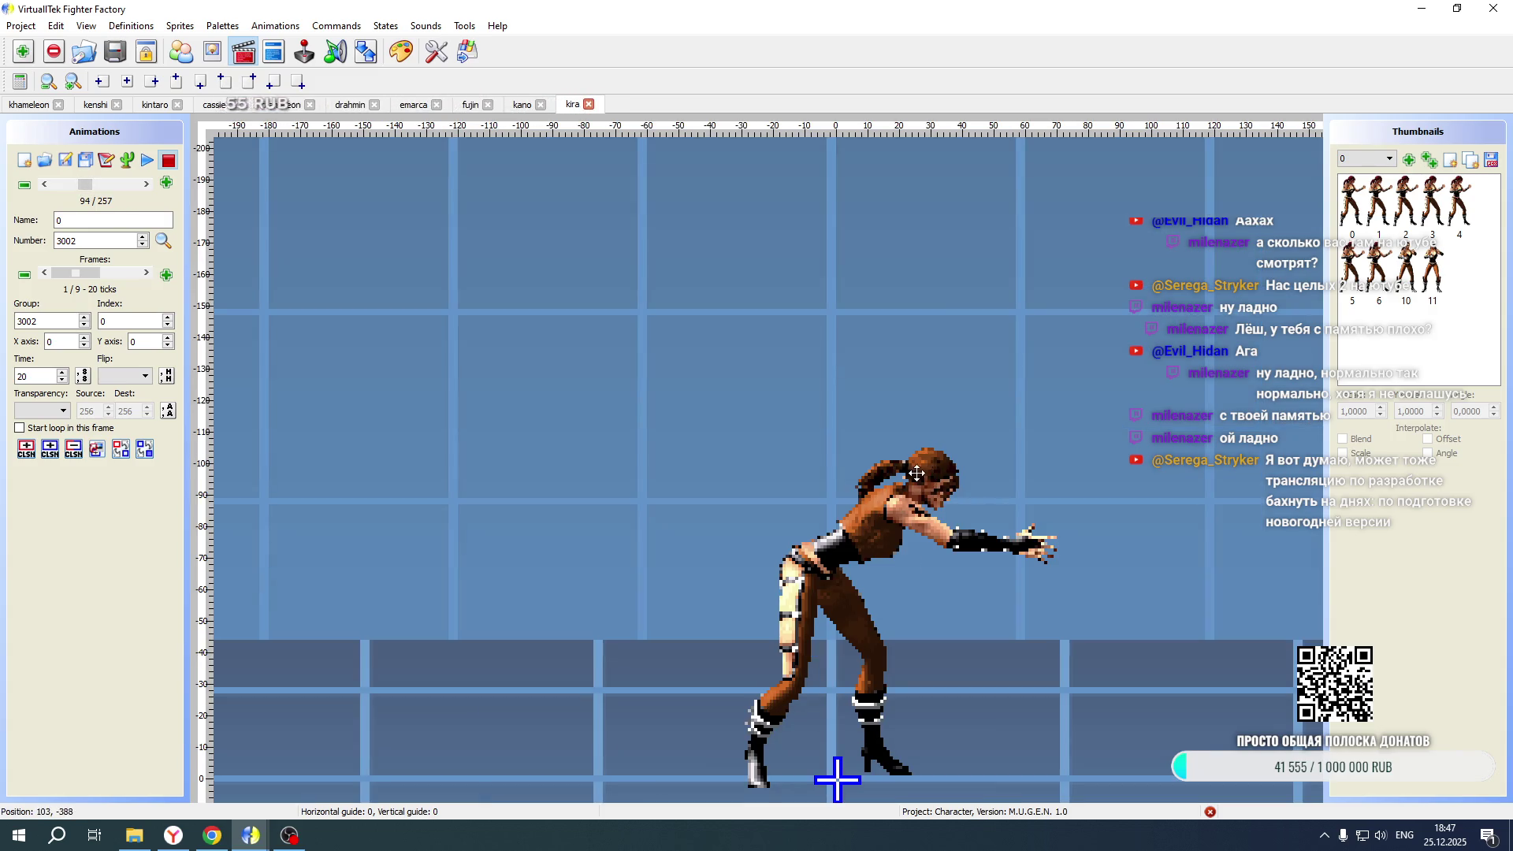
drag(85, 184, 134, 185)
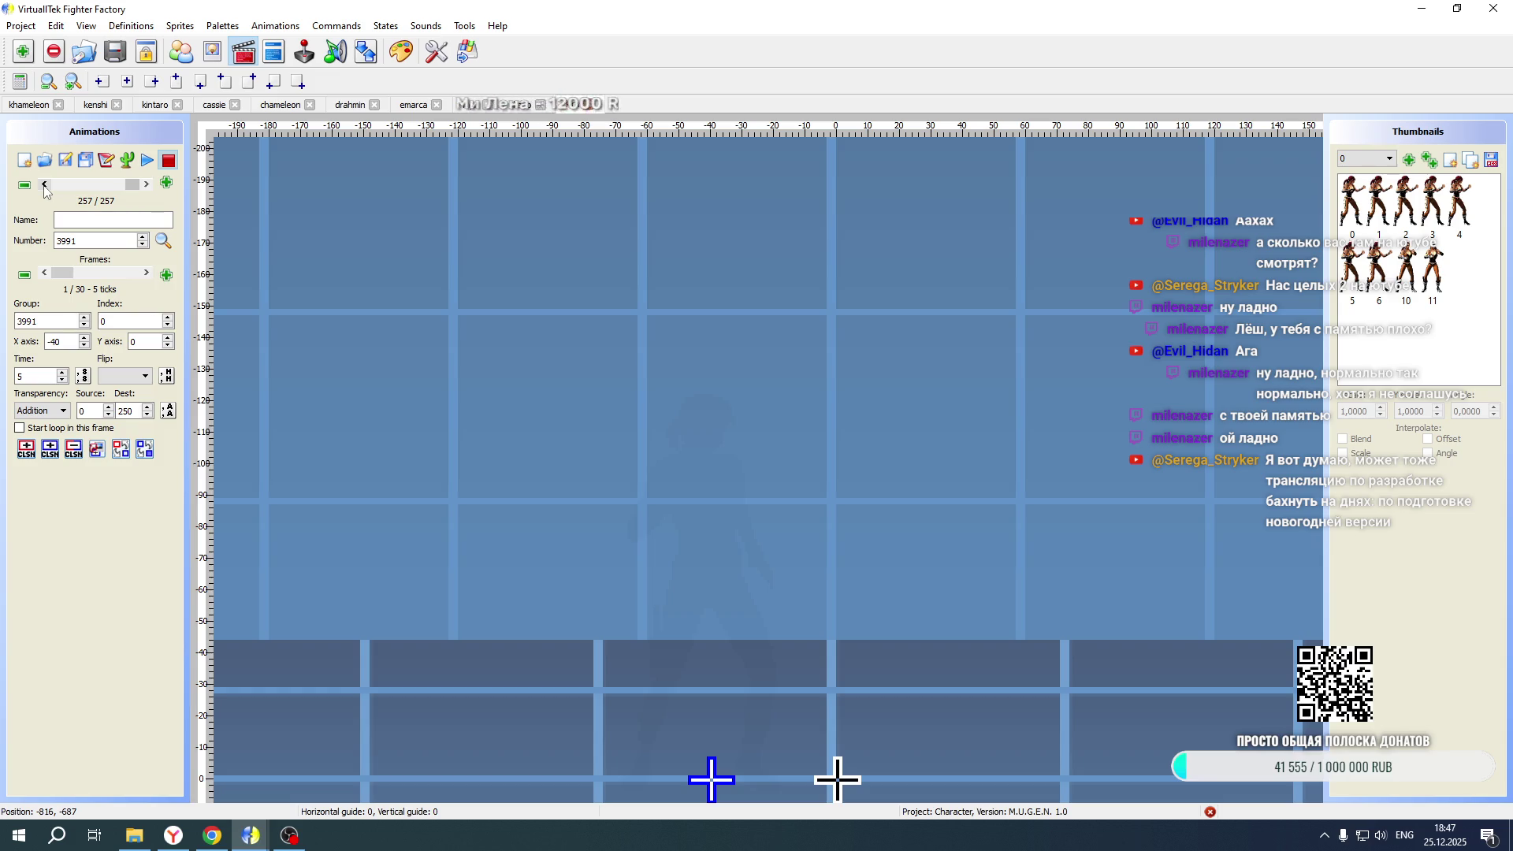
click(44, 184)
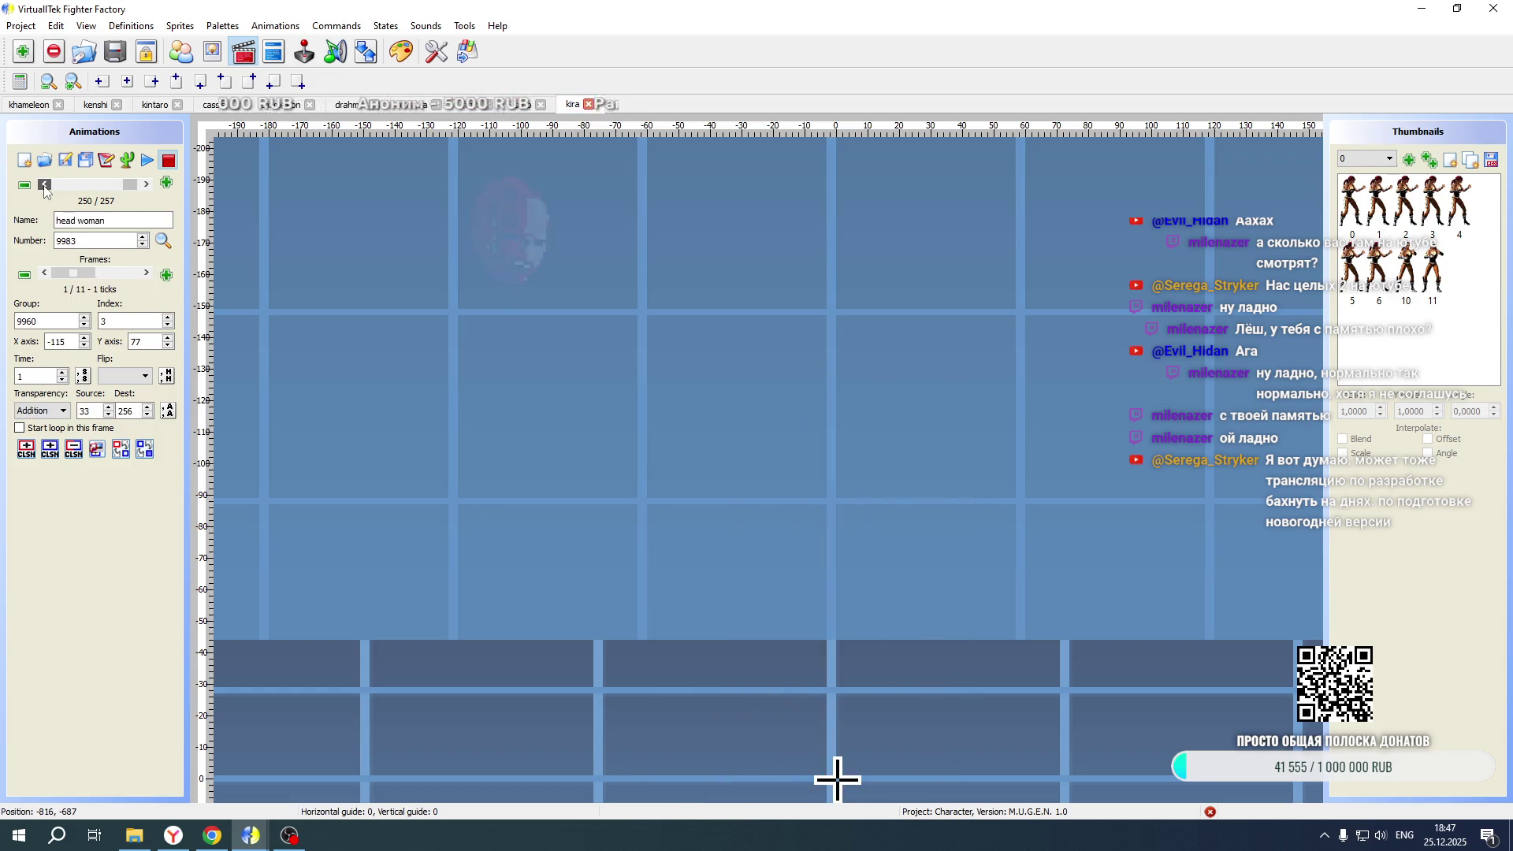
click(45, 185)
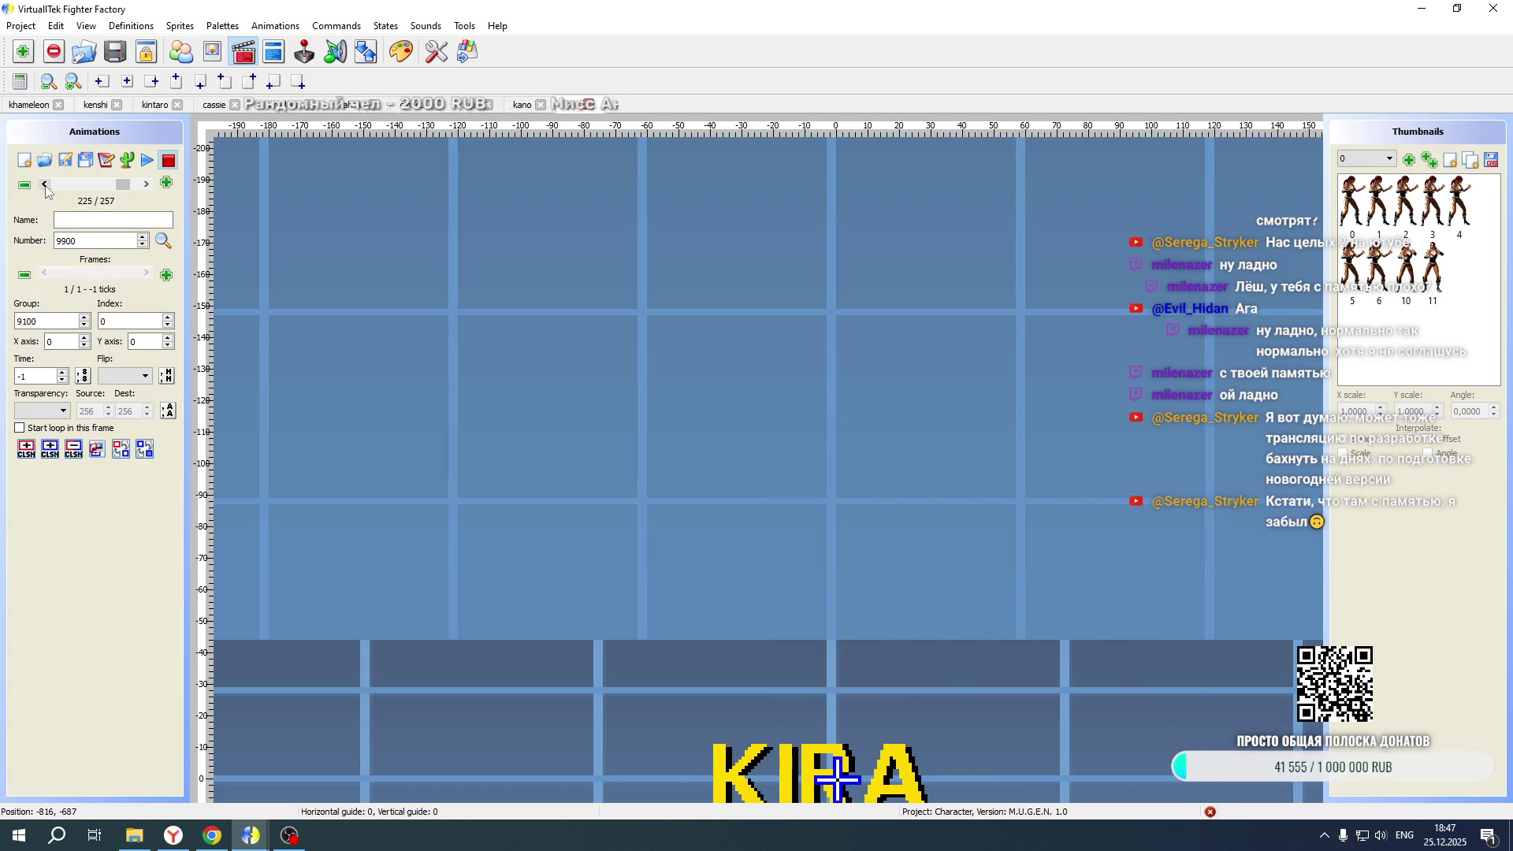
scroll(611, 240, down, 1)
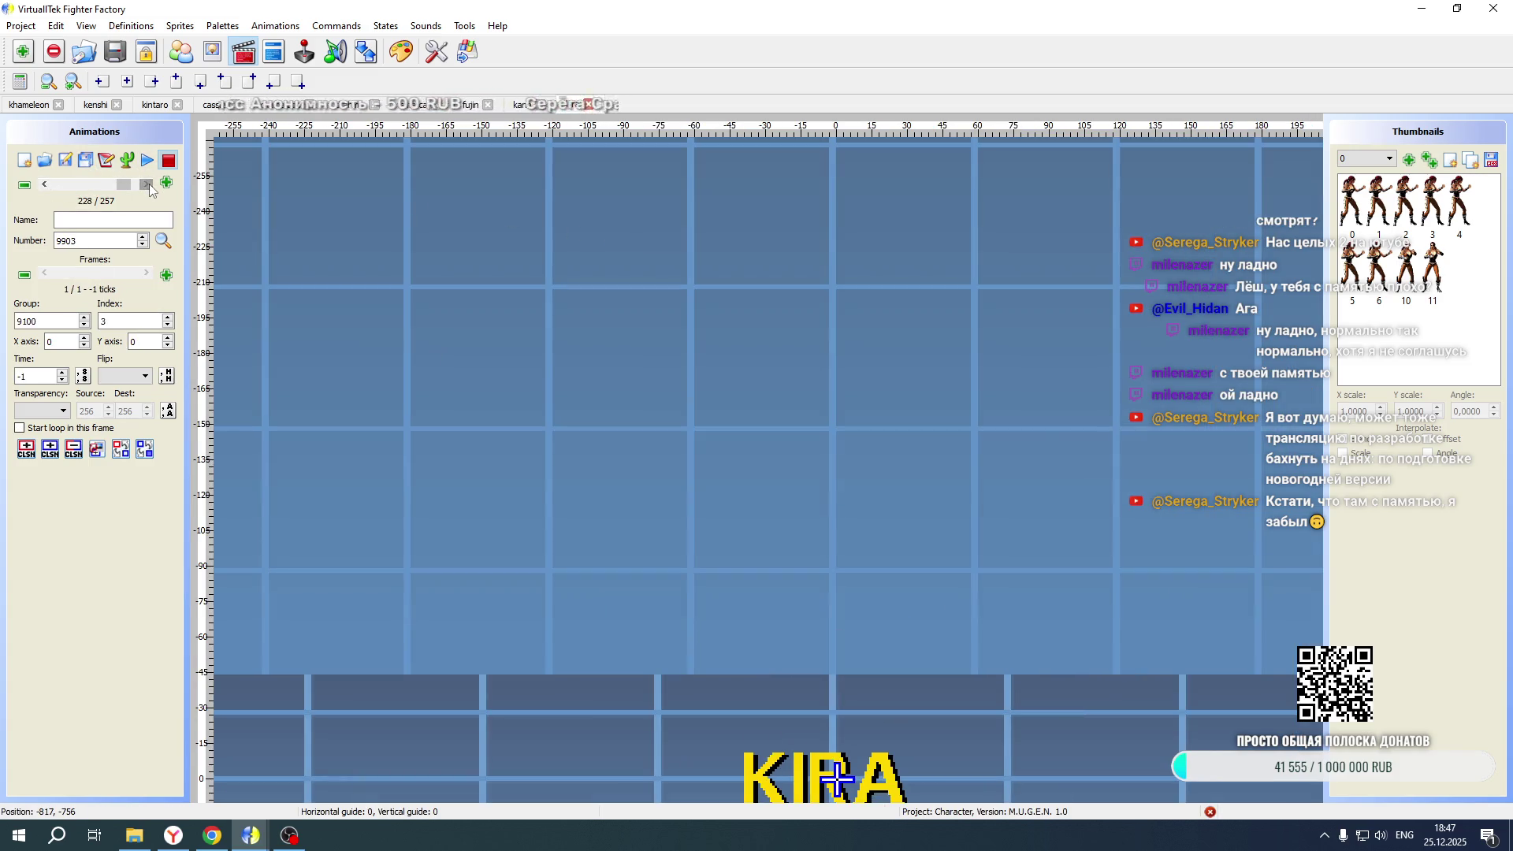
click(149, 185)
click(149, 185)
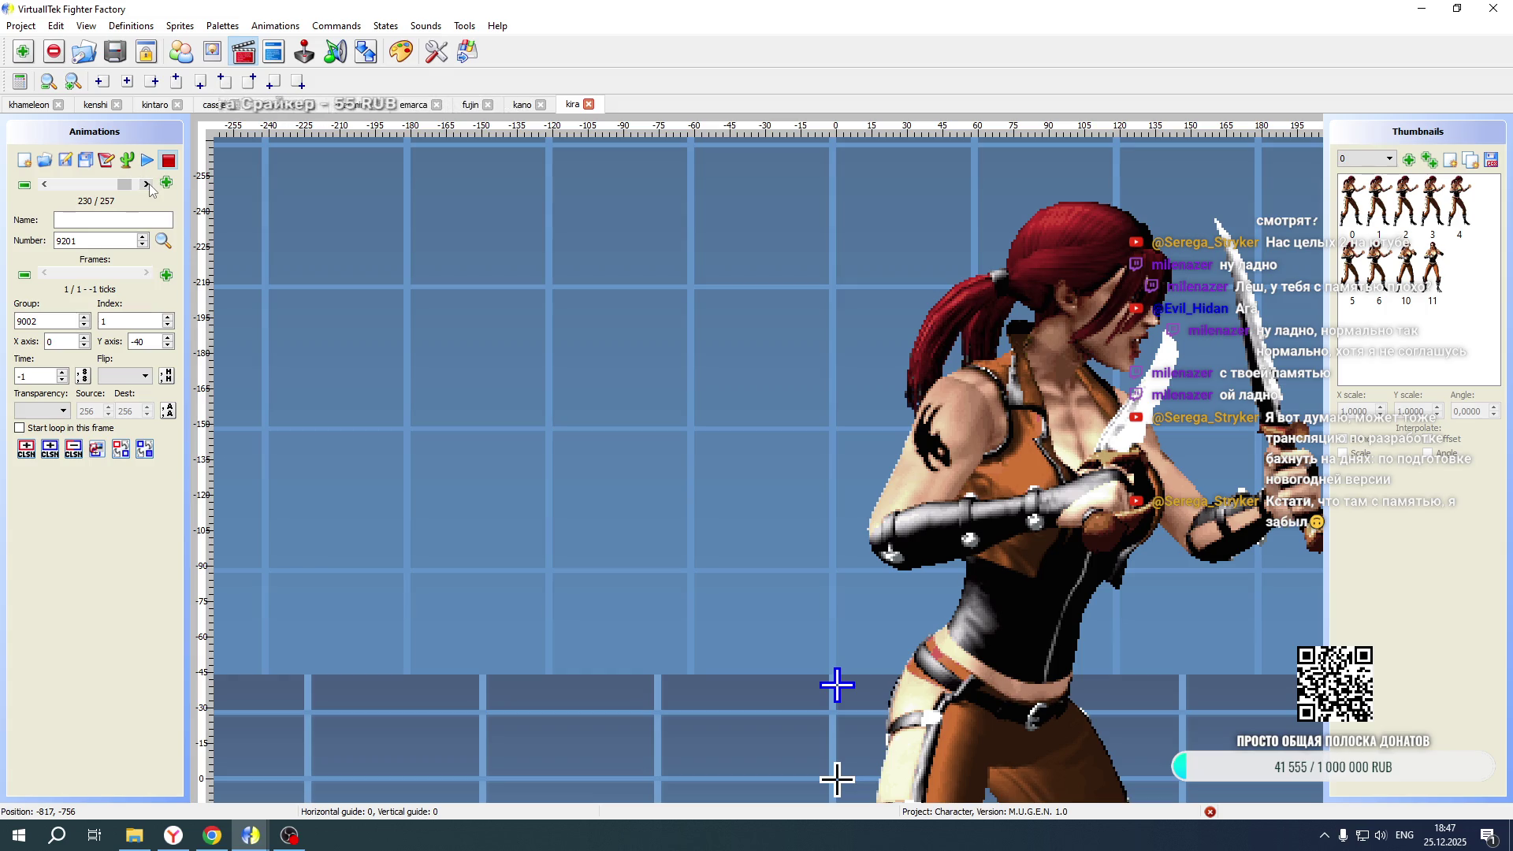
click(149, 185)
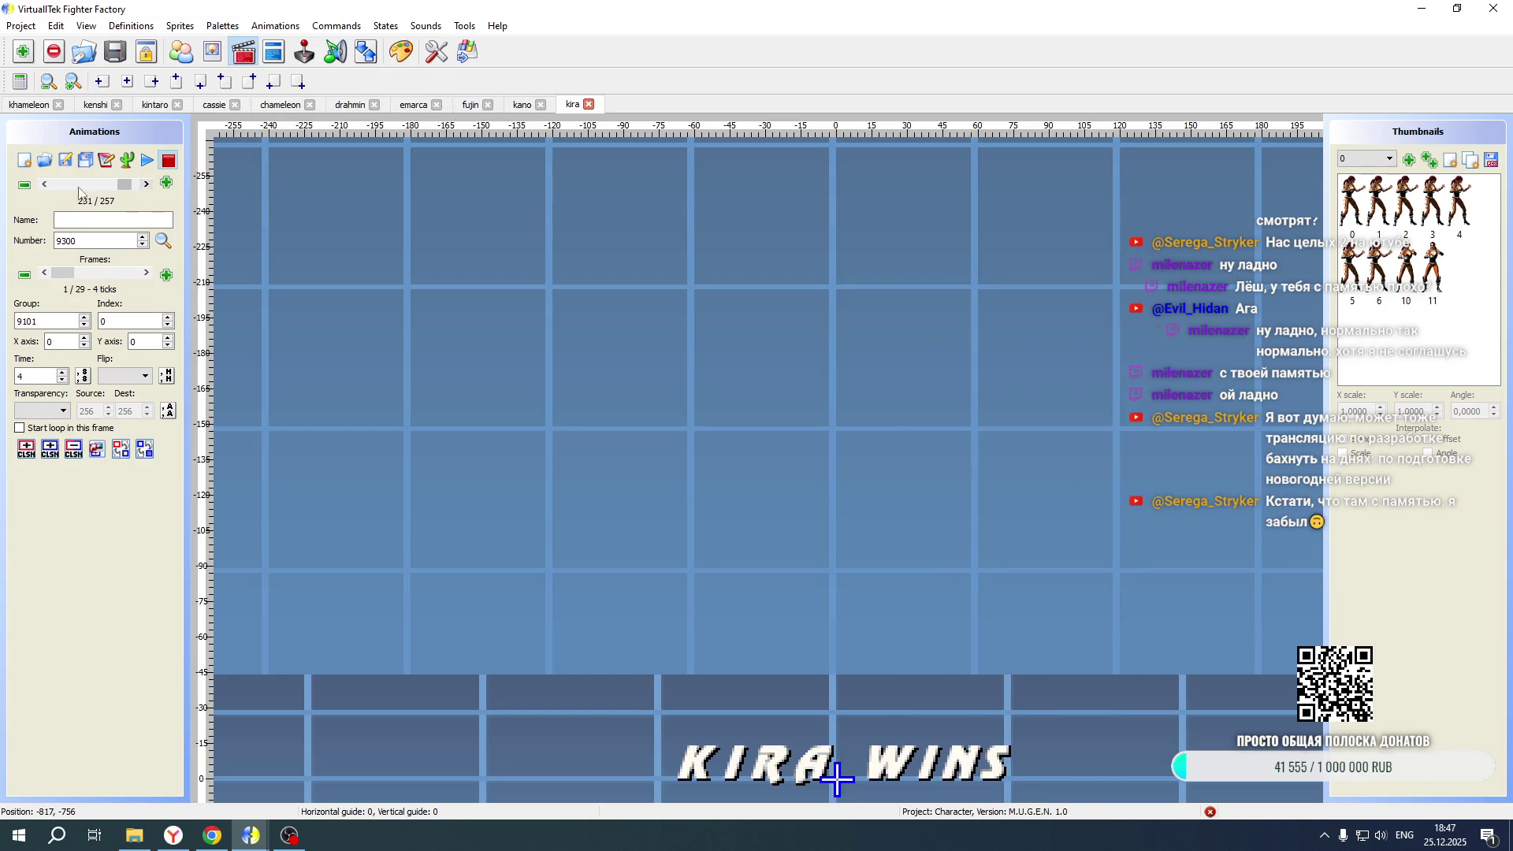
double_click(44, 186)
click(105, 162)
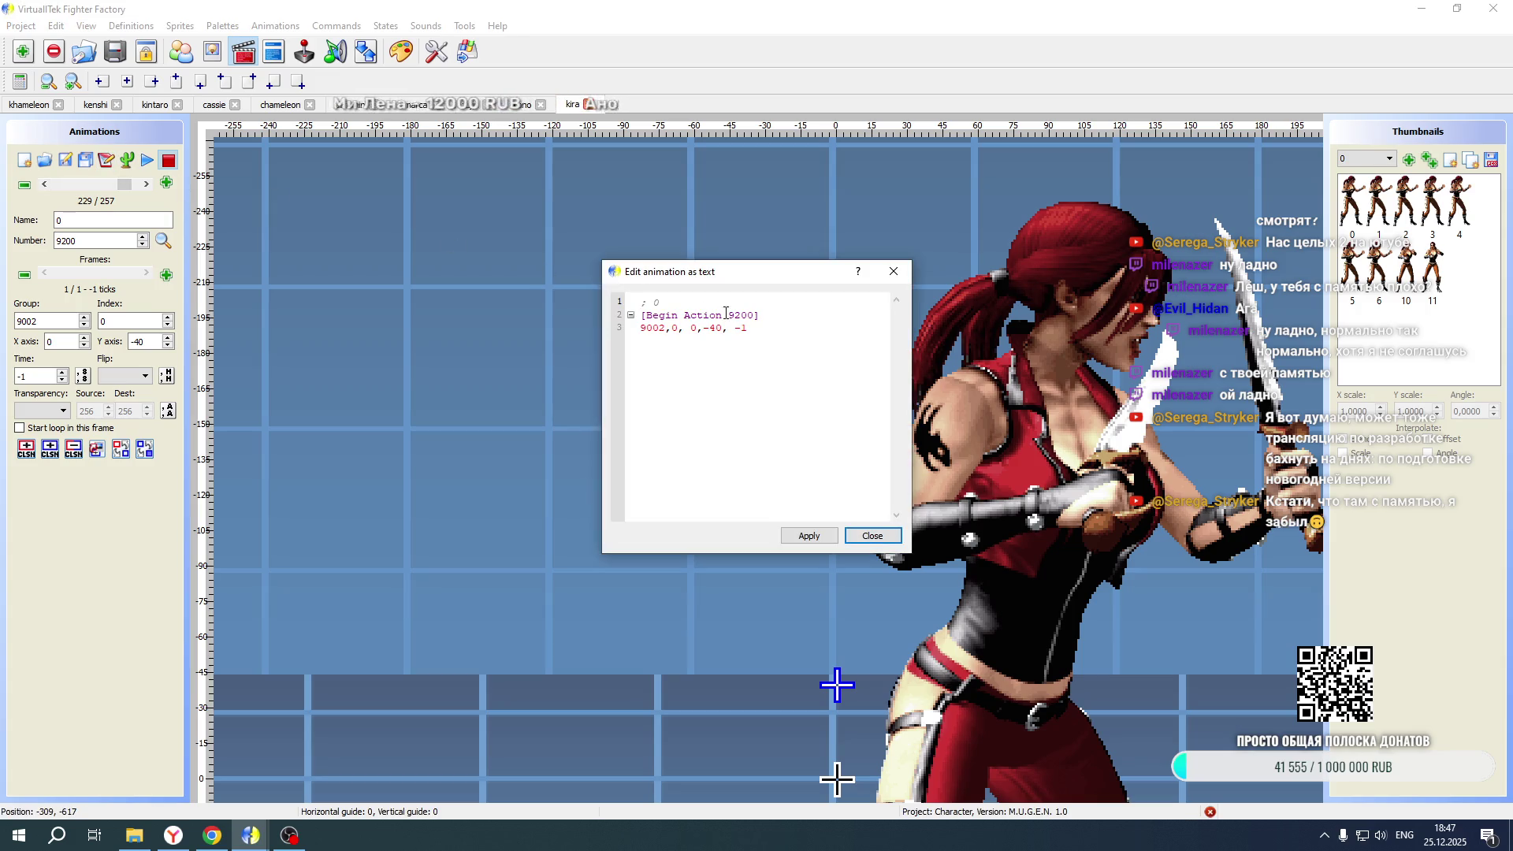
Copy 9200's frame line and create new animation 9210
drag(756, 327, 583, 321)
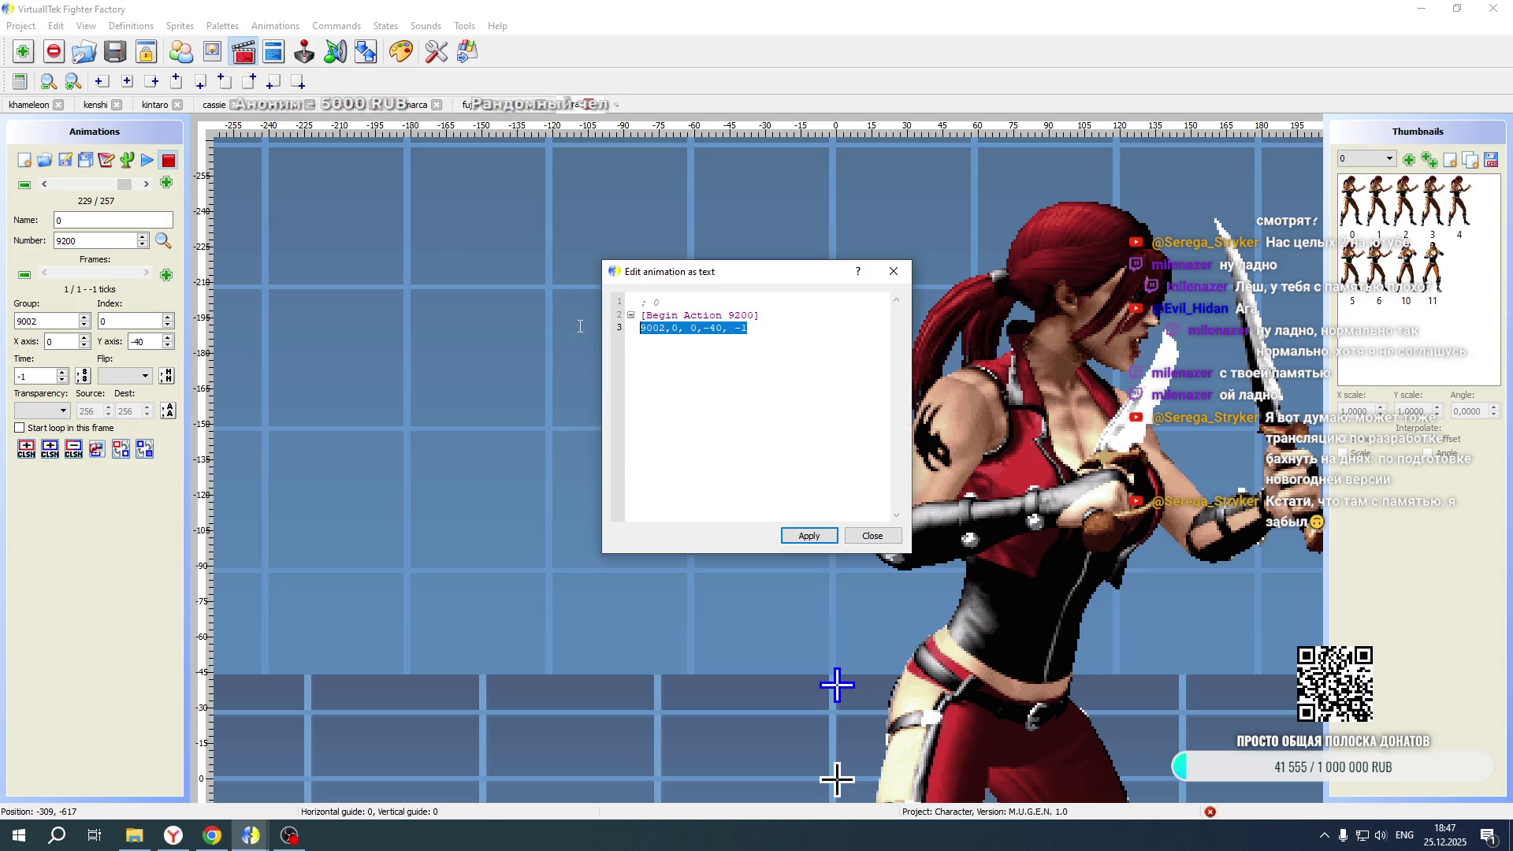
click(856, 536)
click(146, 183)
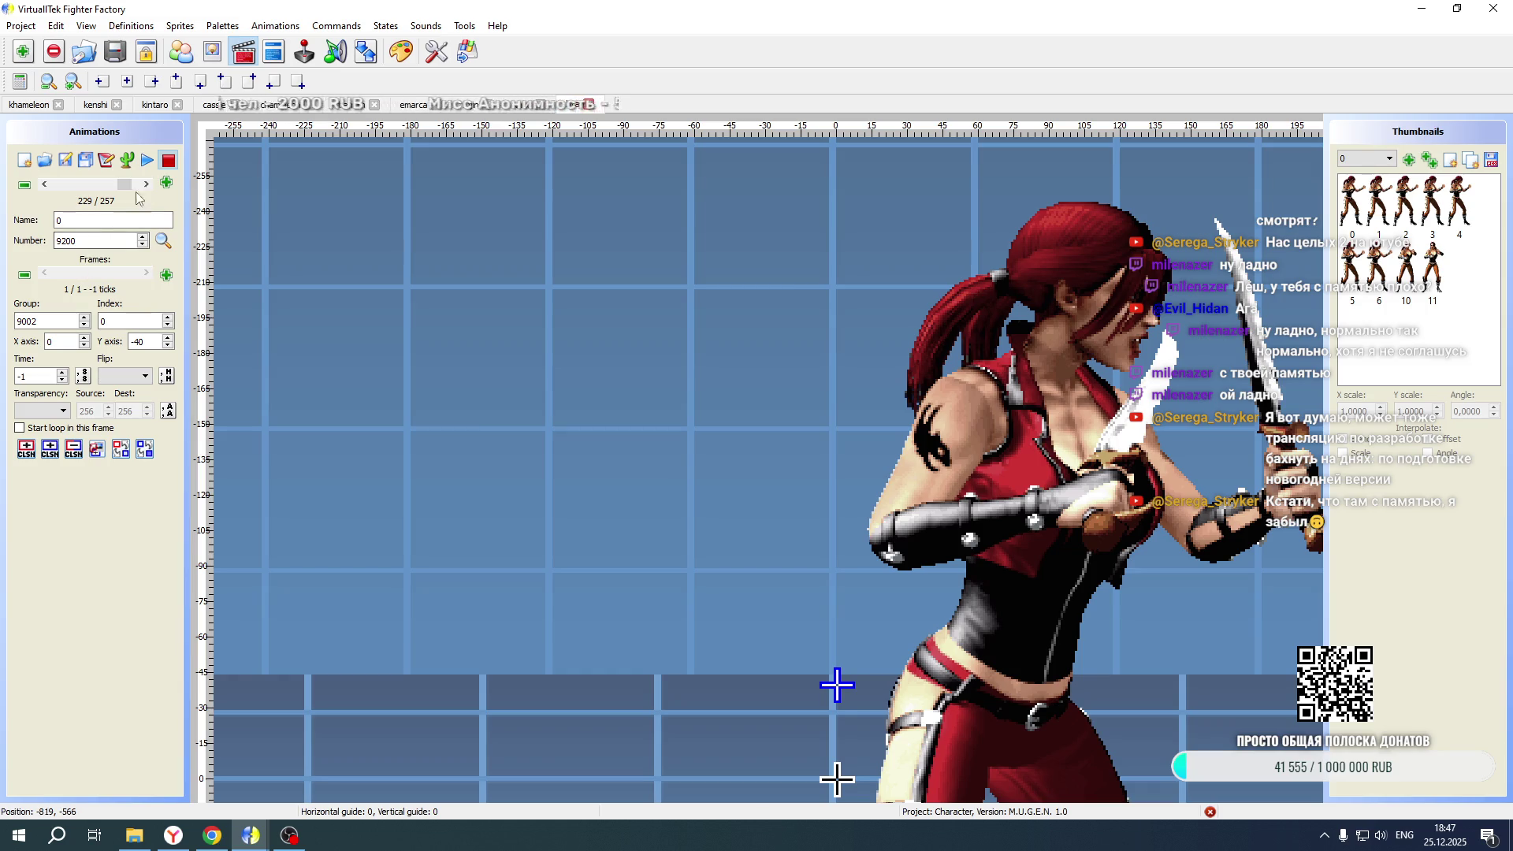
click(166, 182)
drag(698, 406, 710, 406)
text(10)
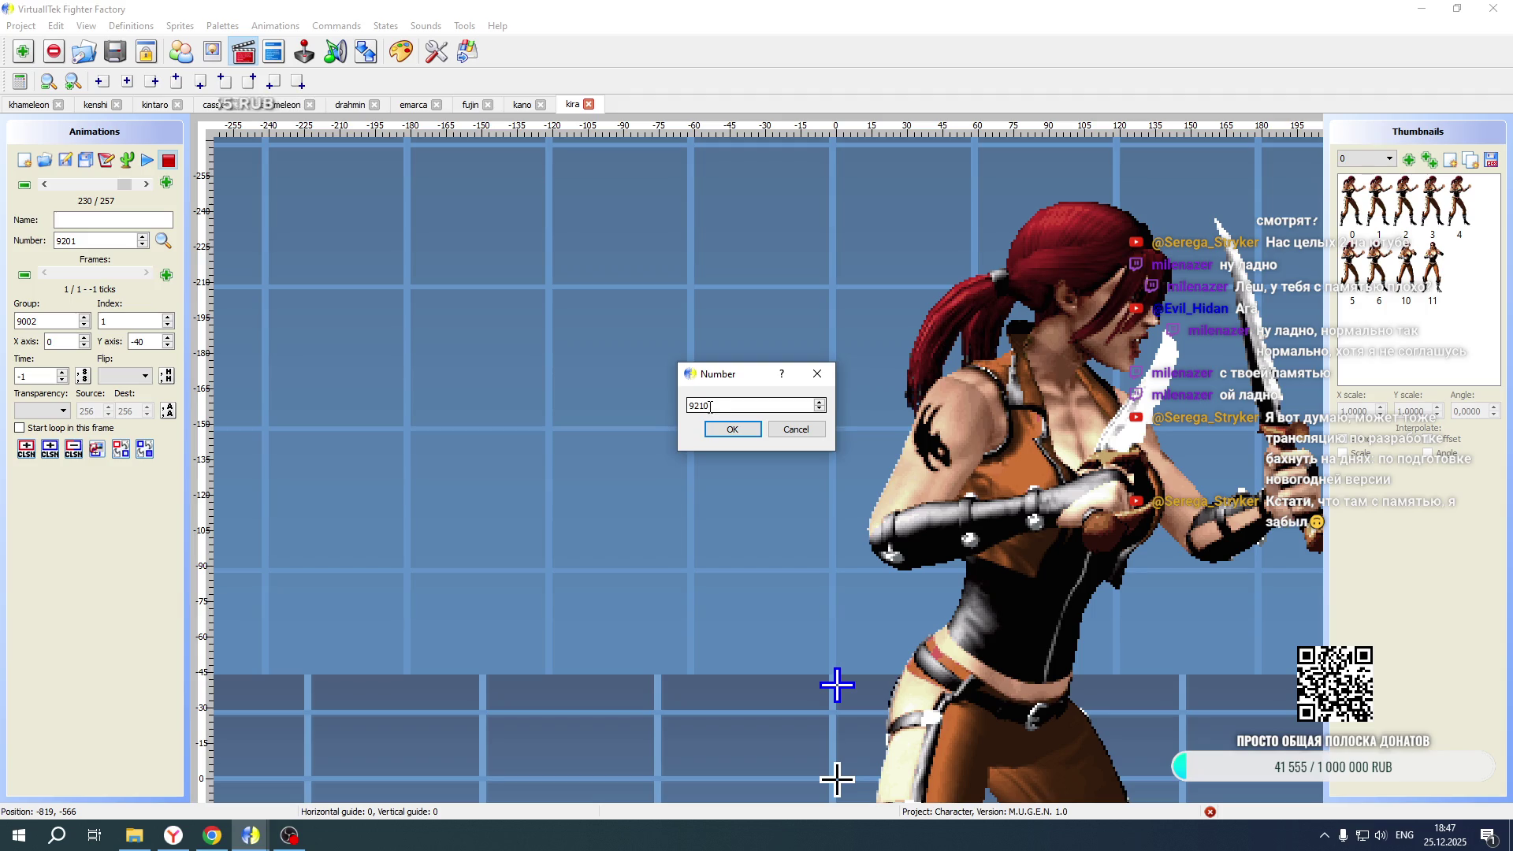
click(725, 430)
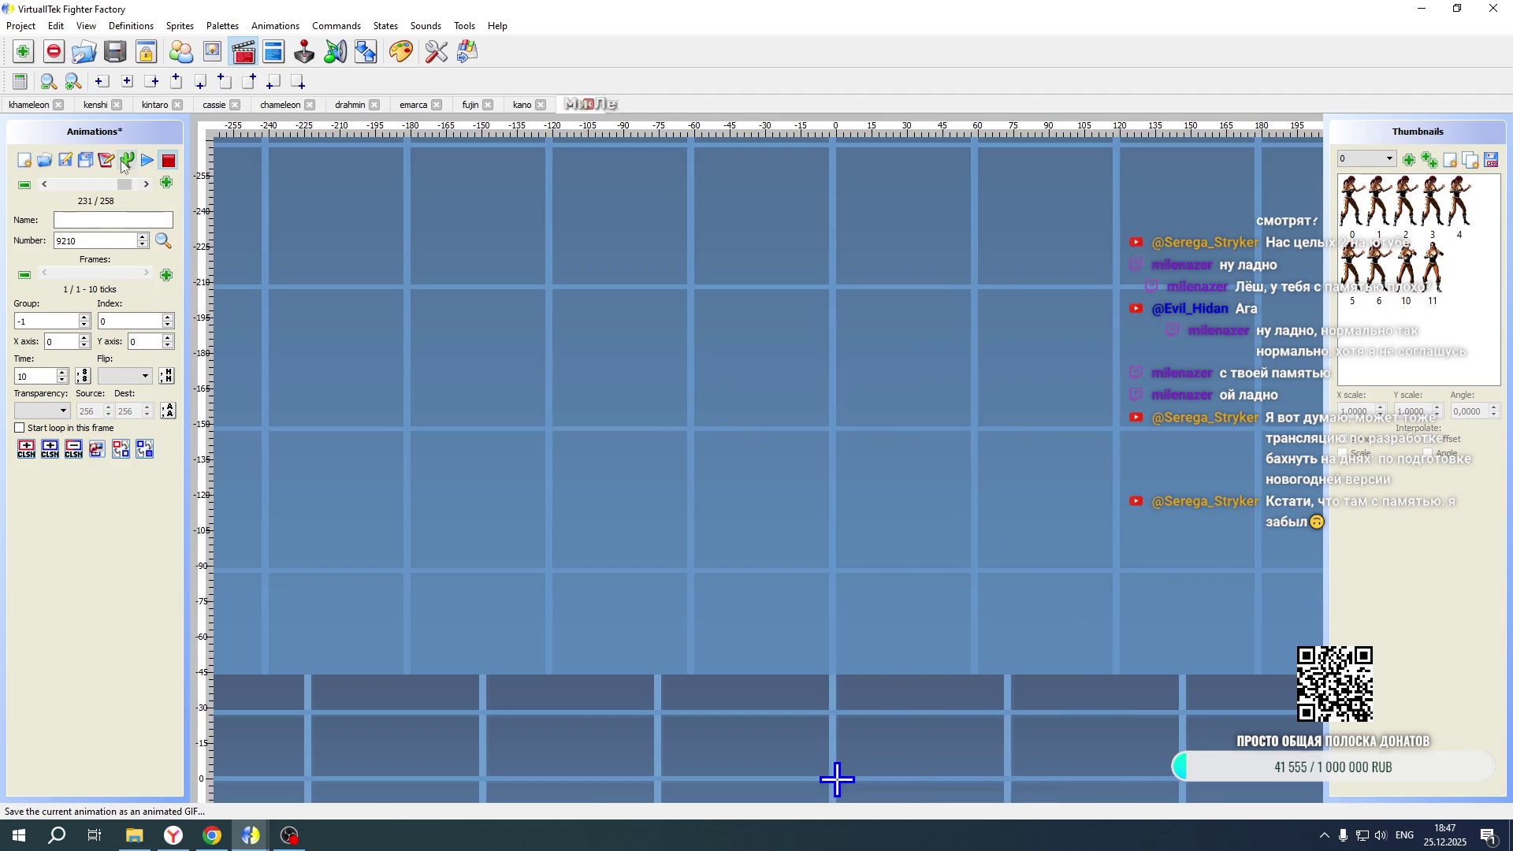
Paste the portrait frame into 9210 with x offset 40 and flip it horizontally
click(106, 160)
drag(729, 316, 638, 314)
text(9002,0, 0,-40, -1)
text(4)
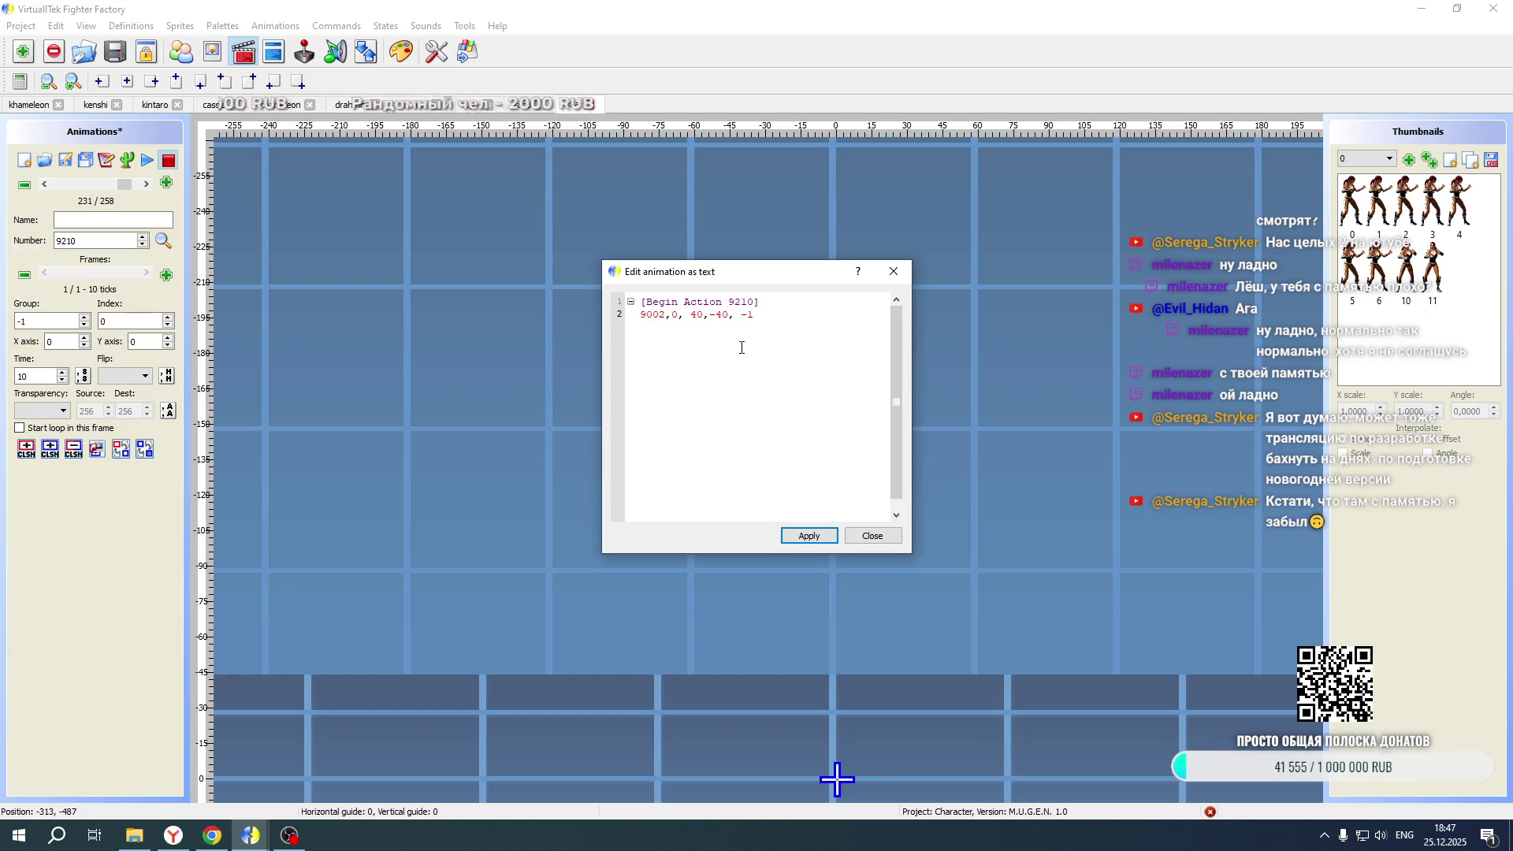
click(809, 536)
click(872, 536)
click(124, 376)
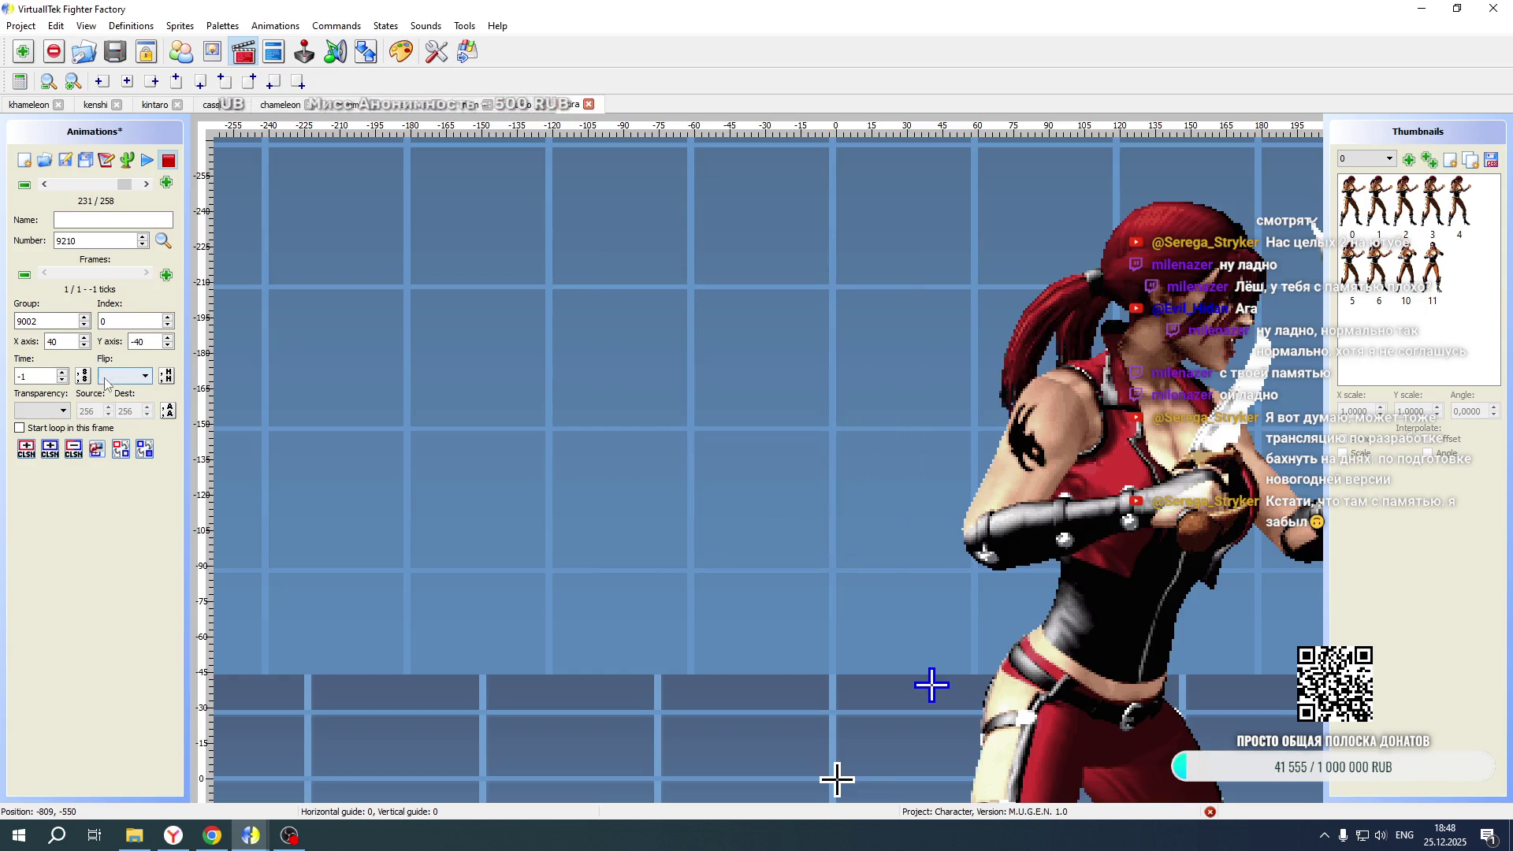
click(118, 399)
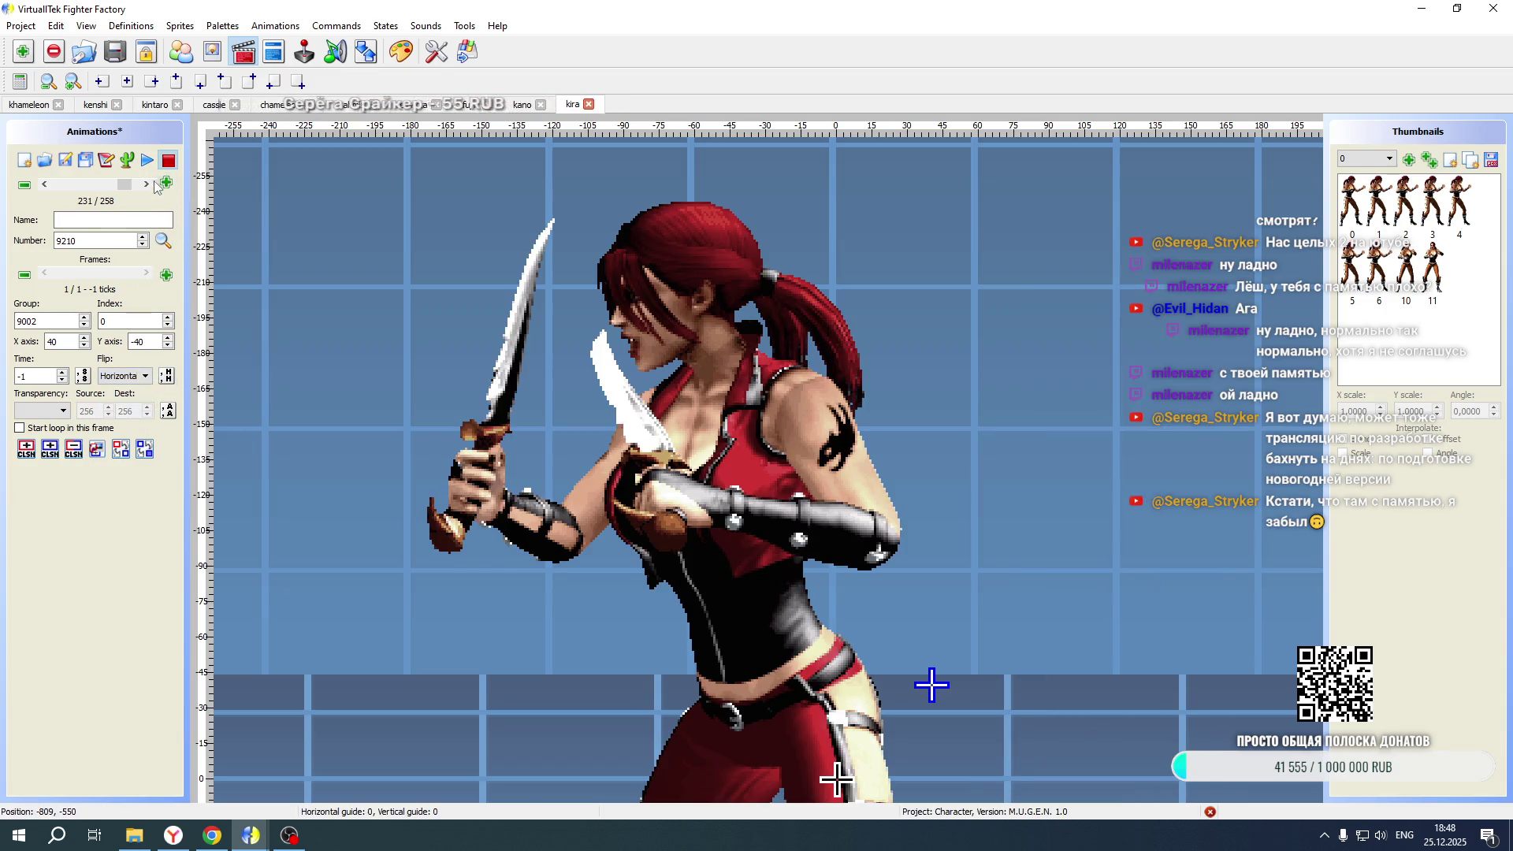
Create animation 9211 and paste the copied portrait frame line into it
click(166, 183)
key(Up)
click(732, 429)
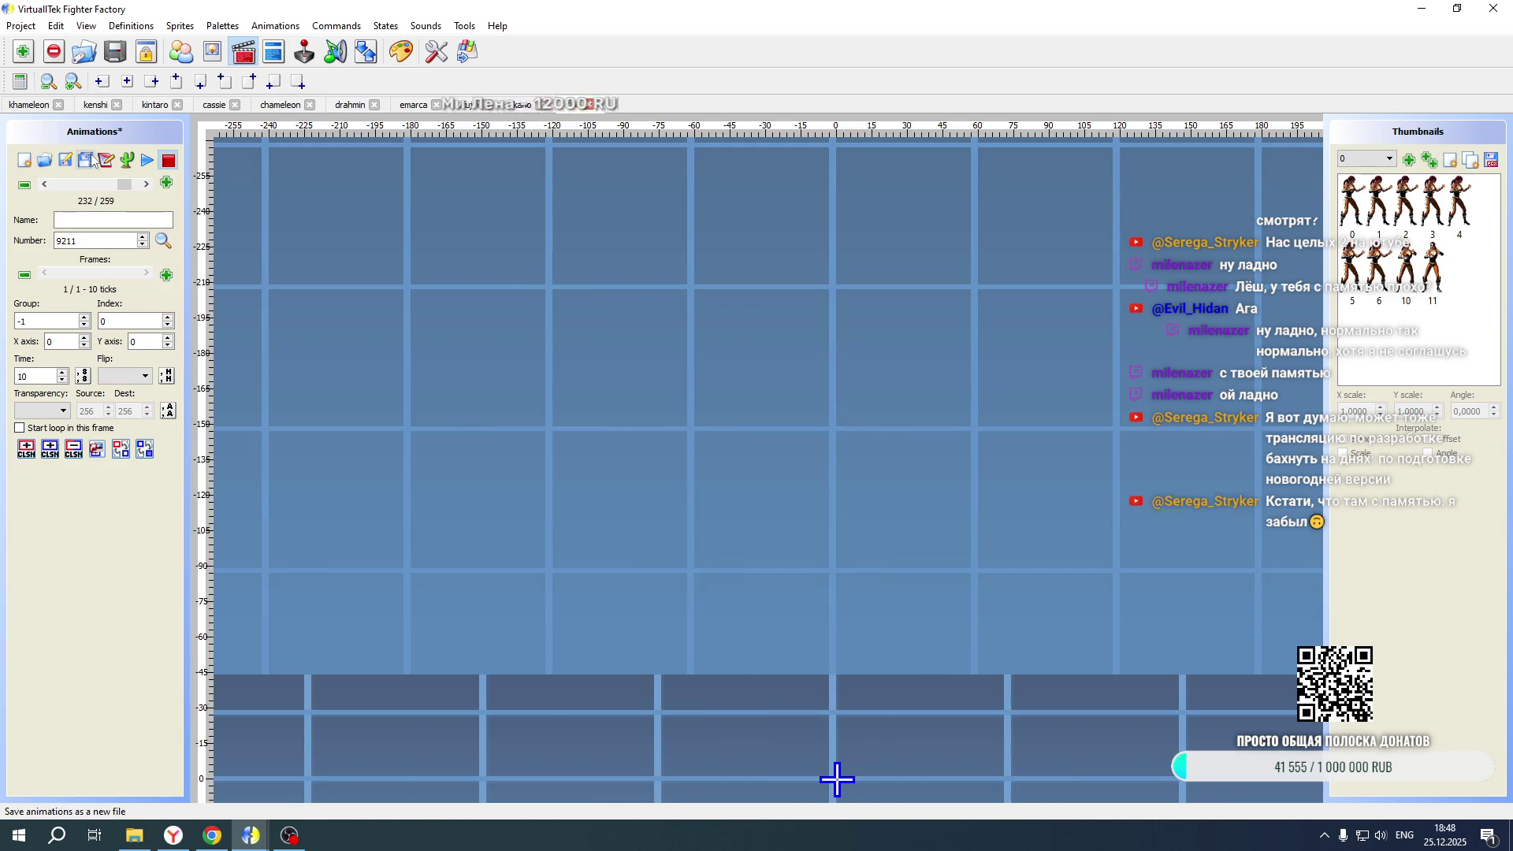
click(106, 160)
key(ctrl+a)
key(shift+Down)
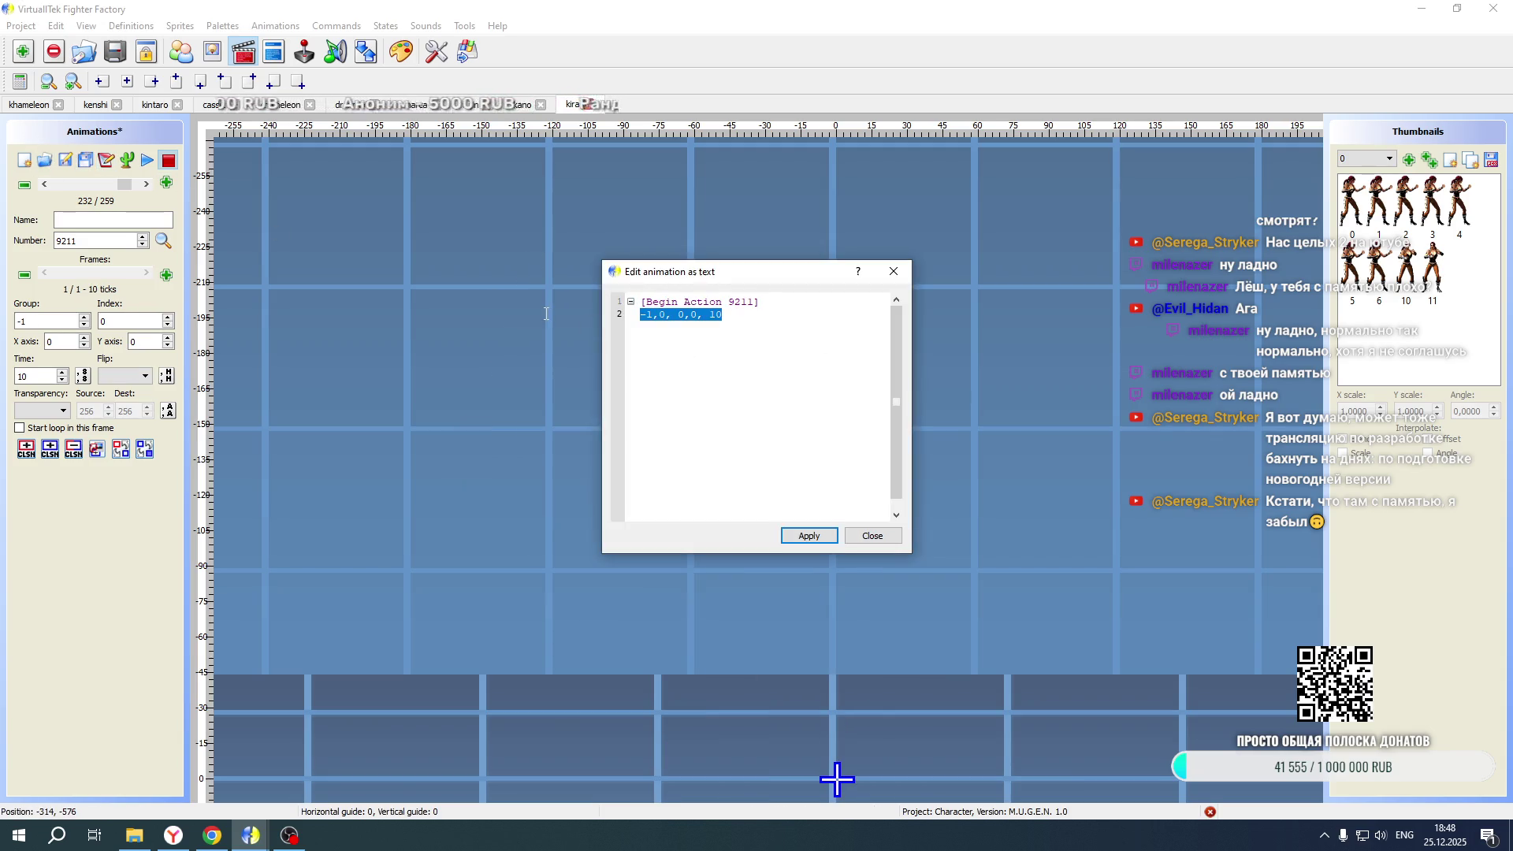
text(9002,0, 0,-40, -1)
Change 9211's frame to sprite 9002,1 at 40,-40, flipped horizontally
double_click(673, 315)
text(1)
click(691, 314)
text(4)
click(802, 538)
click(870, 536)
click(112, 377)
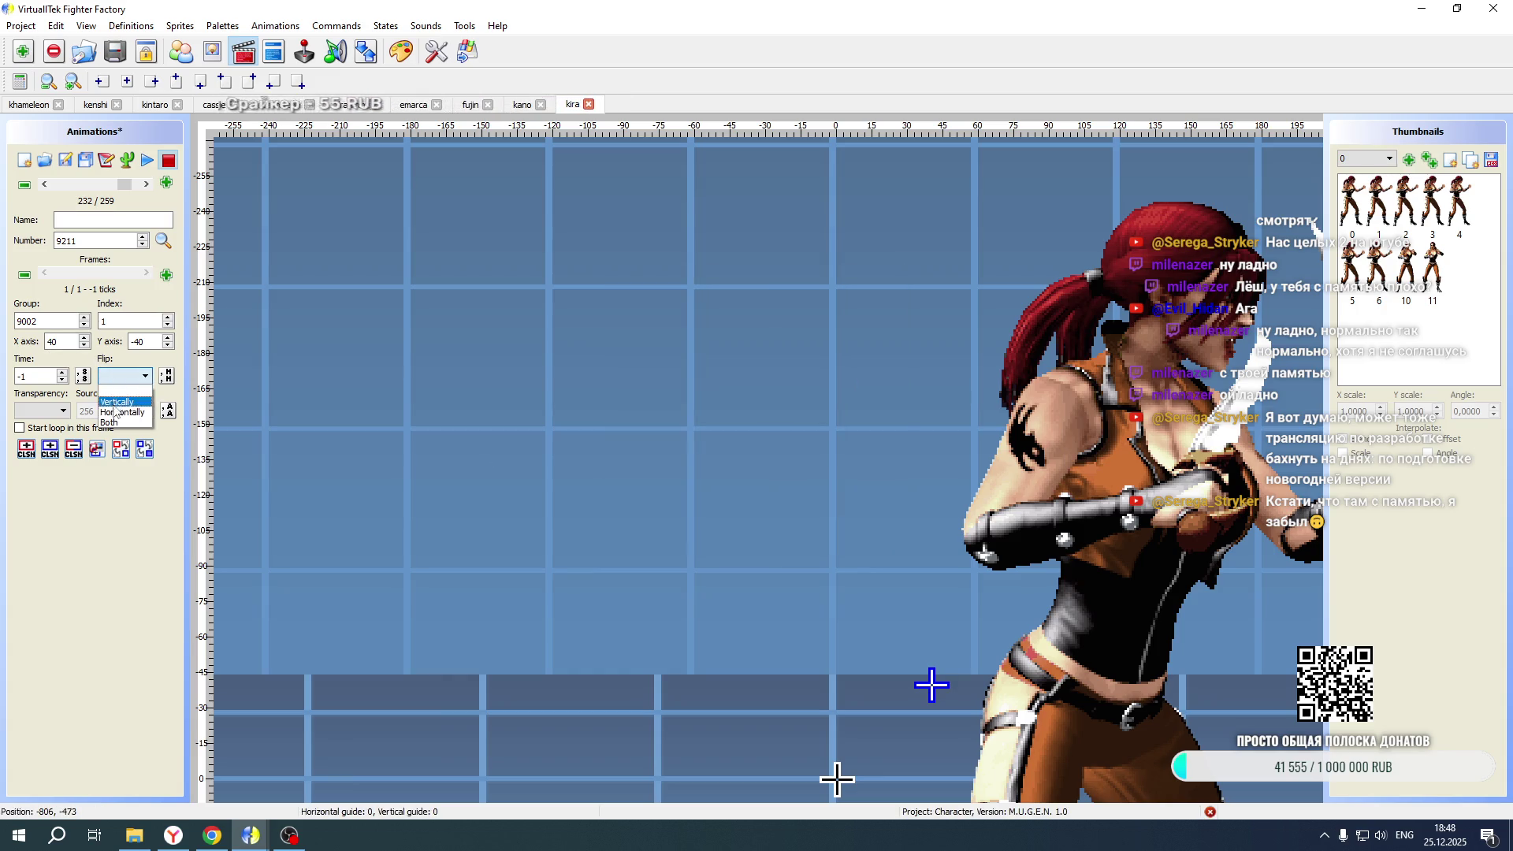
click(118, 403)
Save the animations and switch to the khameleon project
click(66, 167)
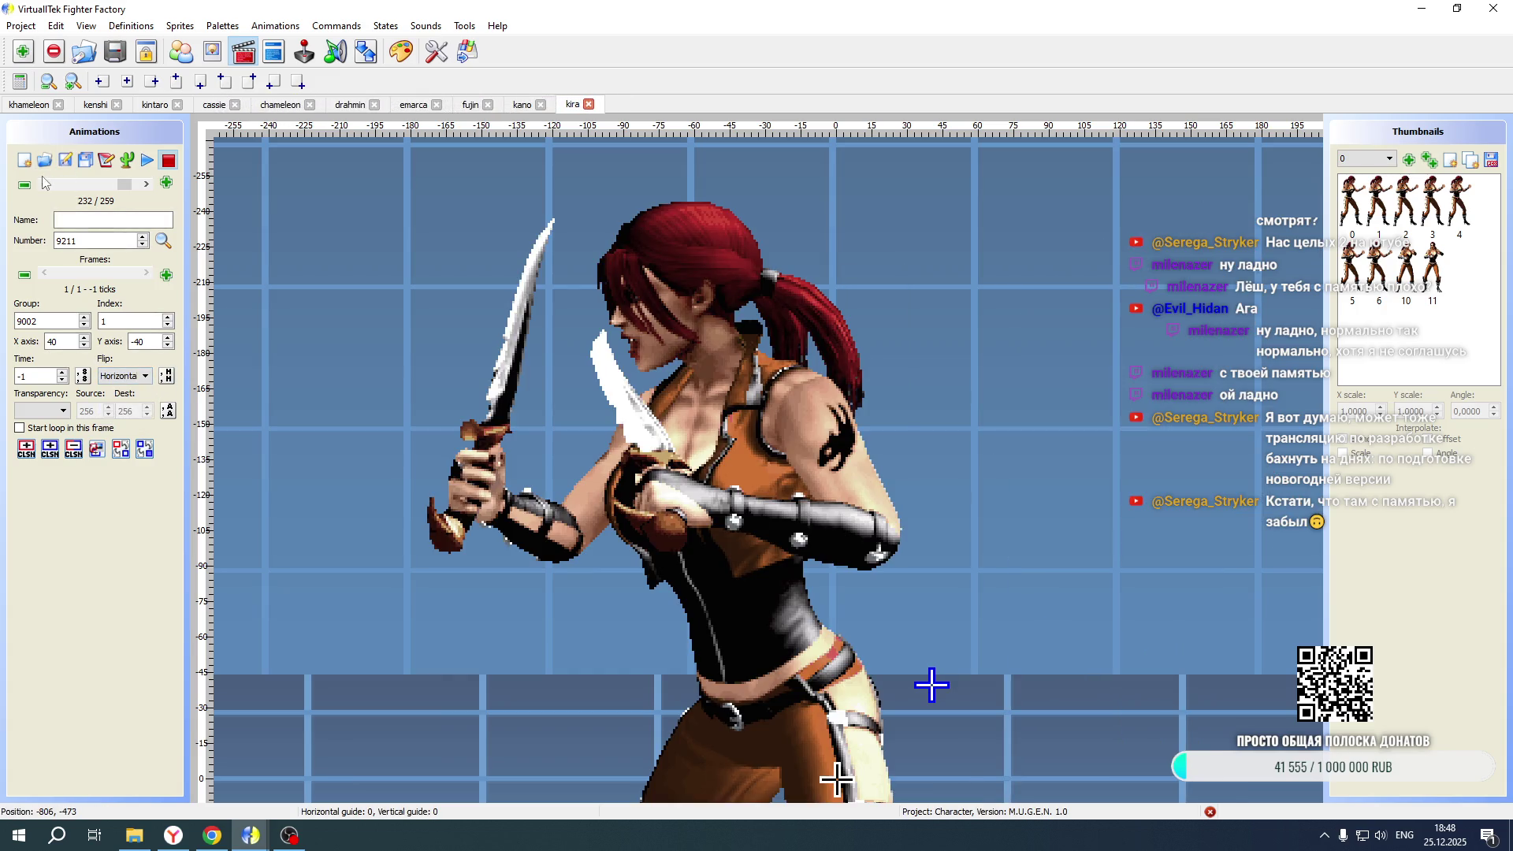
click(44, 185)
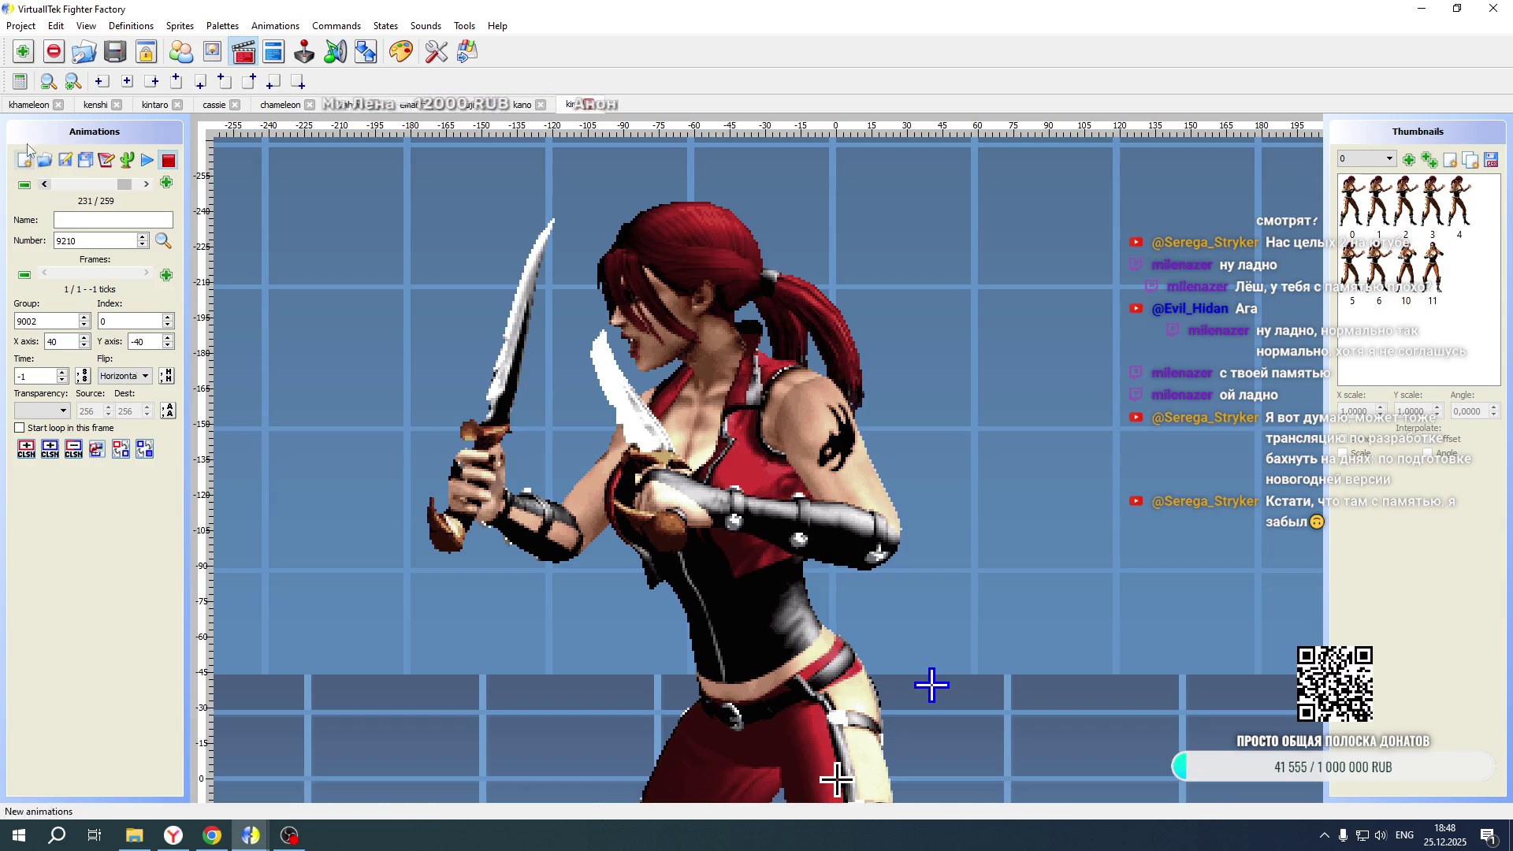
click(44, 184)
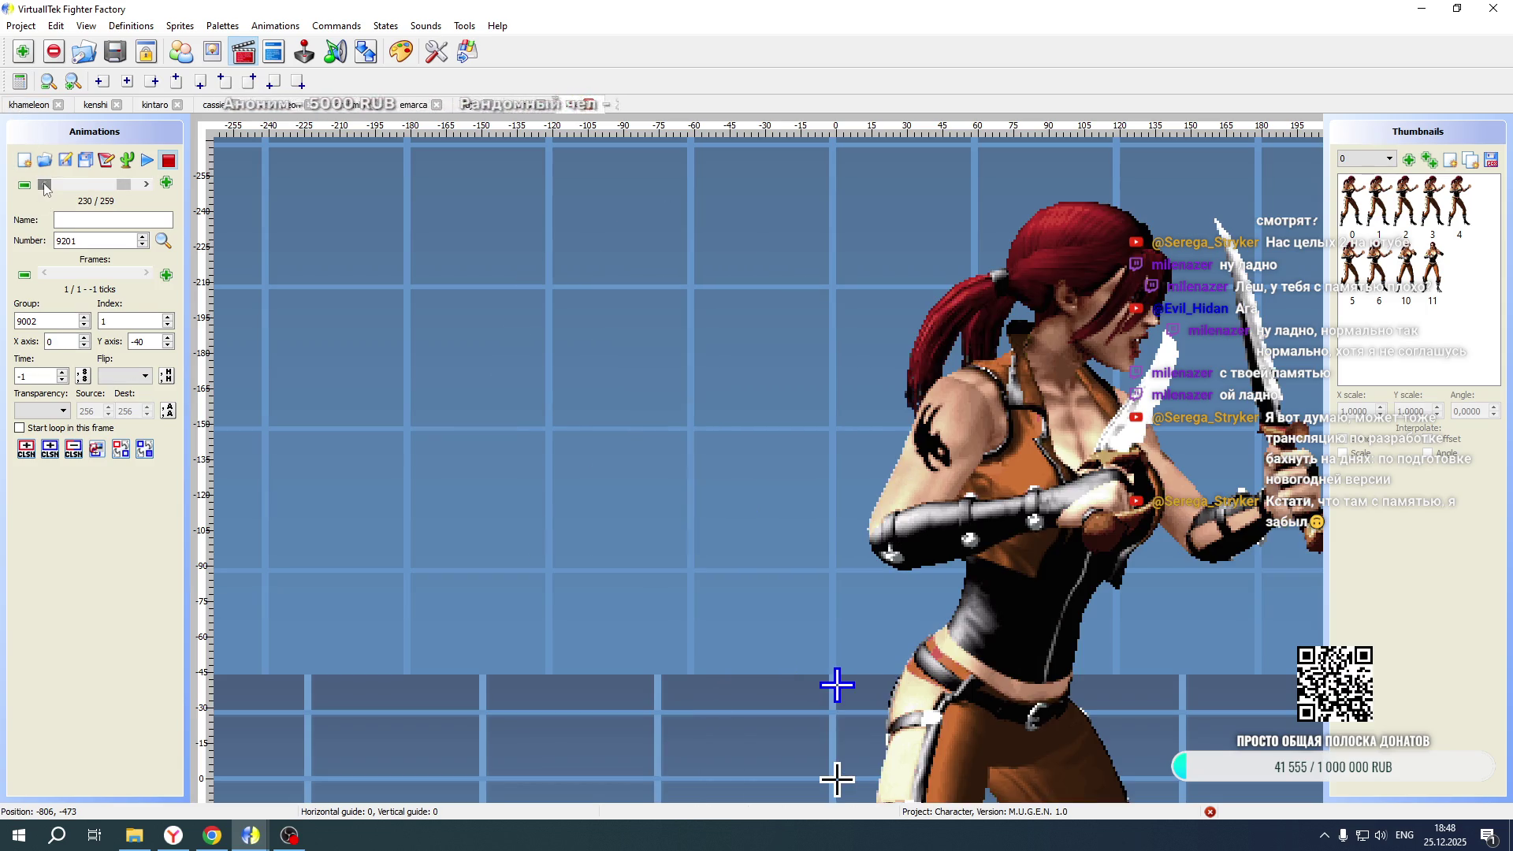
click(33, 105)
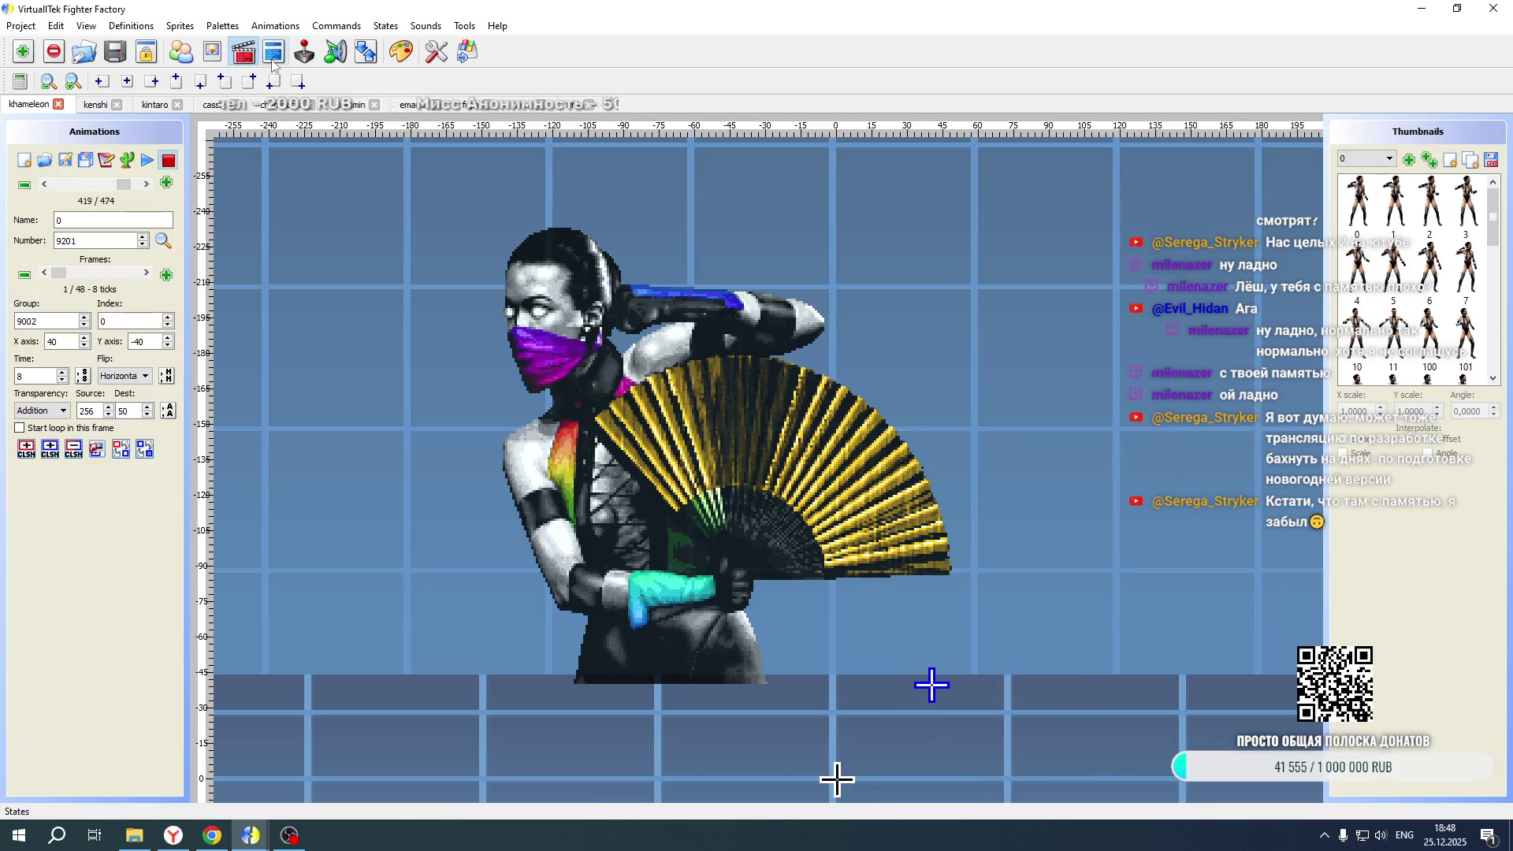
Glance at khameleon's code, then select Kira's state 19100 Explod blocks 950 and 951 (lines 936–963)
click(272, 60)
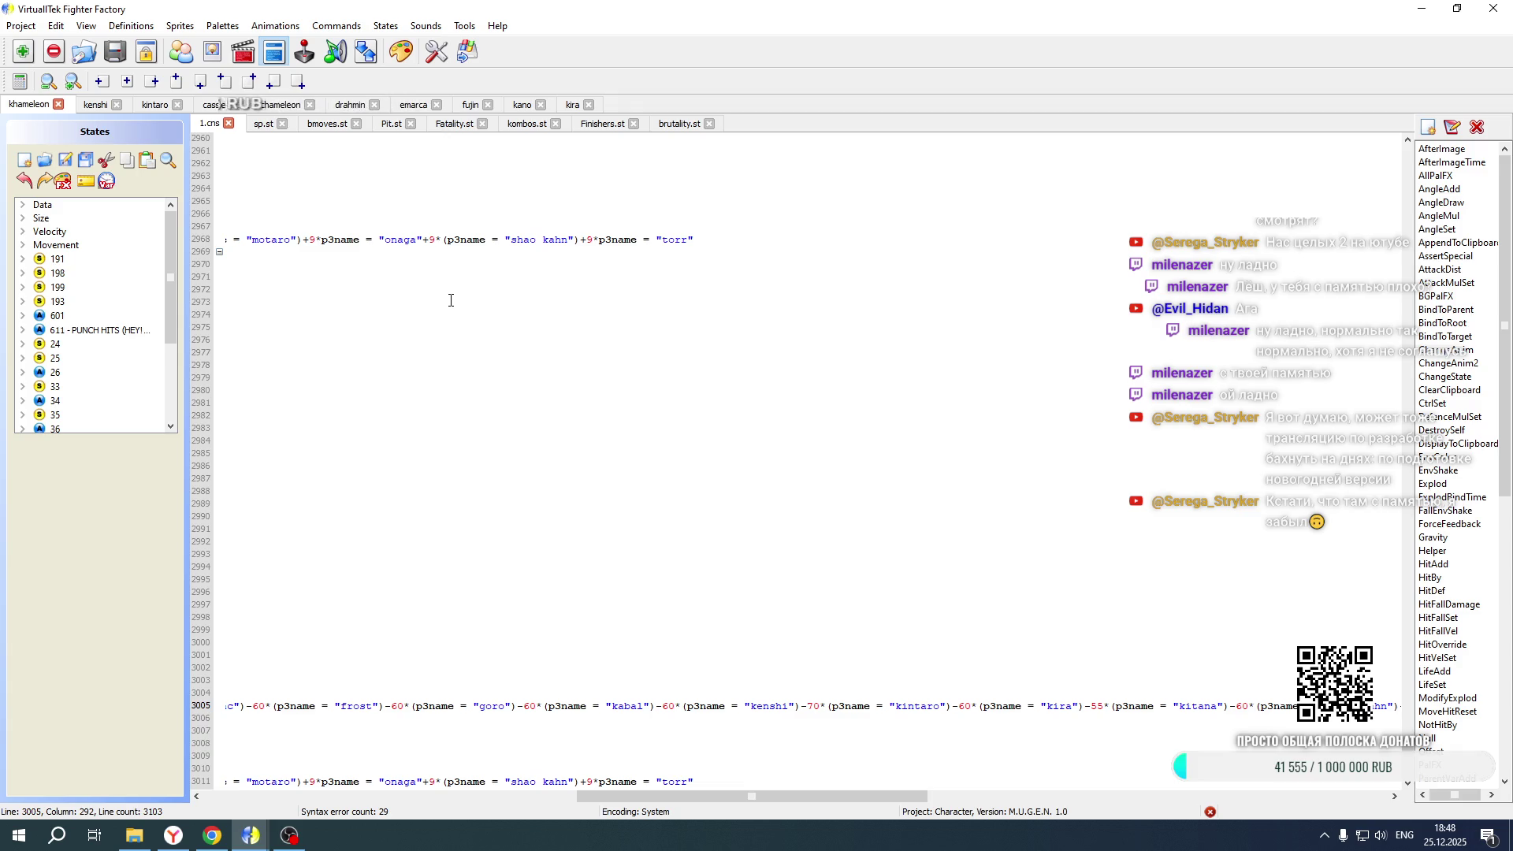
drag(813, 796, 439, 797)
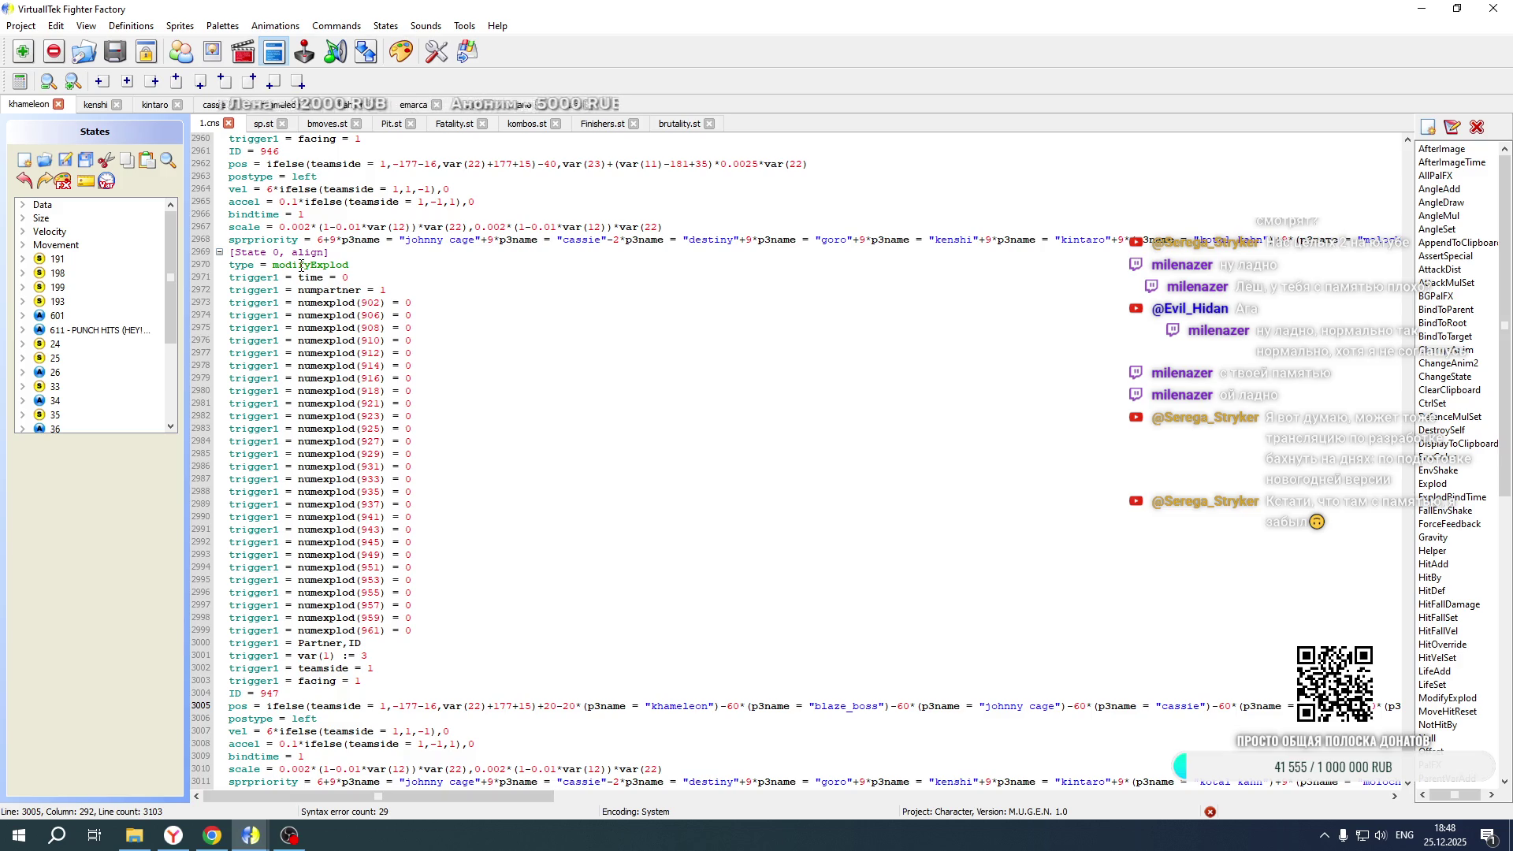
click(569, 105)
scroll(95, 316, down, 1)
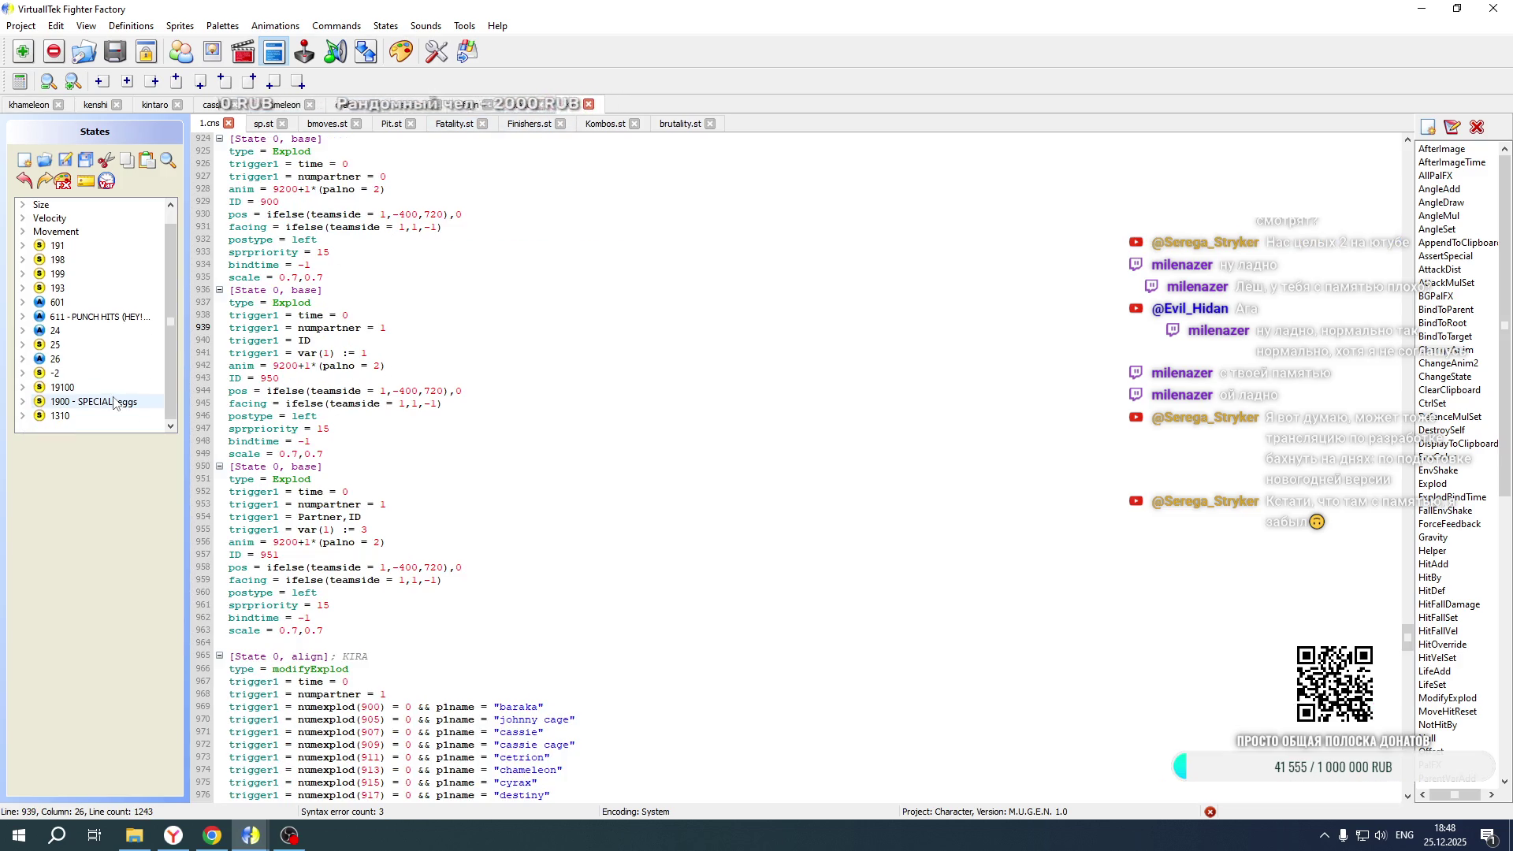
click(63, 387)
scroll(454, 436, down, 17)
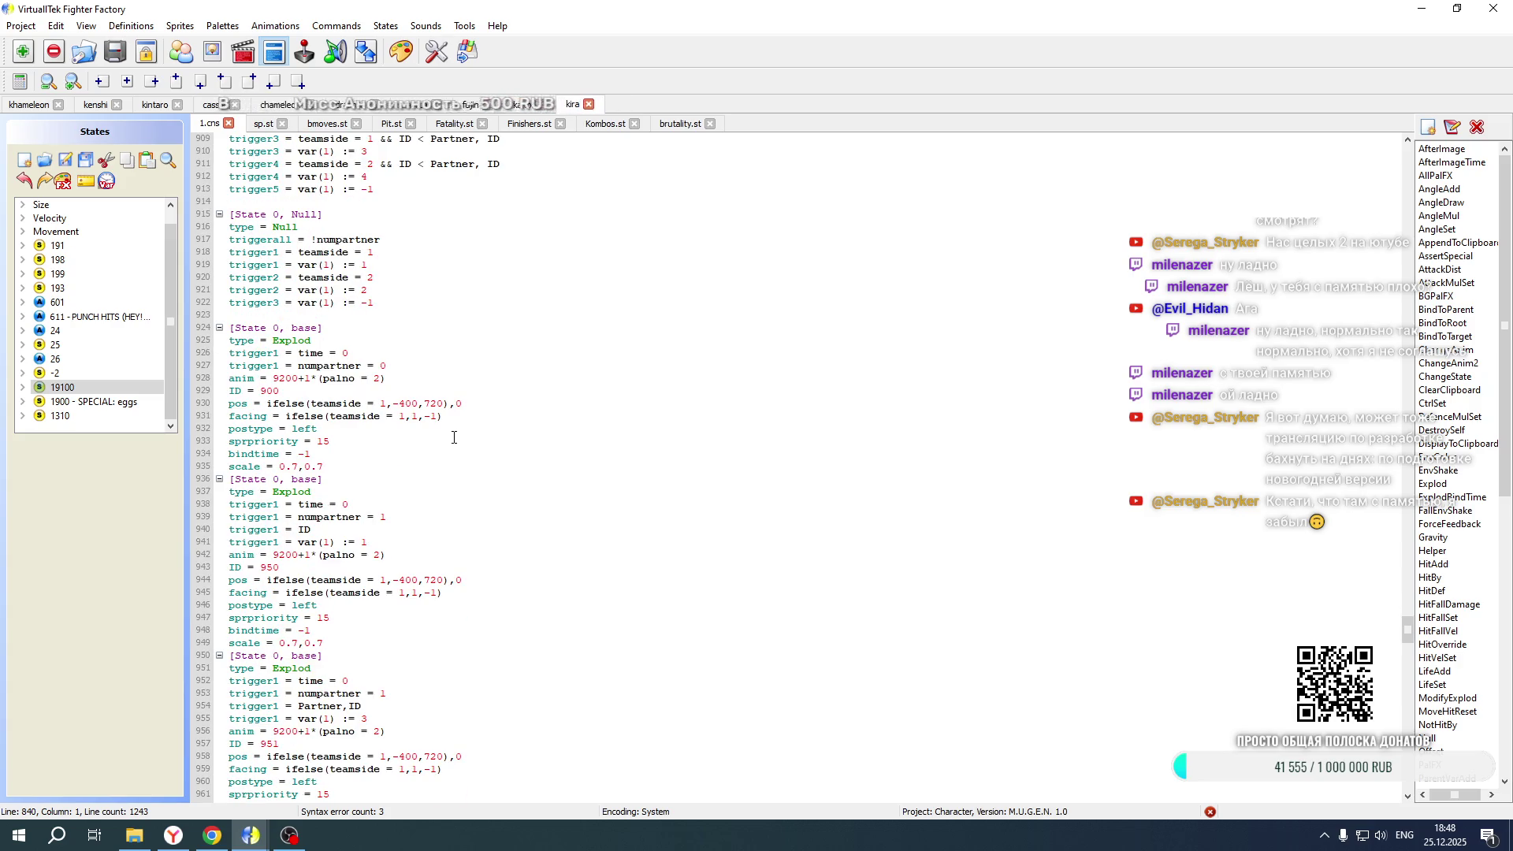
mouse_move(325, 745)
mouse_down()
mouse_move(236, 610)
mouse_move(224, 429)
mouse_move(184, 406)
mouse_up()
key(ctrl+c)
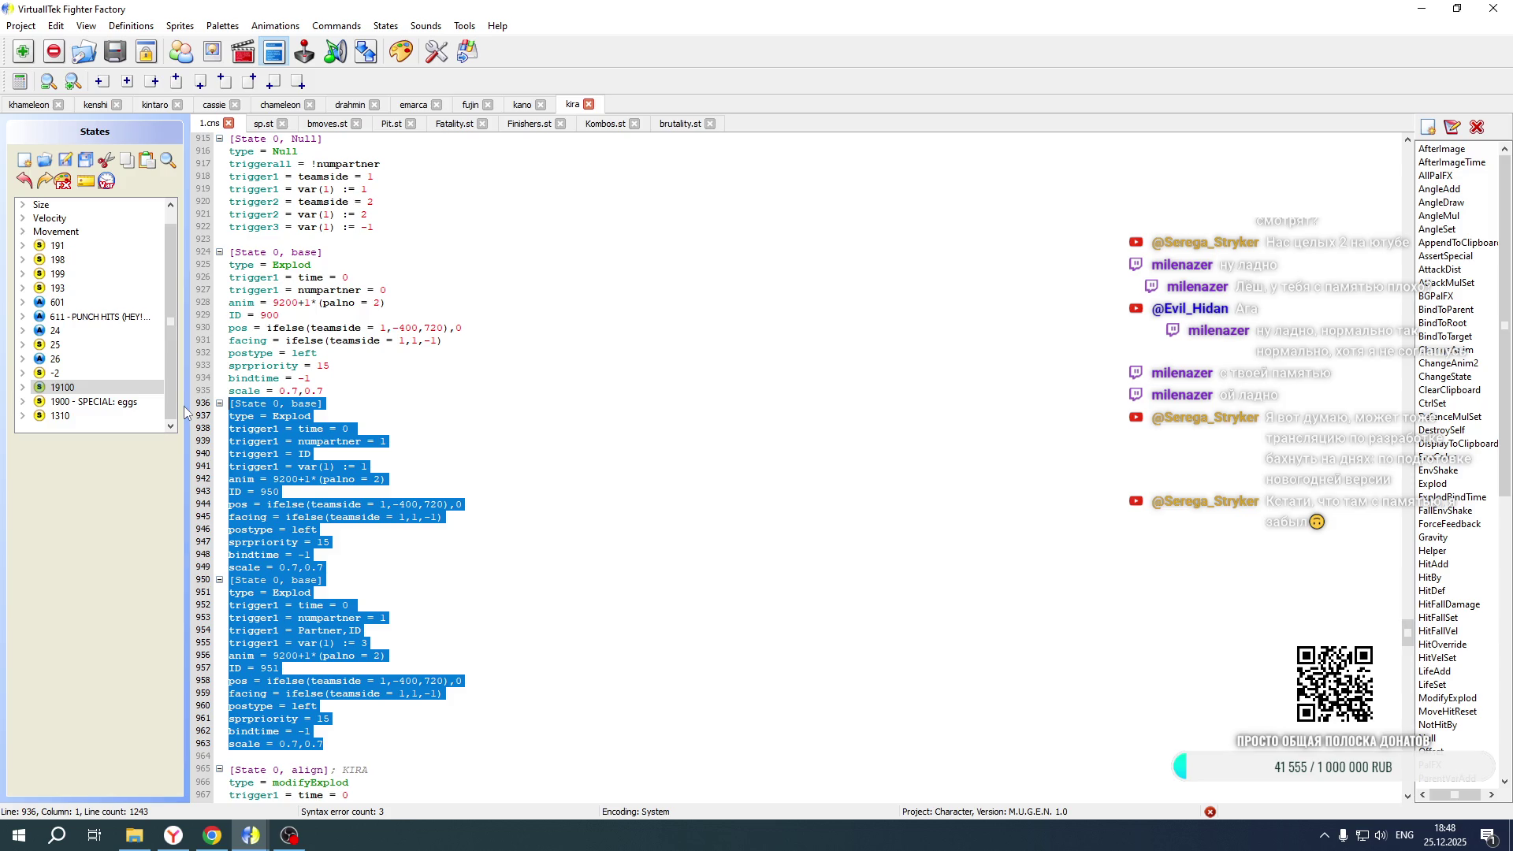
Paste the copied Explod blocks after line 963 and renumber them to IDs 1076 and 1077
click(338, 743)
key(Return)
key(ctrl+v)
scroll(353, 579, down, 8)
scroll(353, 579, up, 5)
double_click(270, 431)
text(1076)
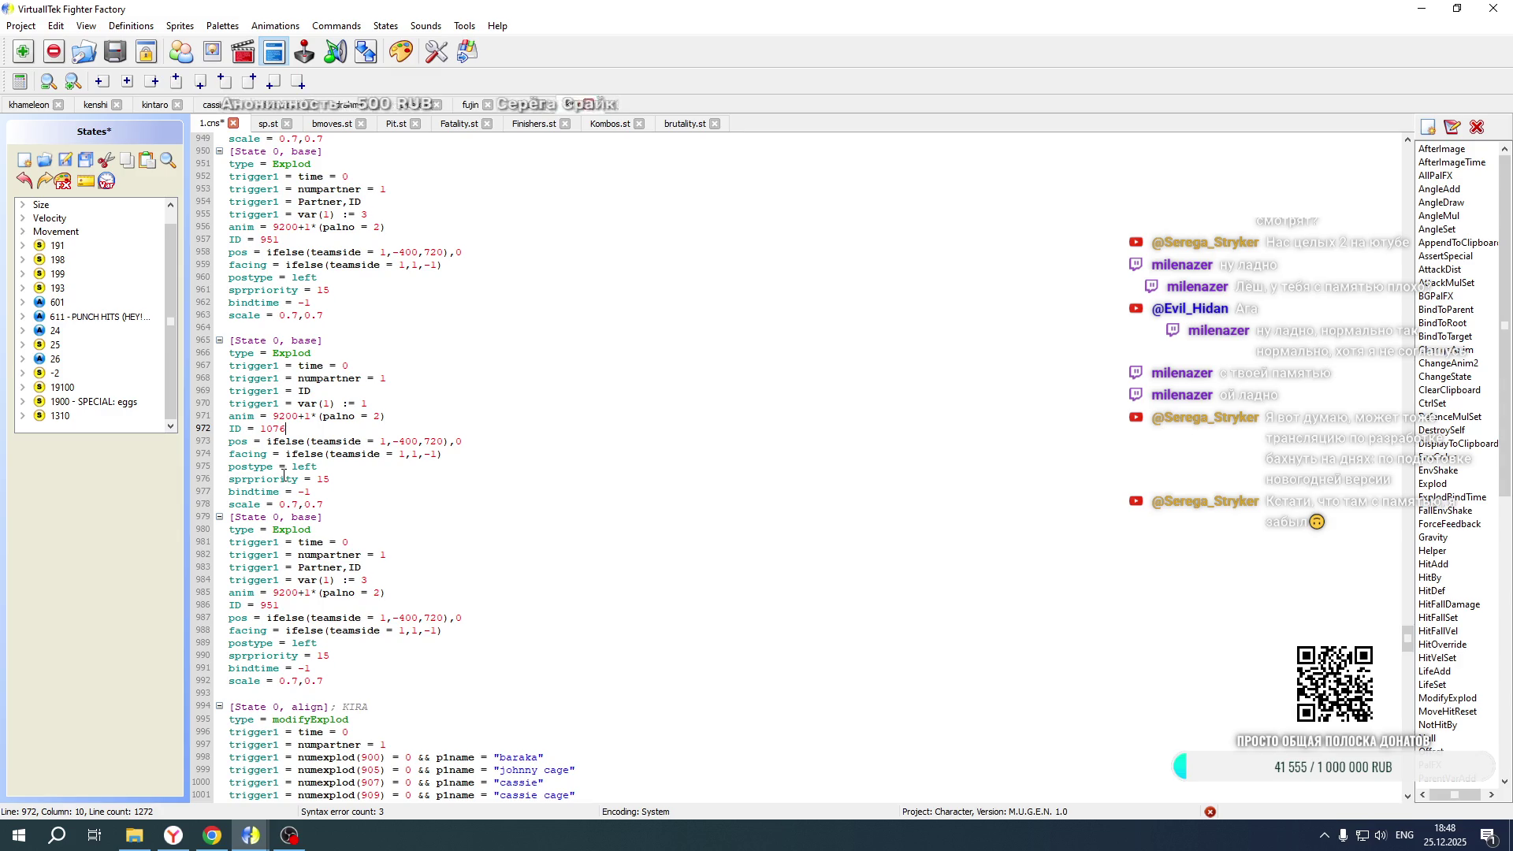
double_click(267, 605)
text(1077)
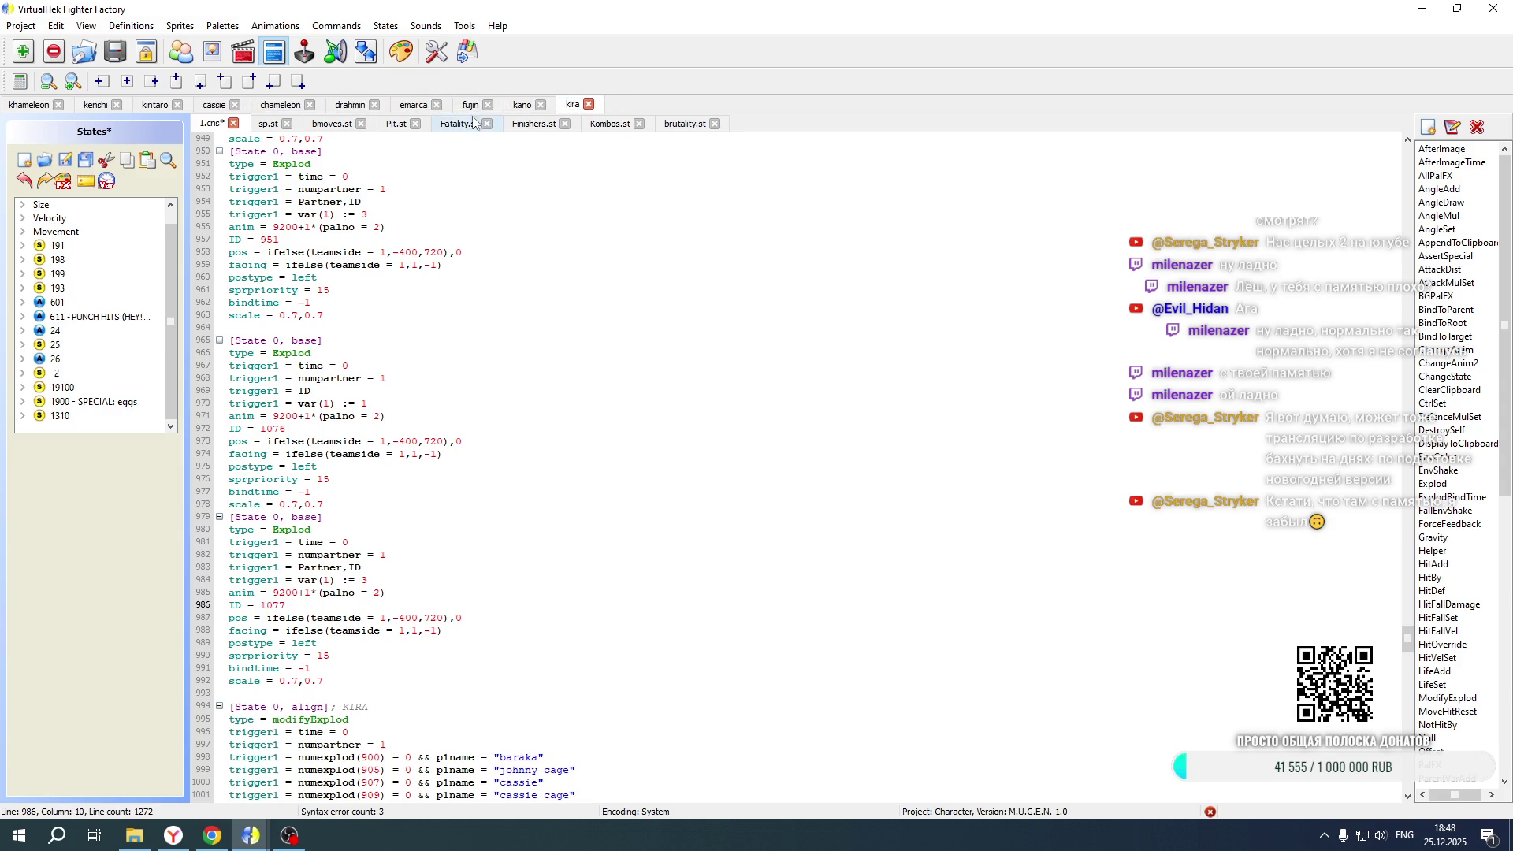
Compare Kenshi's and Kintaro's team-side Explod code against Kira's
drag(772, 784, 260, 796)
scroll(388, 587, up, 8)
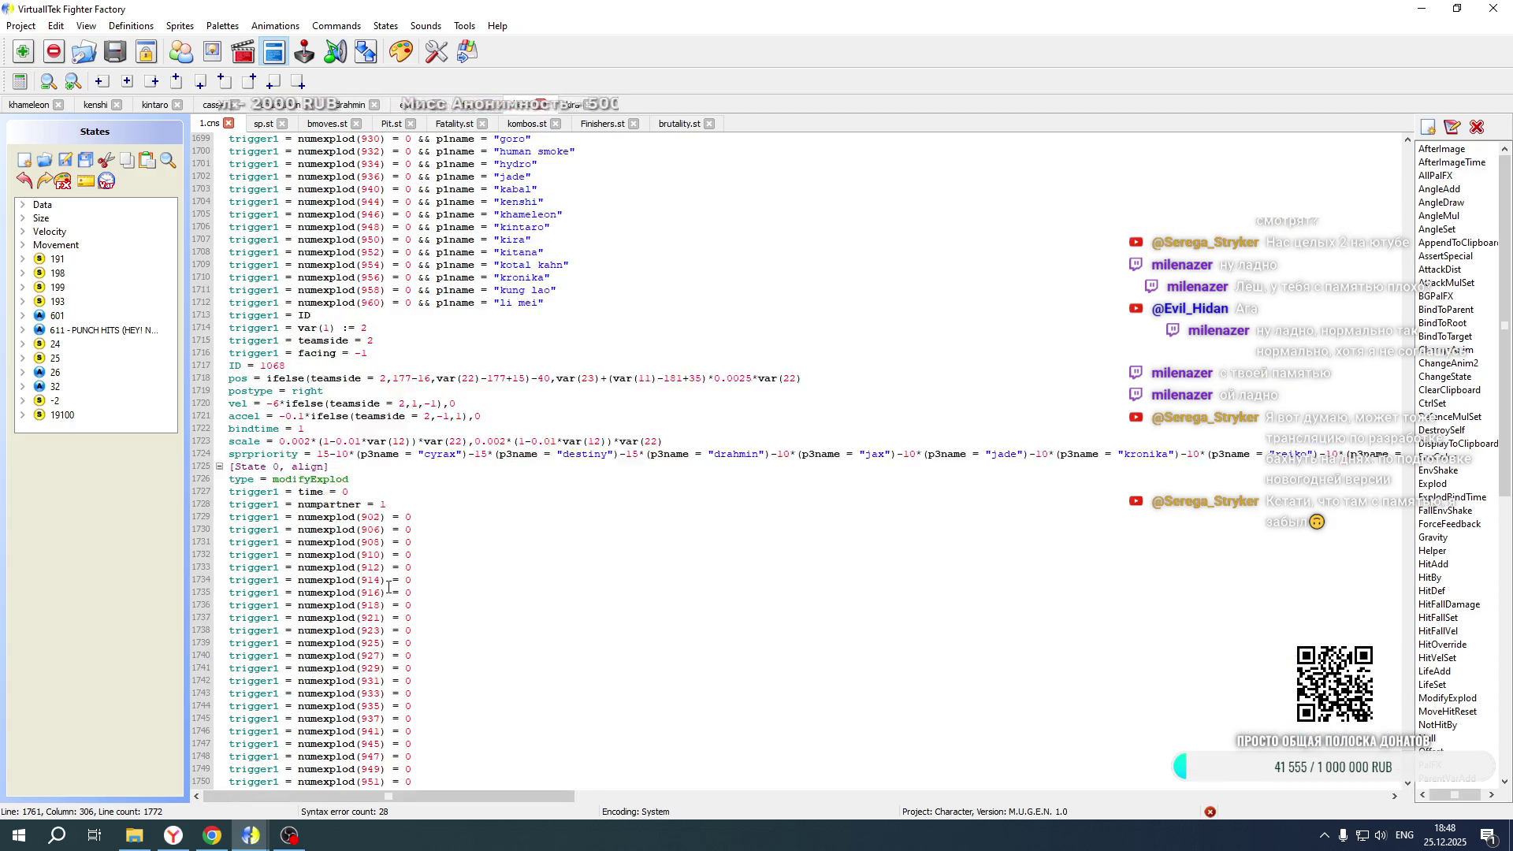
scroll(388, 587, up, 11)
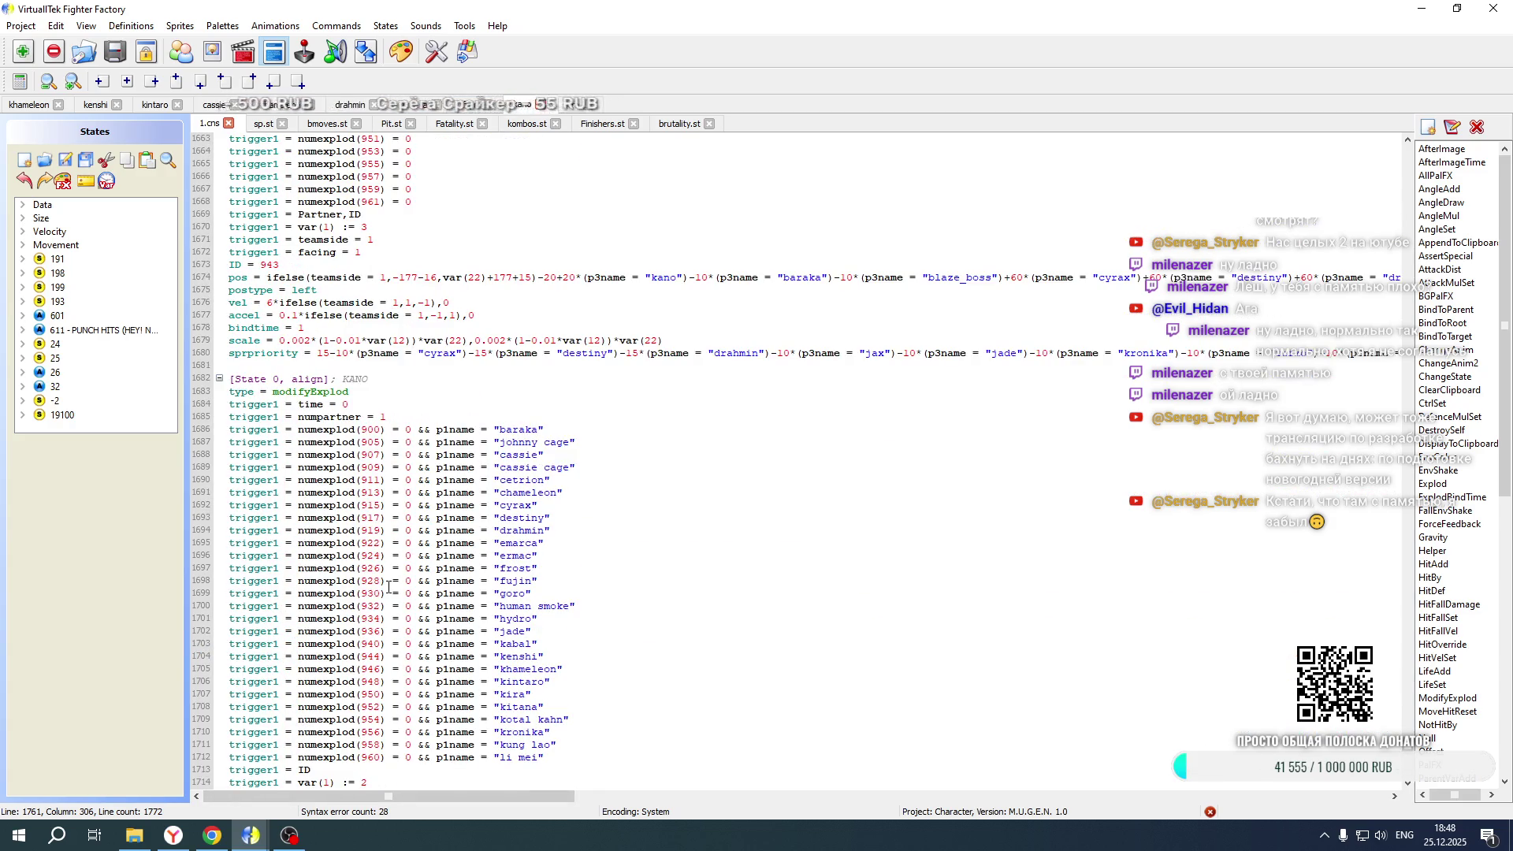
scroll(389, 587, up, 12)
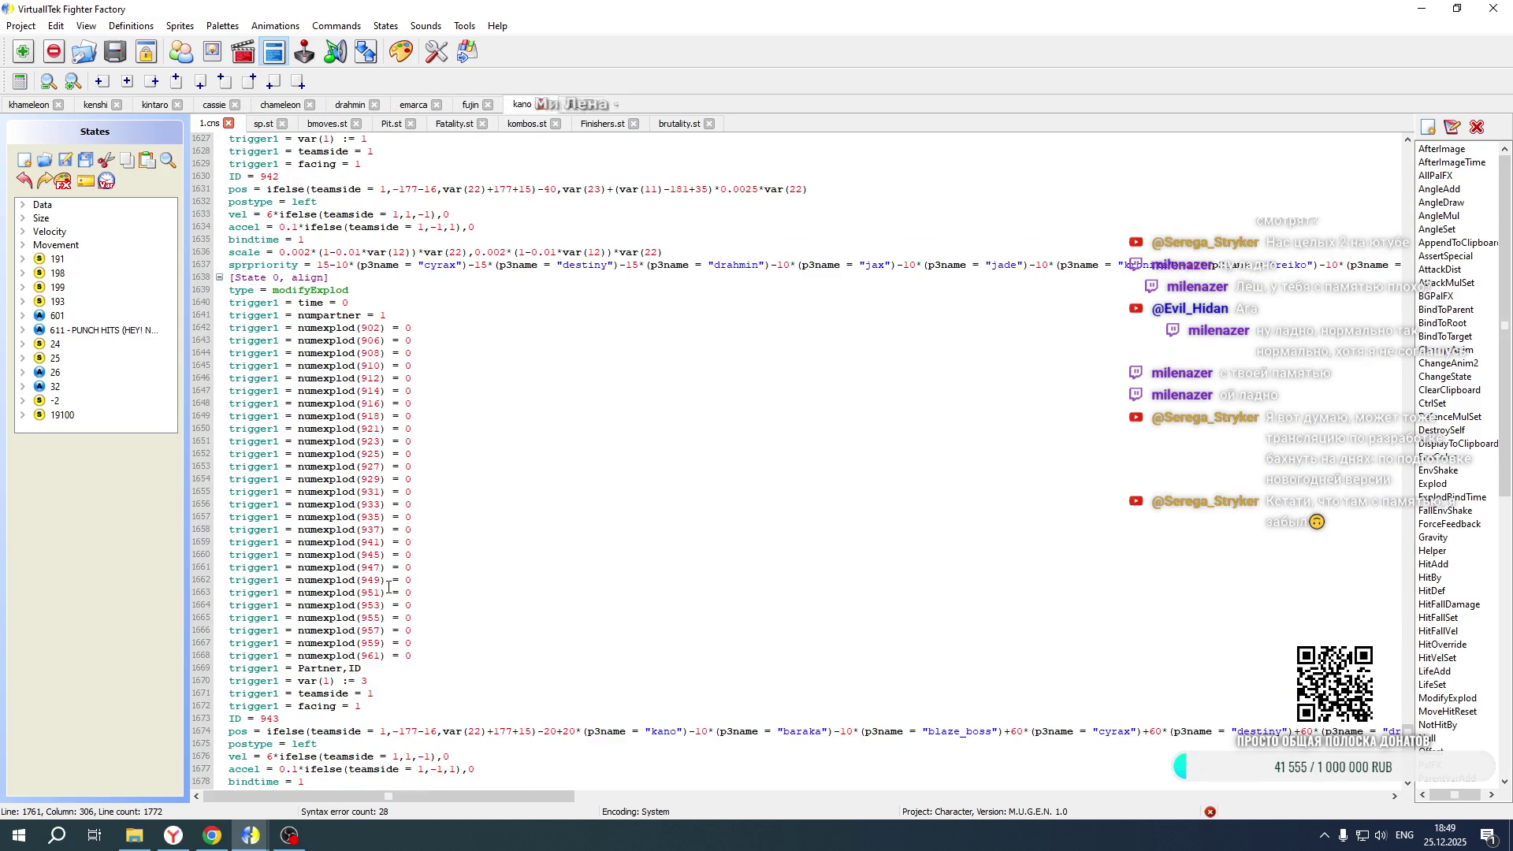
scroll(388, 587, up, 18)
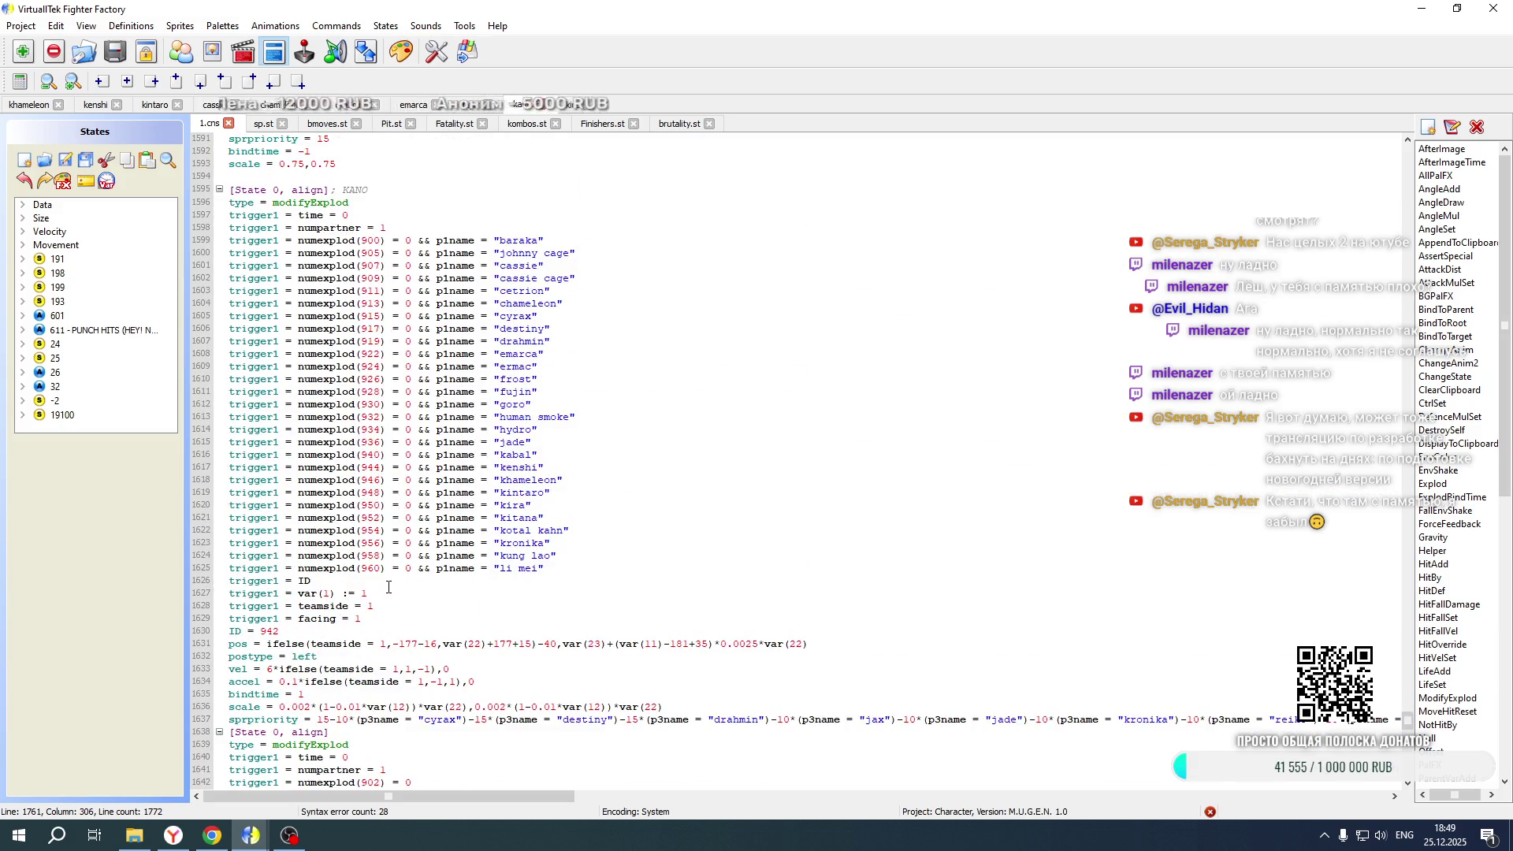
scroll(306, 457, up, 3)
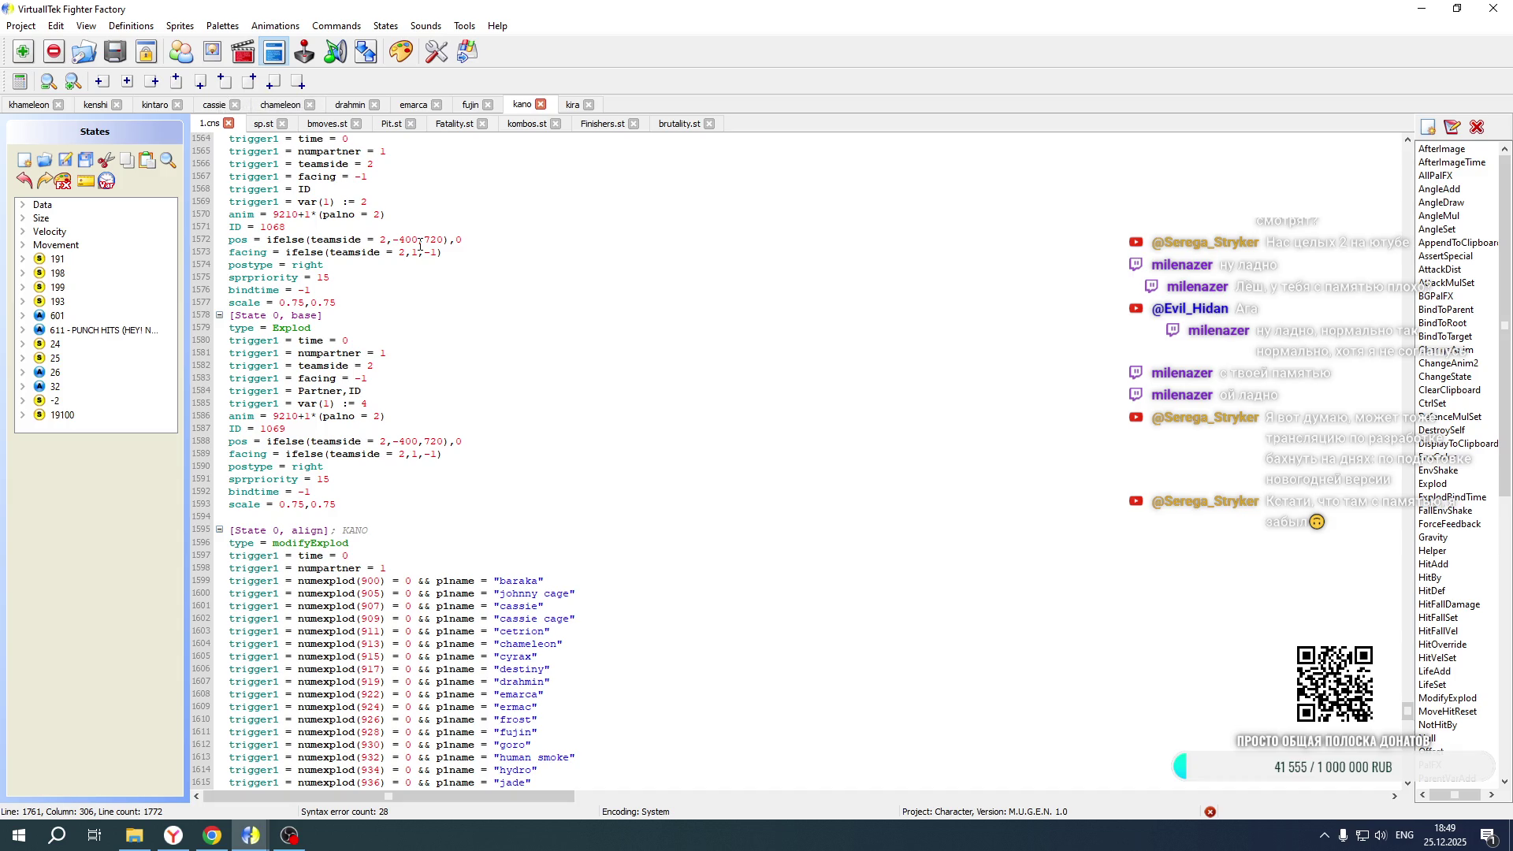
click(83, 111)
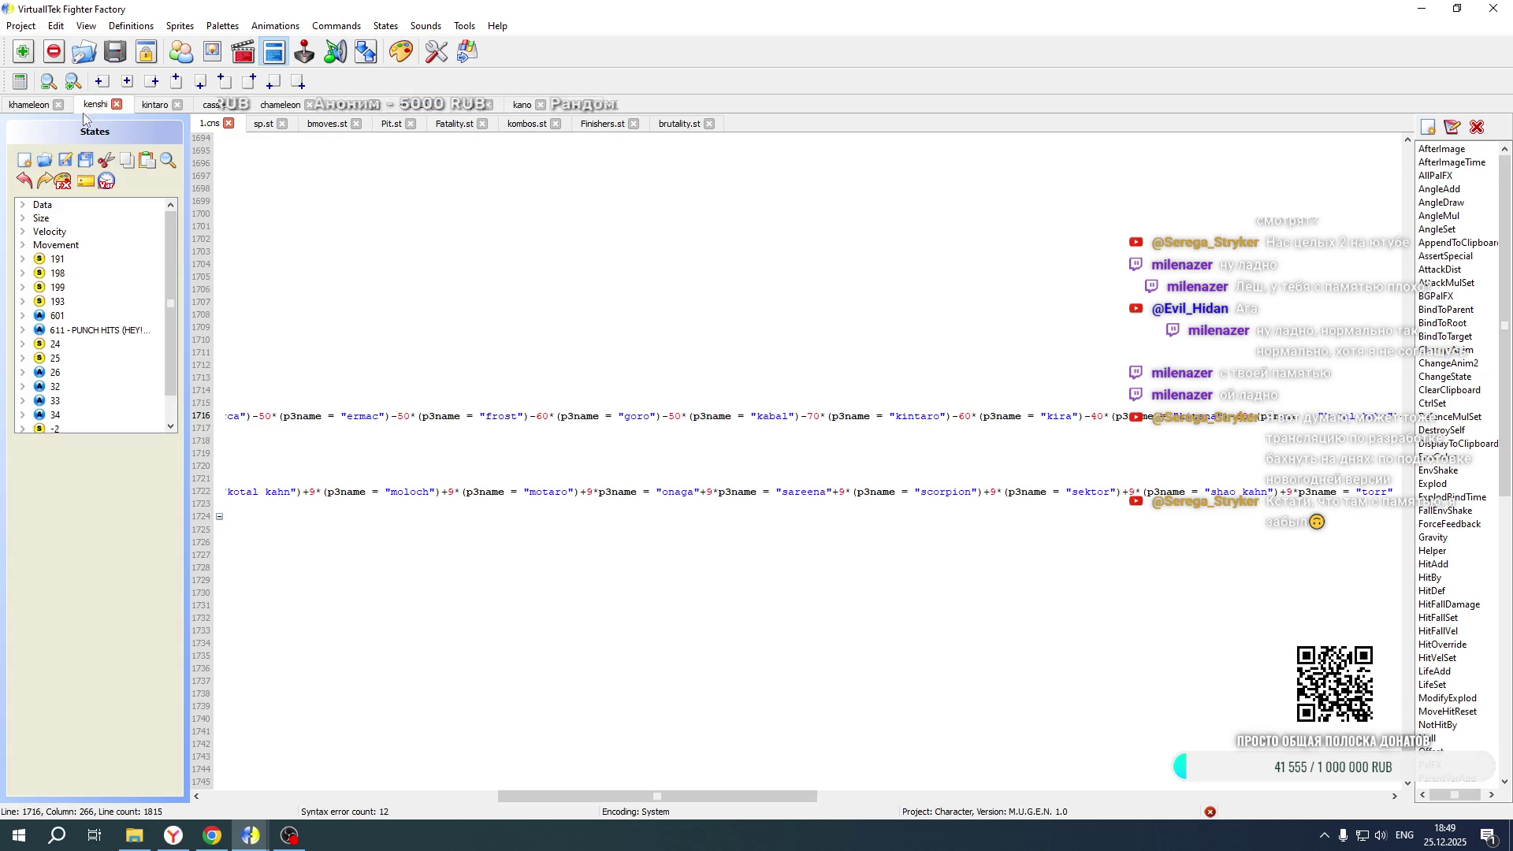
click(567, 106)
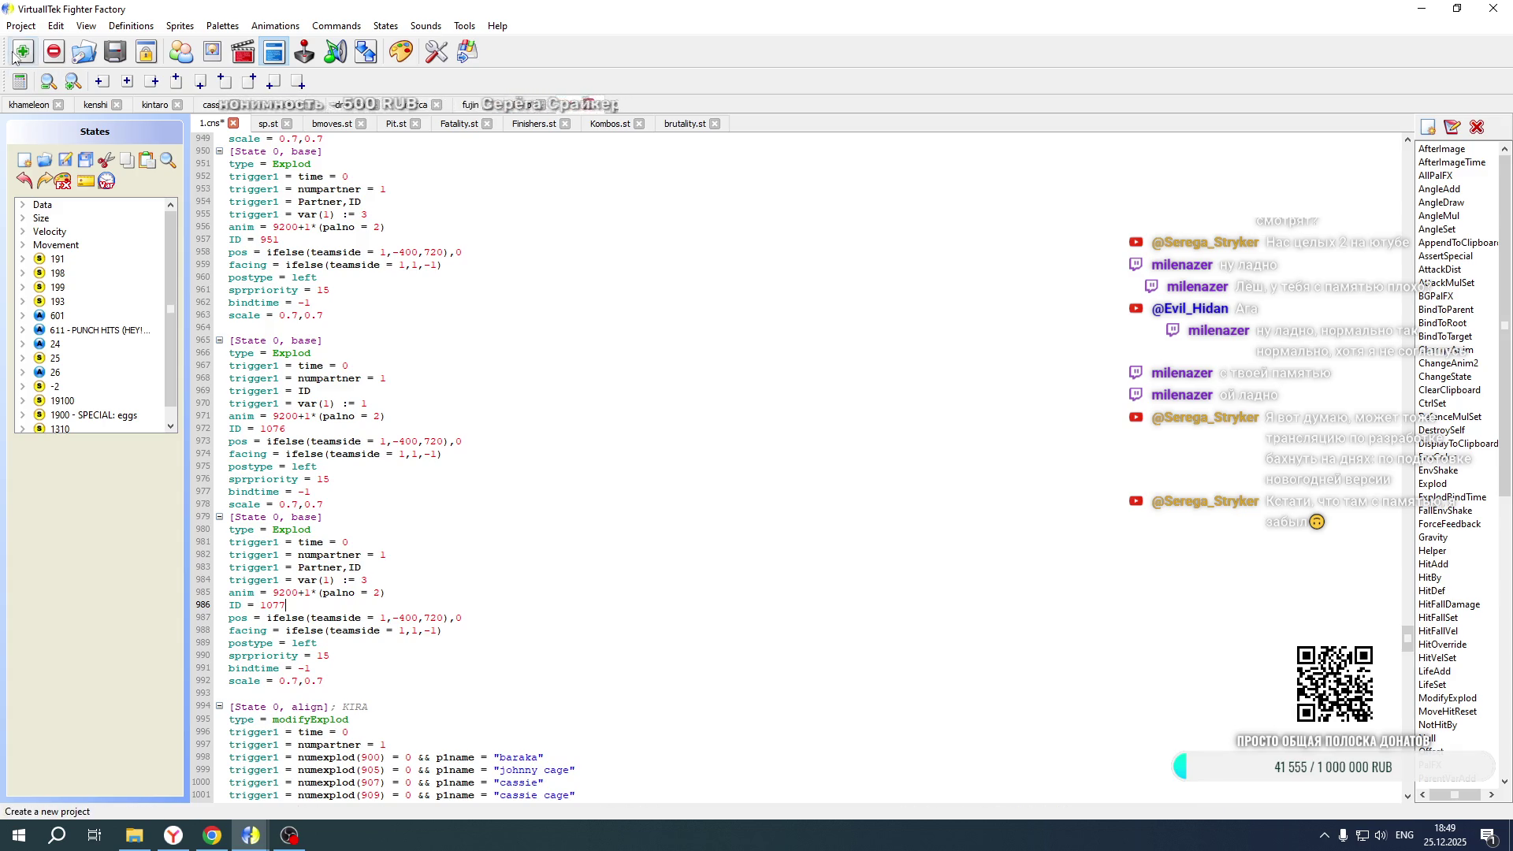
click(21, 25)
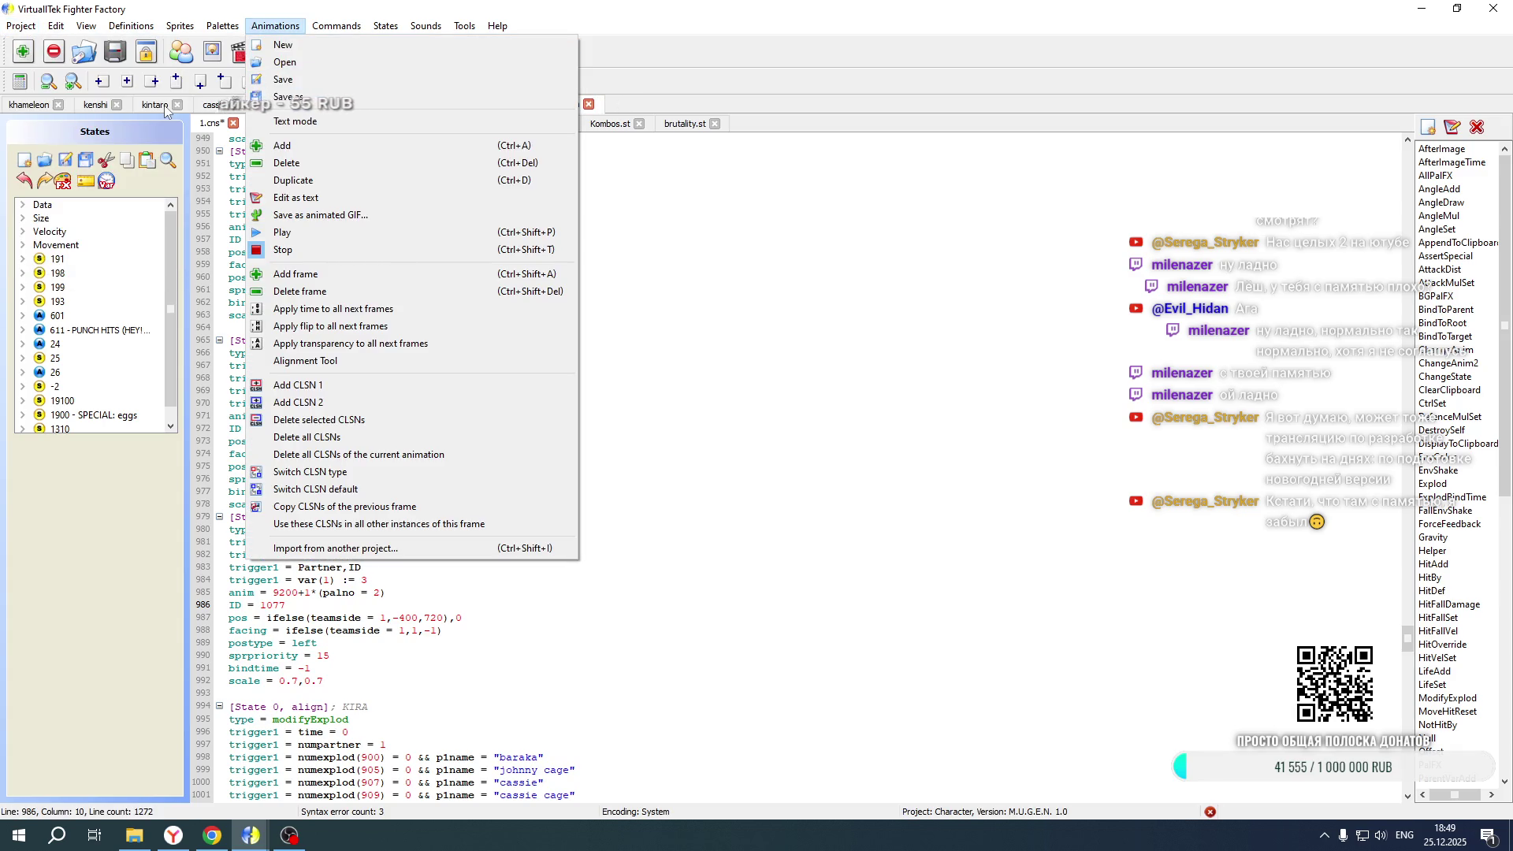
click(144, 106)
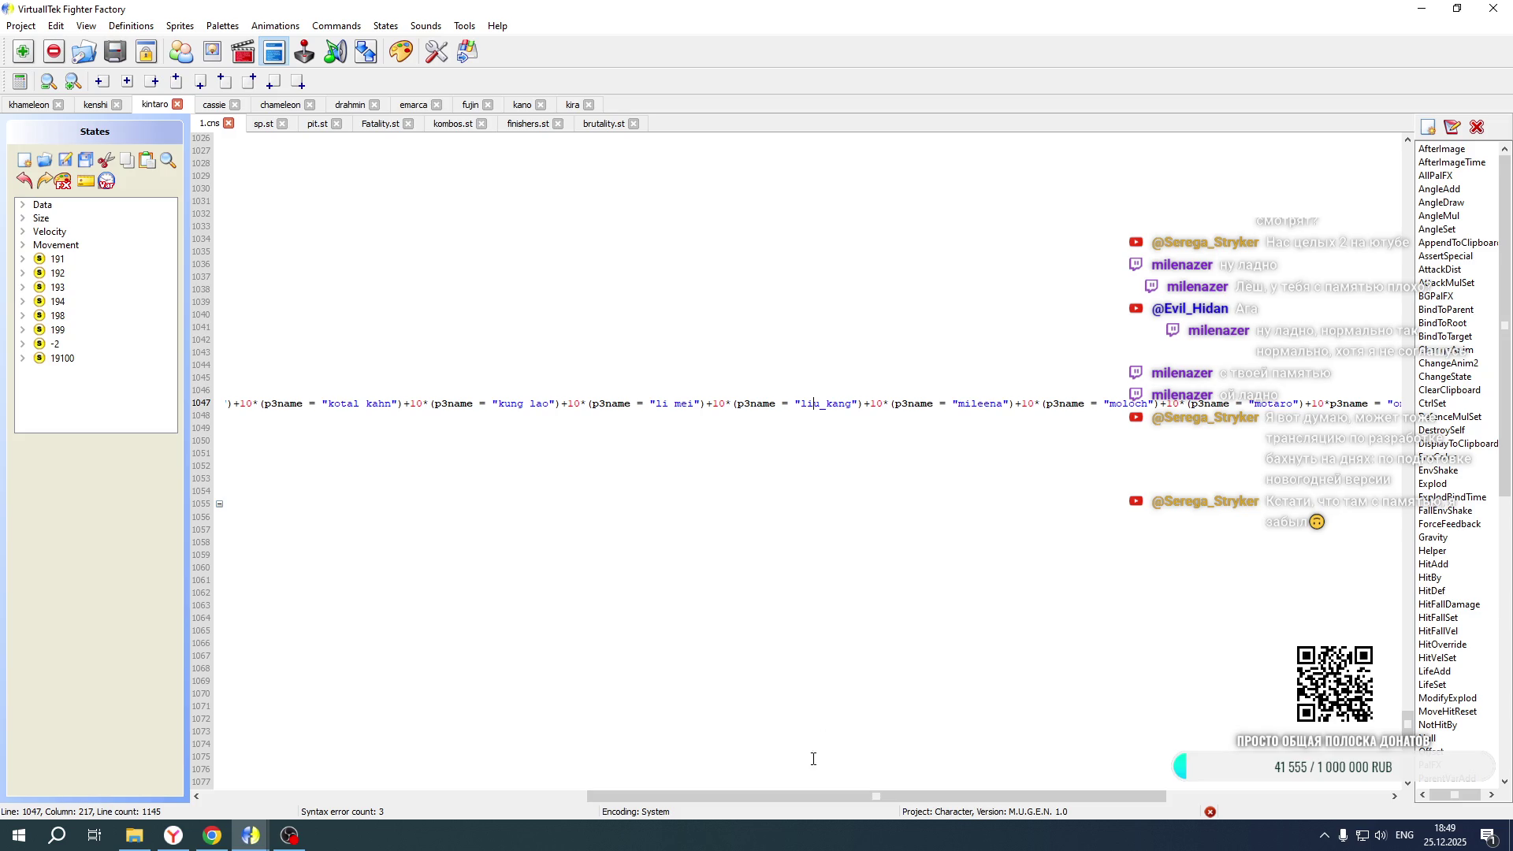
drag(760, 796, 167, 788)
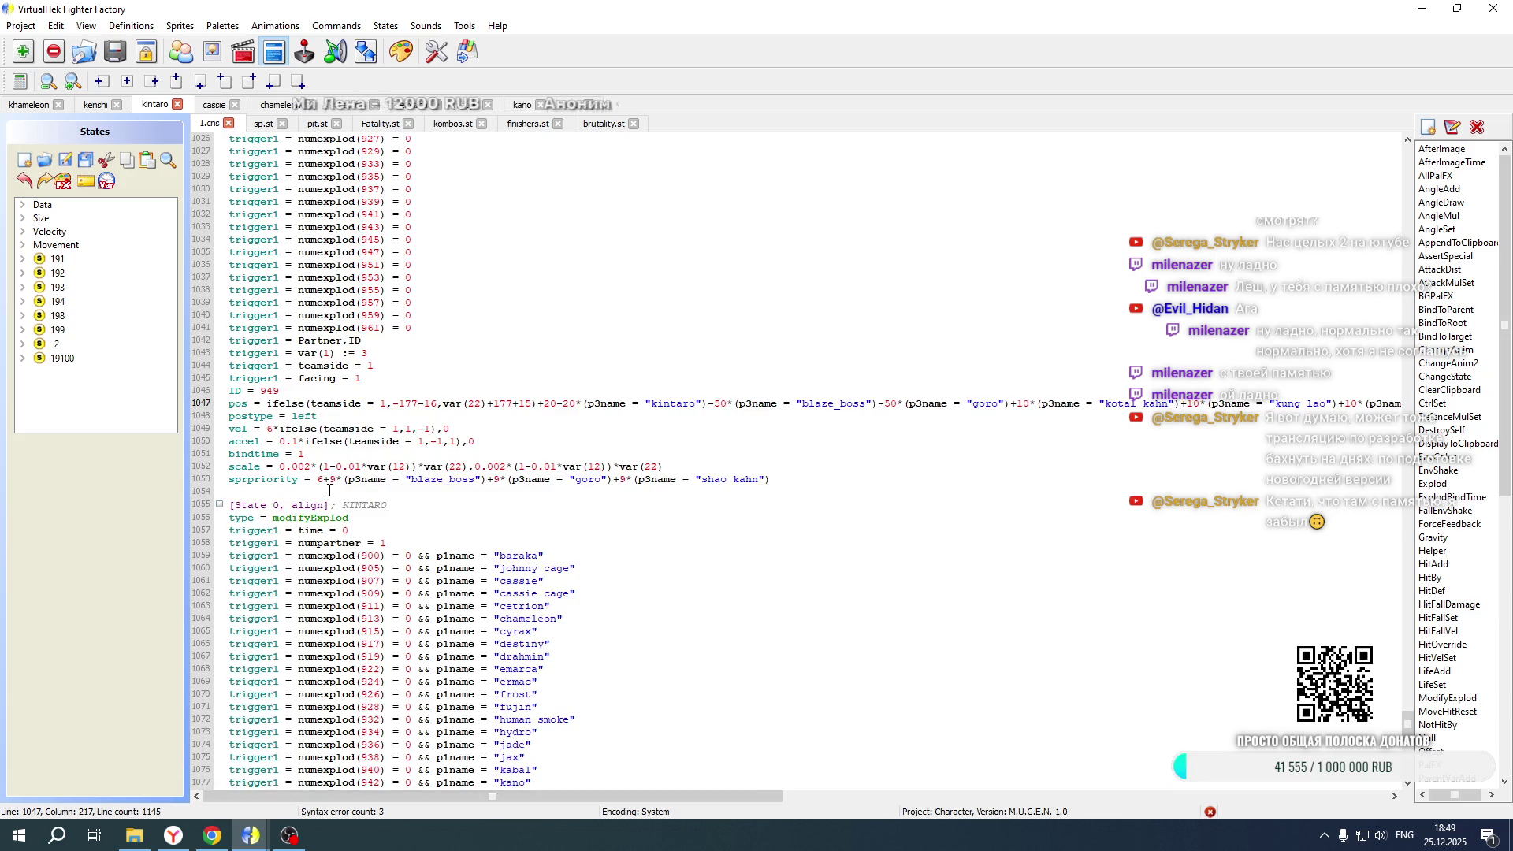
scroll(329, 490, down, 20)
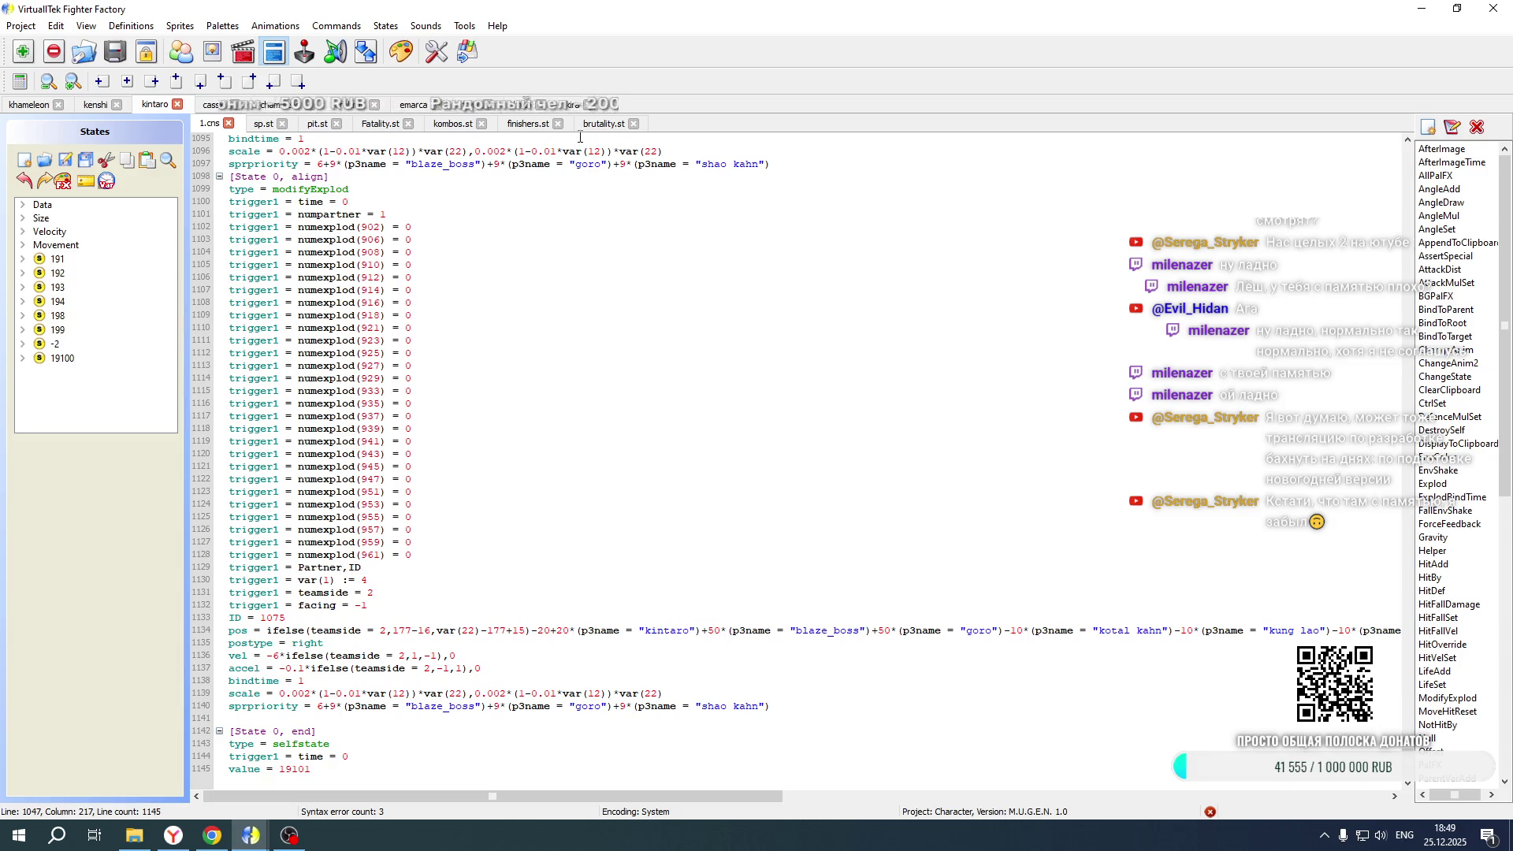
click(573, 106)
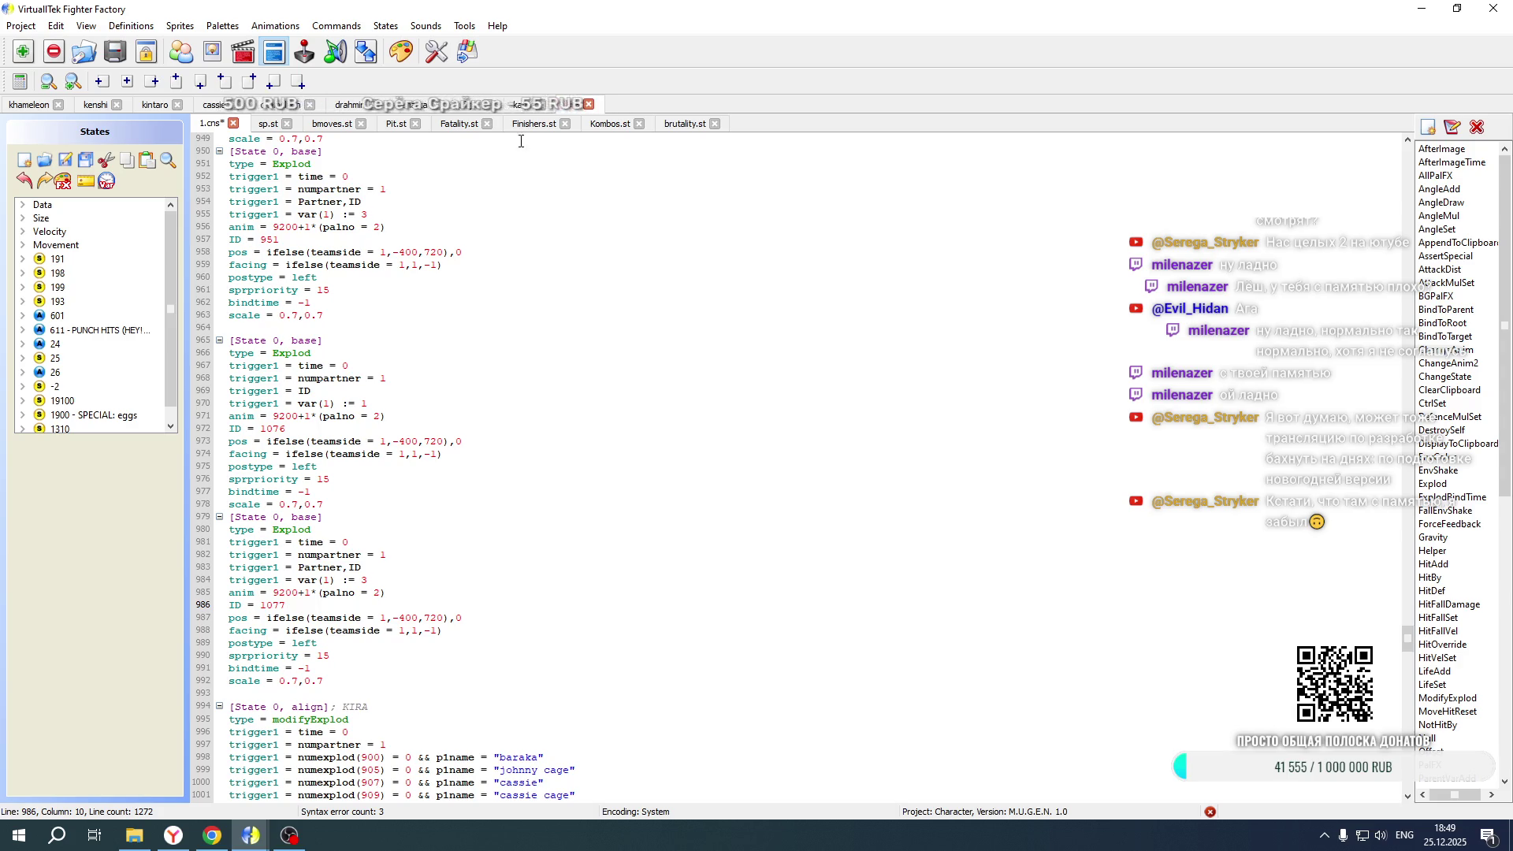
Copy Kano's teamside and facing trigger lines for reuse in Kira's code
click(516, 107)
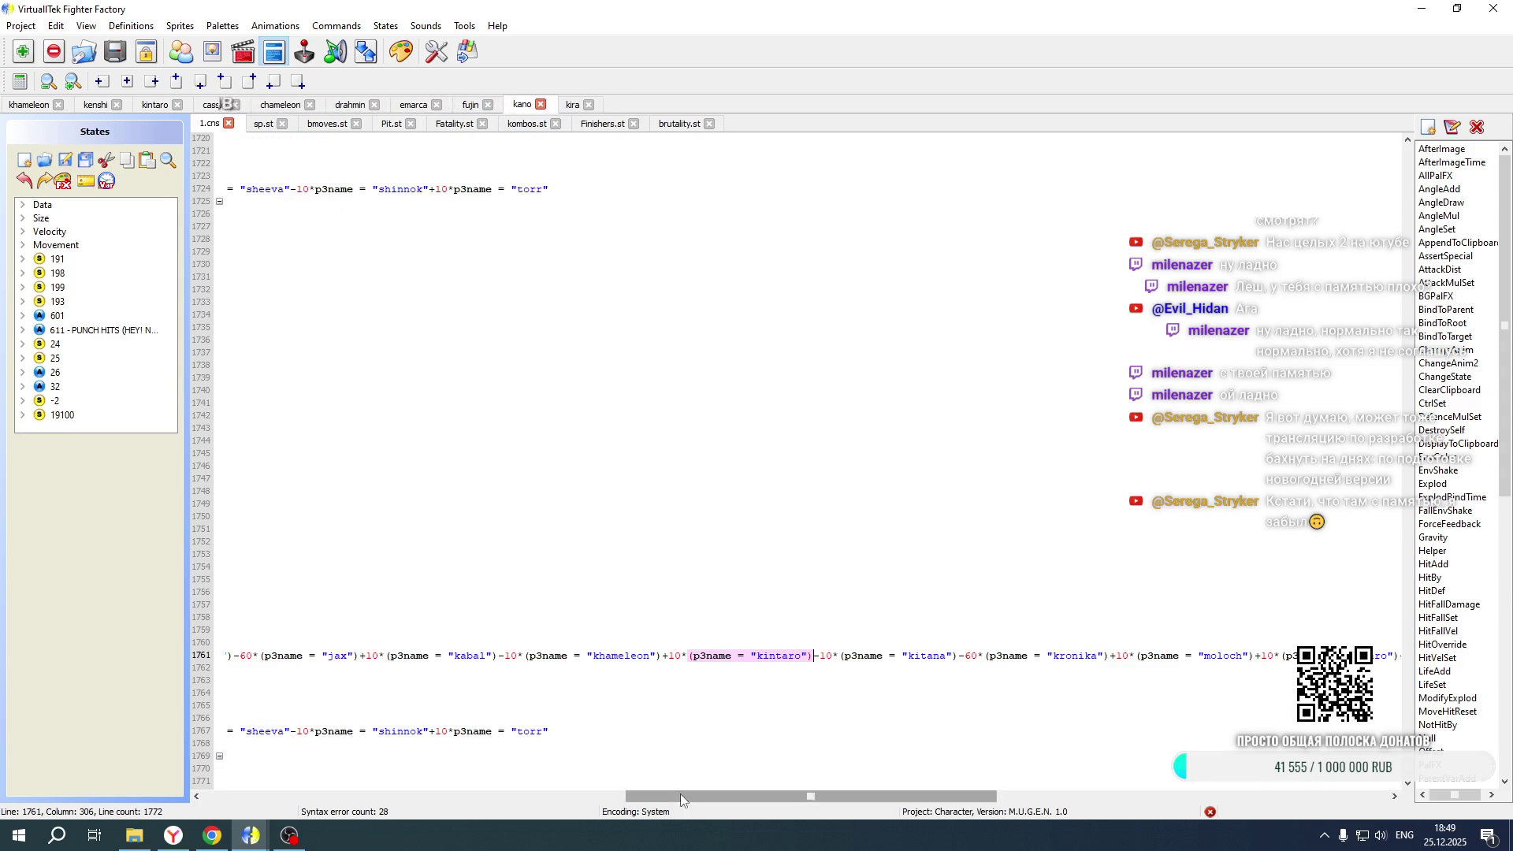
drag(812, 796, 105, 769)
scroll(452, 552, up, 16)
scroll(452, 552, up, 14)
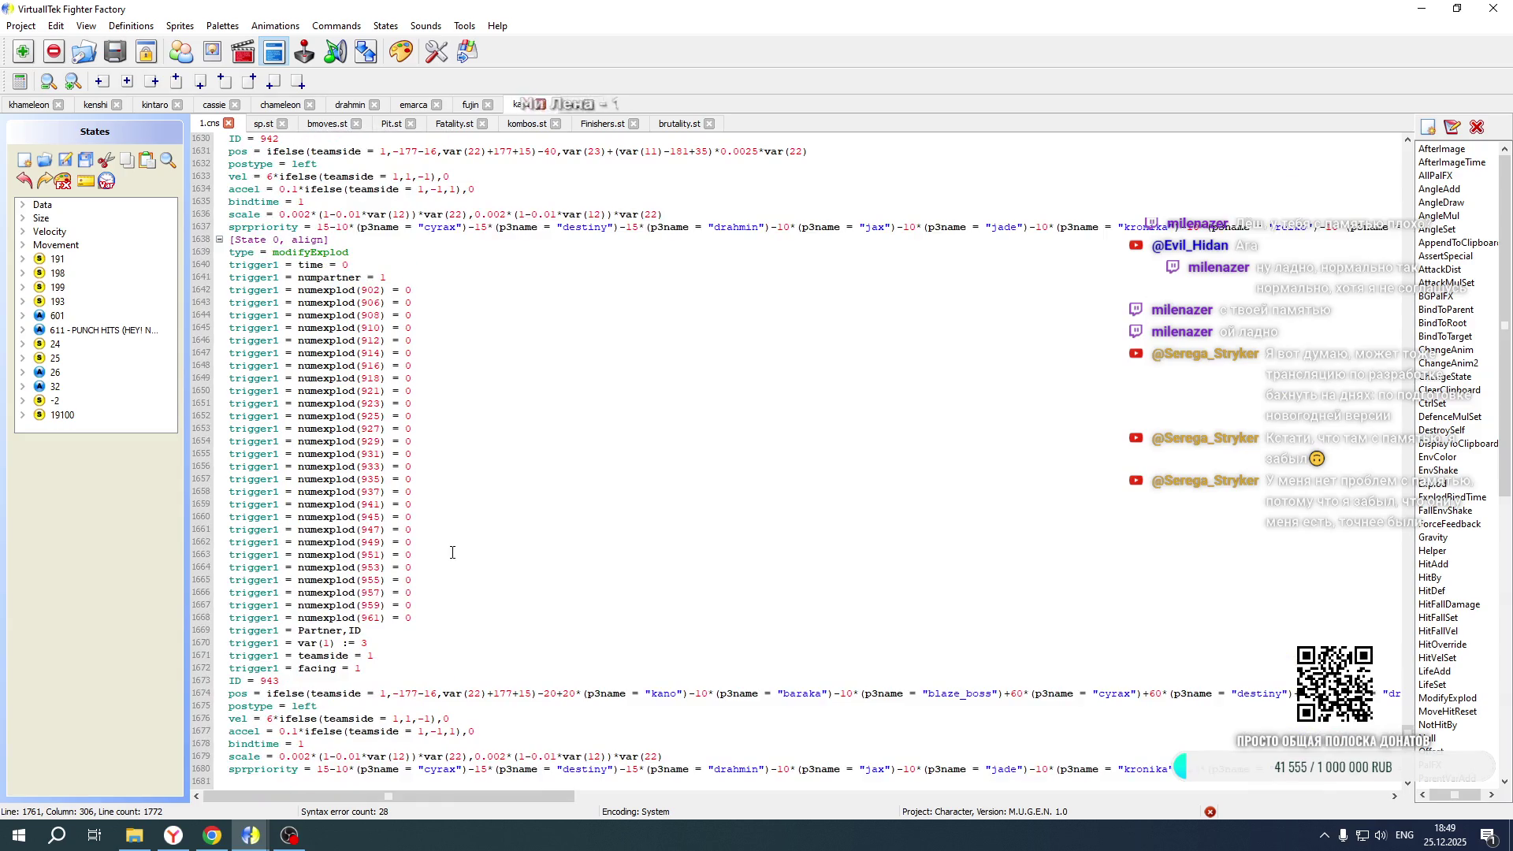
drag(379, 668, 372, 646)
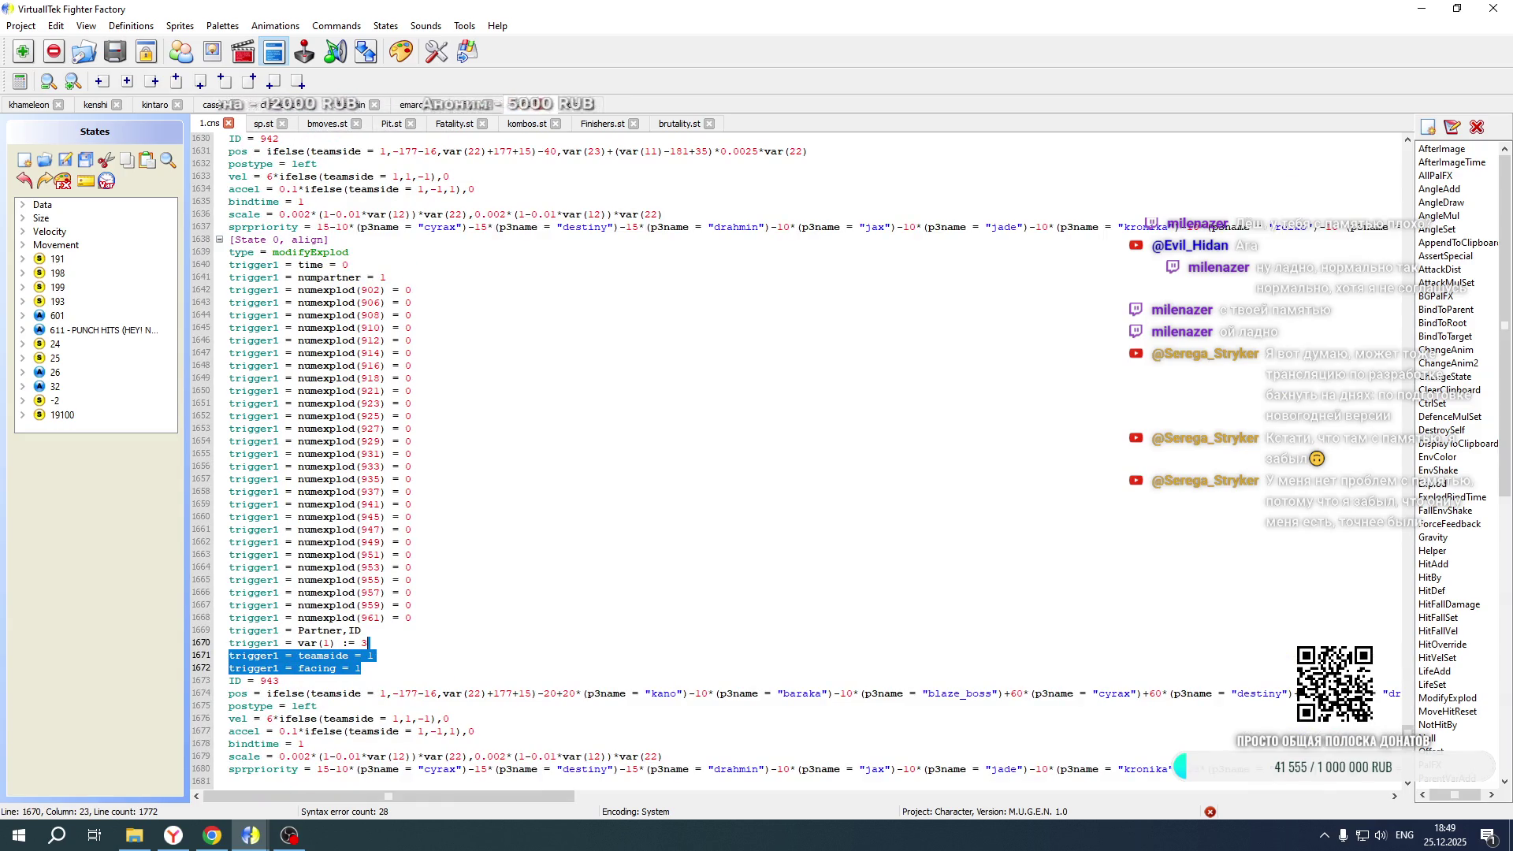
click(569, 106)
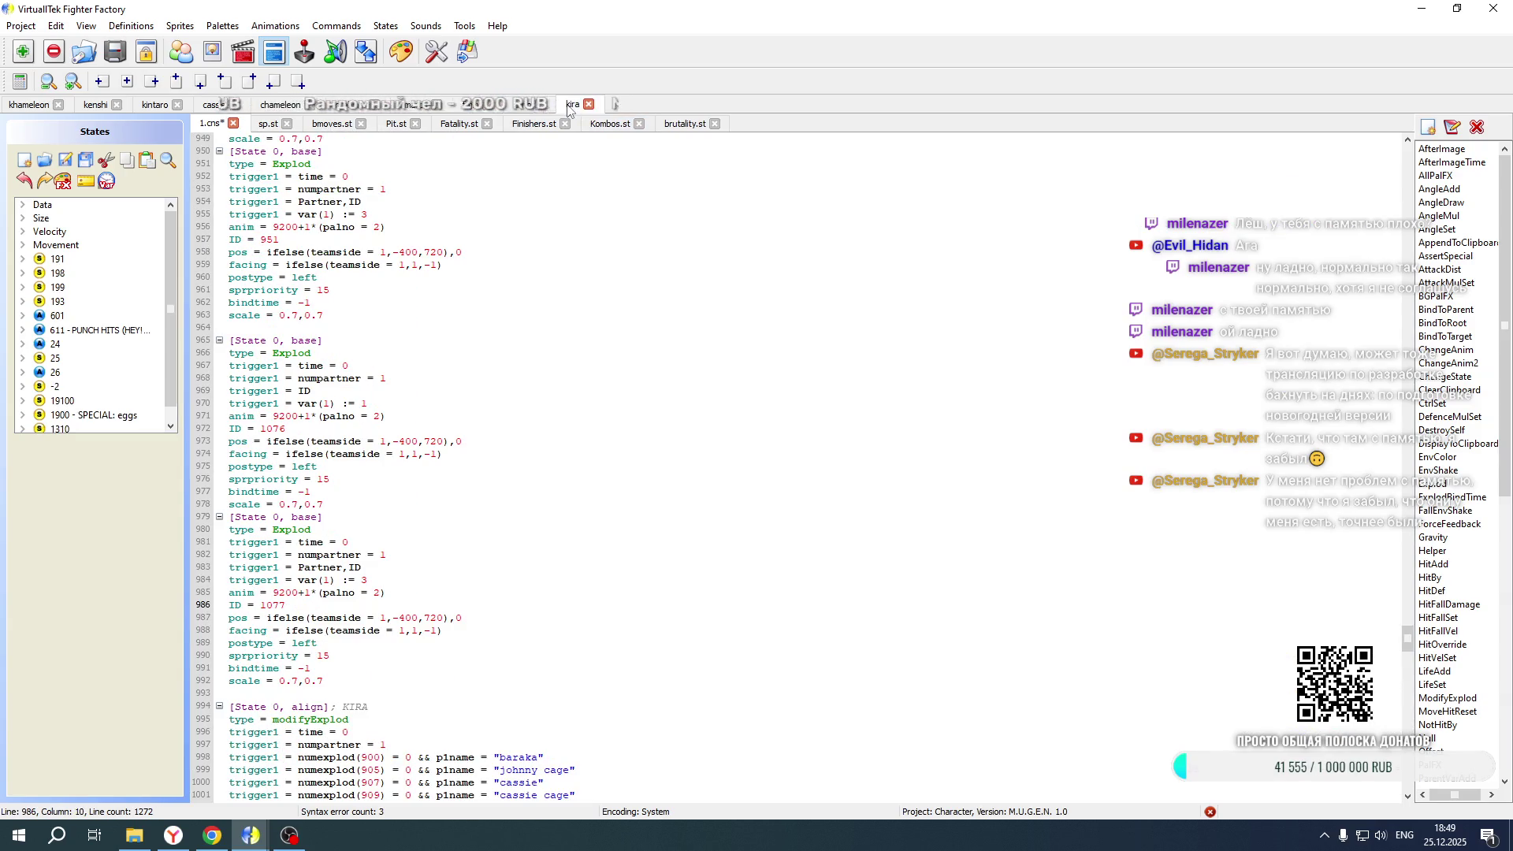
Add teamside and facing triggers to blocks 1076 and 1077, with teamside 2 and negated facing
click(390, 379)
text(trigger1 = teamside = 1 trigger1 = facing = 1)
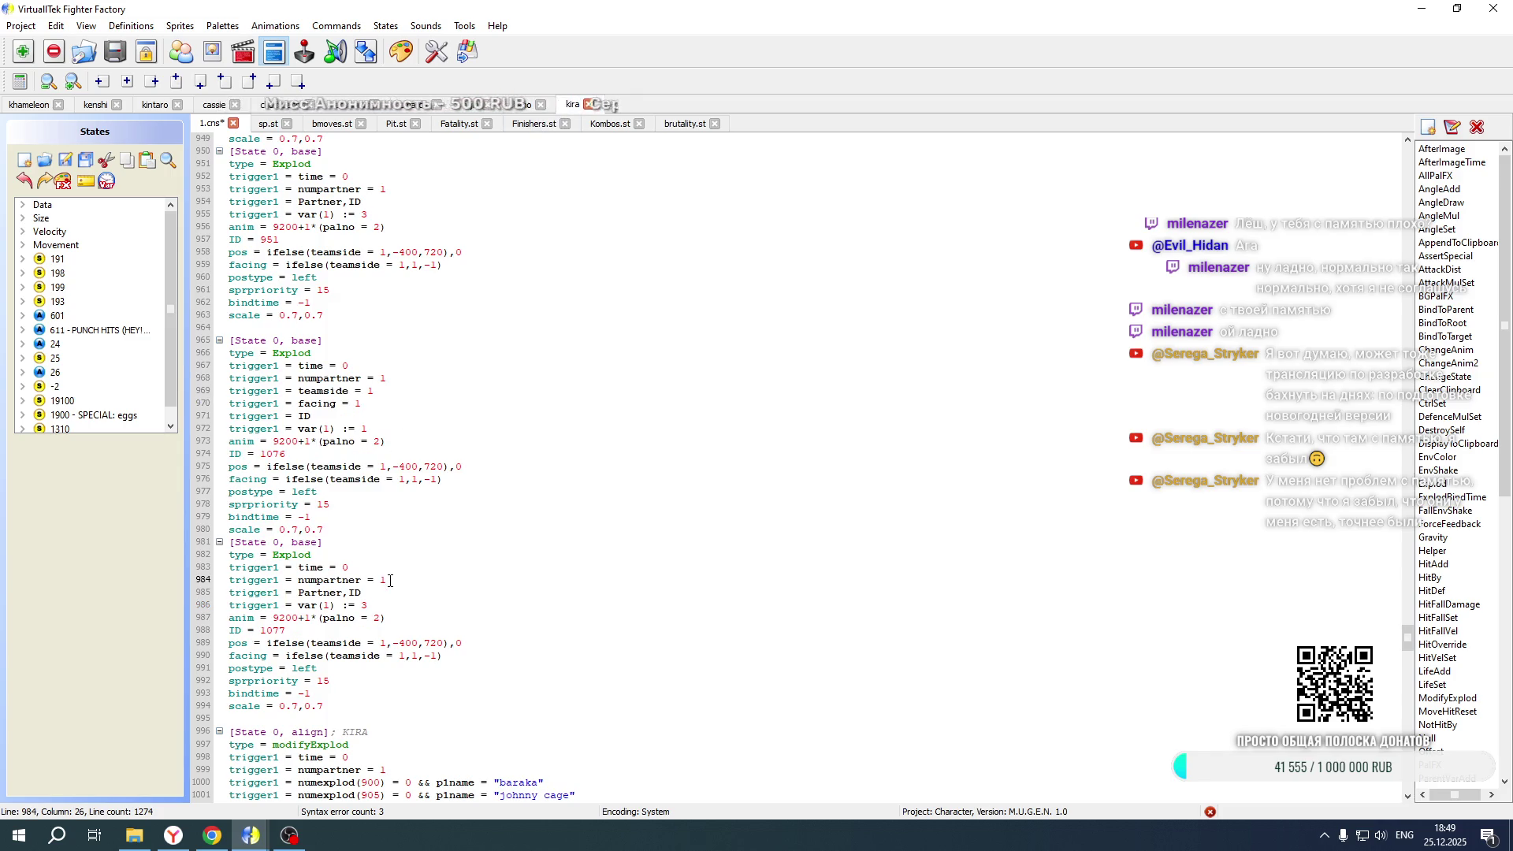
click(389, 580)
text(trigger1 = teamside = 1 trigger1 = facing = 1)
double_click(368, 593)
text(2)
click(357, 605)
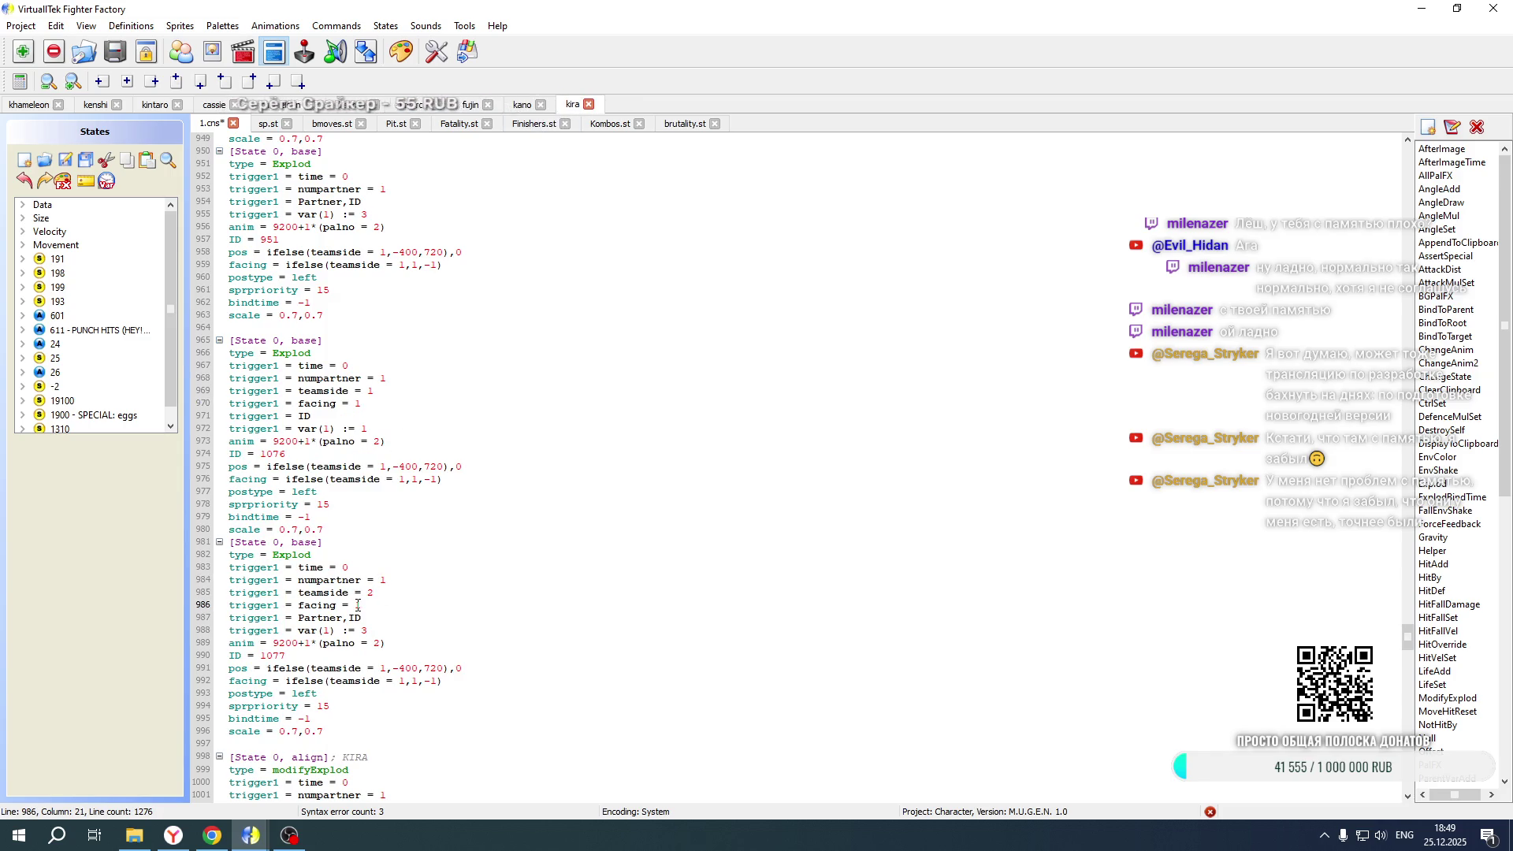
text(-)
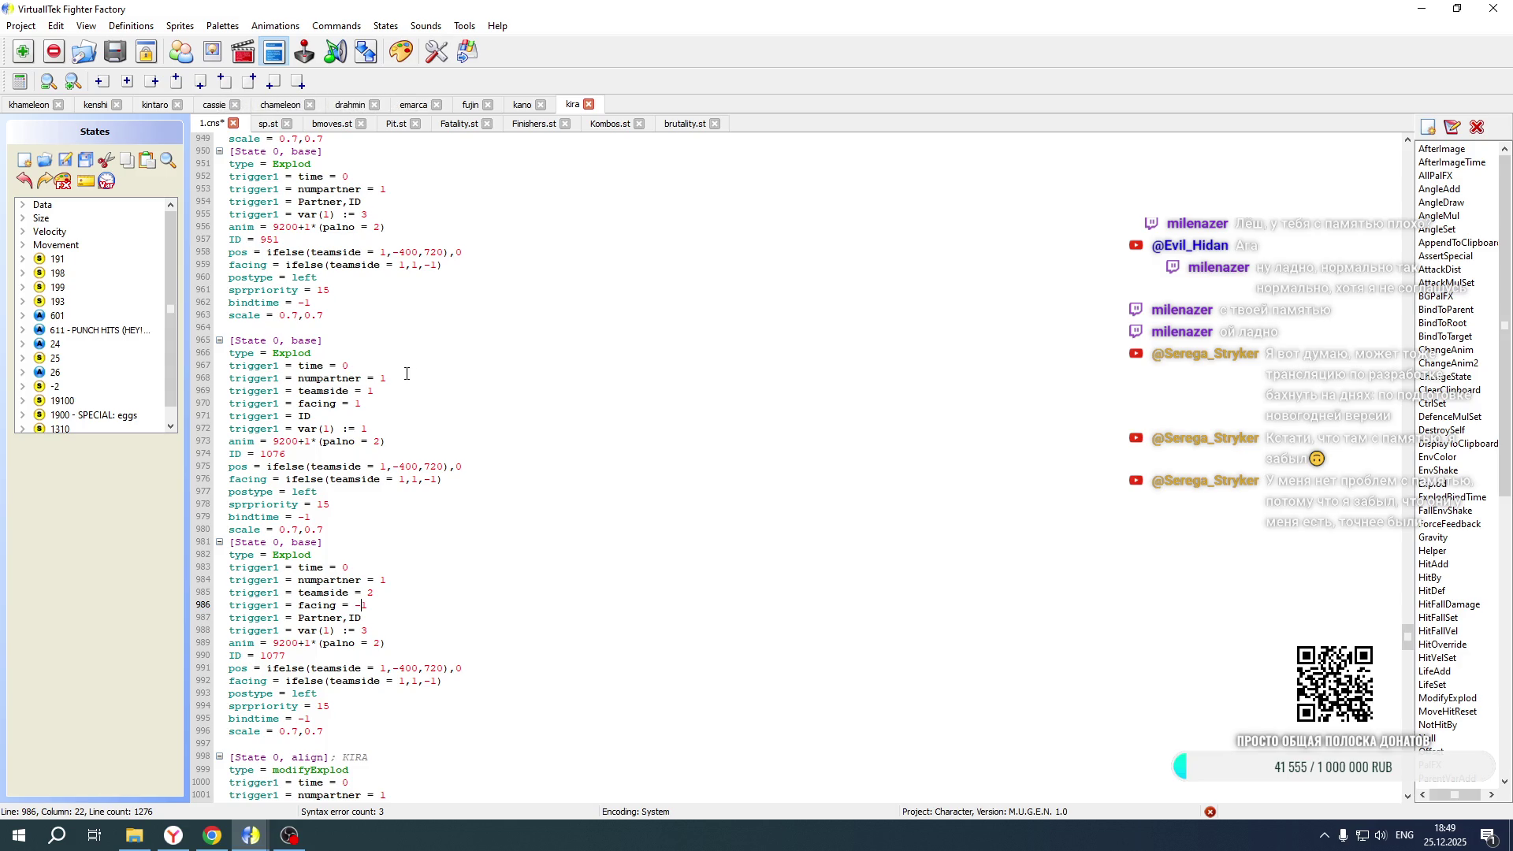
double_click(368, 390)
text(2)
click(357, 404)
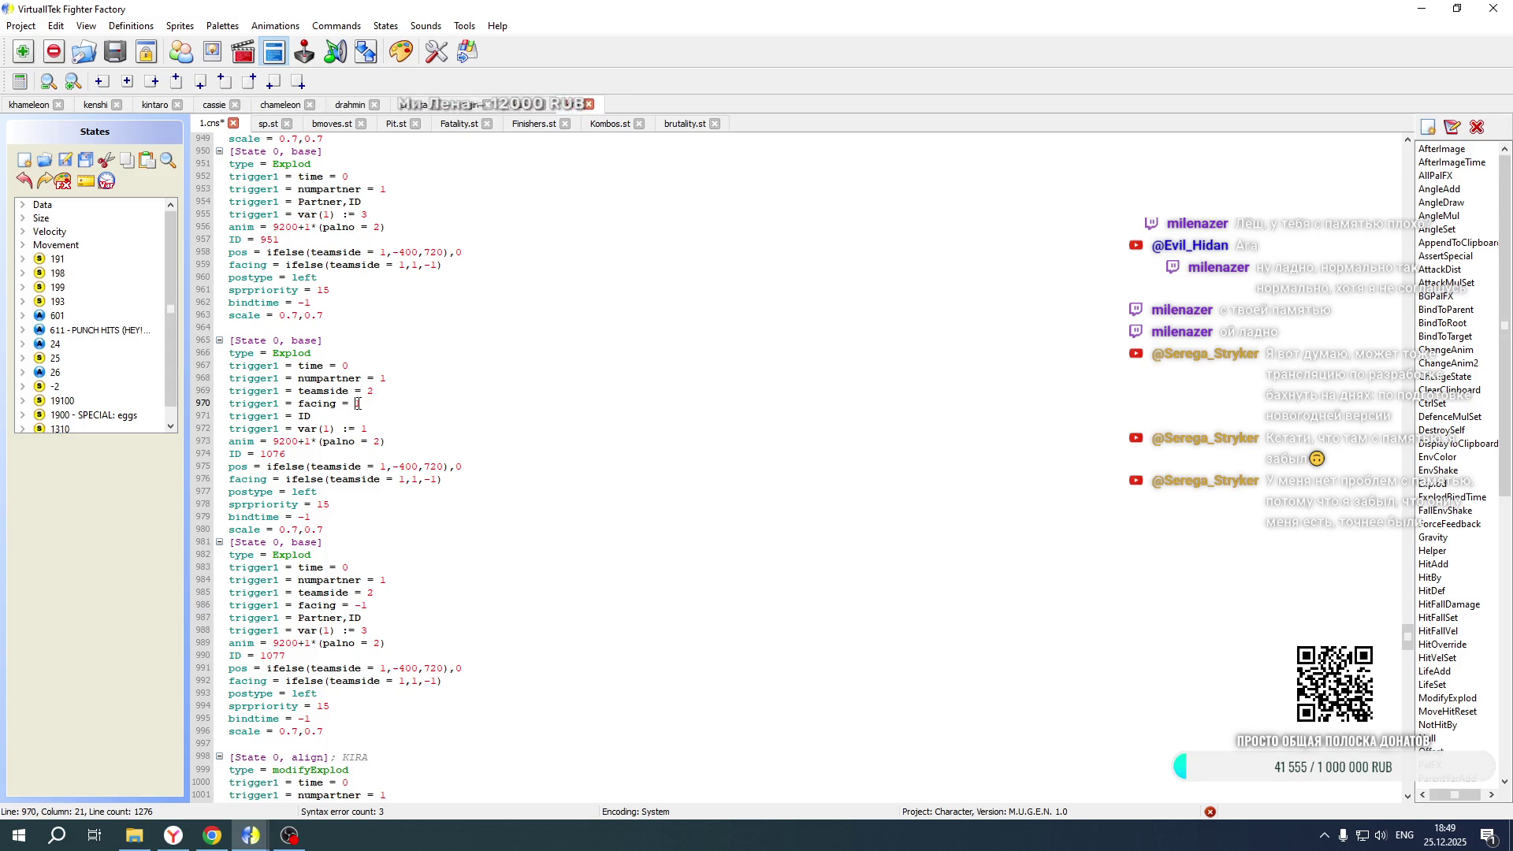
text(-)
Add the team 1 side triggers to Explod blocks 950 and 951
scroll(378, 434, up, 7)
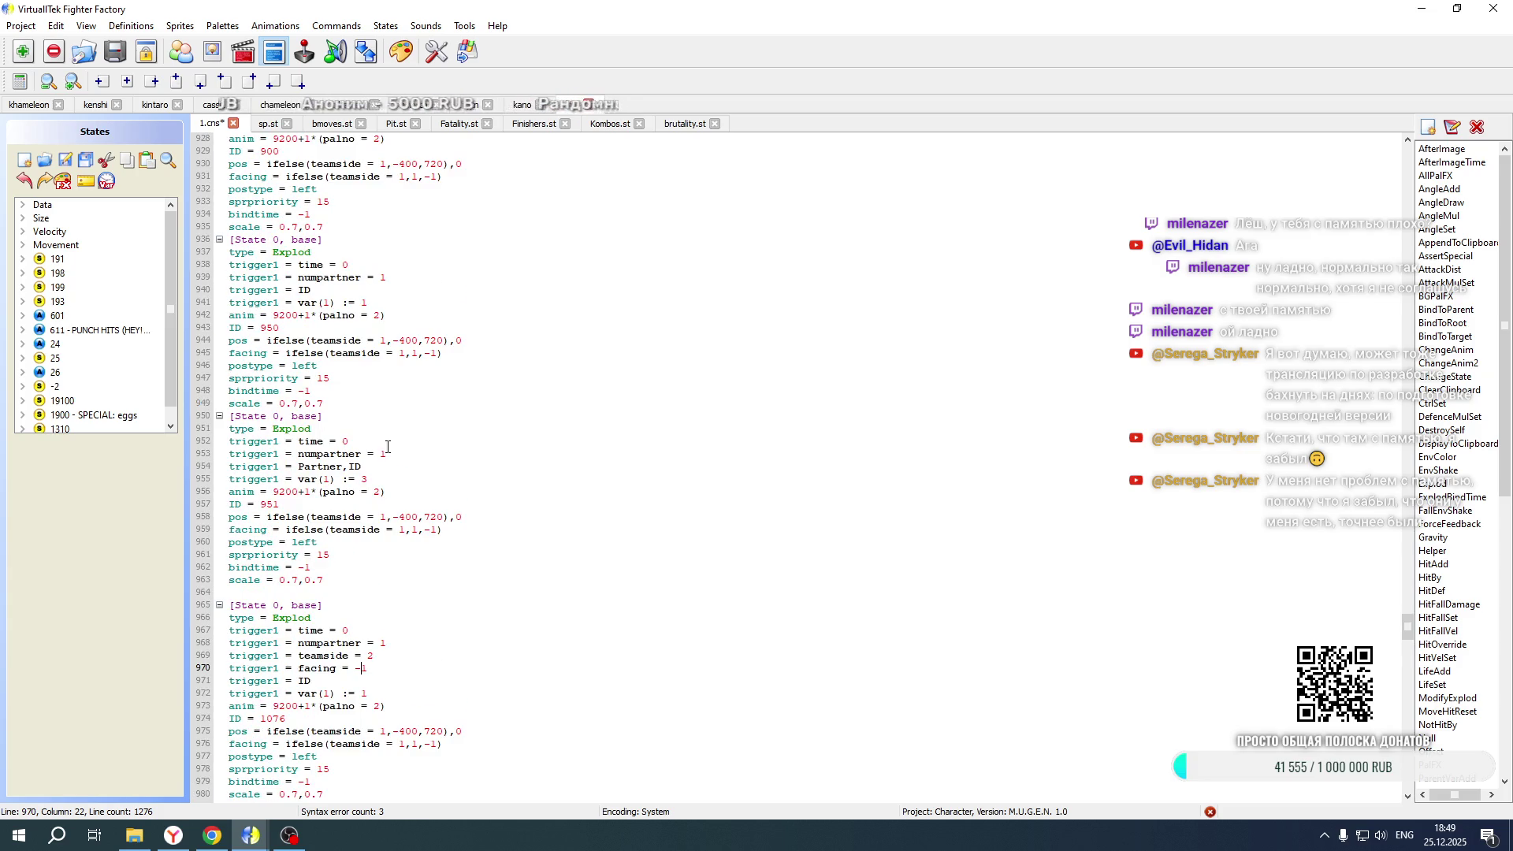
click(391, 449)
text(trigger1 = teamside = 1 trigger1 = facing = 1)
click(398, 278)
text(trigger1 = teamside = 1 trigger1 = facing = 1)
scroll(401, 289, down, 9)
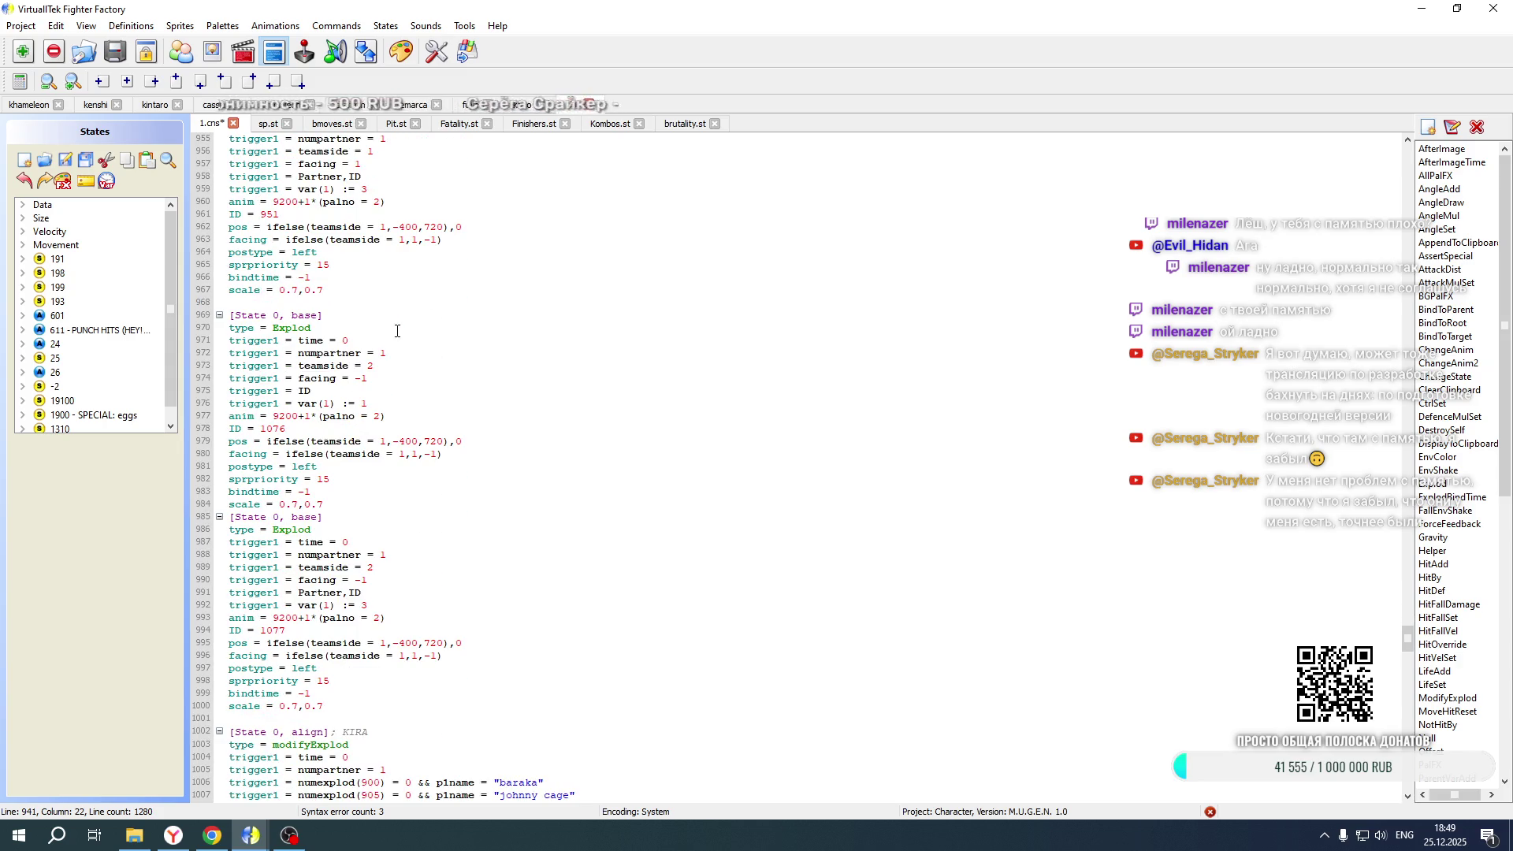
In block 1076, set var(1) to 2, both teamside values to 2, and postype right
double_click(365, 404)
text(2)
double_click(384, 442)
text(2)
double_click(402, 454)
text(2)
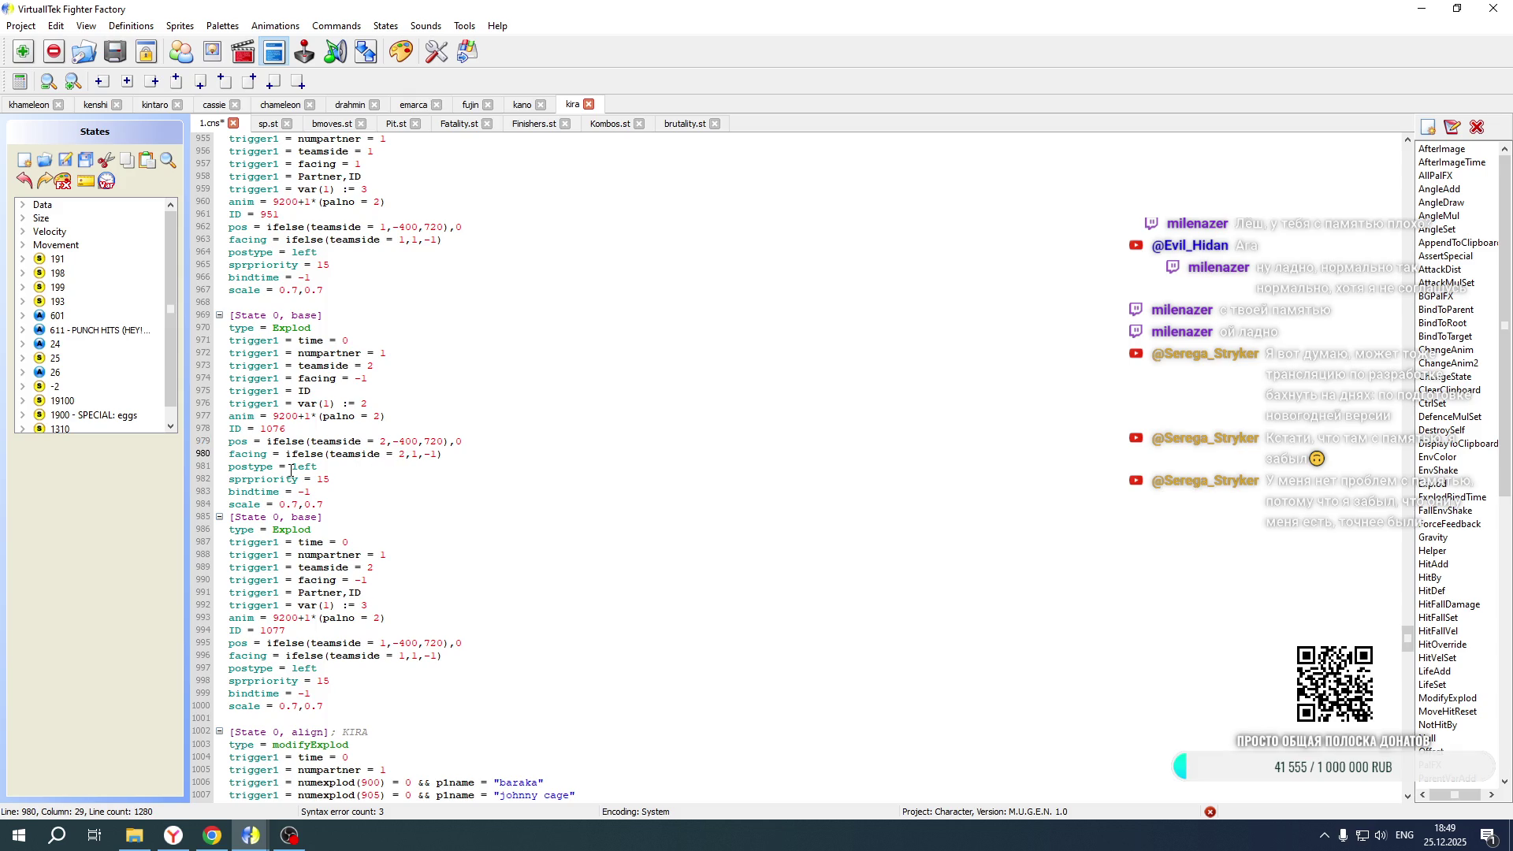
double_click(303, 468)
text(right)
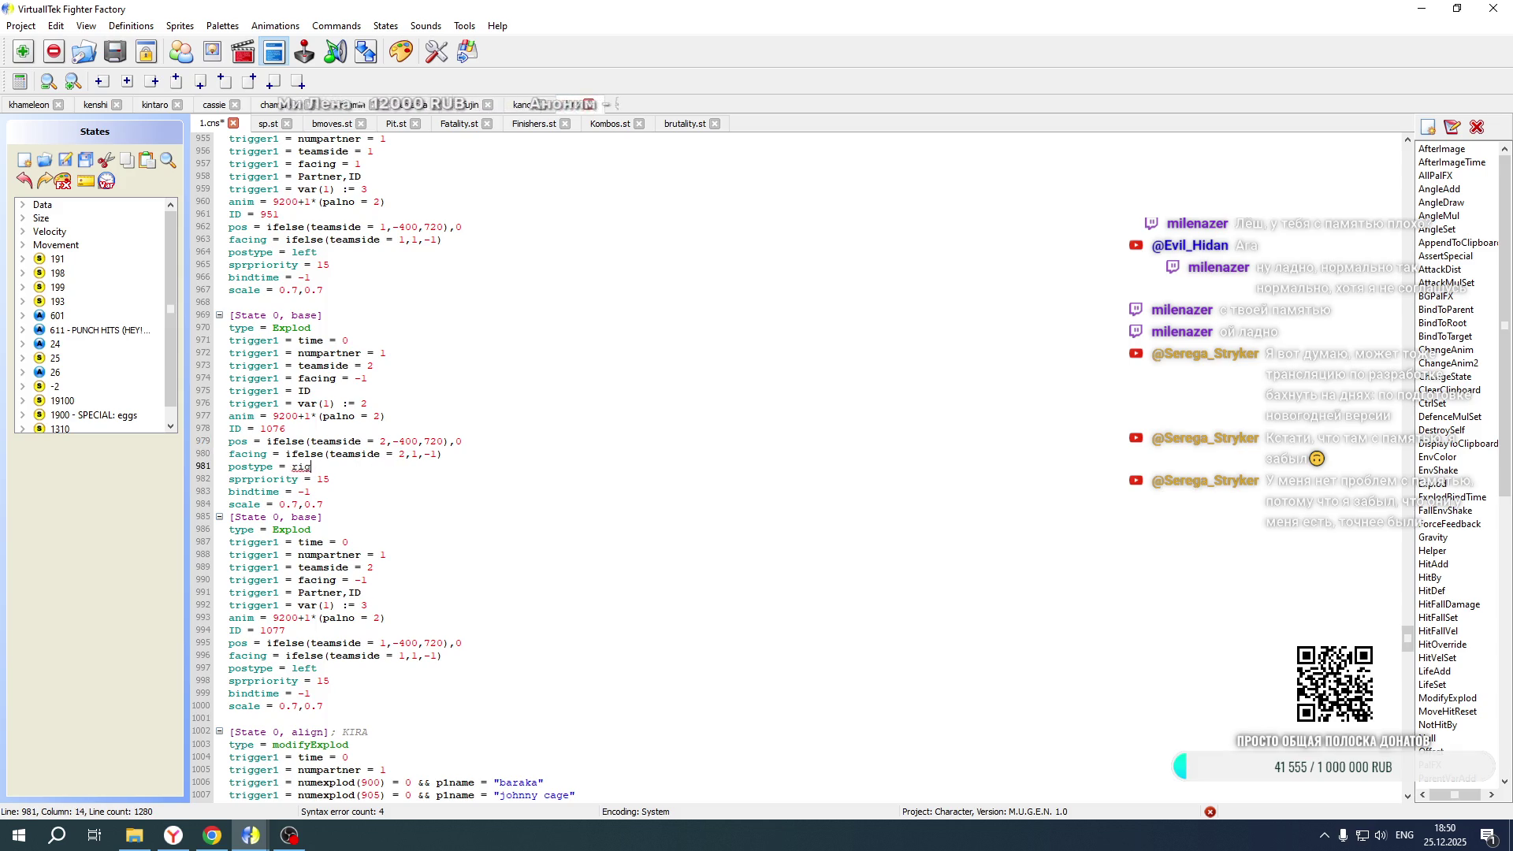
Change the anim from 9200 to 9210 on lines 977 and 993
click(288, 422)
key(BackSpace)
text(1)
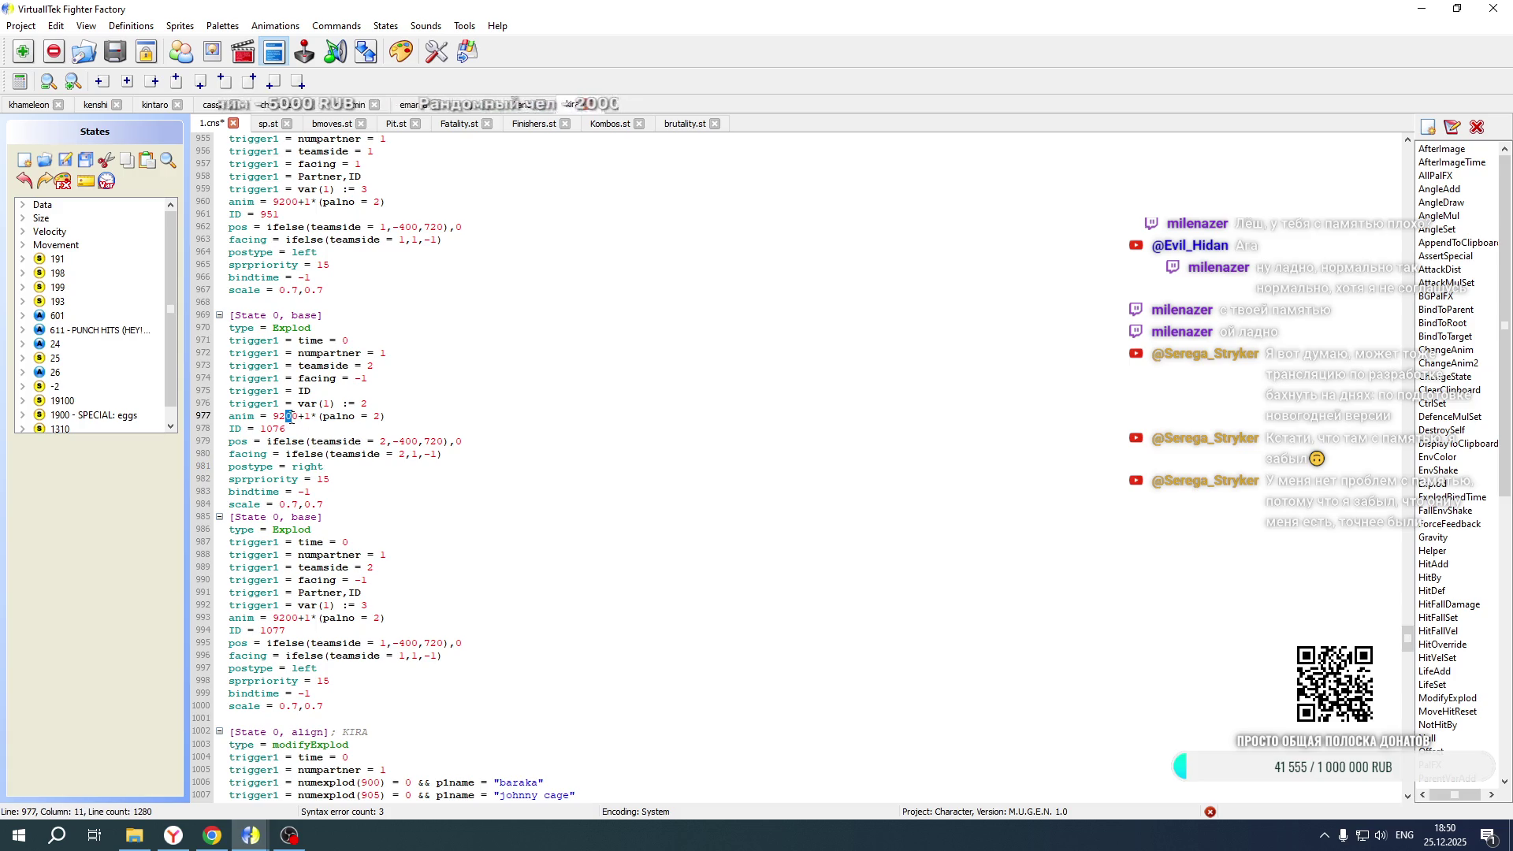
click(289, 620)
key(BackSpace)
text(1)
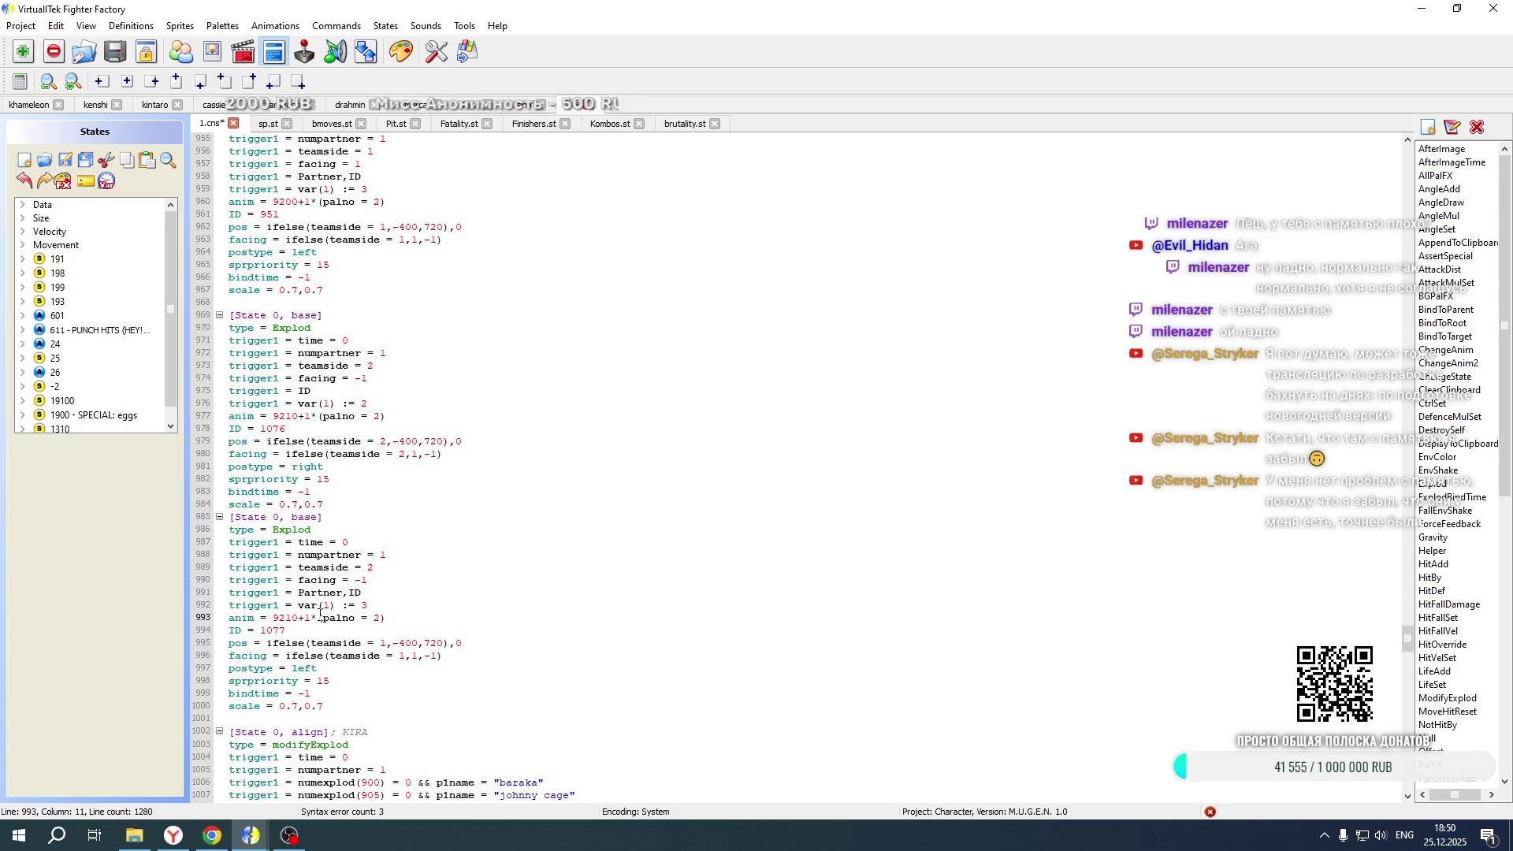
In block 1077, set var(1) := 4, teamside values to 2, and postype right
click(368, 605)
key(BackSpace)
text(4)
click(387, 643)
key(BackSpace)
text(2)
double_click(402, 656)
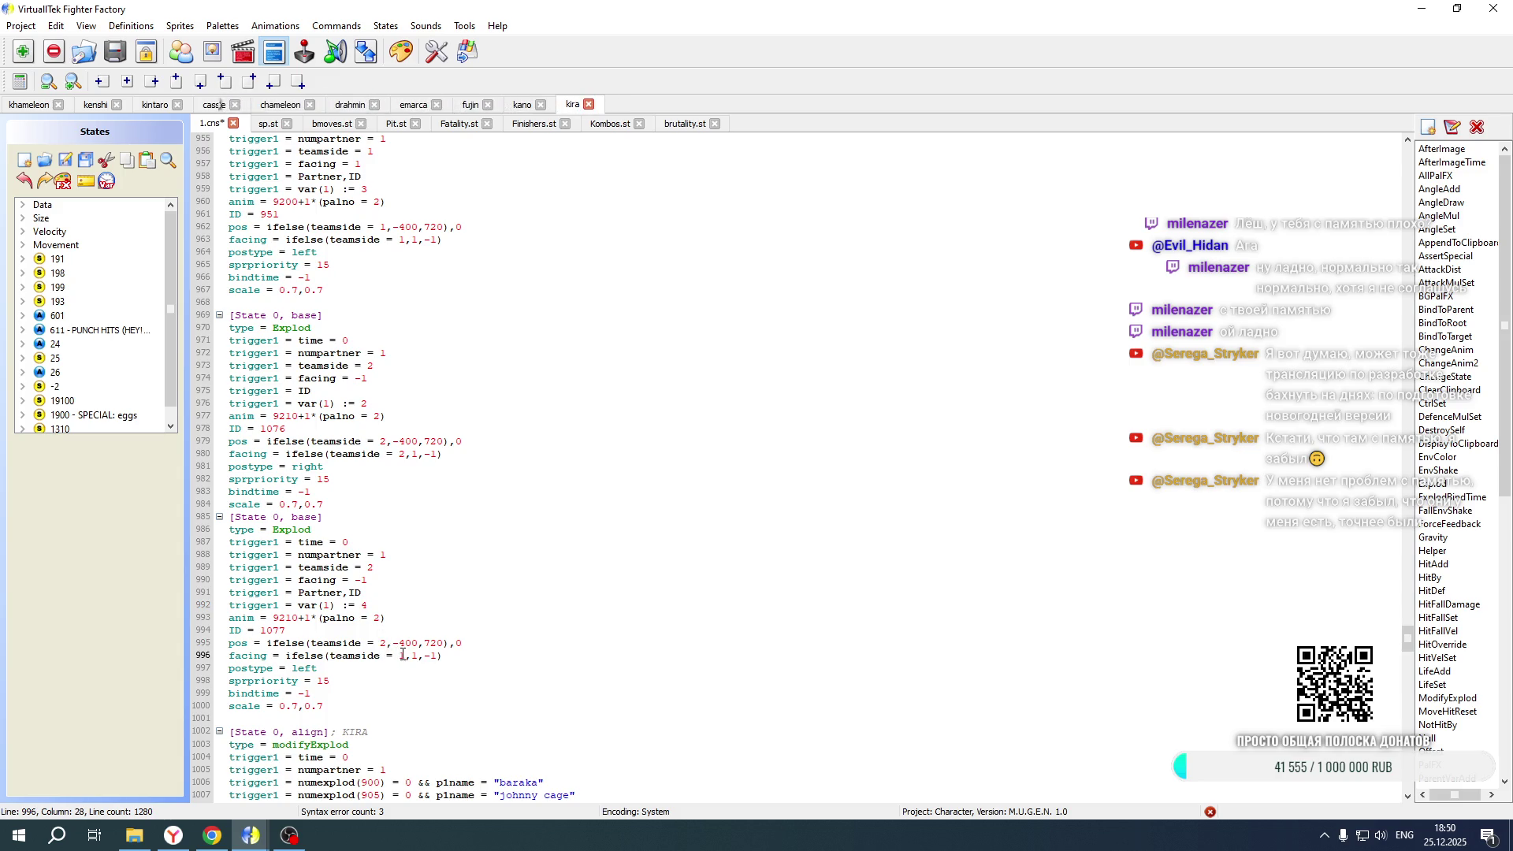
text(2)
double_click(328, 667)
text(right)
Paste a second copy of both modifyExplod align blocks after the originals, before the selfstate end block
scroll(443, 349, down, 13)
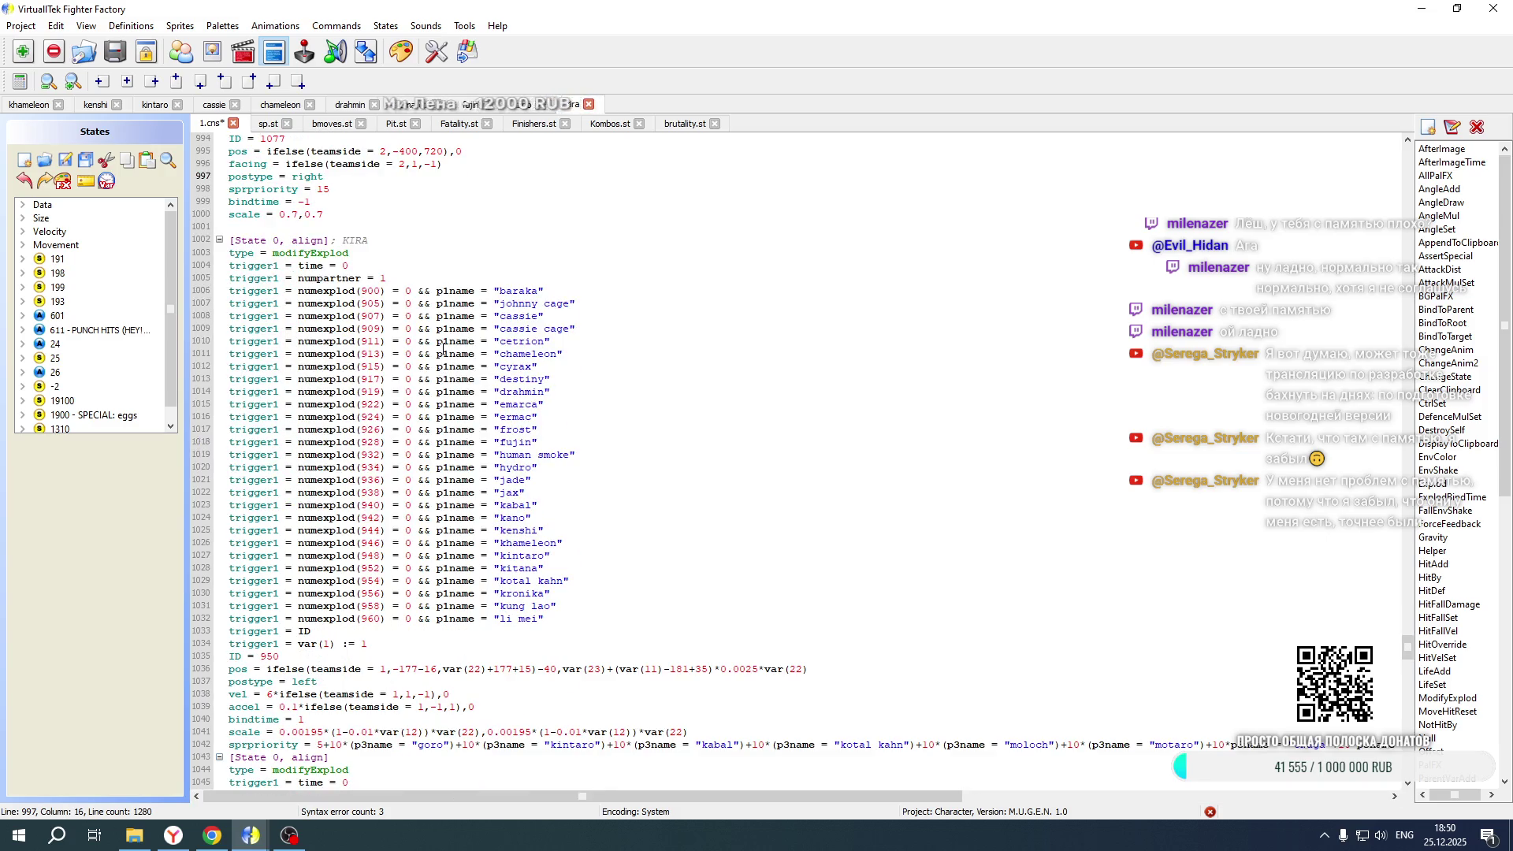
scroll(443, 349, down, 2)
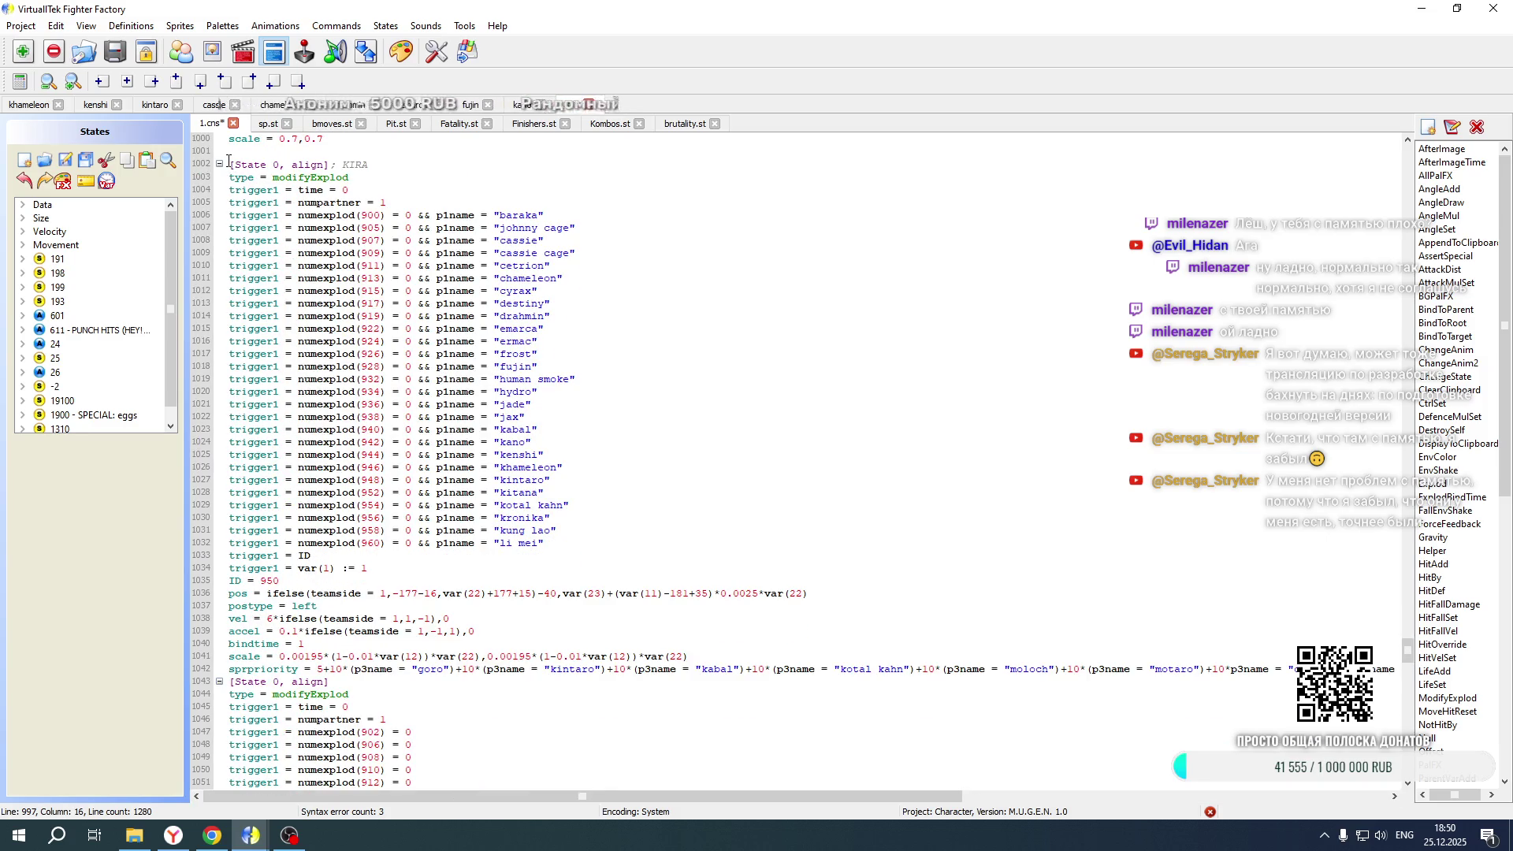
mouse_move(228, 164)
mouse_down()
mouse_move(473, 784)
mouse_move(512, 784)
mouse_move(521, 112)
mouse_move(477, 539)
mouse_move(591, 654)
mouse_move(439, 704)
mouse_move(375, 771)
mouse_up()
scroll(314, 428, up, 5)
scroll(314, 427, down, 15)
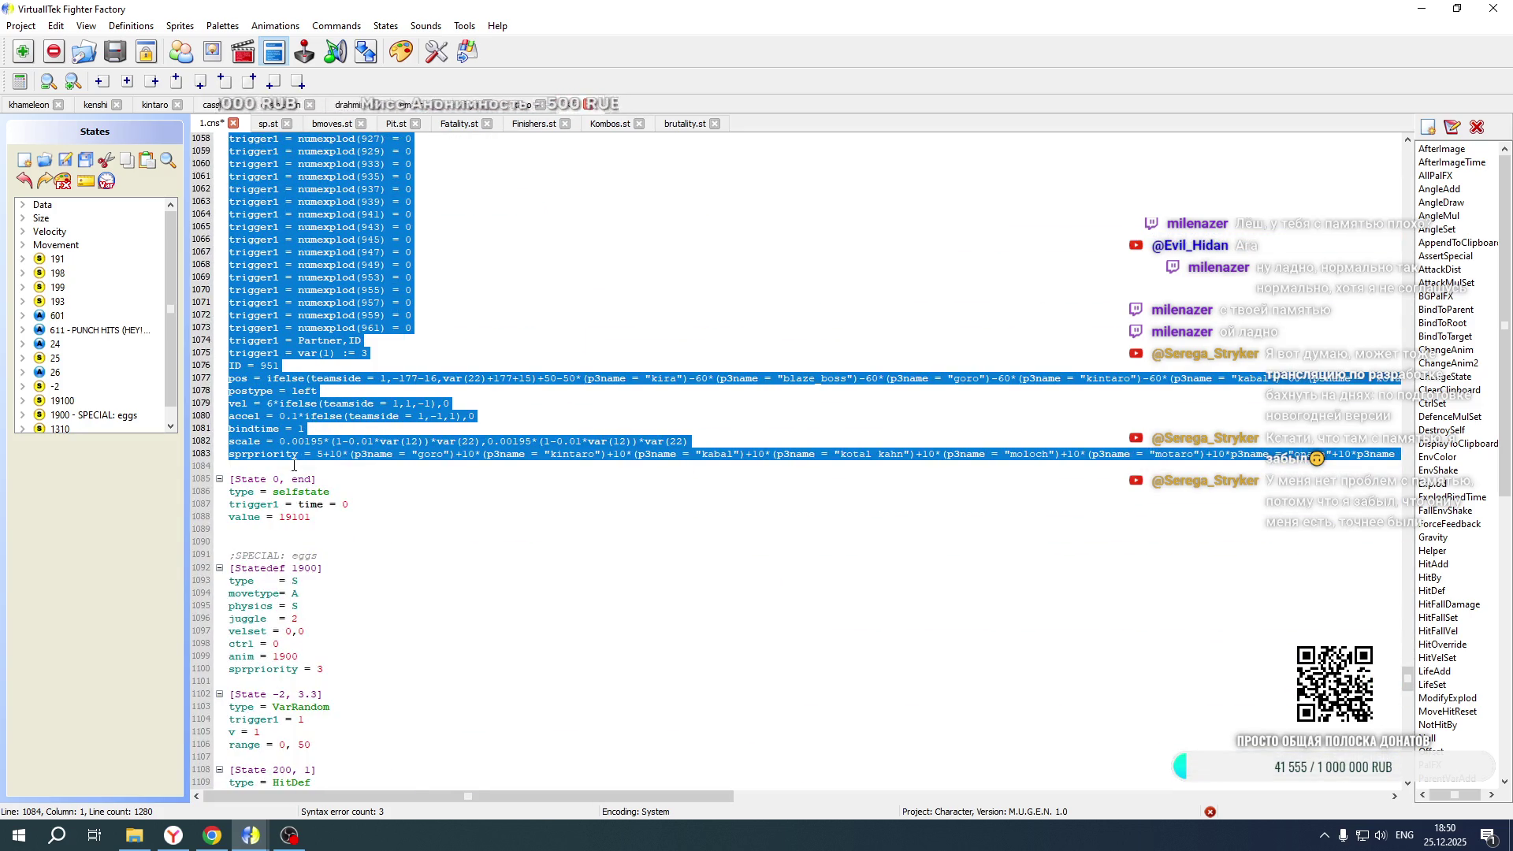
click(294, 466)
key(Return)
key(Up)
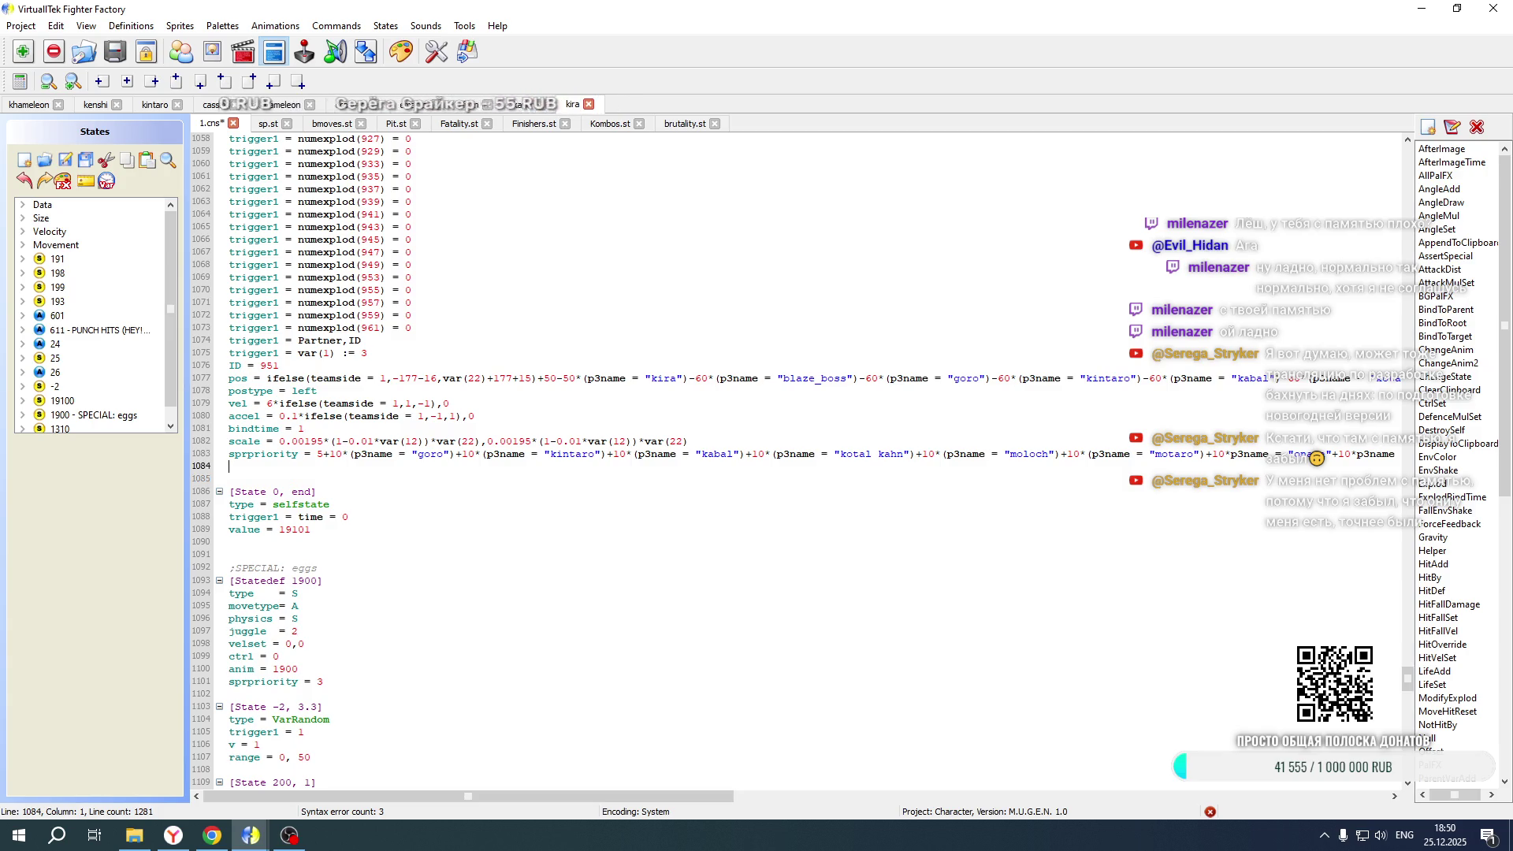
key(ctrl+v)
scroll(325, 478, up, 20)
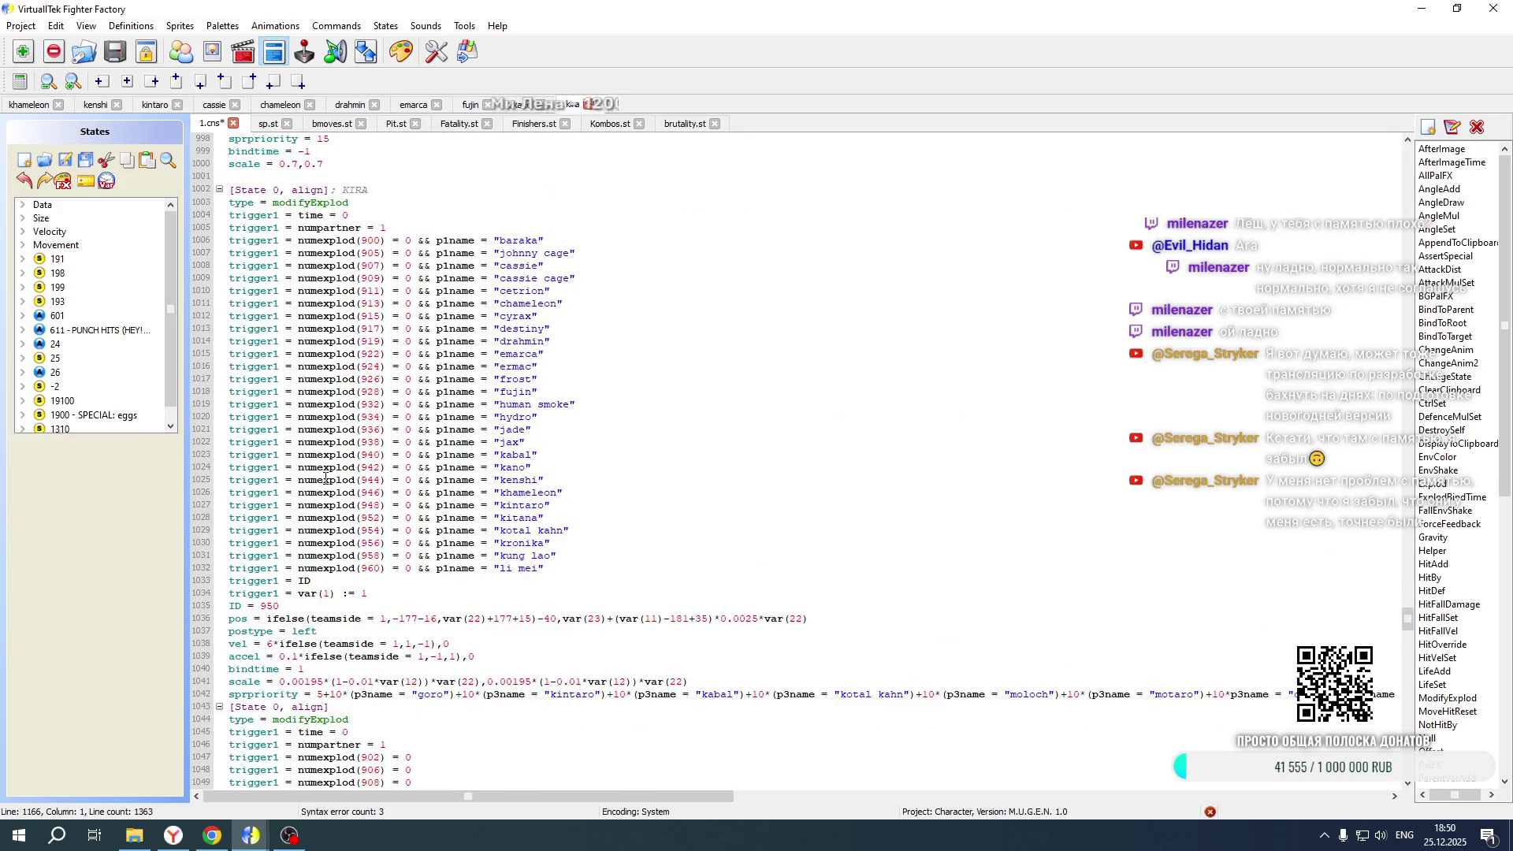
Add the teamside and facing triggers to the first two blocks, set for team side 1
scroll(325, 478, up, 7)
drag(392, 299, 394, 281)
key(ctrl+c)
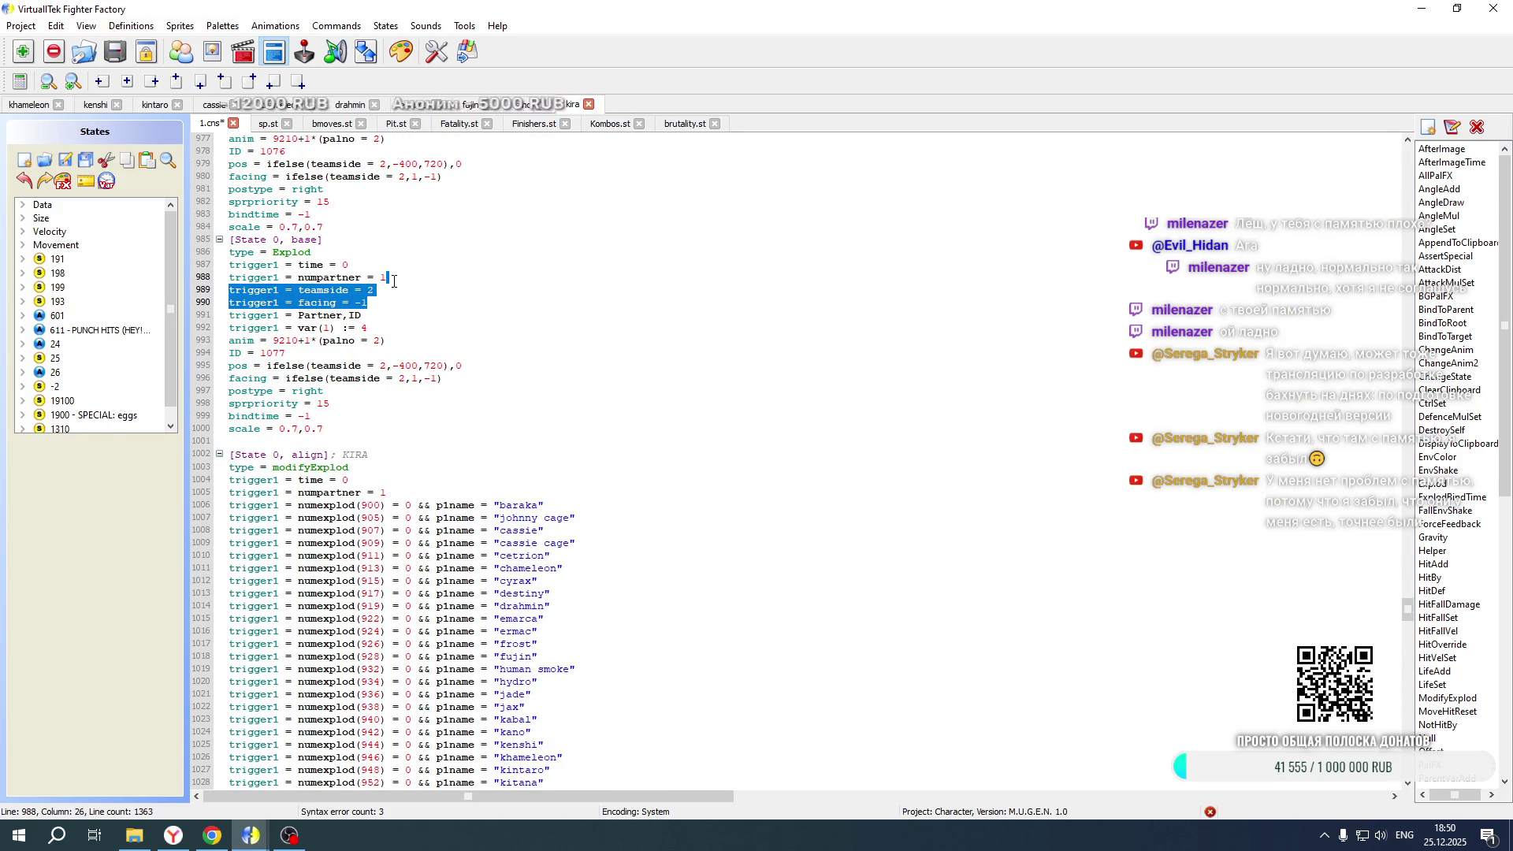
scroll(376, 473, down, 10)
click(376, 478)
text(trigger1 = teamside = 1 trigger1 = facing = -1)
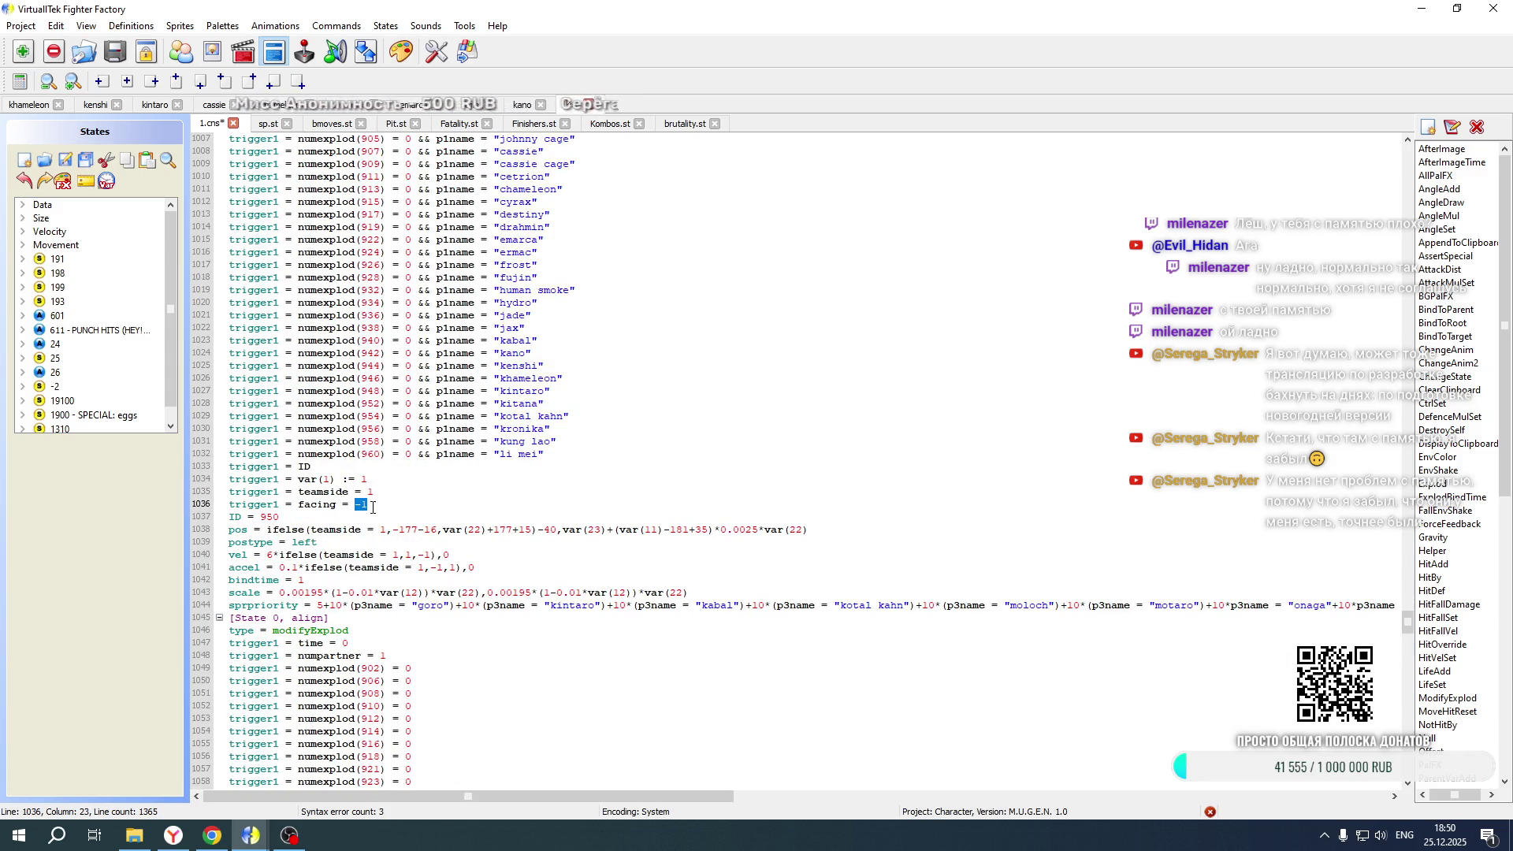
scroll(374, 508, down, 5)
scroll(374, 508, down, 10)
click(376, 454)
key(ctrl+v)
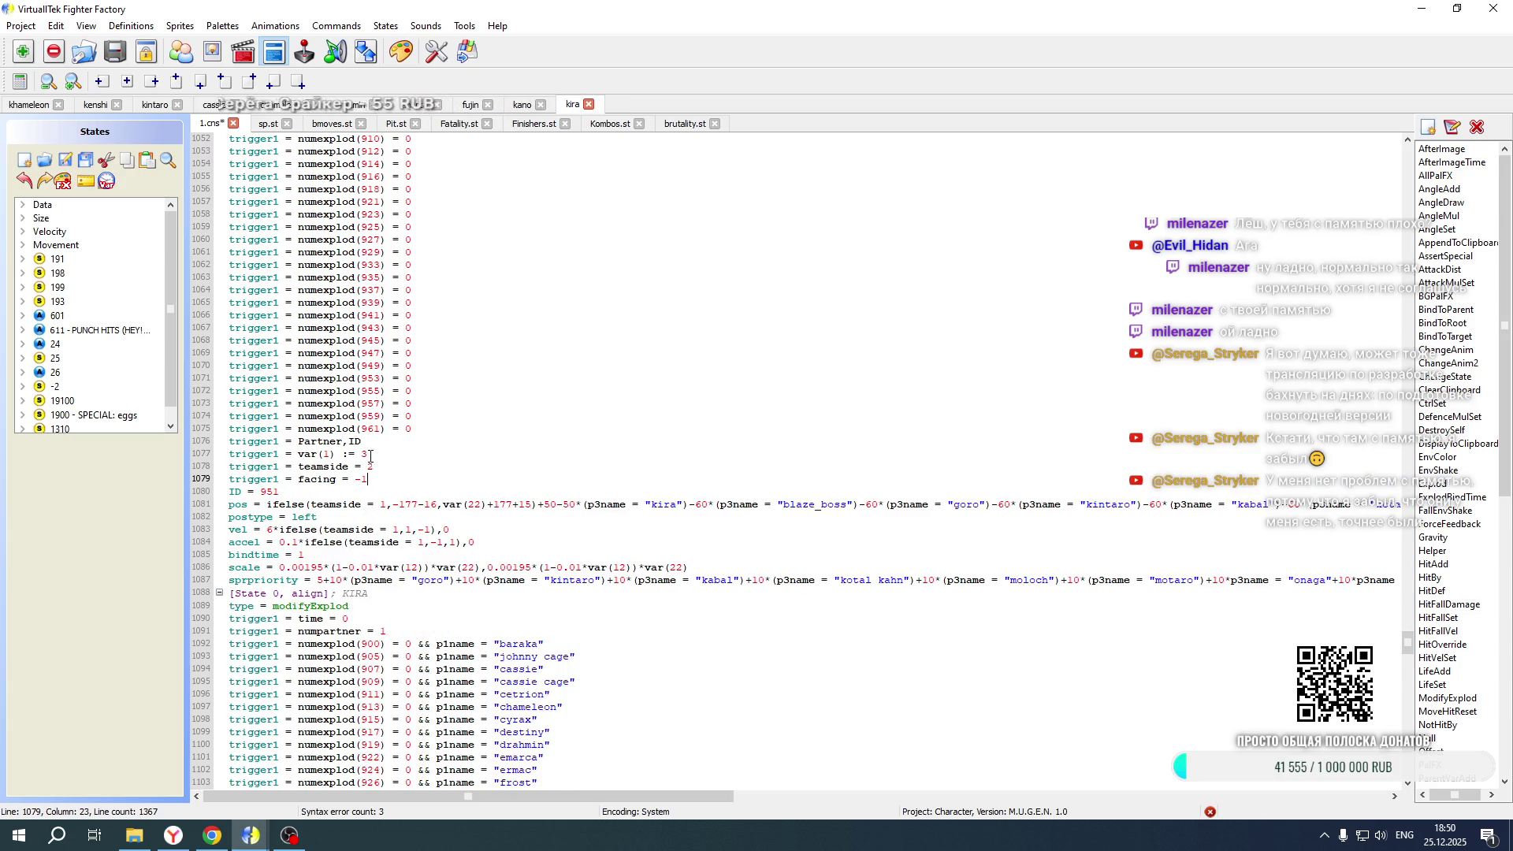
click(369, 466)
click(361, 479)
Add the same triggers to the copied blocks and change the var(1) value from 3 to 4
scroll(411, 458, down, 14)
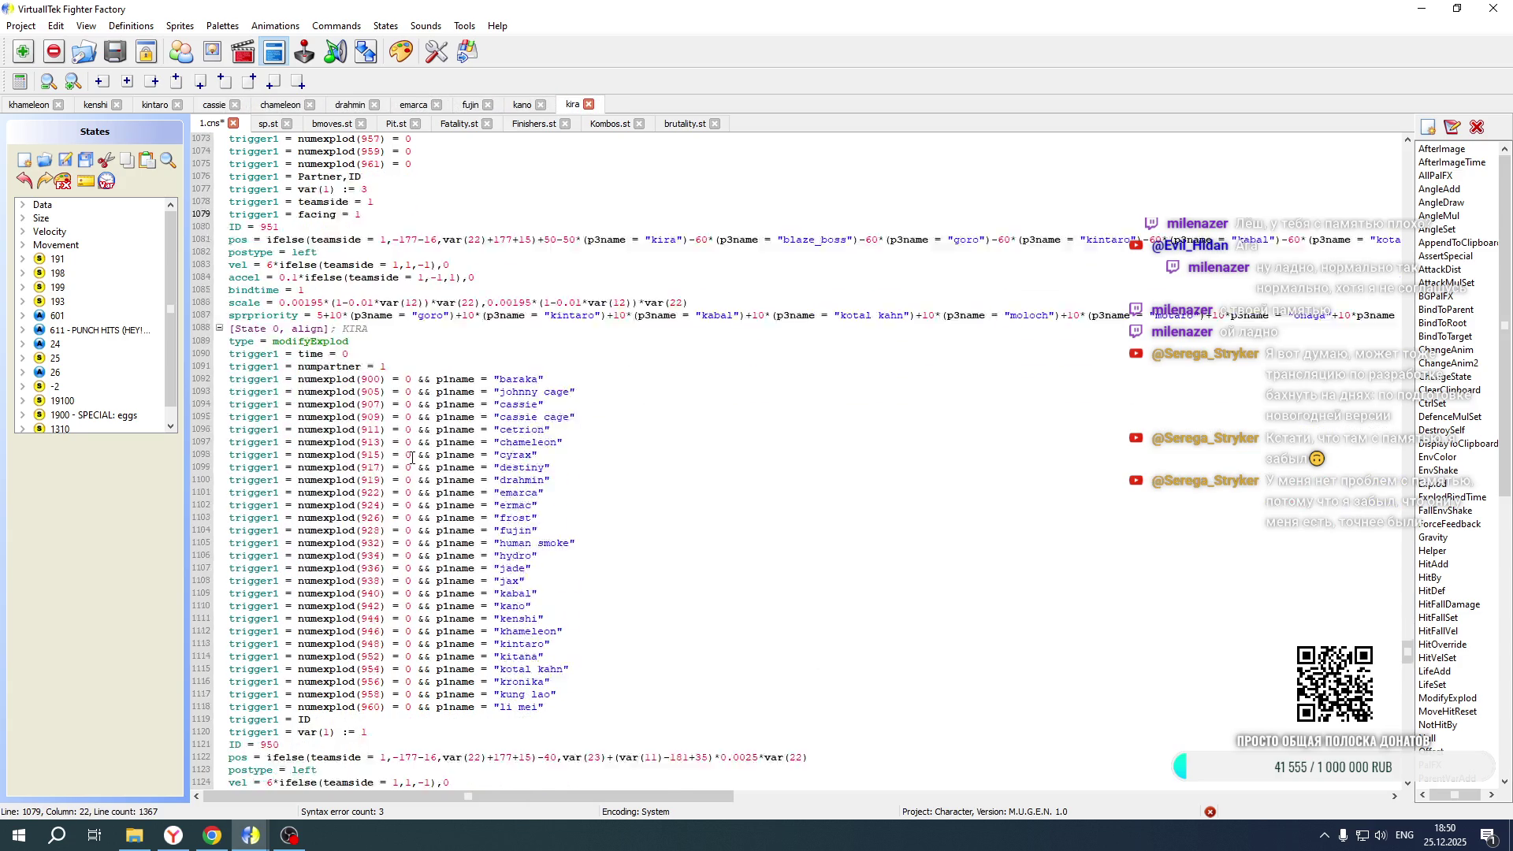
click(386, 469)
key(ctrl+v)
click(363, 467)
scroll(366, 457, down, 15)
click(369, 441)
key(ctrl+v)
click(369, 441)
key(BackSpace)
text(4)
Change the copied Explod's ID and set the copied align block's ID to 1077
scroll(369, 441, up, 9)
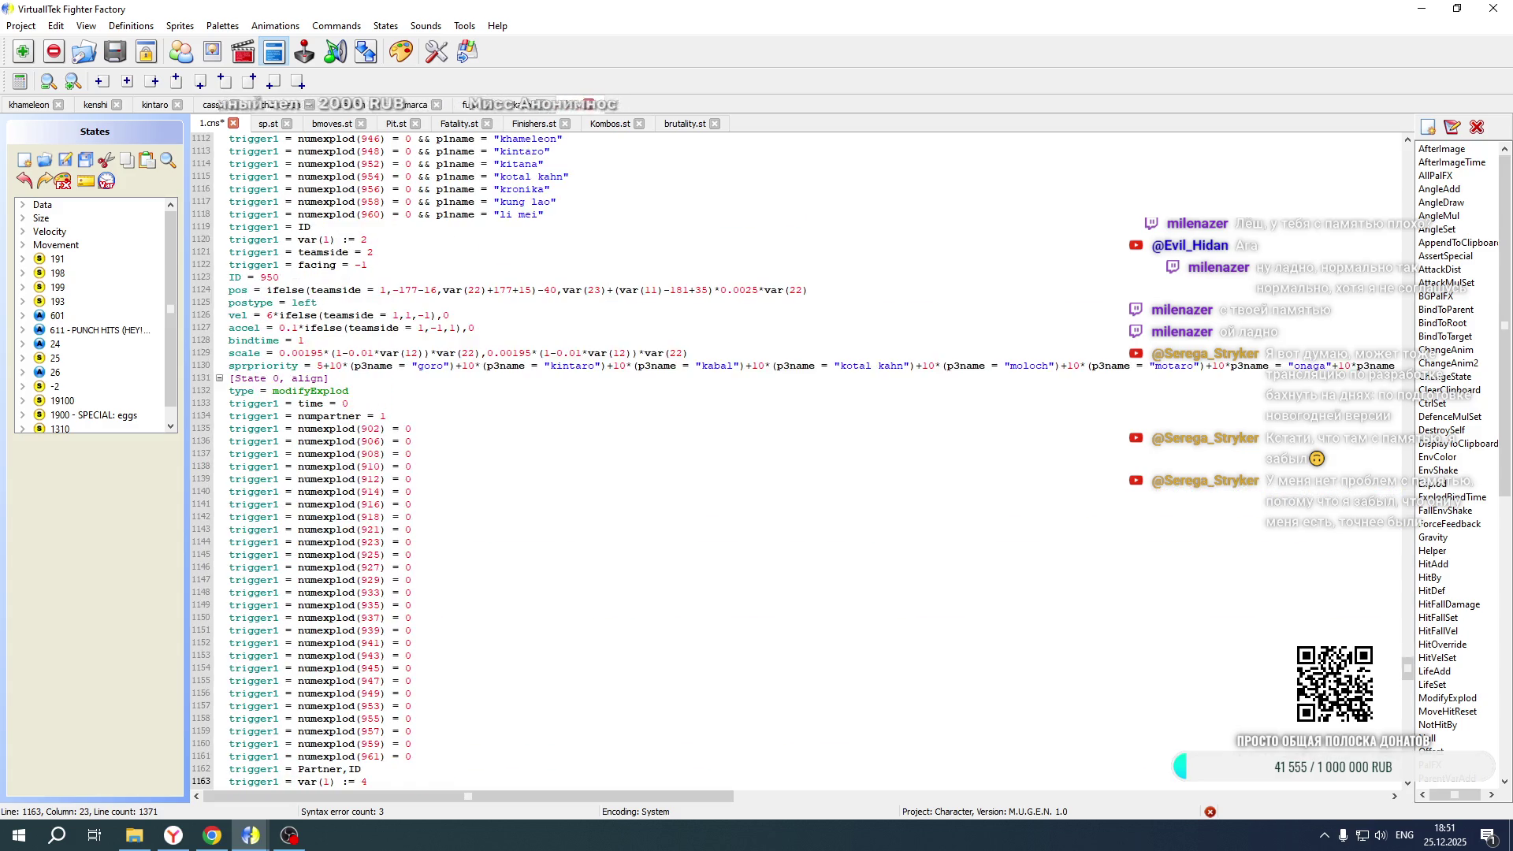
scroll(370, 440, up, 4)
double_click(271, 429)
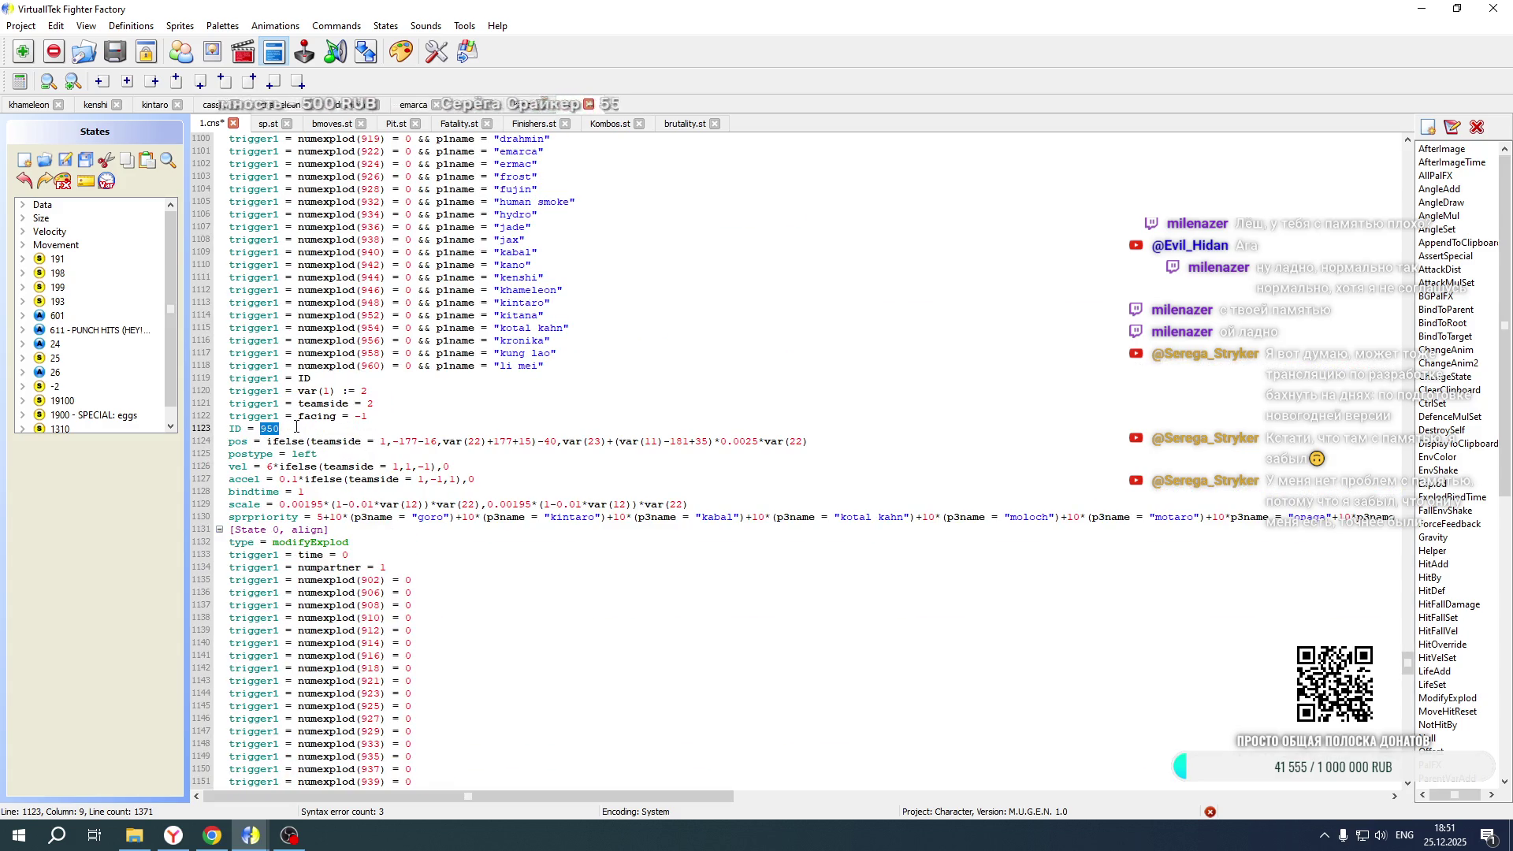
text(1076)
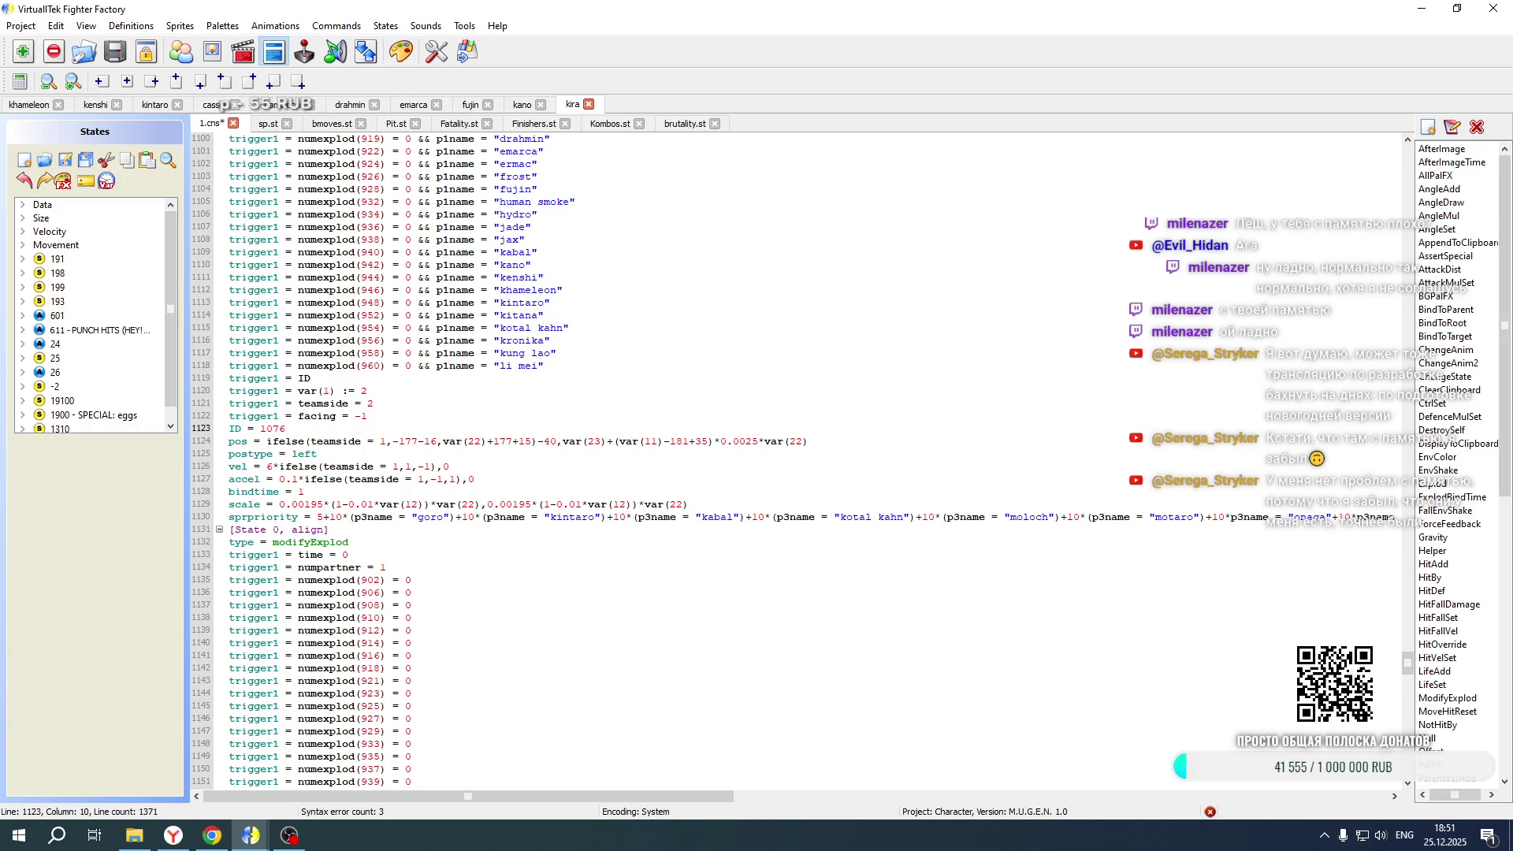
scroll(279, 503, down, 10)
double_click(269, 593)
text(1077)
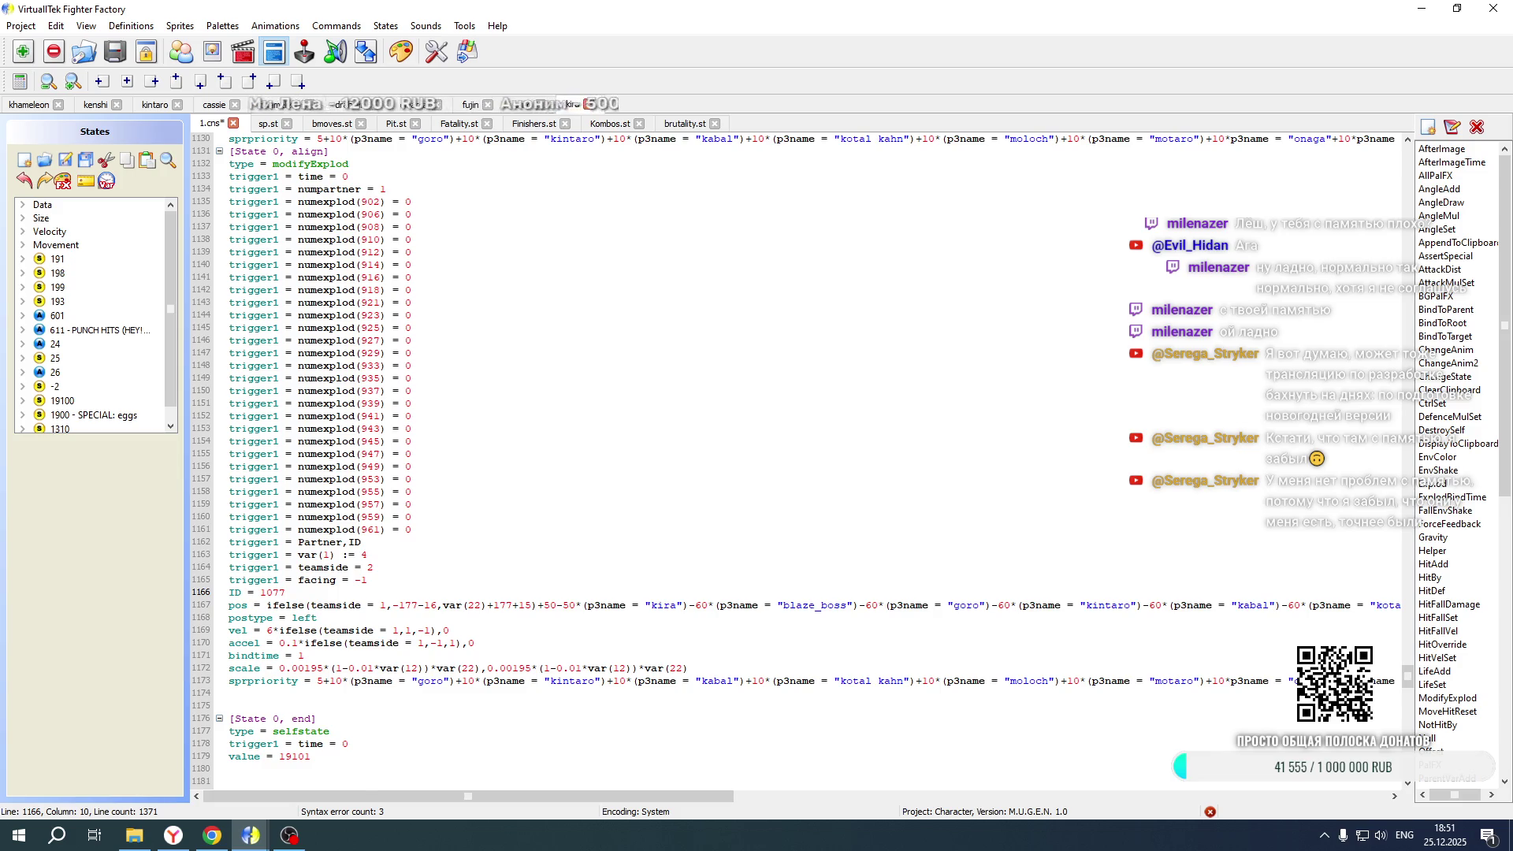
In the copied Explod, switch the teamside checks to 2 and flip the signs on the 177 offsets
scroll(796, 461, up, 8)
double_click(383, 365)
text(2)
double_click(396, 391)
text(2)
double_click(418, 403)
text(2)
click(399, 365)
key(BackSpace)
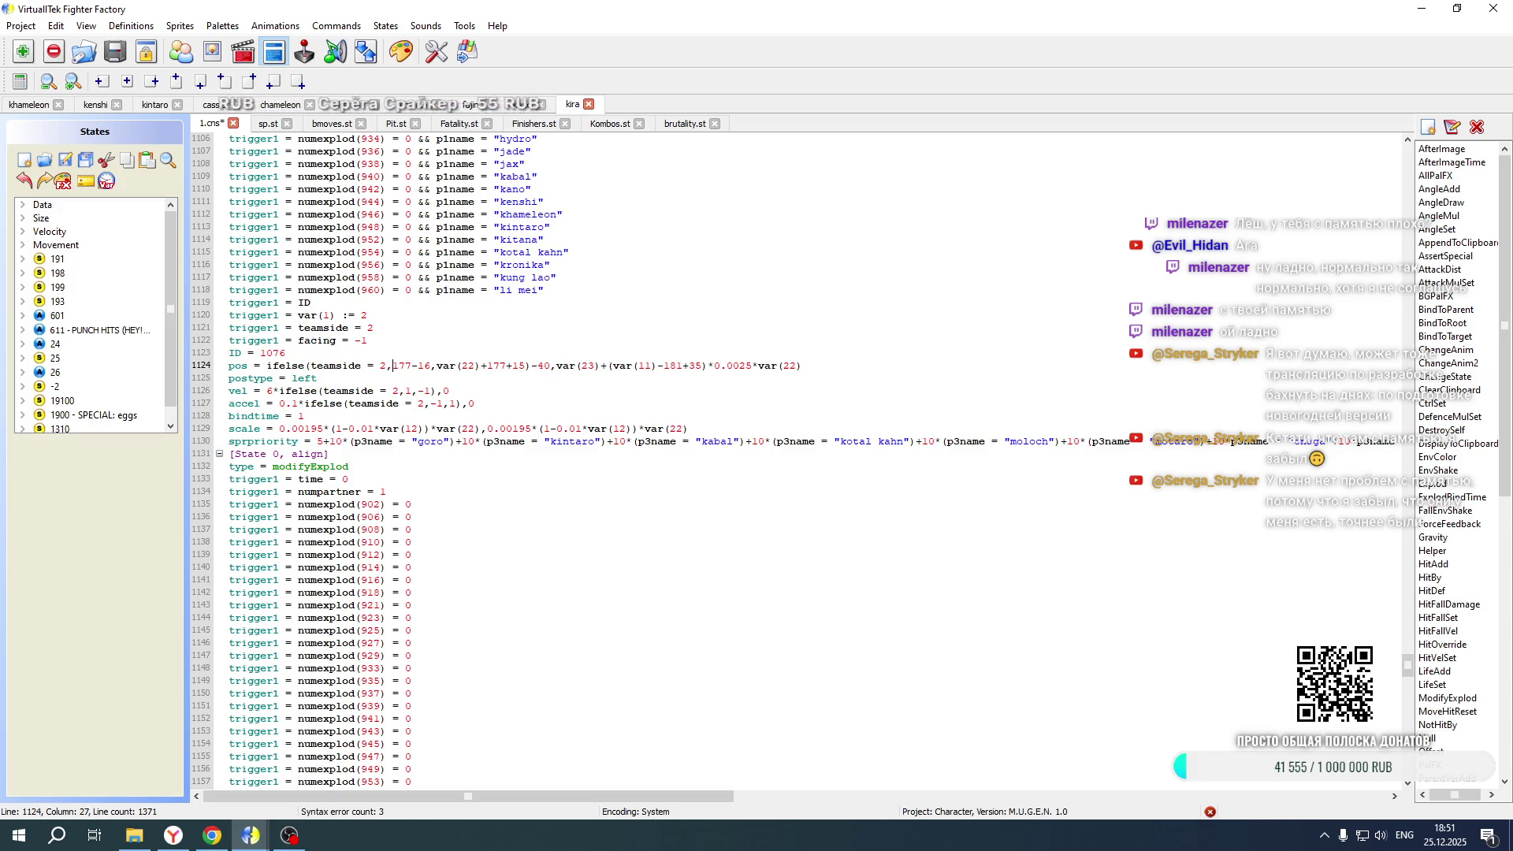
double_click(485, 365)
text(-)
Negate the copied Explod's vel and accel values and set its postype to right
click(269, 392)
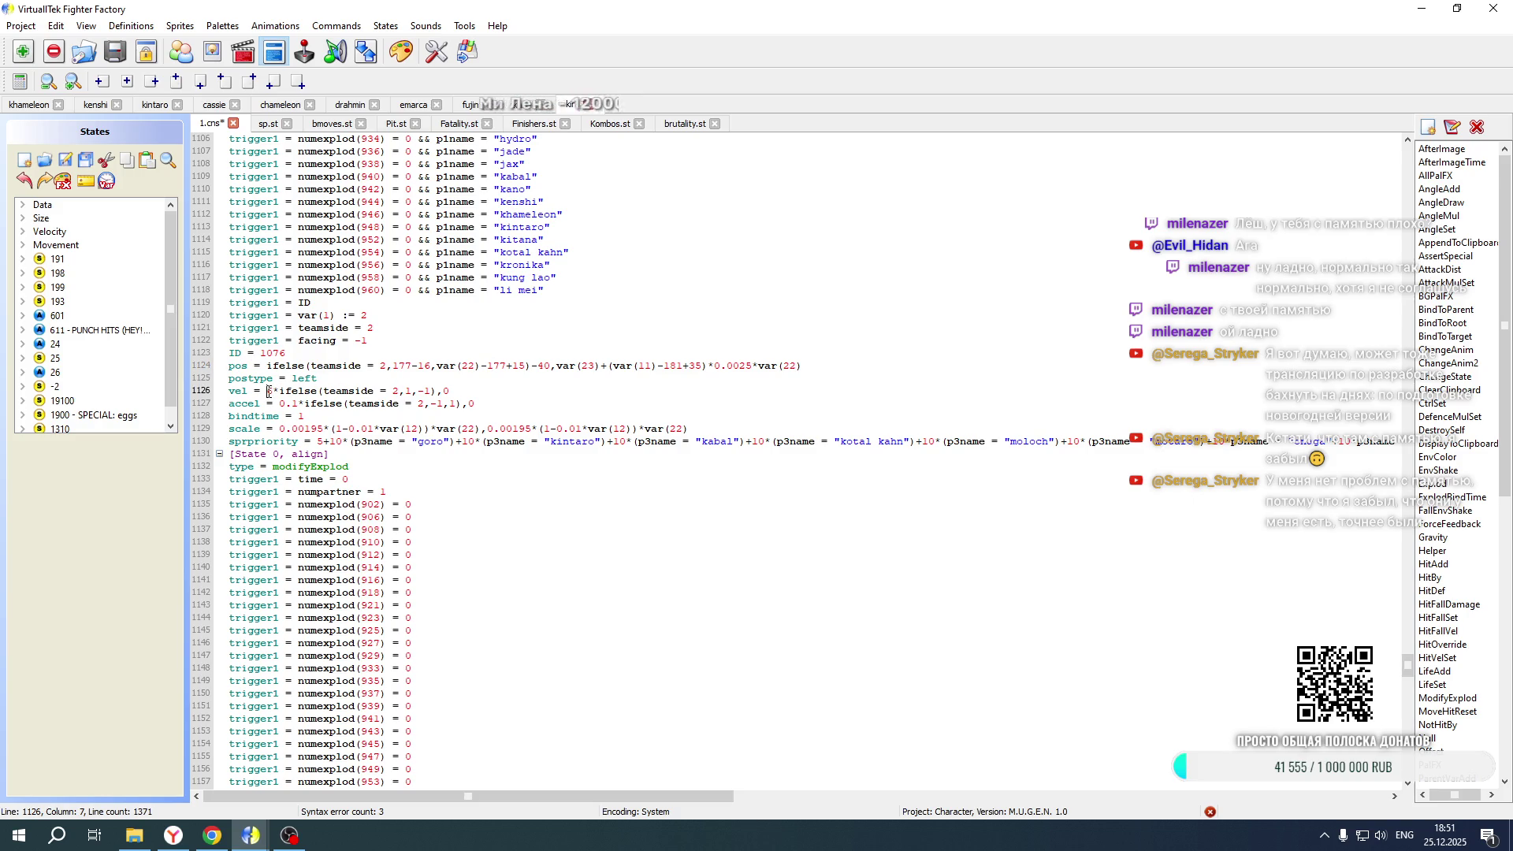
text(-)
click(279, 404)
text(-)
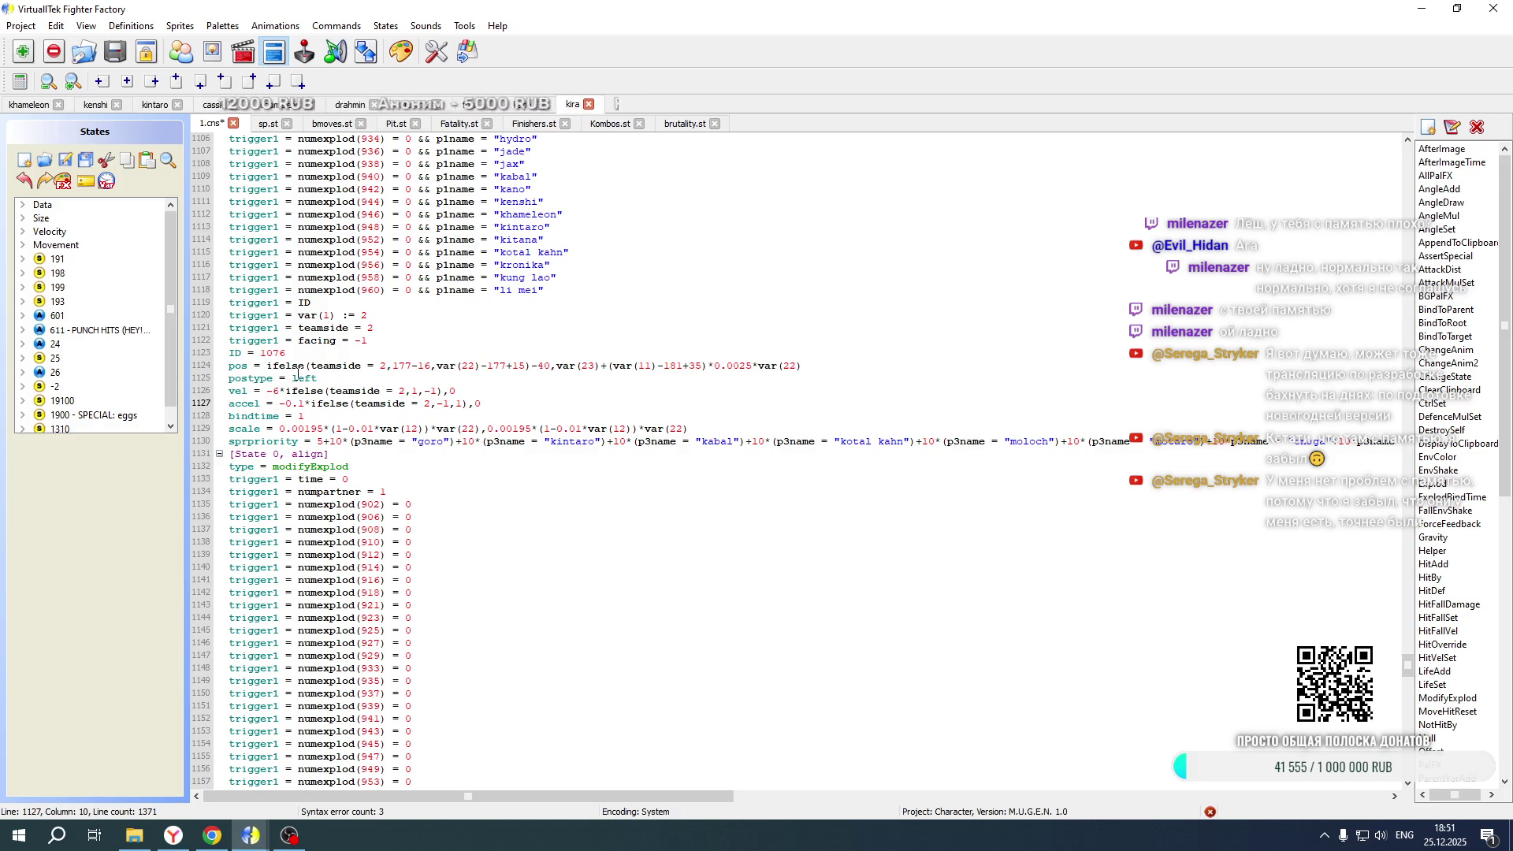
drag(294, 378, 326, 377)
text(right)
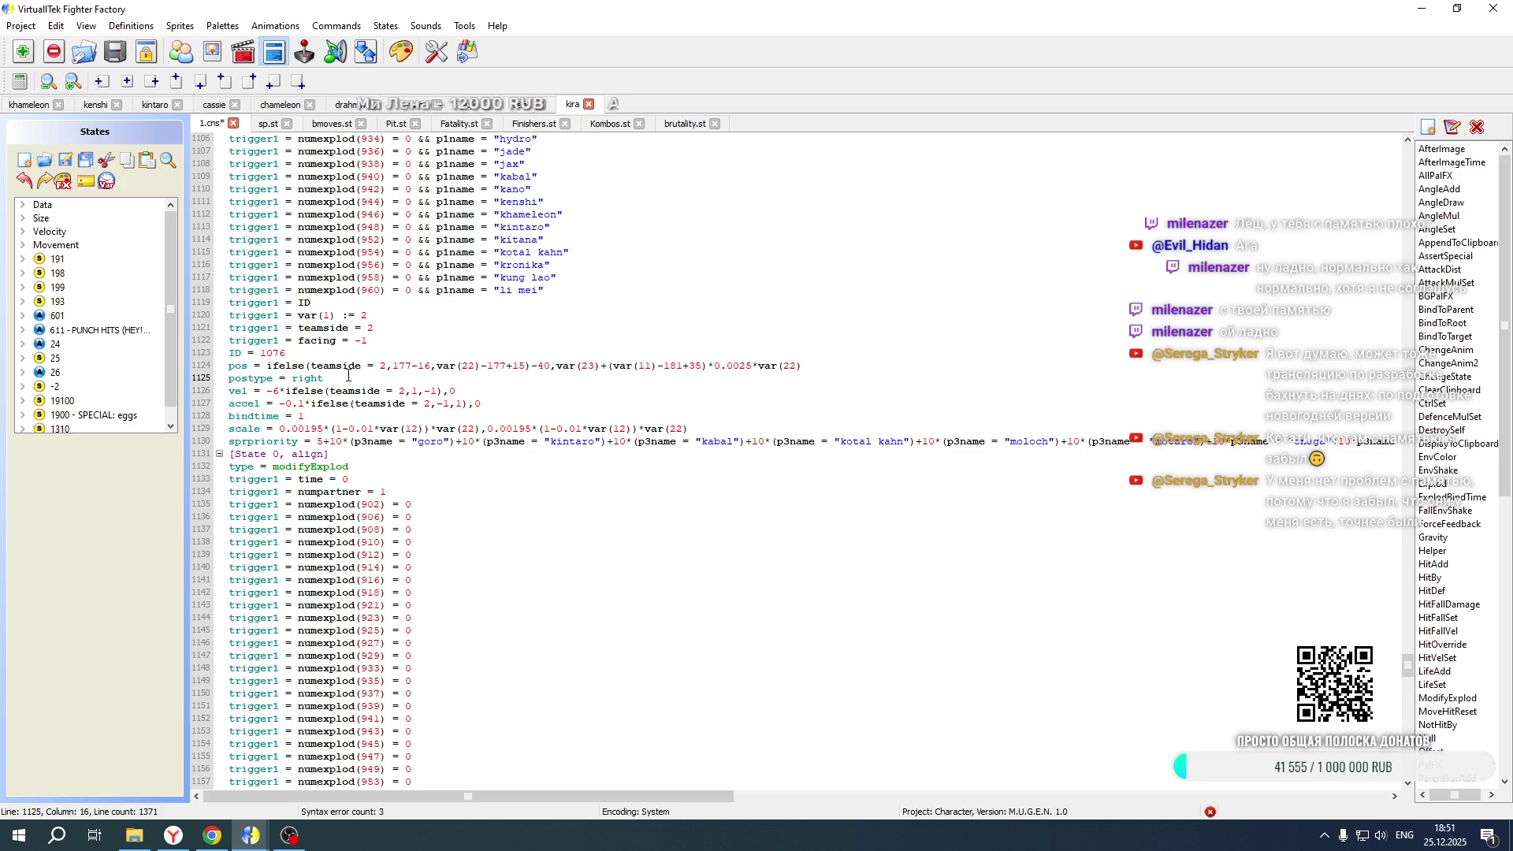
In the ID 1077 align block, set teamside checks to 2, negate vel and accel, and use postype right
scroll(348, 376, down, 11)
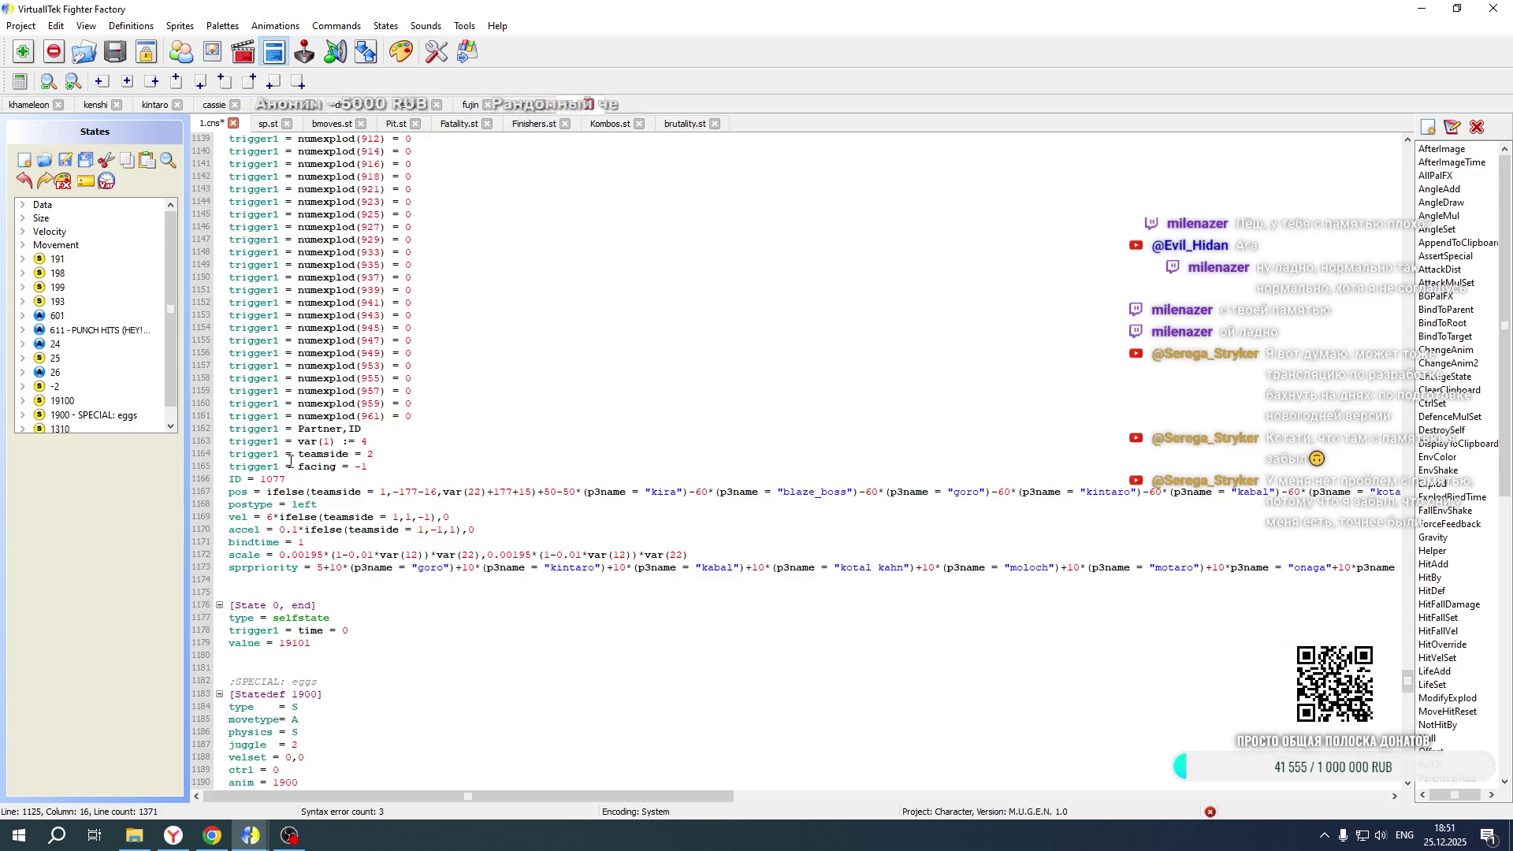
double_click(384, 491)
text(2)
double_click(395, 517)
text(2)
double_click(421, 530)
text(2)
drag(275, 522, 270, 519)
text(-)
click(279, 530)
text(-)
double_click(316, 505)
text(right)
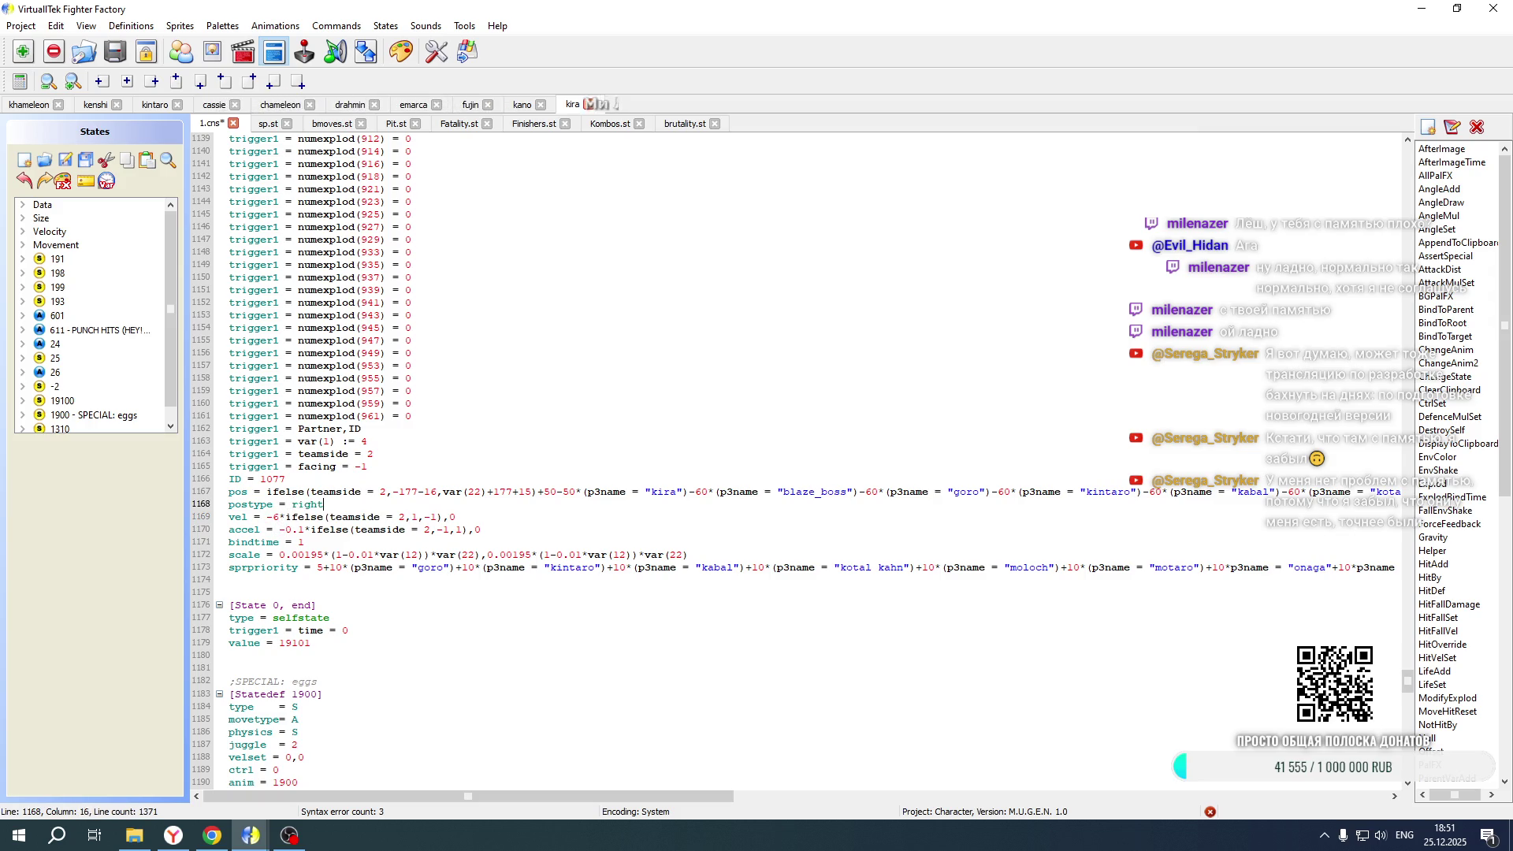
Rewrite the ID 1077 position with --50+ and turn minuses to plus for the kira through kintaro terms
drag(400, 491, 557, 491)
key(BackSpace)
text(-)
text(-50+)
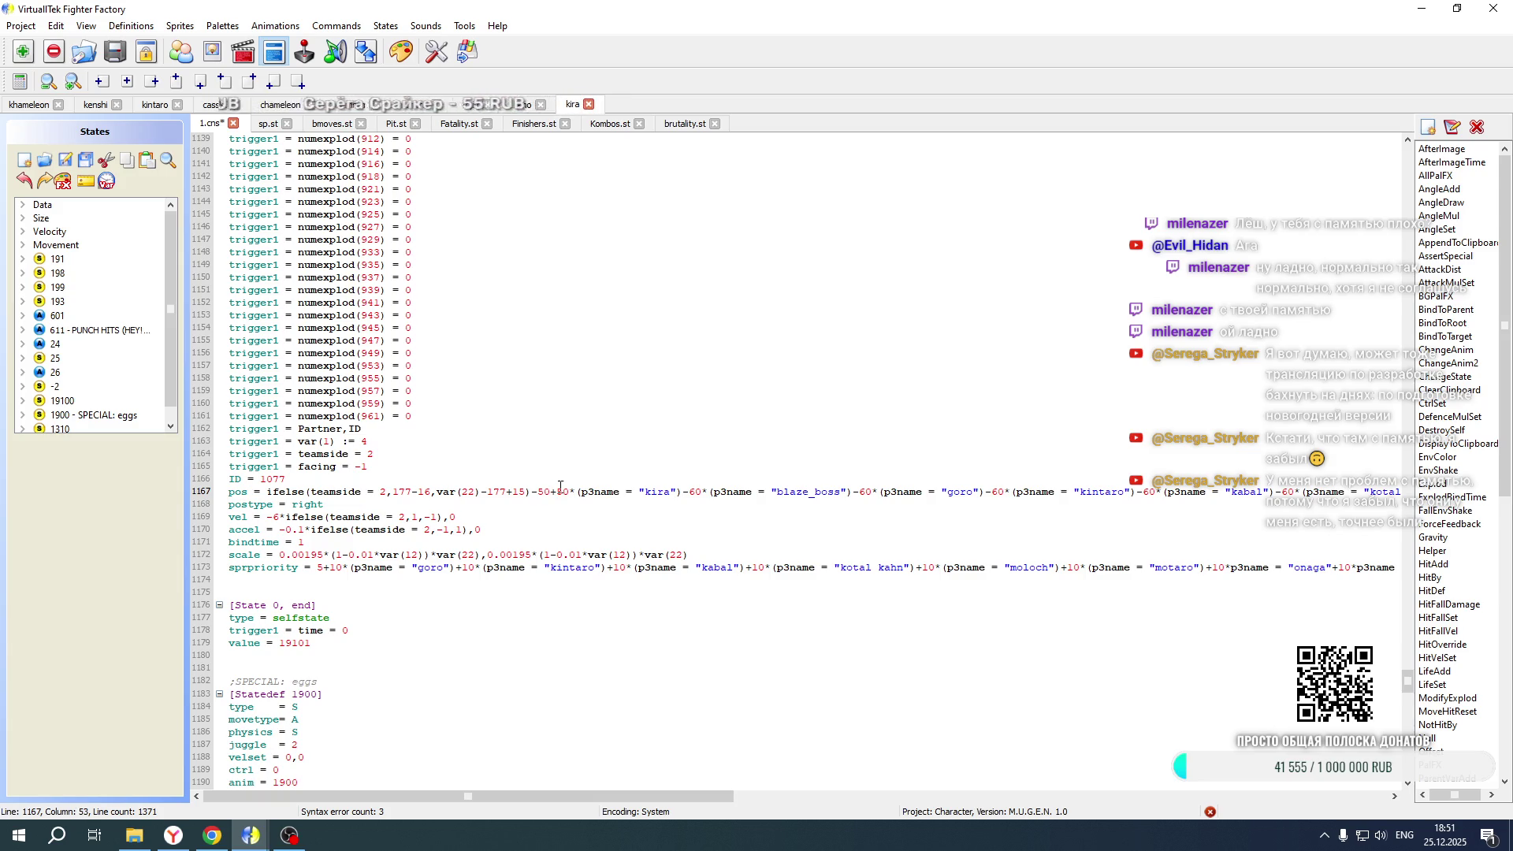
drag(683, 491, 683, 492)
text(+)
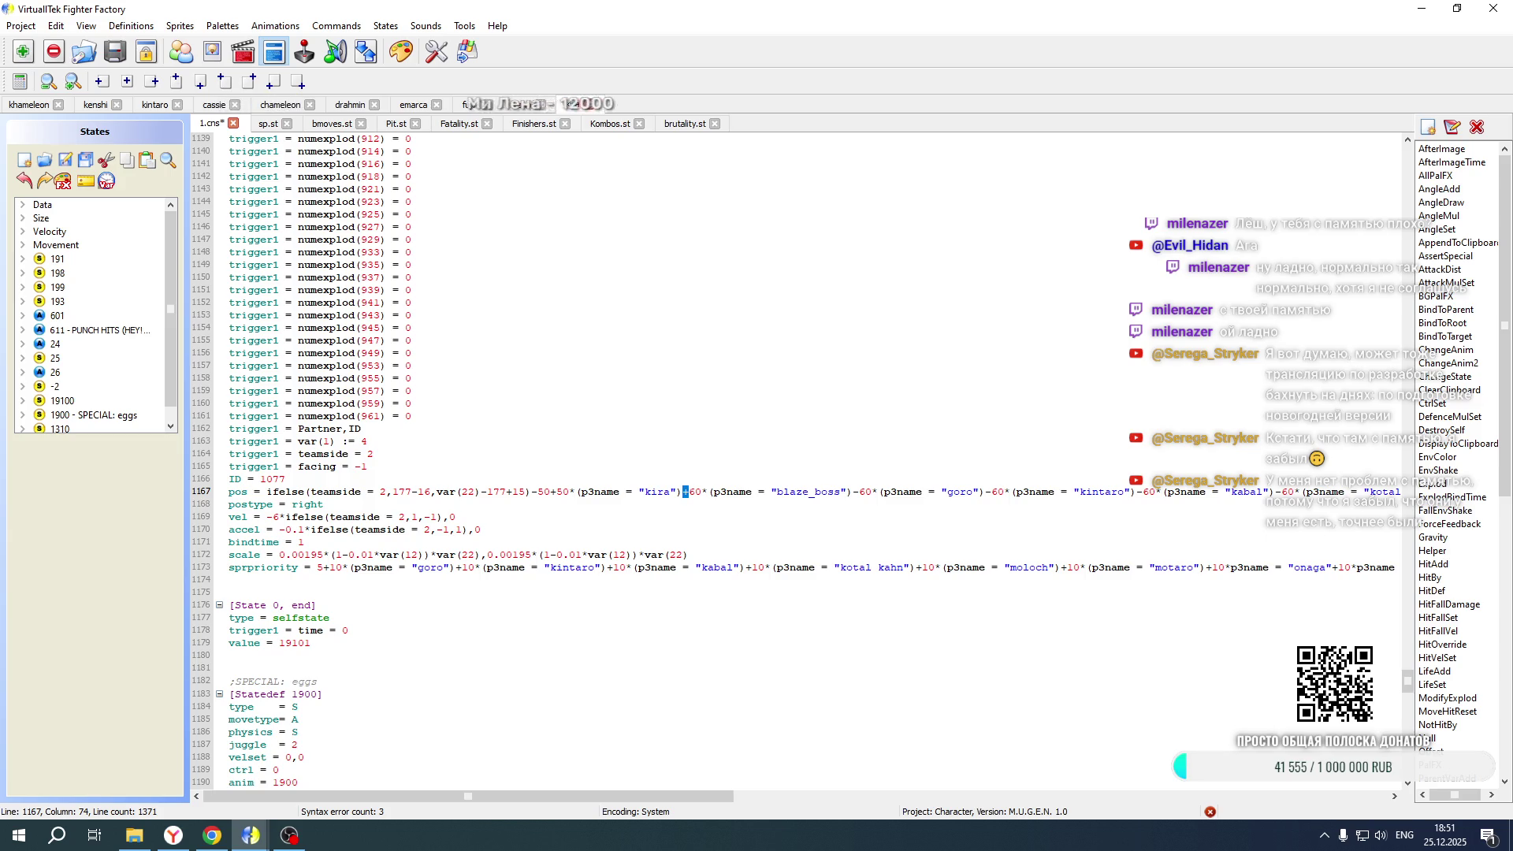
drag(860, 492, 853, 492)
text(+)
drag(993, 492, 986, 492)
text(+)
drag(1143, 492, 1136, 492)
text(+)
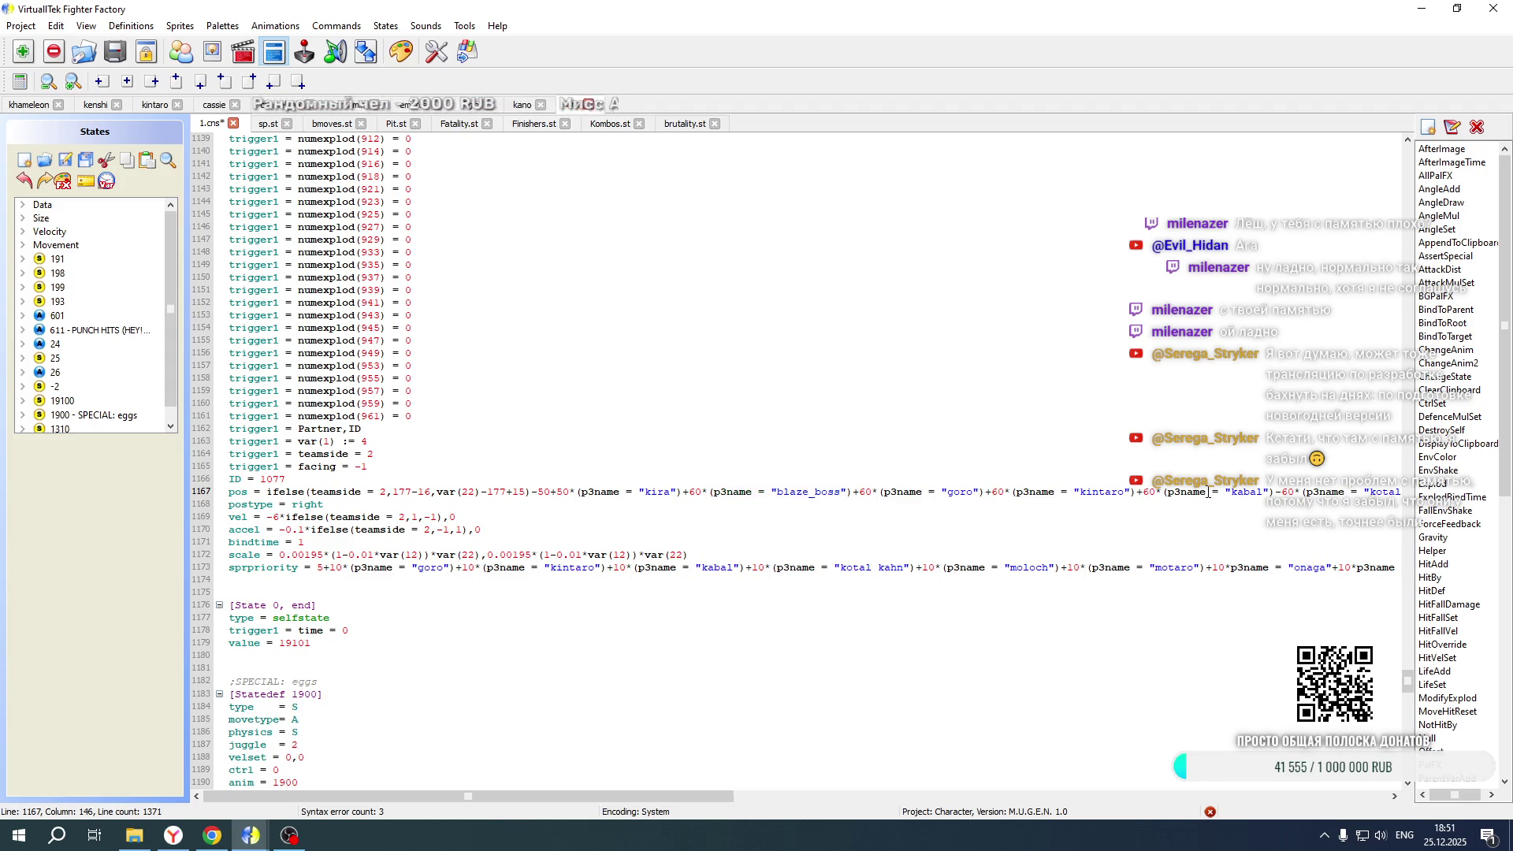
drag(1281, 492, 1274, 492)
text(+)
drag(649, 797, 1044, 797)
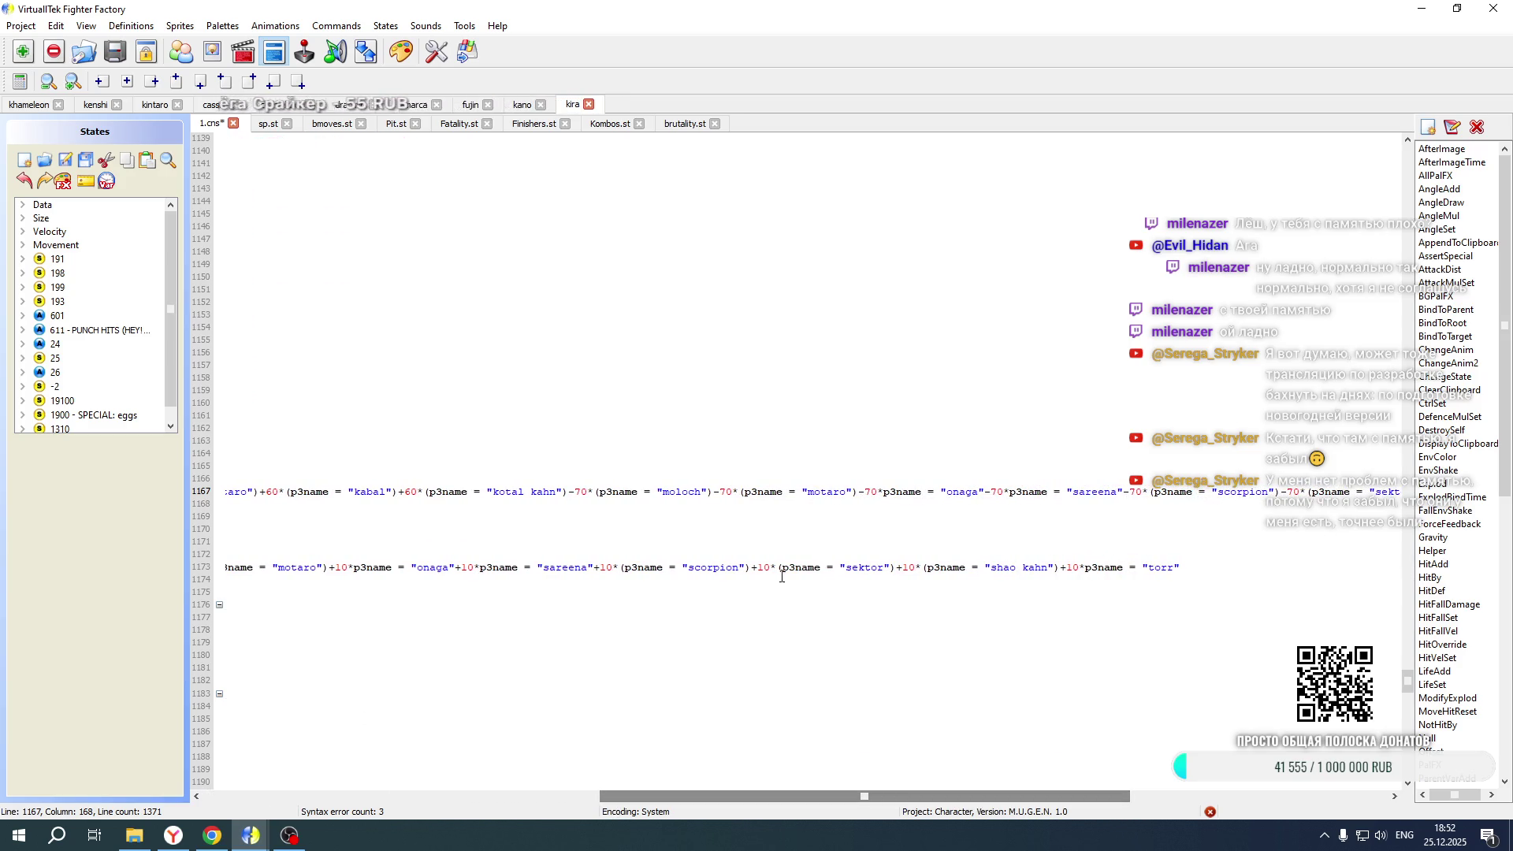
Turn the remaining minuses to plus for the kotal kahn through shao kahn terms, including before 70
drag(570, 494, 580, 492)
text(+)
mouse_move(721, 492)
mouse_down()
mouse_move(593, 492)
mouse_move(713, 491)
mouse_up()
text(+)
drag(858, 491, 864, 492)
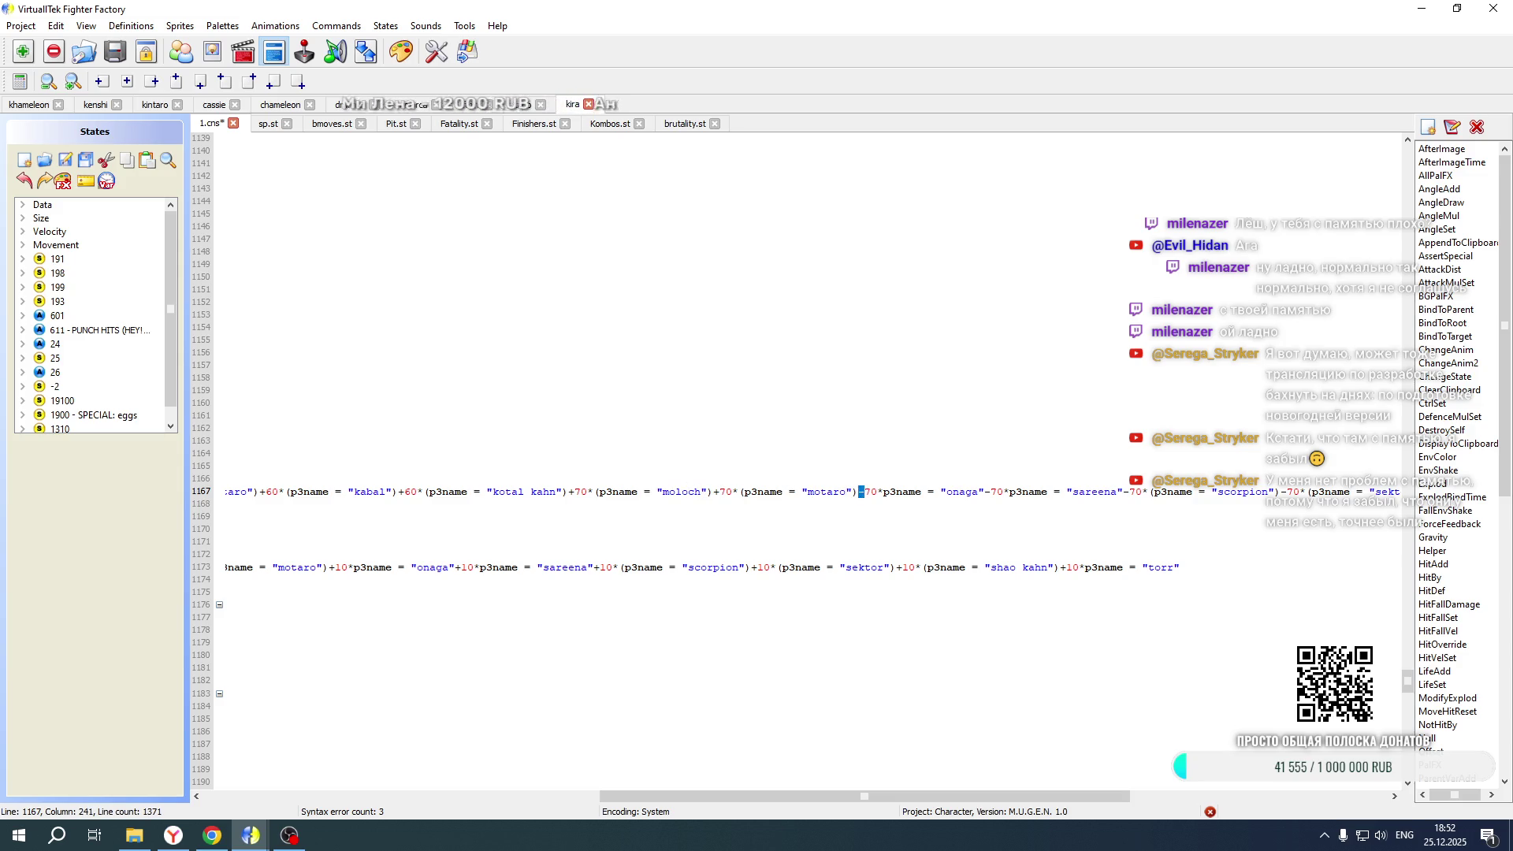
drag(985, 492, 993, 492)
text(+)
drag(1121, 492, 1129, 491)
text(+)
drag(1287, 492, 1278, 491)
text(+)
drag(997, 797, 1255, 798)
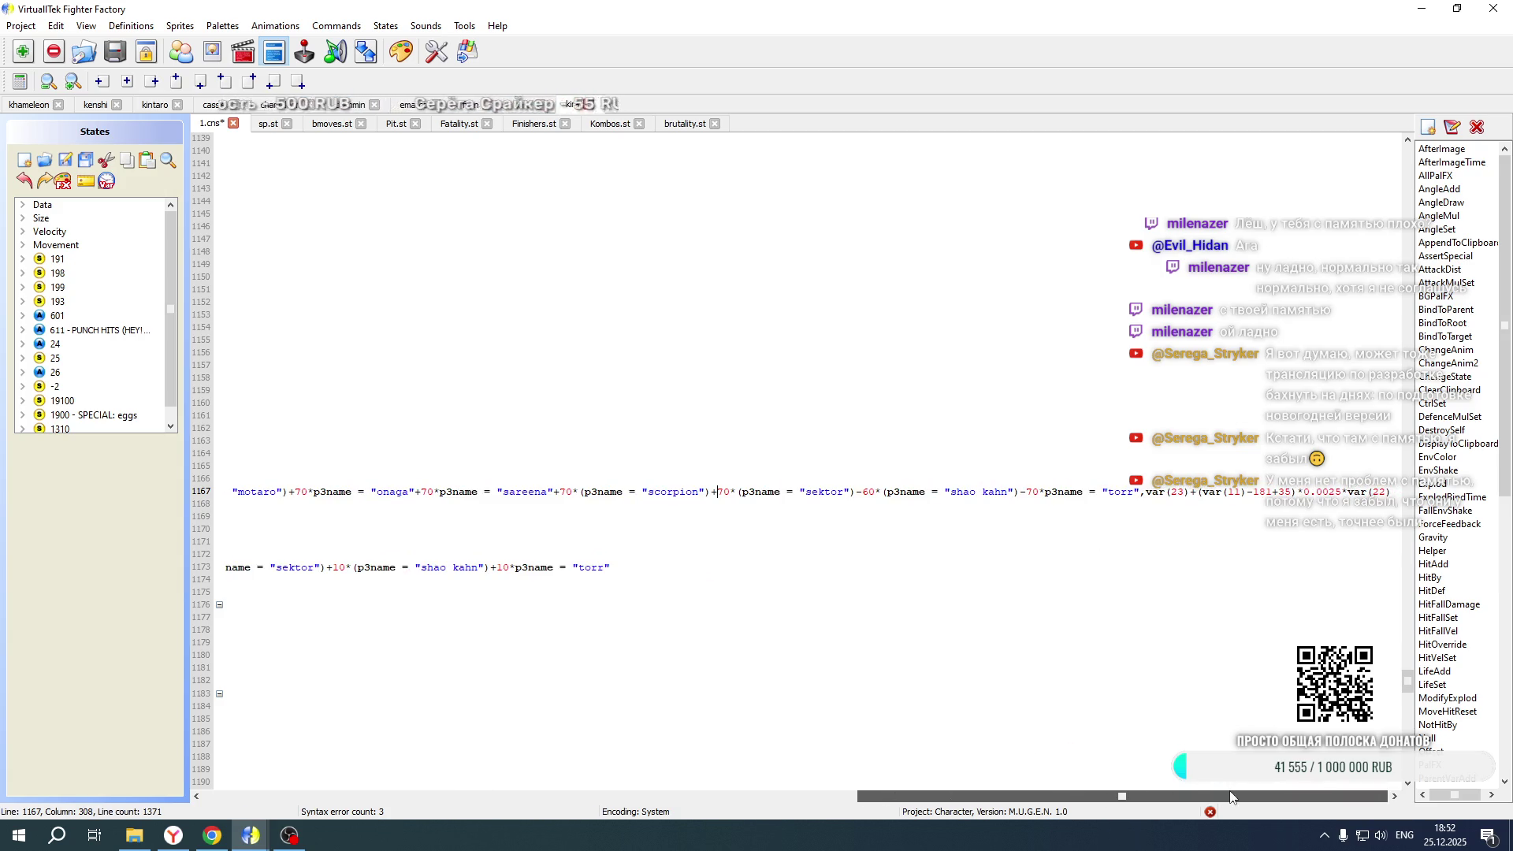
drag(865, 492, 857, 492)
text(+)
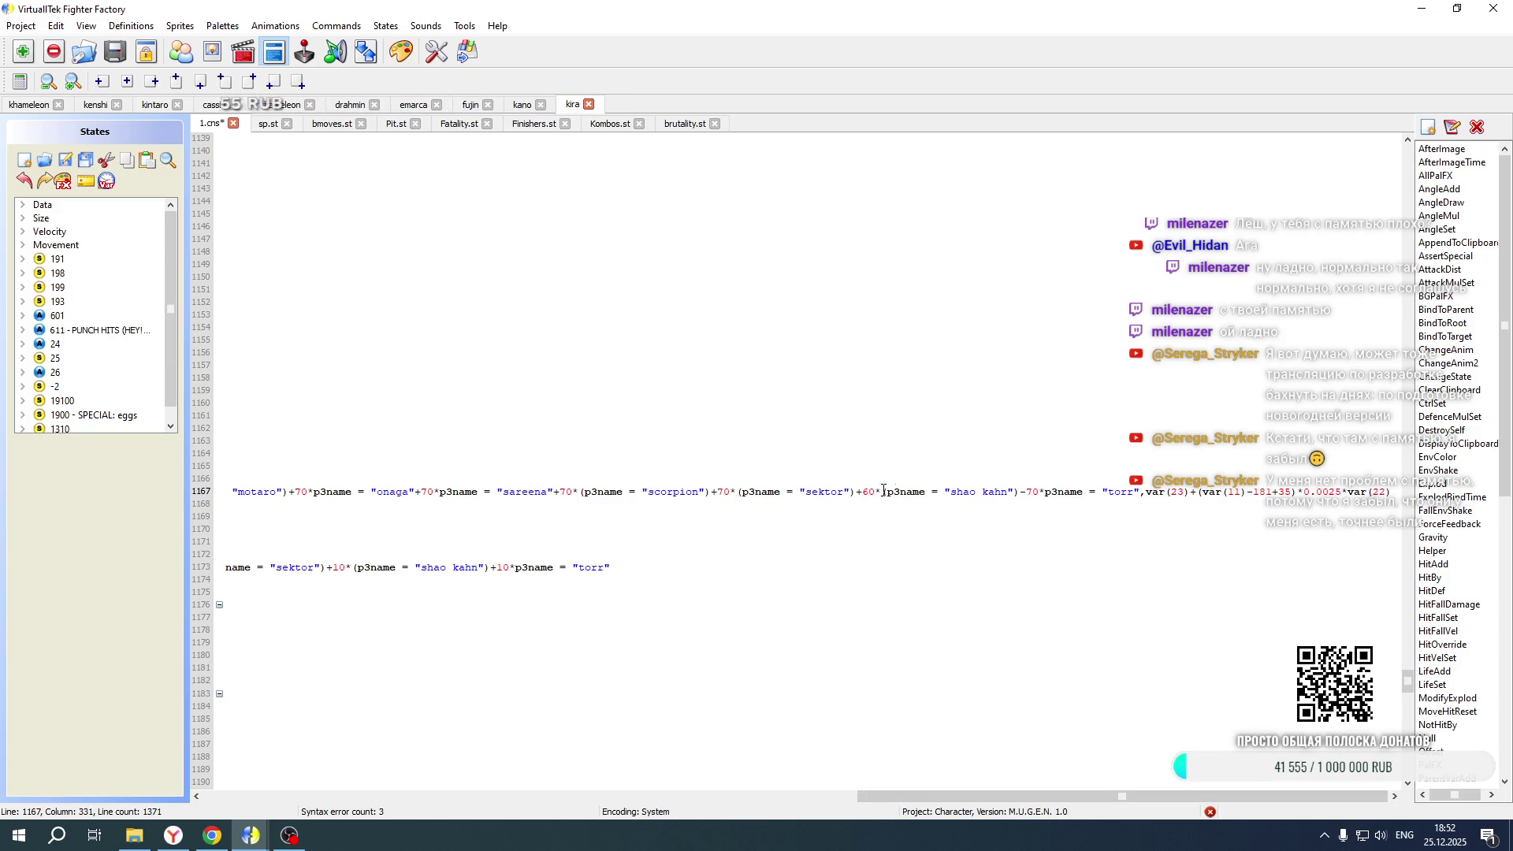
mouse_move(1031, 491)
mouse_down()
mouse_move(882, 491)
mouse_move(1024, 492)
mouse_up()
text(+)
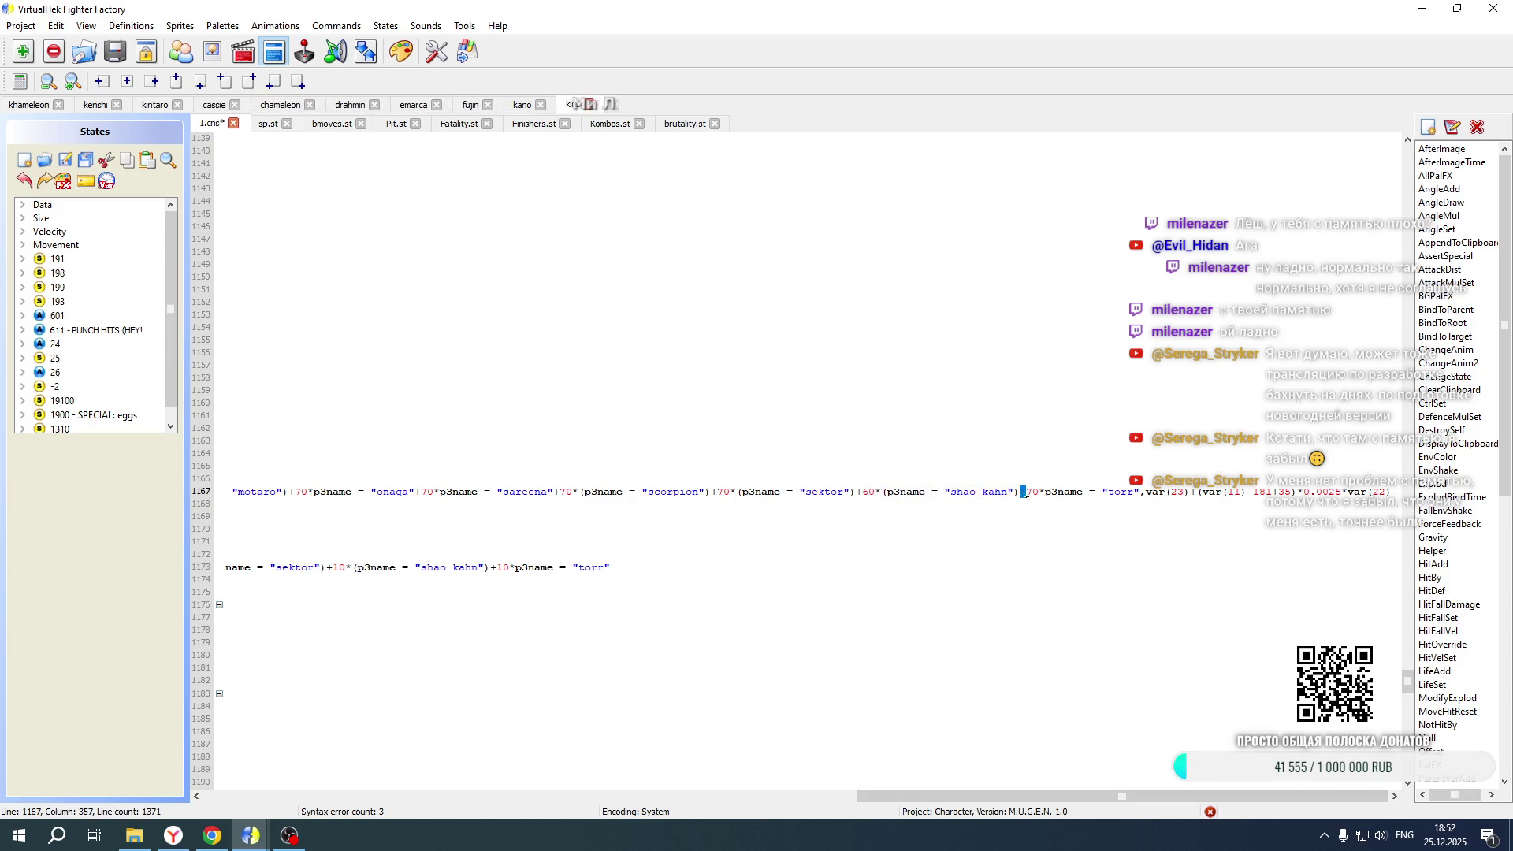
drag(1064, 798, 410, 798)
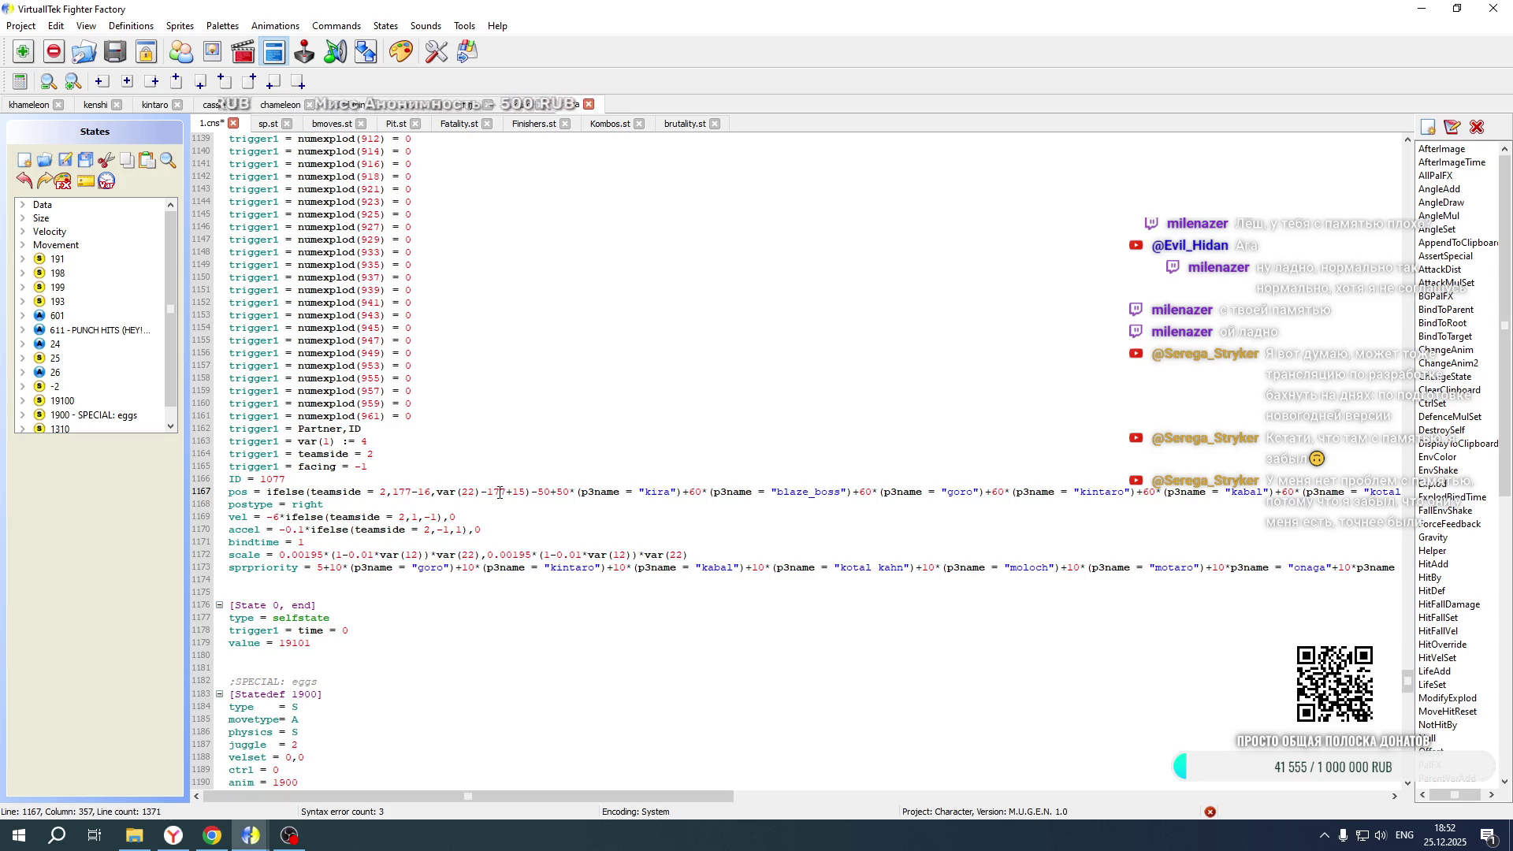
click(16, 104)
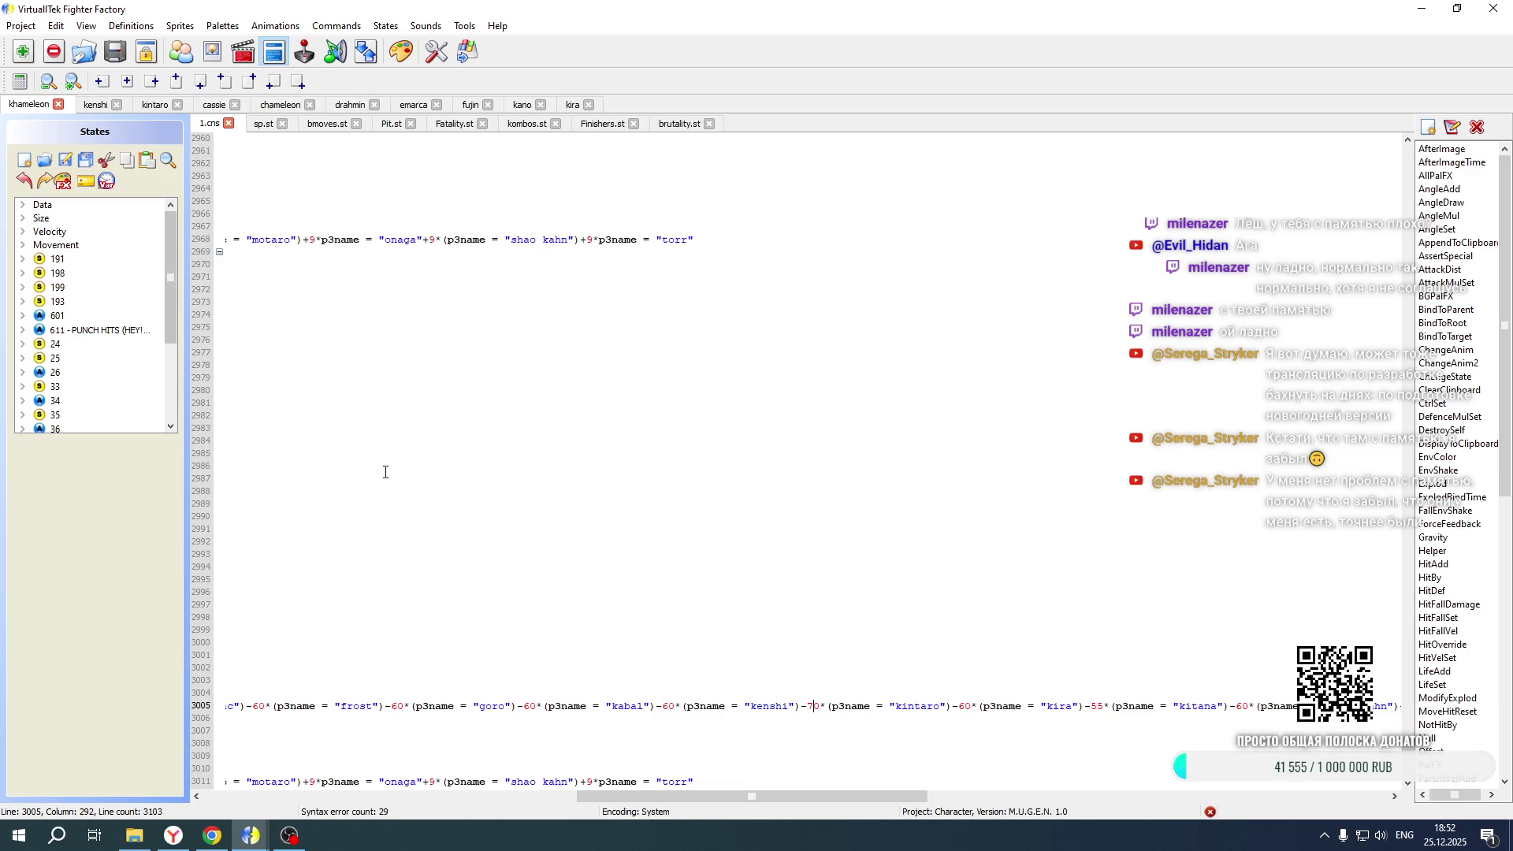
Open Khameleon's Fatality.st file
drag(615, 796, 241, 796)
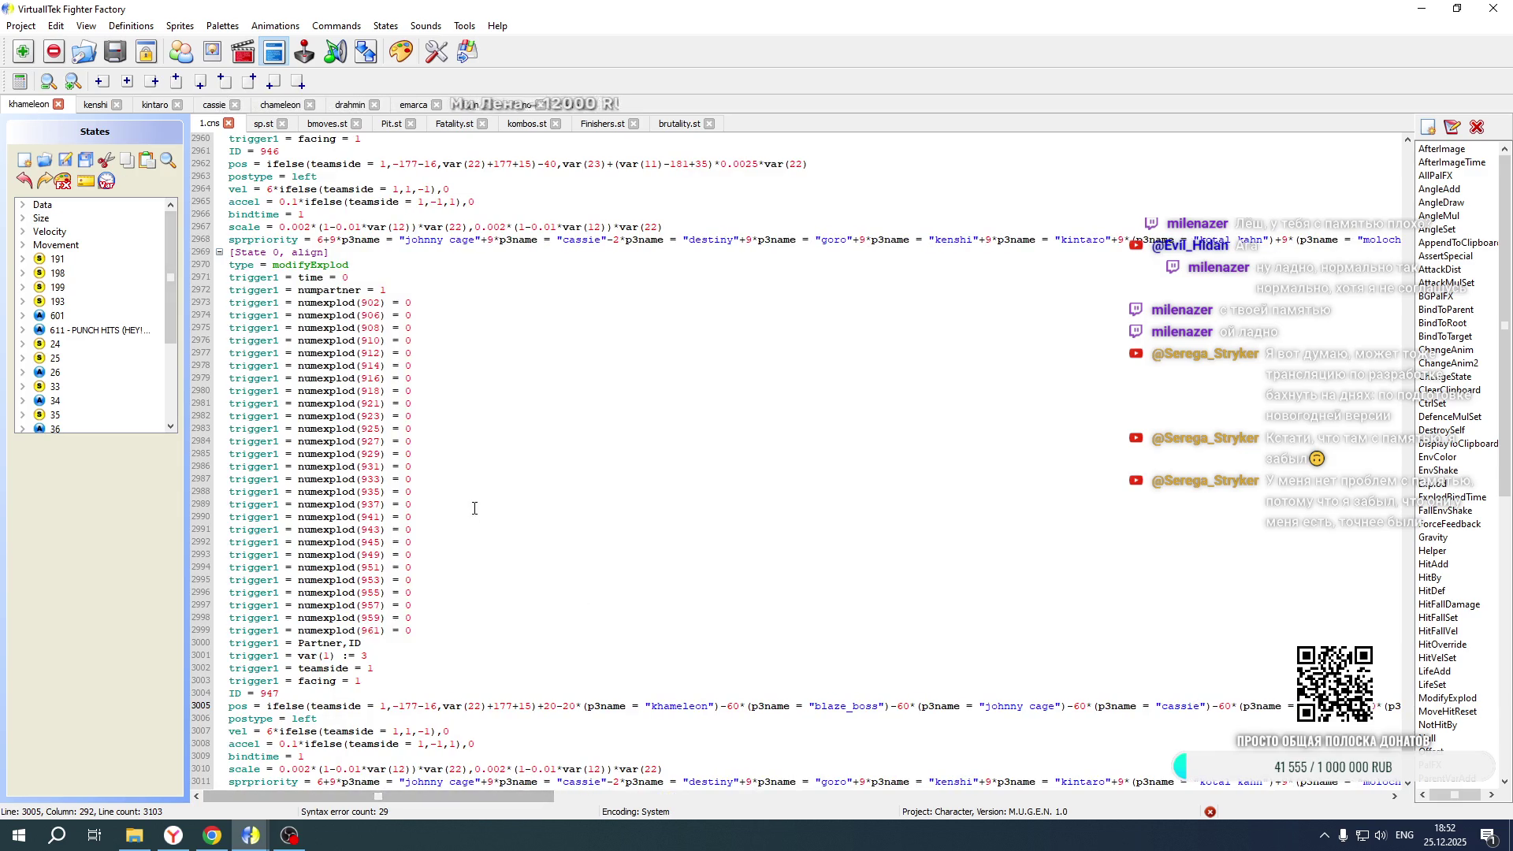
scroll(475, 508, down, 11)
scroll(475, 508, down, 20)
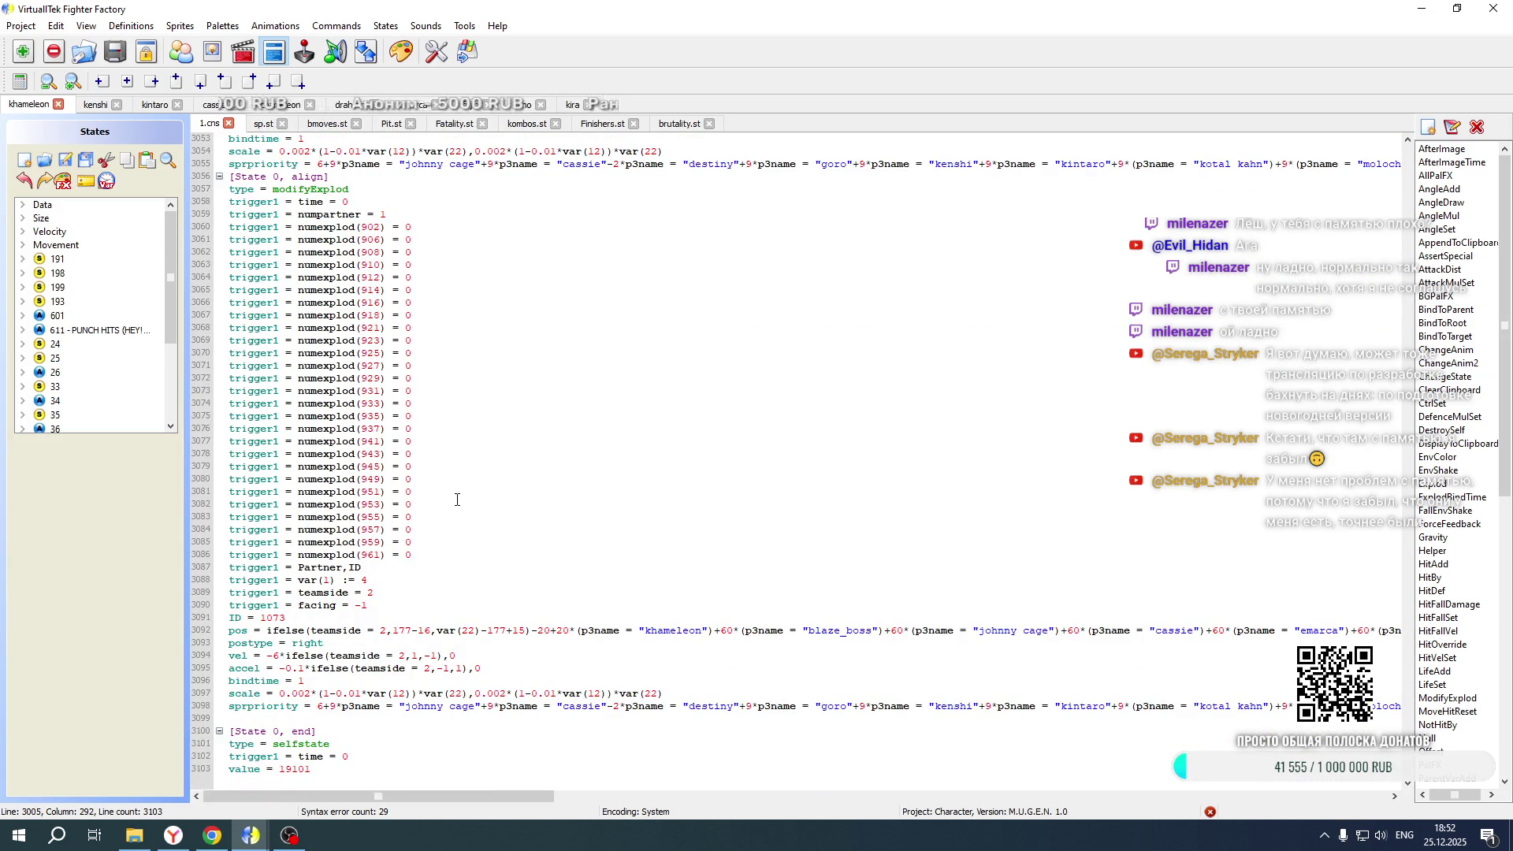
click(454, 124)
Duplicate the Explod code on lines 15866–15947 by pasting a copy directly below line 15947
scroll(413, 497, down, 8)
drag(706, 794, 342, 795)
scroll(505, 458, down, 19)
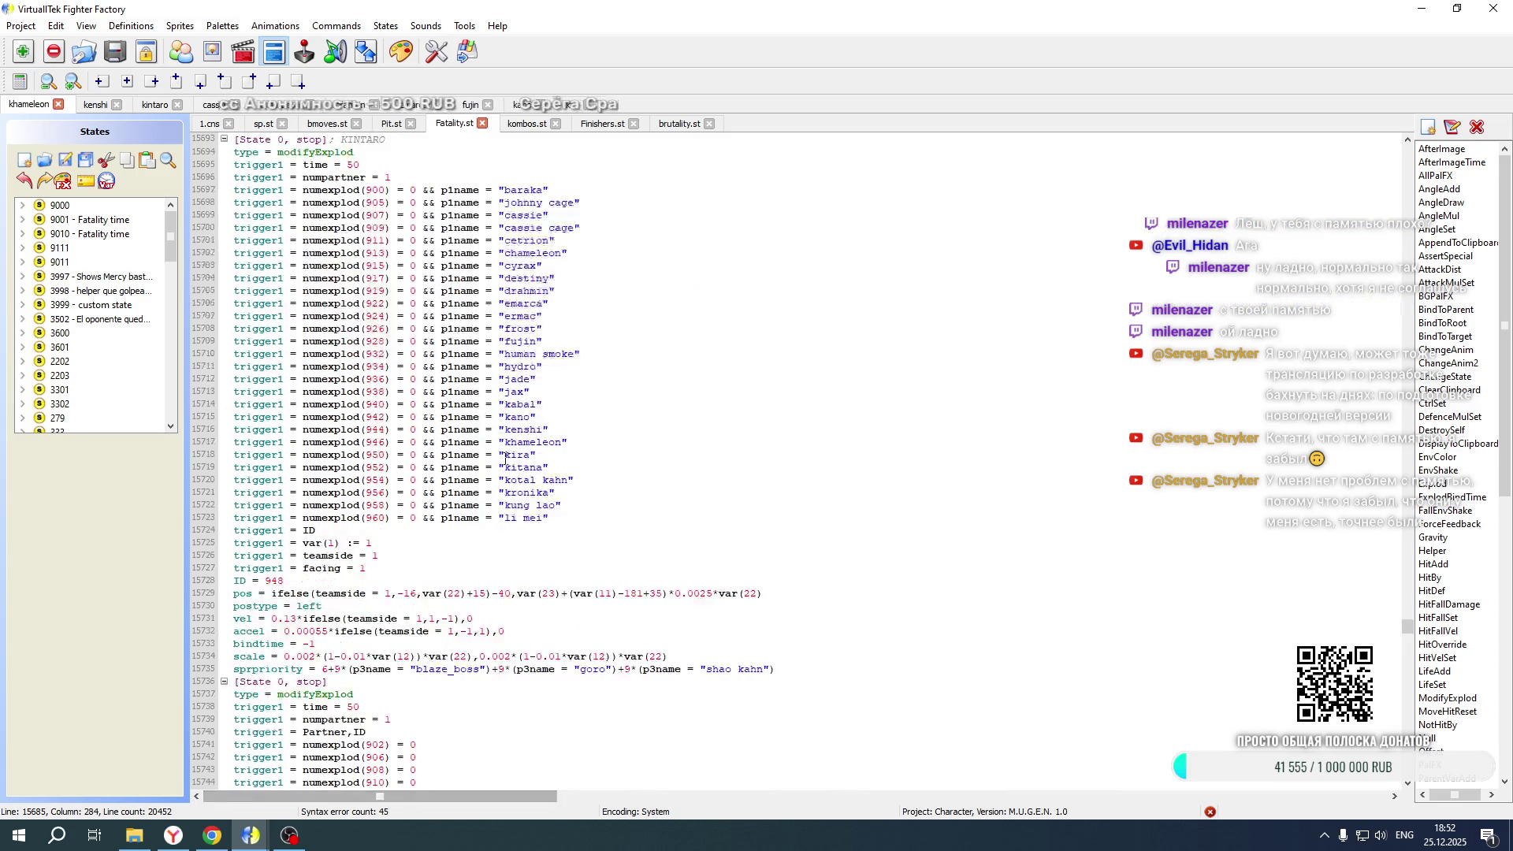
scroll(505, 459, down, 20)
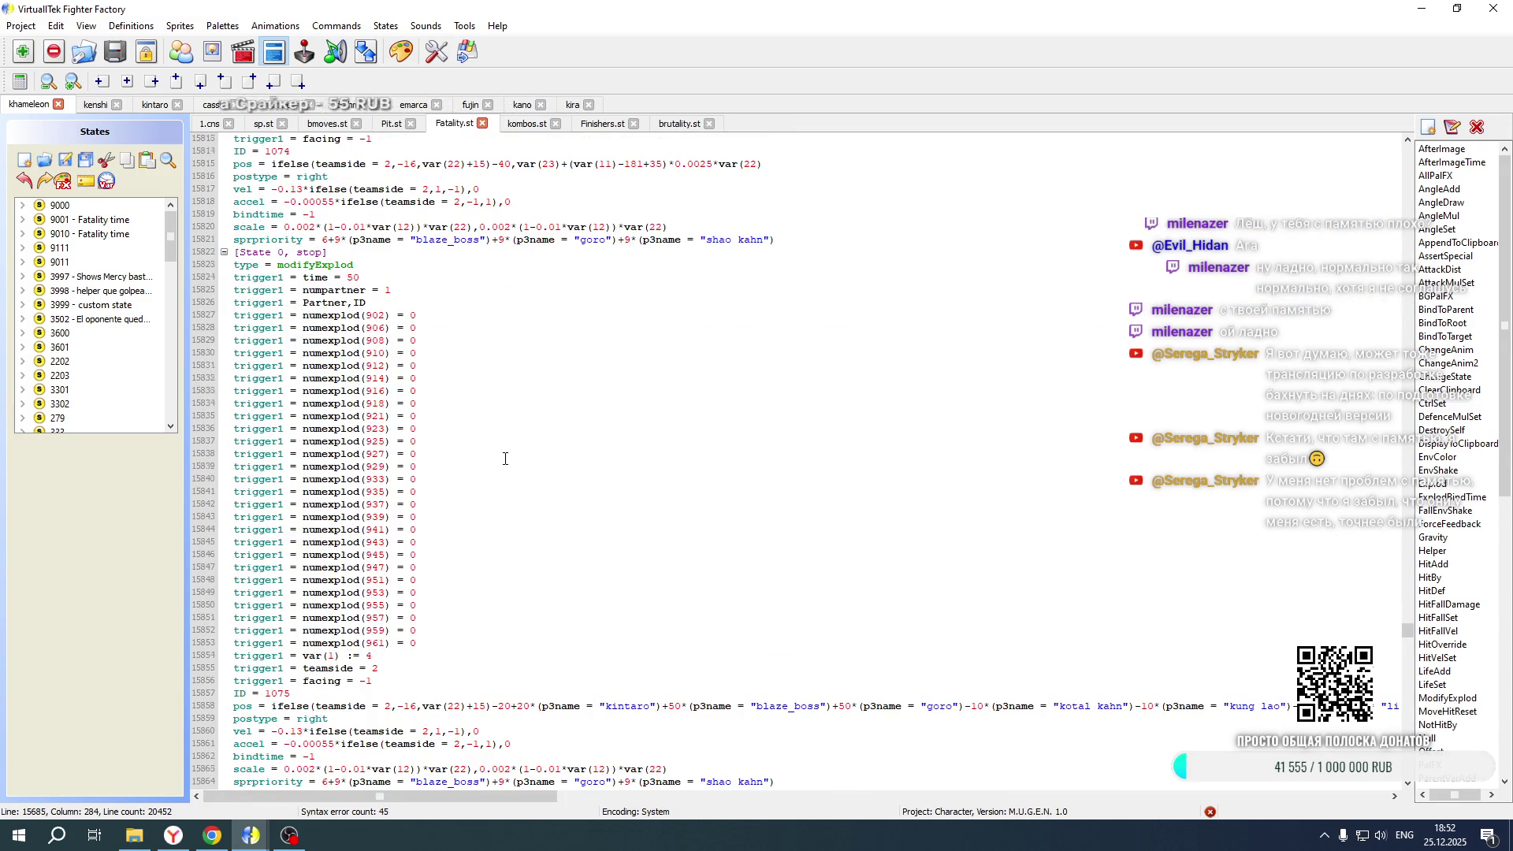
scroll(506, 458, down, 9)
scroll(505, 459, up, 5)
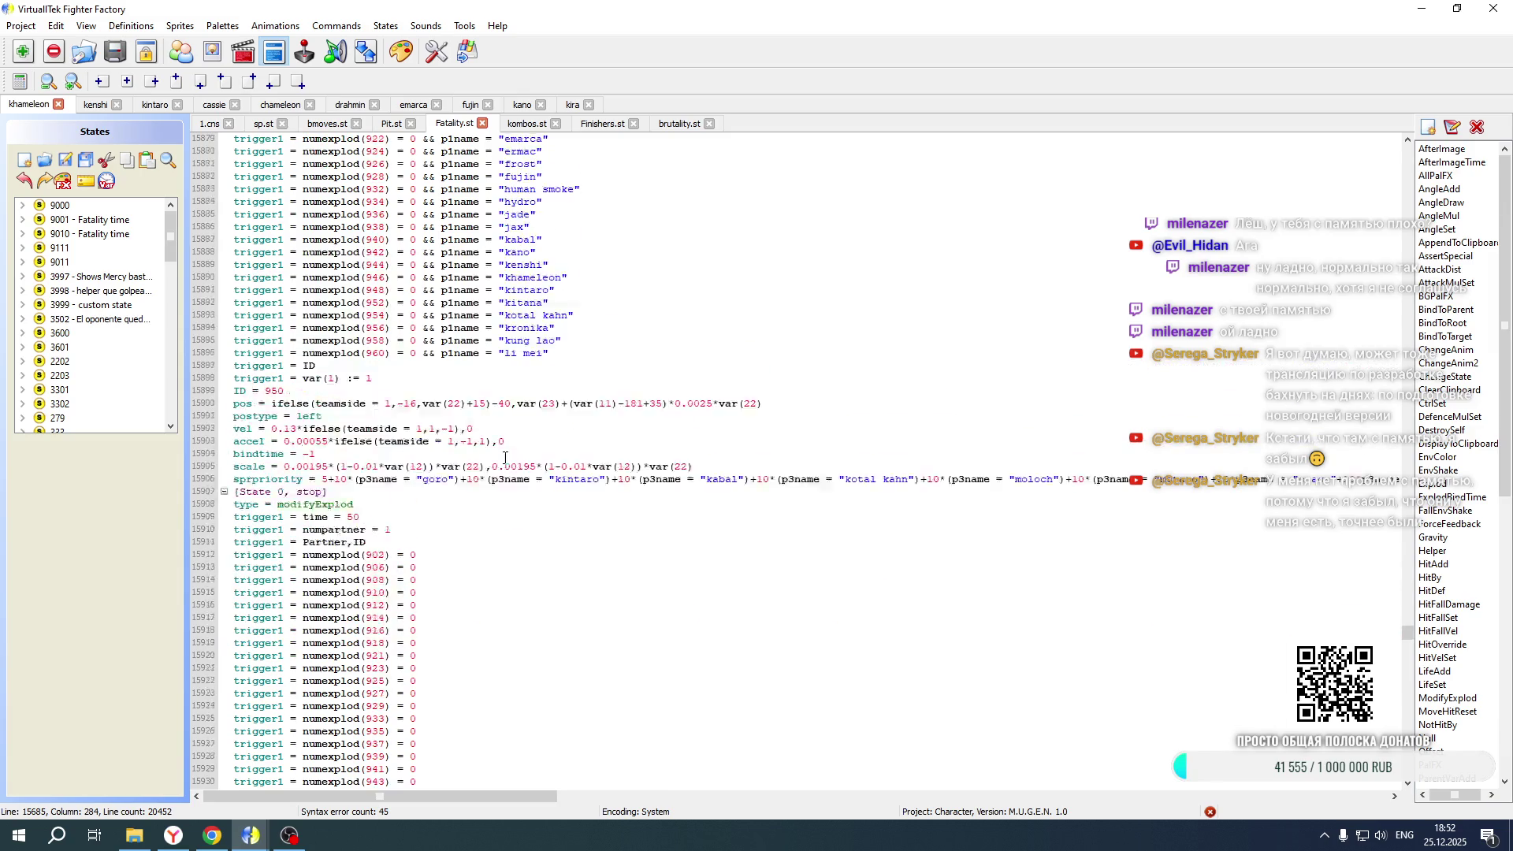
click(235, 315)
mouse_move(235, 315)
mouse_down()
mouse_move(418, 670)
mouse_move(505, 796)
mouse_move(507, 365)
mouse_move(871, 472)
mouse_move(872, 499)
mouse_move(1104, 494)
mouse_move(438, 482)
mouse_move(1028, 501)
mouse_up()
drag(1387, 493, 1070, 492)
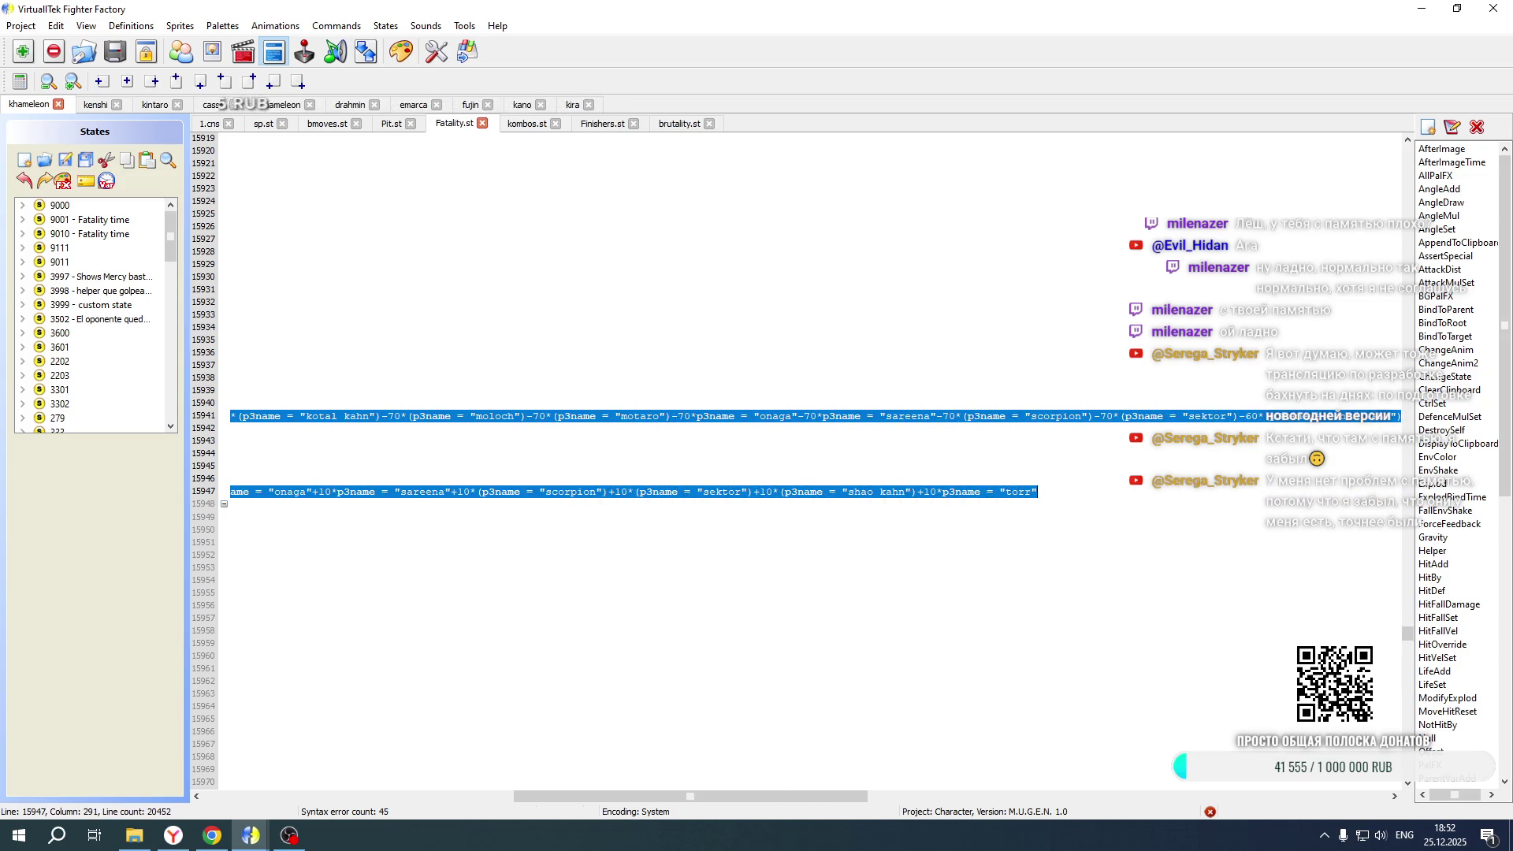
click(1070, 492)
key(ctrl+v)
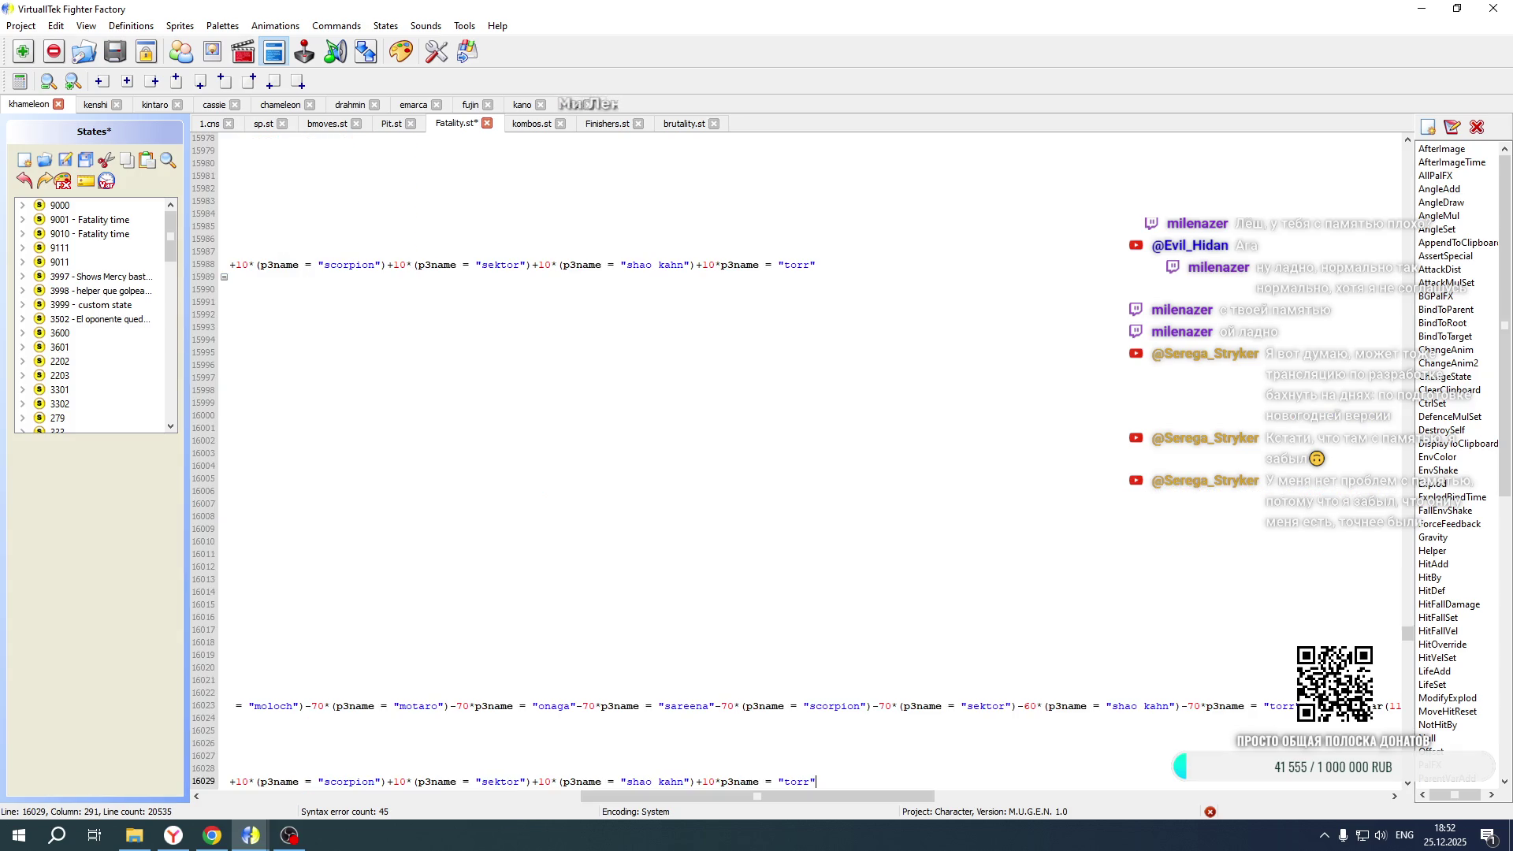
drag(739, 798, 362, 797)
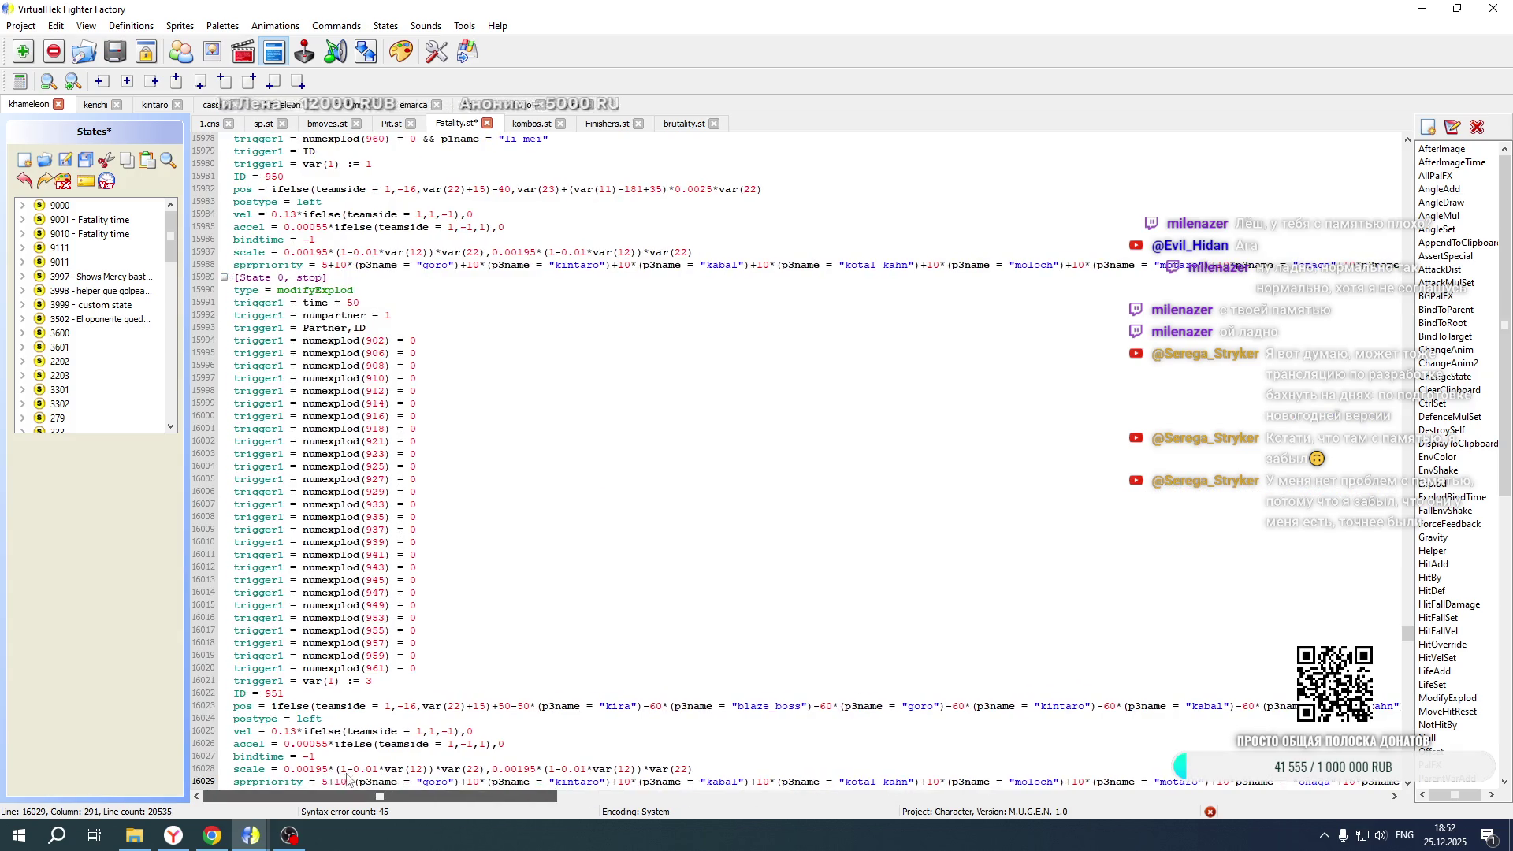
scroll(429, 509, up, 16)
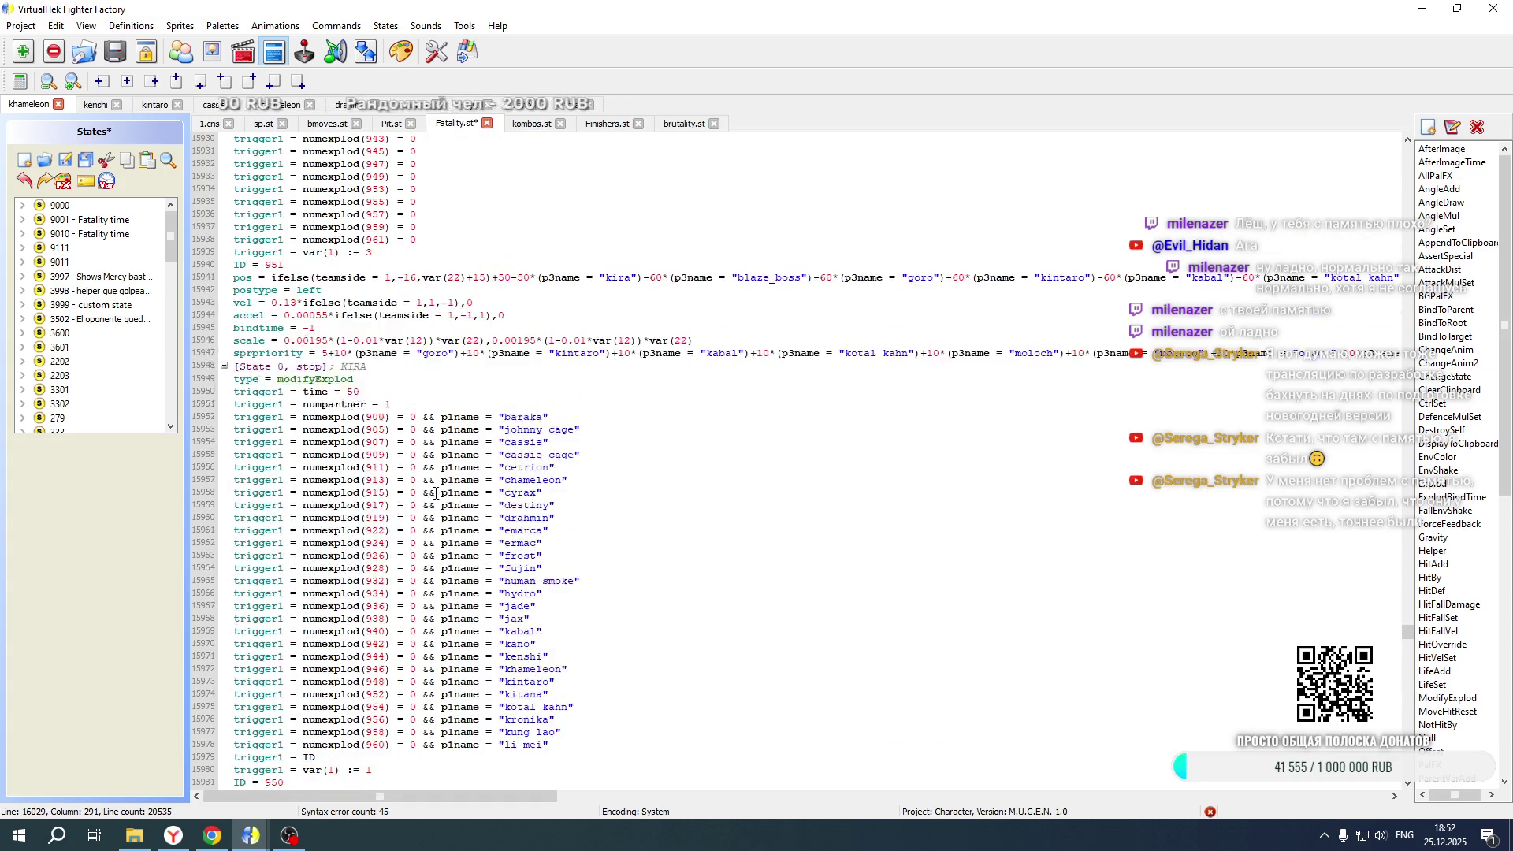
Copy the teamside and facing trigger lines from Kira's 1.cns
click(564, 106)
drag(1079, 797, 268, 780)
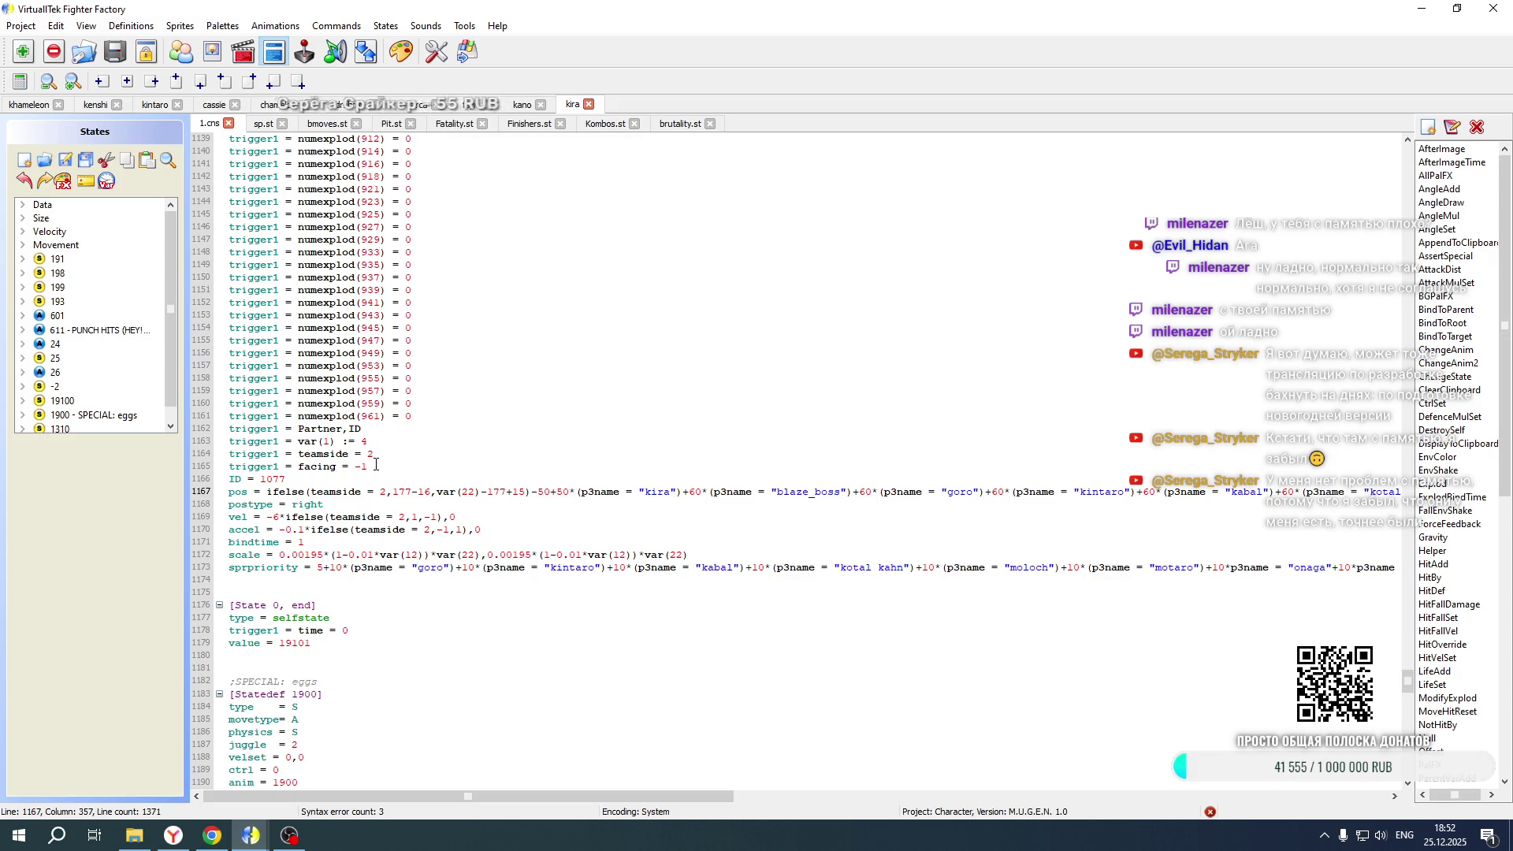
drag(375, 465, 378, 443)
key(ctrl+c)
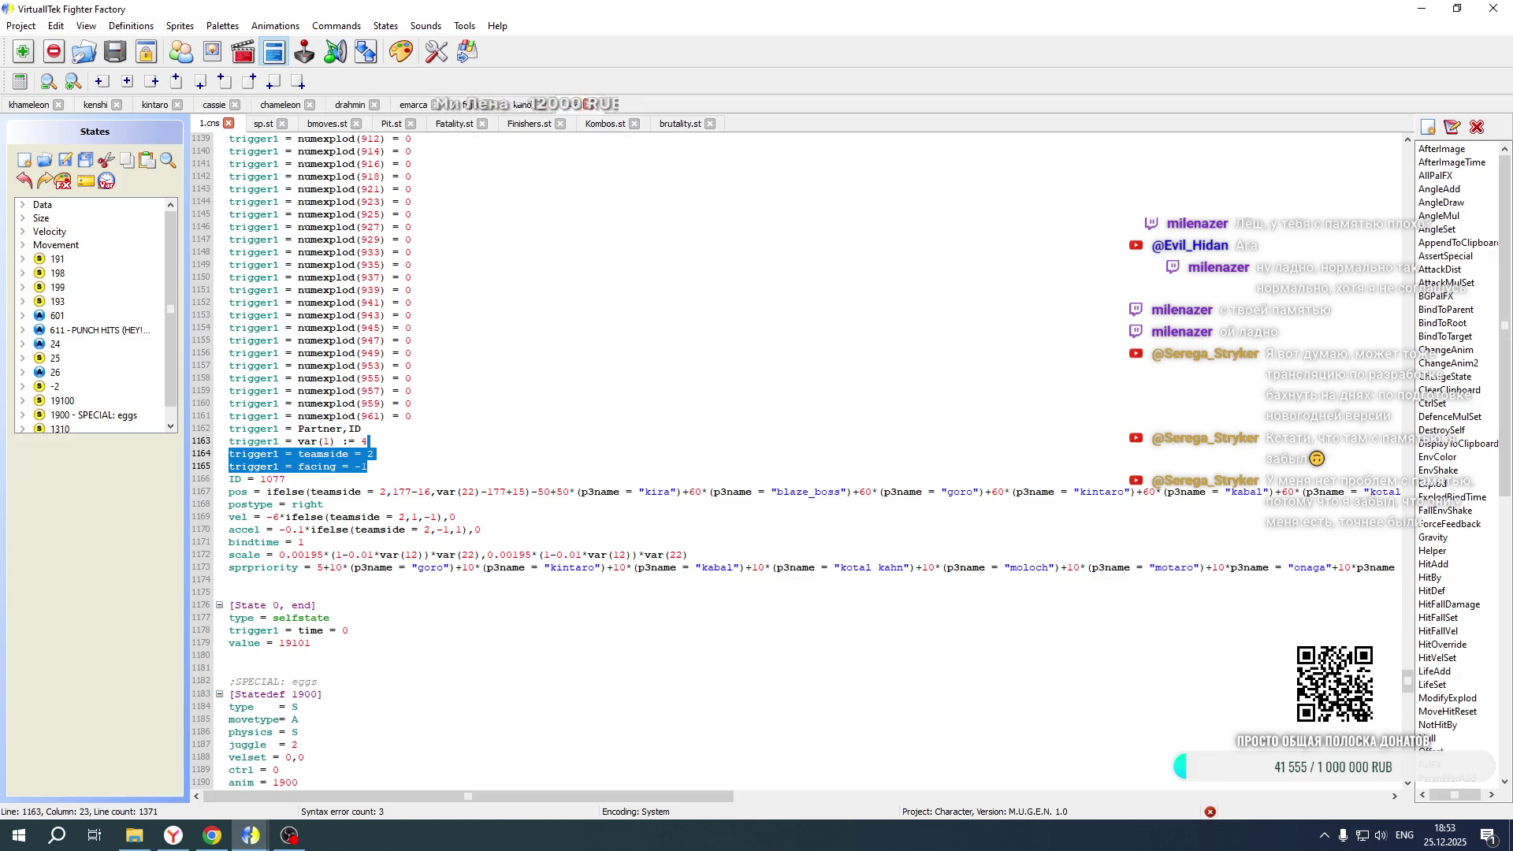
In Khameleon's Fatality.st, paste the triggers under the var(1) checks on lines 16021 and 15980, setting 15980's var(1) to 2
click(17, 106)
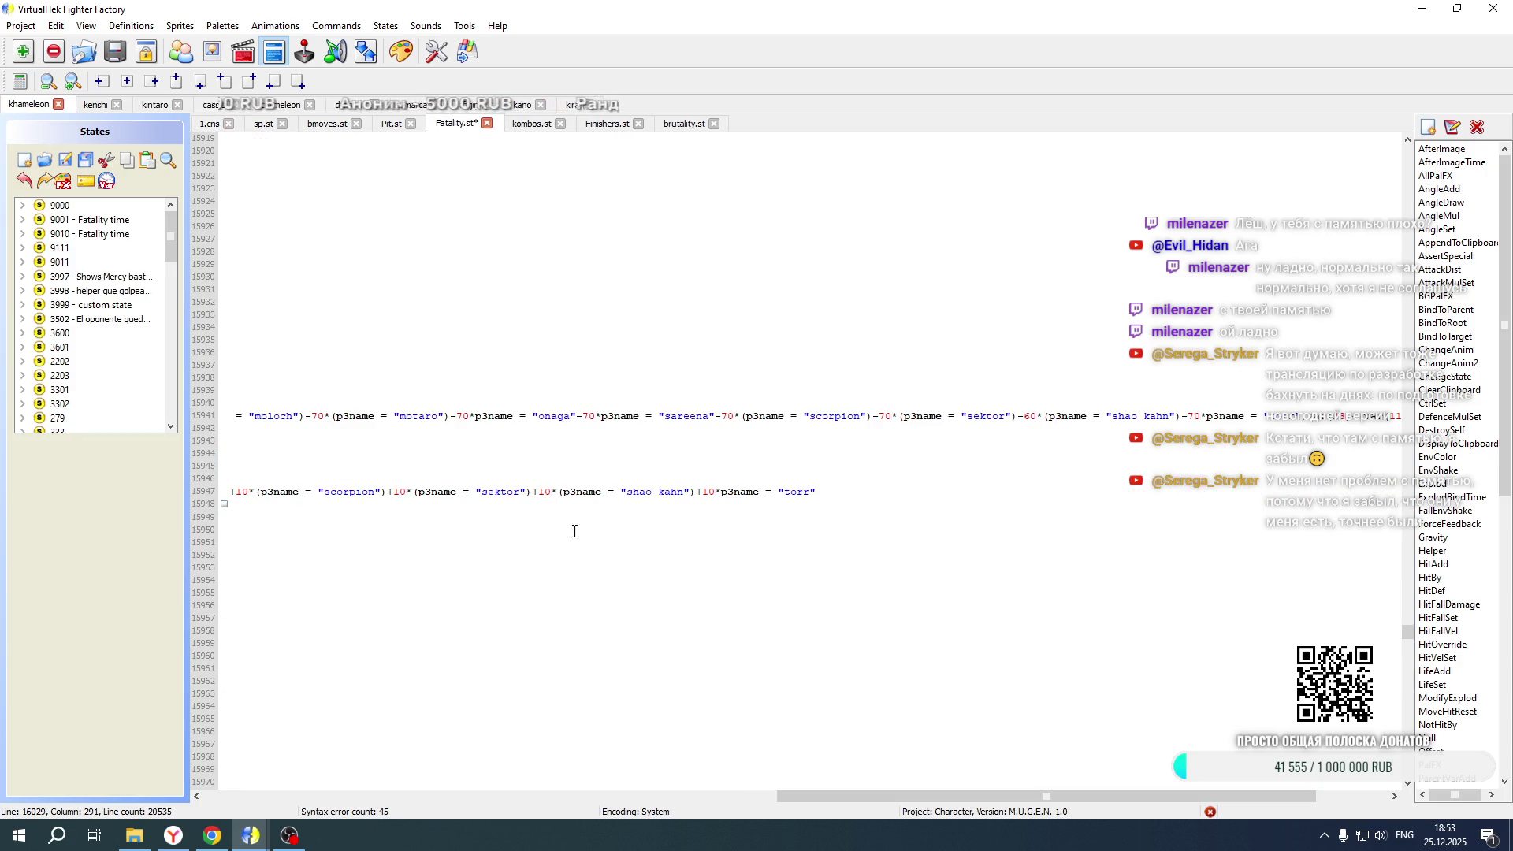
drag(804, 796, 231, 797)
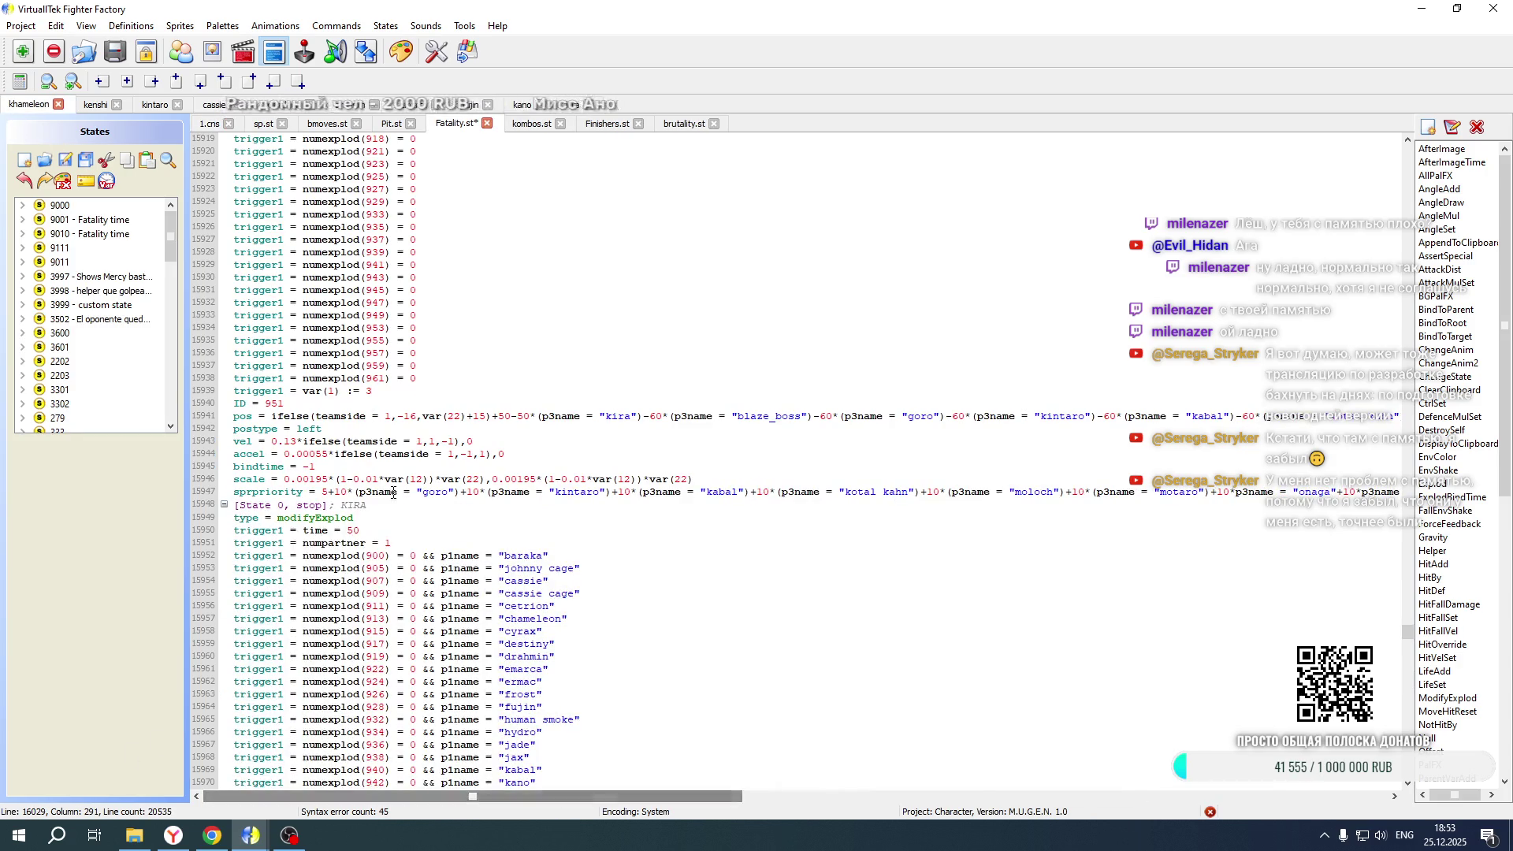
scroll(399, 468, down, 20)
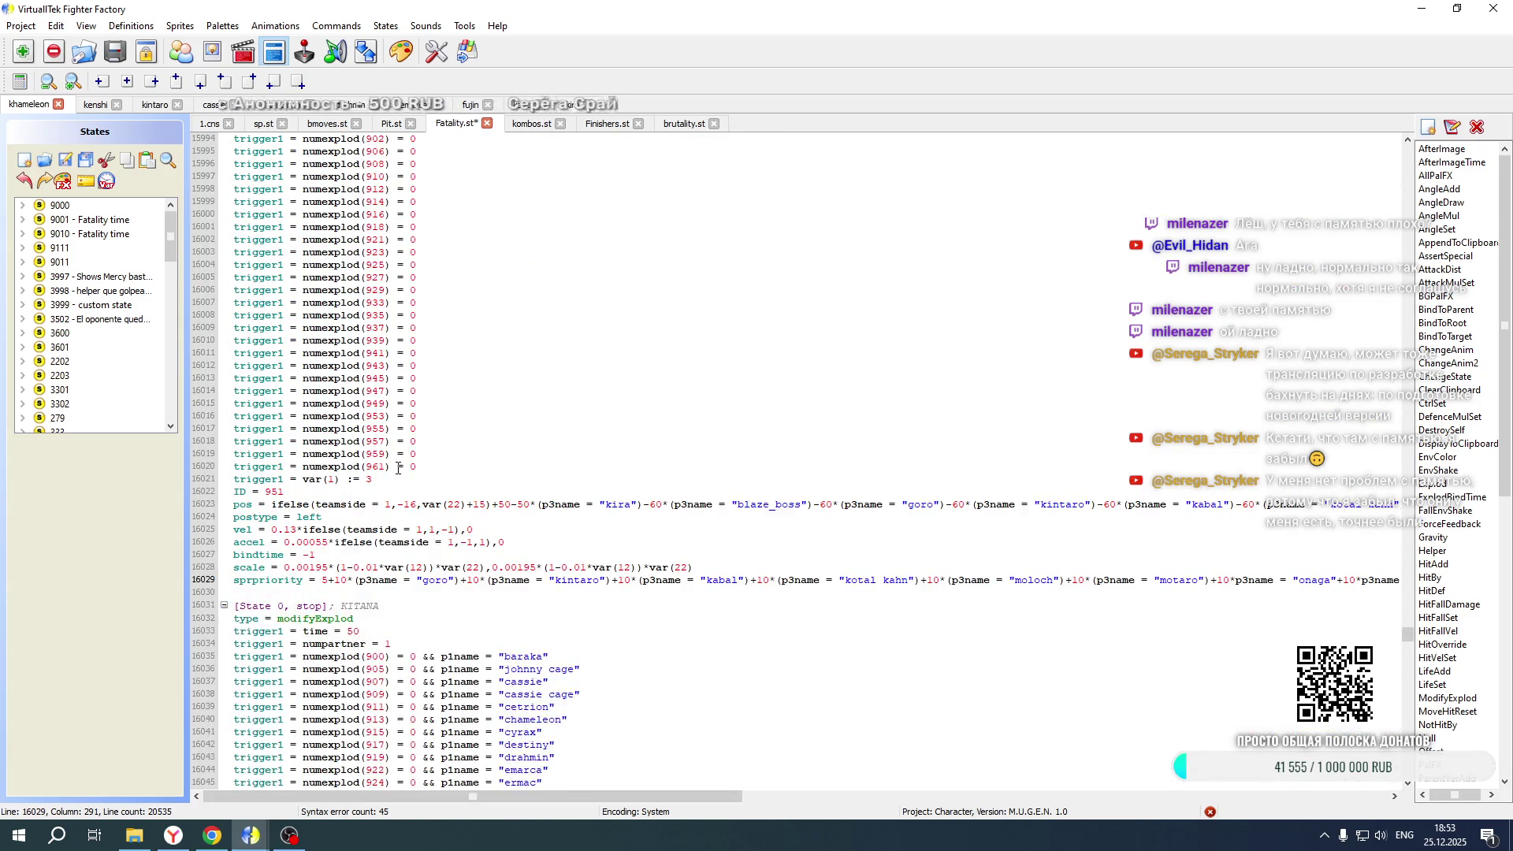
click(393, 482)
key(ctrl+v)
double_click(369, 479)
scroll(530, 402, up, 11)
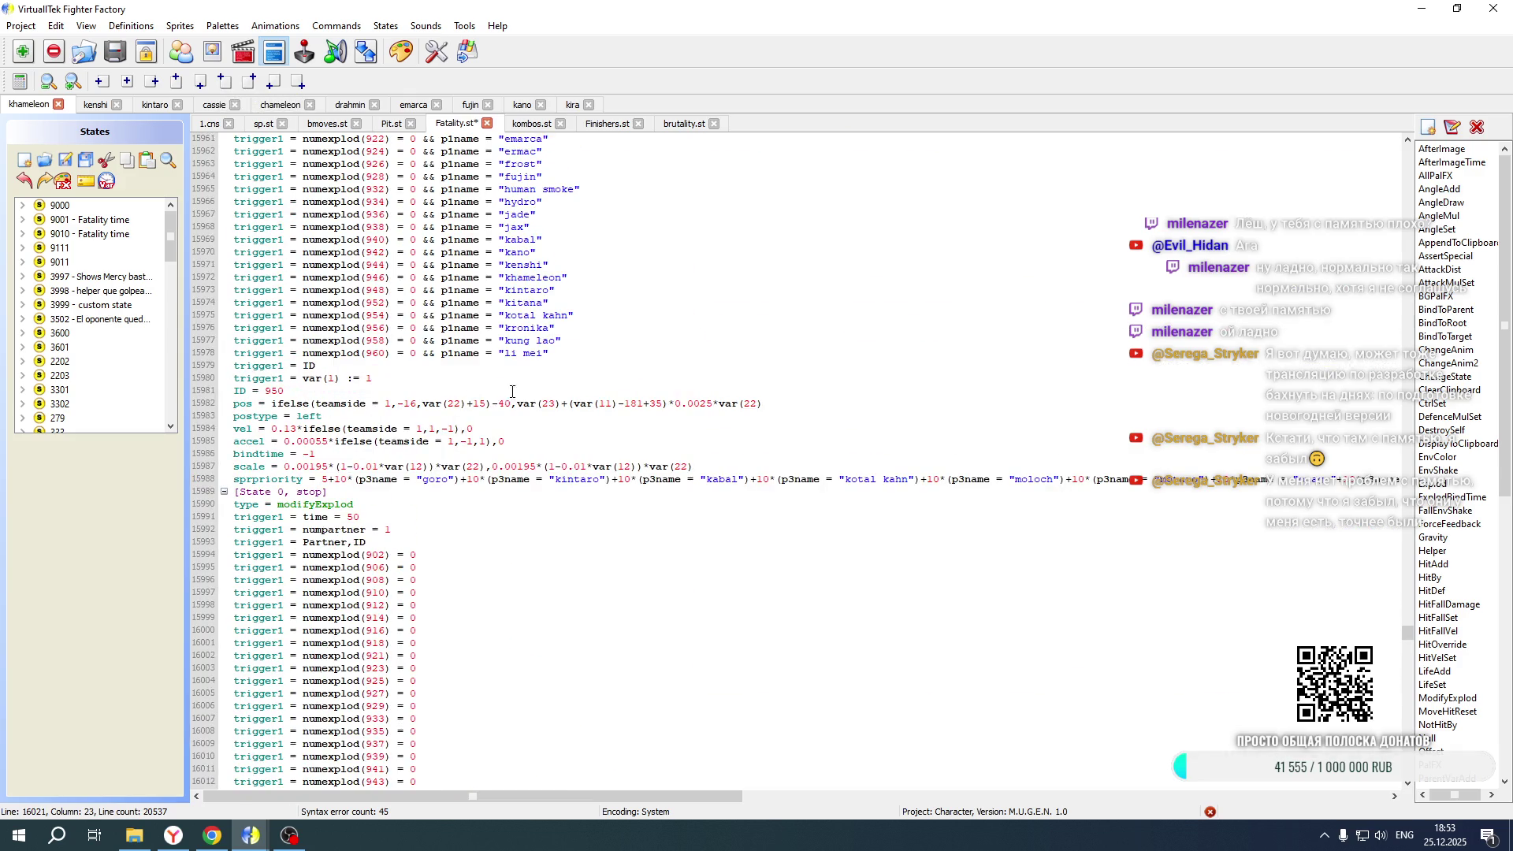
click(377, 378)
key(ctrl+v)
double_click(368, 378)
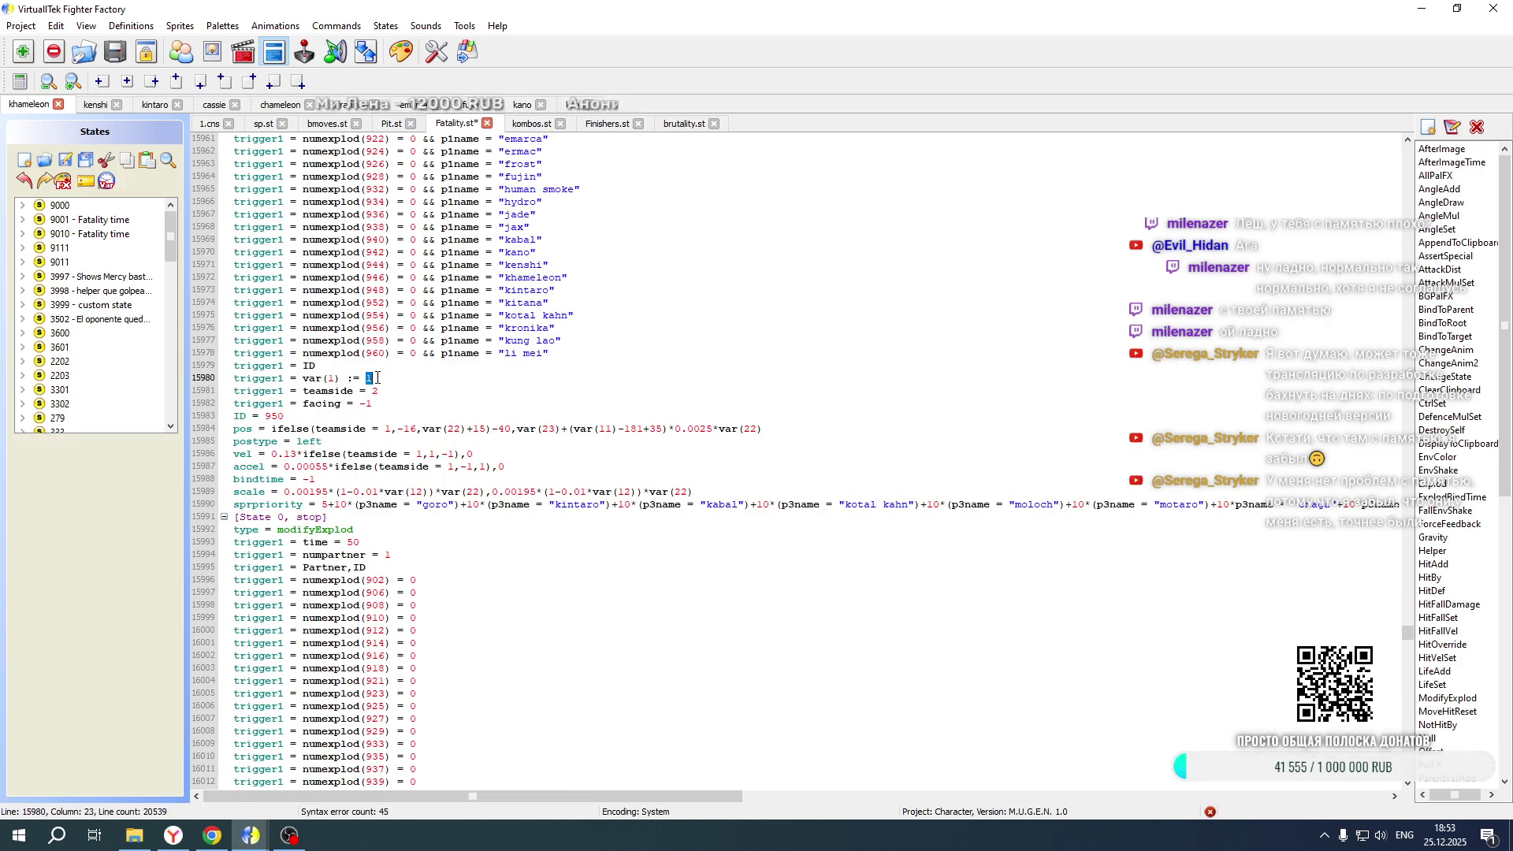
text(2)
Renumber line 15939's var(1) to 3, paste the triggers below it with facing 1, and paste below line 15898
scroll(376, 376, up, 6)
scroll(377, 377, up, 9)
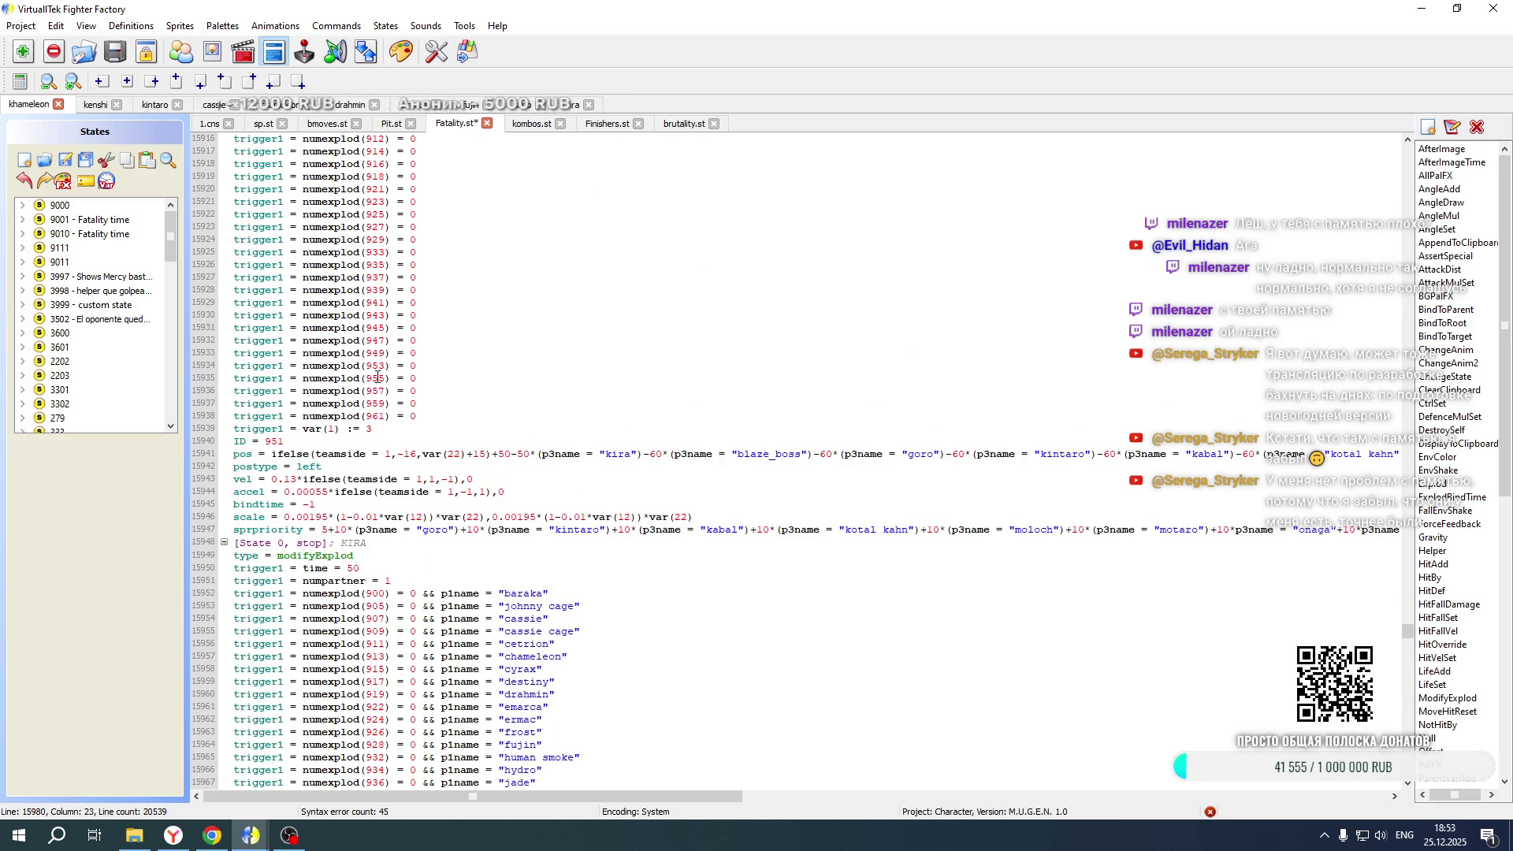
double_click(368, 428)
text(3)
key(ctrl+v)
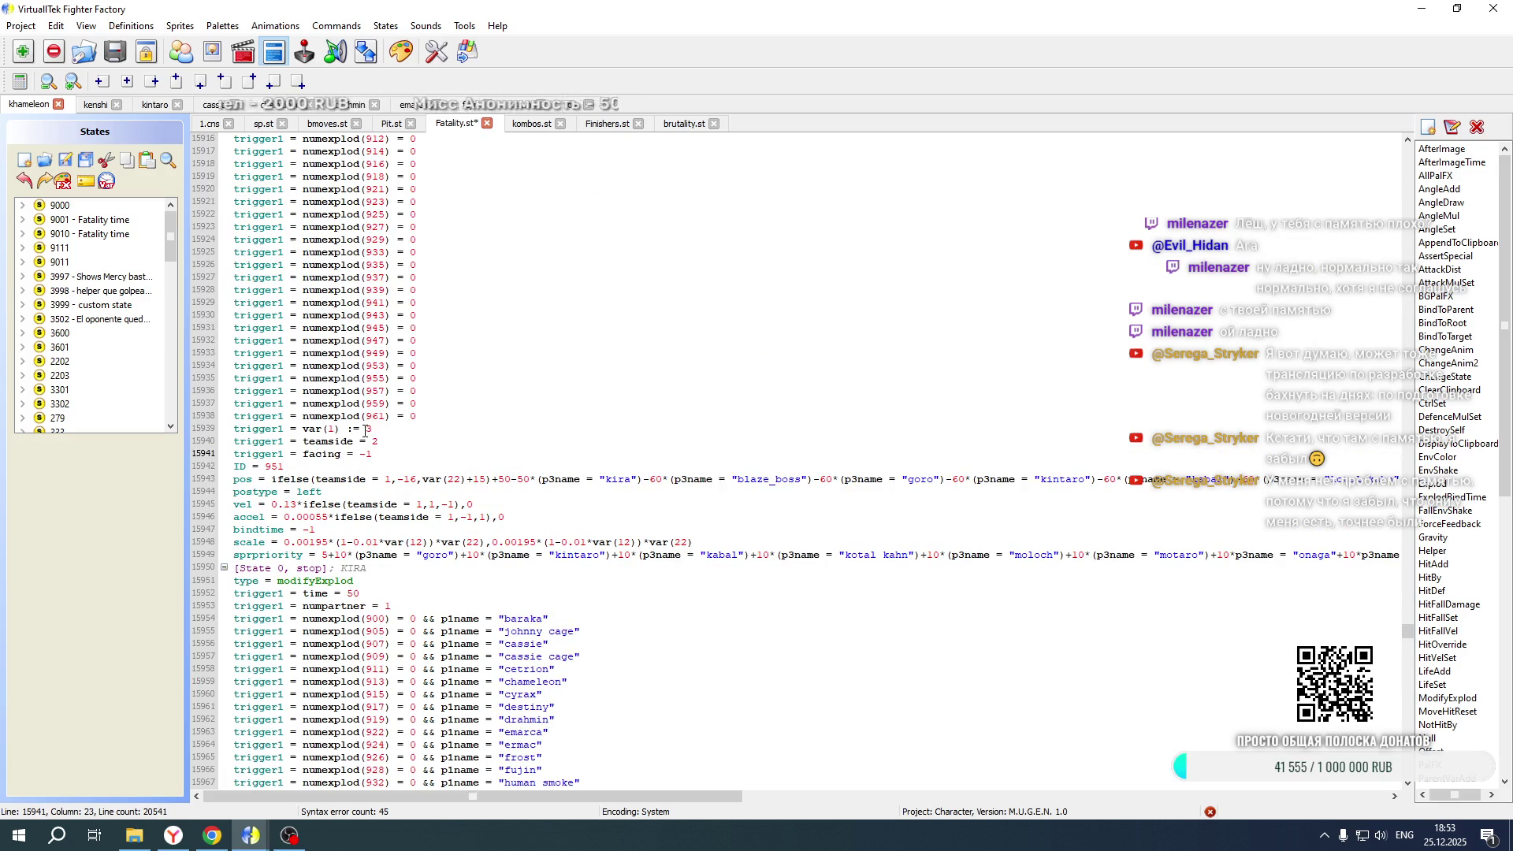
double_click(365, 454)
text(1)
scroll(418, 442, up, 14)
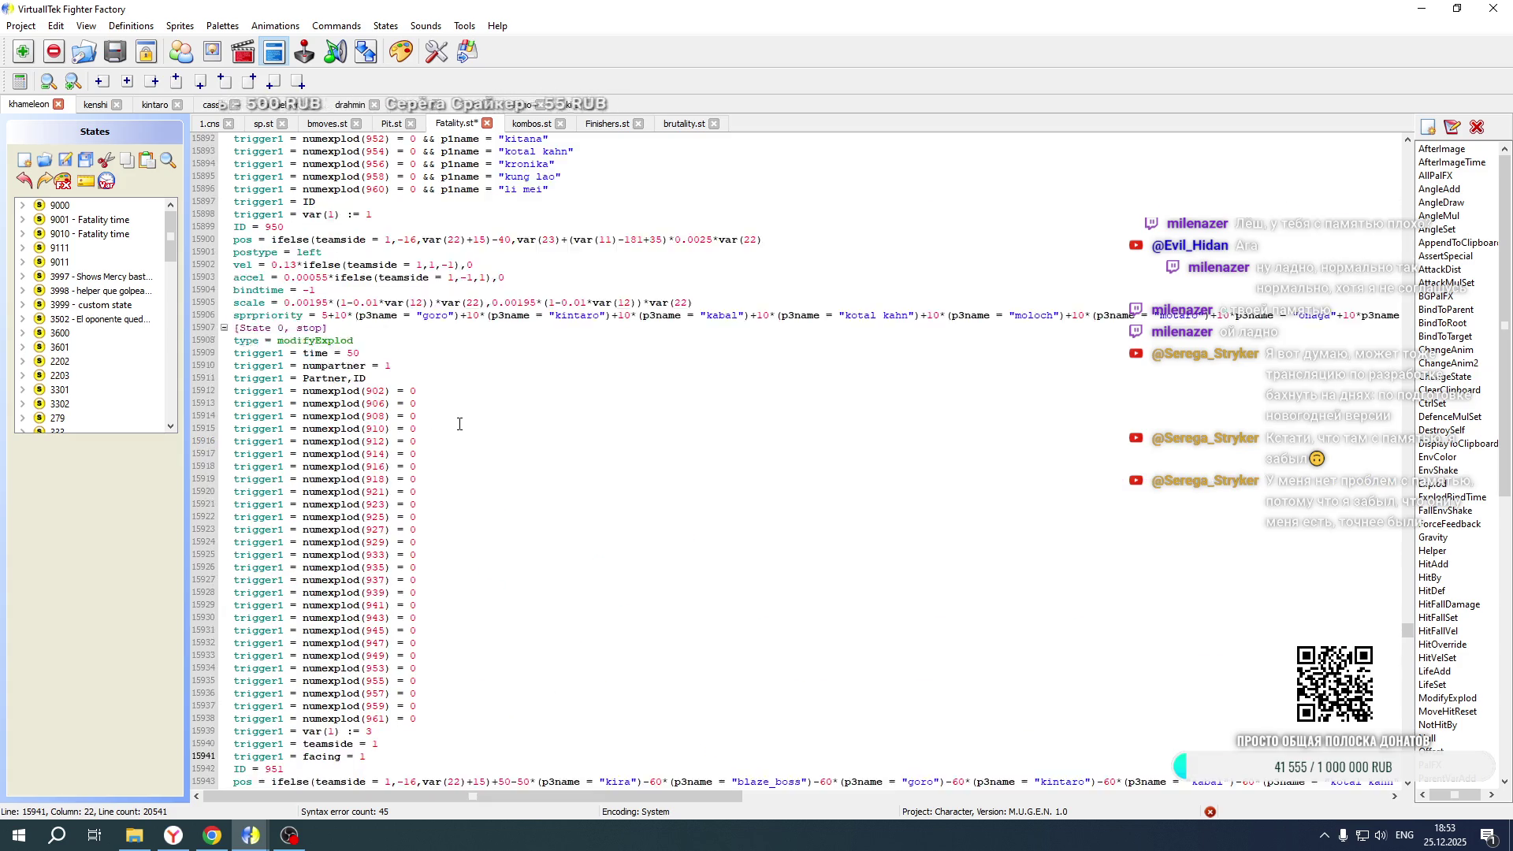
click(391, 442)
key(ctrl+v)
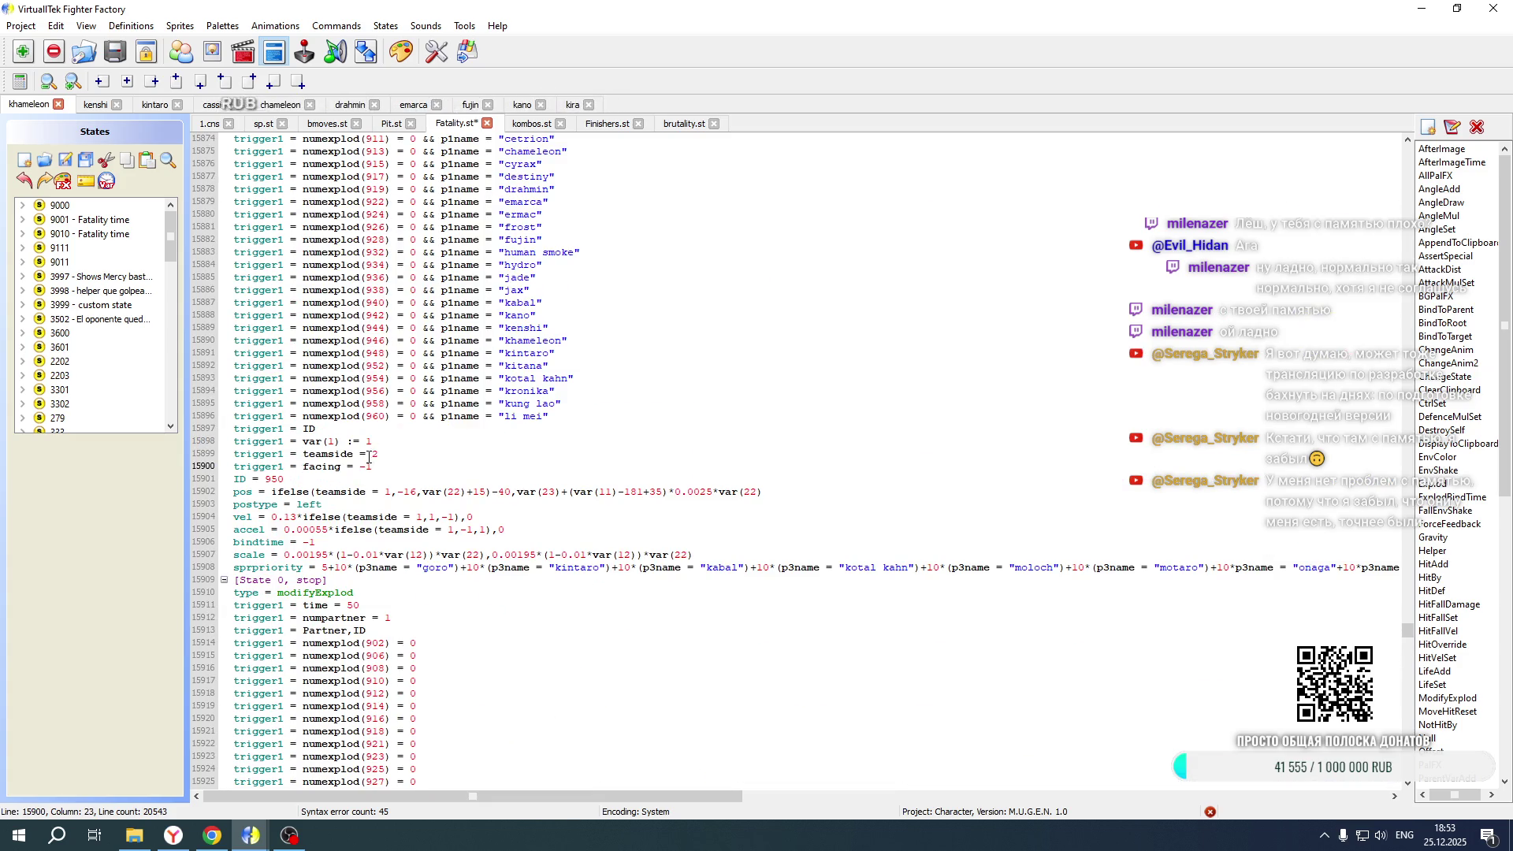
double_click(376, 454)
Set facing 1, teamside 2 in the pos, vel and accel formulas, postype right, and Explod ID 1076
double_click(364, 466)
text(1)
scroll(453, 402, down, 20)
scroll(453, 402, down, 4)
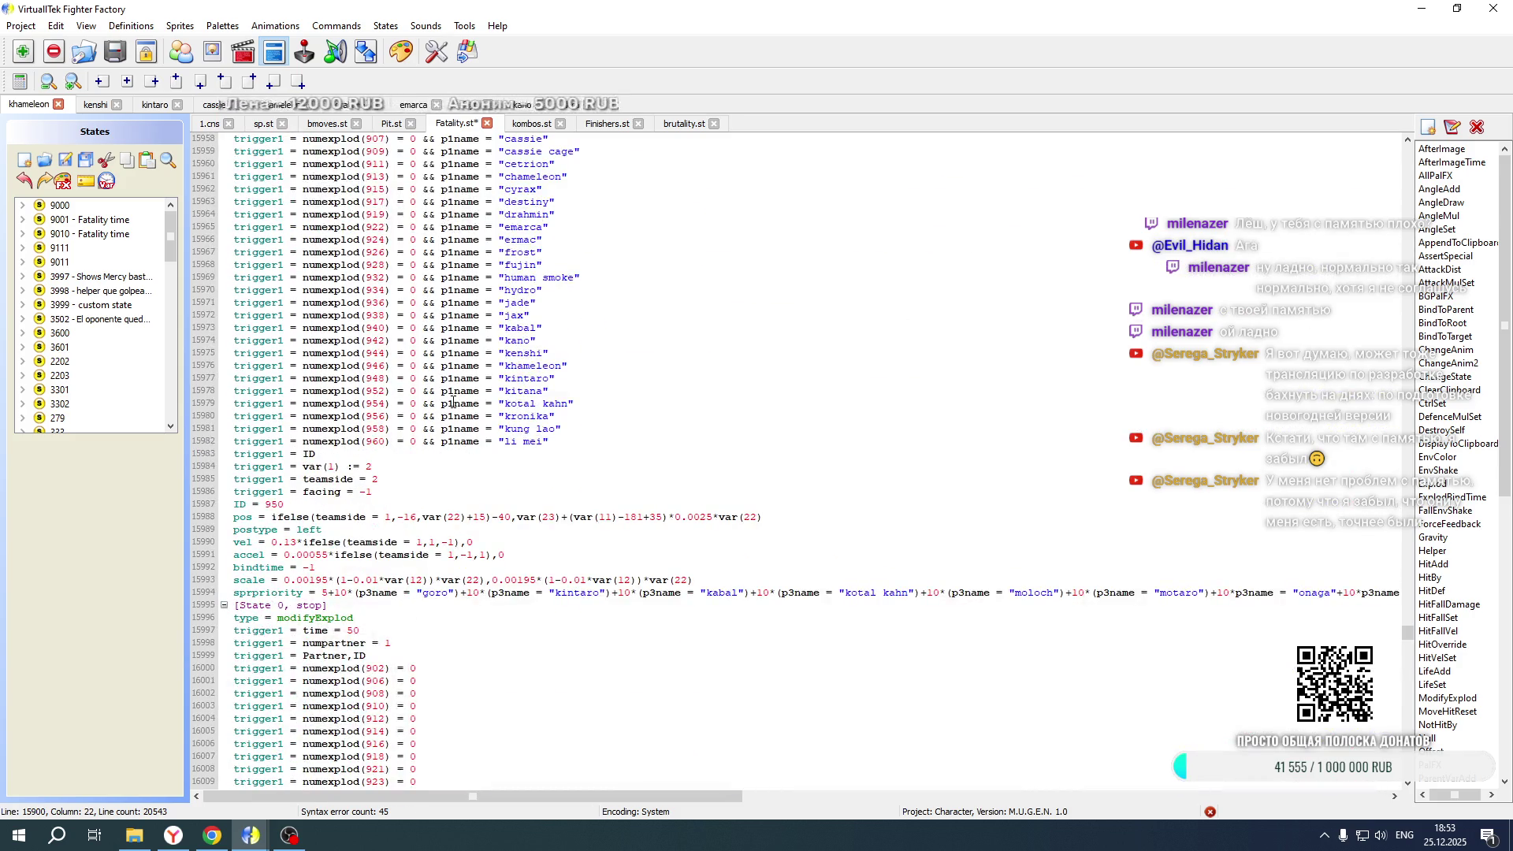
double_click(388, 516)
text(2)
double_click(419, 542)
text(2)
double_click(451, 555)
text(2)
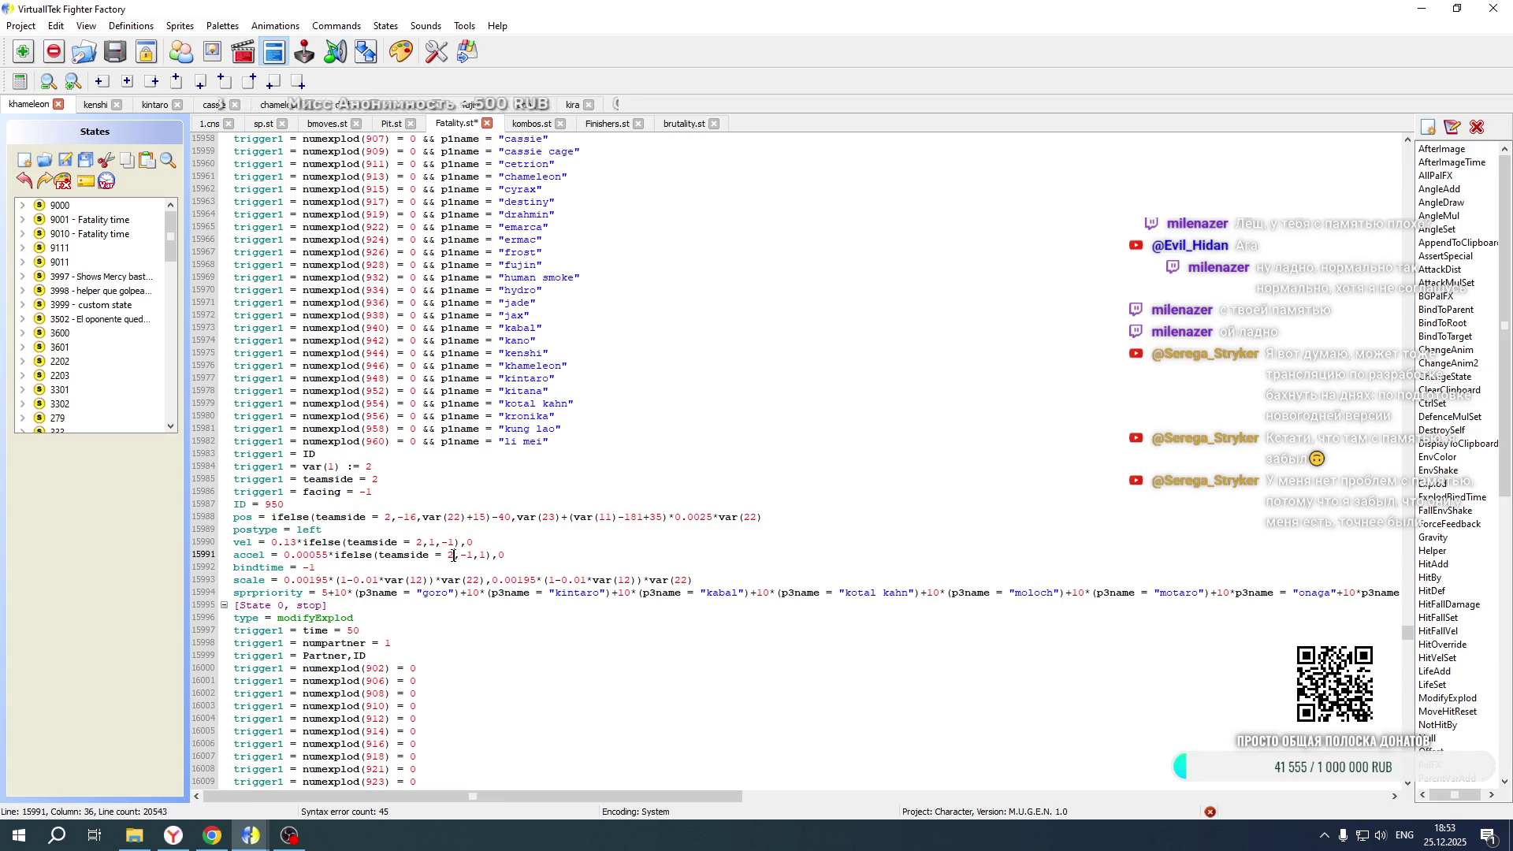
double_click(308, 530)
text(right)
double_click(274, 504)
text(1076)
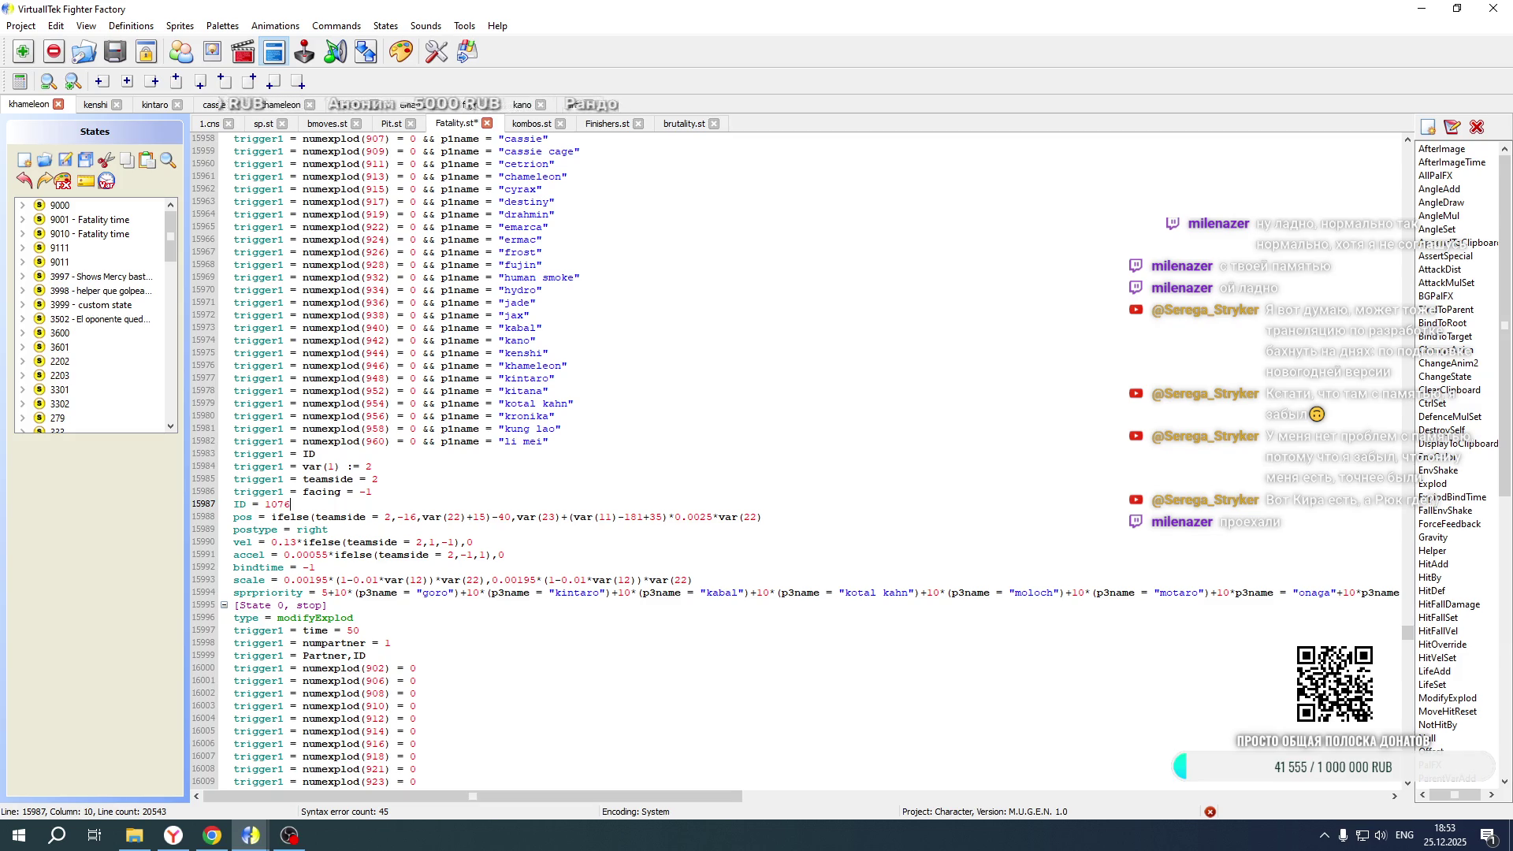
Negate the vel 0.13 and accel 0.00055 values, and change the next Explod ID from 951 to 1077
click(274, 543)
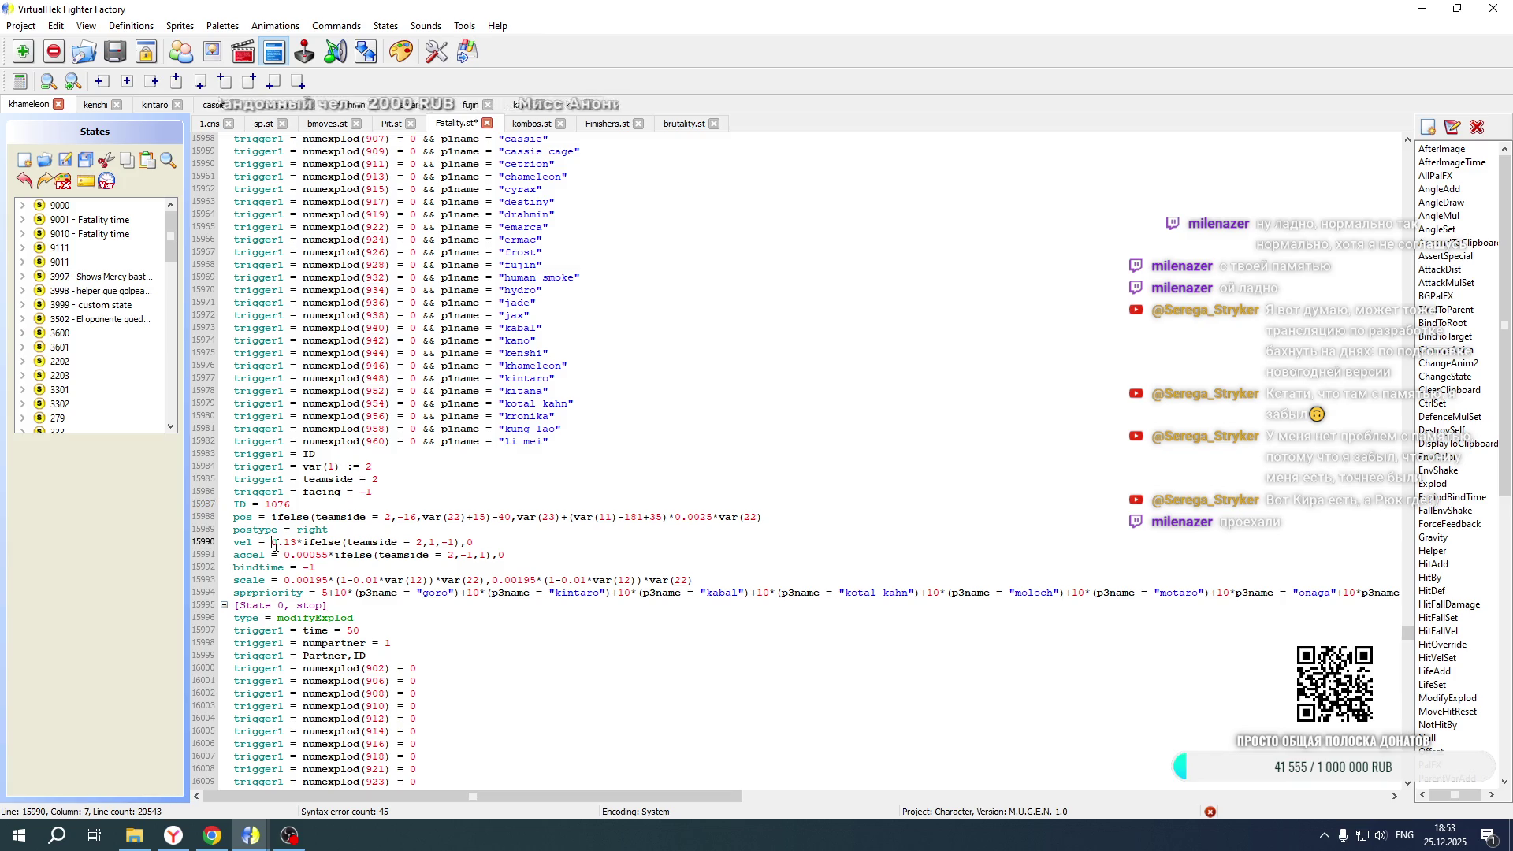
text(-)
click(285, 554)
text(-)
scroll(401, 396, down, 12)
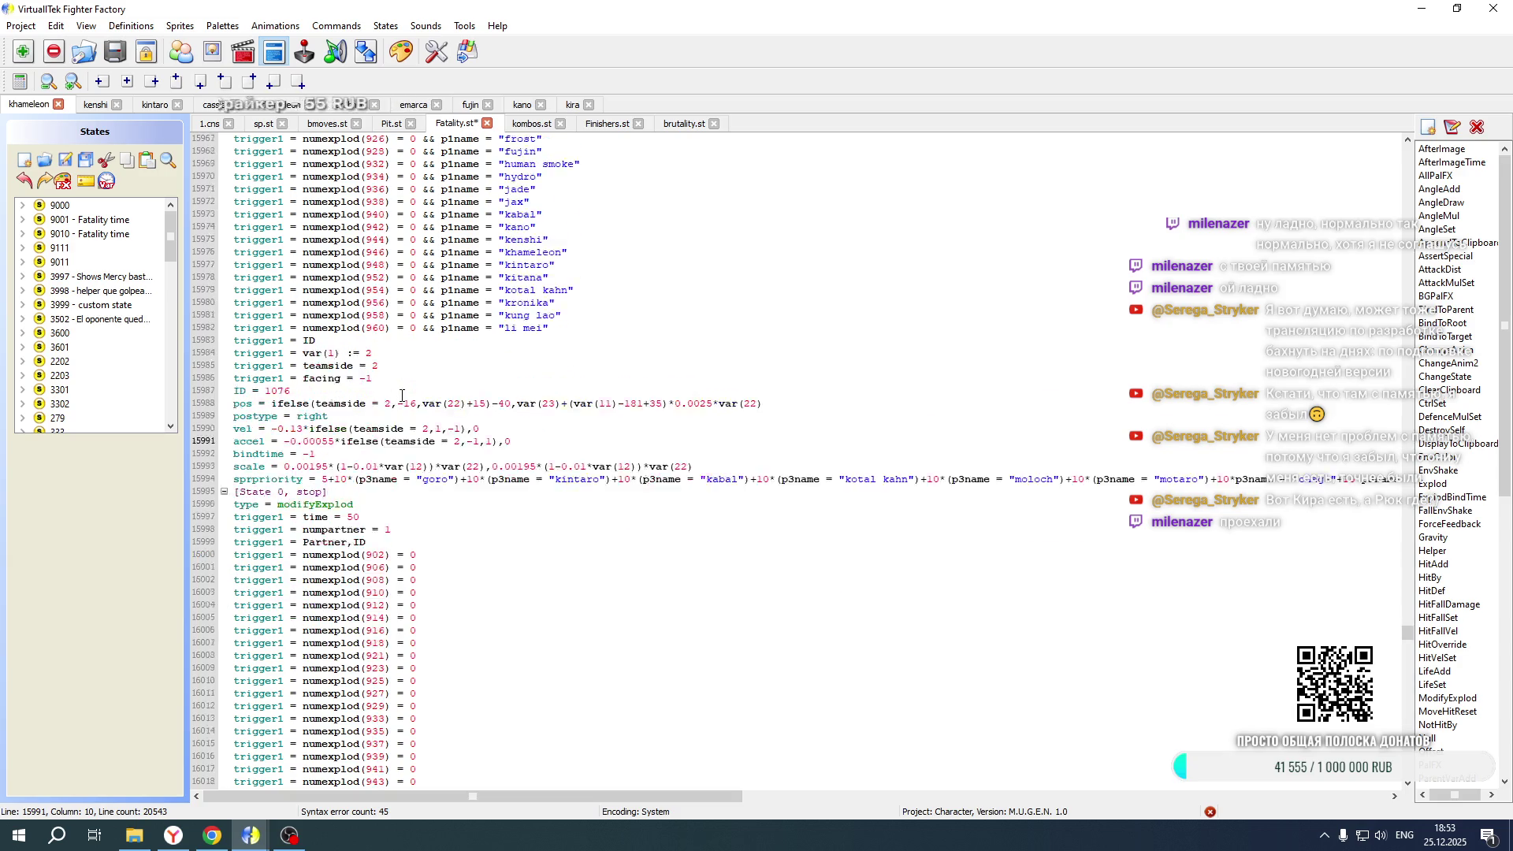
scroll(294, 500, down, 1)
drag(267, 555, 295, 555)
text(1077)
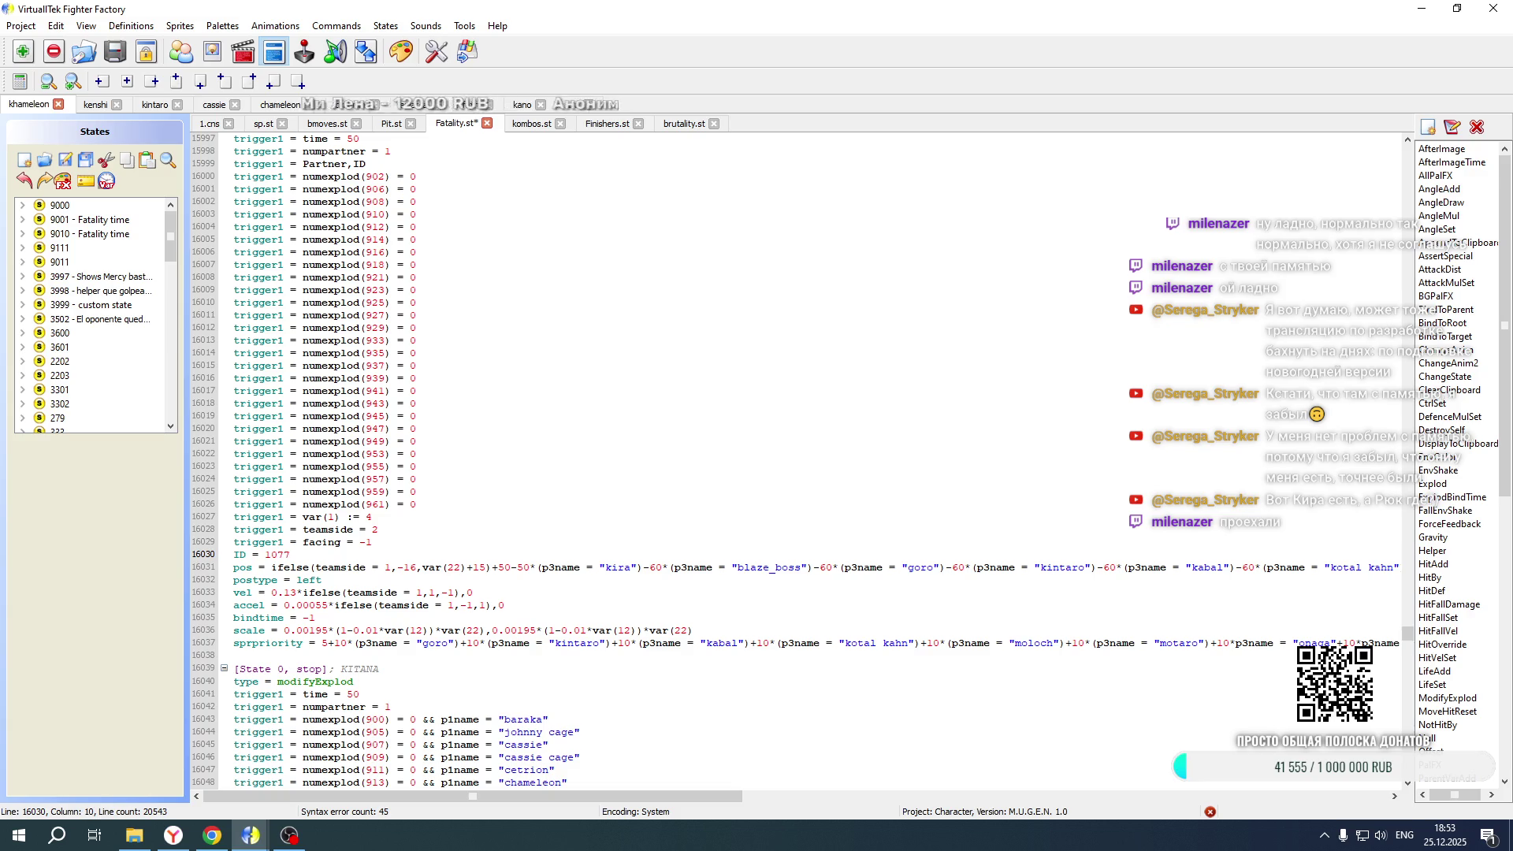